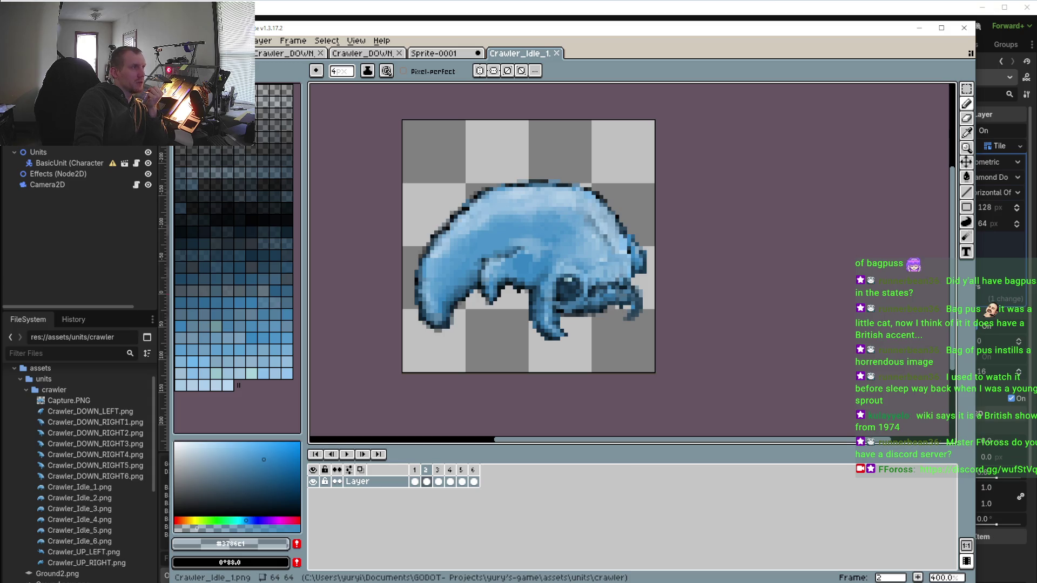
Return to Godot so the edited crawler sprites reimport, then run the project
{"action": "left_click", "coordinate": [256, 41]}
{"action": "left_click", "coordinate": [265, 92]}
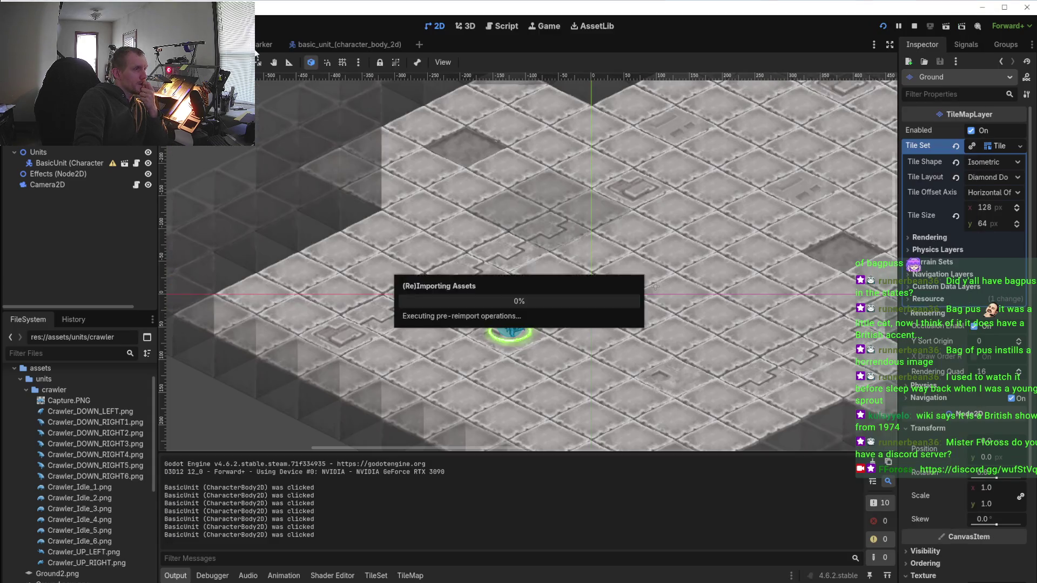
{"action": "left_click", "coordinate": [882, 26]}
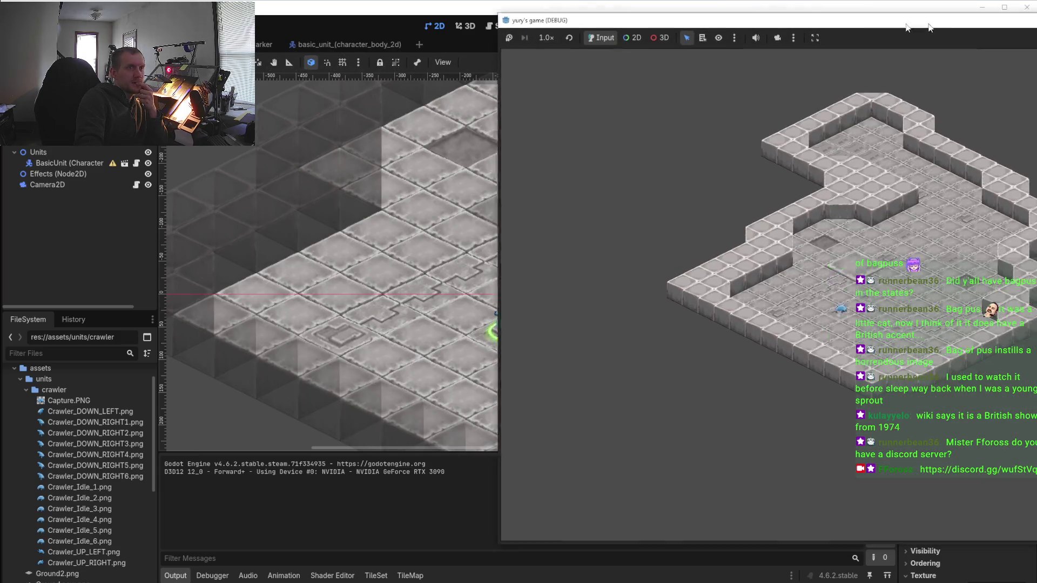
Centre the game window and zoom in on the crawler's idle animation, then stop the game
{"action": "left_click_drag", "start_coordinate": [929, 27], "coordinate": [685, 33]}
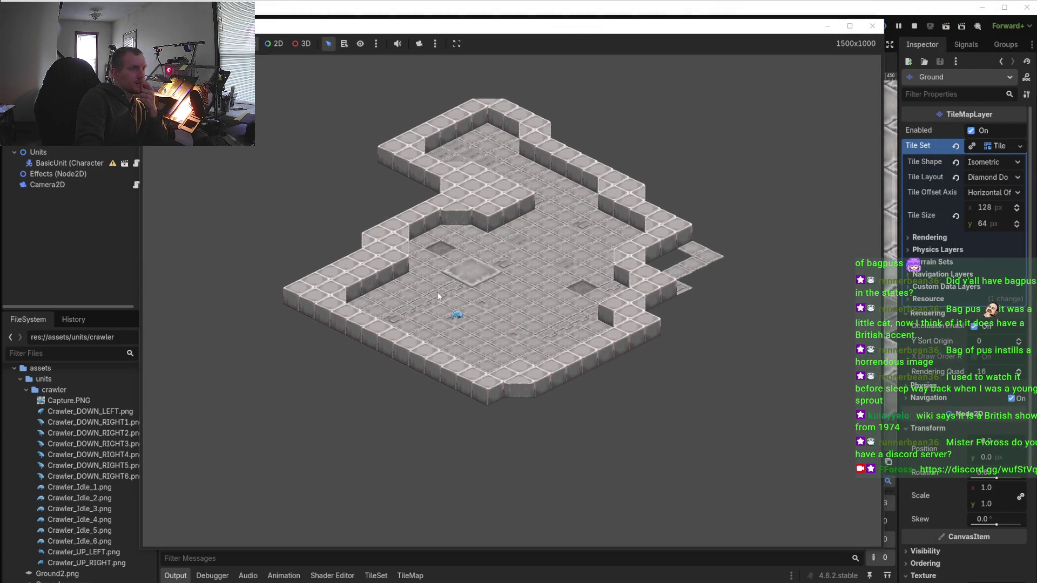
{"action": "scroll", "coordinate": [436, 292], "scroll_direction": "up", "scroll_amount": 5}
{"action": "scroll", "coordinate": [270, 381], "scroll_direction": "up", "scroll_amount": 1}
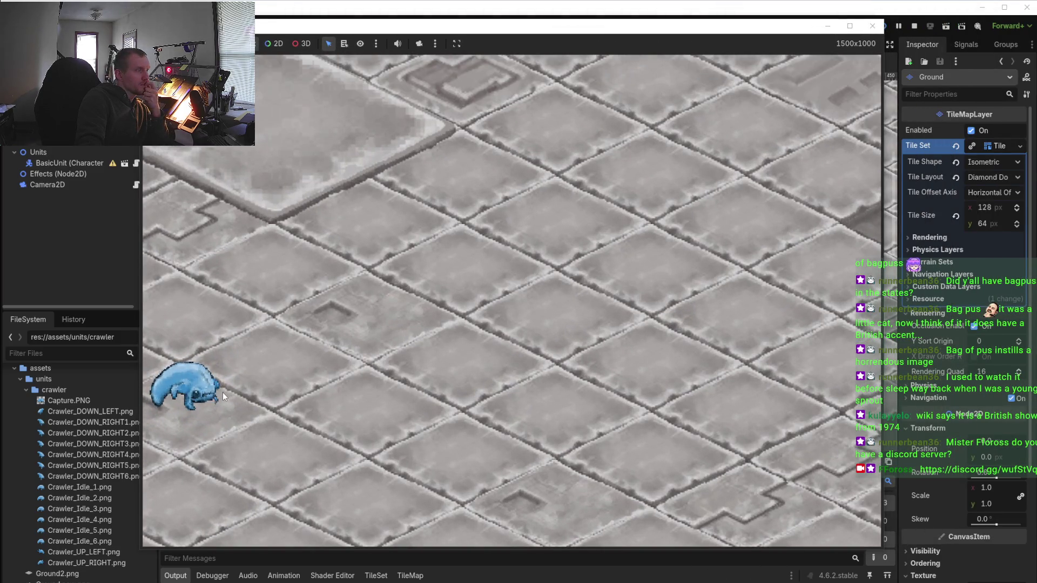
{"action": "key", "text": "Left"}
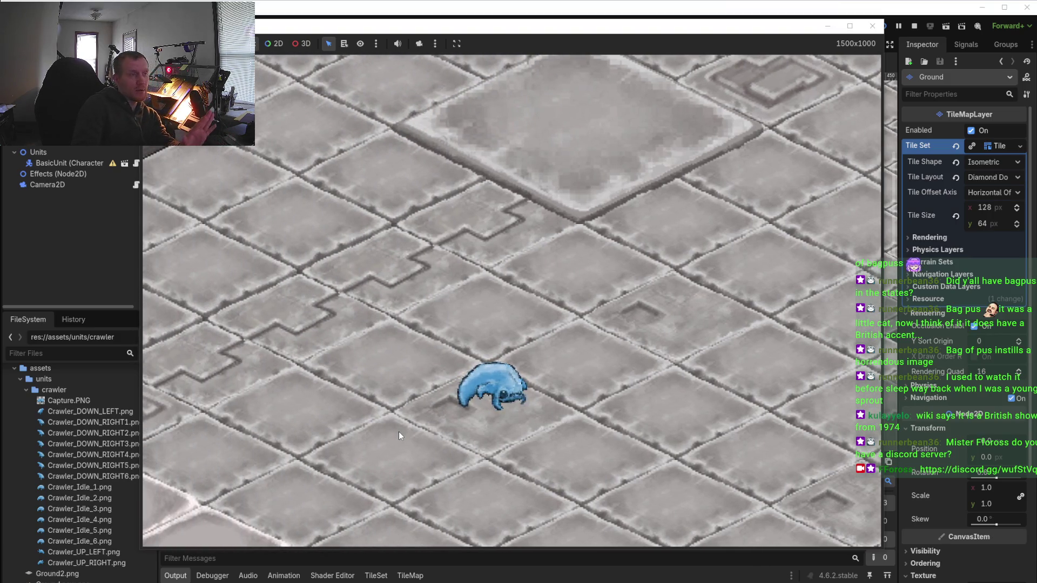
{"action": "left_click", "coordinate": [873, 25]}
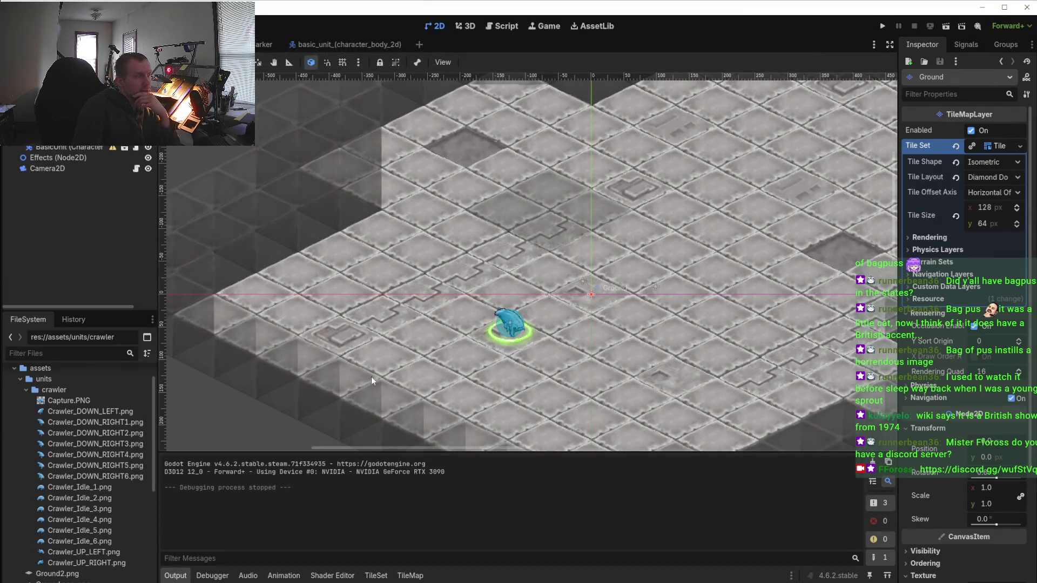
Raise the walk_down_right animation in basic_unit to 14 FPS and run the game
{"action": "left_click", "coordinate": [317, 45]}
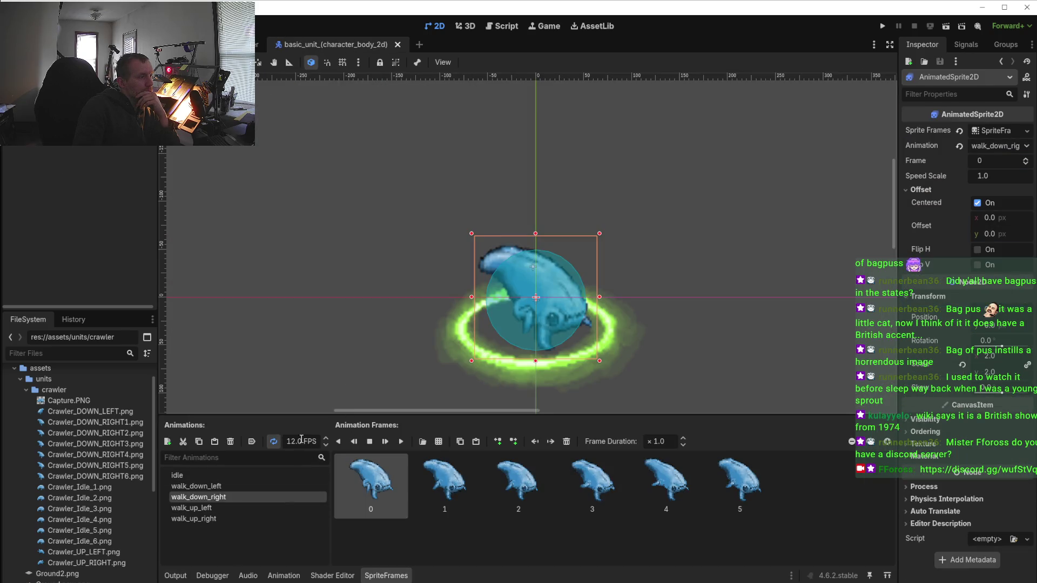
{"action": "left_click", "coordinate": [326, 439]}
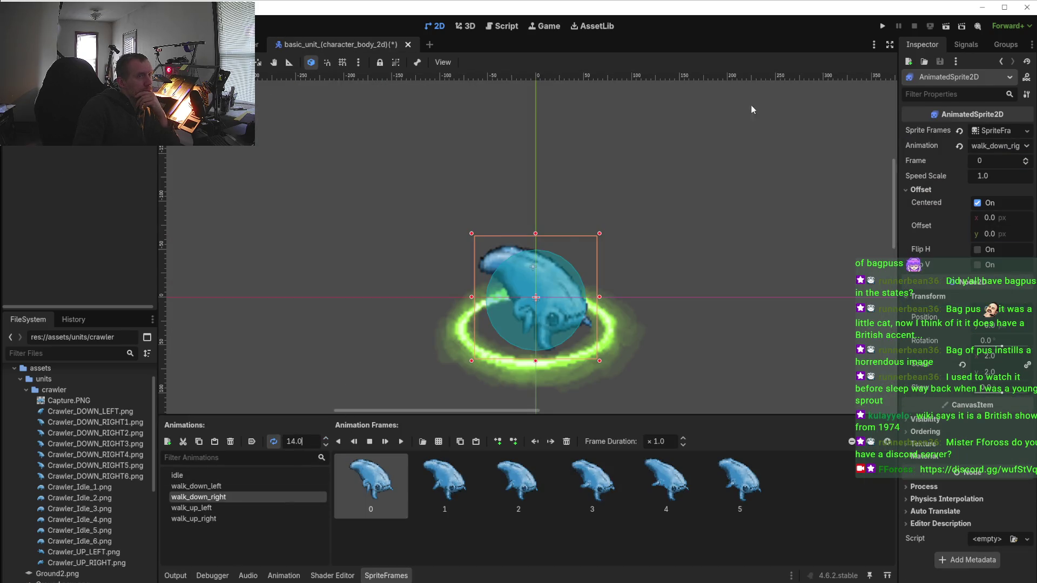
{"action": "left_click", "coordinate": [882, 26]}
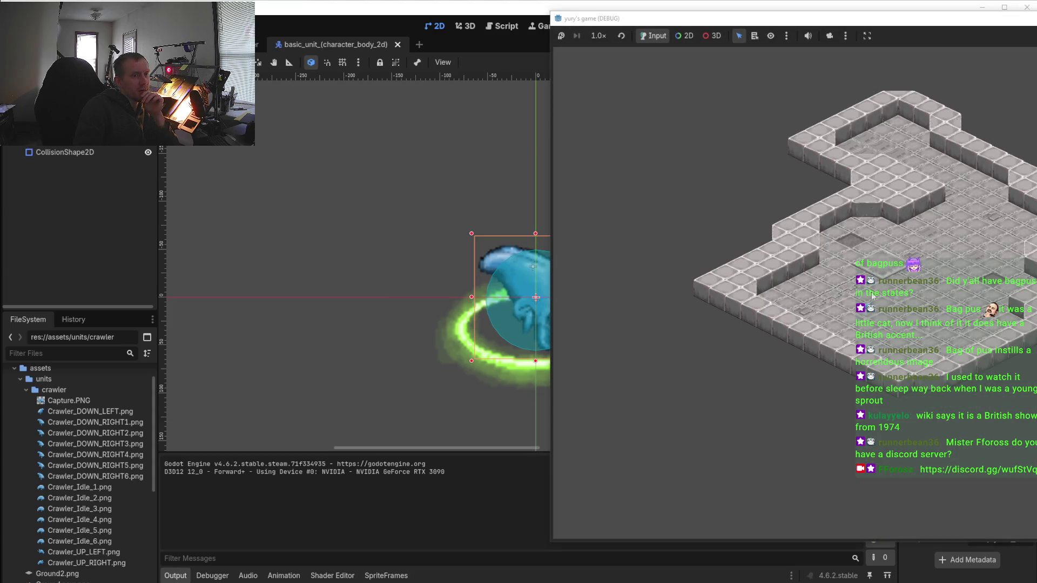
Select the crawler in the running game, stop it, and show the crawler's SpriteFrames
{"action": "left_click", "coordinate": [873, 296]}
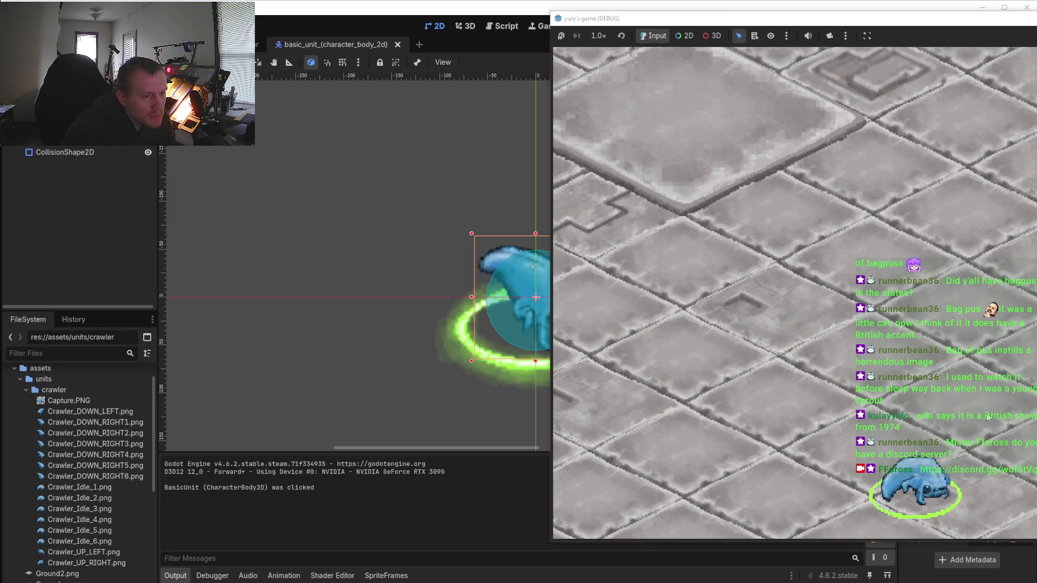
{"action": "key", "text": "F8"}
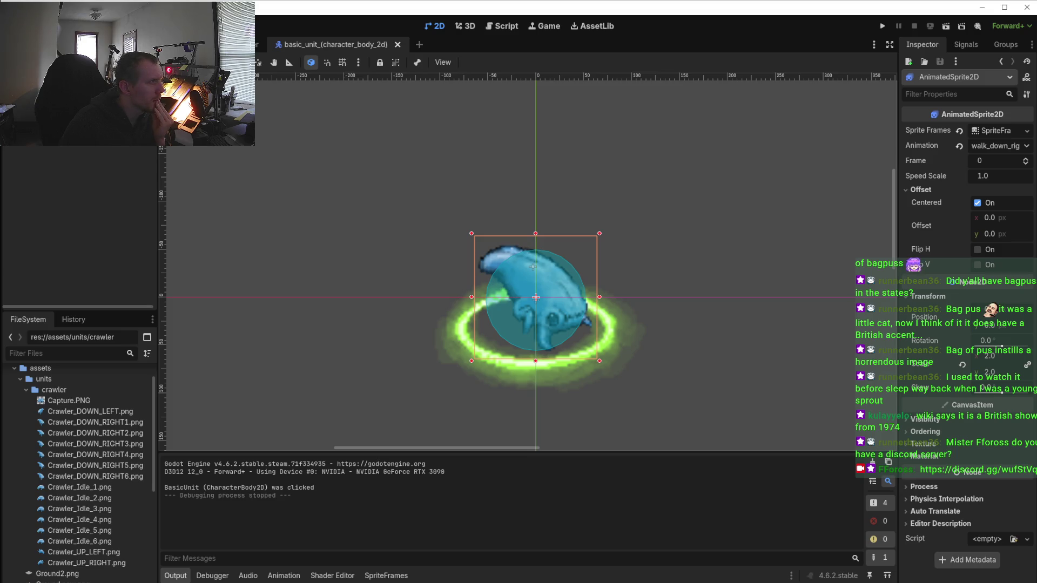
{"action": "left_click", "coordinate": [335, 408]}
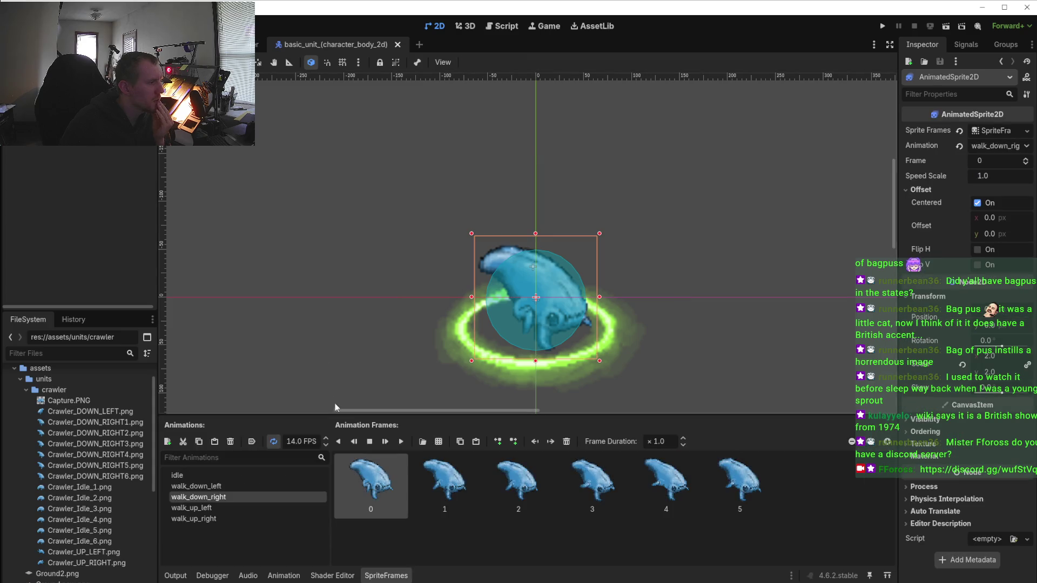
Set the crawler's idle animation to 14 FPS and run the game to test it
{"action": "left_click", "coordinate": [200, 476]}
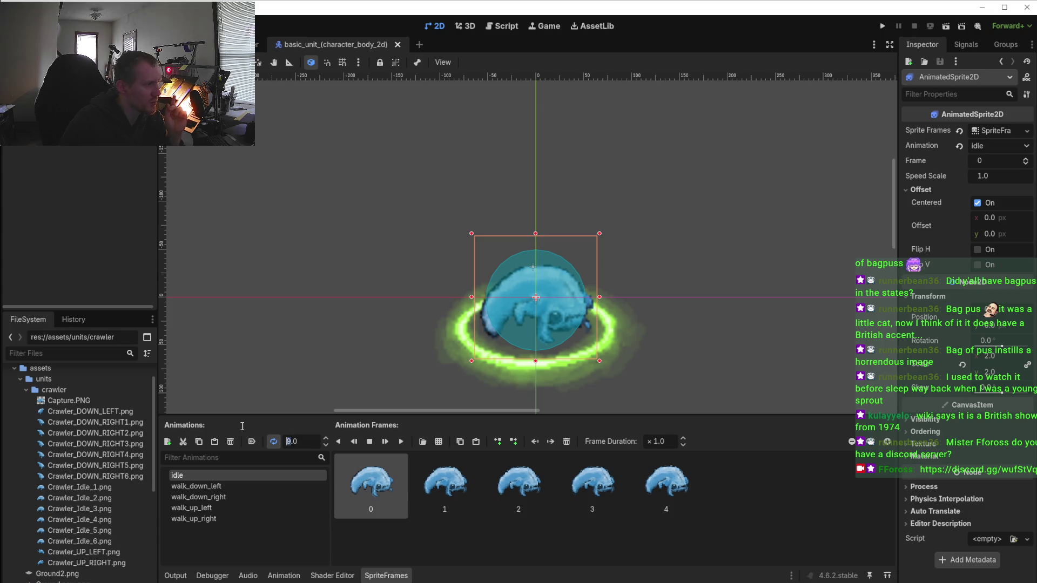
{"action": "type", "text": "14"}
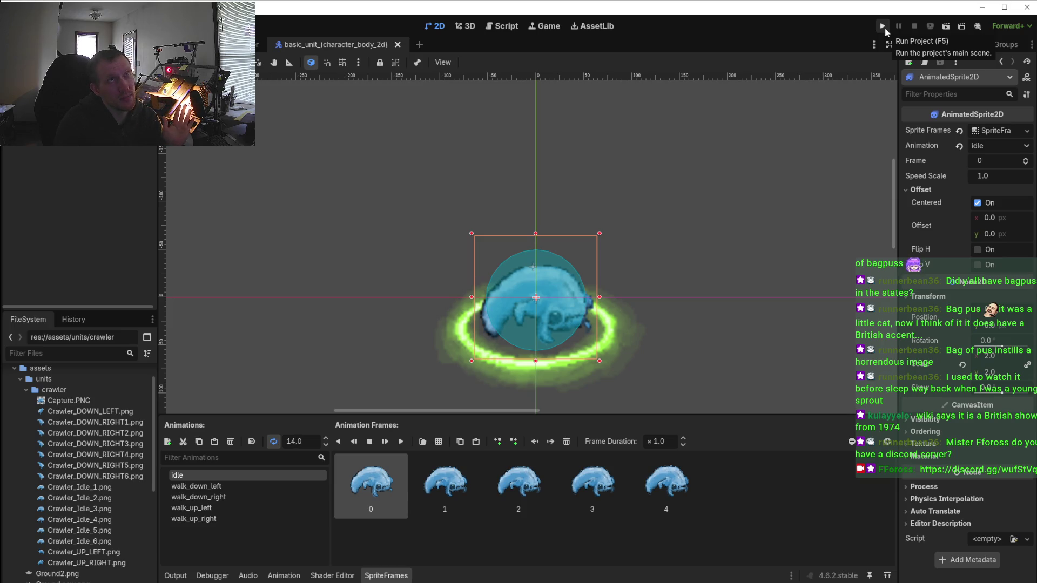
{"action": "left_click", "coordinate": [882, 27]}
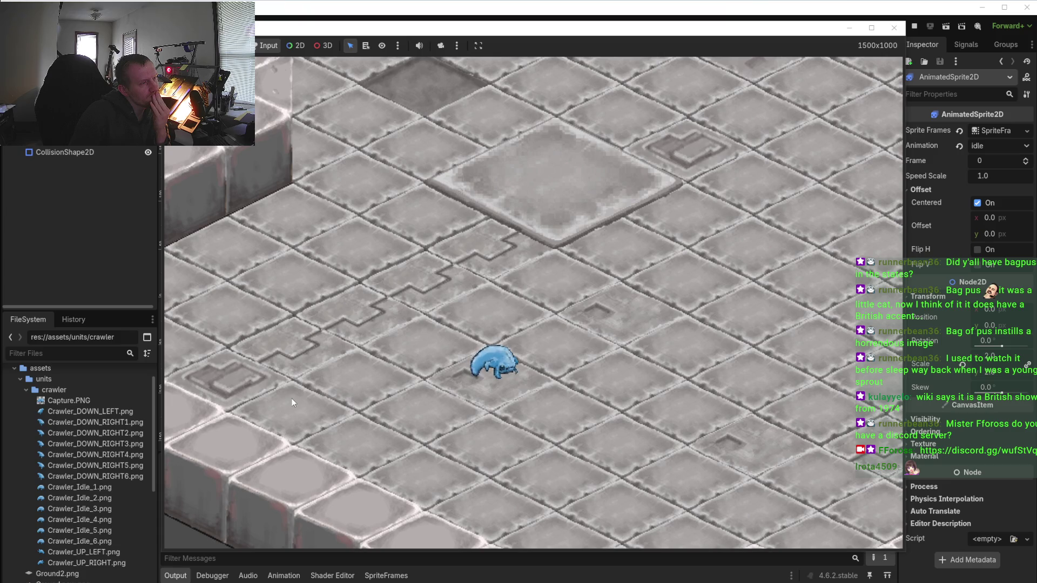
{"action": "scroll", "coordinate": [301, 400], "scroll_direction": "up", "scroll_amount": 1}
{"action": "scroll", "coordinate": [301, 400], "scroll_direction": "up", "scroll_amount": 1}
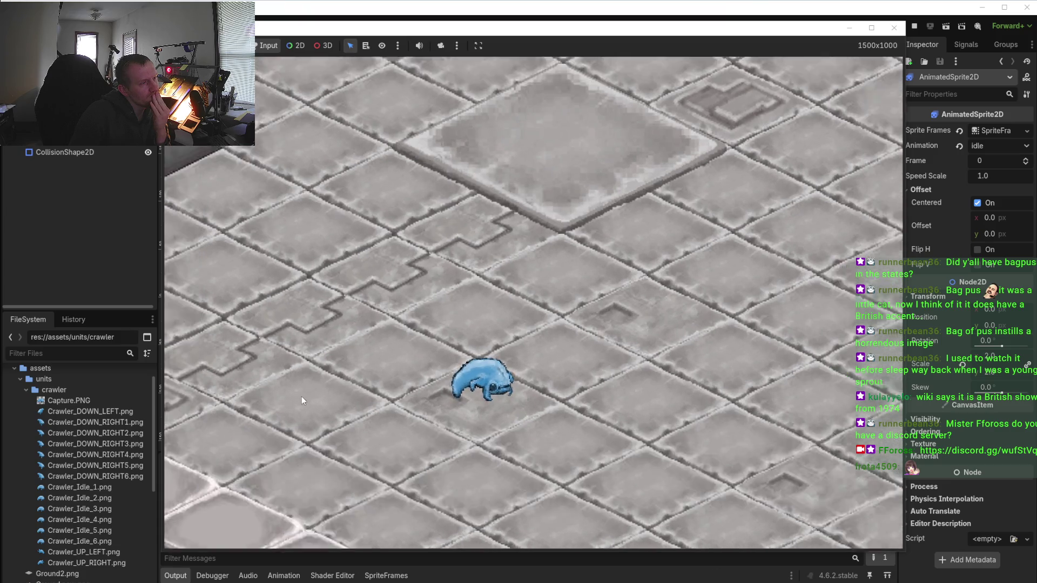
{"action": "scroll", "coordinate": [302, 397], "scroll_direction": "down", "scroll_amount": 1}
{"action": "scroll", "coordinate": [302, 396], "scroll_direction": "down", "scroll_amount": 1}
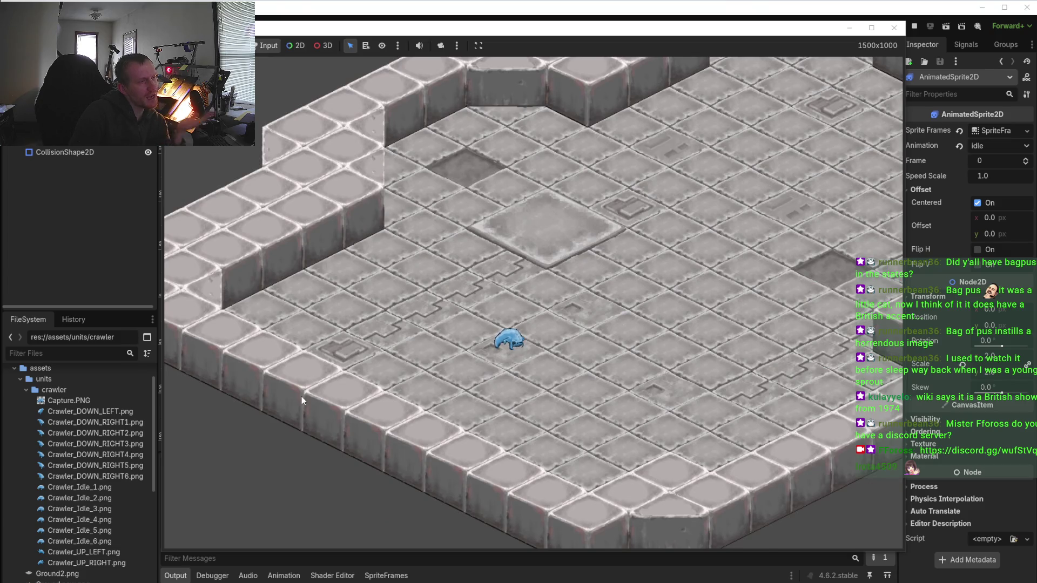
{"action": "scroll", "coordinate": [406, 406], "scroll_direction": "up", "scroll_amount": 2}
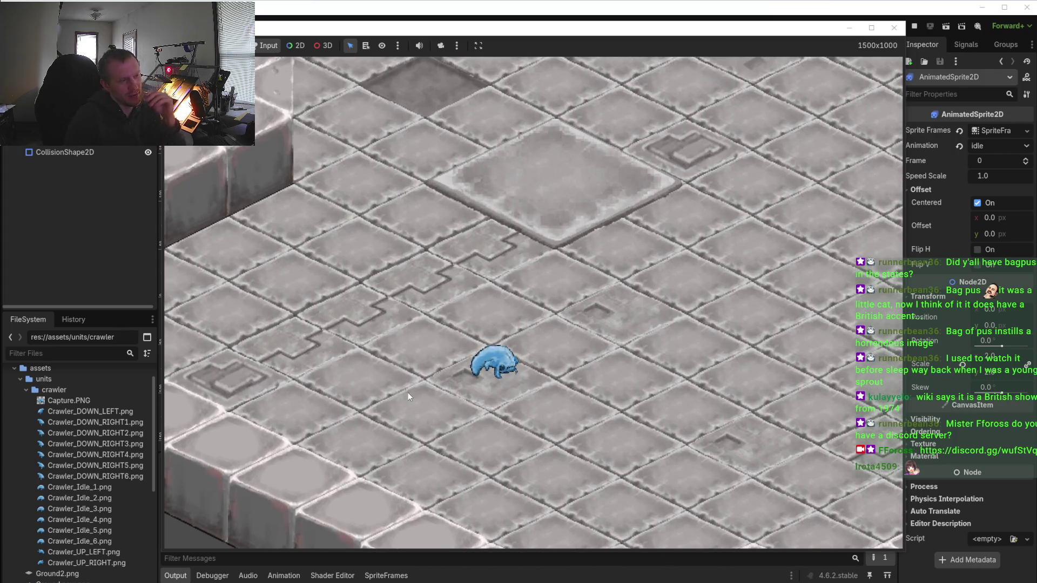
{"action": "left_click", "coordinate": [492, 368]}
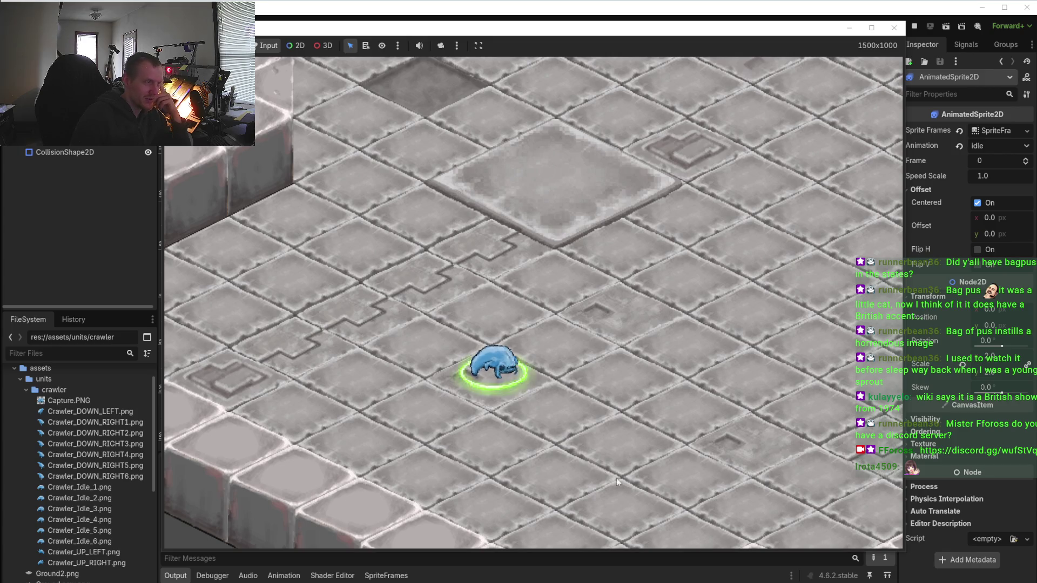
{"action": "right_click", "coordinate": [616, 478]}
{"action": "right_click", "coordinate": [368, 248]}
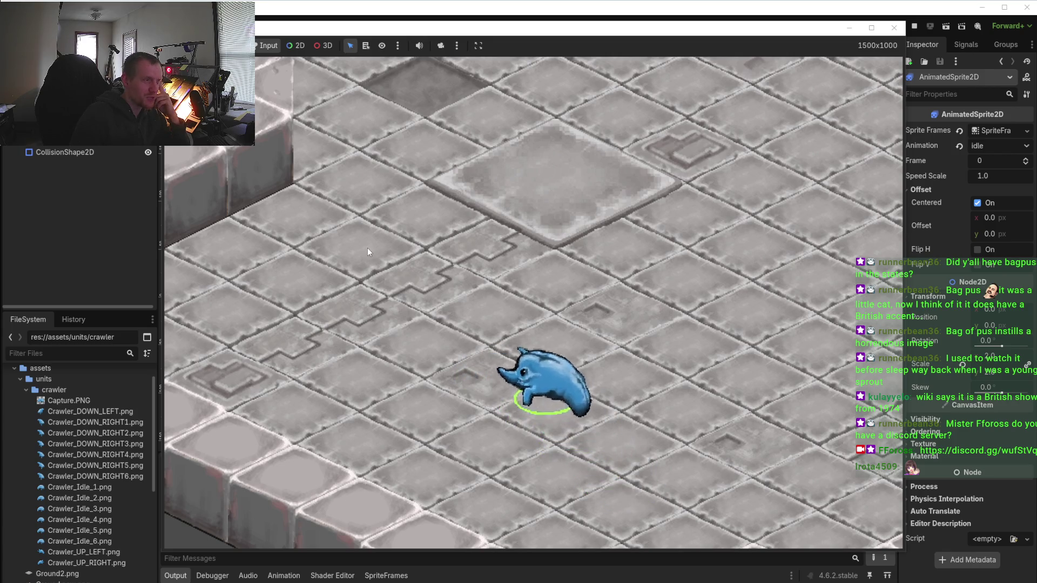
{"action": "right_click", "coordinate": [567, 420]}
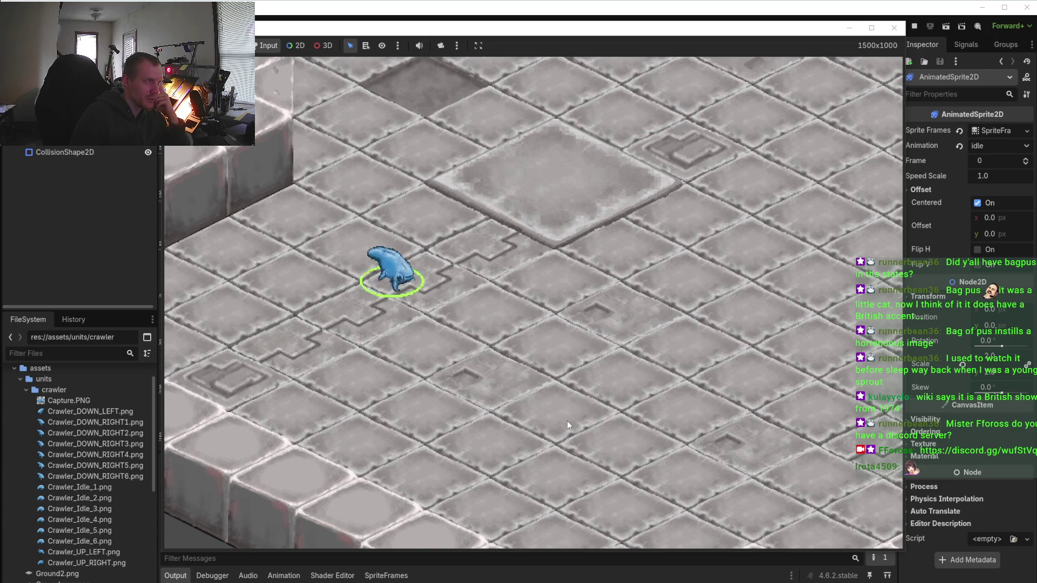
{"action": "right_click", "coordinate": [372, 292]}
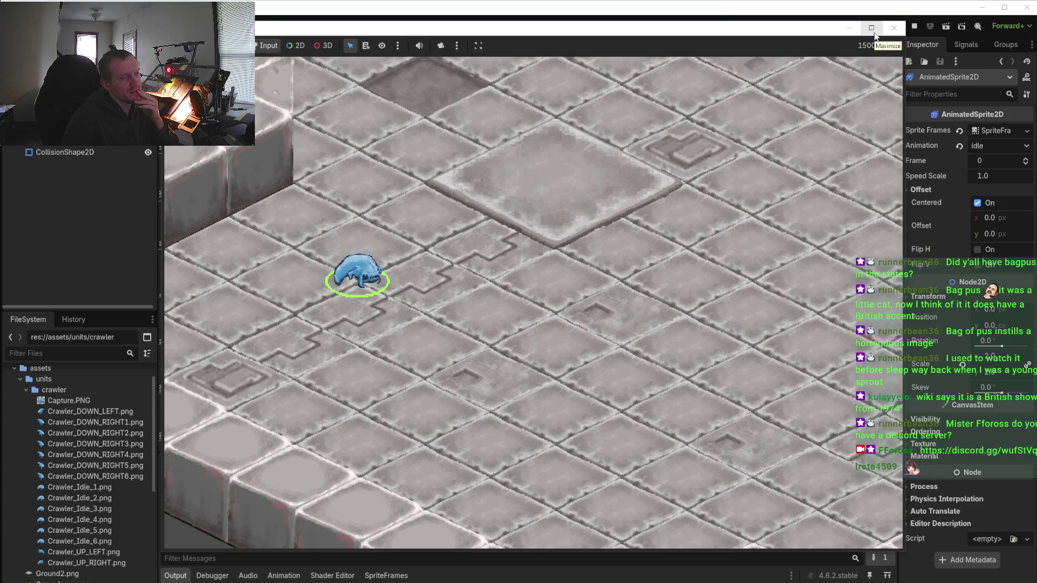
{"action": "left_click", "coordinate": [894, 27]}
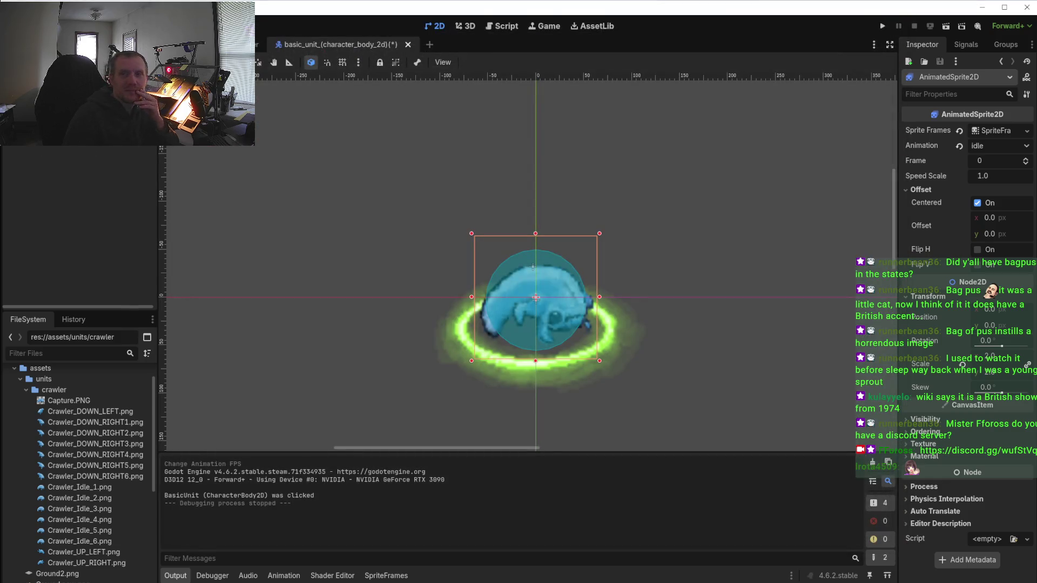
In Aseprite, preview the crawler's idle animation and add a new empty frame
{"action": "key", "text": "alt+Tab"}
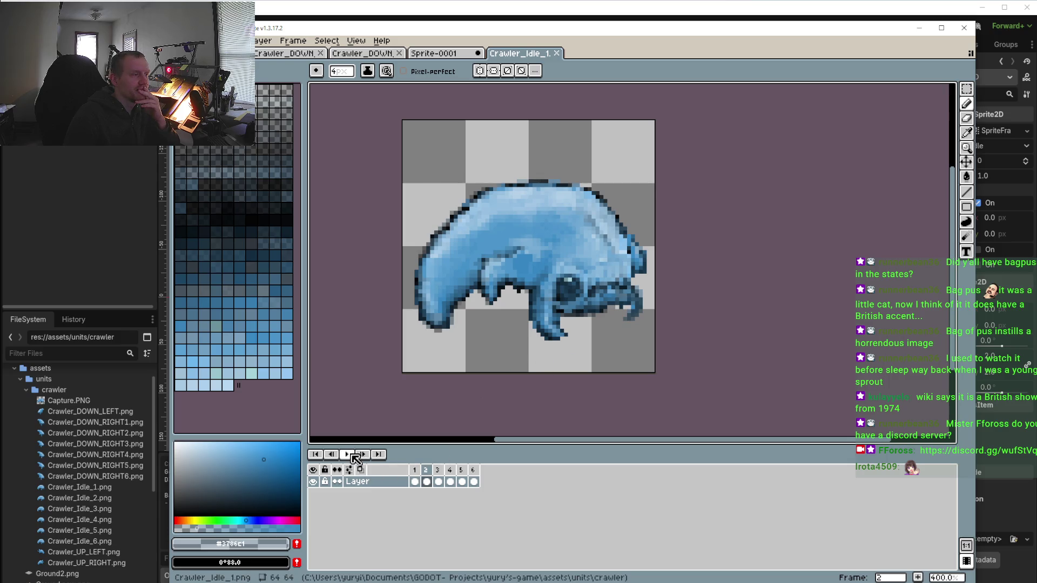
{"action": "left_click", "coordinate": [347, 454]}
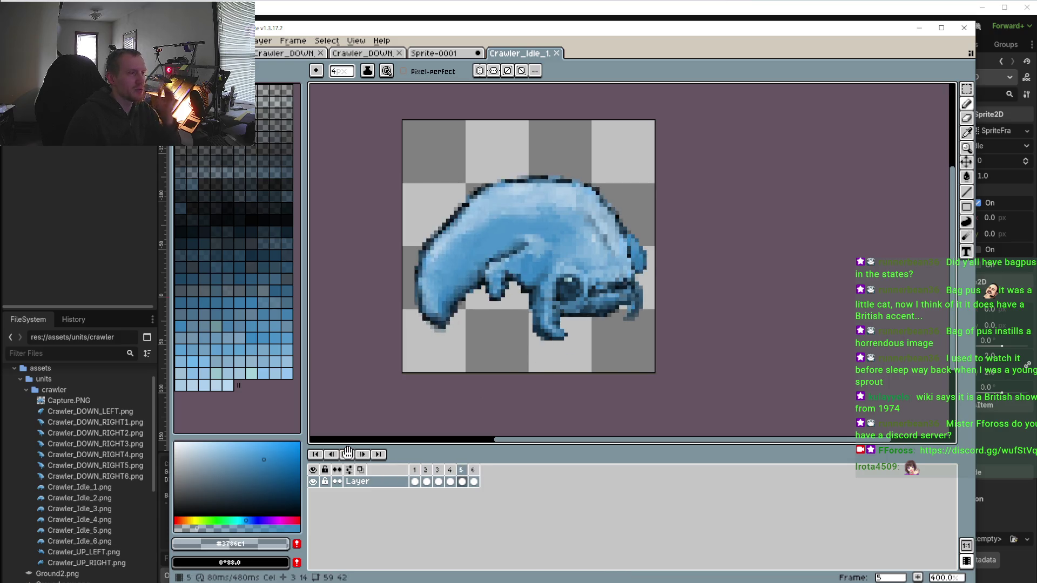
{"action": "left_click", "coordinate": [354, 455]}
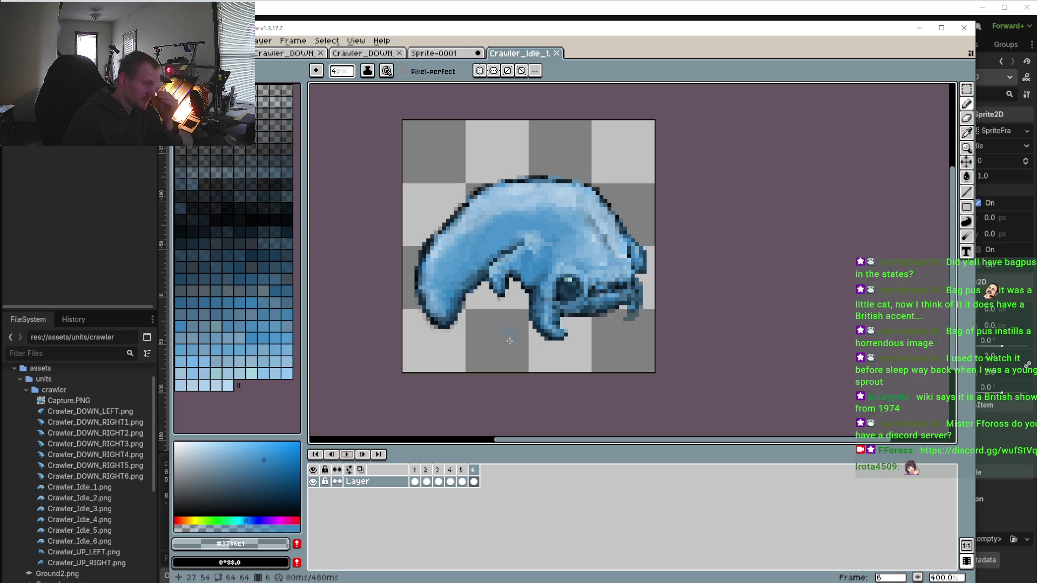
{"action": "left_click", "coordinate": [439, 480]}
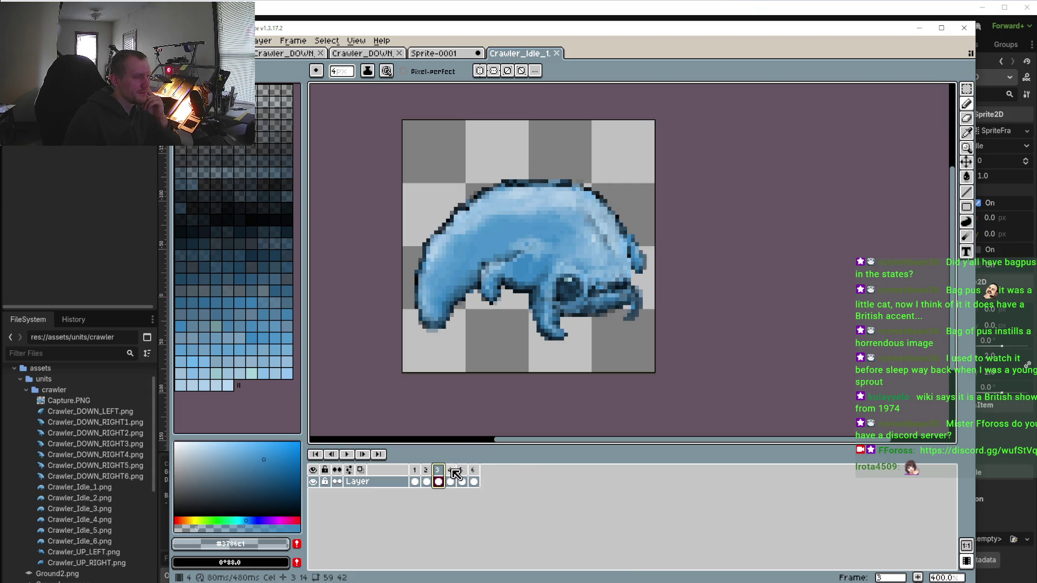
{"action": "right_click", "coordinate": [453, 470]}
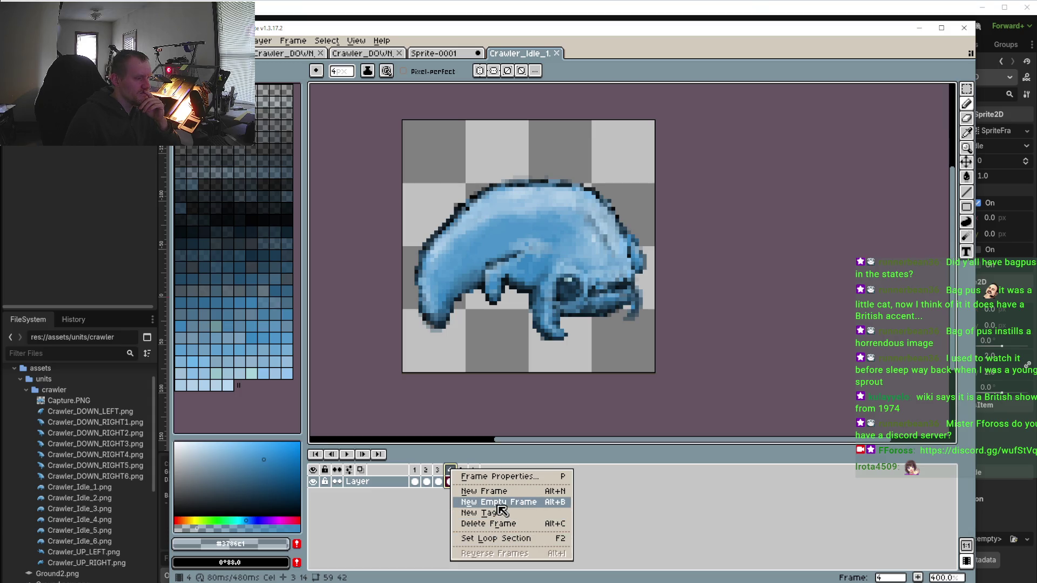
{"action": "left_click", "coordinate": [498, 503]}
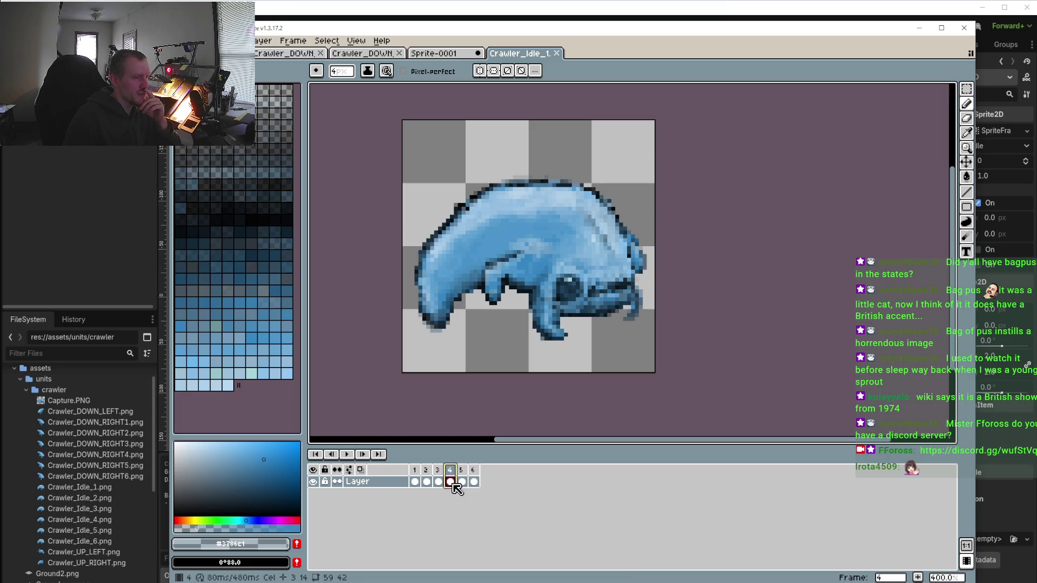
Unlink frame 4's cel from the other idle frames
{"action": "right_click", "coordinate": [453, 483]}
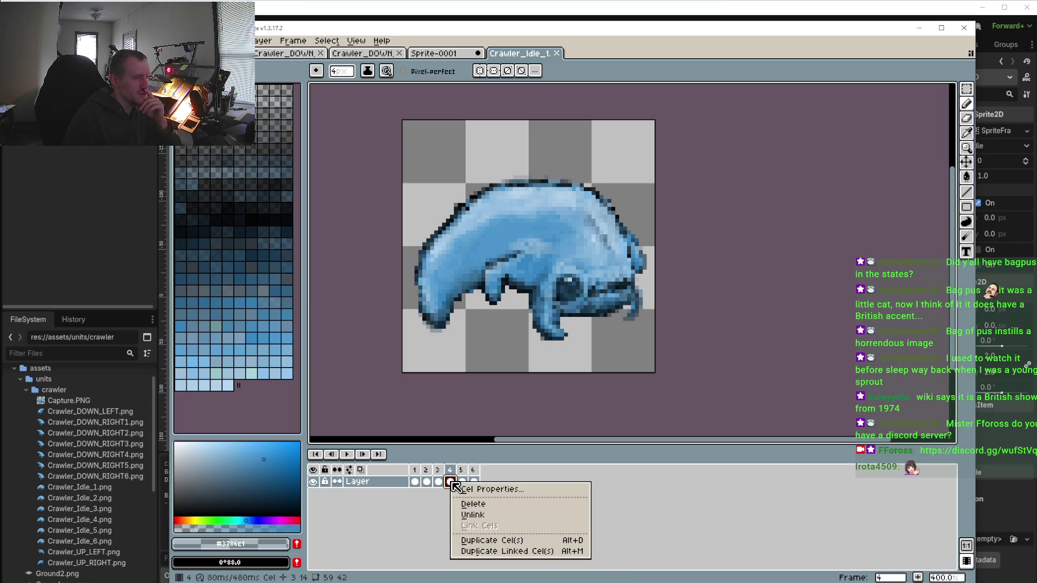
{"action": "left_click", "coordinate": [490, 516]}
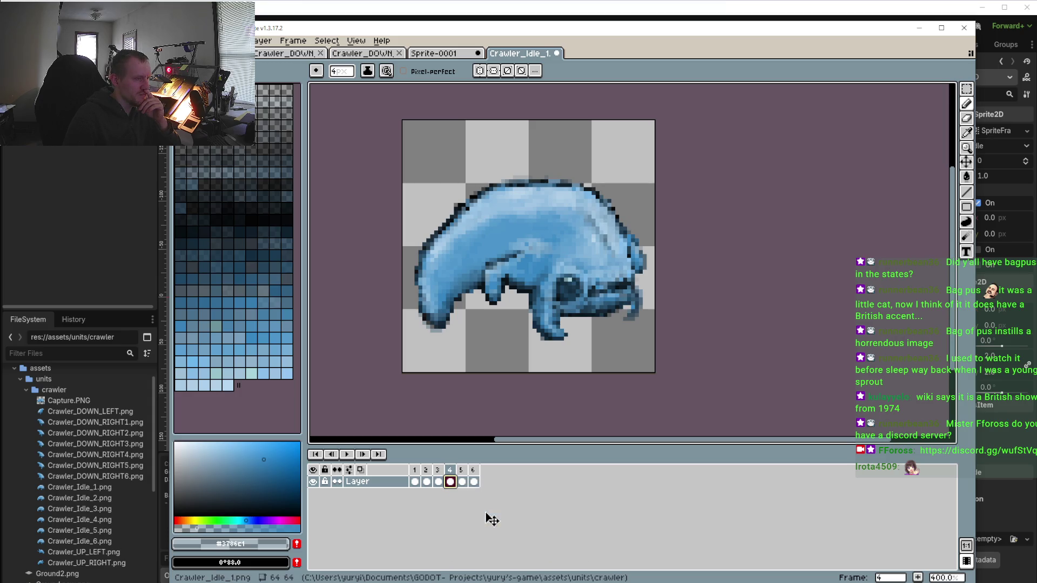
{"action": "right_click", "coordinate": [453, 484]}
{"action": "right_click", "coordinate": [453, 484]}
{"action": "right_click", "coordinate": [452, 484]}
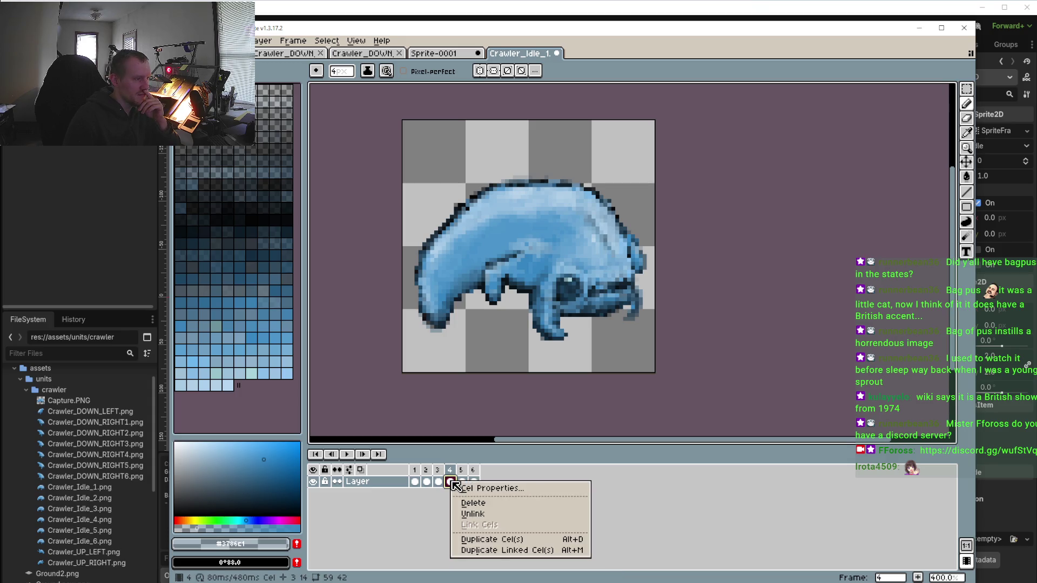
{"action": "left_click", "coordinate": [469, 513]}
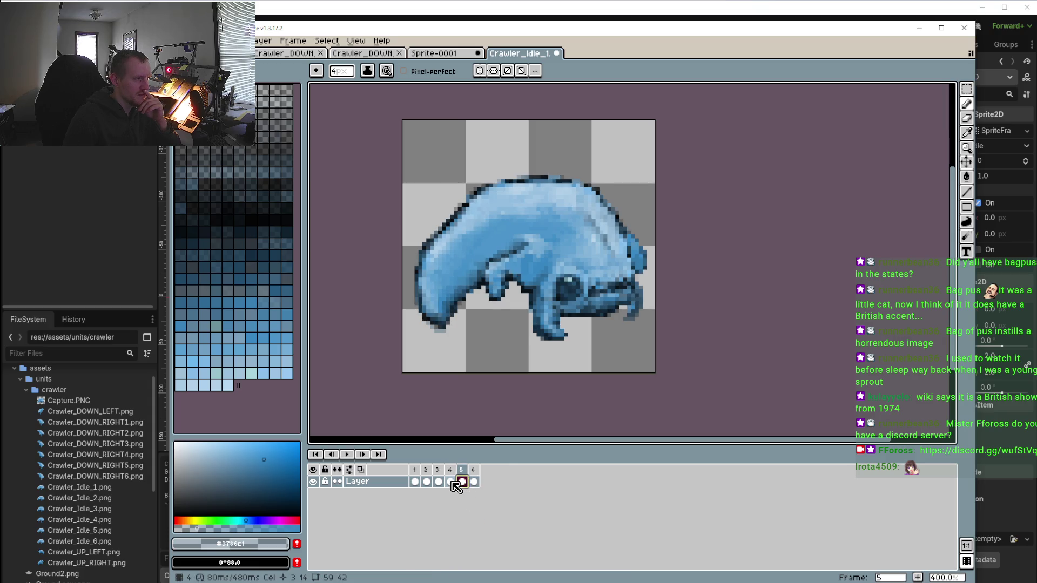
{"action": "right_click", "coordinate": [453, 484]}
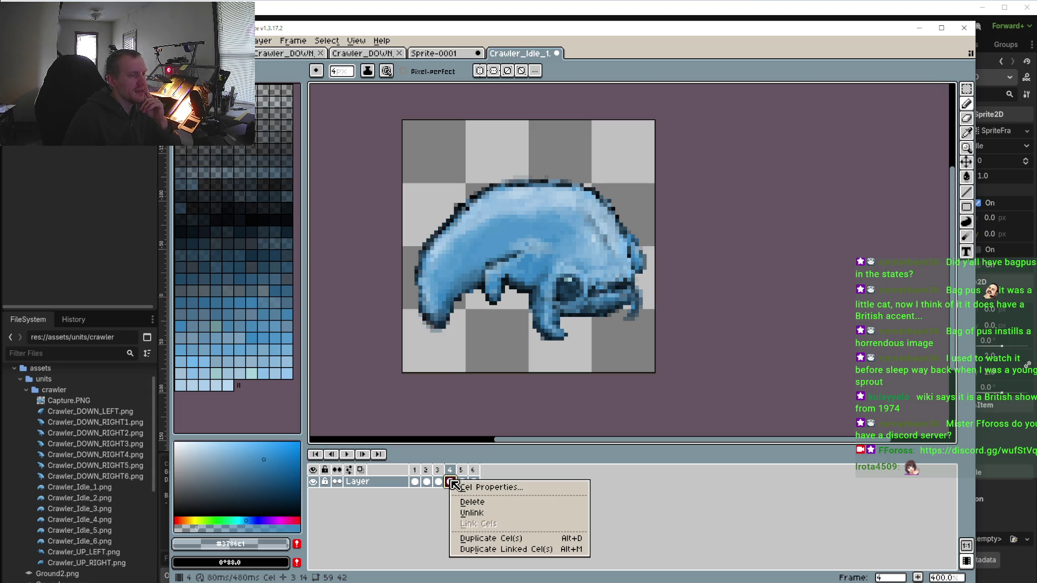
Check frame 3's cel options and compare frame 2 with its neighbours, then pick Rectangular Marquee
{"action": "left_click", "coordinate": [438, 482]}
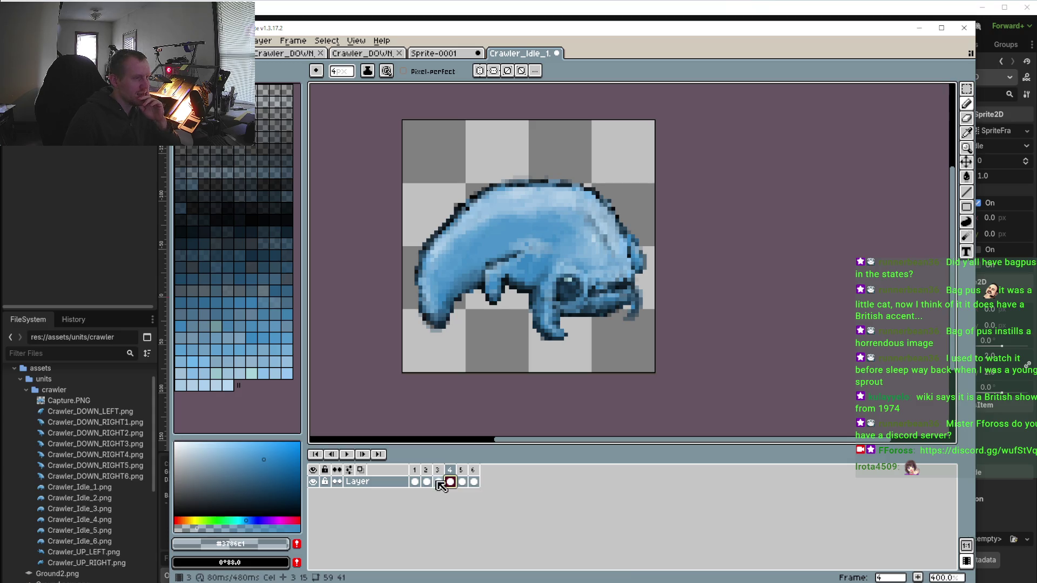
{"action": "right_click", "coordinate": [439, 482]}
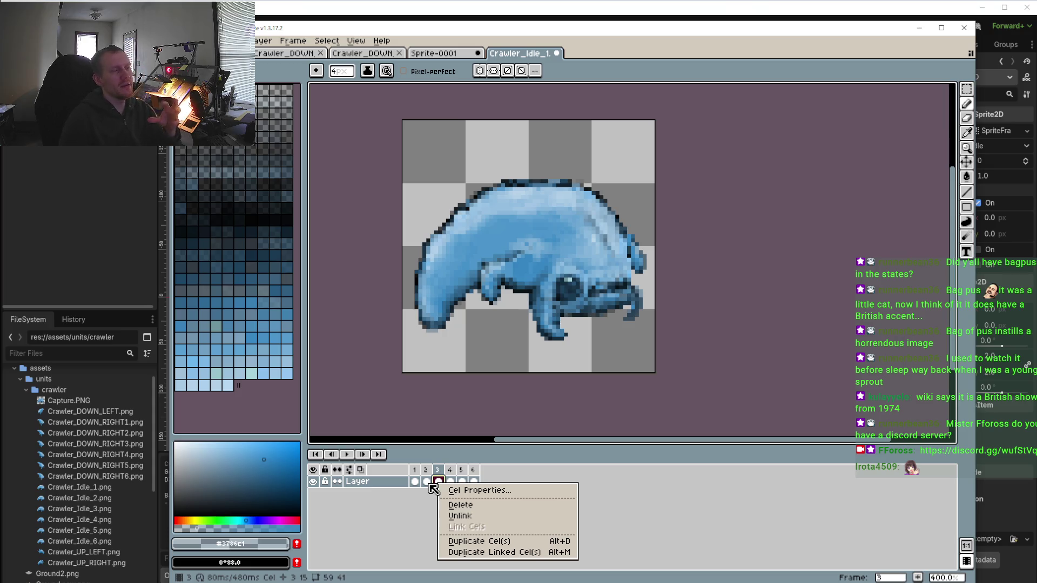
{"action": "left_click", "coordinate": [419, 521]}
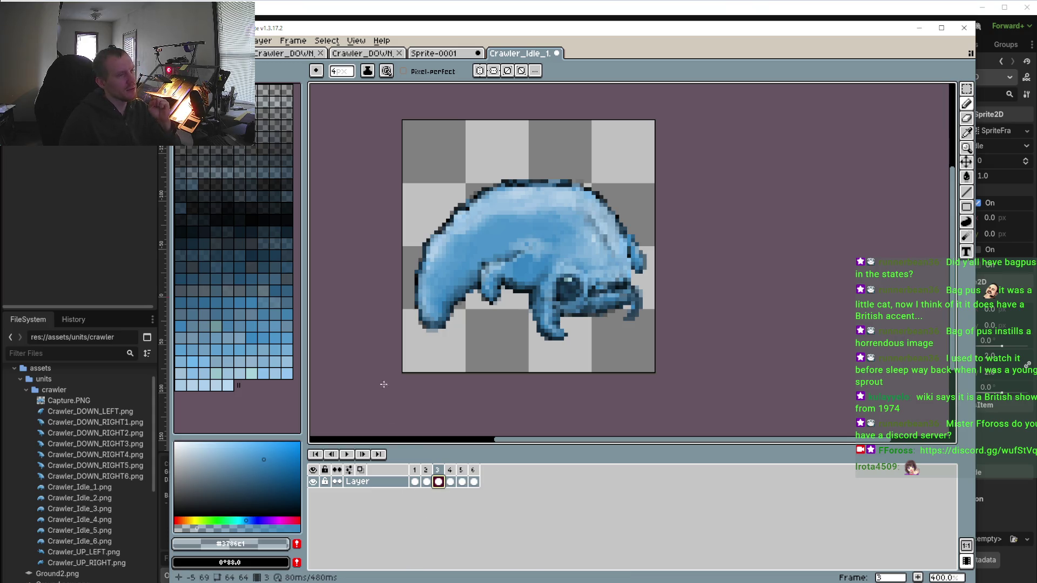
{"action": "left_click", "coordinate": [433, 473]}
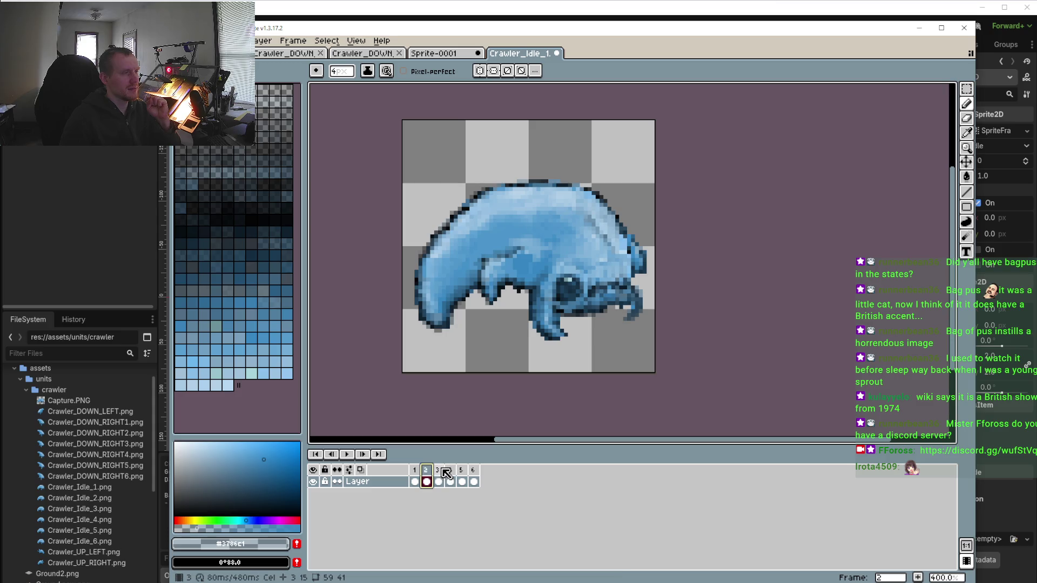
{"action": "left_click", "coordinate": [446, 471]}
{"action": "left_click", "coordinate": [427, 480]}
{"action": "left_click", "coordinate": [968, 90]}
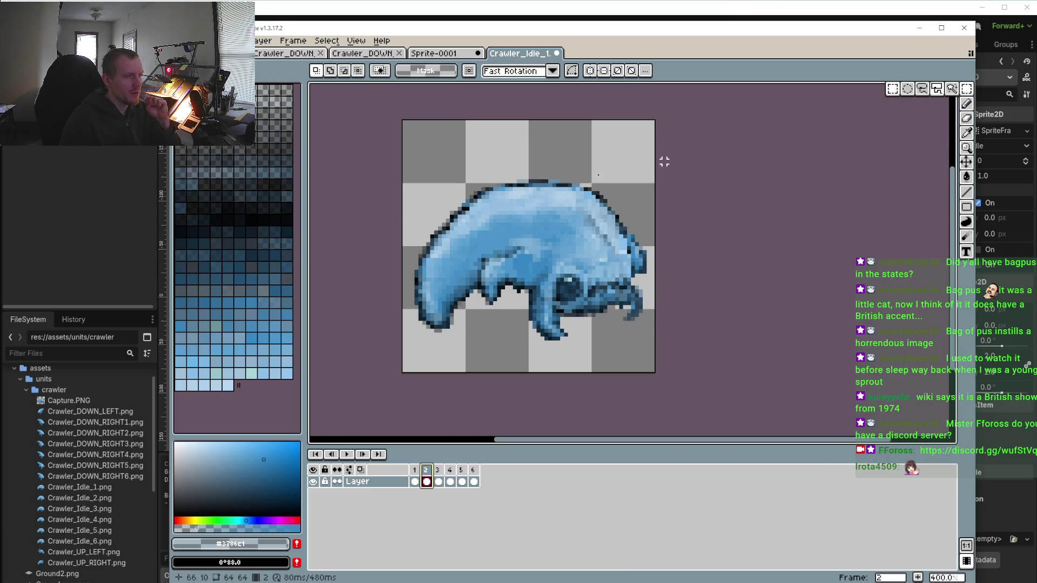
Select the crawler's body on frame 1 and nudge it two pixels right
{"action": "left_click", "coordinate": [416, 480]}
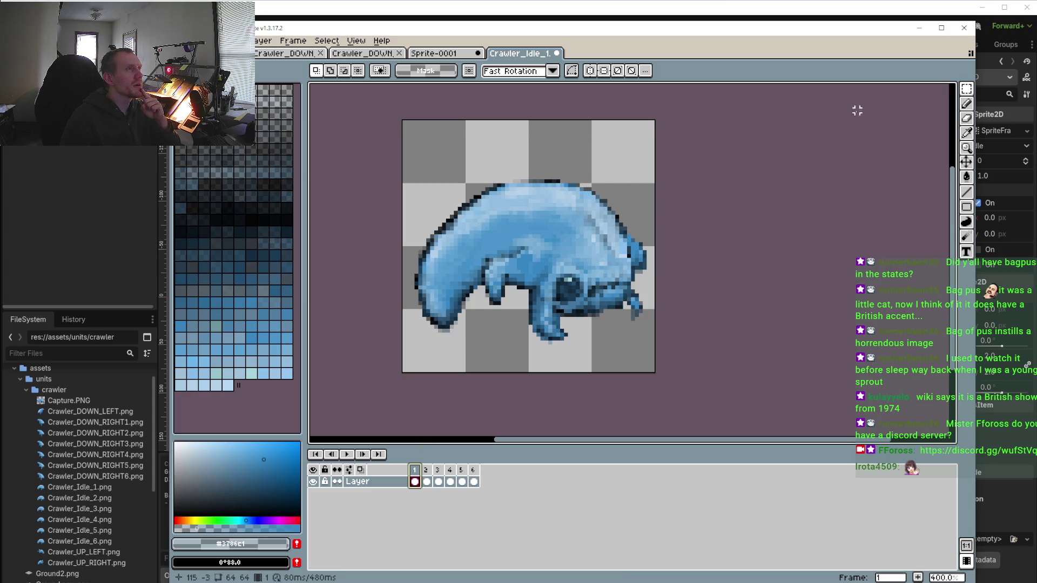
{"action": "mouse_move", "coordinate": [969, 87]}
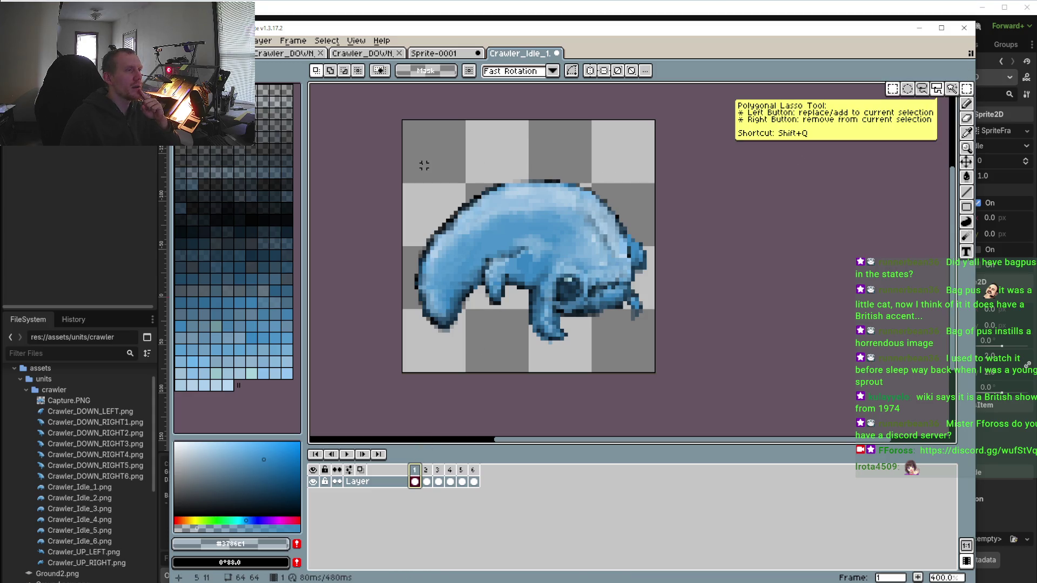
{"action": "mouse_move", "coordinate": [406, 155]}
{"action": "left_mouse_down"}
{"action": "mouse_move", "coordinate": [676, 349]}
{"action": "mouse_move", "coordinate": [667, 361]}
{"action": "left_mouse_up"}
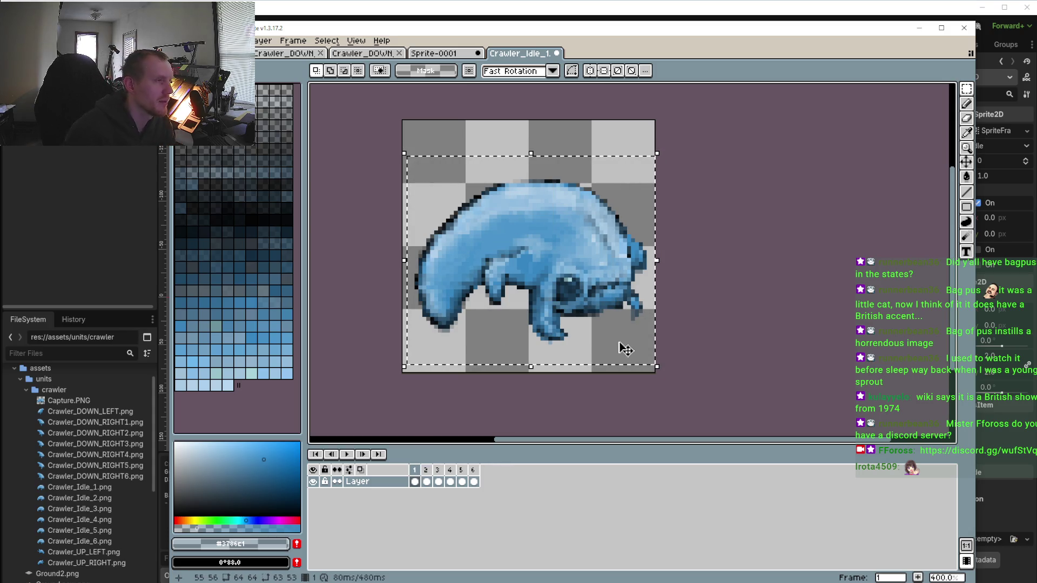
{"action": "key", "text": "Right"}
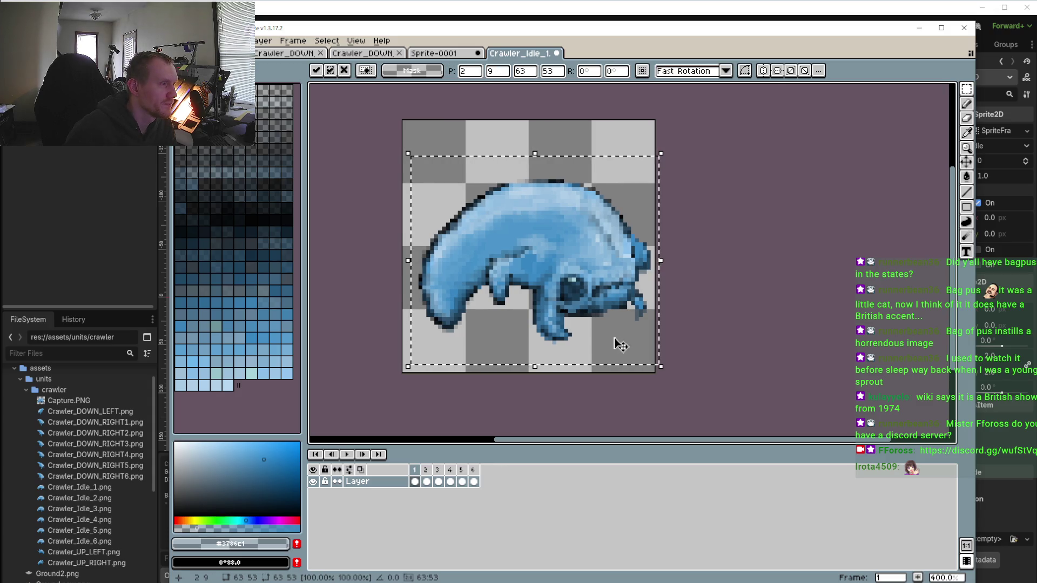
{"action": "key", "text": "Right"}
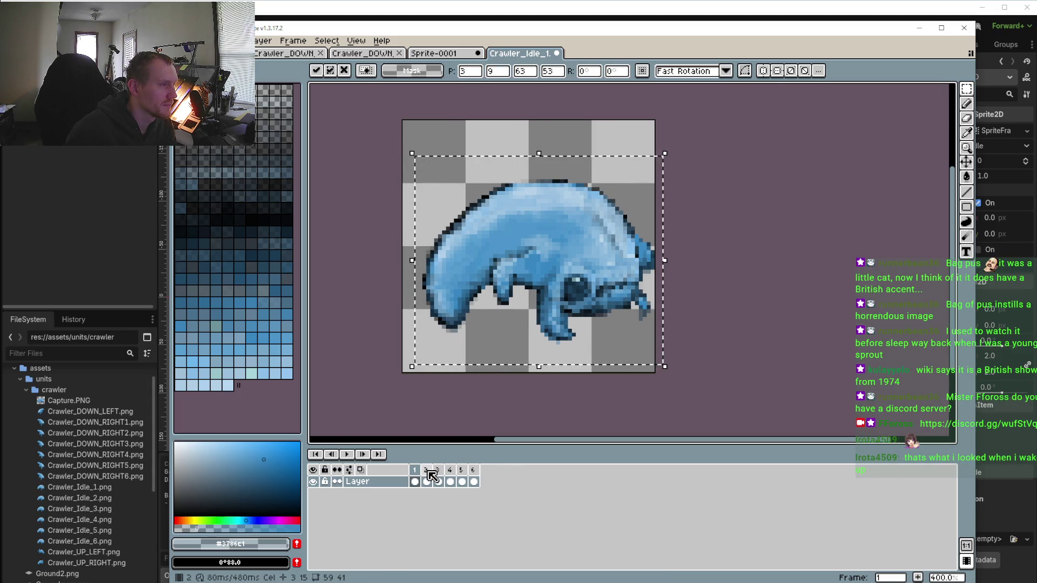
{"action": "left_click", "coordinate": [428, 471]}
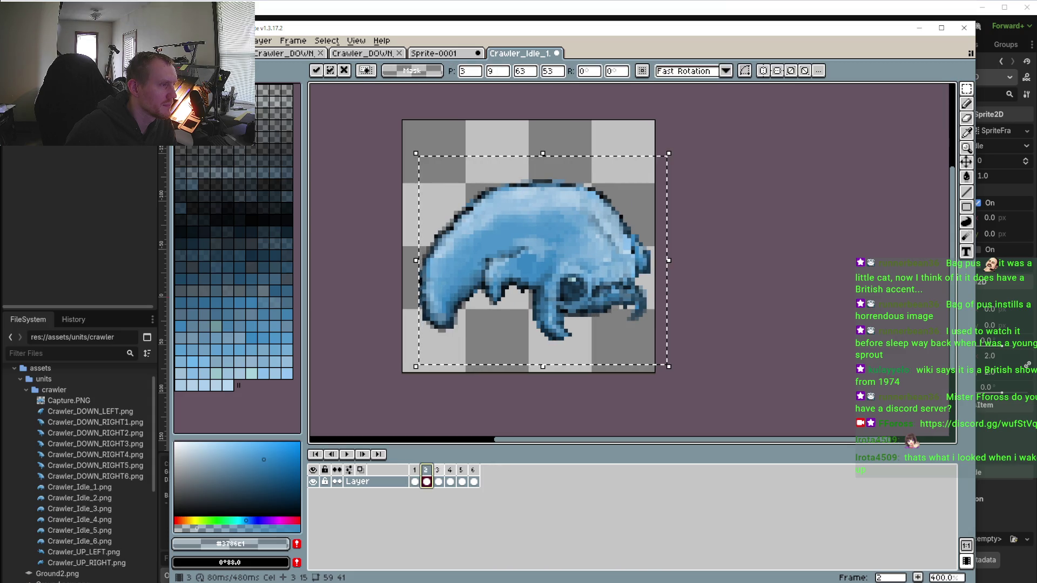
Select most of the sprite on frame 3 and shift it right
{"action": "left_click", "coordinate": [438, 482]}
{"action": "key", "text": "Right"}
{"action": "key", "text": "Right"}
{"action": "key", "text": "Right"}
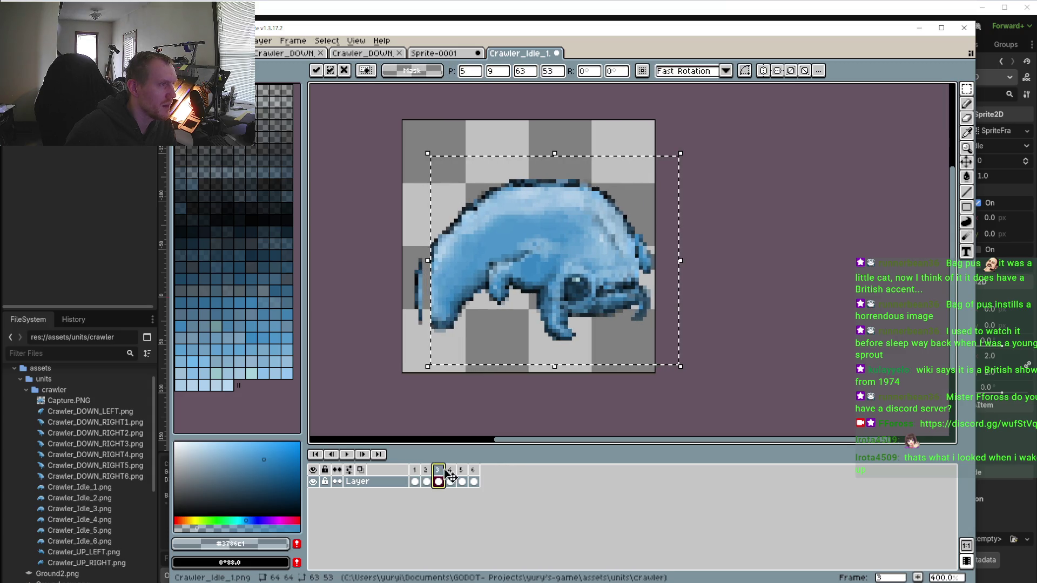
{"action": "key", "text": "Left"}
{"action": "key", "text": "Left"}
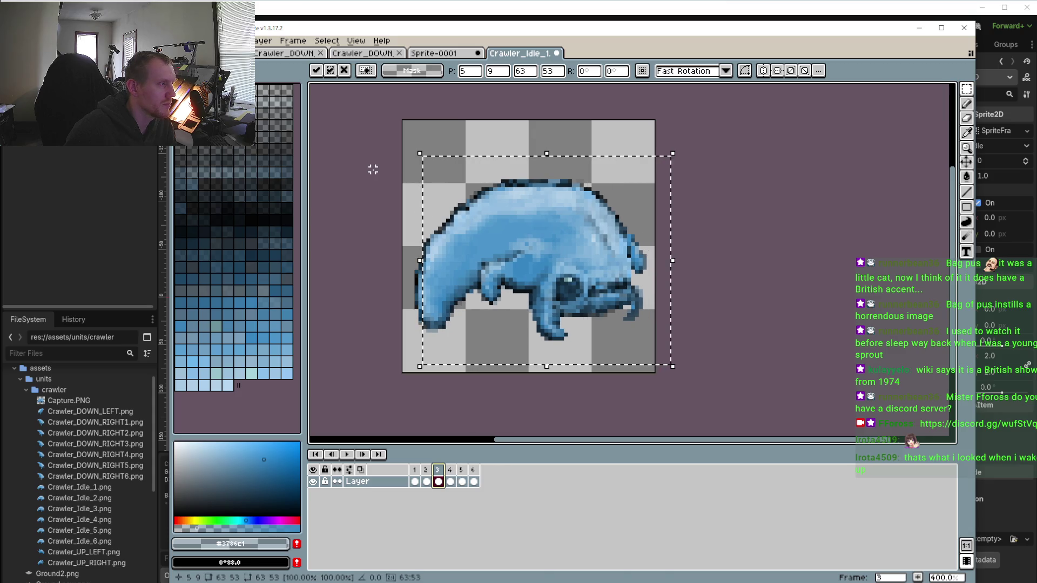
{"action": "left_click_drag", "start_coordinate": [397, 135], "coordinate": [732, 390]}
{"action": "key", "text": "Right"}
{"action": "key", "text": "Right"}
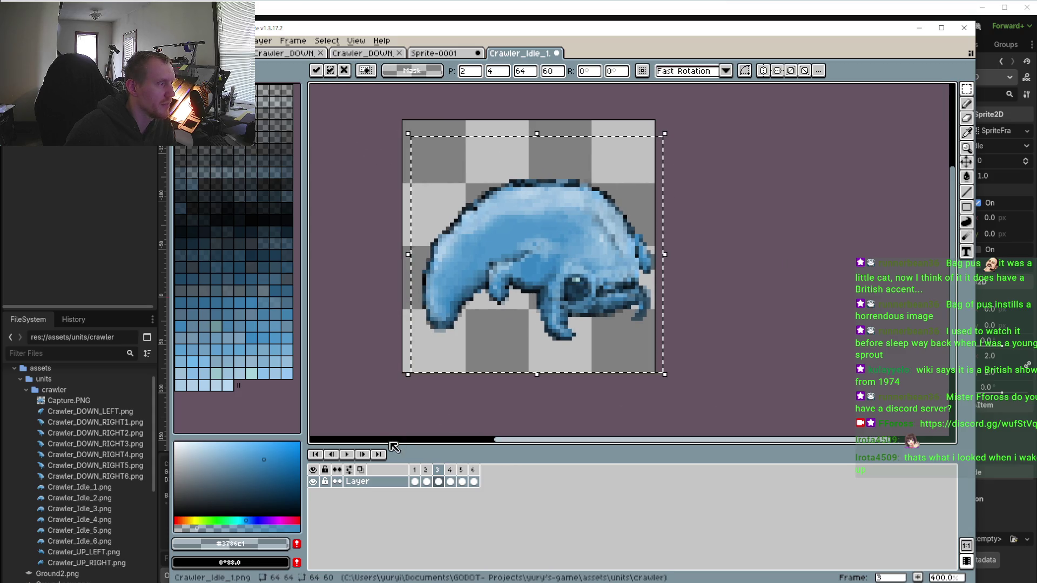
Shift the body right on frames 3 and 5, and the whole canvas two pixels right on frame 6
{"action": "left_click", "coordinate": [427, 482]}
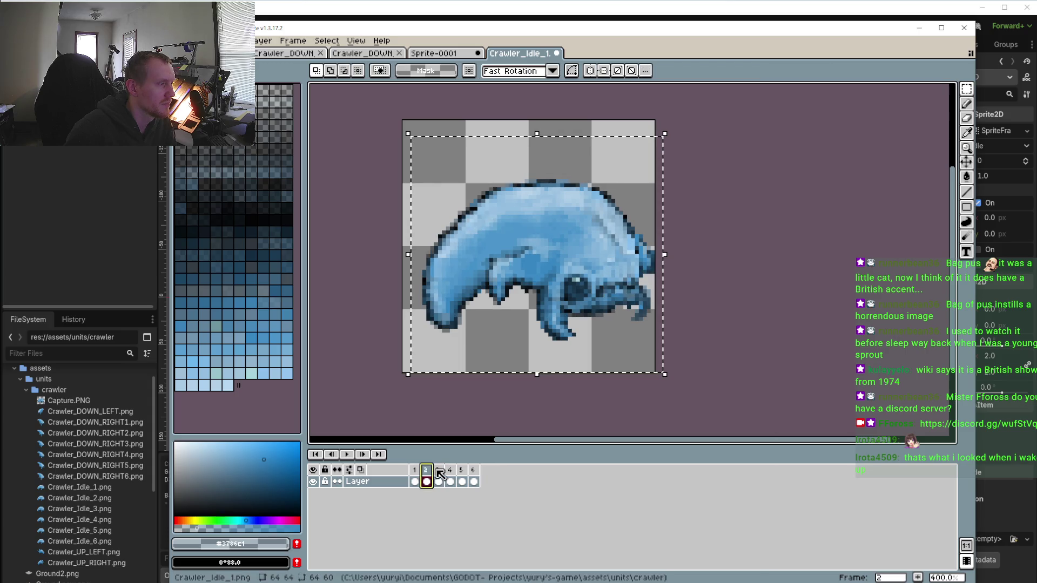
{"action": "left_click", "coordinate": [438, 482]}
{"action": "key", "text": "Right"}
{"action": "key", "text": "Right"}
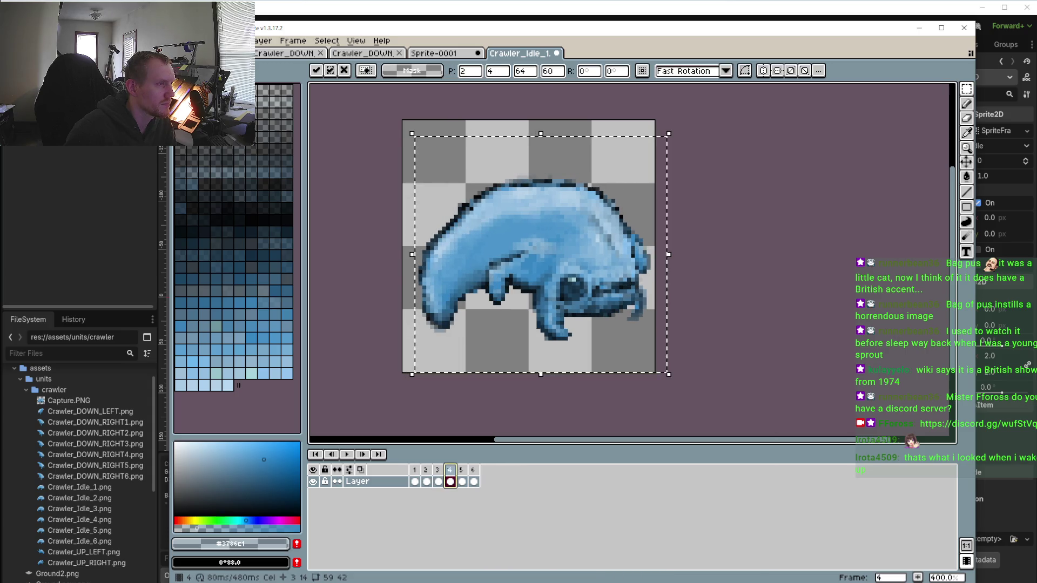
{"action": "left_click", "coordinate": [461, 482]}
{"action": "key", "text": "Right"}
{"action": "key", "text": "Right"}
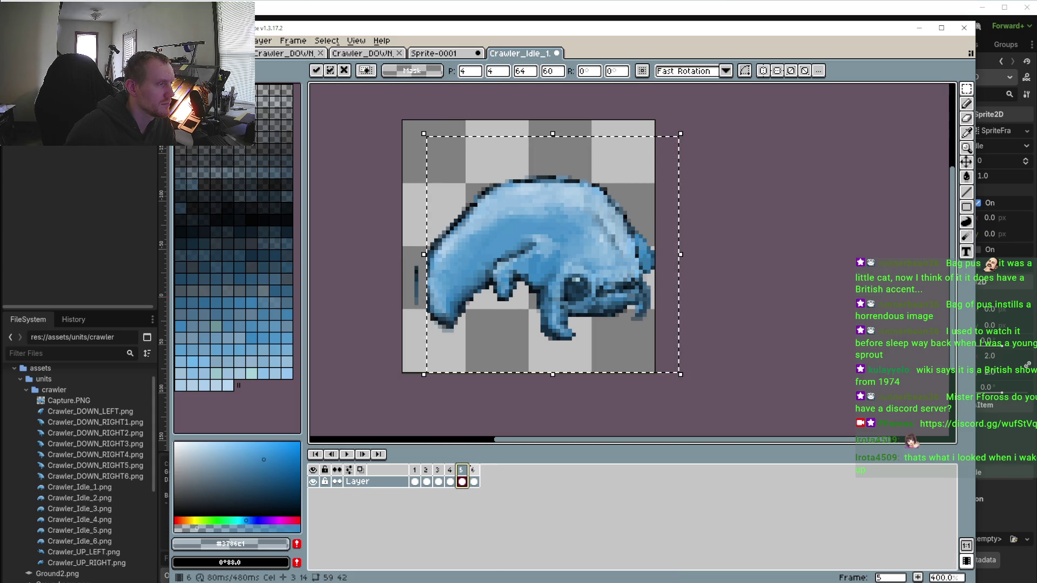
{"action": "left_click", "coordinate": [474, 482]}
{"action": "key", "text": "Right"}
{"action": "key", "text": "Right"}
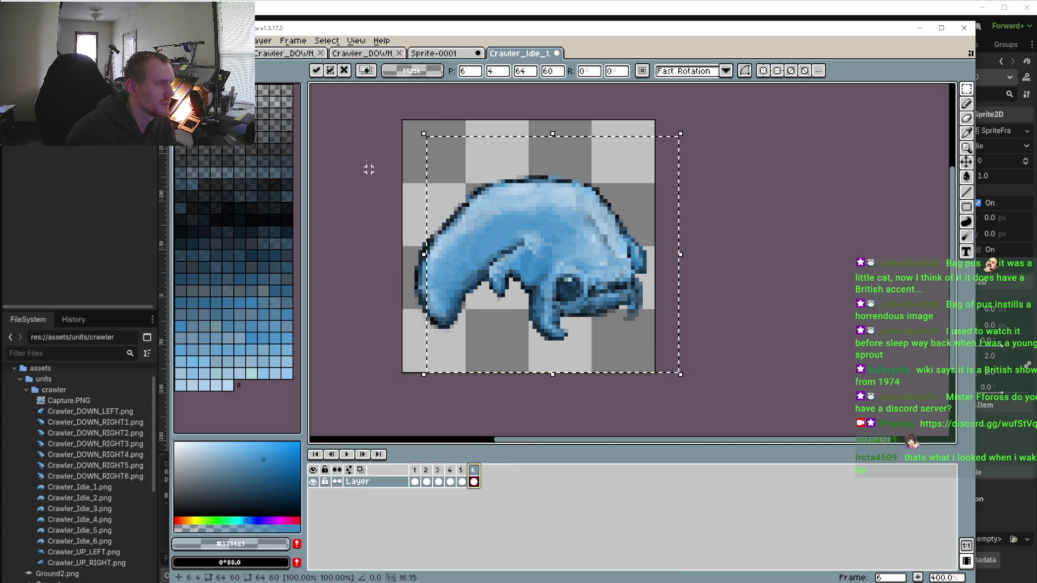
{"action": "key", "text": "Escape"}
{"action": "key", "text": "ctrl+a"}
{"action": "key", "text": "Right"}
{"action": "key", "text": "Right"}
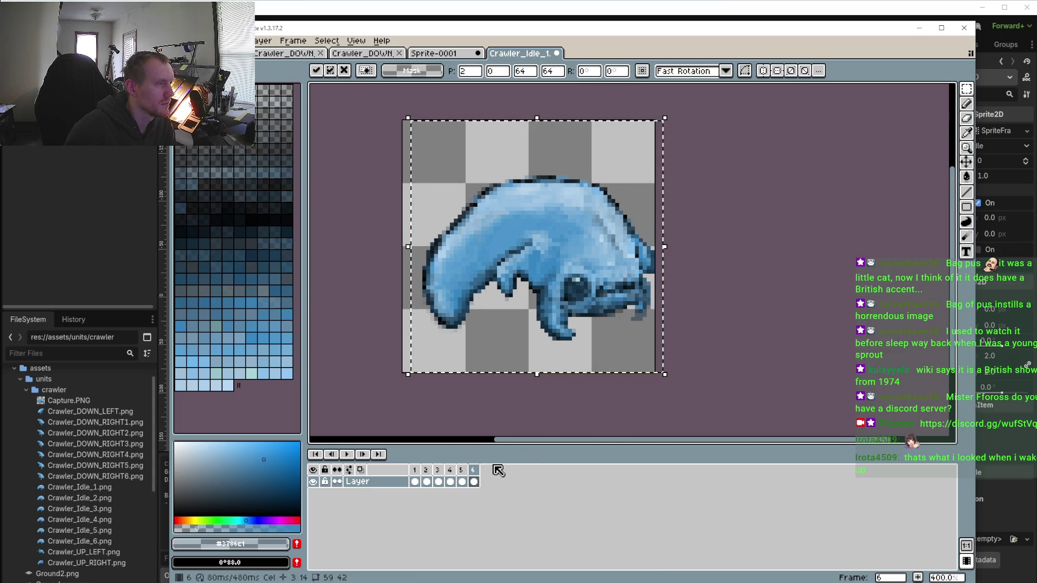
Clear the selection on frame 5 and select, then drop, the crawler's left edge
{"action": "left_click", "coordinate": [462, 482]}
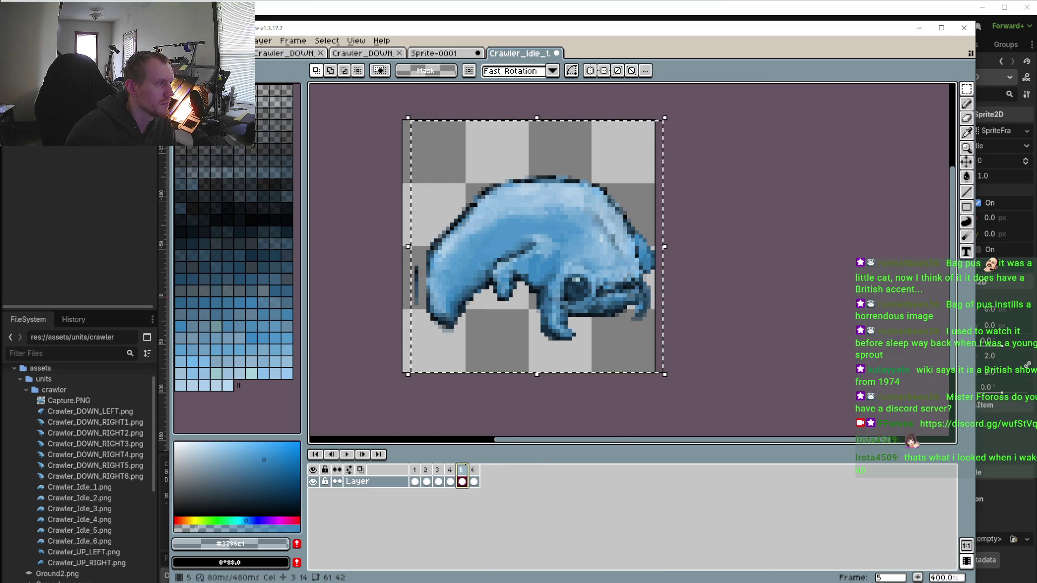
{"action": "left_click", "coordinate": [324, 338]}
{"action": "scroll", "coordinate": [381, 241], "scroll_direction": "up", "scroll_amount": 1}
{"action": "left_click_drag", "start_coordinate": [412, 236], "coordinate": [447, 359]}
{"action": "left_click", "coordinate": [364, 358]}
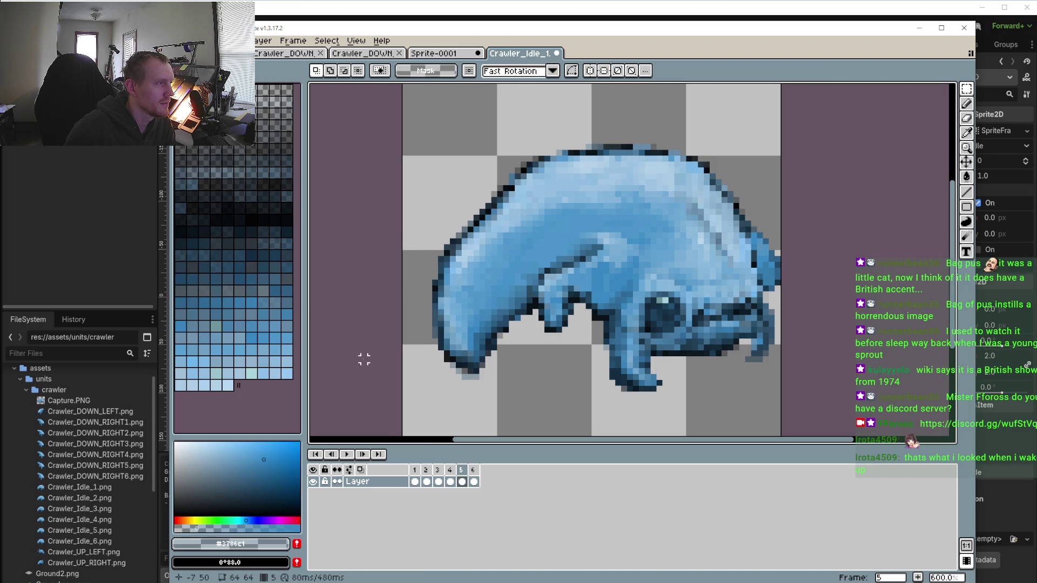
Step through idle frames 1 to 6 to preview the breathing motion
{"action": "left_click", "coordinate": [450, 471]}
{"action": "left_click", "coordinate": [437, 470]}
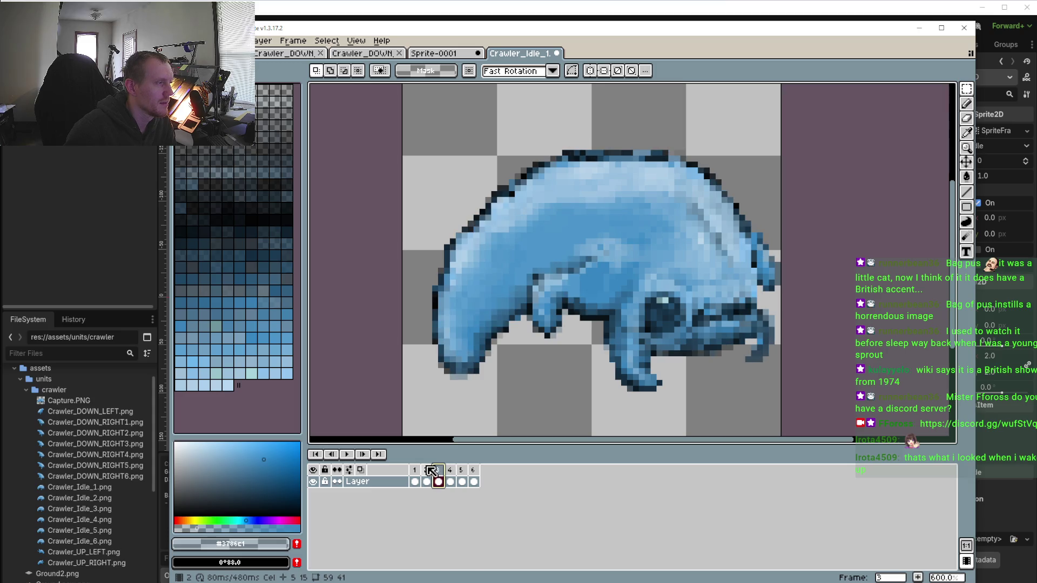
{"action": "left_click", "coordinate": [426, 470]}
{"action": "left_click", "coordinate": [415, 470]}
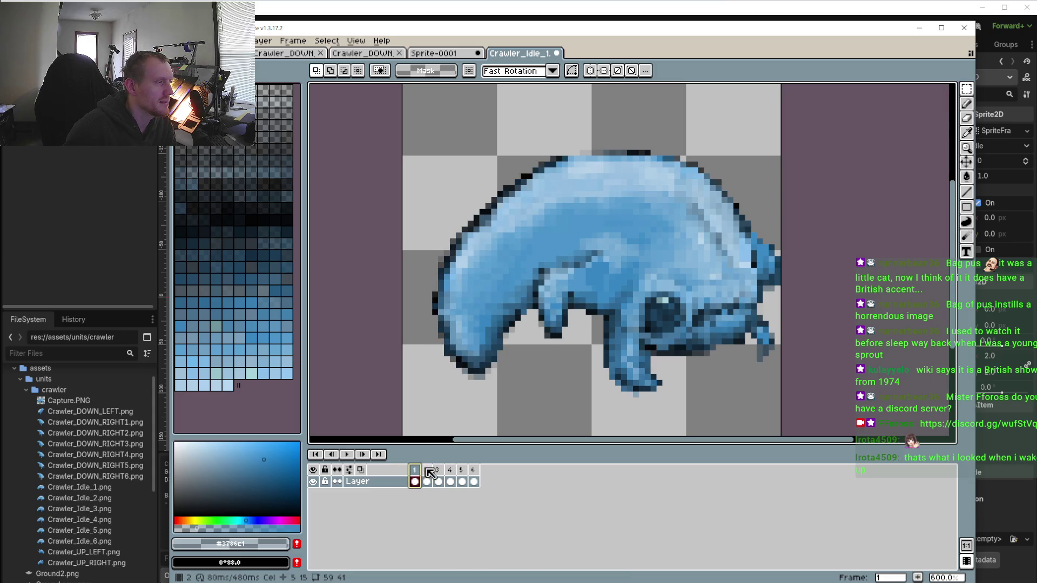
{"action": "left_click", "coordinate": [426, 469]}
{"action": "left_click", "coordinate": [437, 470]}
{"action": "left_click", "coordinate": [450, 469]}
{"action": "left_click", "coordinate": [461, 470]}
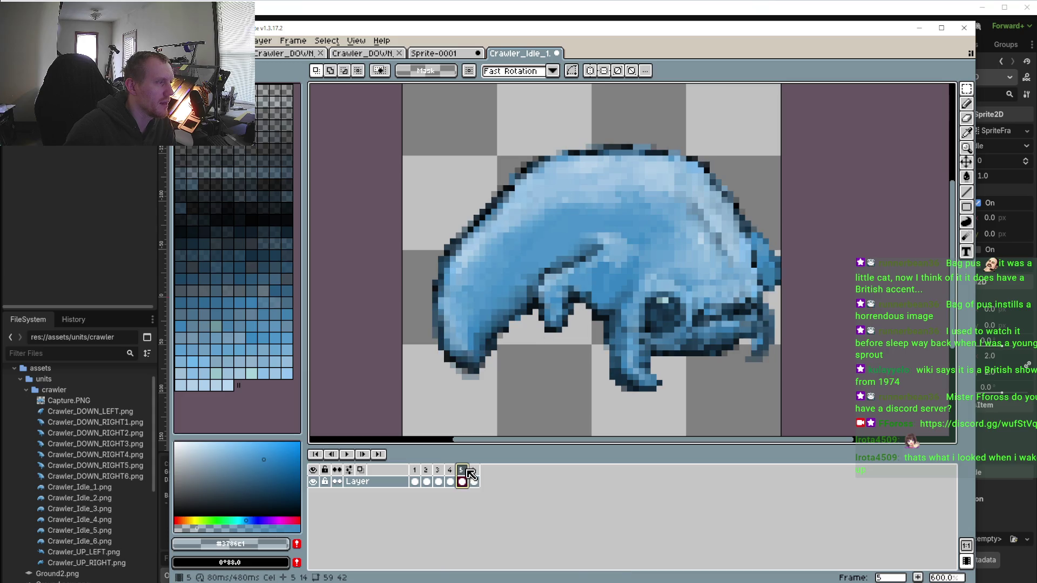
{"action": "left_click", "coordinate": [473, 470]}
{"action": "left_click_drag", "start_coordinate": [459, 338], "coordinate": [489, 273]}
{"action": "scroll", "coordinate": [489, 274], "scroll_direction": "down", "scroll_amount": 2}
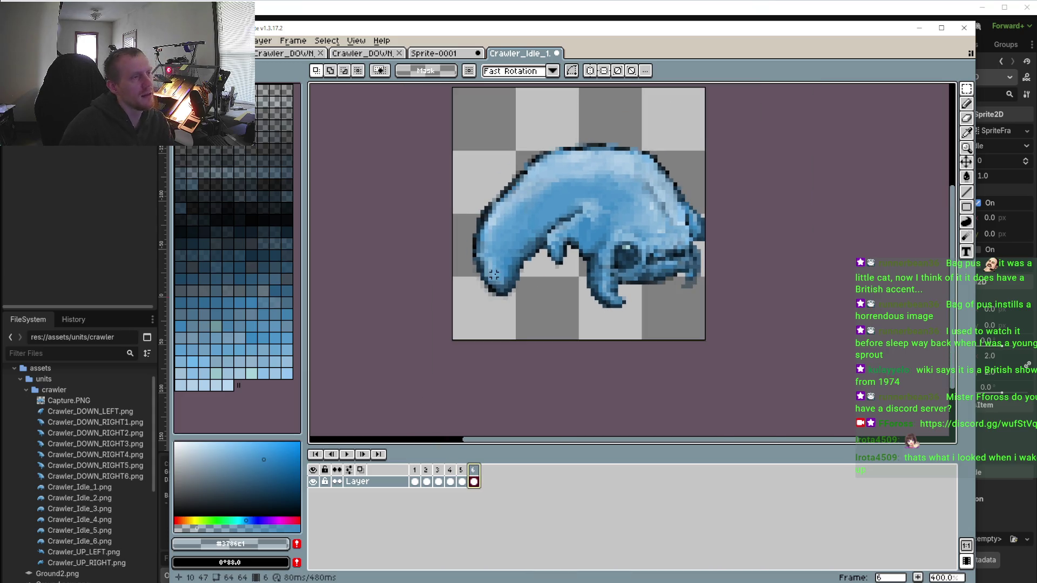
Play the six-frame idle loop to preview it, then stop playback
{"action": "left_click", "coordinate": [347, 454]}
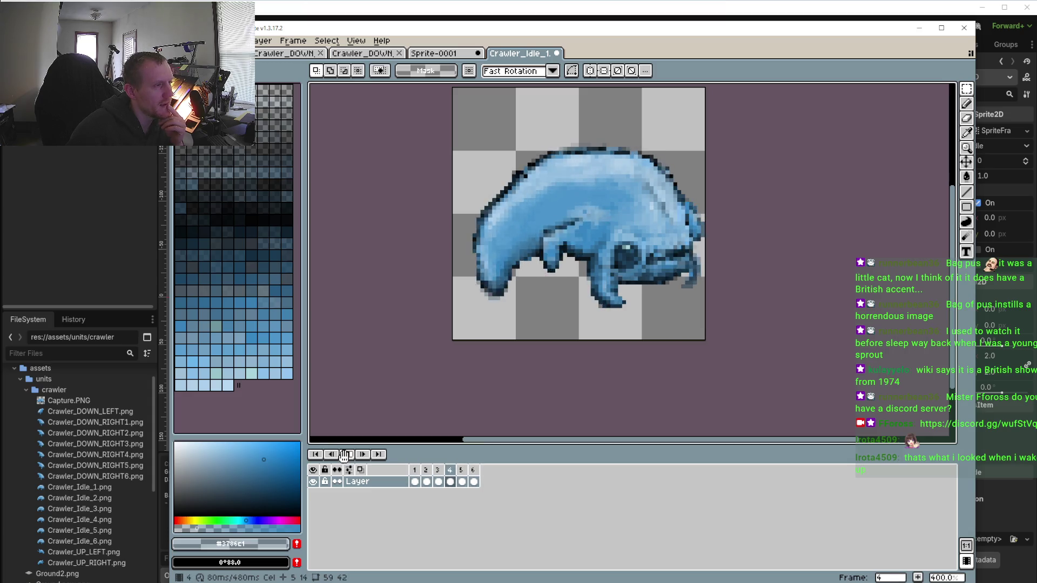
{"action": "scroll", "coordinate": [389, 372], "scroll_direction": "down", "scroll_amount": 2}
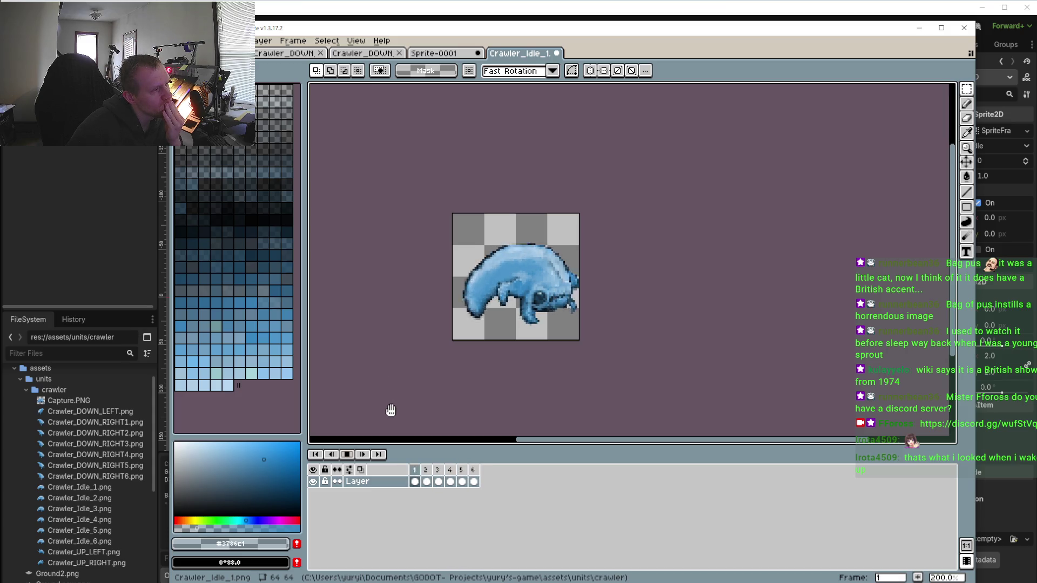
{"action": "left_click", "coordinate": [354, 457]}
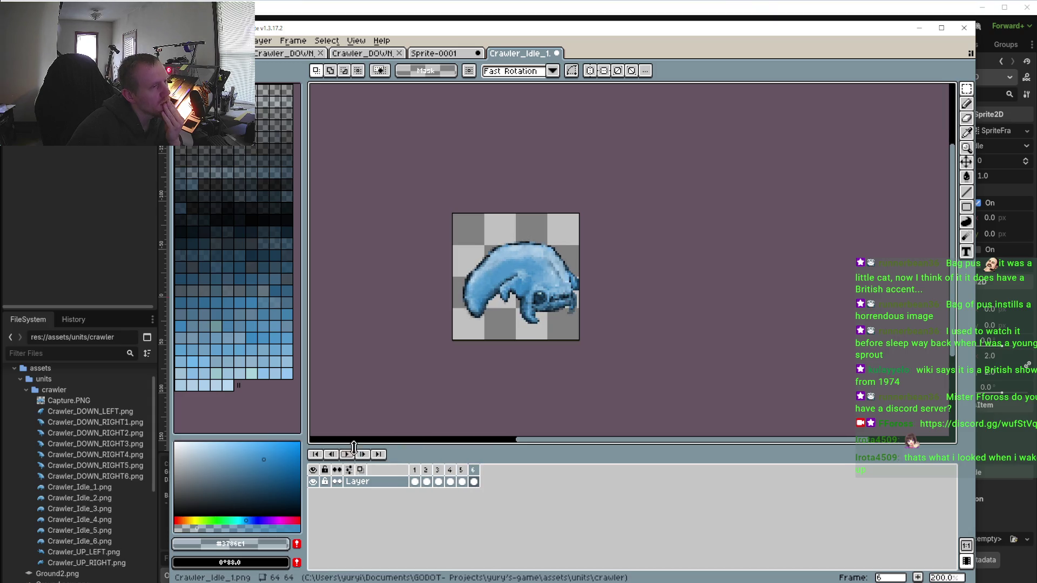
{"action": "scroll", "coordinate": [548, 308], "scroll_direction": "up", "scroll_amount": 3}
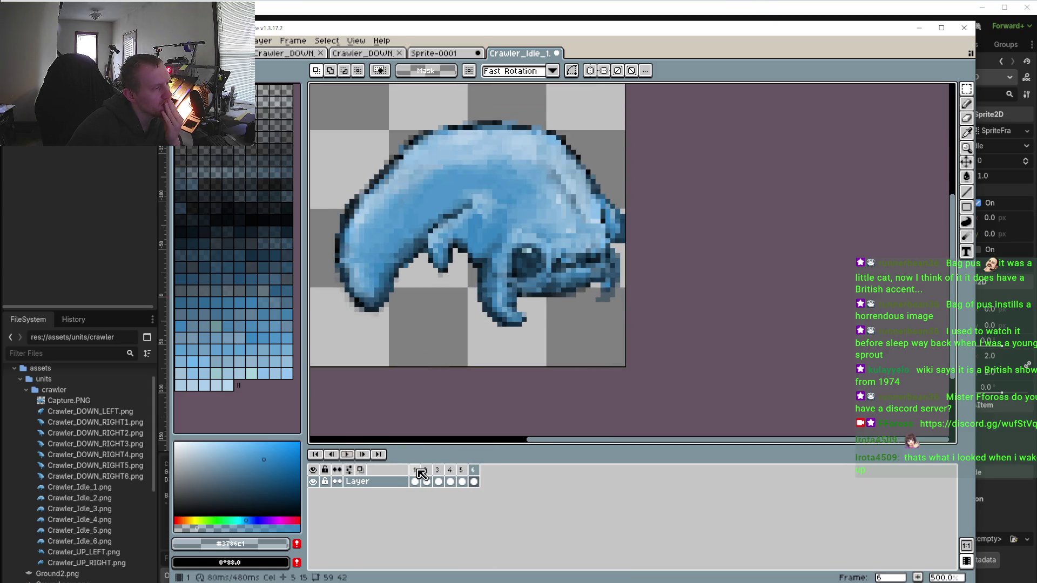
Draw a rectangular selection around the creature's head and jaw on frame 1
{"action": "key", "text": "Return"}
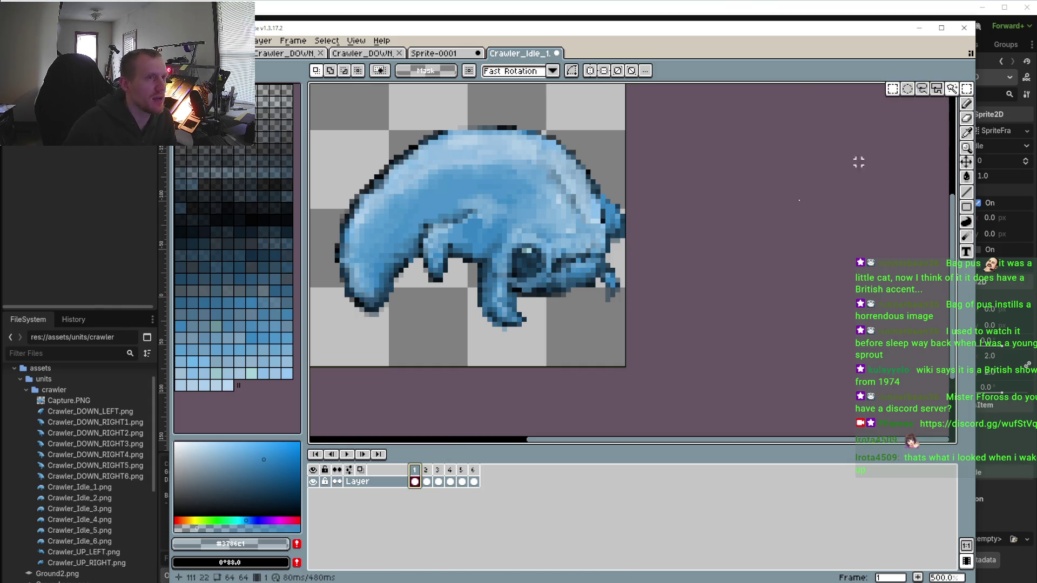
{"action": "left_click", "coordinate": [563, 296]}
{"action": "left_click_drag", "start_coordinate": [485, 231], "coordinate": [656, 340]}
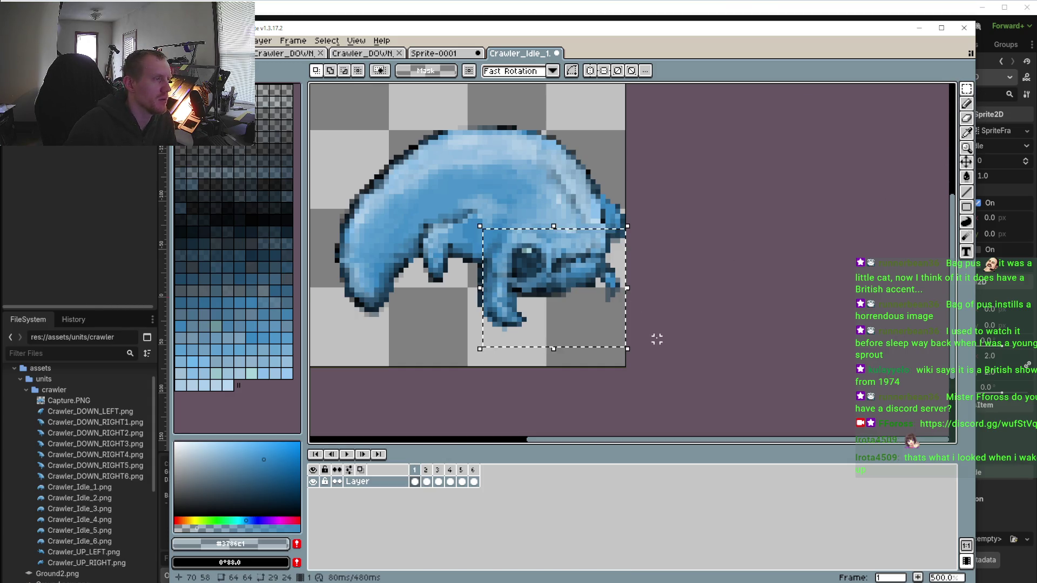
Lasso the crawler's eye area on frame 2 and paste it into frame 3
{"action": "left_click", "coordinate": [427, 471]}
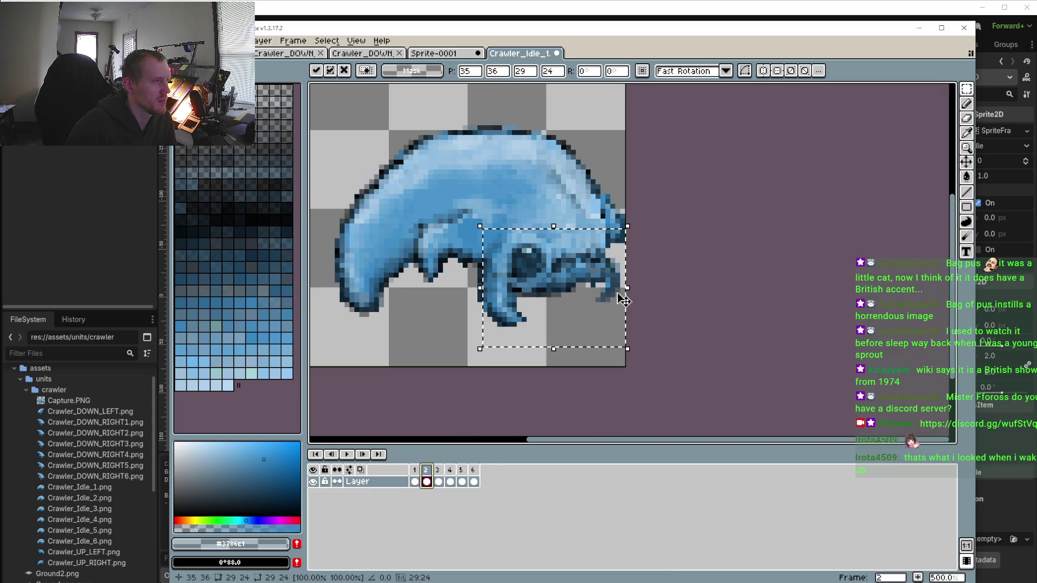
{"action": "scroll", "coordinate": [593, 279], "scroll_direction": "up", "scroll_amount": 1}
{"action": "key", "text": "ctrl+d"}
{"action": "left_click", "coordinate": [966, 90]}
{"action": "left_click", "coordinate": [922, 89]}
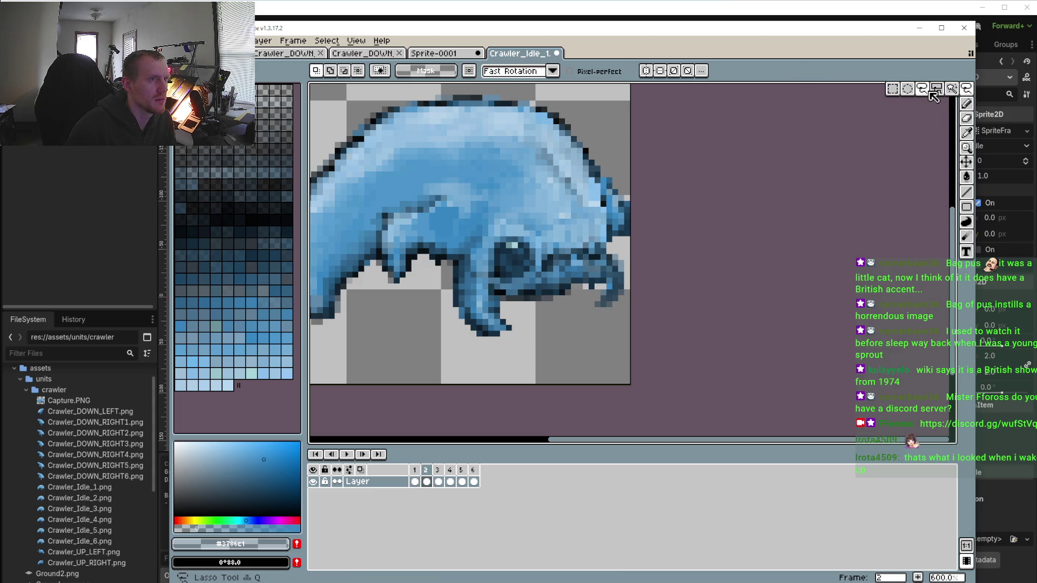
{"action": "scroll", "coordinate": [612, 196], "scroll_direction": "up", "scroll_amount": 4}
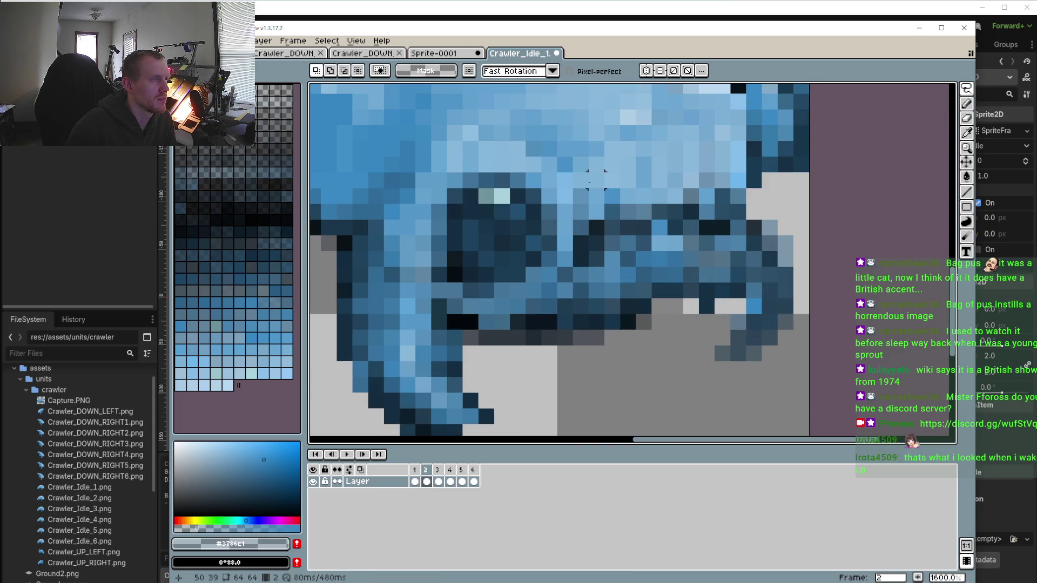
{"action": "mouse_move", "coordinate": [572, 178]}
{"action": "left_mouse_down"}
{"action": "mouse_move", "coordinate": [495, 297]}
{"action": "mouse_move", "coordinate": [778, 221]}
{"action": "mouse_move", "coordinate": [594, 157]}
{"action": "mouse_move", "coordinate": [546, 173]}
{"action": "left_mouse_up"}
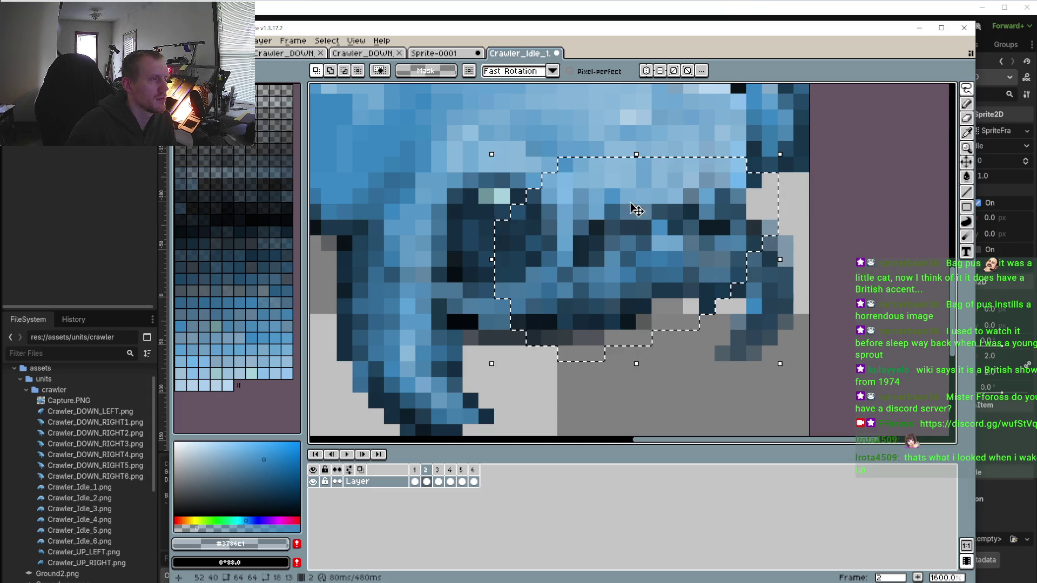
{"action": "left_click", "coordinate": [448, 470]}
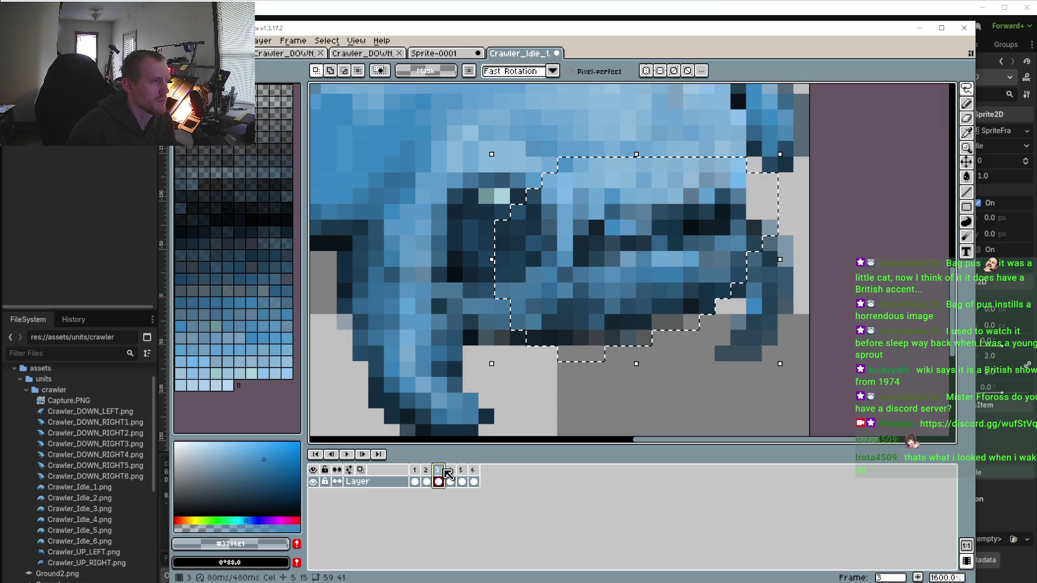
{"action": "key", "text": "ctrl+v"}
Lasso the eye and jaw area on frame 4, paste it into frame 6, and play the loop
{"action": "left_click", "coordinate": [450, 470]}
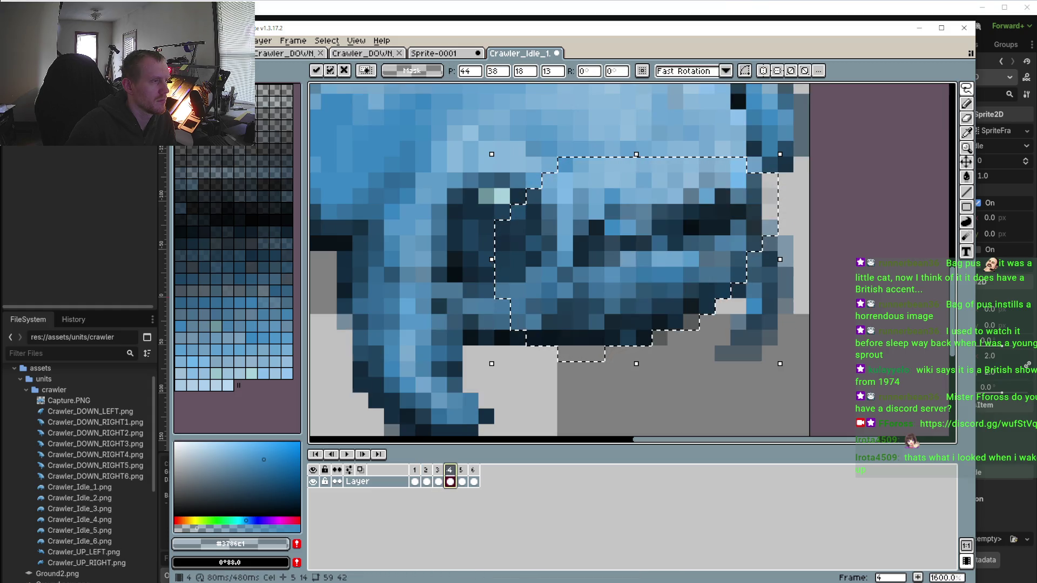
{"action": "left_click", "coordinate": [964, 90]}
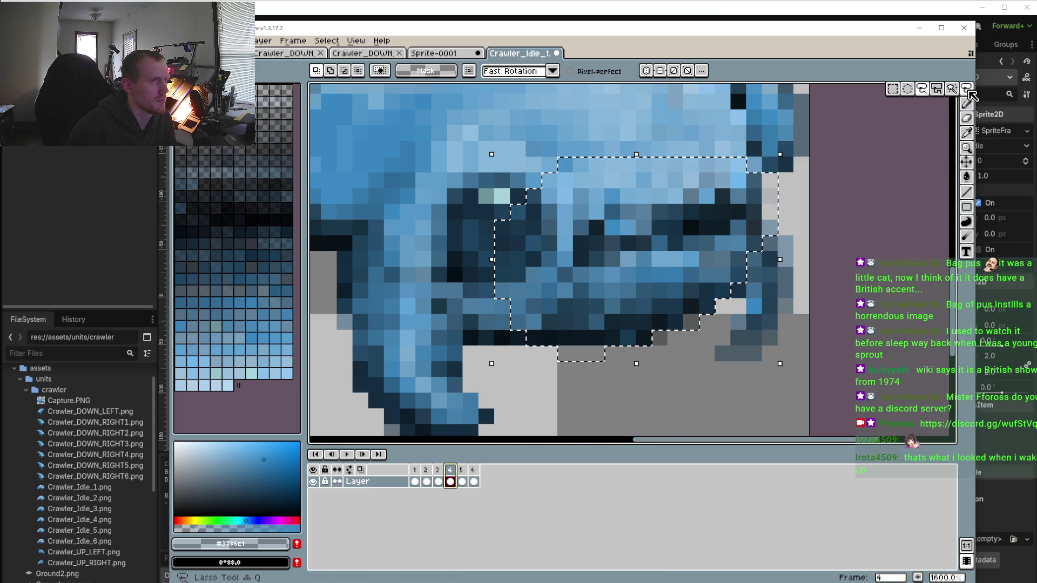
{"action": "left_click", "coordinate": [808, 244]}
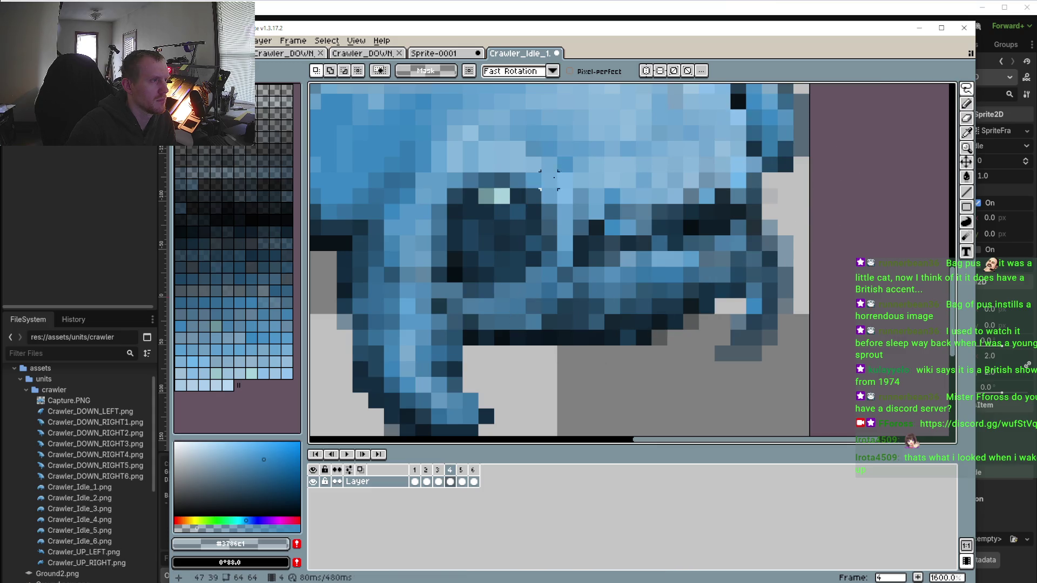
{"action": "left_click_drag", "start_coordinate": [530, 227], "coordinate": [758, 277]}
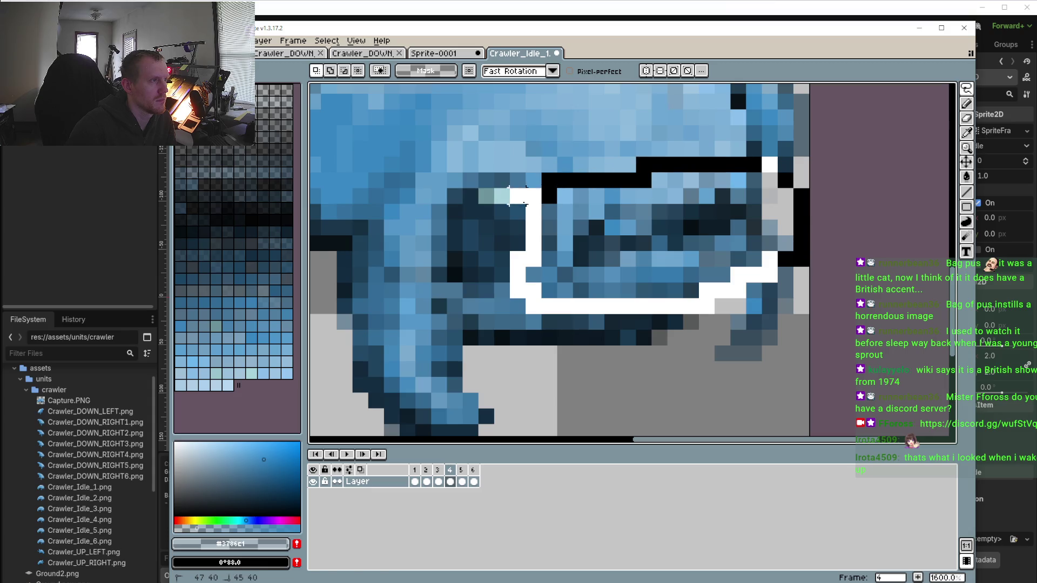
{"action": "left_click_drag", "start_coordinate": [510, 195], "coordinate": [512, 197]}
{"action": "left_click", "coordinate": [461, 470]}
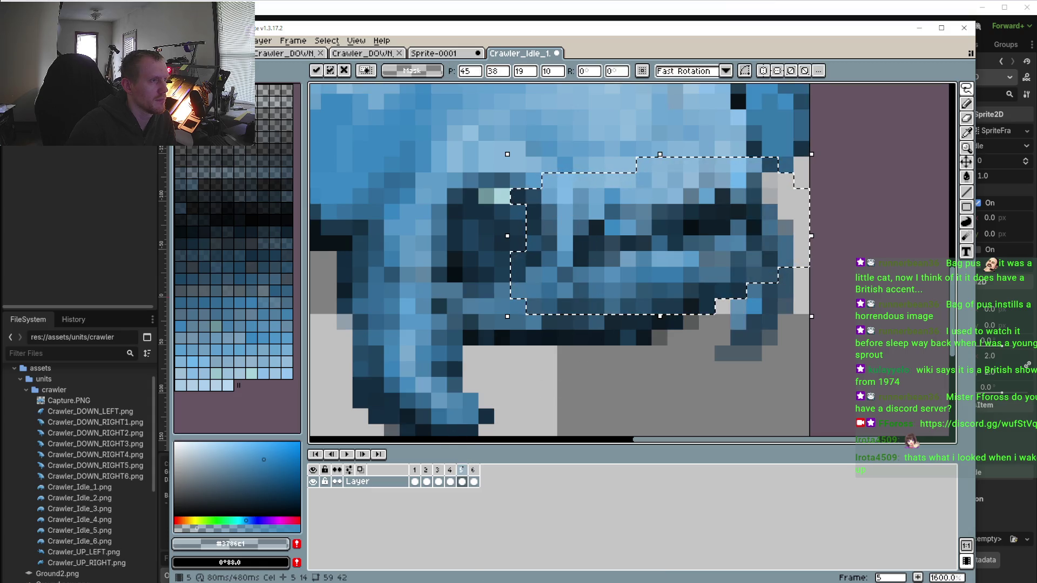
{"action": "left_click", "coordinate": [473, 470]}
{"action": "key", "text": "ctrl+v"}
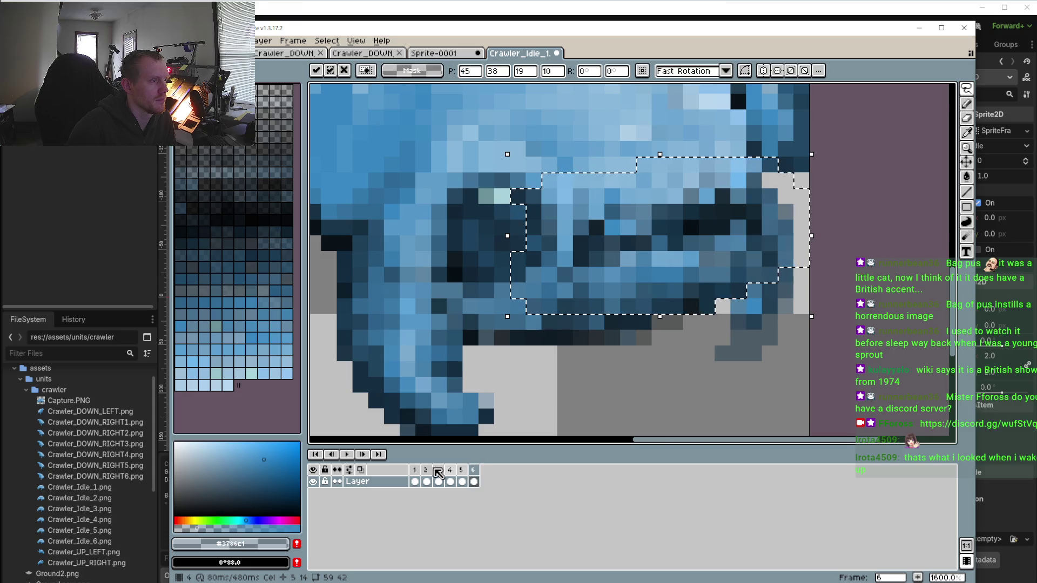
{"action": "left_click", "coordinate": [347, 455]}
{"action": "scroll", "coordinate": [445, 404], "scroll_direction": "down", "scroll_amount": 4}
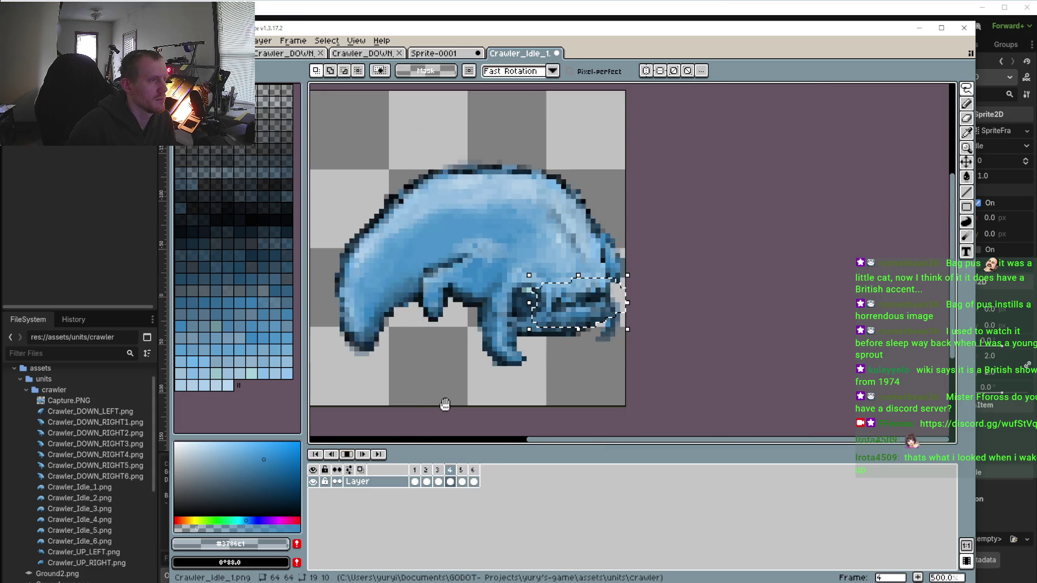
Lasso the jaw on frame 1, commit it on frames 5 and 6, and replay the loop
{"action": "left_click", "coordinate": [347, 454]}
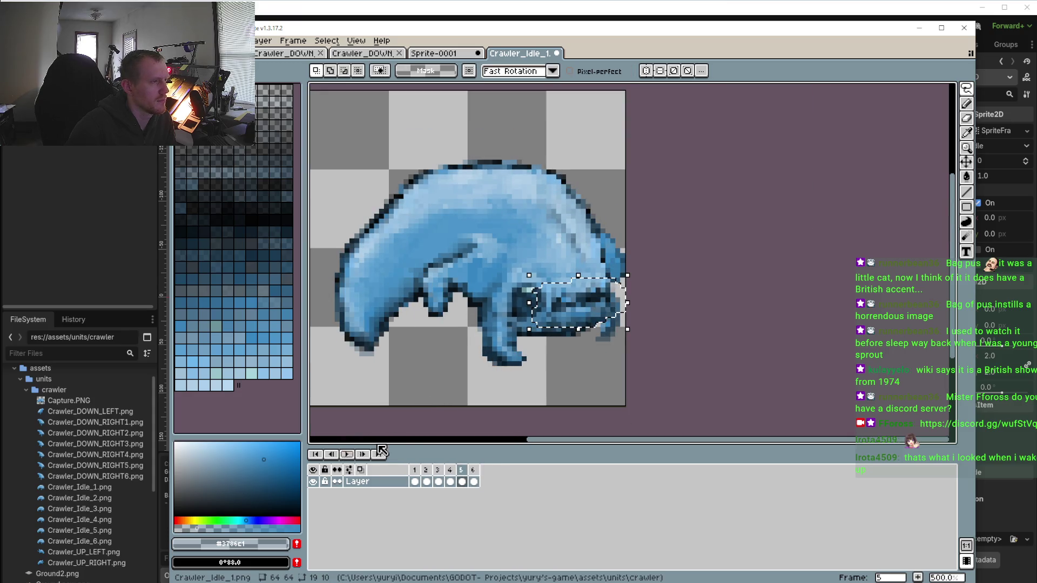
{"action": "left_click", "coordinate": [415, 470]}
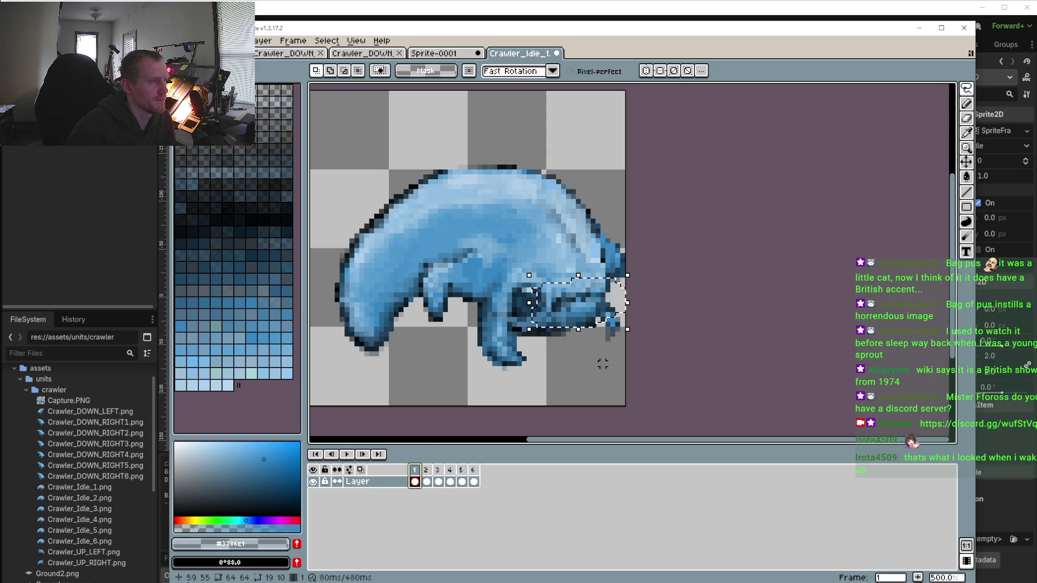
{"action": "scroll", "coordinate": [517, 221], "scroll_direction": "up", "scroll_amount": 4}
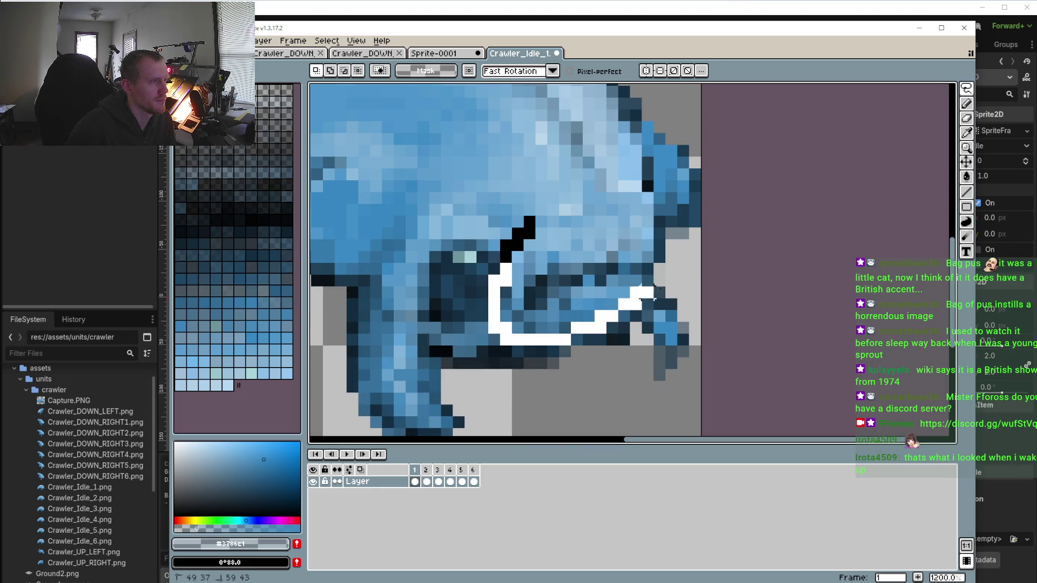
{"action": "left_click_drag", "start_coordinate": [655, 291], "coordinate": [528, 222]}
{"action": "left_click", "coordinate": [426, 470]}
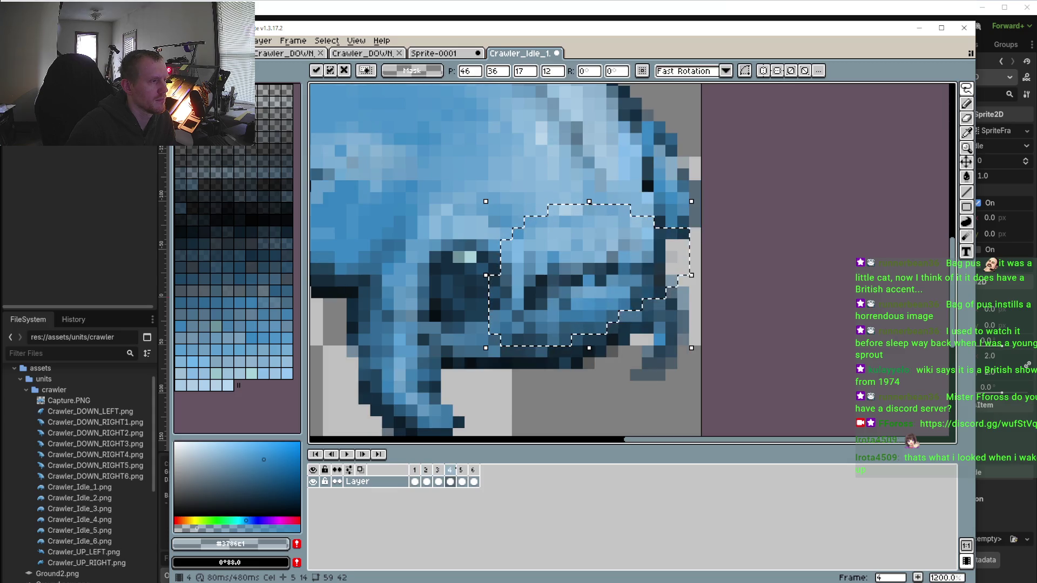
{"action": "left_click", "coordinate": [461, 470]}
{"action": "left_click", "coordinate": [472, 470]}
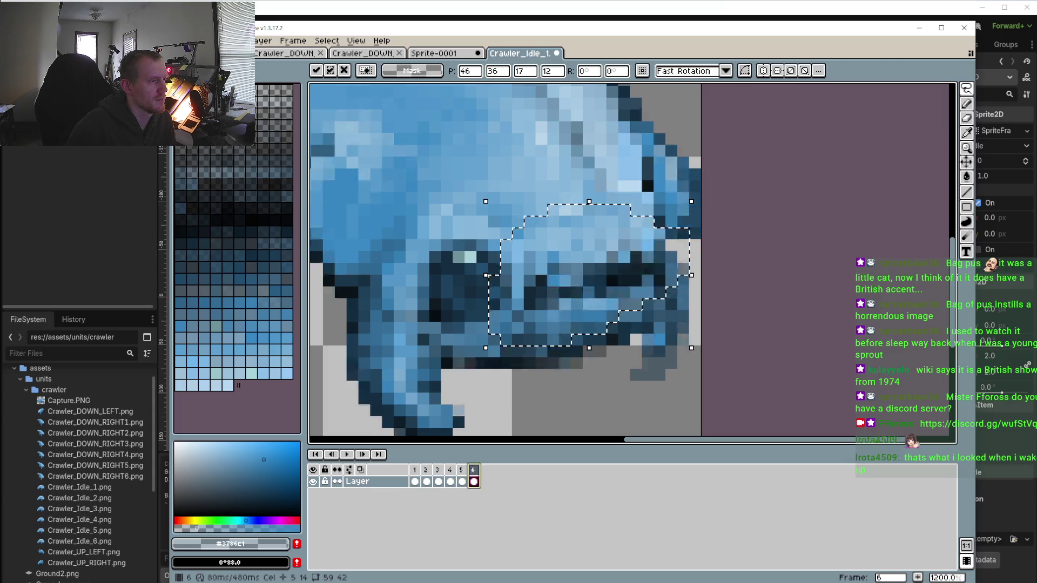
{"action": "key", "text": "Return"}
{"action": "scroll", "coordinate": [544, 432], "scroll_direction": "down", "scroll_amount": 4}
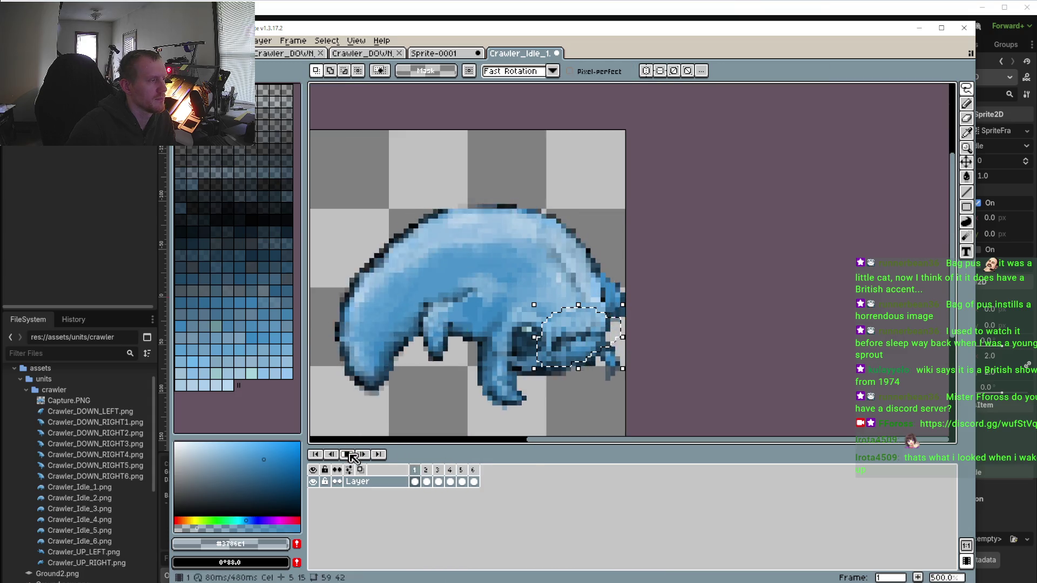
Step through idle frames 3 to 6, then briefly play and stop the loop
{"action": "key", "text": "Return"}
{"action": "left_click", "coordinate": [438, 482]}
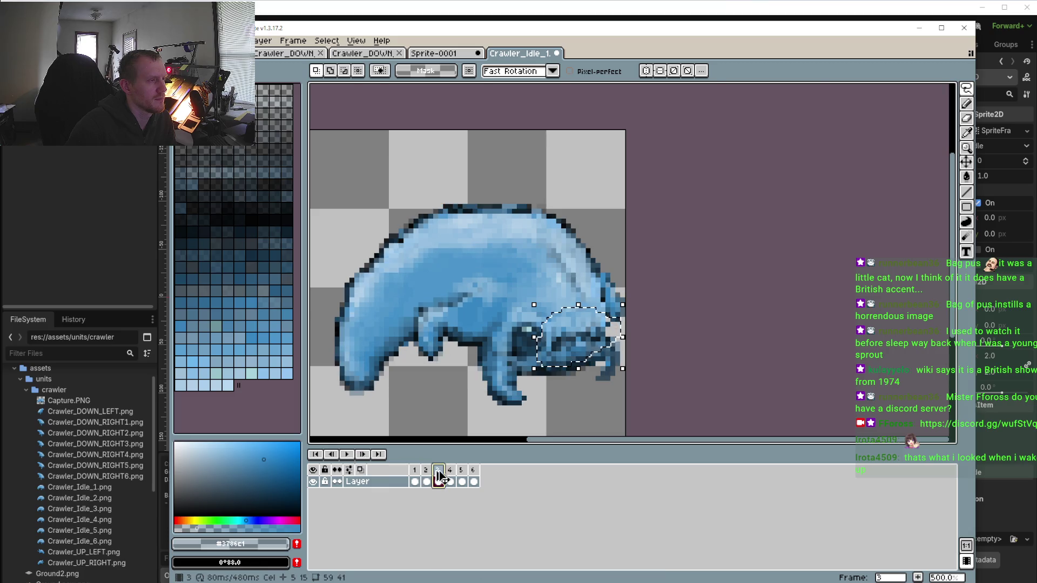
{"action": "left_click", "coordinate": [450, 480]}
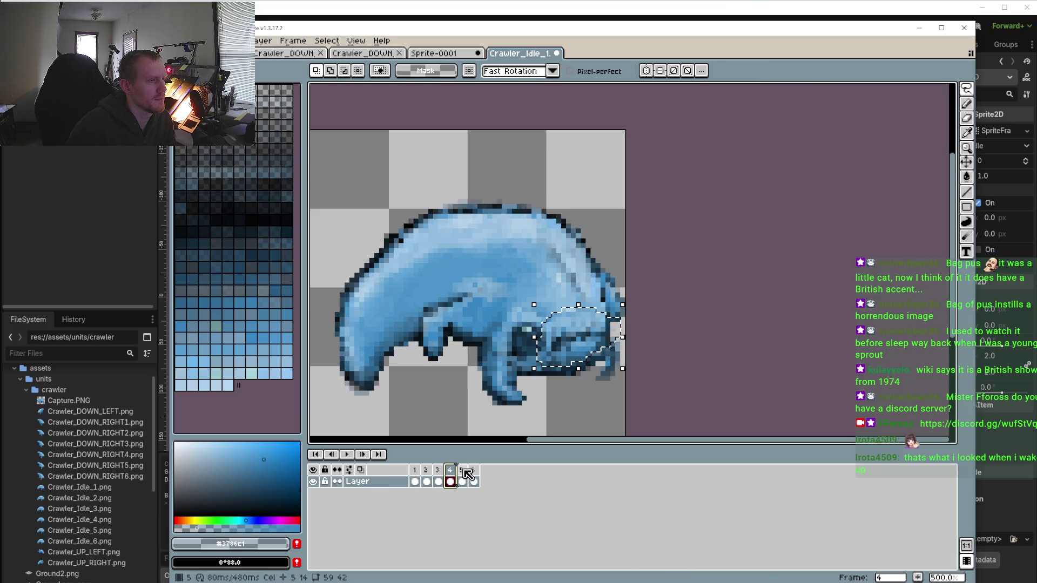
{"action": "left_click", "coordinate": [362, 454]}
{"action": "left_click", "coordinate": [363, 454]}
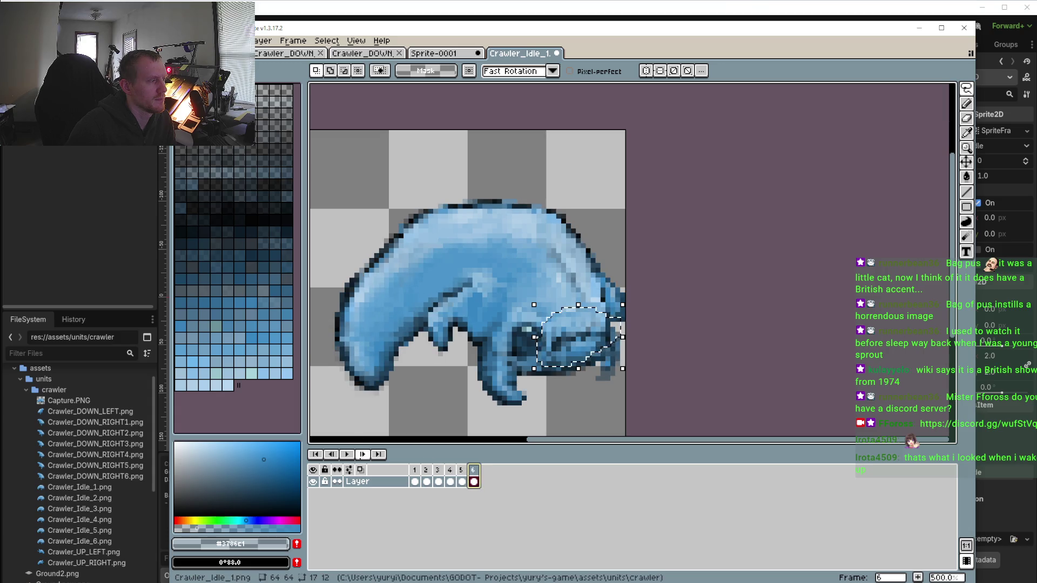
{"action": "left_click", "coordinate": [348, 454]}
{"action": "scroll", "coordinate": [423, 385], "scroll_direction": "down", "scroll_amount": 3}
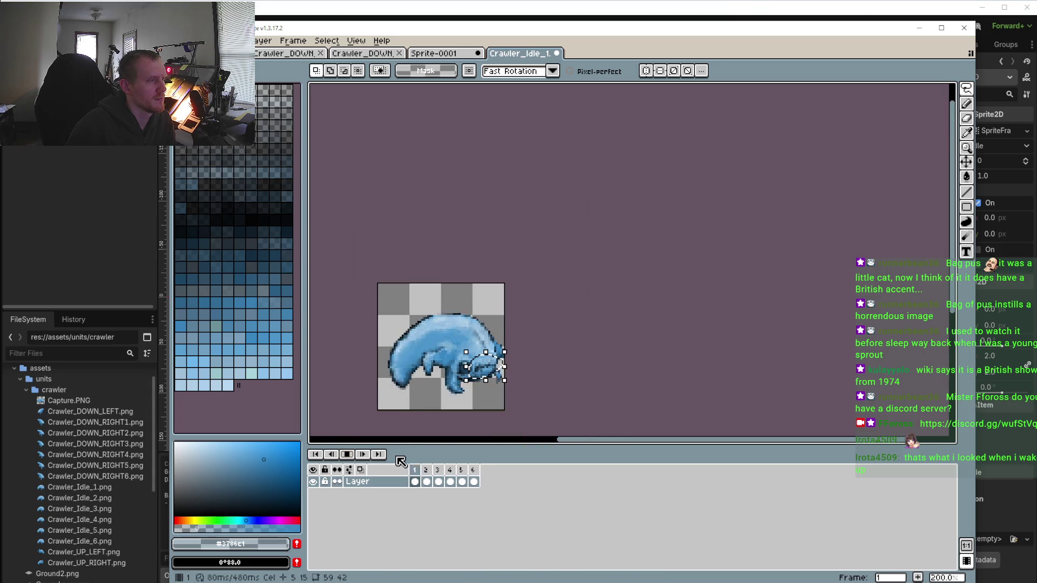
{"action": "key", "text": "Return"}
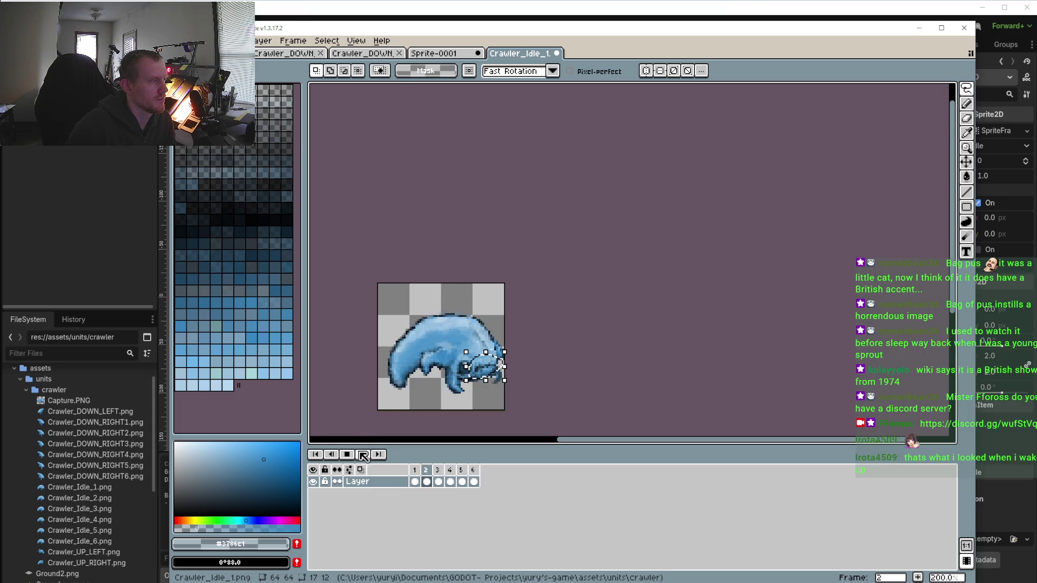
{"action": "scroll", "coordinate": [406, 378], "scroll_direction": "up", "scroll_amount": 2}
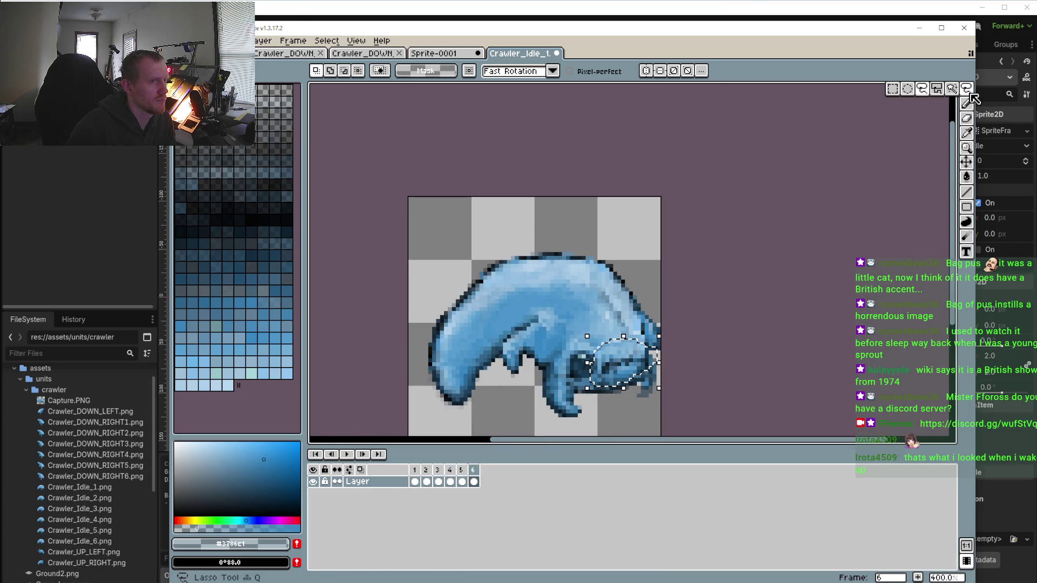
{"action": "scroll", "coordinate": [567, 262], "scroll_direction": "up", "scroll_amount": 1}
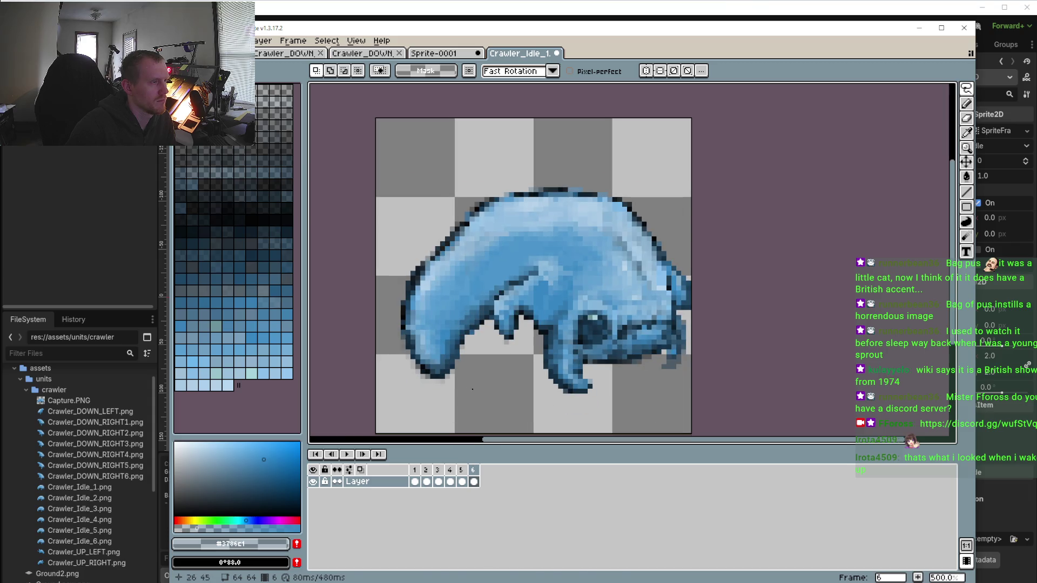
Replay the idle loop twice to check the breathing, then return to frame 1
{"action": "left_click", "coordinate": [346, 454]}
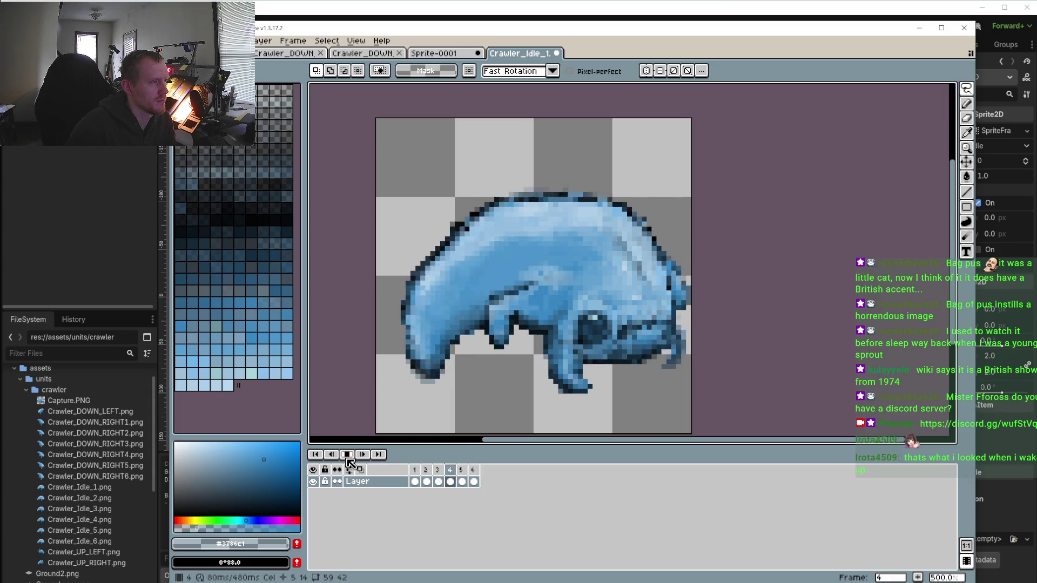
{"action": "left_click", "coordinate": [347, 456]}
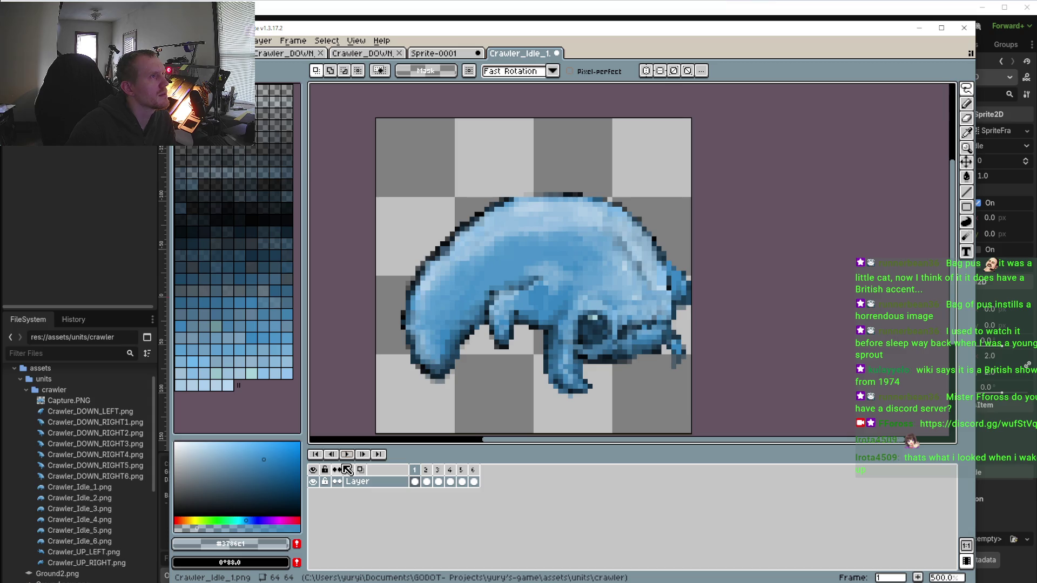
{"action": "left_click", "coordinate": [349, 456]}
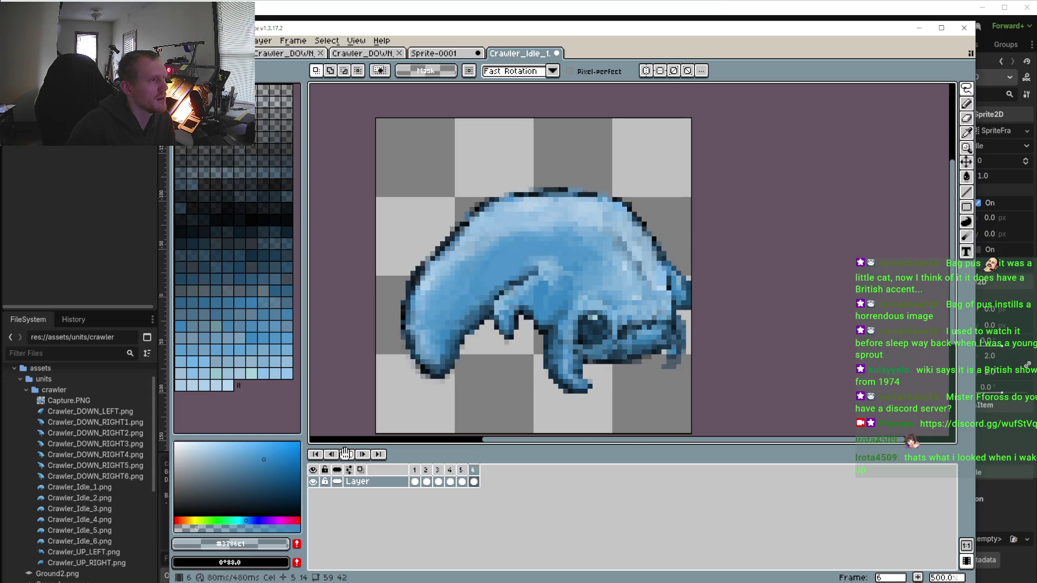
{"action": "left_click", "coordinate": [344, 453]}
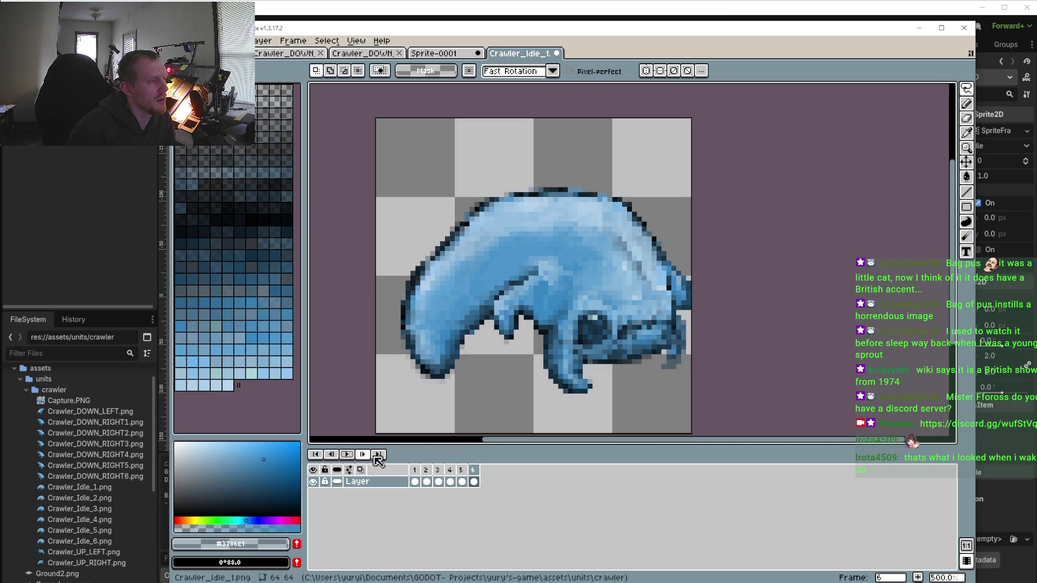
{"action": "left_click", "coordinate": [439, 470]}
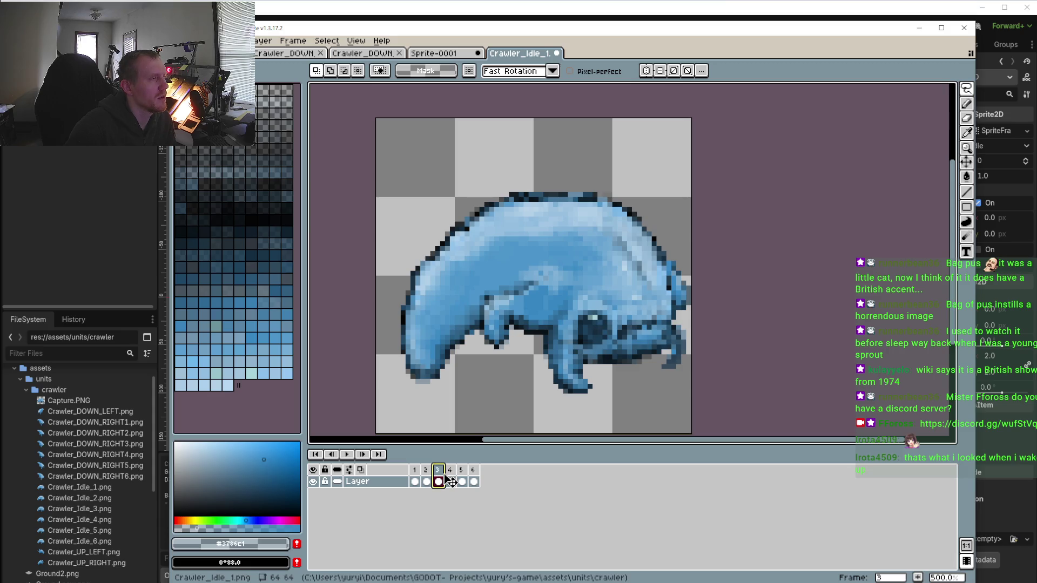
{"action": "left_click", "coordinate": [416, 472]}
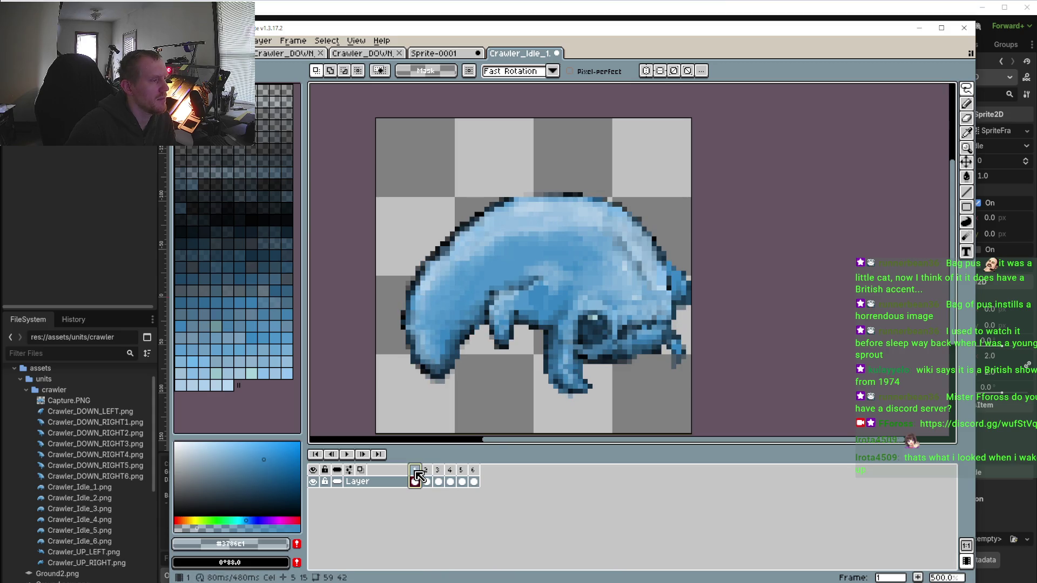
{"action": "left_click", "coordinate": [966, 93]}
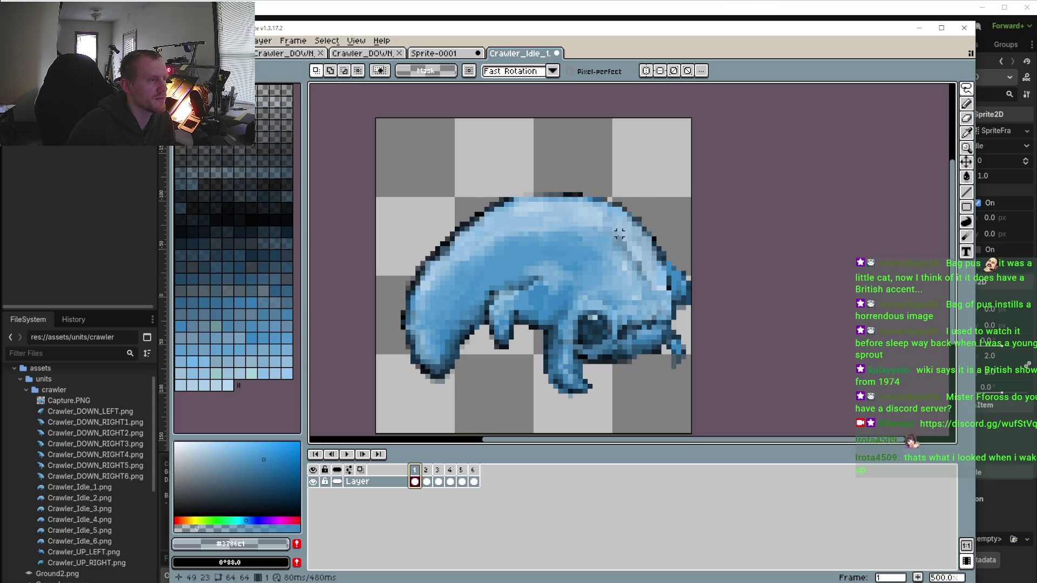
On frame 1, repaint the dark pixels under the eye with mid blue #3d759f, then sample outline #1b3c54
{"action": "scroll", "coordinate": [585, 367], "scroll_direction": "up", "scroll_amount": 4}
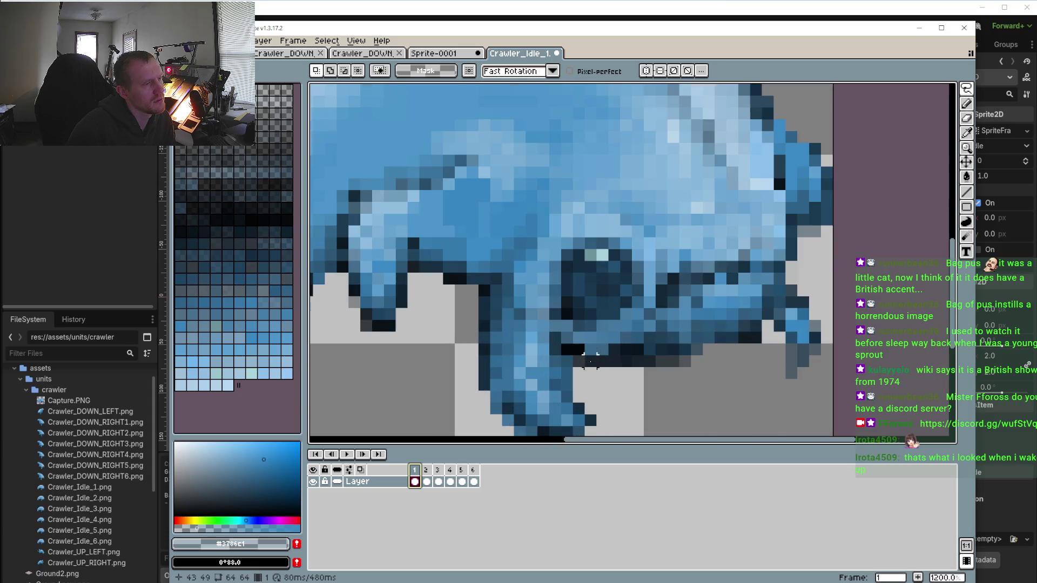
{"action": "key", "text": "i"}
{"action": "left_click", "coordinate": [618, 326]}
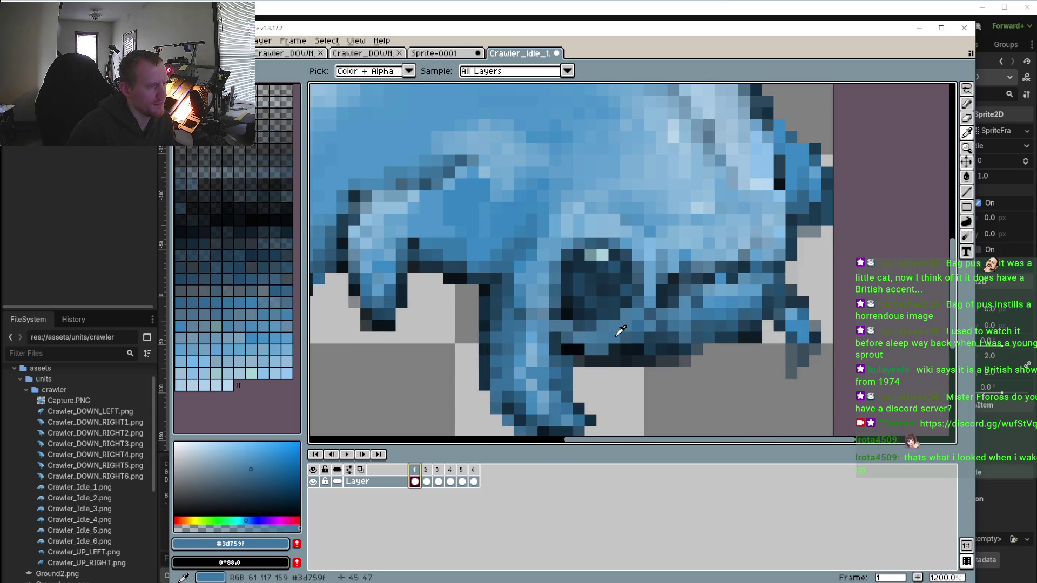
{"action": "key", "text": "b"}
{"action": "left_click", "coordinate": [614, 348]}
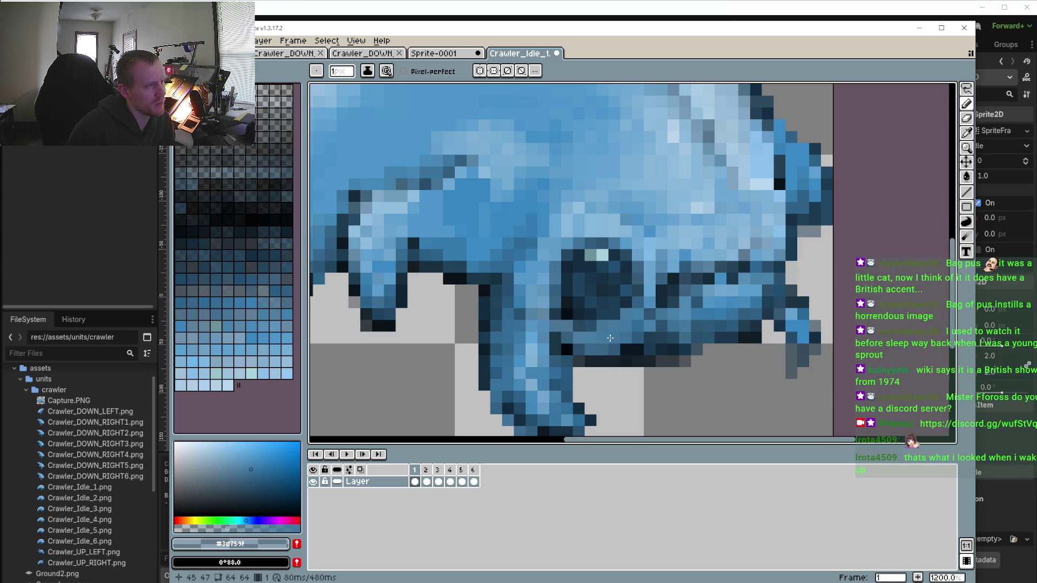
{"action": "key", "text": "i"}
{"action": "left_click", "coordinate": [608, 308]}
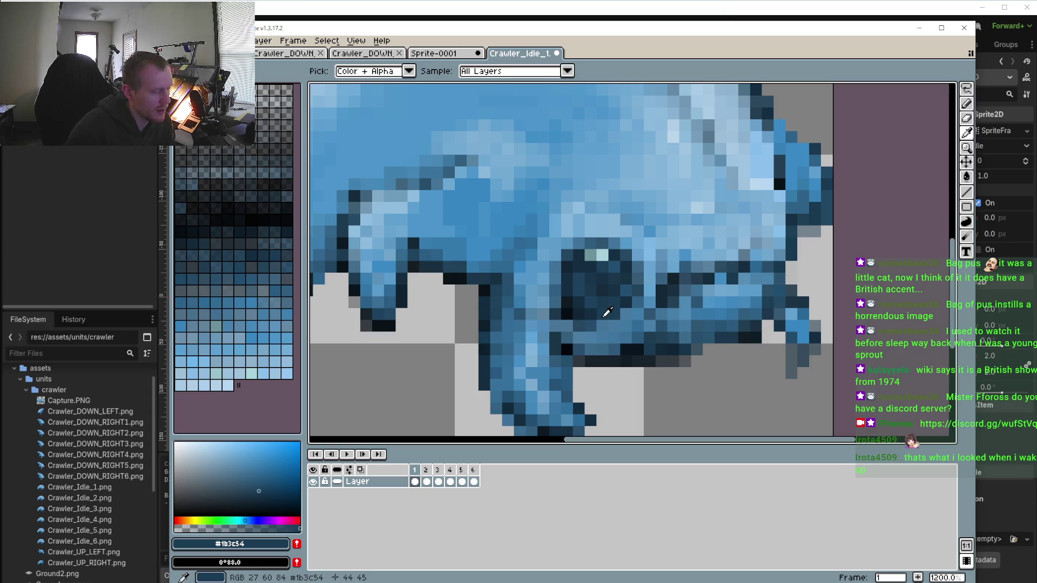
{"action": "key", "text": "b"}
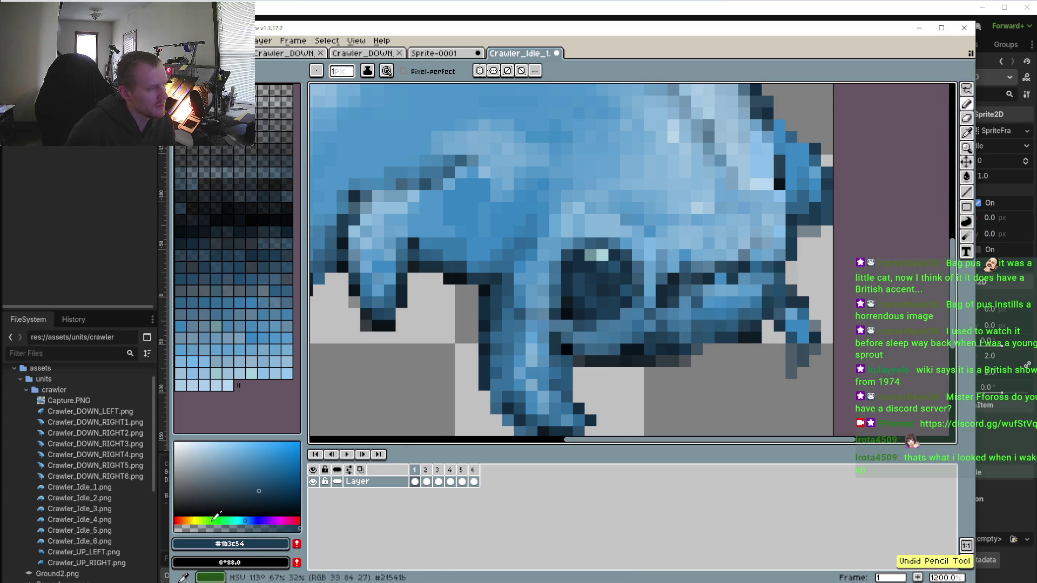
{"action": "scroll", "coordinate": [610, 327], "scroll_direction": "down", "scroll_amount": 5}
{"action": "scroll", "coordinate": [621, 325], "scroll_direction": "down", "scroll_amount": 5}
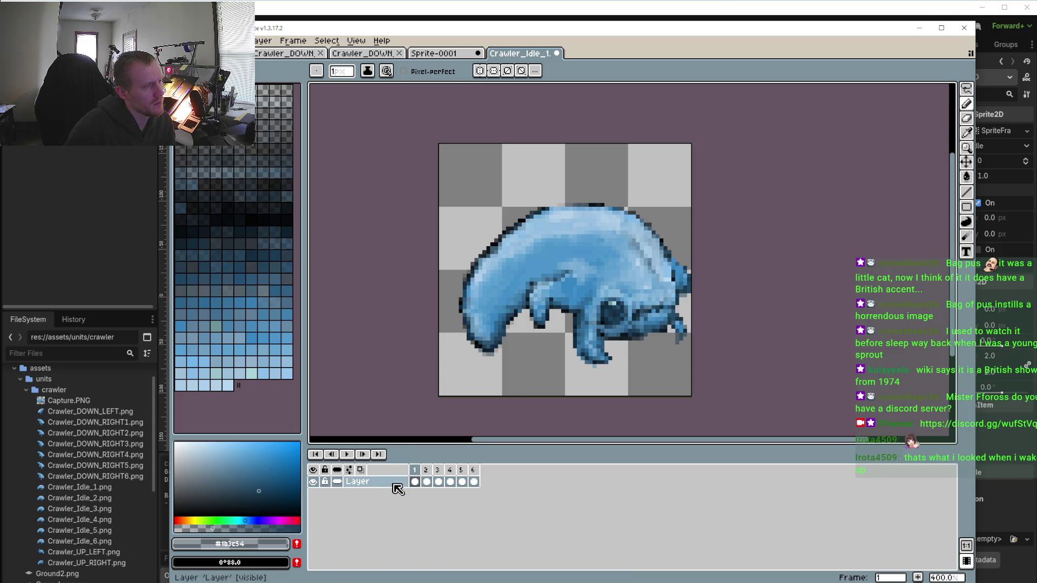
Compare frames 1 and 2, then on frame 2 select the body's left end and tilt it slightly
{"action": "left_click", "coordinate": [431, 474]}
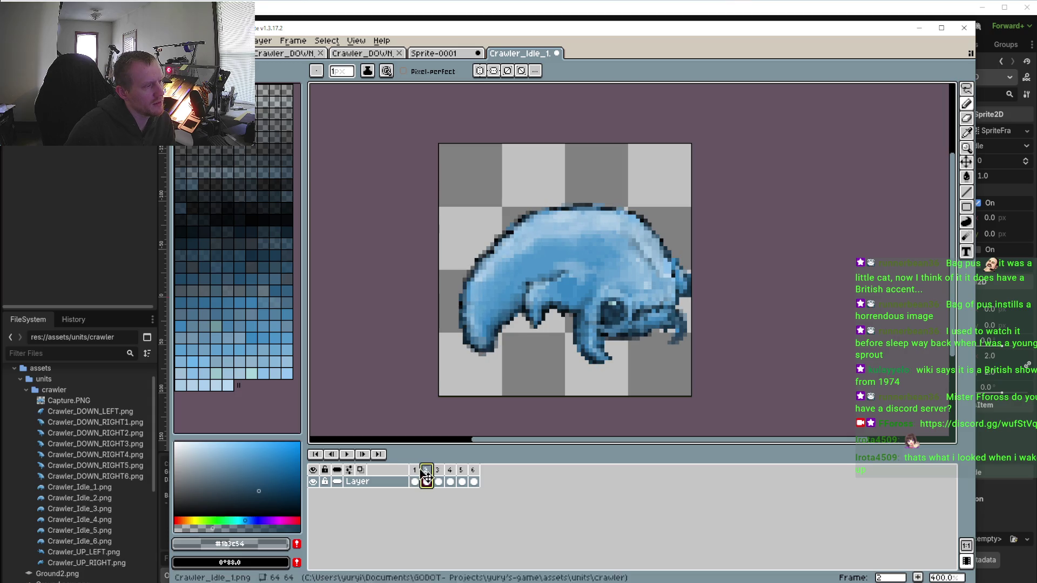
{"action": "left_click", "coordinate": [416, 474]}
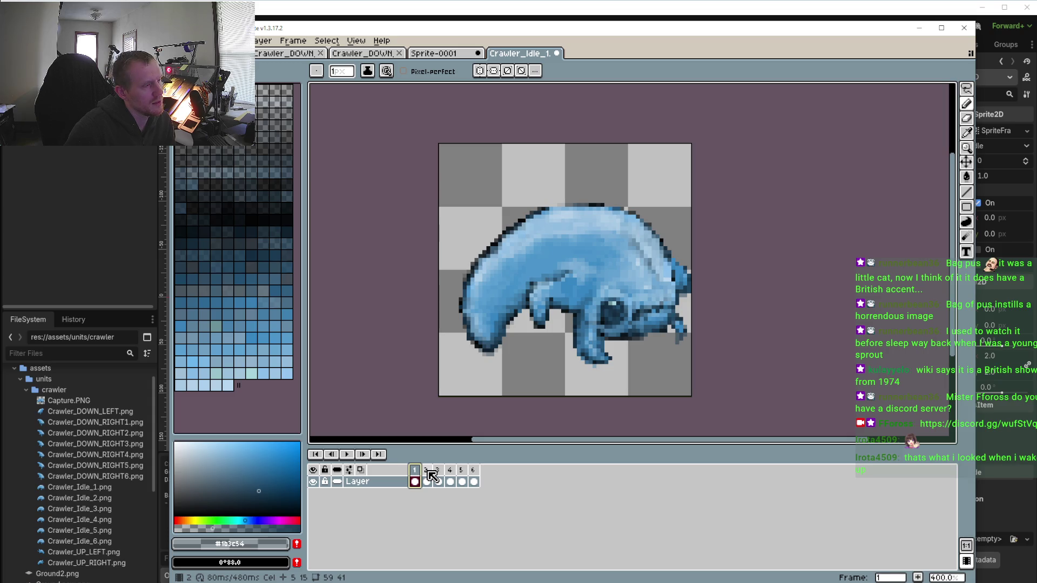
{"action": "left_click", "coordinate": [431, 473]}
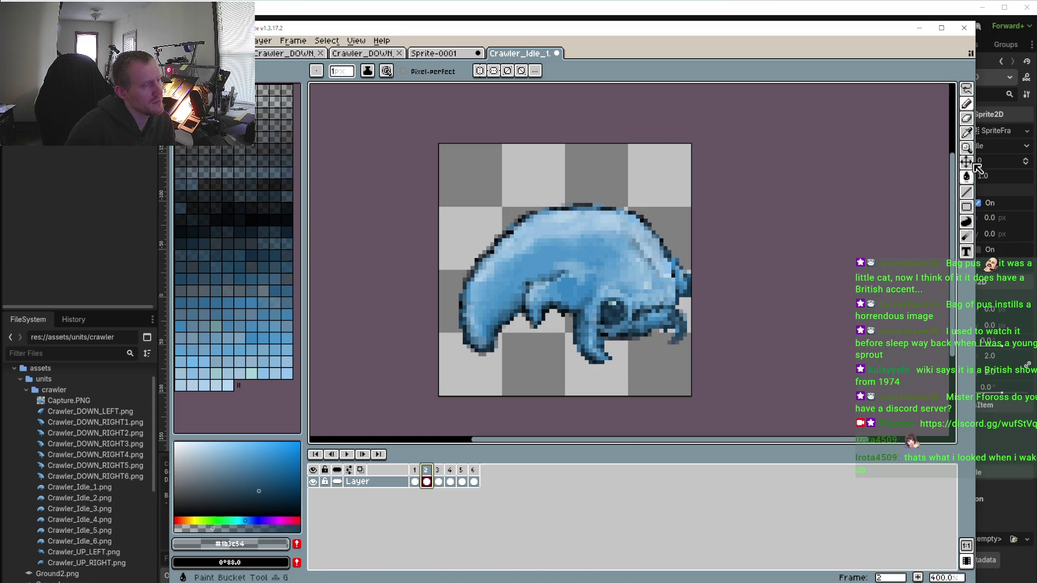
{"action": "left_click", "coordinate": [967, 89]}
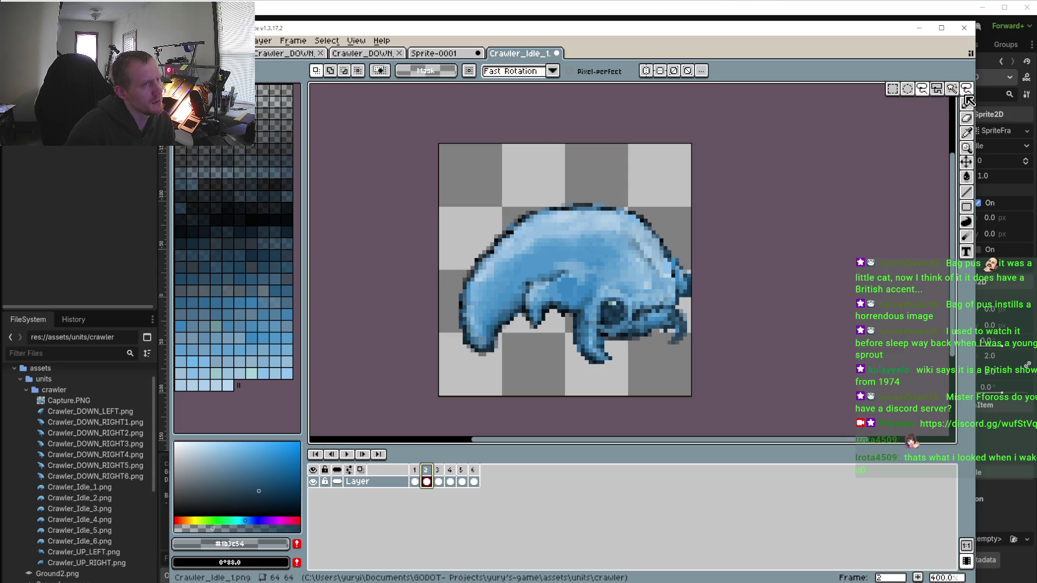
{"action": "left_click", "coordinate": [919, 89]}
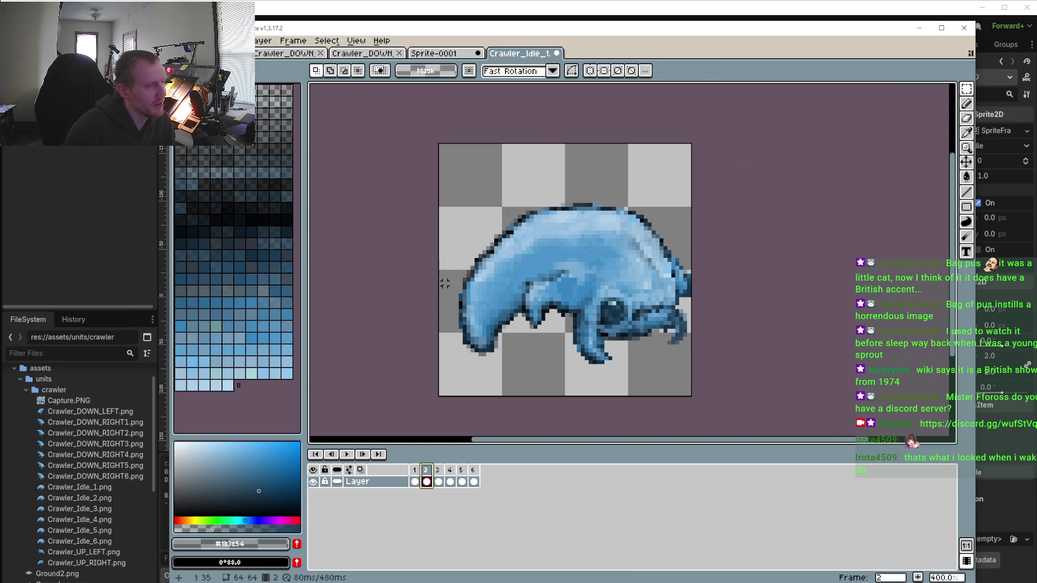
{"action": "left_click_drag", "start_coordinate": [443, 287], "coordinate": [504, 370]}
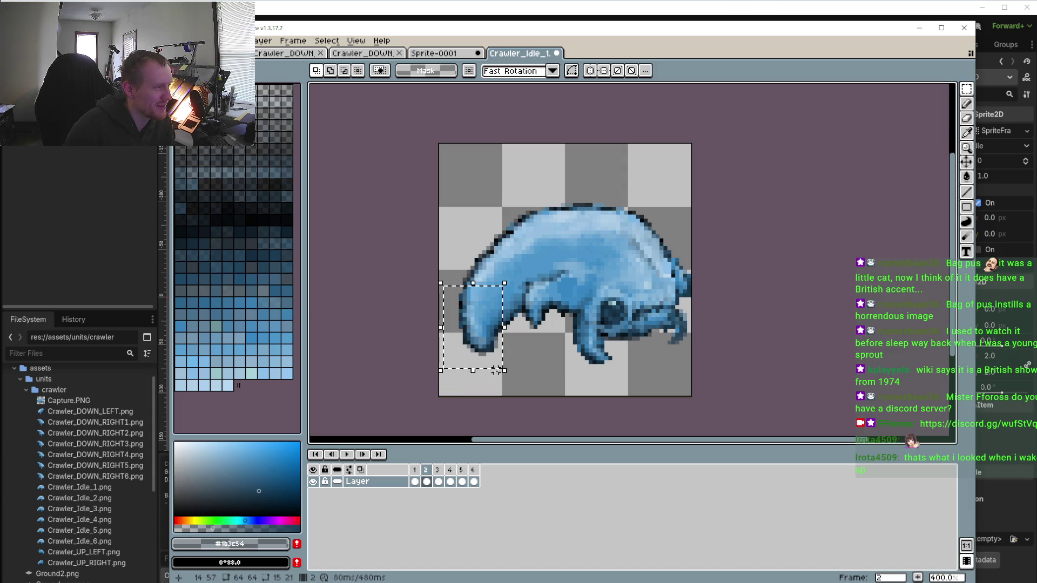
{"action": "mouse_move", "coordinate": [439, 230]}
{"action": "left_mouse_down"}
{"action": "mouse_move", "coordinate": [530, 382]}
{"action": "mouse_move", "coordinate": [520, 387]}
{"action": "left_mouse_up"}
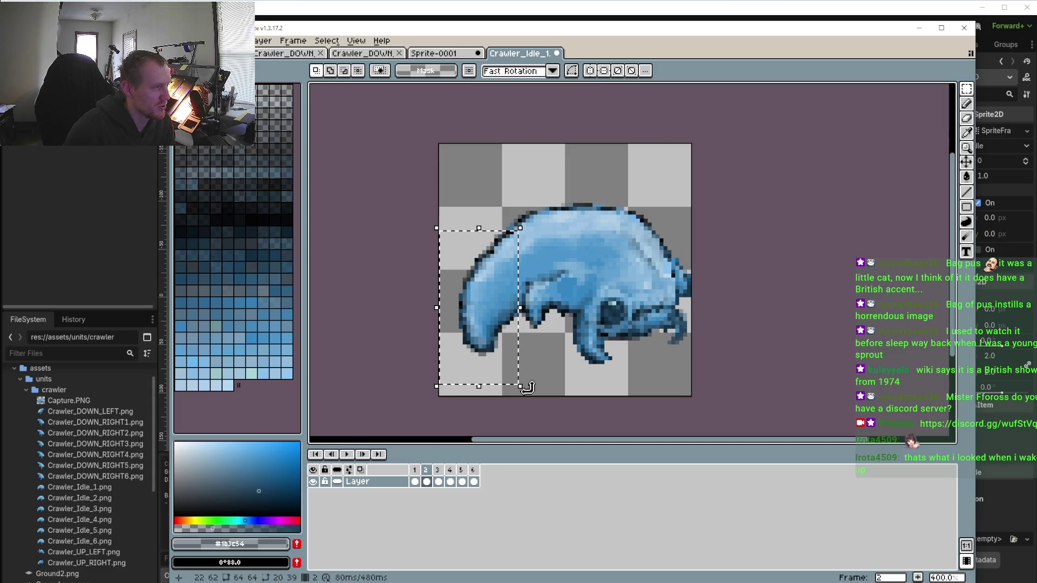
{"action": "left_click_drag", "start_coordinate": [527, 387], "coordinate": [532, 398]}
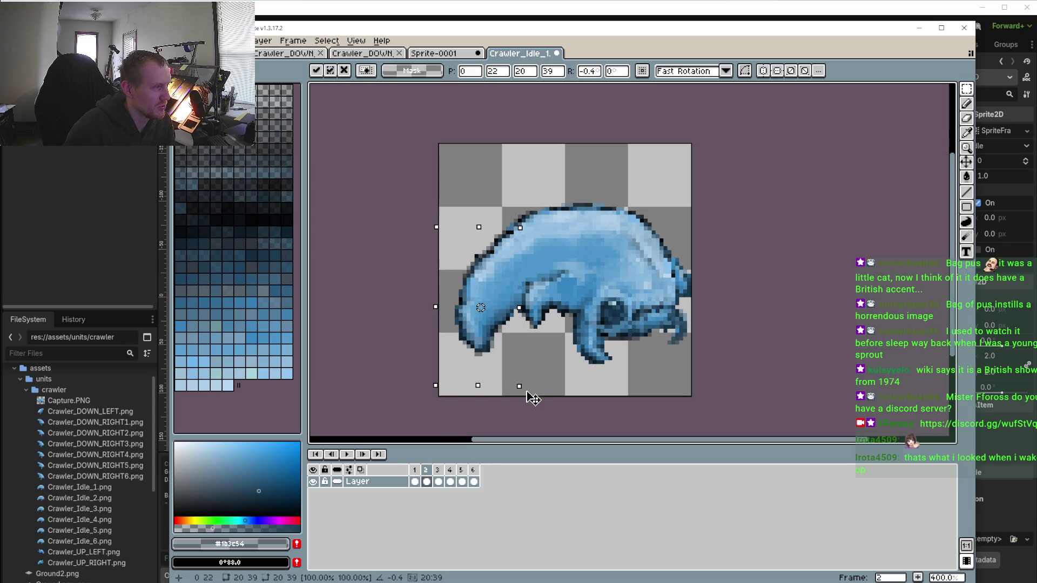
Tilt the selected left end on frame 3 as well and preview the loop
{"action": "left_click", "coordinate": [438, 482]}
{"action": "left_click_drag", "start_coordinate": [531, 398], "coordinate": [532, 404]}
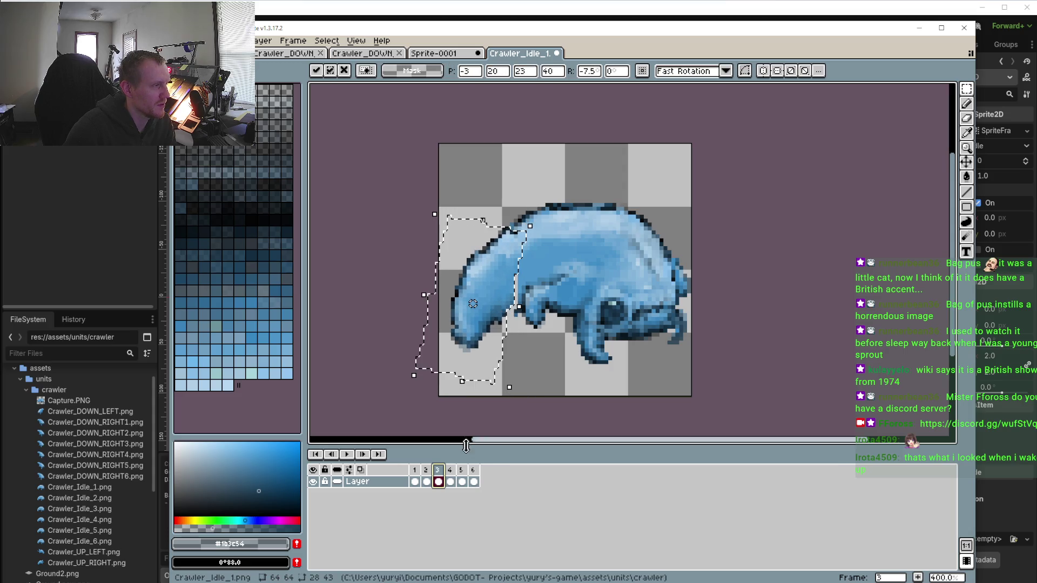
{"action": "left_click", "coordinate": [347, 455]}
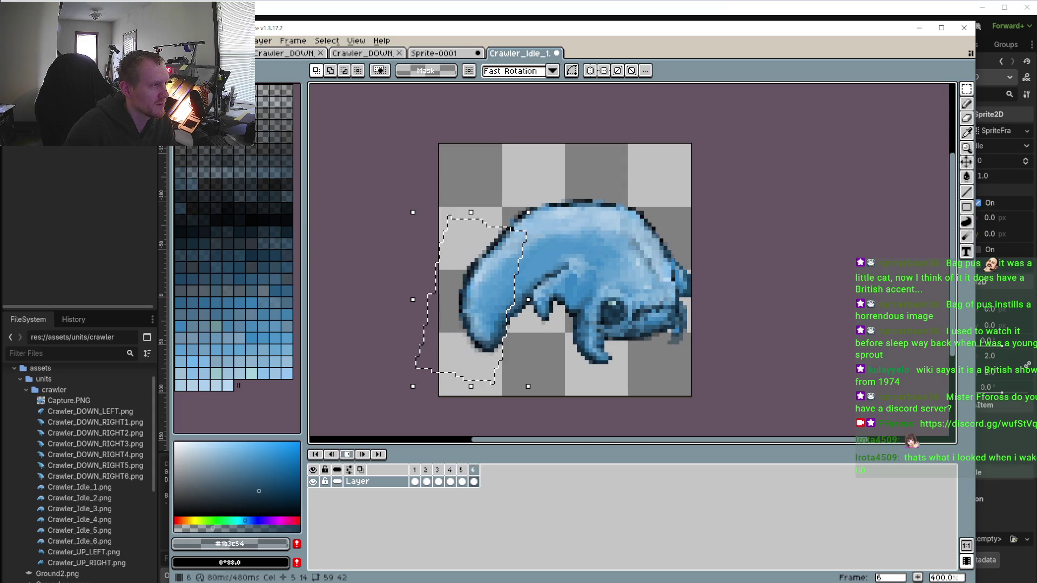
{"action": "left_click", "coordinate": [347, 455]}
Review frames 3 and 4, then undo the last rotation on frame 2
{"action": "left_click", "coordinate": [438, 482]}
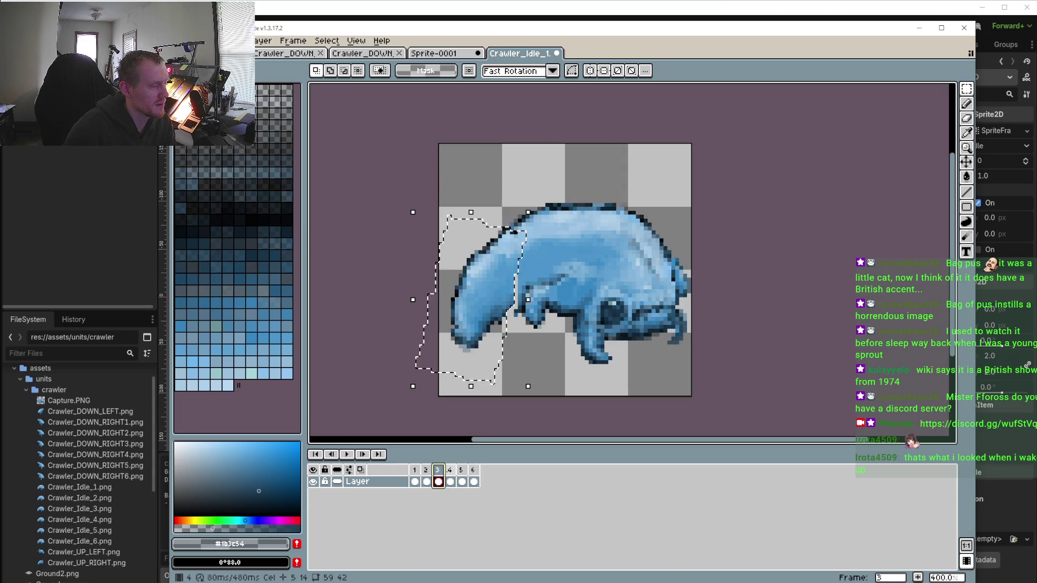
{"action": "left_click", "coordinate": [452, 472]}
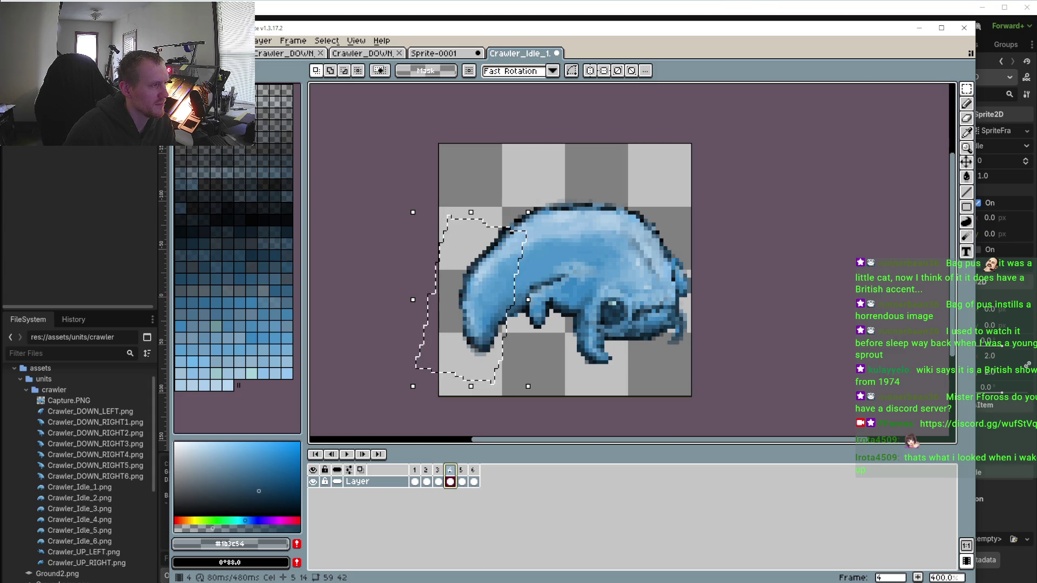
{"action": "left_click", "coordinate": [426, 472]}
{"action": "key", "text": "ctrl+z"}
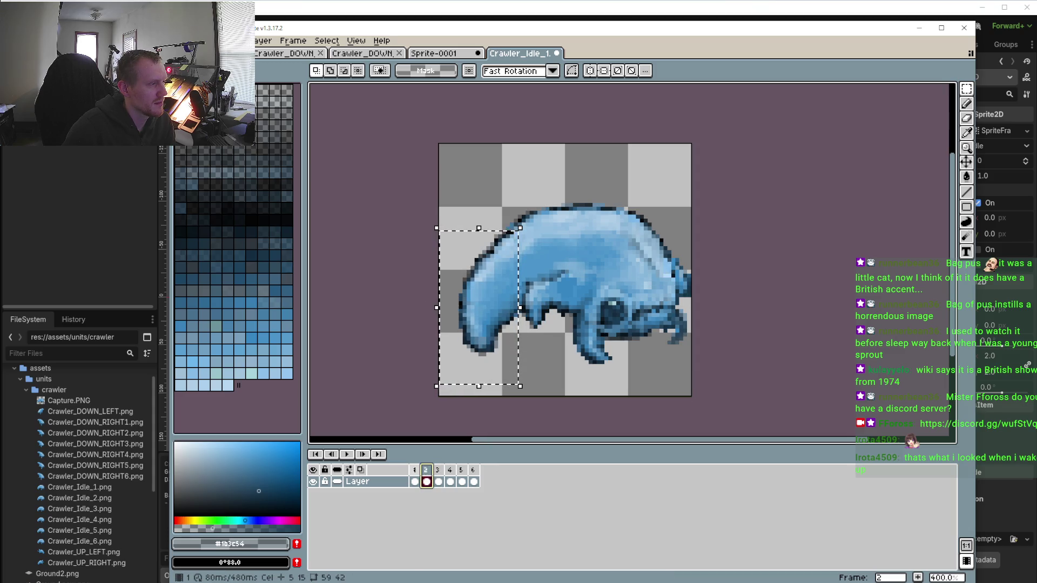
Return to frame 1 and clear the upper-body selection
{"action": "key", "text": "Left"}
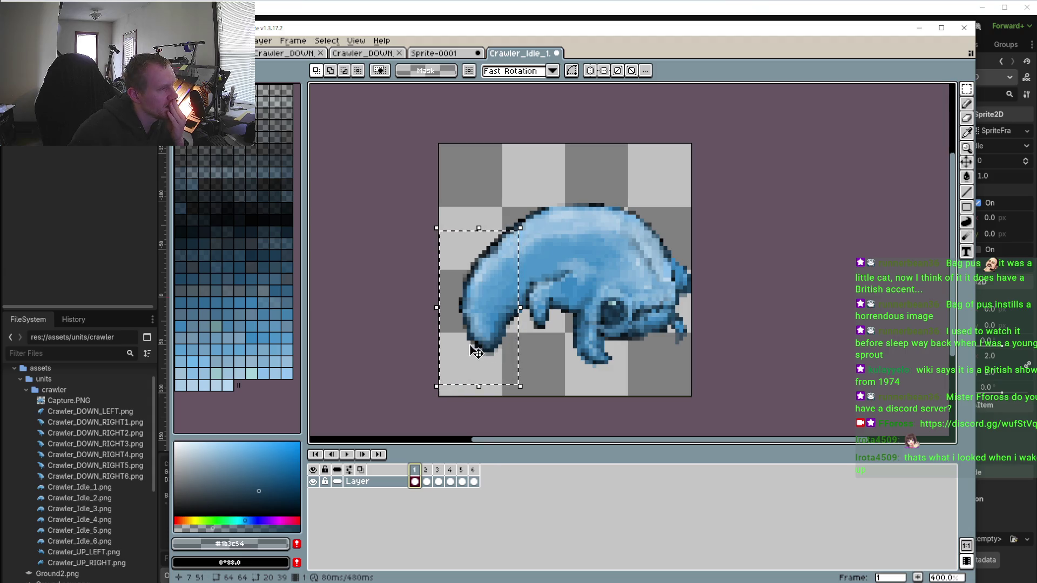
{"action": "left_click", "coordinate": [474, 186]}
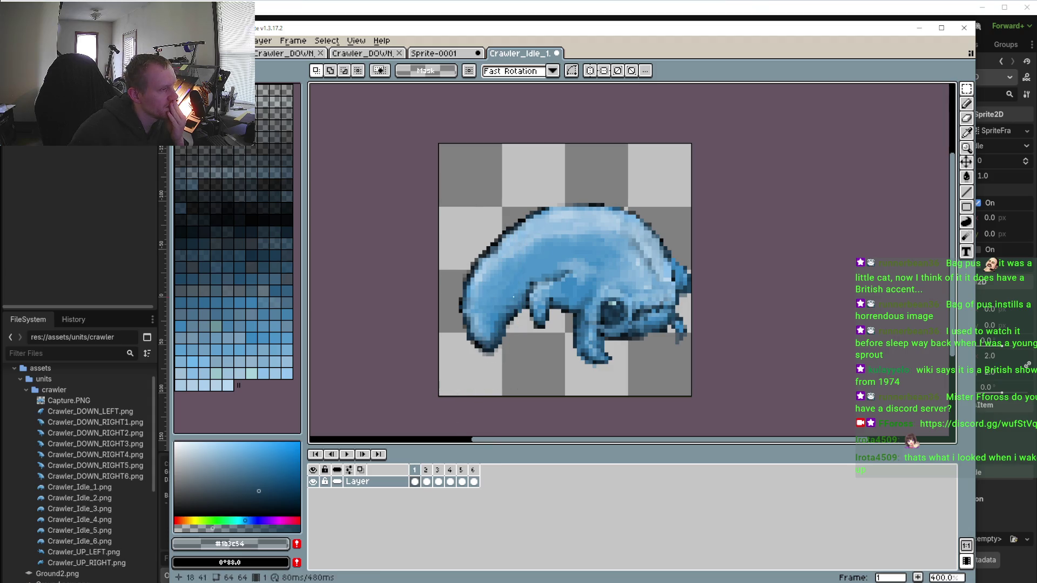
{"action": "scroll", "coordinate": [513, 296], "scroll_direction": "up", "scroll_amount": 1}
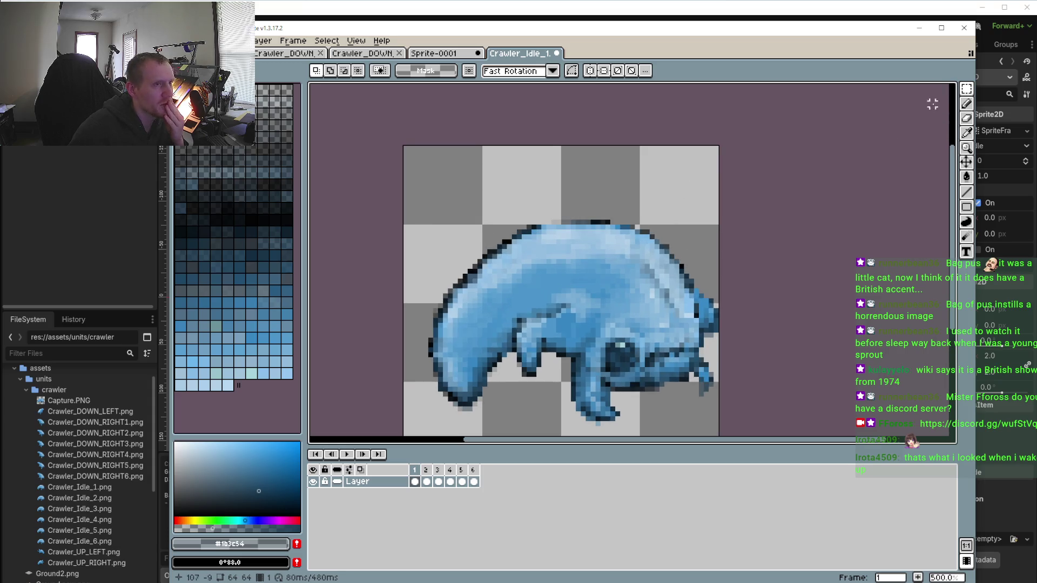
{"action": "left_click", "coordinate": [966, 104]}
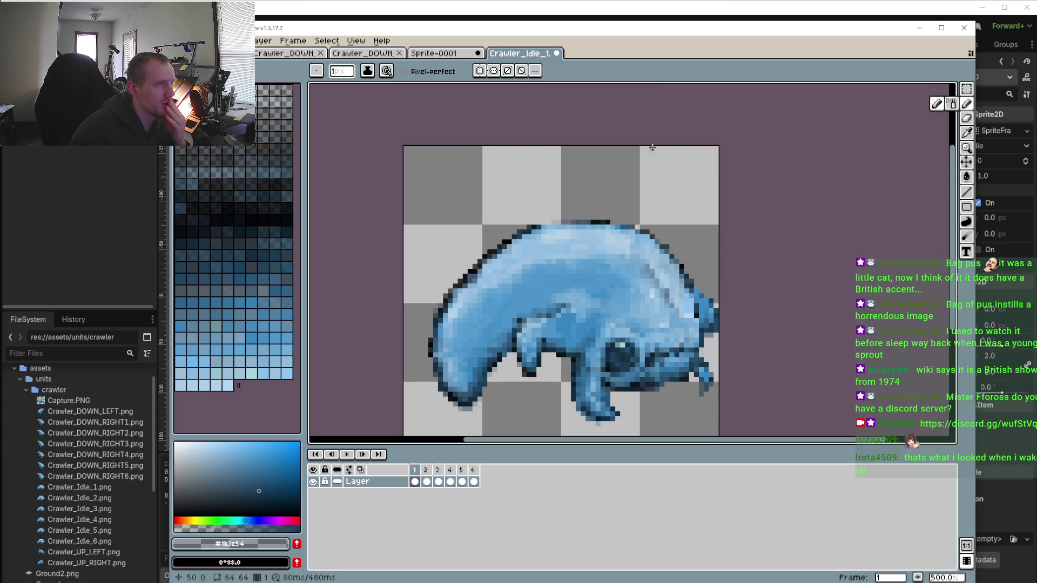
Sample transparent and erase the dark outline pixels along the crawler's top and a stray upper-left pixel
{"action": "key", "text": "i"}
{"action": "left_click", "coordinate": [621, 193]}
{"action": "key", "text": "b"}
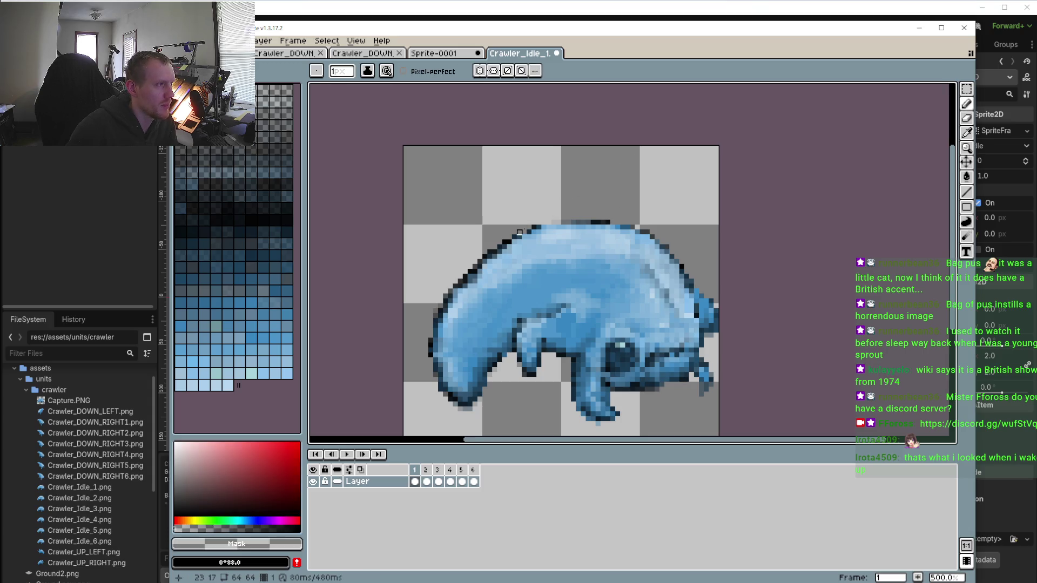
{"action": "scroll", "coordinate": [529, 232], "scroll_direction": "up", "scroll_amount": 1}
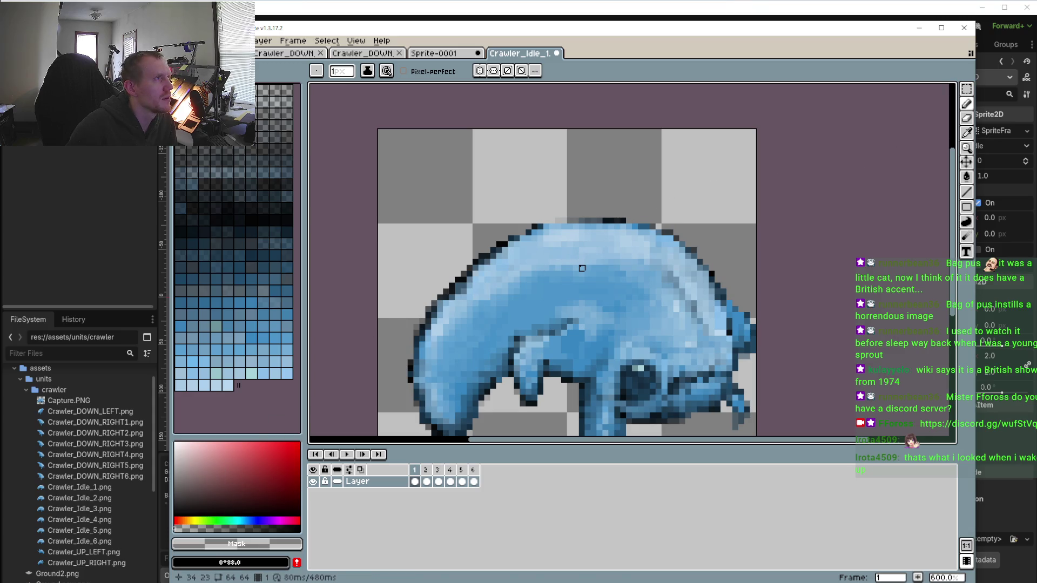
{"action": "scroll", "coordinate": [582, 268], "scroll_direction": "up", "scroll_amount": 4}
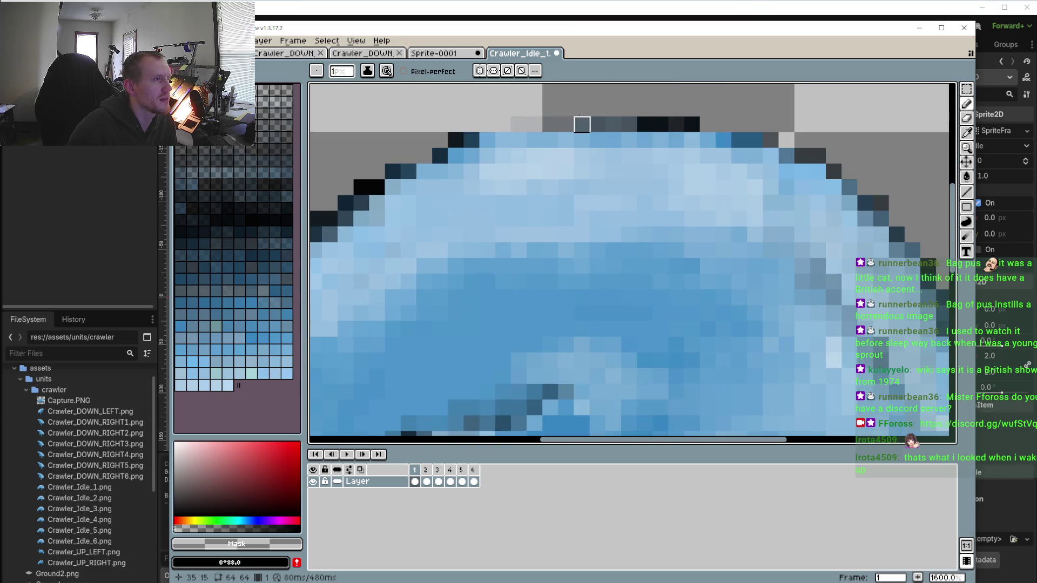
{"action": "mouse_move", "coordinate": [551, 125]}
{"action": "left_mouse_down"}
{"action": "mouse_move", "coordinate": [661, 124]}
{"action": "mouse_move", "coordinate": [425, 140]}
{"action": "left_mouse_up"}
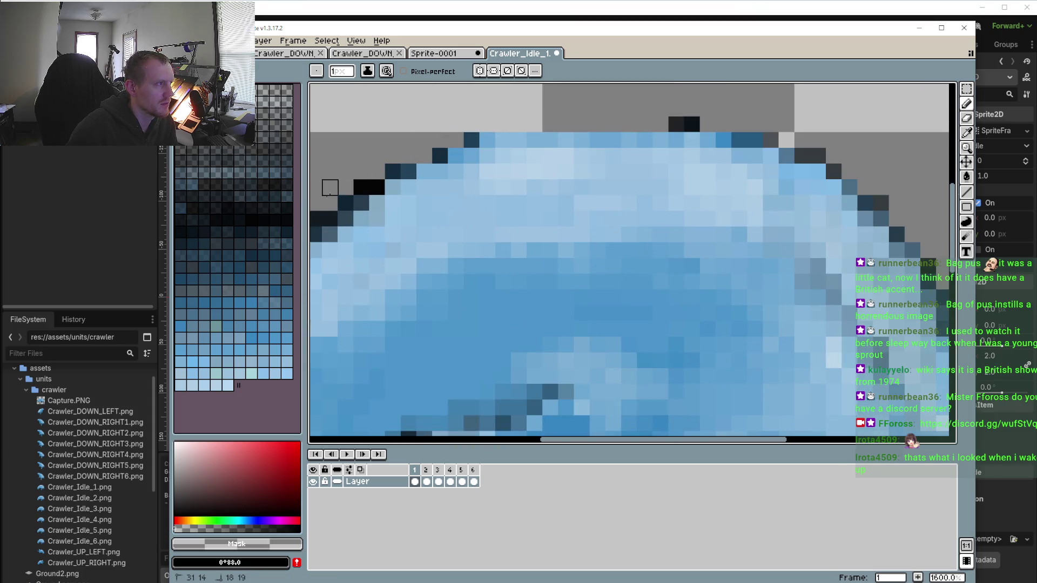
{"action": "left_click_drag", "start_coordinate": [330, 188], "coordinate": [361, 172]}
{"action": "mouse_move", "coordinate": [440, 140]}
{"action": "left_mouse_down"}
{"action": "mouse_move", "coordinate": [691, 124]}
{"action": "mouse_move", "coordinate": [789, 142]}
{"action": "mouse_move", "coordinate": [865, 188]}
{"action": "mouse_move", "coordinate": [880, 211]}
{"action": "mouse_move", "coordinate": [811, 159]}
{"action": "mouse_move", "coordinate": [724, 124]}
{"action": "mouse_move", "coordinate": [739, 140]}
{"action": "left_mouse_up"}
Erase the remaining upper-left edge outline and a single stray blue pixel on the back
{"action": "scroll", "coordinate": [751, 157], "scroll_direction": "down", "scroll_amount": 3}
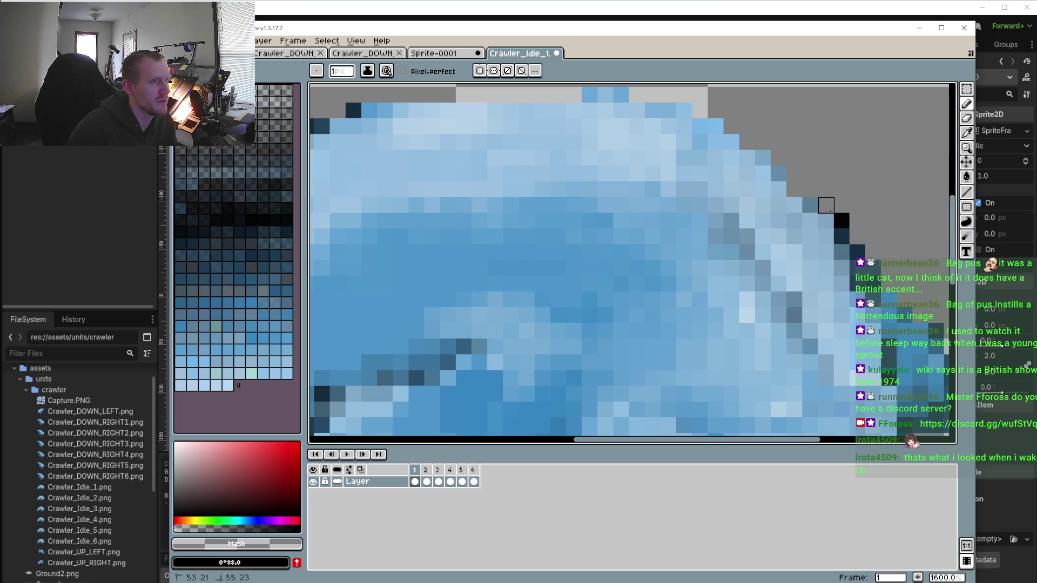
{"action": "scroll", "coordinate": [800, 221], "scroll_direction": "up", "scroll_amount": 3}
{"action": "scroll", "coordinate": [772, 235], "scroll_direction": "left", "scroll_amount": 3}
{"action": "left_click_drag", "start_coordinate": [568, 157], "coordinate": [458, 188]}
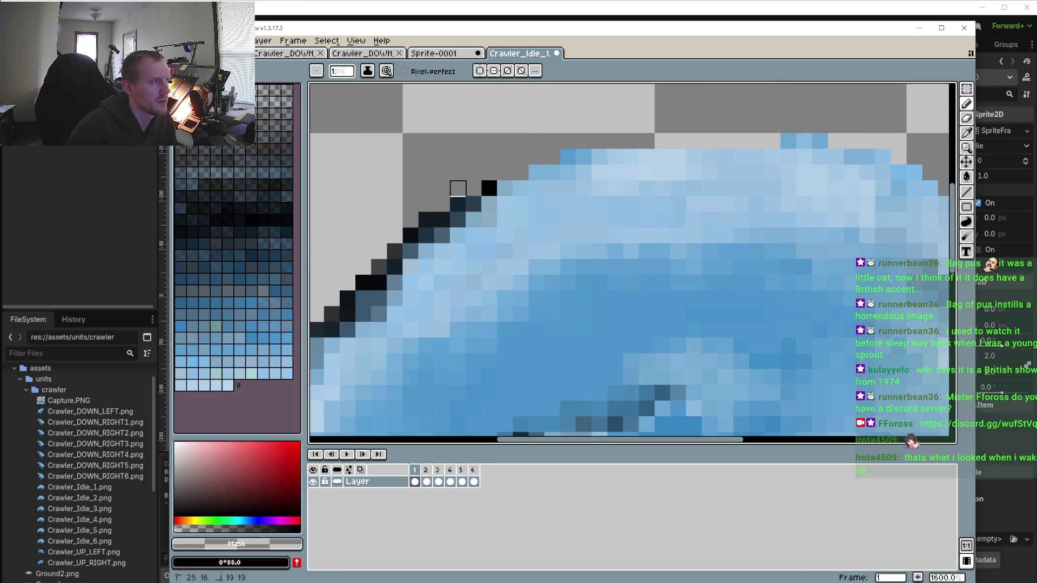
{"action": "left_click_drag", "start_coordinate": [394, 236], "coordinate": [502, 179]}
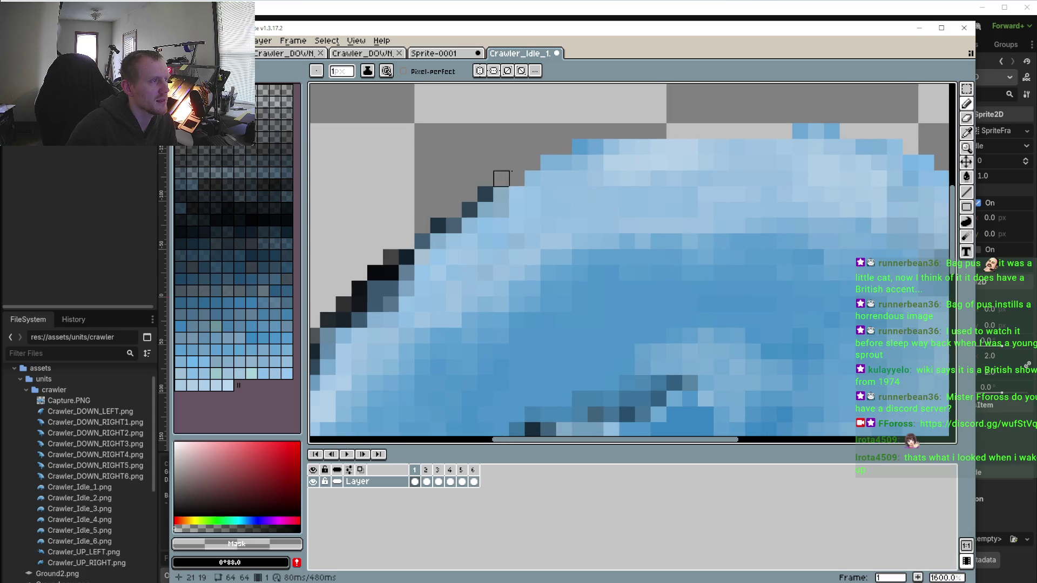
{"action": "left_click", "coordinate": [580, 147]}
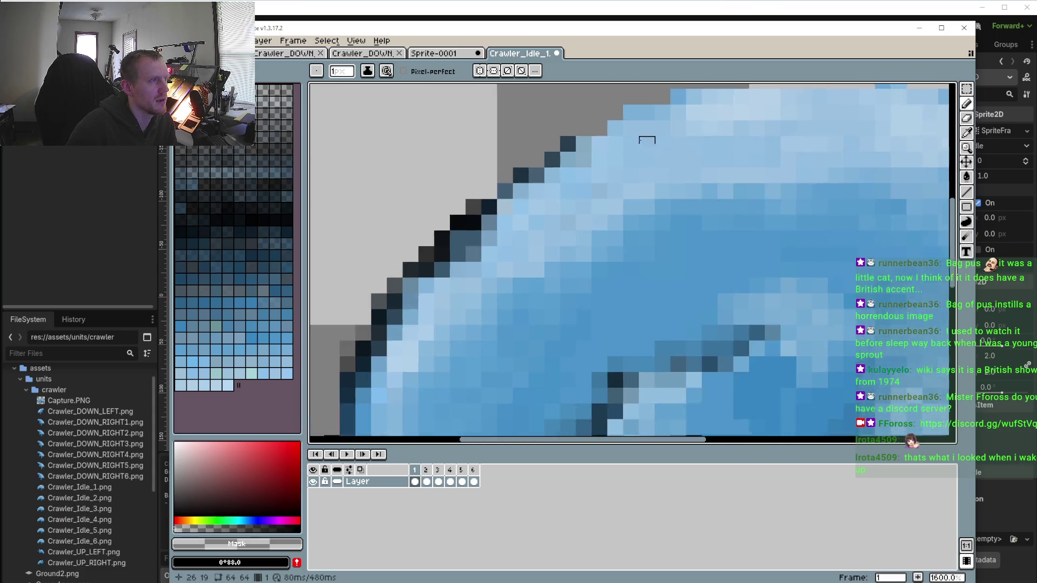
{"action": "scroll", "coordinate": [565, 165], "scroll_direction": "down", "scroll_amount": 2}
{"action": "scroll", "coordinate": [565, 165], "scroll_direction": "up", "scroll_amount": 1}
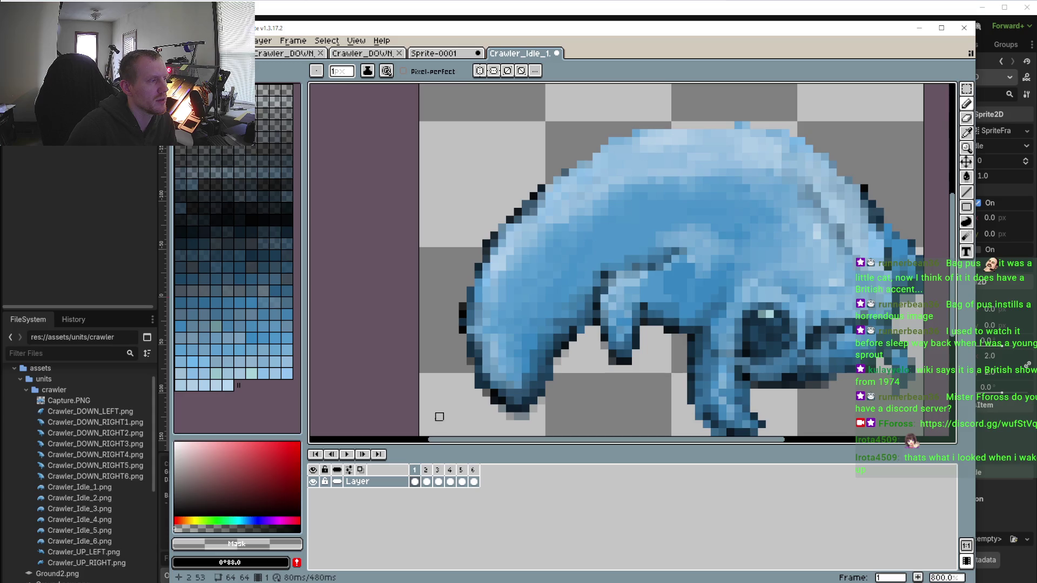
{"action": "left_click", "coordinate": [426, 481]}
On frame 2, erase grey pixels on the lower-left outline and stray top-edge pixels
{"action": "scroll", "coordinate": [539, 248], "scroll_direction": "up", "scroll_amount": 2}
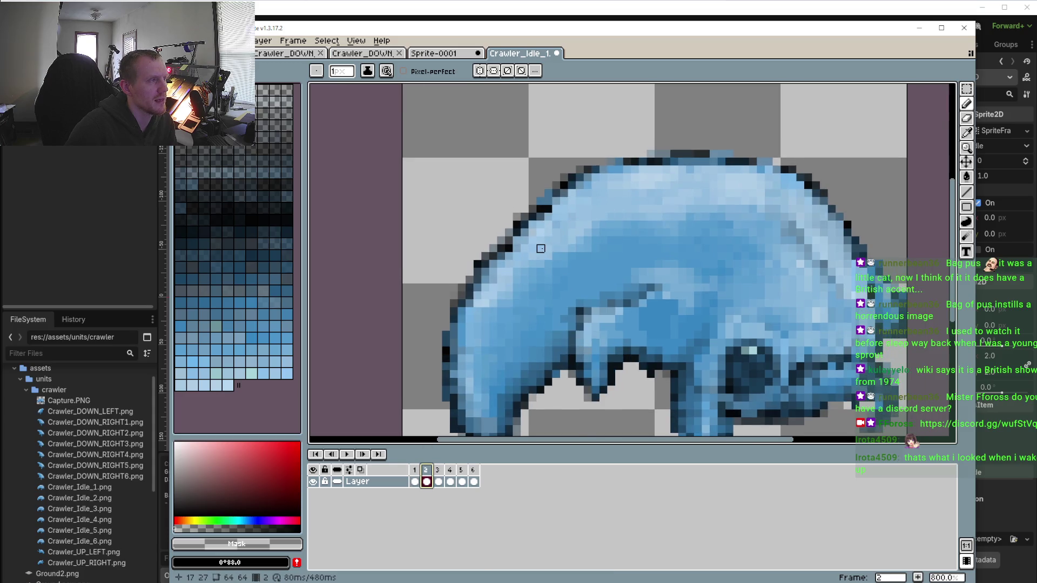
{"action": "left_click_drag", "start_coordinate": [445, 284], "coordinate": [409, 330]}
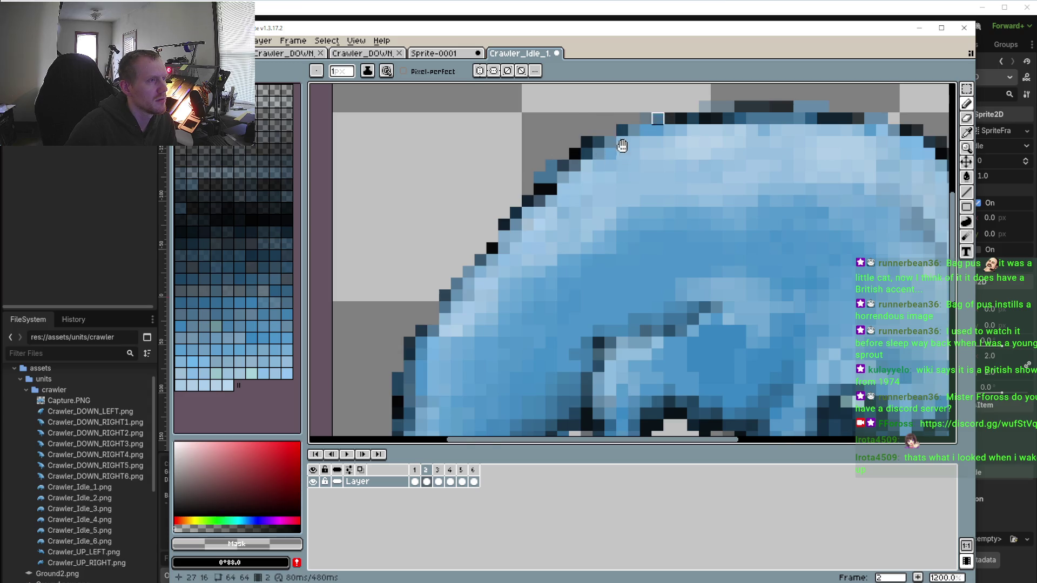
{"action": "left_click_drag", "start_coordinate": [620, 143], "coordinate": [581, 153]}
{"action": "mouse_move", "coordinate": [695, 161]}
{"action": "left_mouse_down"}
{"action": "mouse_move", "coordinate": [533, 173]}
{"action": "mouse_move", "coordinate": [639, 162]}
{"action": "mouse_move", "coordinate": [771, 172]}
{"action": "mouse_move", "coordinate": [853, 209]}
{"action": "mouse_move", "coordinate": [848, 222]}
{"action": "mouse_move", "coordinate": [907, 281]}
{"action": "mouse_move", "coordinate": [876, 279]}
{"action": "left_mouse_up"}
Back on frame 1, sample the crawler's blue #4f96ca and darken the pencil colour to #265577
{"action": "key", "text": "comma"}
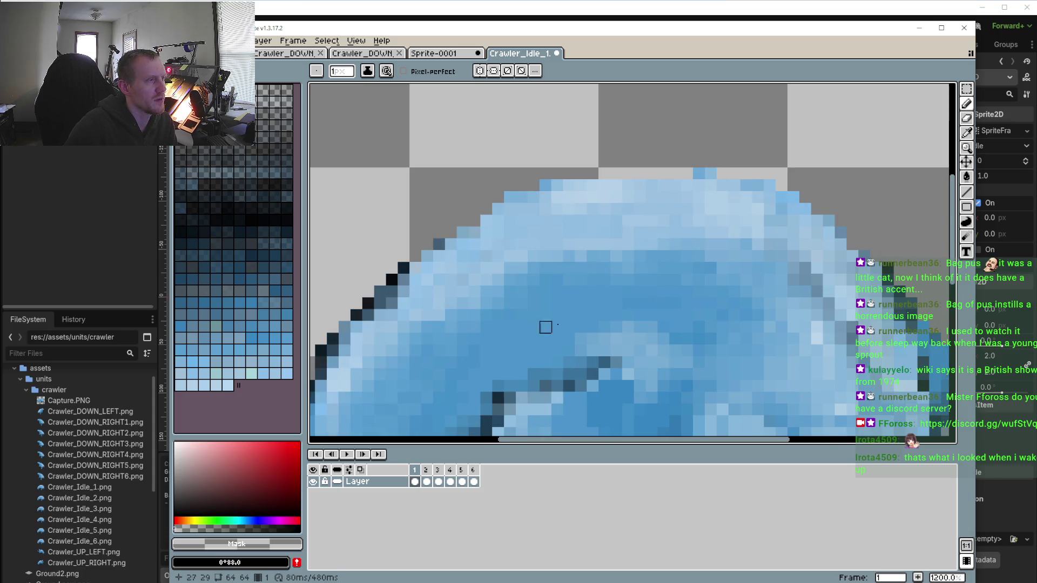
{"action": "scroll", "coordinate": [569, 270], "scroll_direction": "down", "scroll_amount": 3}
{"action": "left_click", "coordinate": [970, 102]}
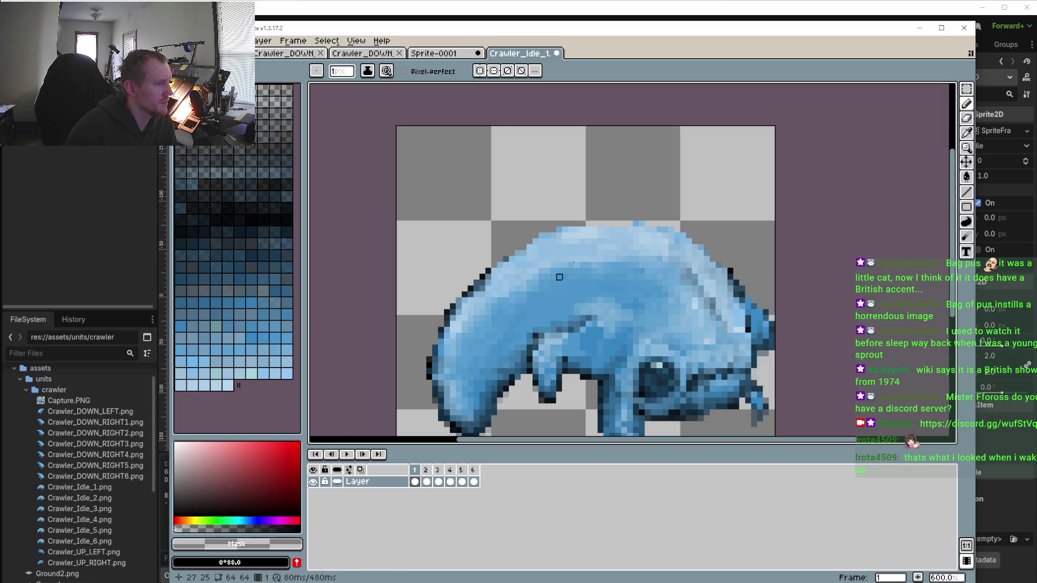
{"action": "key", "text": "i"}
{"action": "left_click", "coordinate": [554, 282]}
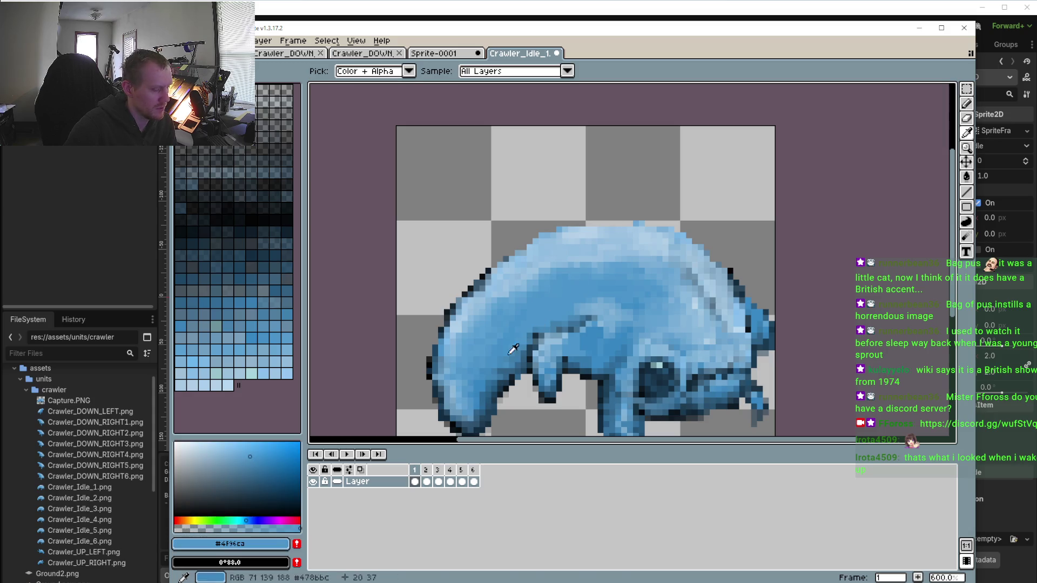
{"action": "left_click", "coordinate": [256, 477]}
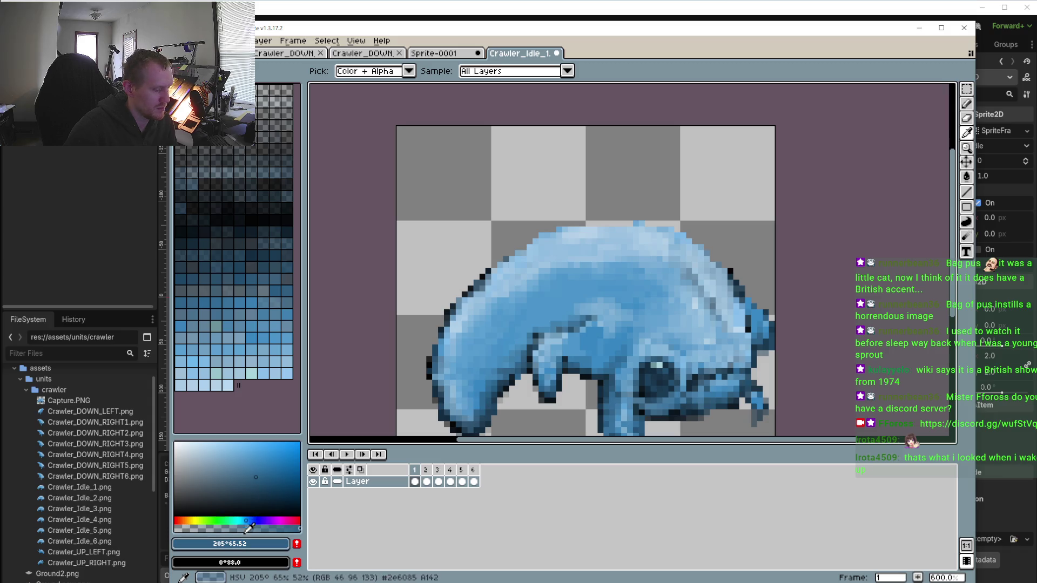
{"action": "key", "text": "b"}
{"action": "scroll", "coordinate": [503, 221], "scroll_direction": "up", "scroll_amount": 4}
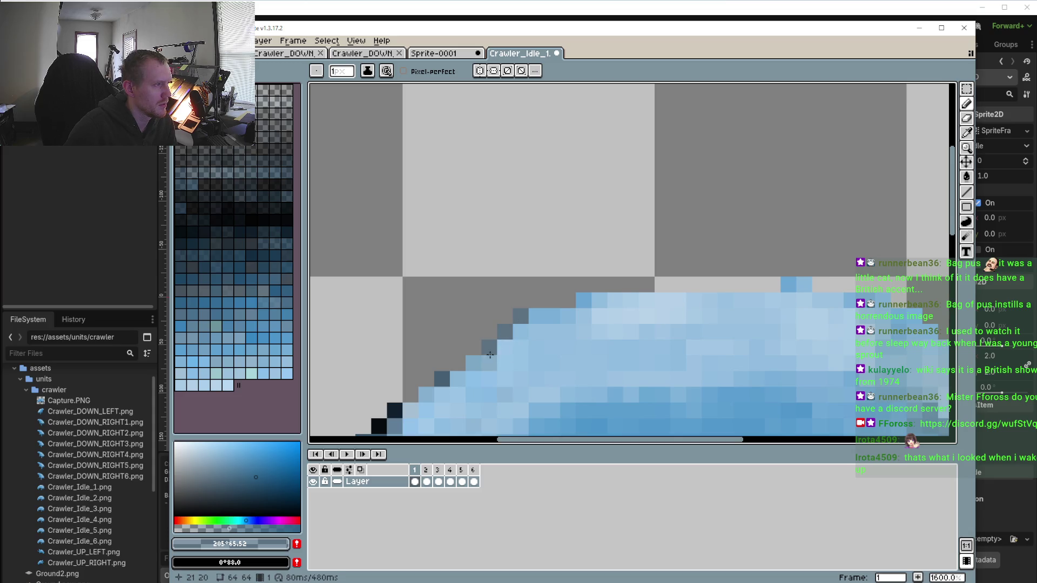
{"action": "scroll", "coordinate": [491, 354], "scroll_direction": "down", "scroll_amount": 4}
Paint a darker #265577 line along the top row on frame 2
{"action": "key", "text": "Right"}
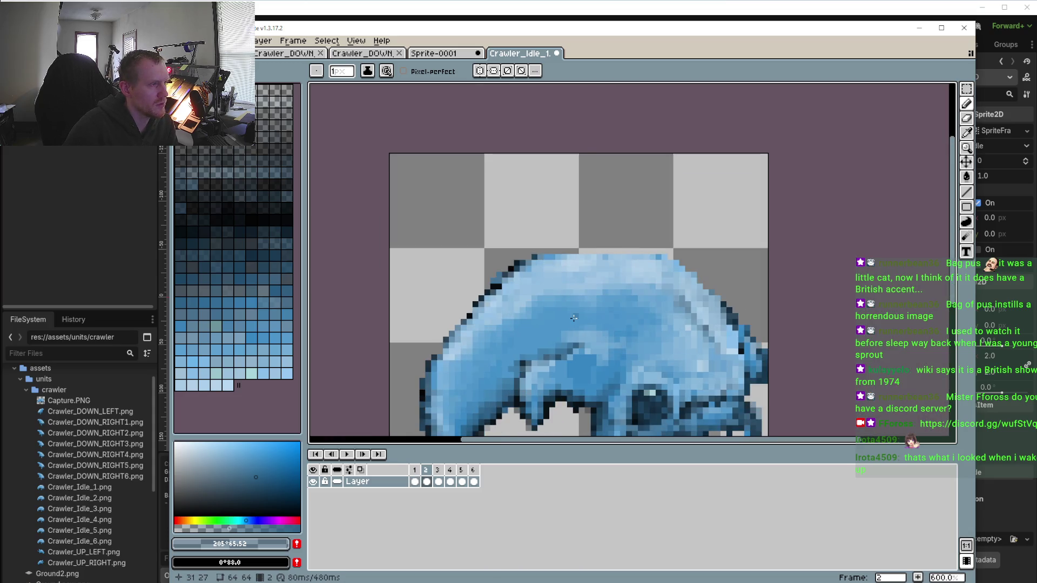
{"action": "scroll", "coordinate": [577, 261], "scroll_direction": "up", "scroll_amount": 3}
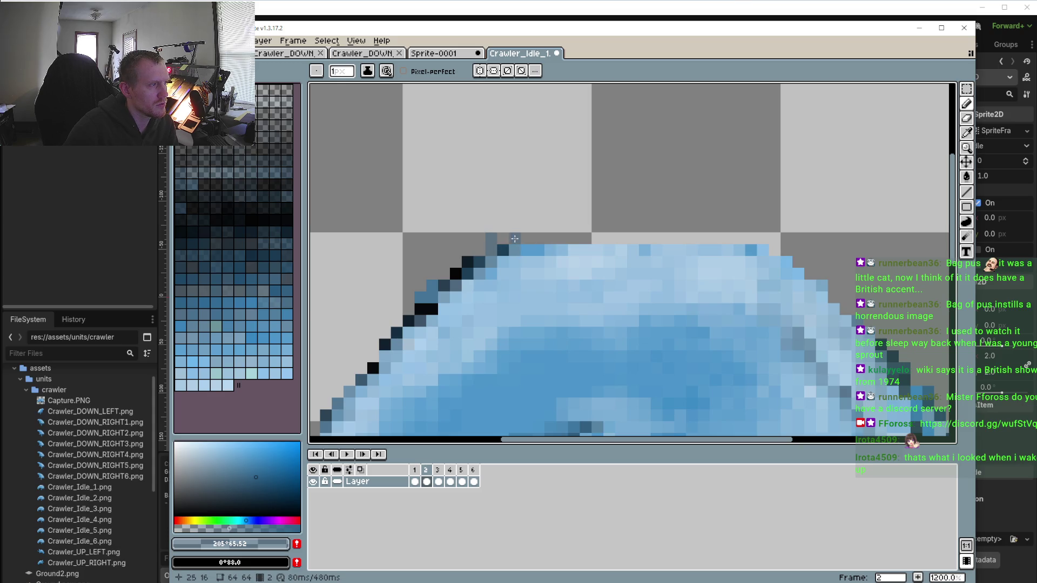
{"action": "mouse_move", "coordinate": [515, 238]}
{"action": "left_mouse_down"}
{"action": "mouse_move", "coordinate": [716, 238]}
{"action": "mouse_move", "coordinate": [498, 237]}
{"action": "left_mouse_up"}
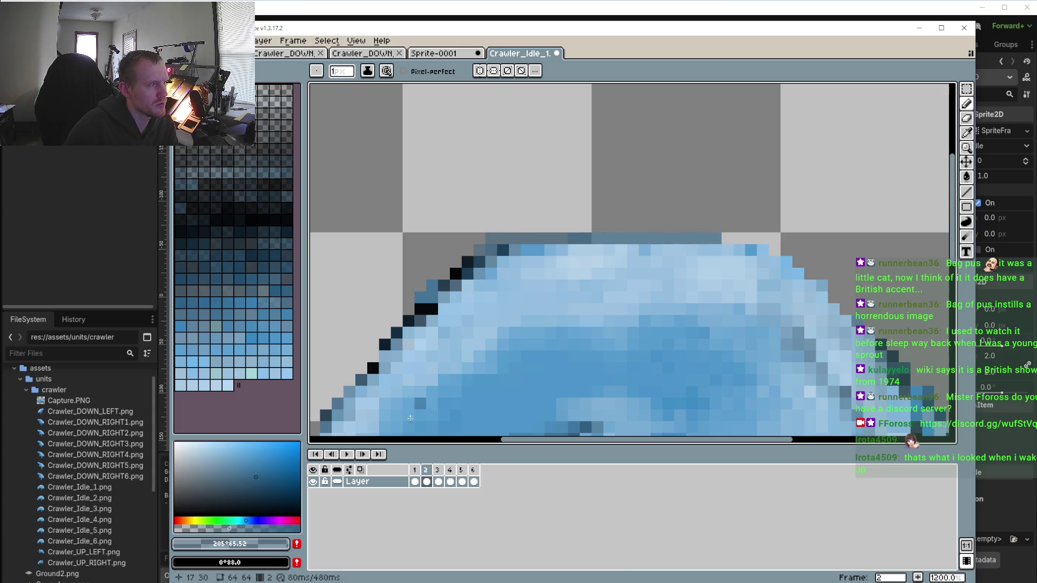
{"action": "scroll", "coordinate": [564, 318], "scroll_direction": "down", "scroll_amount": 4}
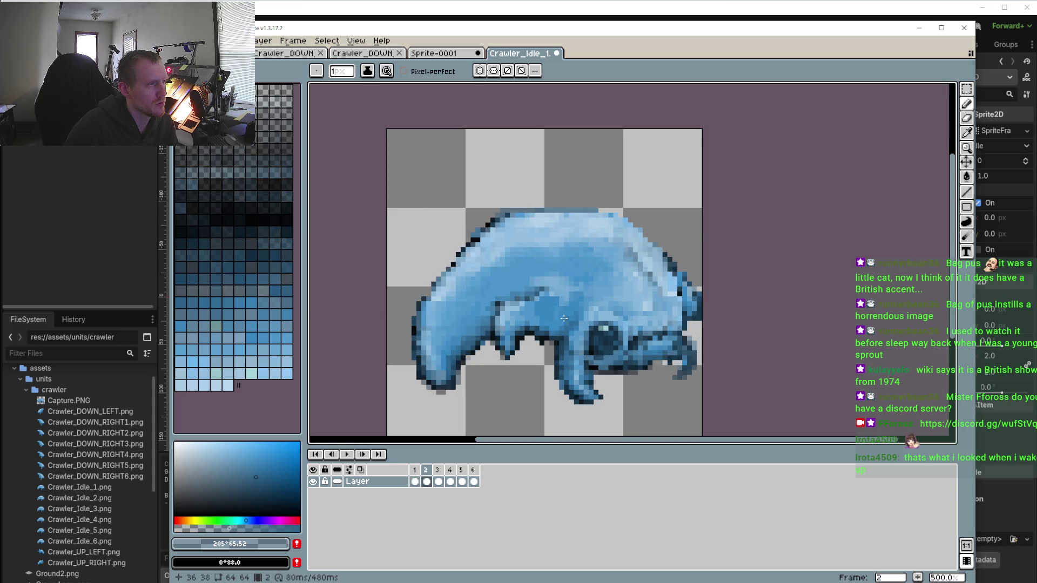
{"action": "scroll", "coordinate": [564, 318], "scroll_direction": "up", "scroll_amount": 4}
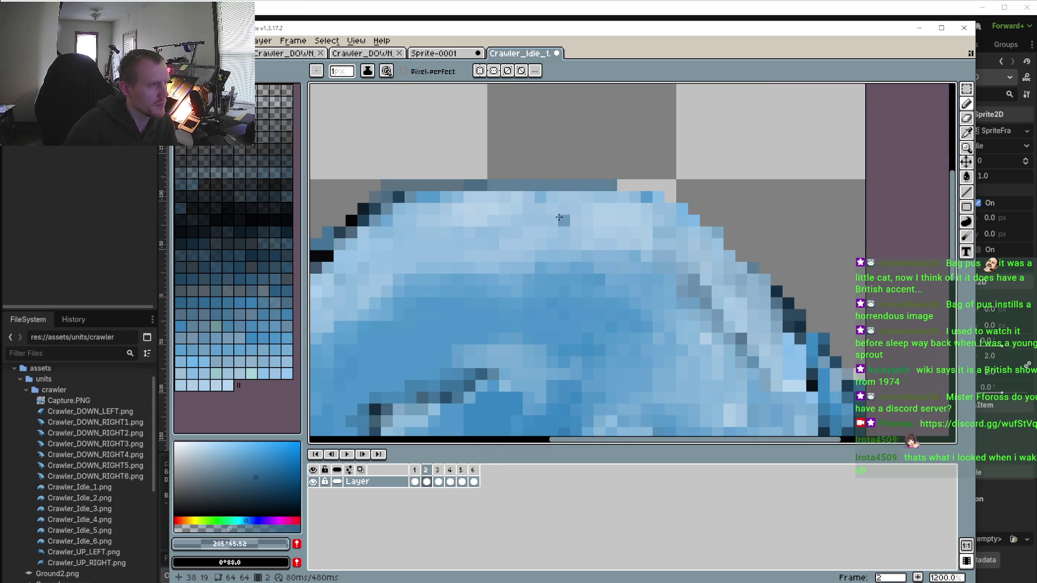
Sample light blue #b1cfe7 from the back and repaint the top-edge pixels with it
{"action": "key", "text": "i"}
{"action": "left_click", "coordinate": [615, 212]}
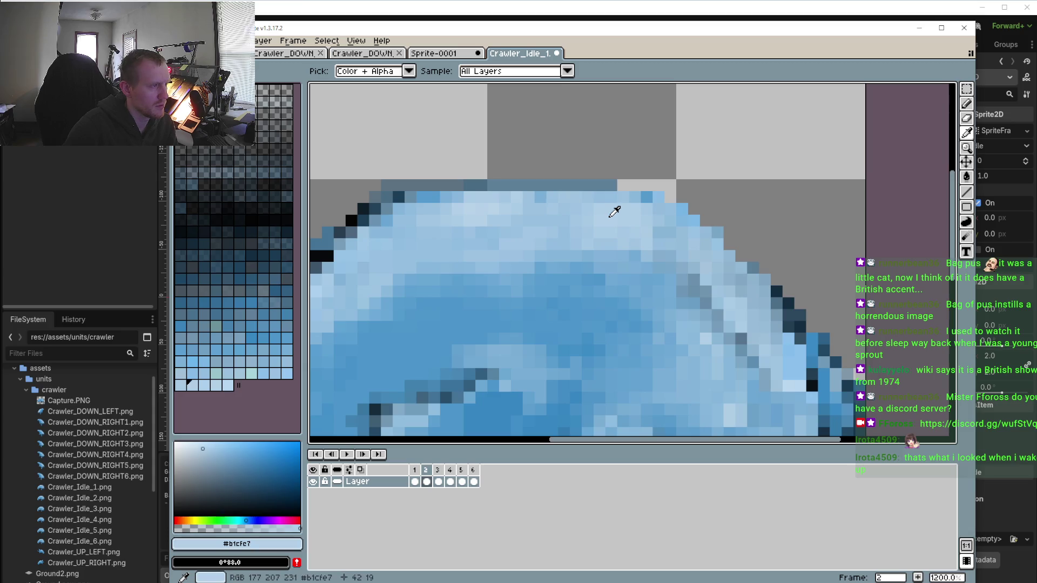
{"action": "key", "text": "b"}
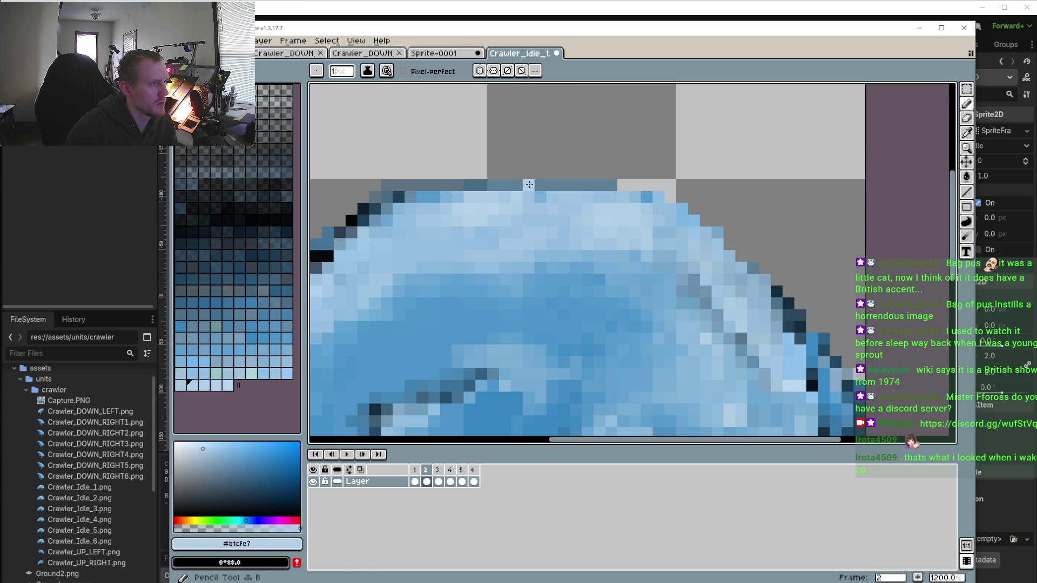
{"action": "left_click_drag", "start_coordinate": [529, 184], "coordinate": [443, 188]}
{"action": "mouse_move", "coordinate": [521, 188]}
{"action": "left_mouse_down"}
{"action": "mouse_move", "coordinate": [650, 189]}
{"action": "mouse_move", "coordinate": [721, 234]}
{"action": "left_mouse_up"}
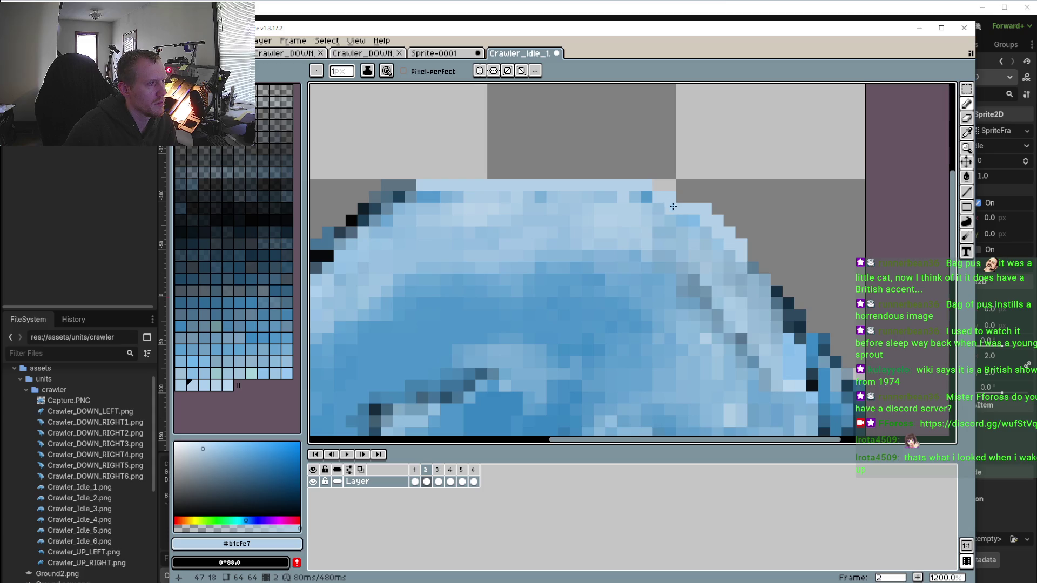
{"action": "scroll", "coordinate": [528, 365], "scroll_direction": "down", "scroll_amount": 3}
Flip between frames 1, 2 and 3 to compare, ending on frame 1
{"action": "key", "text": "Left"}
{"action": "key", "text": "Right"}
{"action": "key", "text": "Right"}
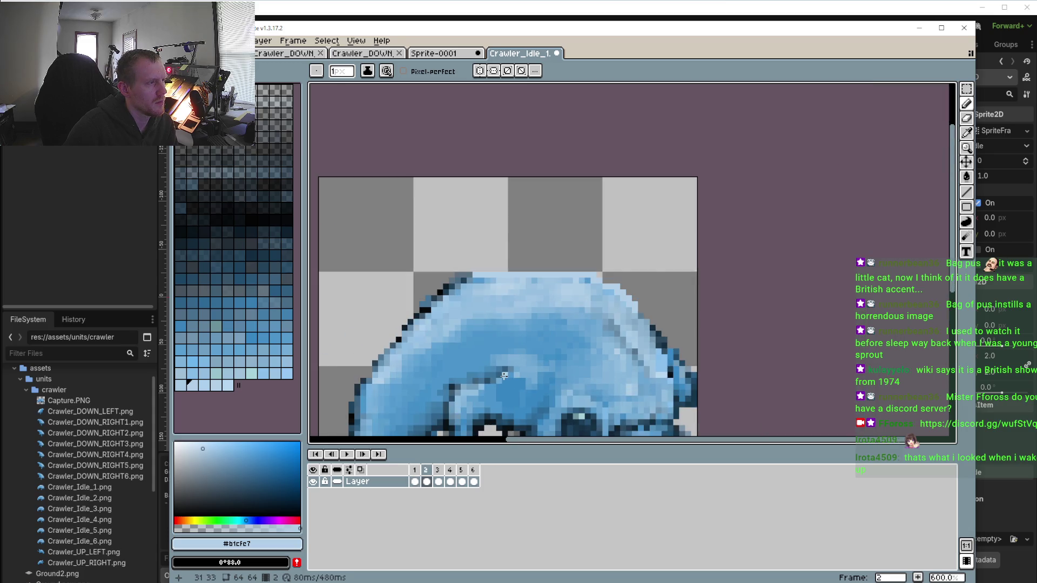
{"action": "scroll", "coordinate": [514, 297], "scroll_direction": "down", "scroll_amount": 2}
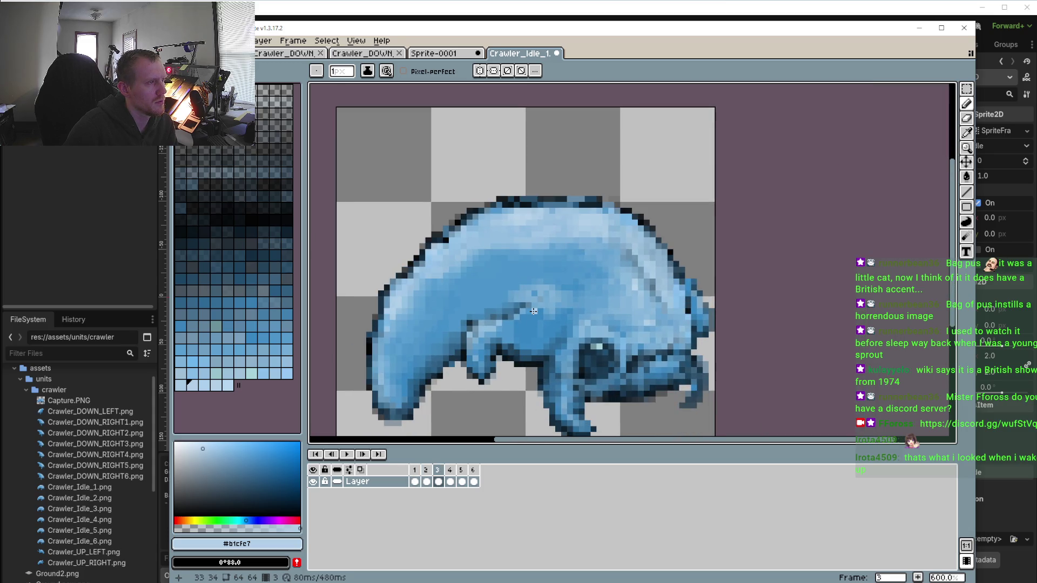
{"action": "scroll", "coordinate": [534, 311], "scroll_direction": "down", "scroll_amount": 2}
{"action": "key", "text": "Left"}
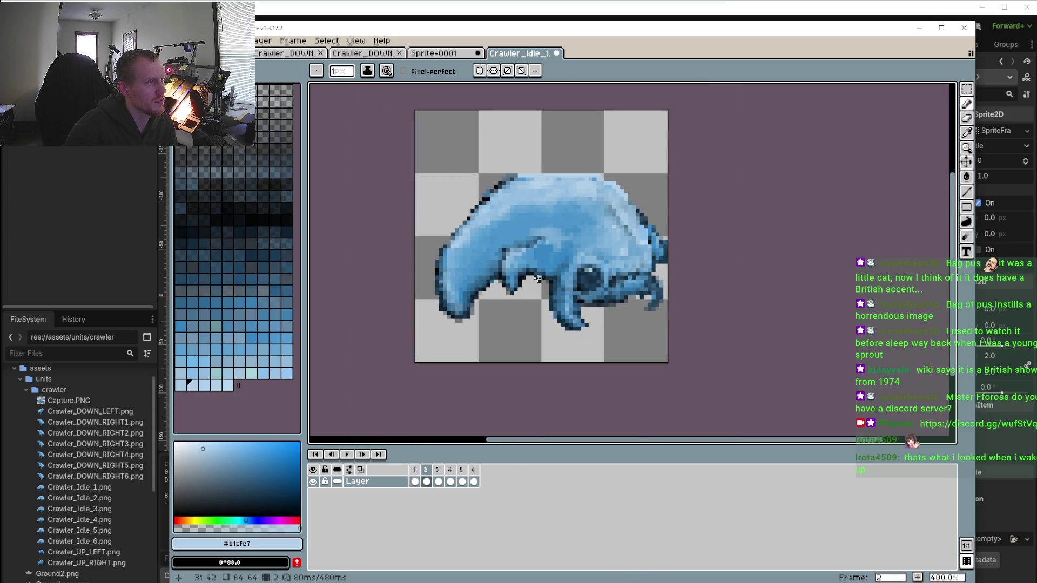
{"action": "key", "text": "Right"}
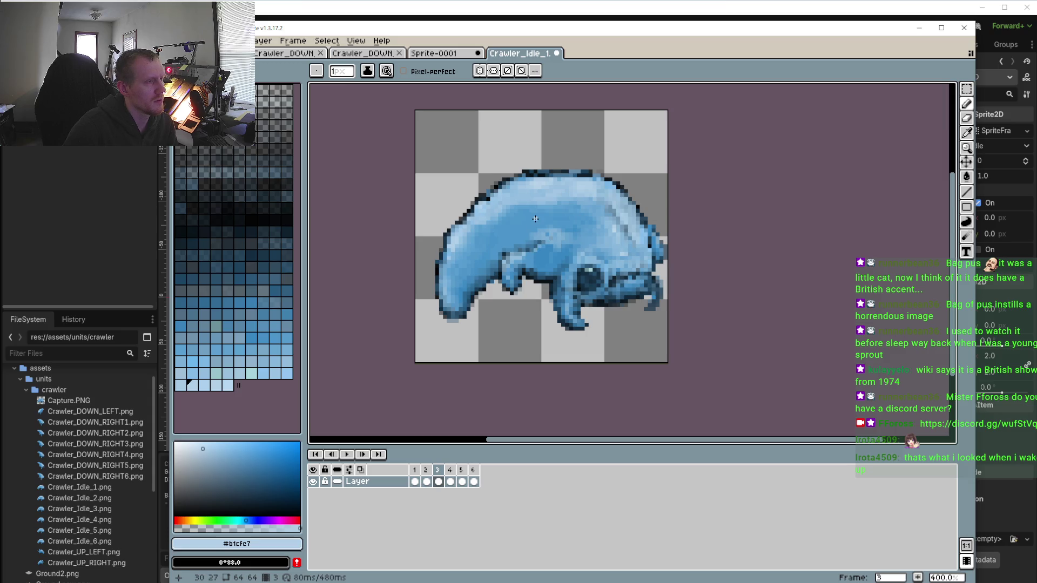
{"action": "key", "text": "Left"}
{"action": "key", "text": "Left"}
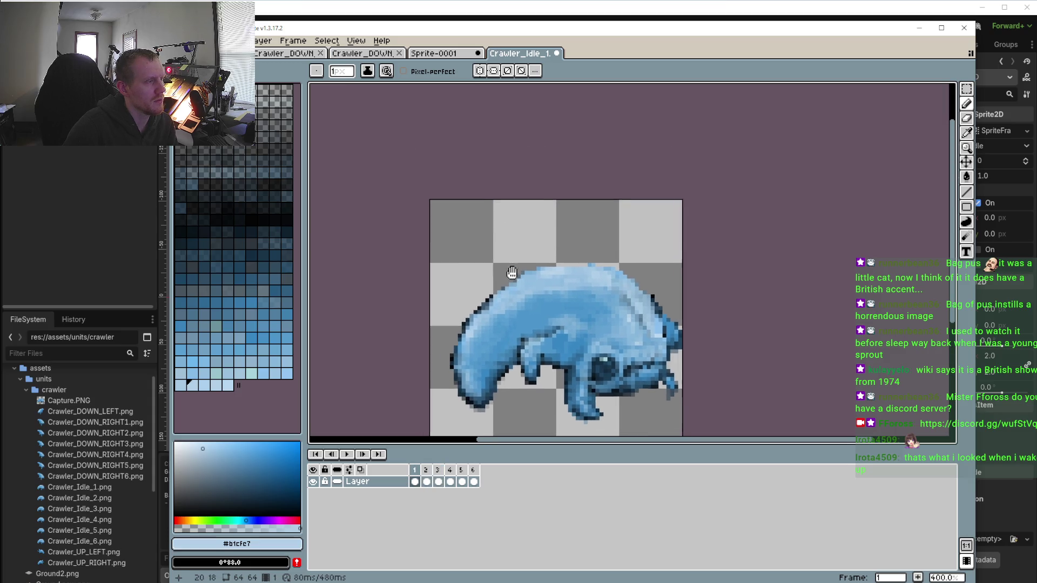
Sample transparent, erase the stray dark outline pixels on the upper-right back, then zoom out to fit
{"action": "scroll", "coordinate": [501, 185], "scroll_direction": "up", "scroll_amount": 3}
{"action": "scroll", "coordinate": [518, 280], "scroll_direction": "down", "scroll_amount": 1}
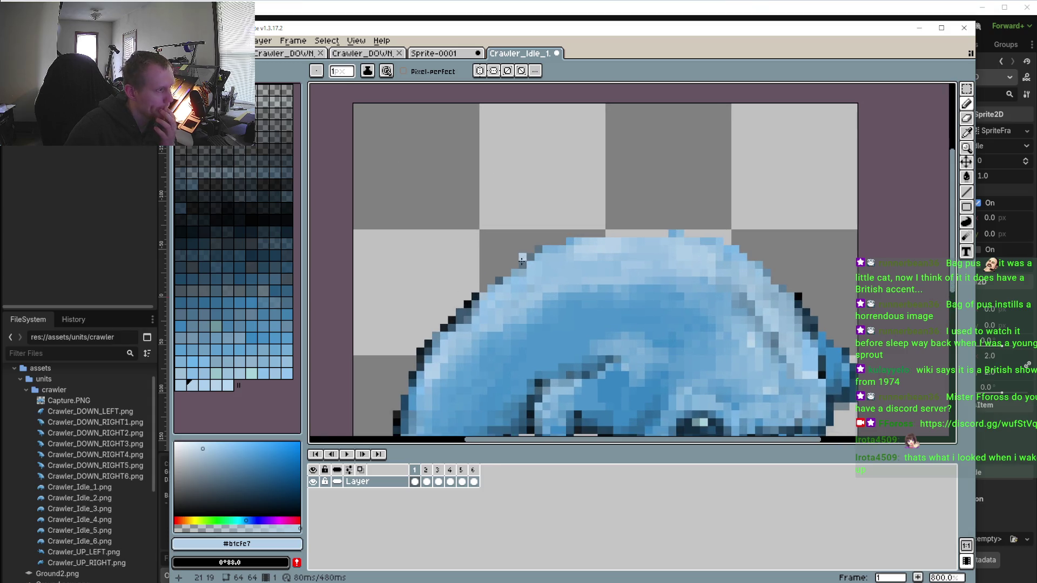
{"action": "scroll", "coordinate": [572, 216], "scroll_direction": "down", "scroll_amount": 2}
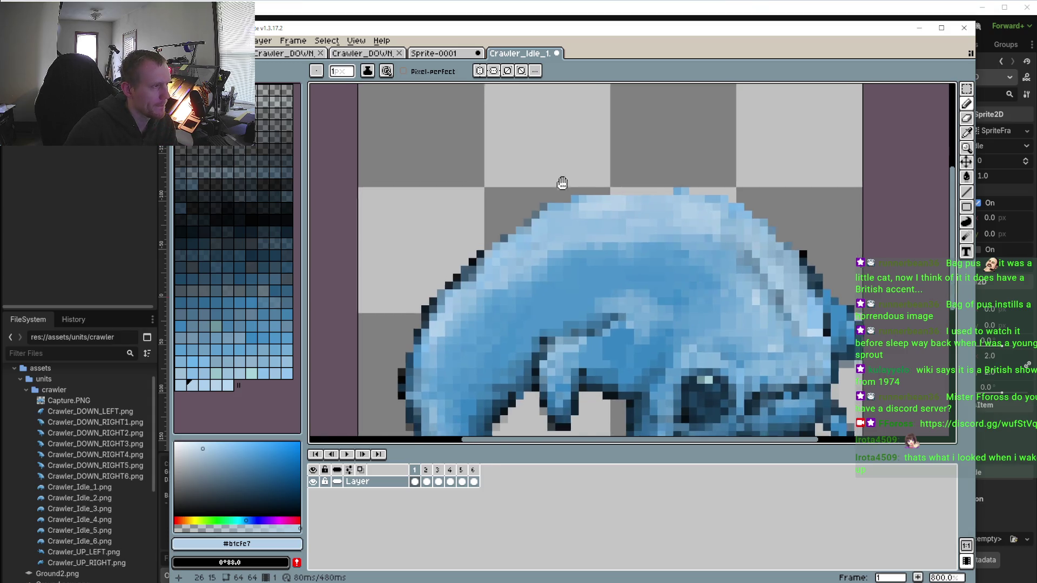
{"action": "left_click", "coordinate": [597, 174], "text": "alt"}
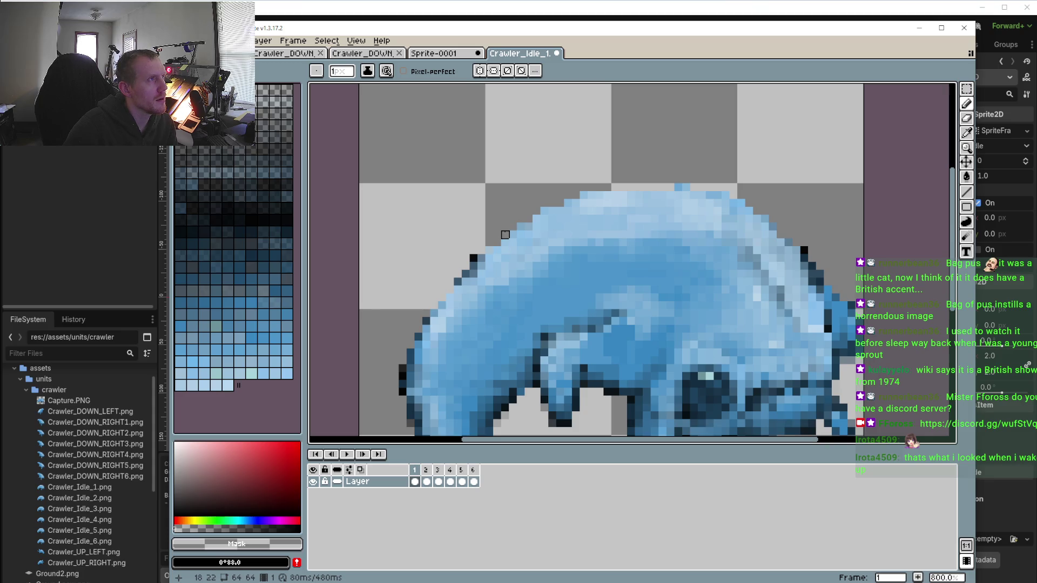
{"action": "scroll", "coordinate": [497, 235], "scroll_direction": "up", "scroll_amount": 1}
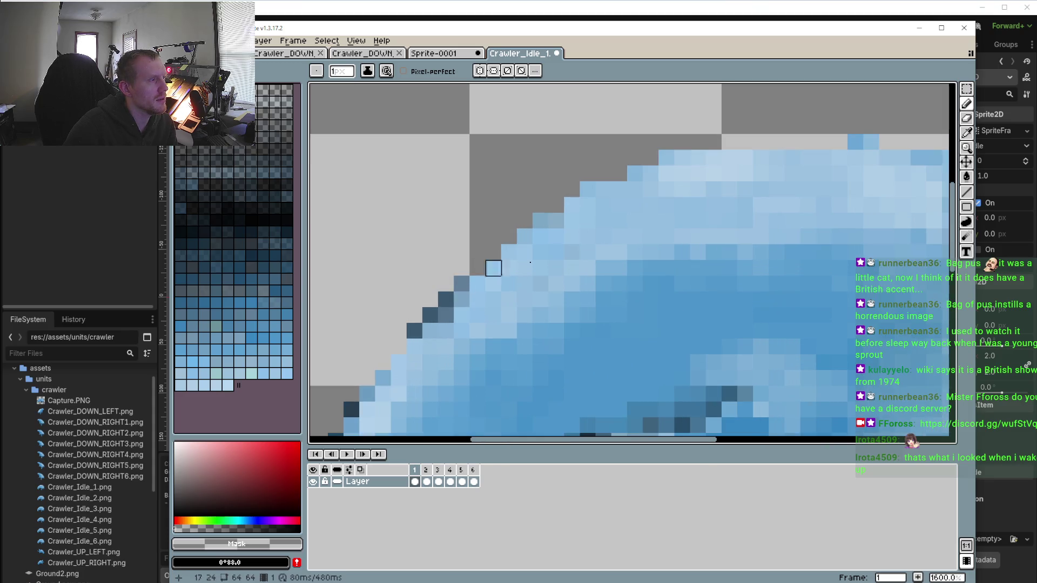
{"action": "scroll", "coordinate": [628, 217], "scroll_direction": "down", "scroll_amount": 1}
{"action": "scroll", "coordinate": [737, 186], "scroll_direction": "up", "scroll_amount": 1}
{"action": "scroll", "coordinate": [880, 201], "scroll_direction": "right", "scroll_amount": 3}
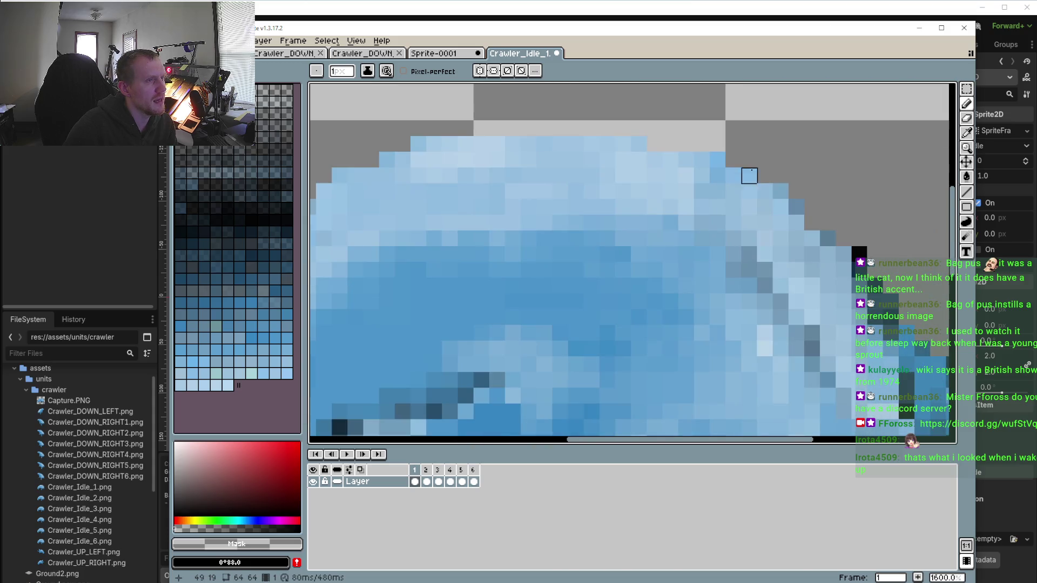
{"action": "left_click_drag", "start_coordinate": [797, 208], "coordinate": [673, 139]}
{"action": "left_click_drag", "start_coordinate": [703, 186], "coordinate": [720, 202]}
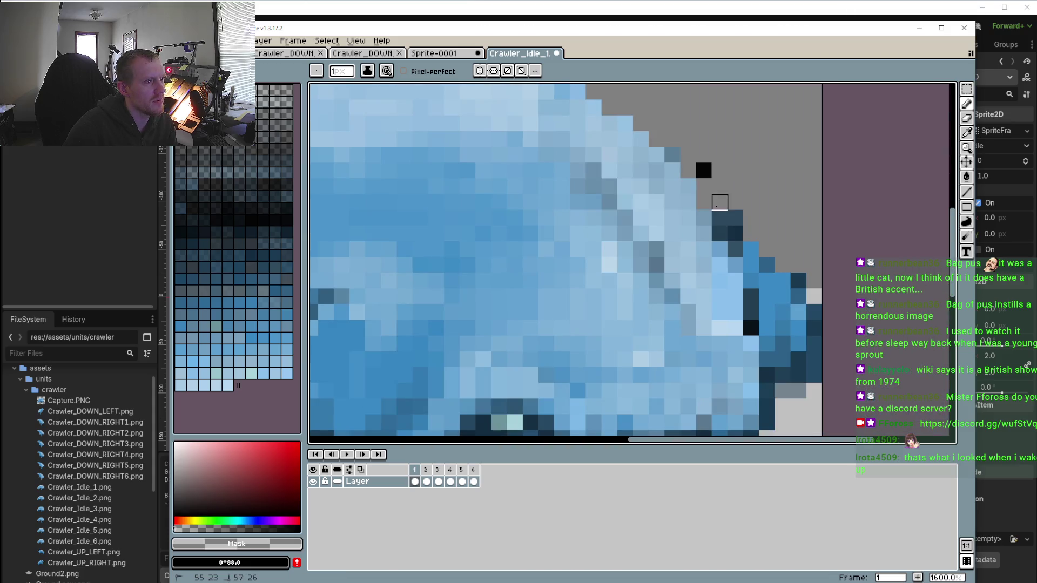
{"action": "key", "text": "ctrl+0"}
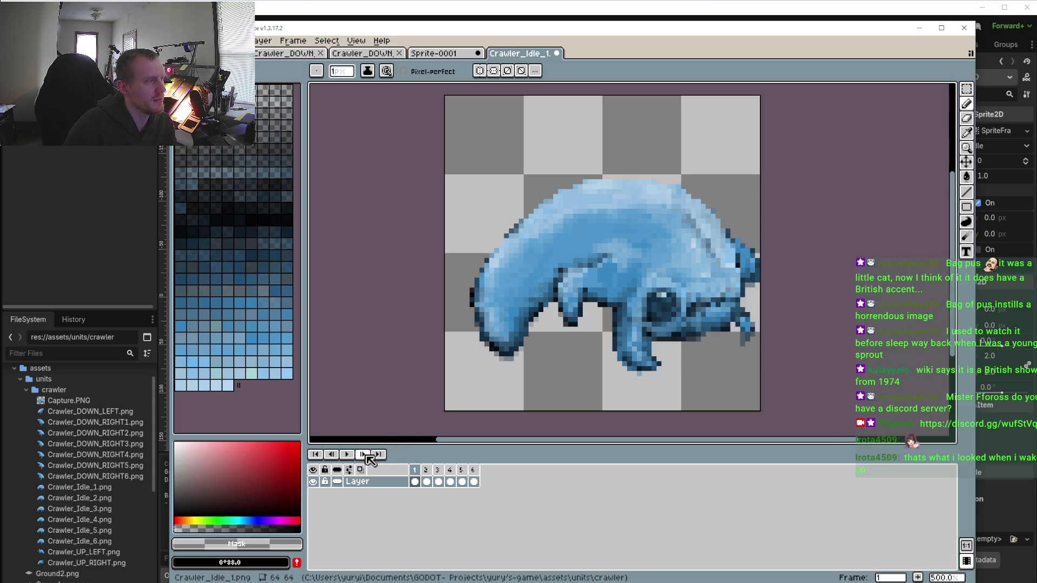
{"action": "left_click", "coordinate": [430, 476]}
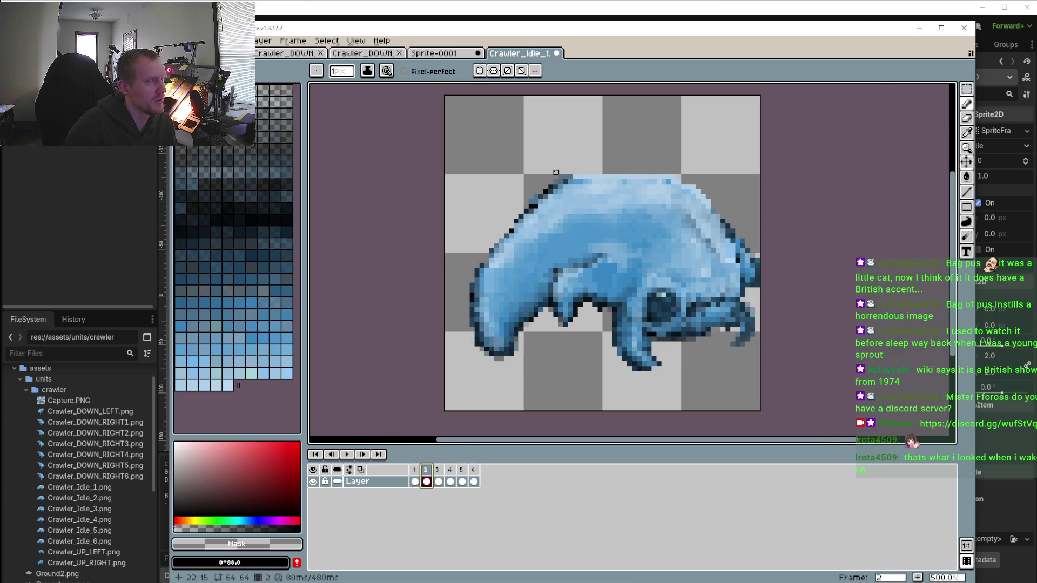
Erase frame 2's outer outline row along the upper-left back with the transparent pencil
{"action": "scroll", "coordinate": [567, 180], "scroll_direction": "up", "scroll_amount": 5}
{"action": "mouse_move", "coordinate": [599, 162]}
{"action": "left_mouse_down"}
{"action": "mouse_move", "coordinate": [575, 209]}
{"action": "mouse_move", "coordinate": [456, 257]}
{"action": "mouse_move", "coordinate": [421, 316]}
{"action": "left_mouse_up"}
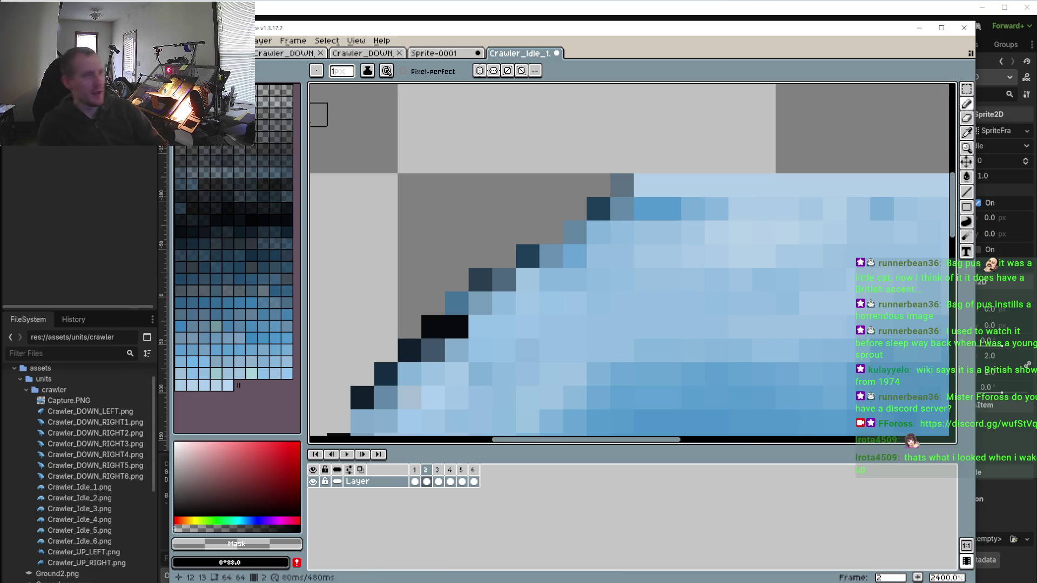
{"action": "scroll", "coordinate": [583, 181], "scroll_direction": "down", "scroll_amount": 3}
{"action": "scroll", "coordinate": [536, 188], "scroll_direction": "down", "scroll_amount": 3}
{"action": "scroll", "coordinate": [575, 158], "scroll_direction": "up", "scroll_amount": 2}
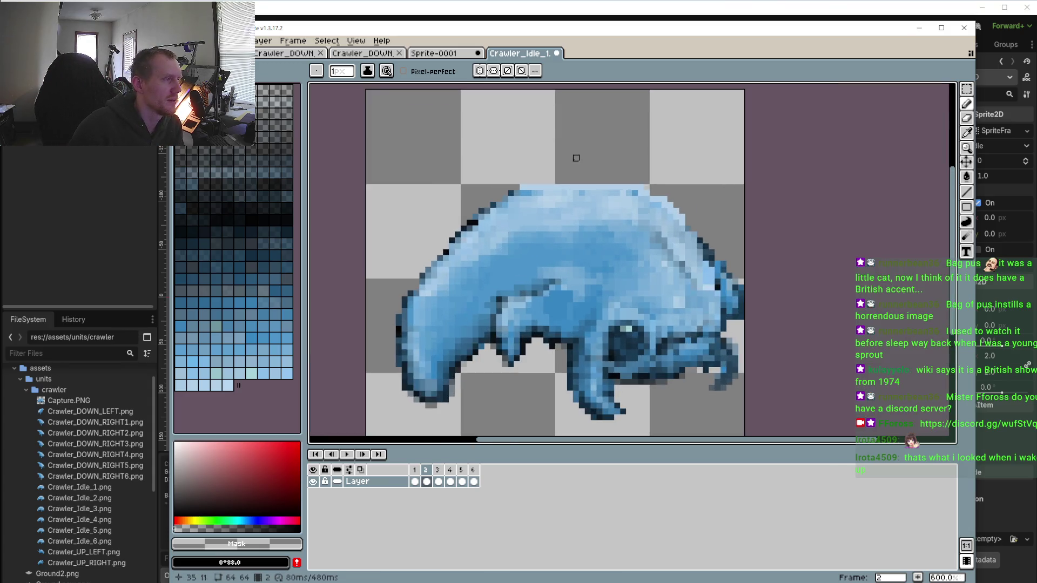
{"action": "scroll", "coordinate": [496, 178], "scroll_direction": "up", "scroll_amount": 3}
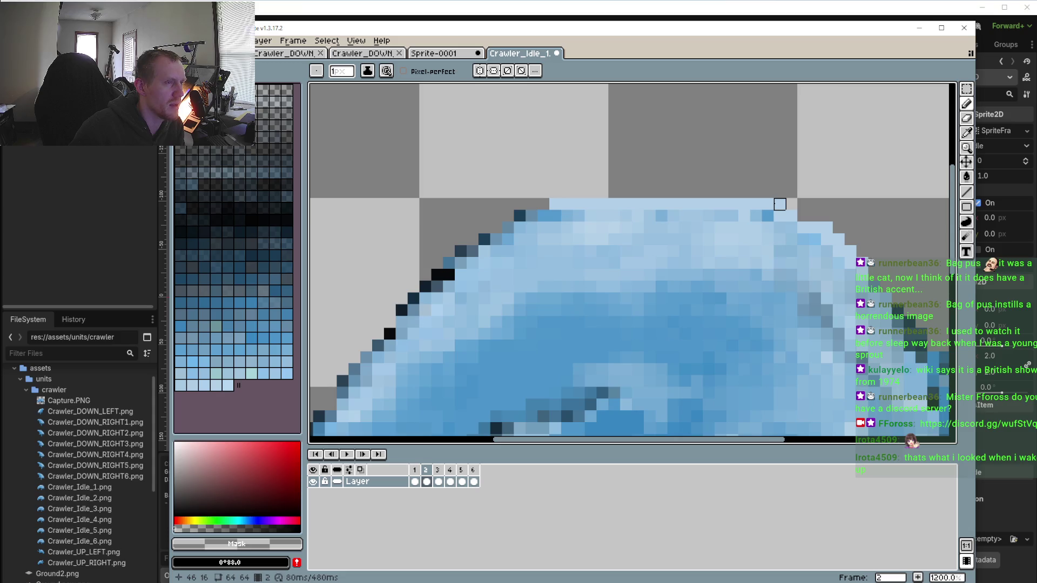
{"action": "scroll", "coordinate": [769, 222], "scroll_direction": "down", "scroll_amount": 2}
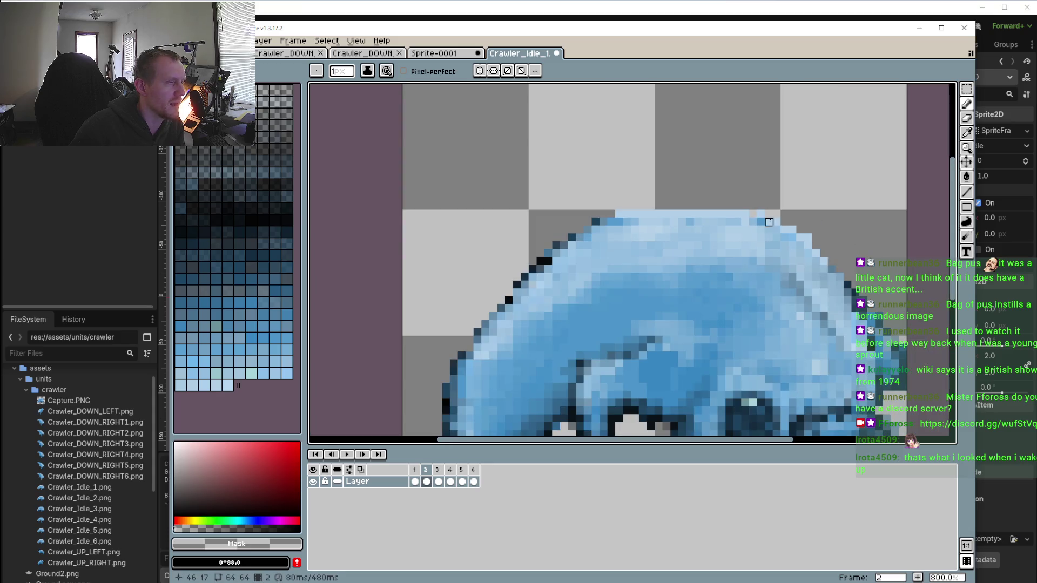
{"action": "scroll", "coordinate": [759, 216], "scroll_direction": "up", "scroll_amount": 1}
{"action": "scroll", "coordinate": [583, 277], "scroll_direction": "down", "scroll_amount": 1}
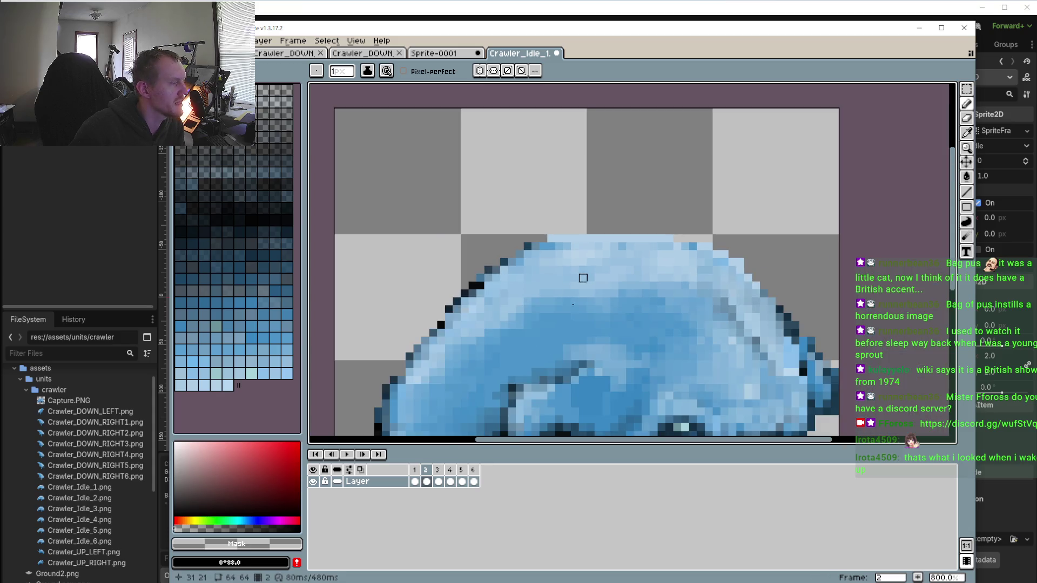
{"action": "left_click", "coordinate": [415, 473]}
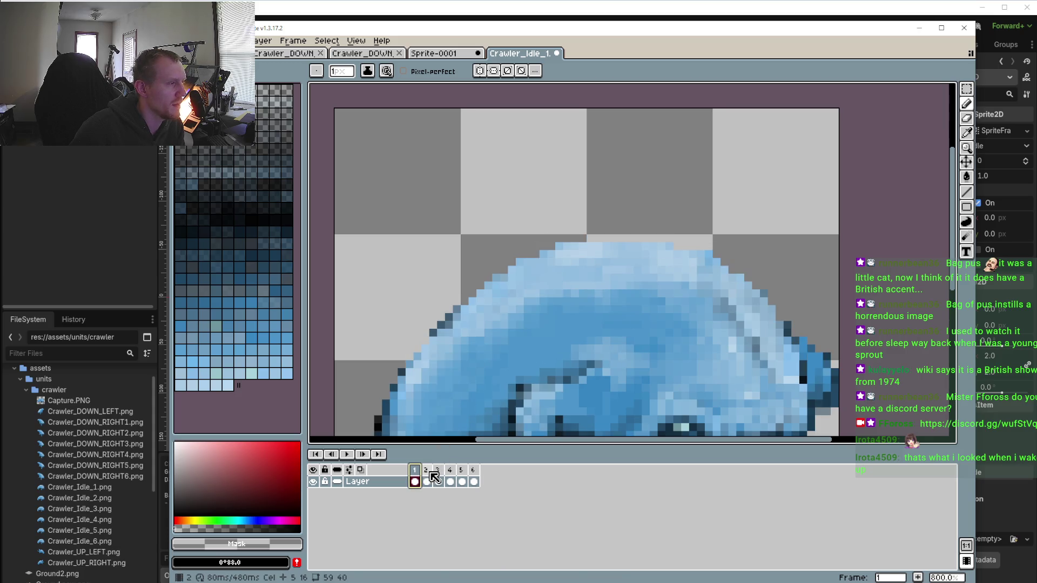
{"action": "left_click", "coordinate": [429, 472]}
{"action": "left_click", "coordinate": [442, 471]}
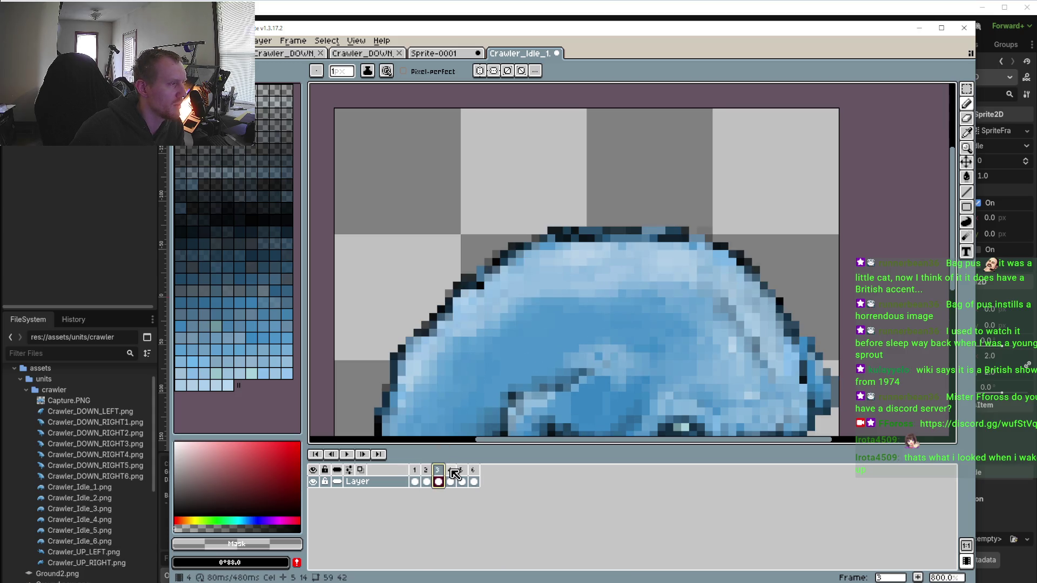
{"action": "left_click", "coordinate": [452, 472]}
{"action": "left_click", "coordinate": [462, 471]}
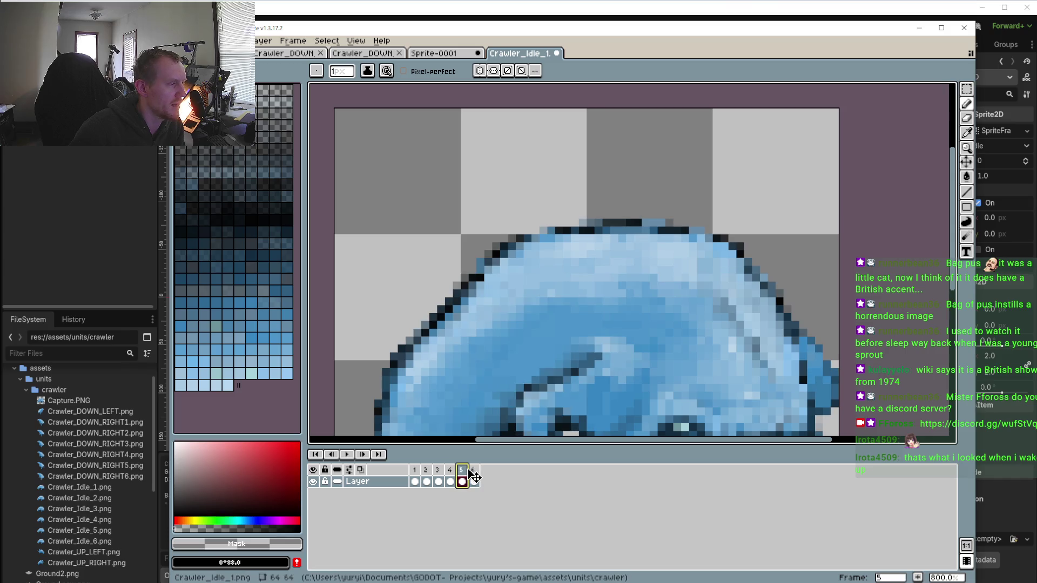
{"action": "left_click", "coordinate": [451, 474]}
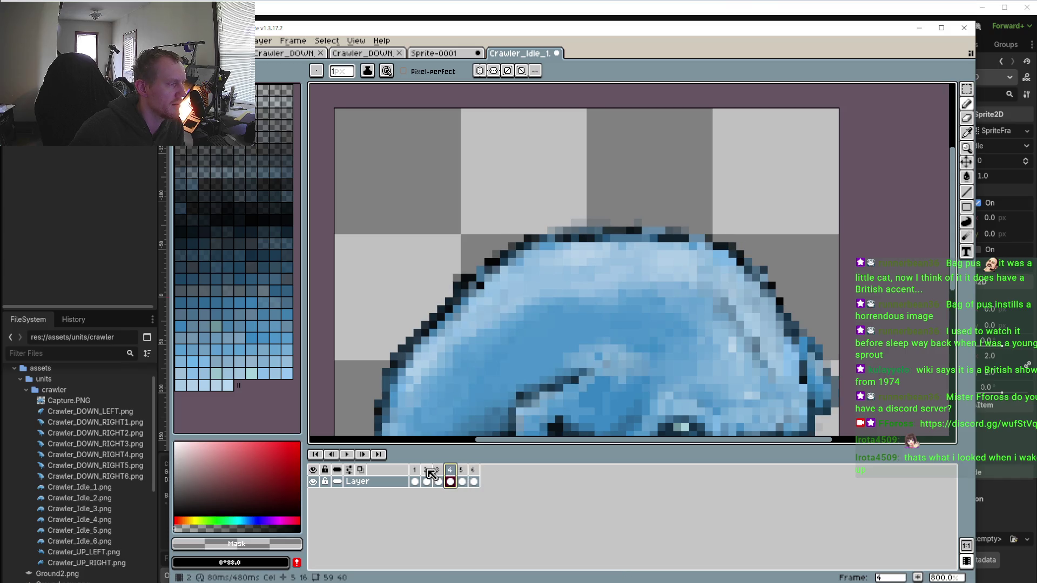
{"action": "left_click", "coordinate": [347, 455]}
{"action": "scroll", "coordinate": [387, 205], "scroll_direction": "down", "scroll_amount": 2}
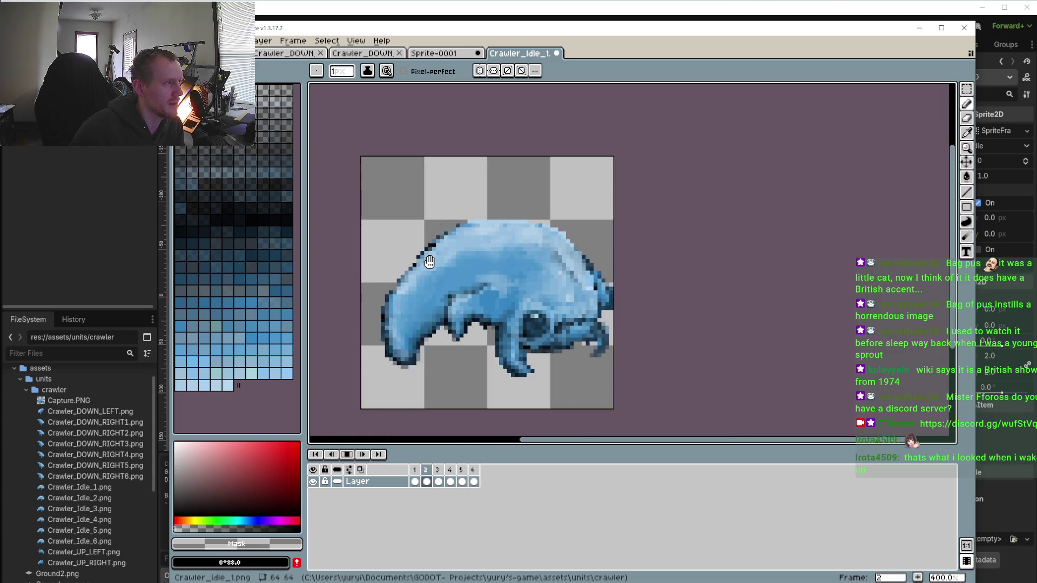
{"action": "left_click", "coordinate": [347, 454]}
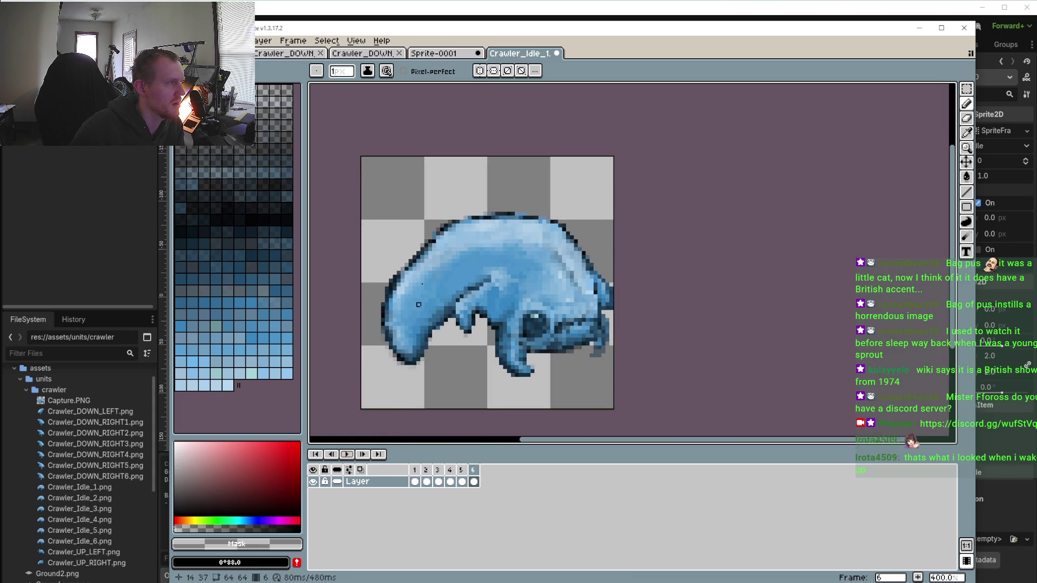
{"action": "scroll", "coordinate": [428, 253], "scroll_direction": "up", "scroll_amount": 2}
{"action": "left_click", "coordinate": [426, 479]}
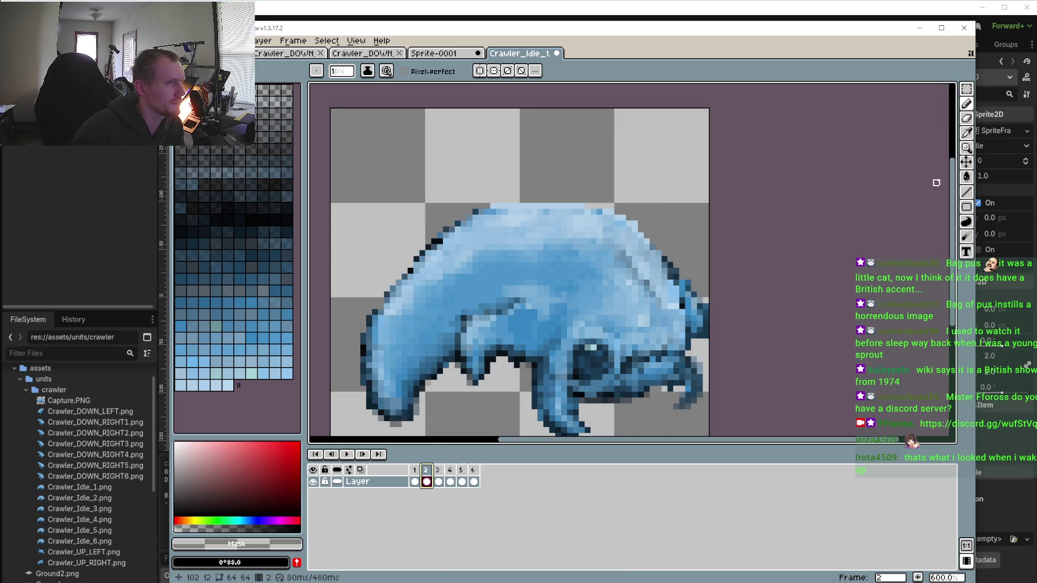
{"action": "left_click", "coordinate": [967, 94]}
Select the crawler's upper body and, on frame 3, nudge it up and commit
{"action": "left_click_drag", "start_coordinate": [358, 184], "coordinate": [682, 312]}
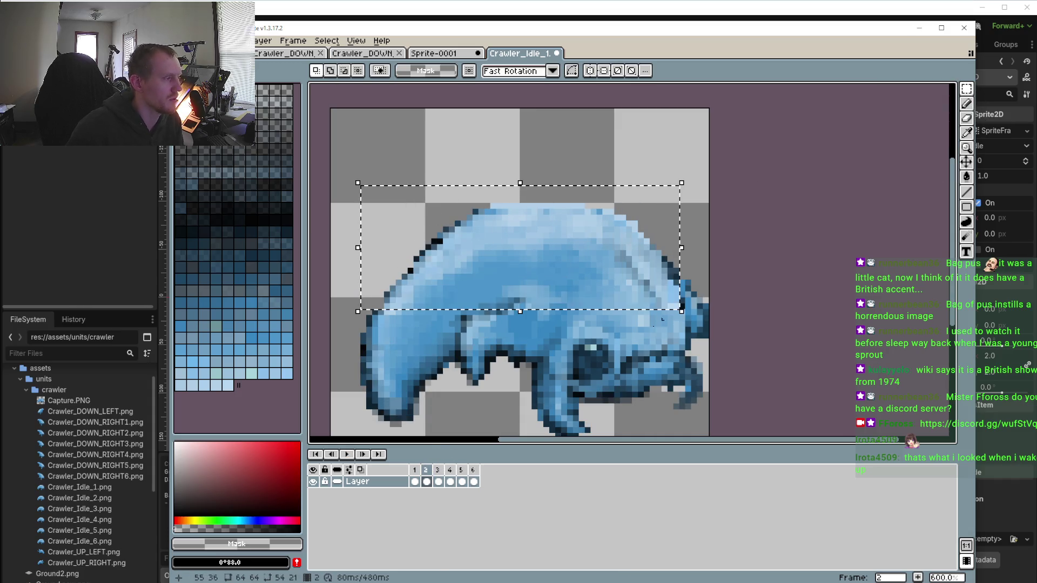
{"action": "left_click", "coordinate": [439, 471]}
{"action": "key", "text": "ctrl+t"}
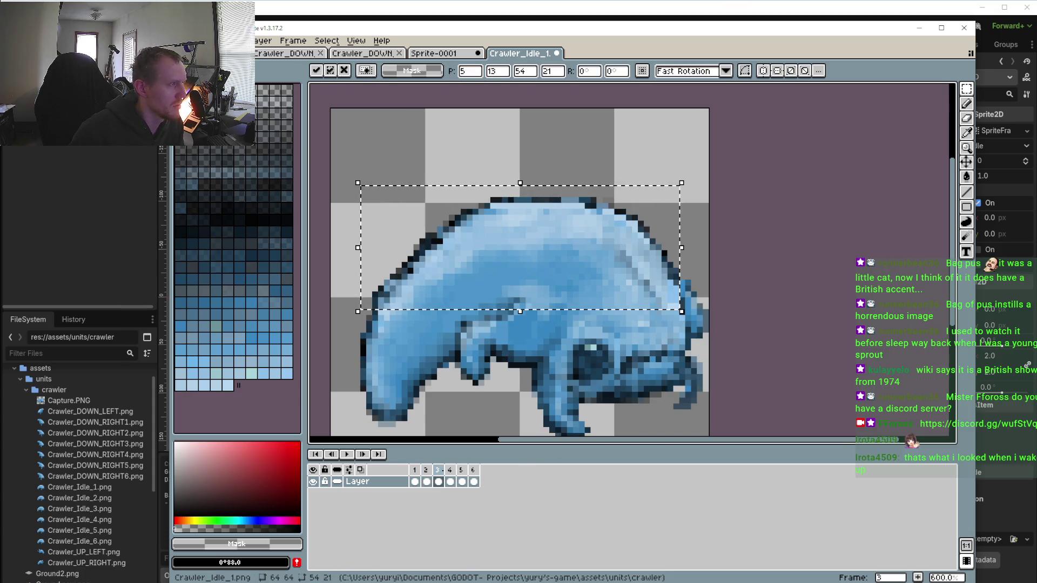
{"action": "key", "text": "Up"}
{"action": "key", "text": "Up"}
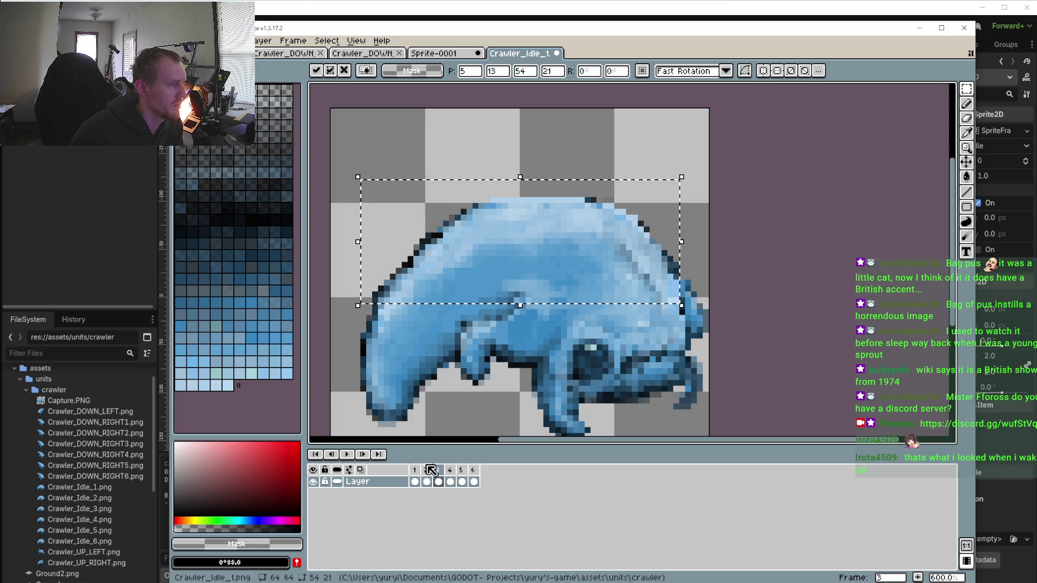
{"action": "key", "text": "Return"}
Widen the selected upper body by one pixel and commit it
{"action": "left_click", "coordinate": [427, 481]}
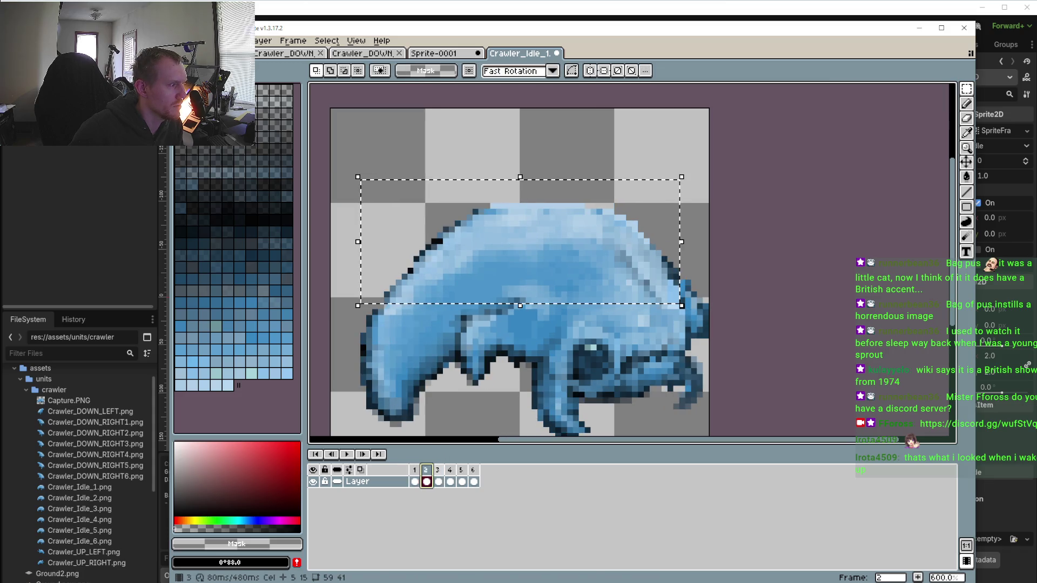
{"action": "left_click", "coordinate": [438, 481]}
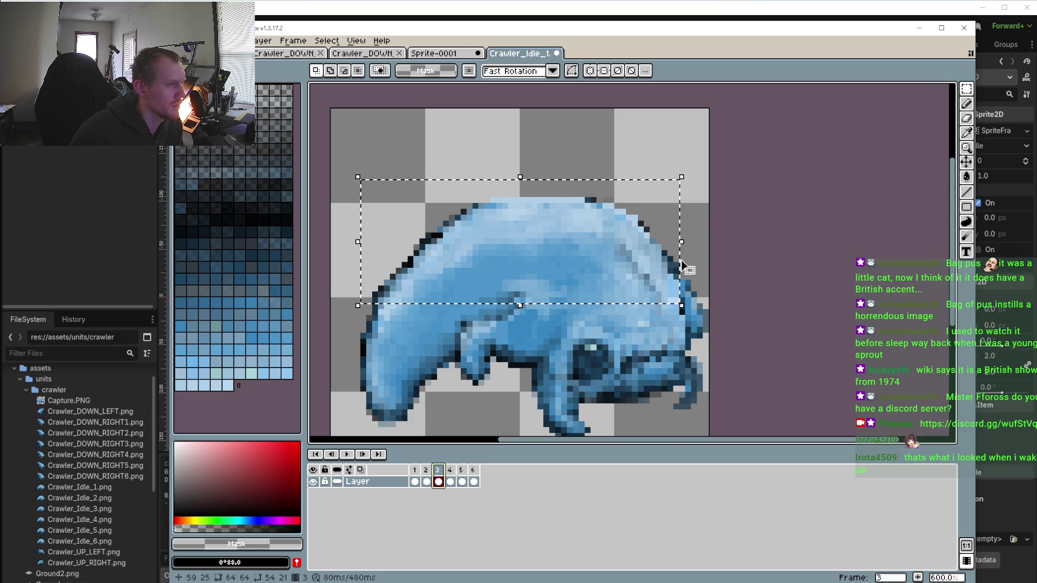
{"action": "left_click_drag", "start_coordinate": [685, 243], "coordinate": [689, 243]}
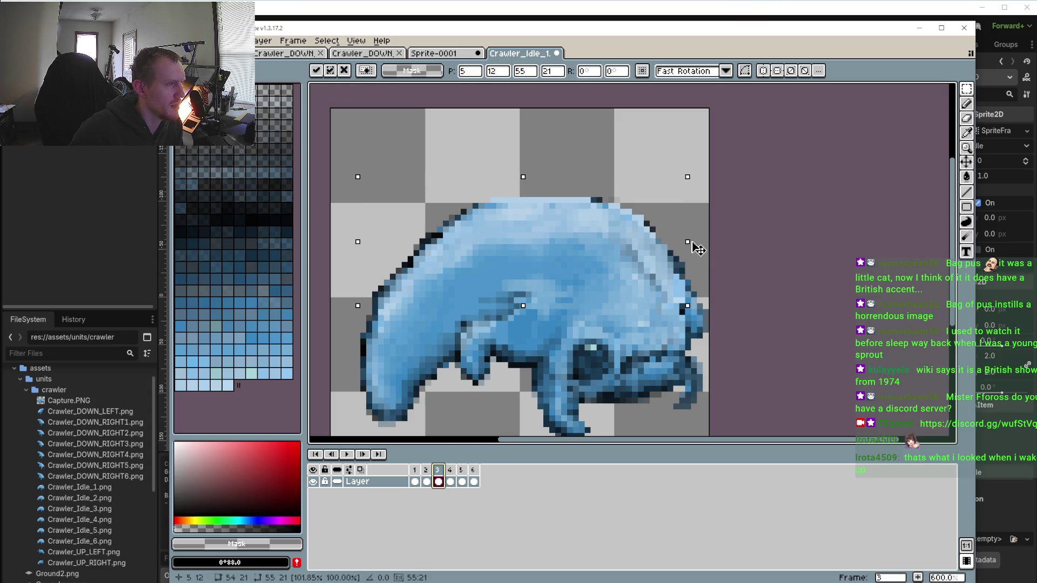
{"action": "key", "text": "period"}
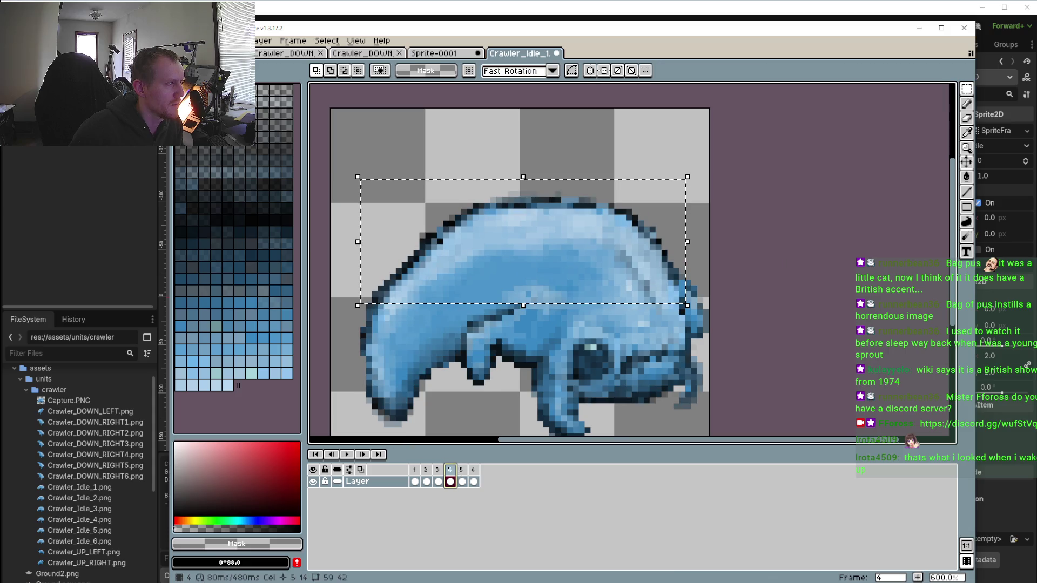
Undo the next frame's transform, then stretch frame 5's upper body one pixel to the left
{"action": "left_click", "coordinate": [403, 279]}
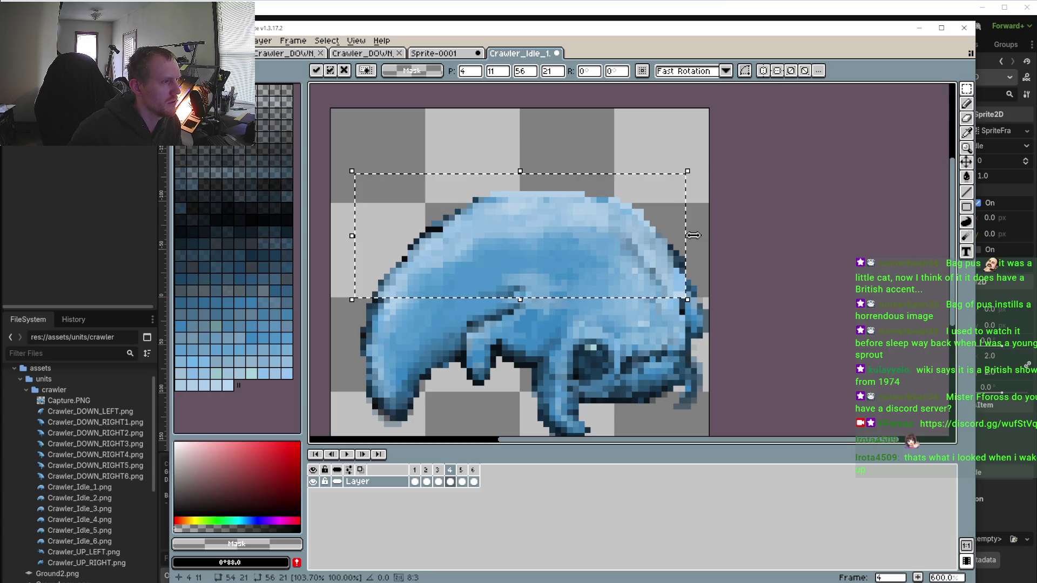
{"action": "key", "text": "ctrl+z"}
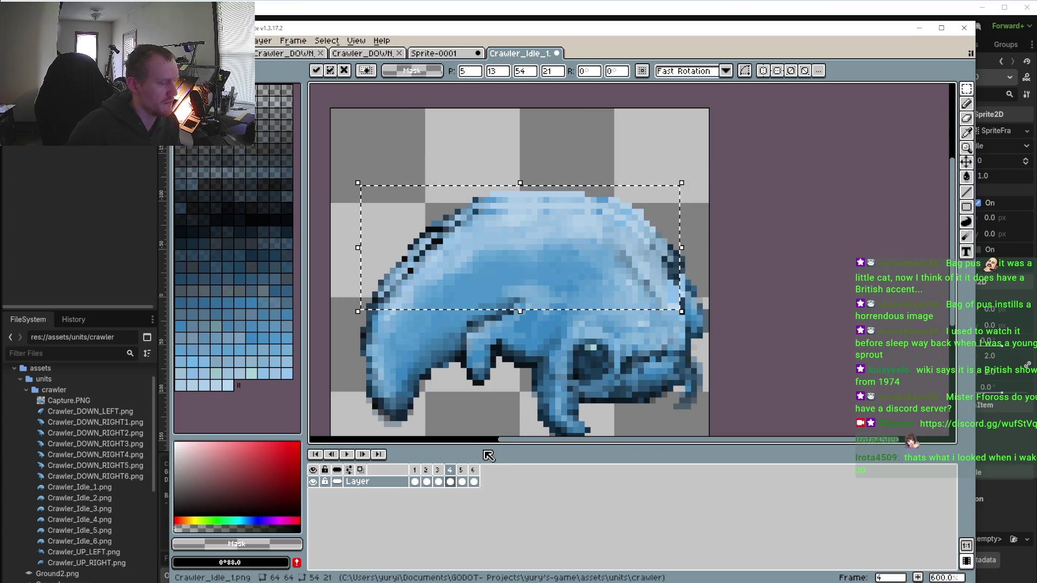
{"action": "left_click", "coordinate": [461, 482]}
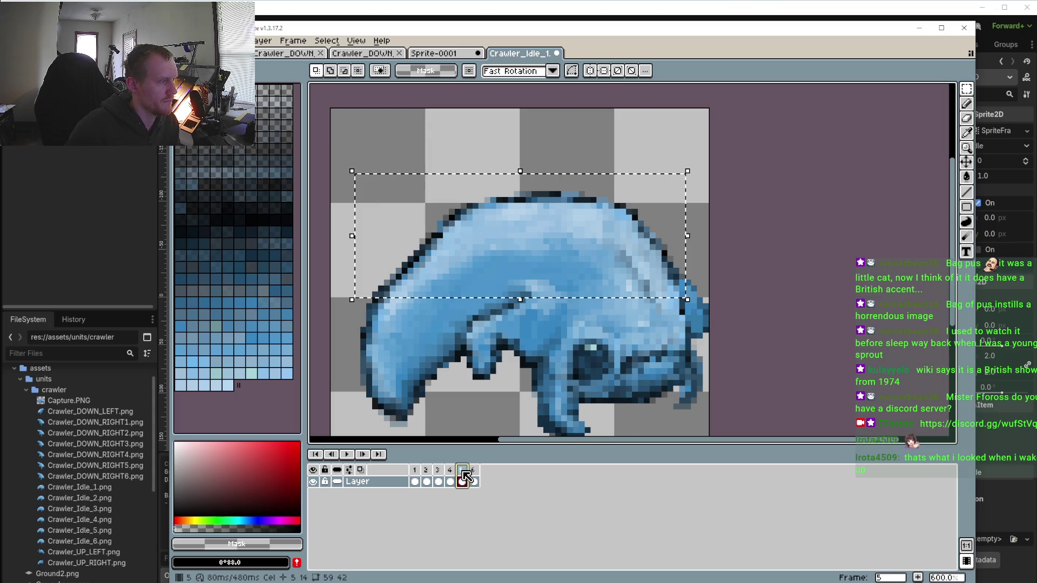
{"action": "left_click", "coordinate": [514, 312]}
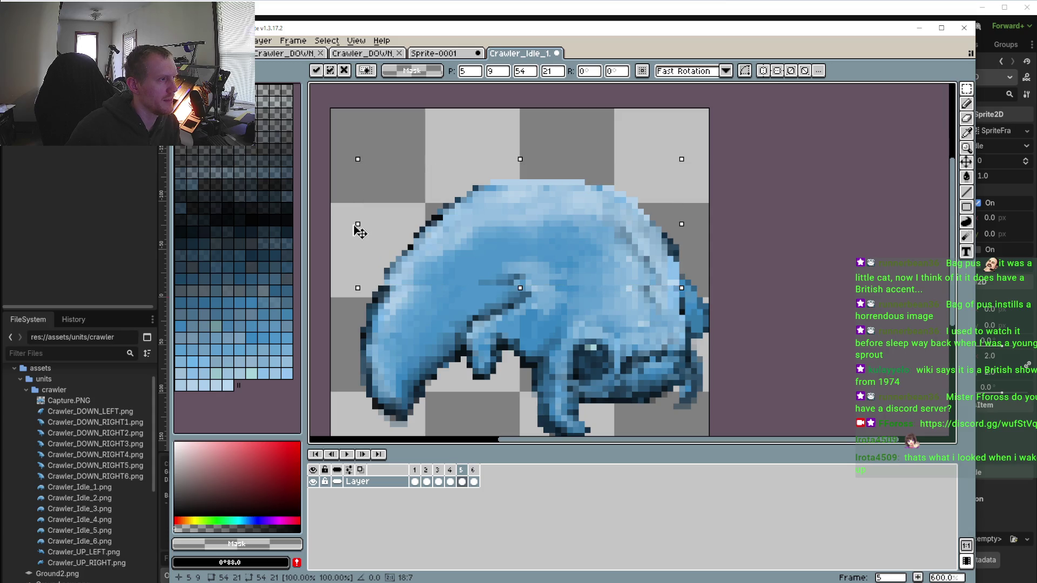
{"action": "left_click_drag", "start_coordinate": [350, 230], "coordinate": [344, 230]}
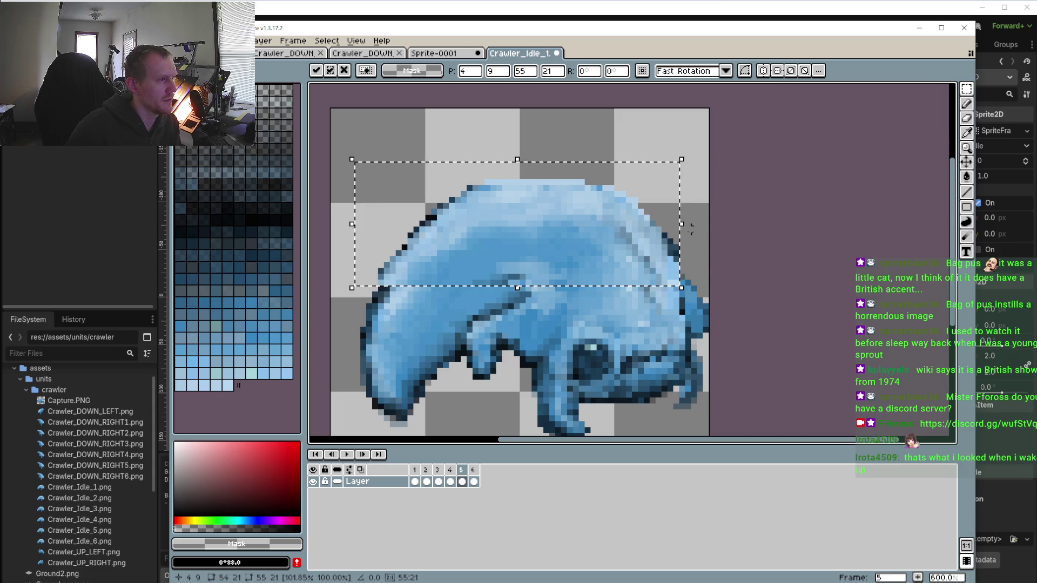
Play the idle loop, compare frames 1, 5 and 6, and play it again
{"action": "left_click", "coordinate": [347, 455]}
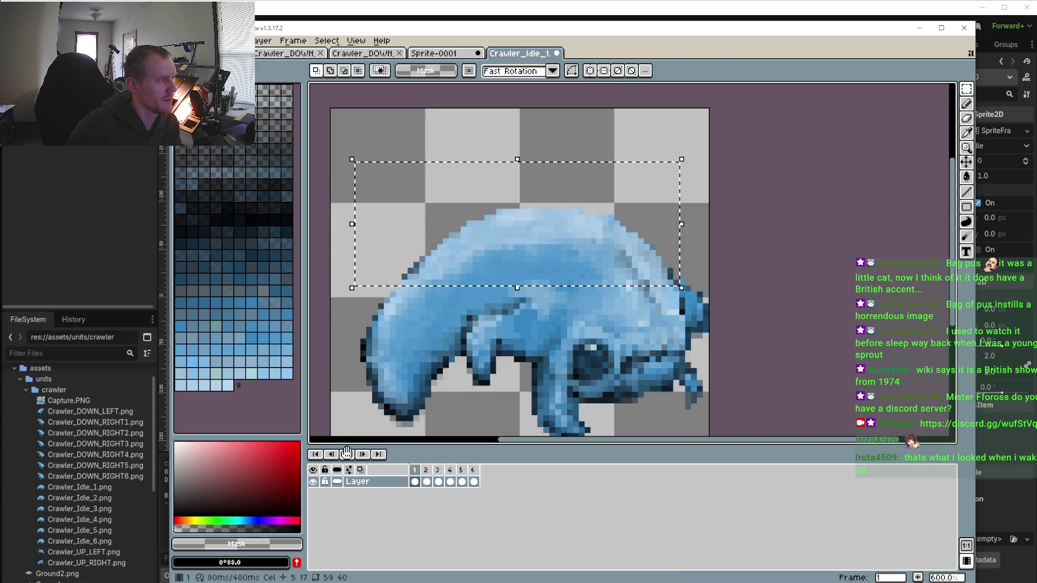
{"action": "left_click", "coordinate": [346, 454]}
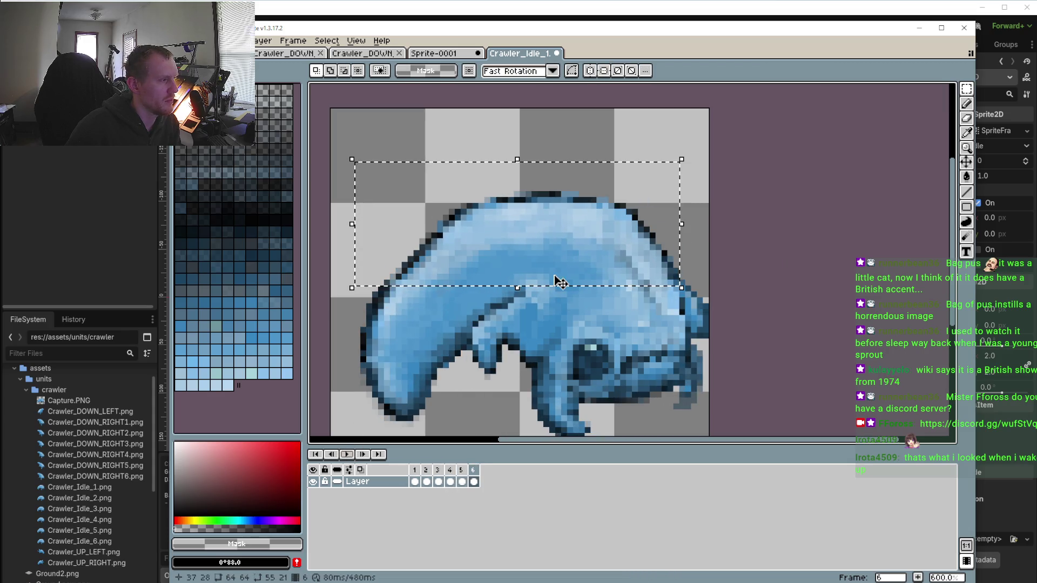
{"action": "left_click", "coordinate": [462, 481]}
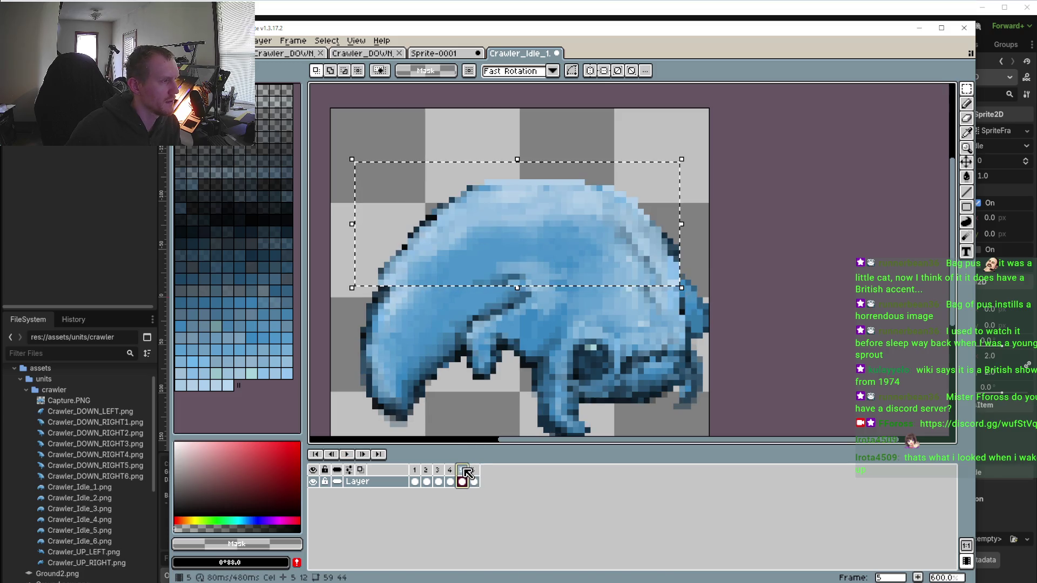
{"action": "left_click", "coordinate": [475, 478]}
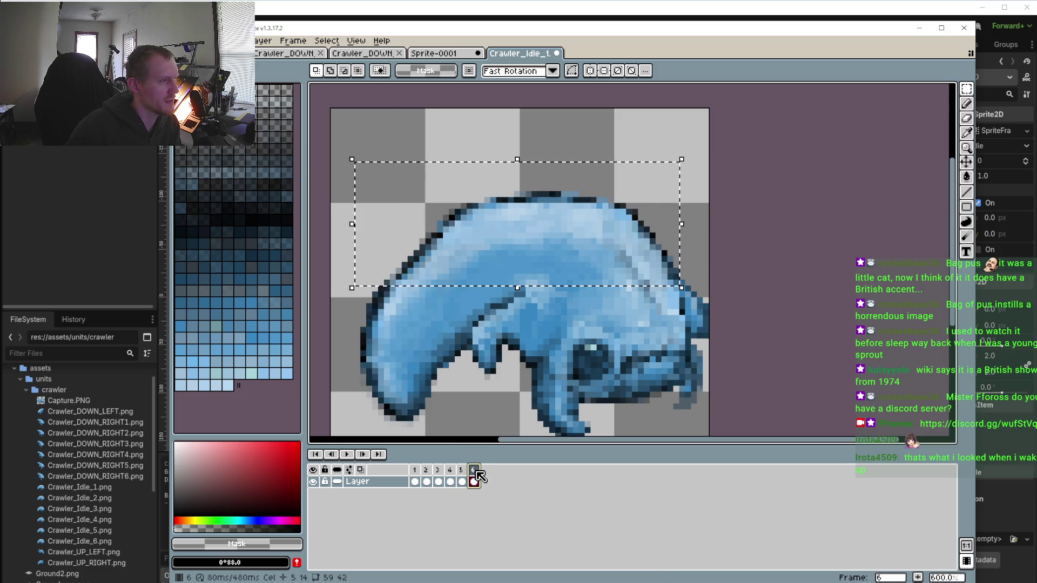
{"action": "left_click", "coordinate": [414, 475]}
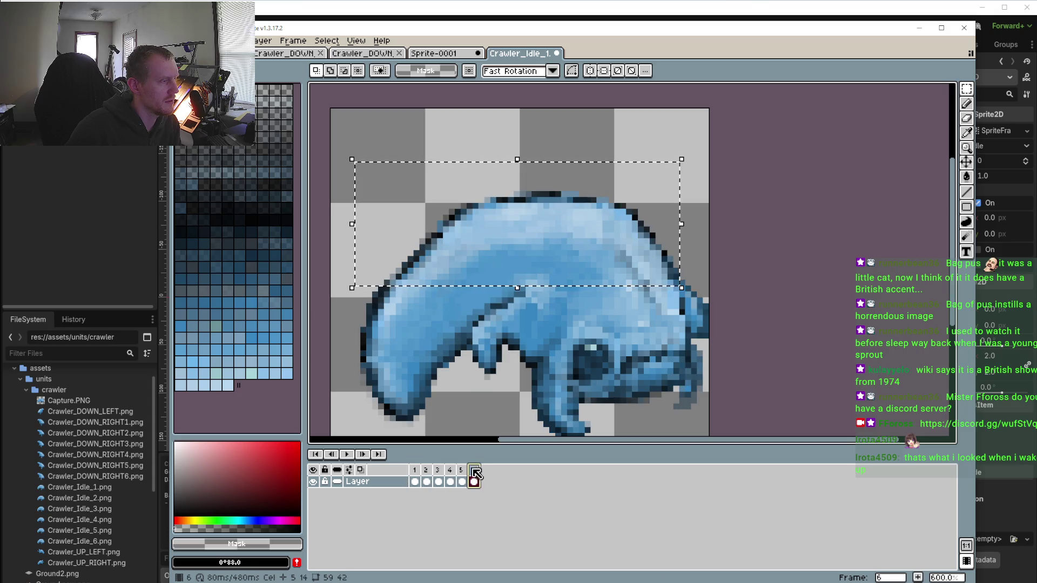
{"action": "left_click", "coordinate": [462, 482]}
{"action": "left_click", "coordinate": [347, 454]}
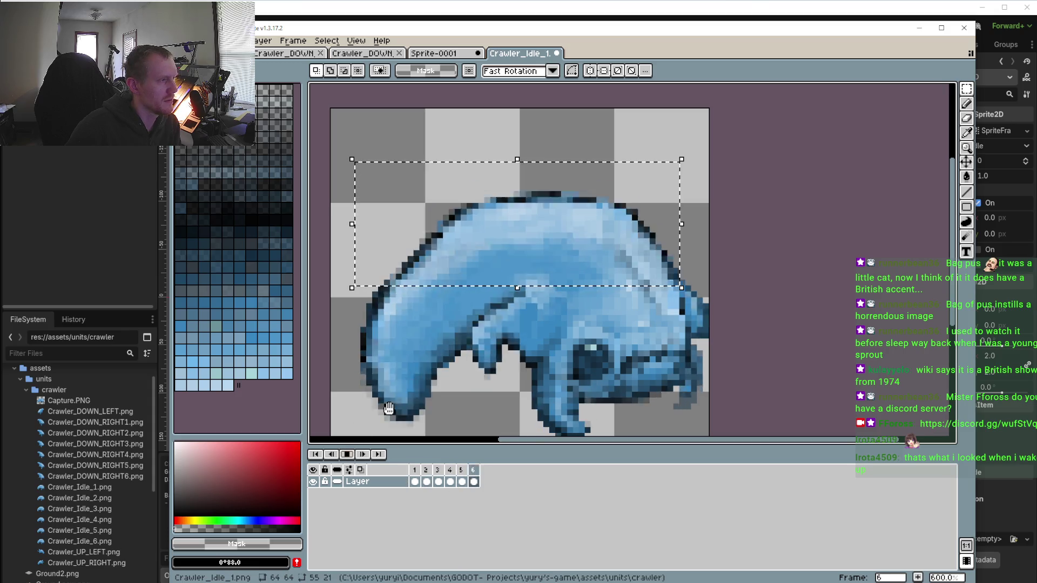
{"action": "scroll", "coordinate": [405, 384], "scroll_direction": "down", "scroll_amount": 4}
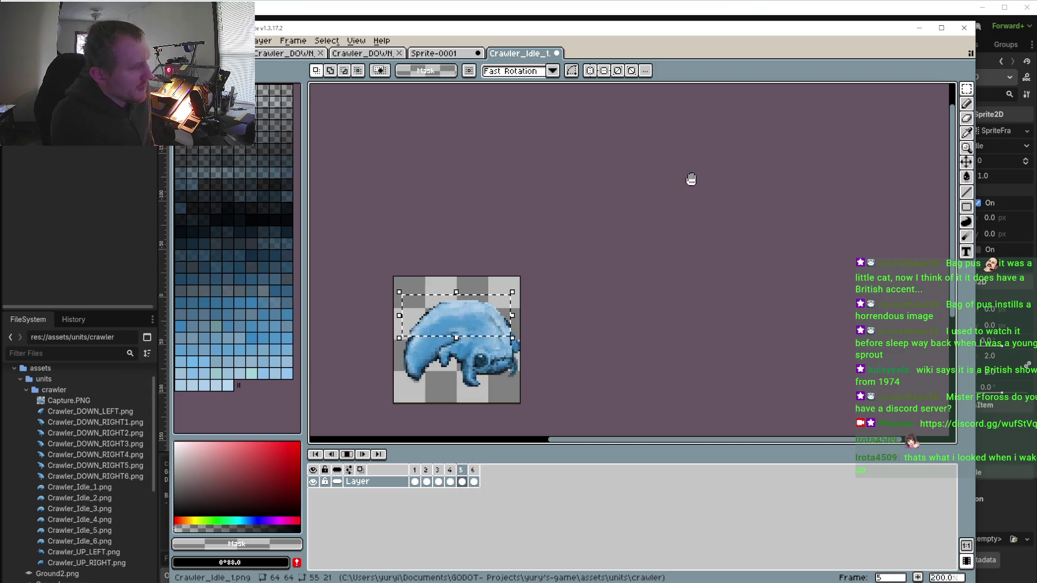
{"action": "scroll", "coordinate": [599, 162], "scroll_direction": "down", "scroll_amount": 3}
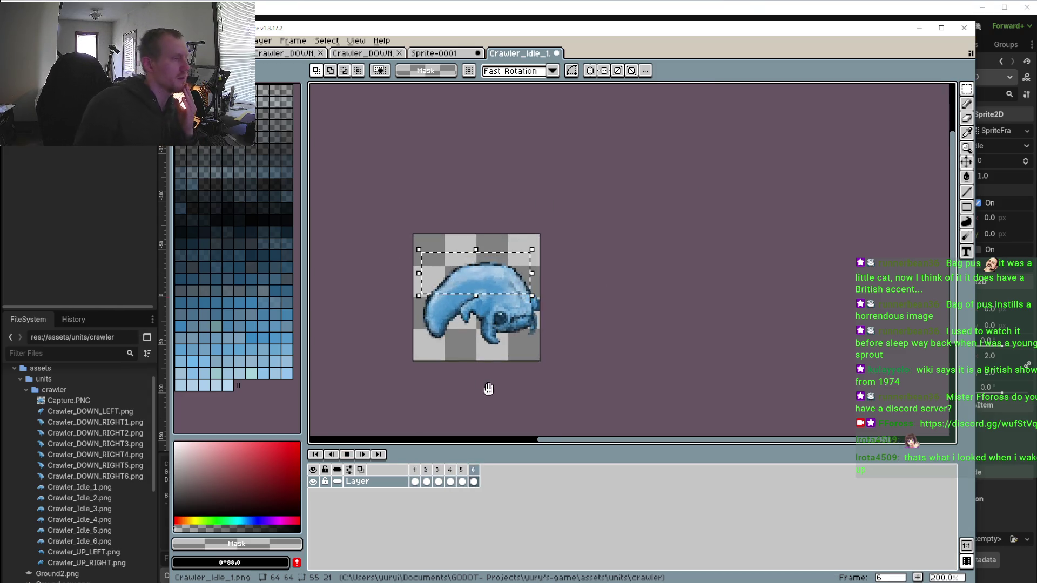
{"action": "left_click", "coordinate": [347, 454]}
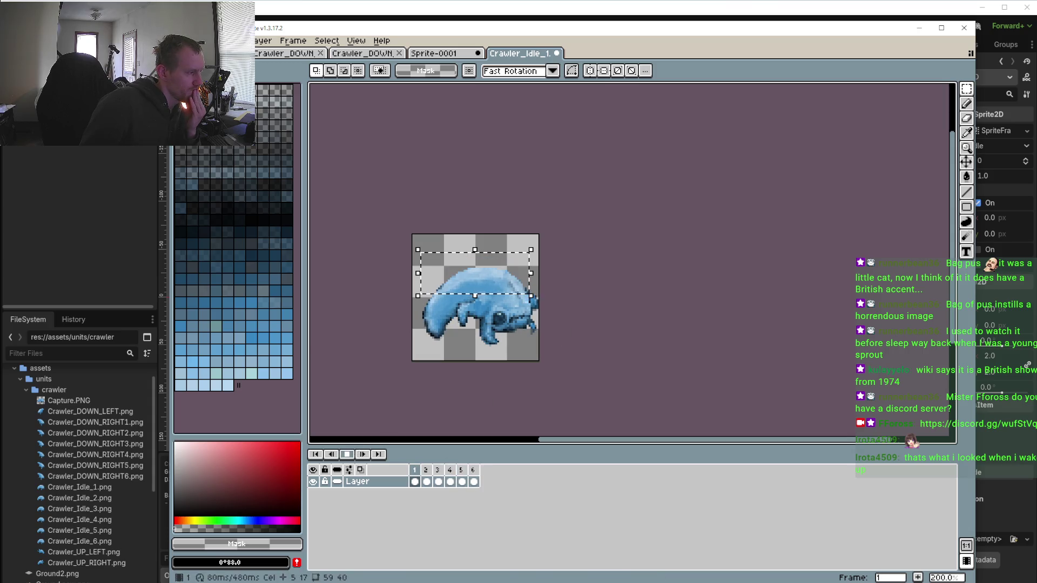
{"action": "scroll", "coordinate": [439, 348], "scroll_direction": "up", "scroll_amount": 2}
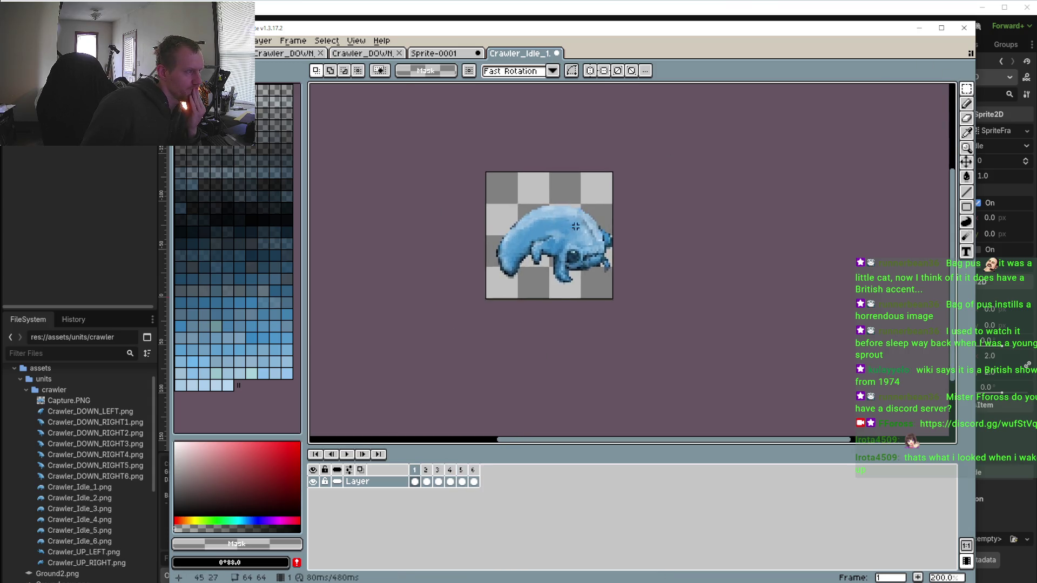
{"action": "left_click", "coordinate": [348, 454]}
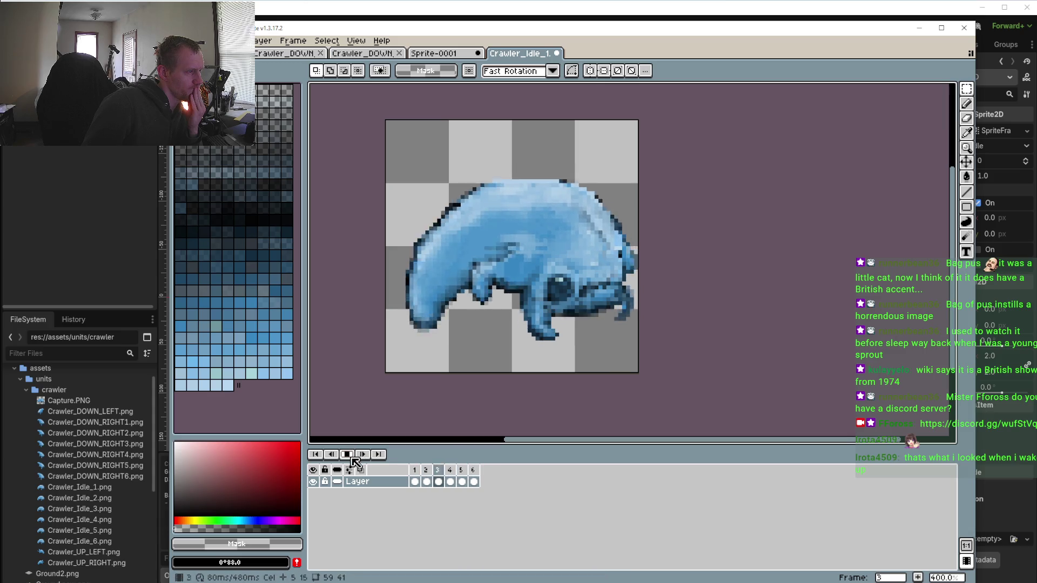
{"action": "left_click", "coordinate": [348, 455]}
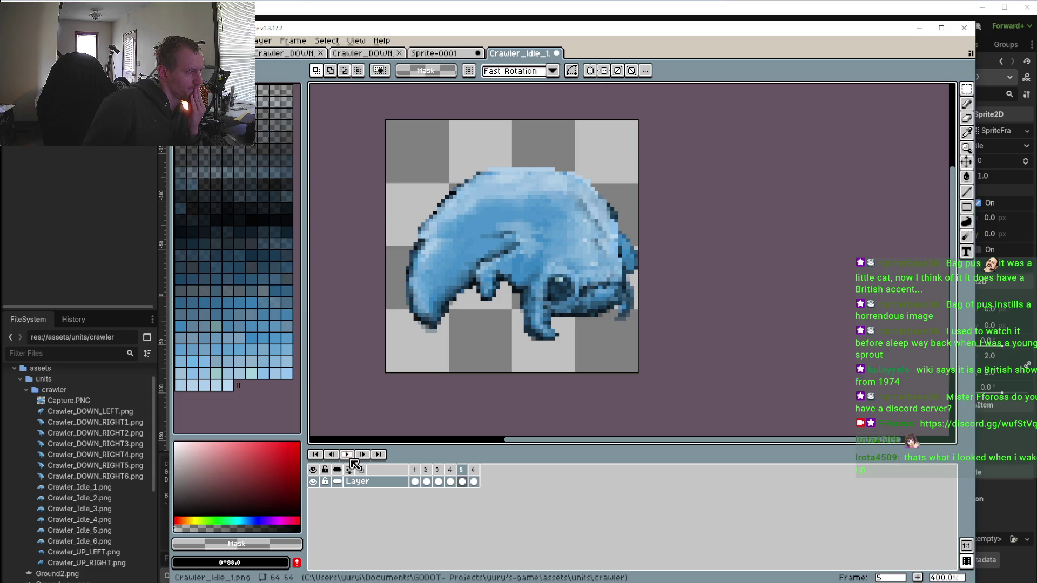
{"action": "left_click", "coordinate": [409, 470]}
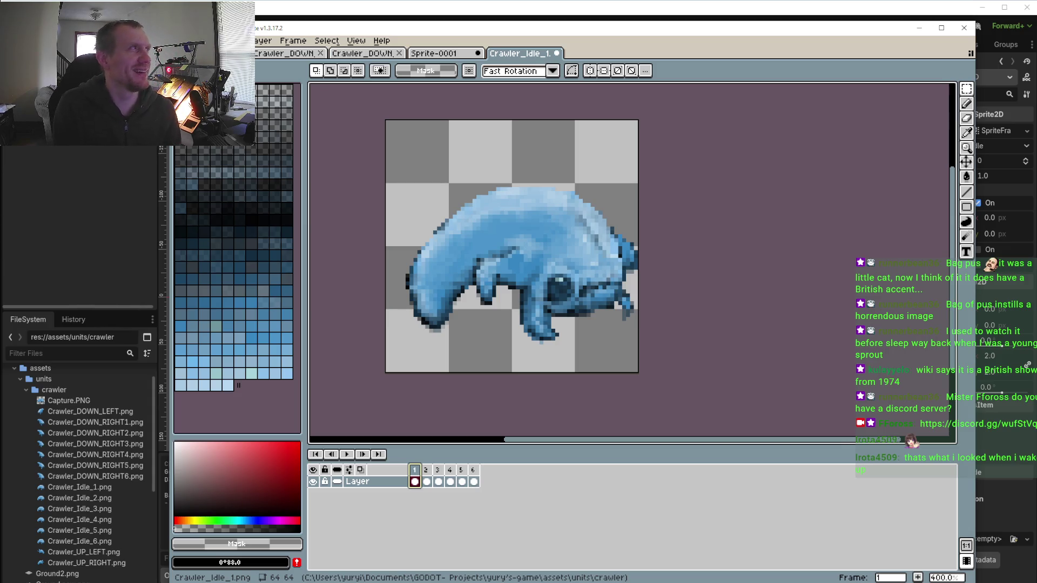
{"action": "left_click", "coordinate": [348, 454]}
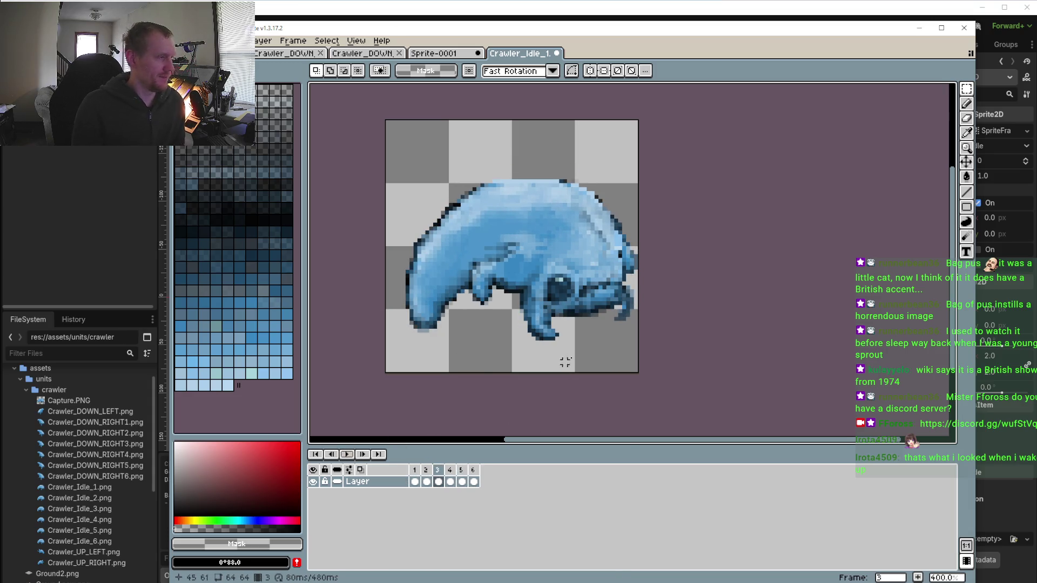
{"action": "key", "text": "Return"}
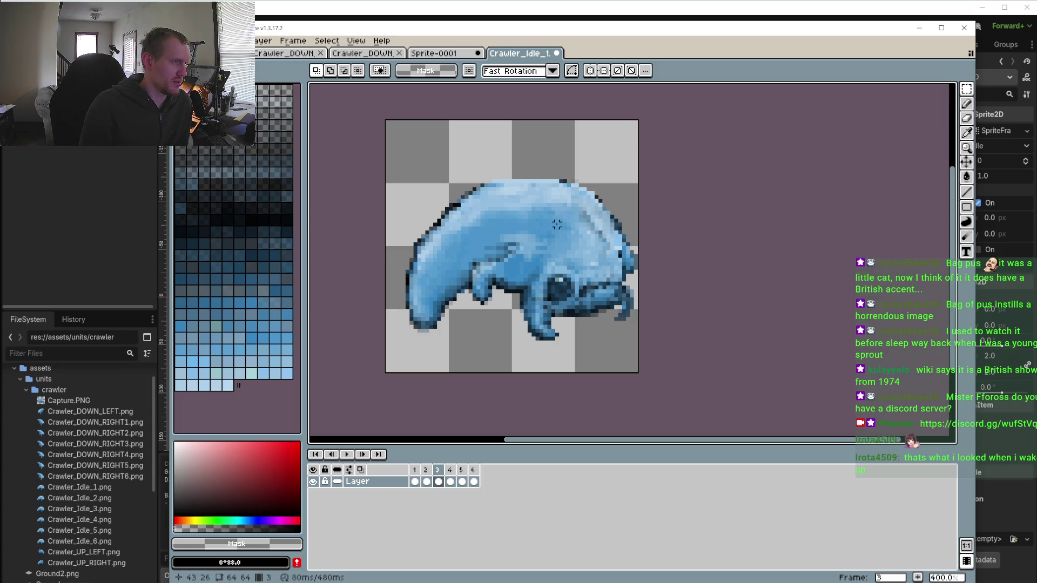
{"action": "left_click", "coordinate": [463, 482]}
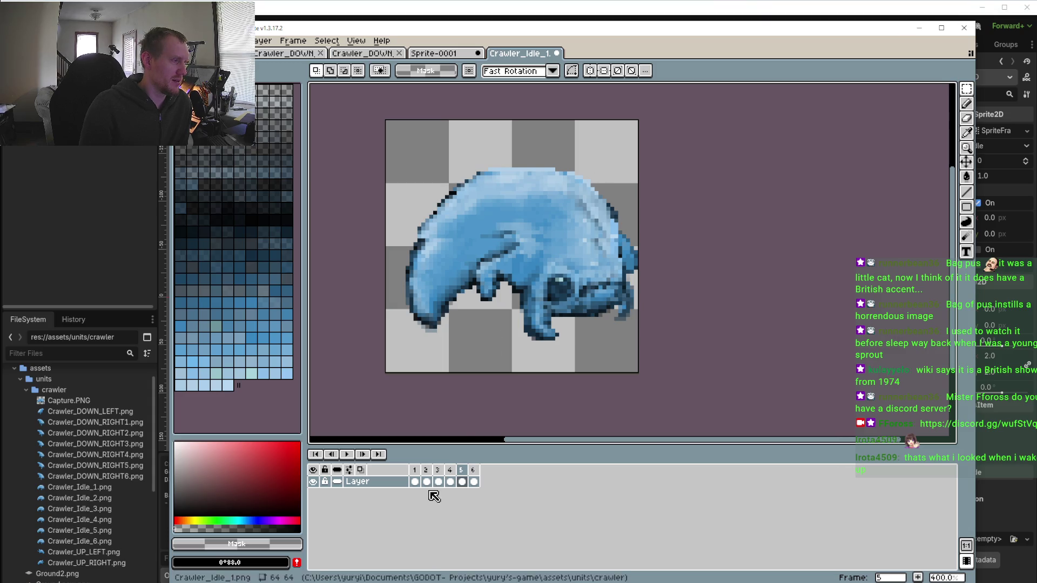
View frames 1 and 2, then undo edits back past frame 2's last pencil stroke
{"action": "left_click", "coordinate": [415, 480]}
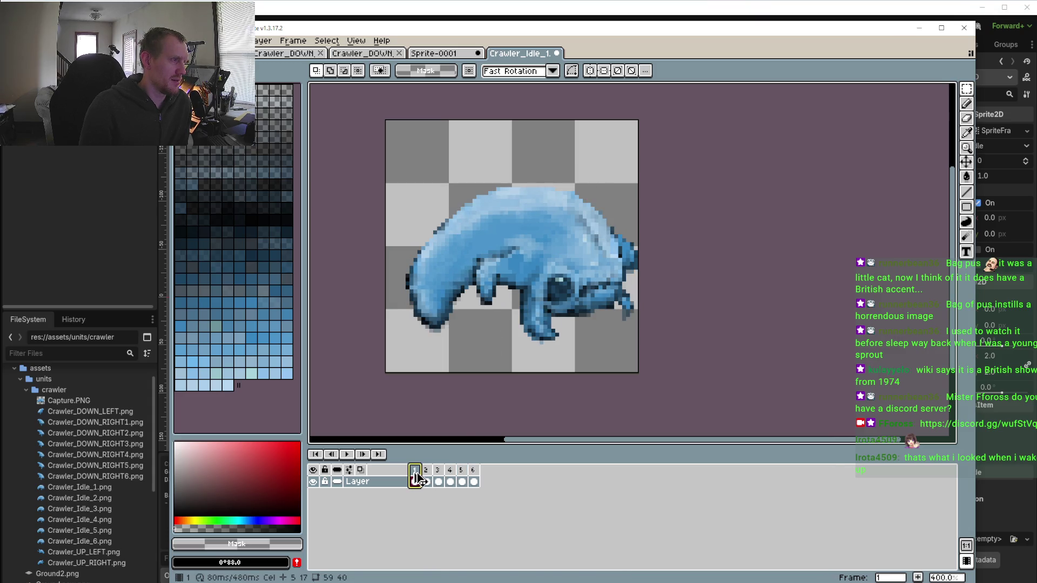
{"action": "left_click", "coordinate": [426, 481]}
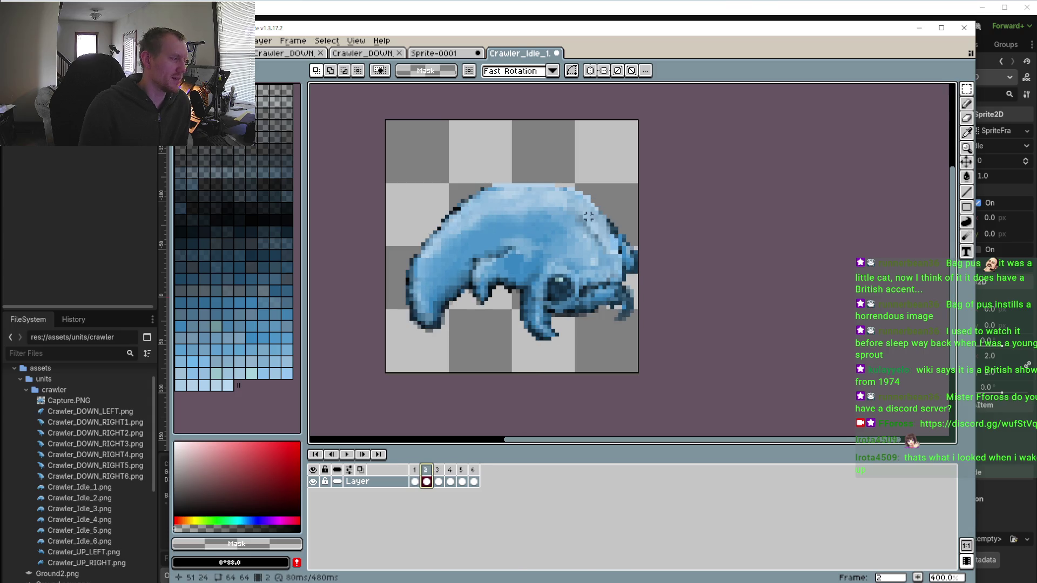
{"action": "key", "text": "ctrl+z"}
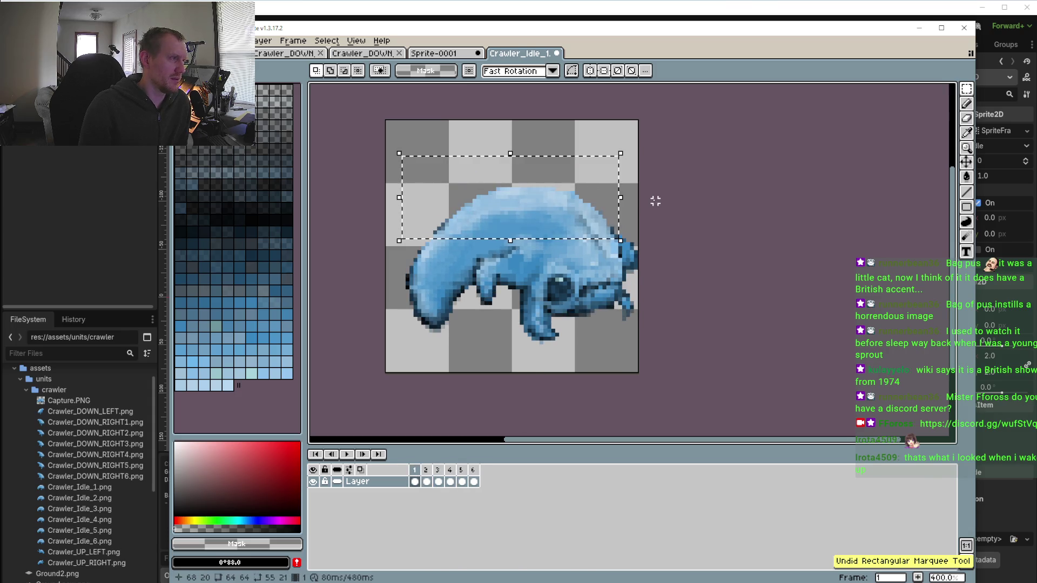
{"action": "key", "text": "ctrl+z"}
{"action": "key", "text": "ctrl+z"}
{"action": "key", "text": "ctrl+z"}
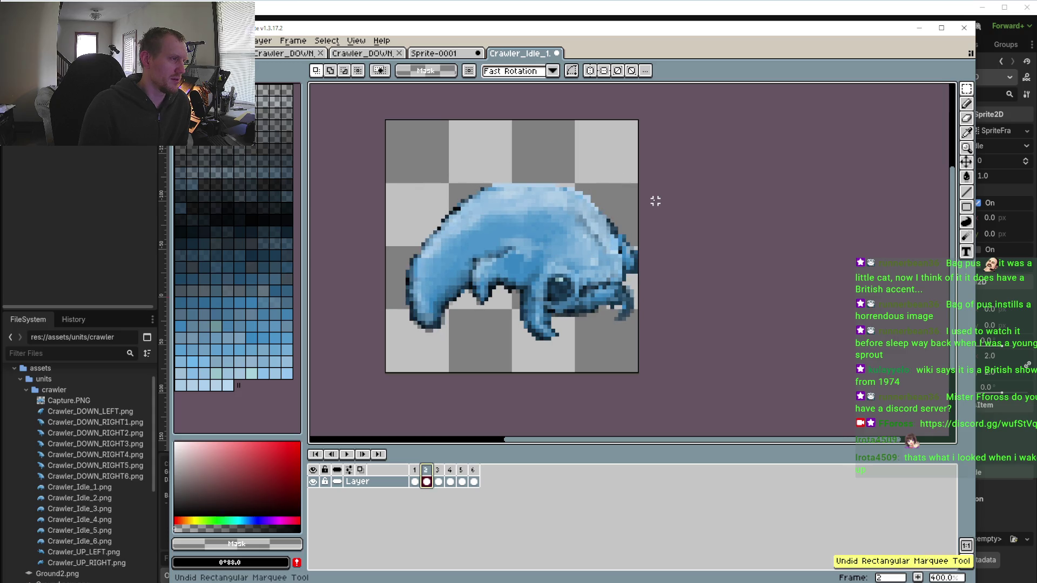
{"action": "key", "text": "ctrl+z"}
{"action": "key", "text": "ctrl+z"}
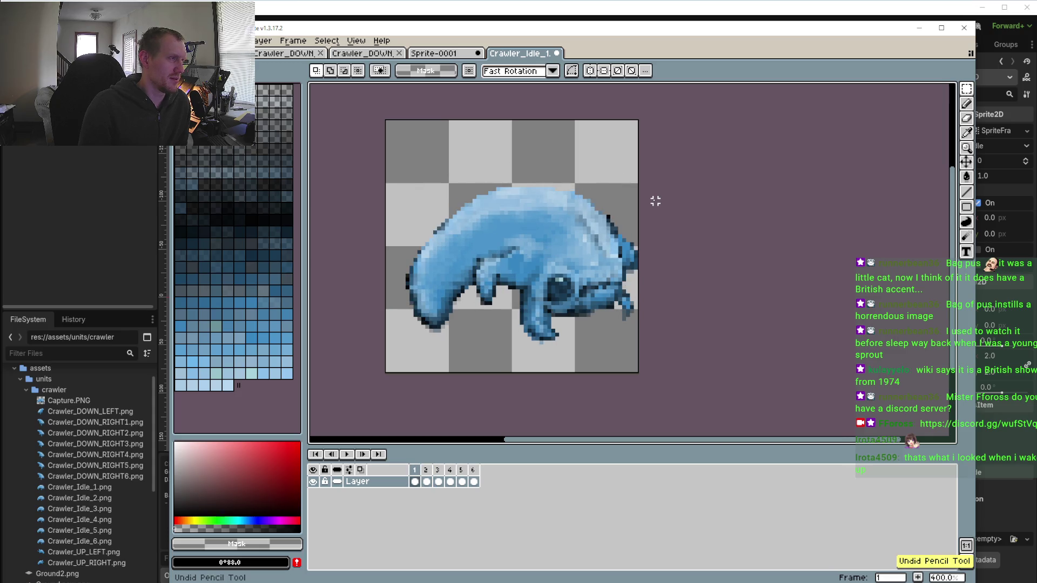
{"action": "key", "text": "ctrl+z"}
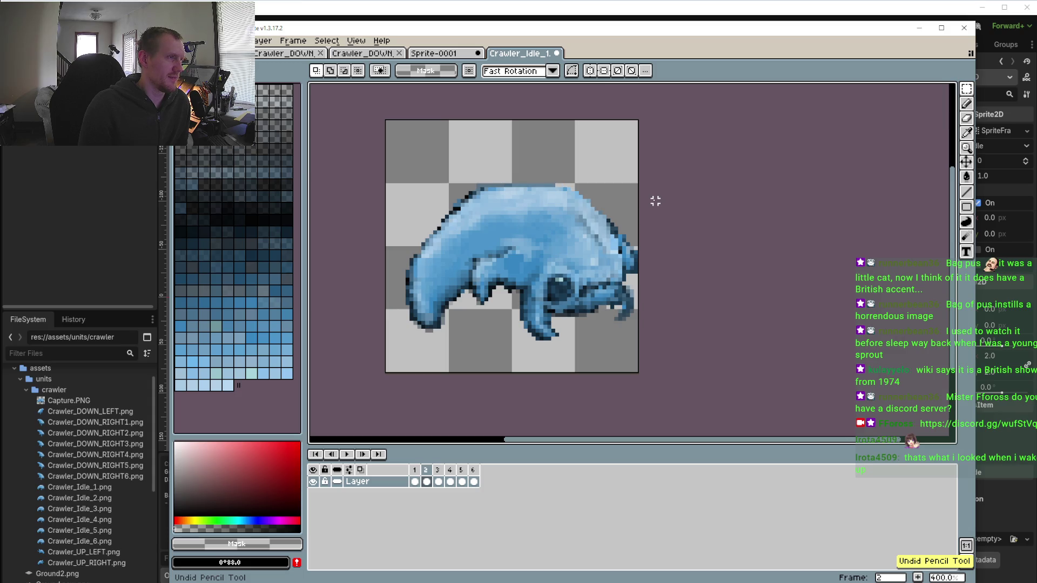
{"action": "key", "text": "ctrl+z"}
{"action": "key", "text": "ctrl+z"}
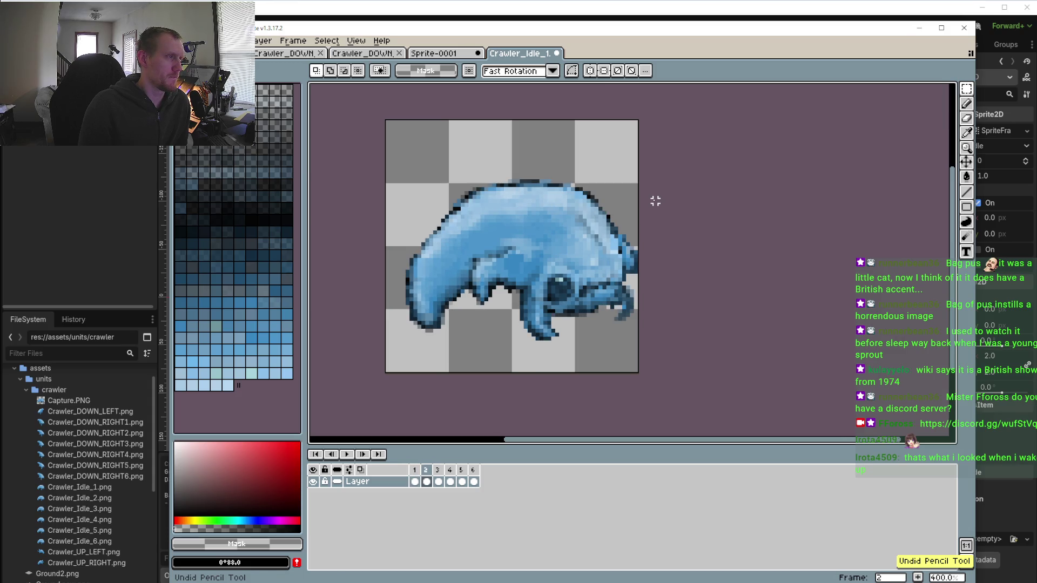
Step from frame 3 back to frame 1, then forward through frame 6 comparing poses
{"action": "left_click", "coordinate": [466, 471]}
{"action": "left_click", "coordinate": [457, 477]}
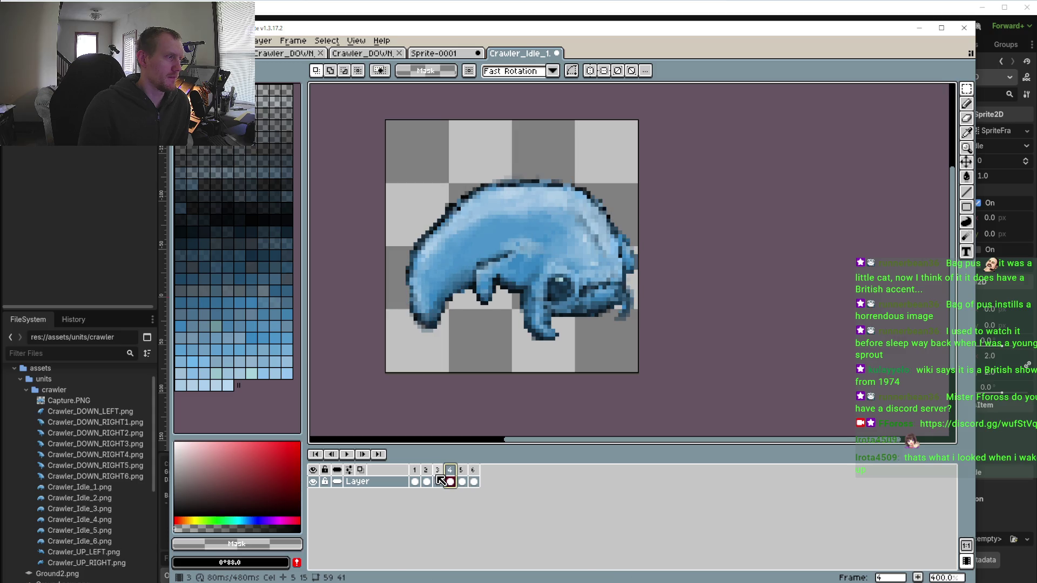
{"action": "left_click", "coordinate": [439, 480]}
{"action": "left_click", "coordinate": [426, 481]}
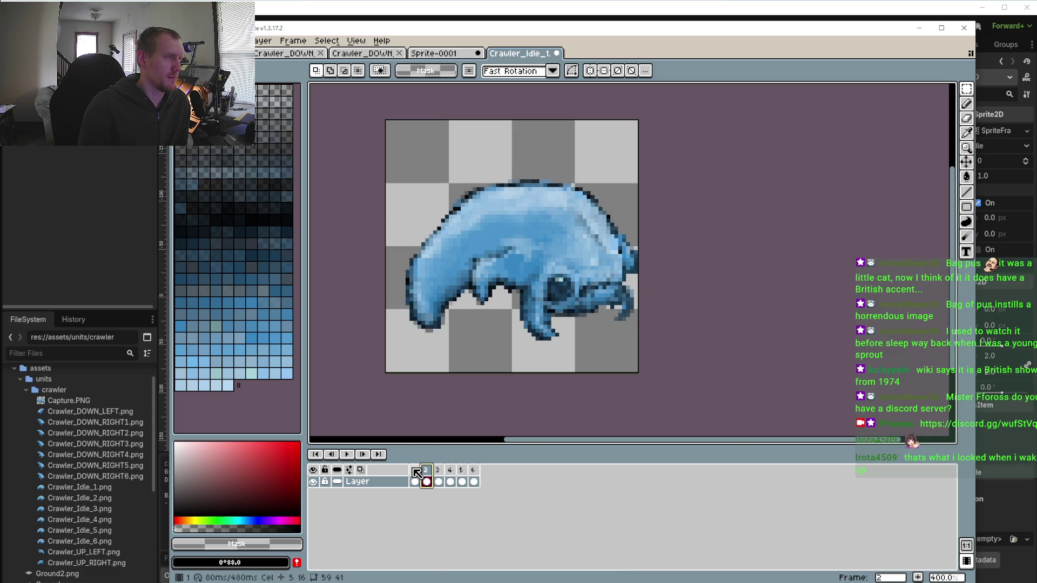
{"action": "left_click", "coordinate": [415, 479]}
{"action": "left_click", "coordinate": [431, 470]}
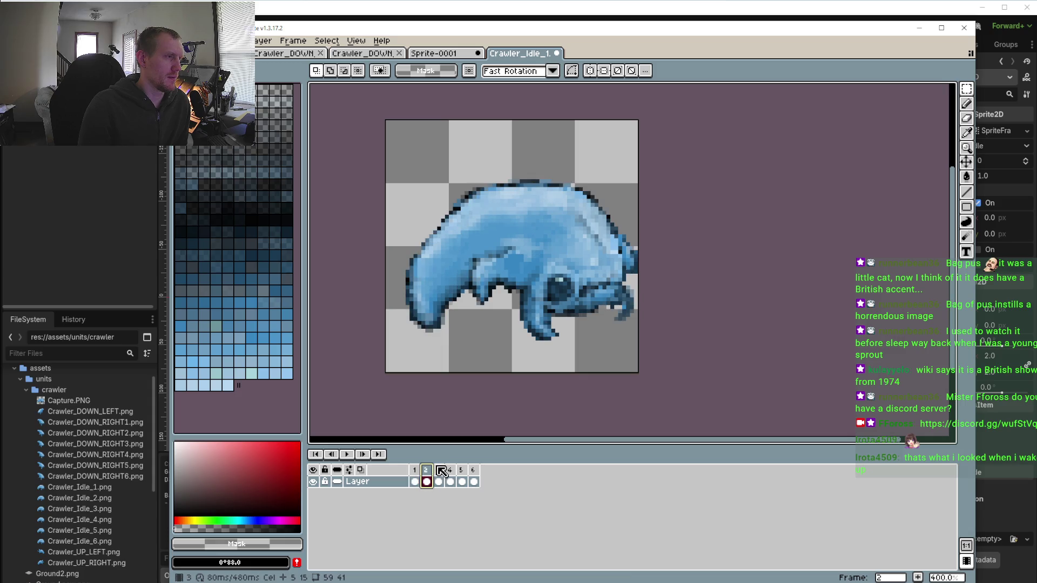
{"action": "left_click", "coordinate": [448, 472]}
{"action": "left_click", "coordinate": [449, 478]}
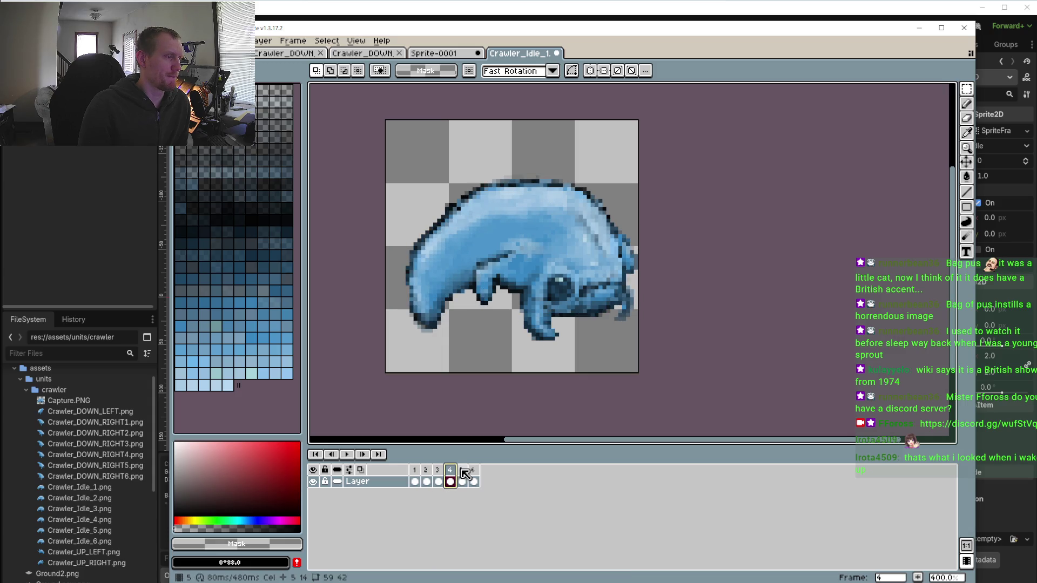
{"action": "left_click", "coordinate": [461, 476]}
{"action": "left_click", "coordinate": [475, 471]}
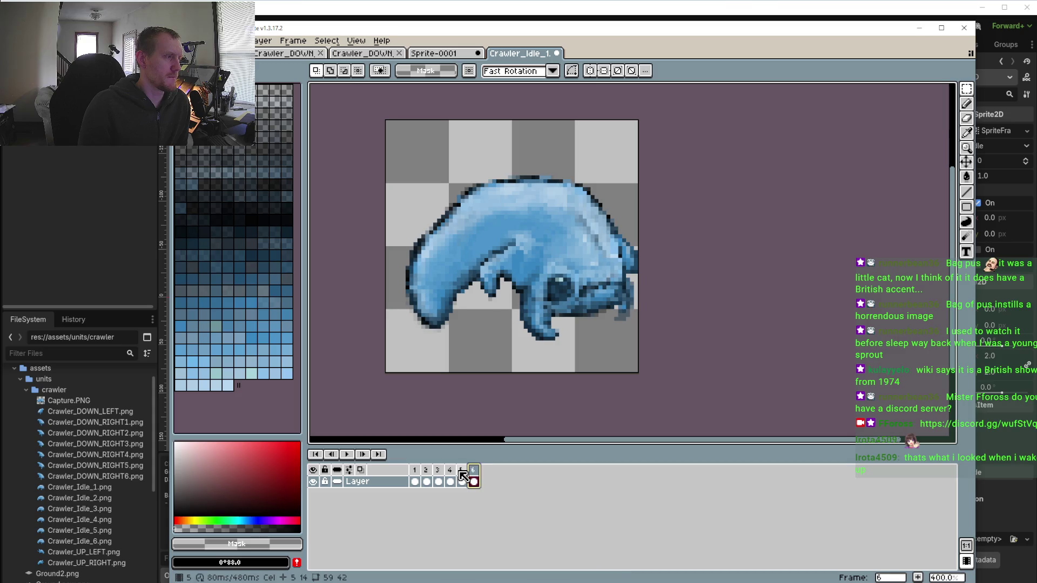
{"action": "left_click", "coordinate": [460, 470]}
Review frames 1 through 6 once more, finishing on frame 3
{"action": "left_click", "coordinate": [438, 470]}
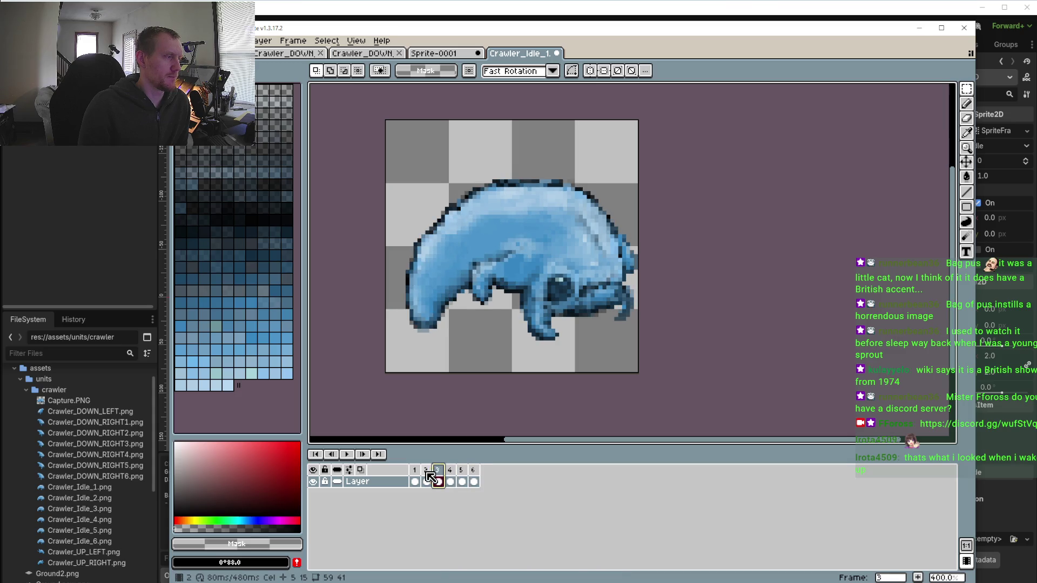
{"action": "left_click", "coordinate": [427, 471]}
{"action": "left_click", "coordinate": [414, 471]}
{"action": "left_click", "coordinate": [426, 471]}
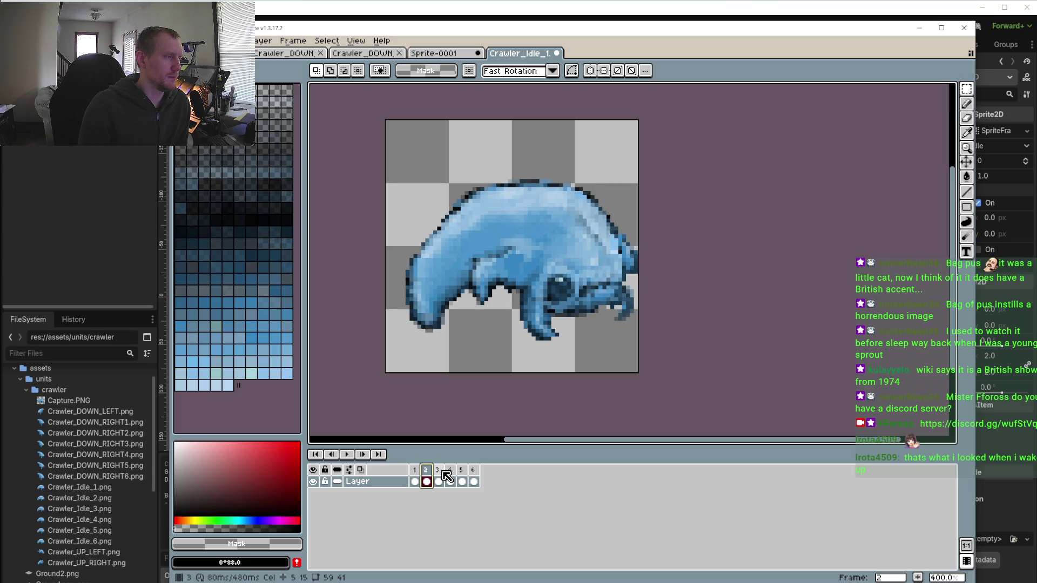
{"action": "left_click", "coordinate": [438, 472]}
{"action": "left_click", "coordinate": [450, 472]}
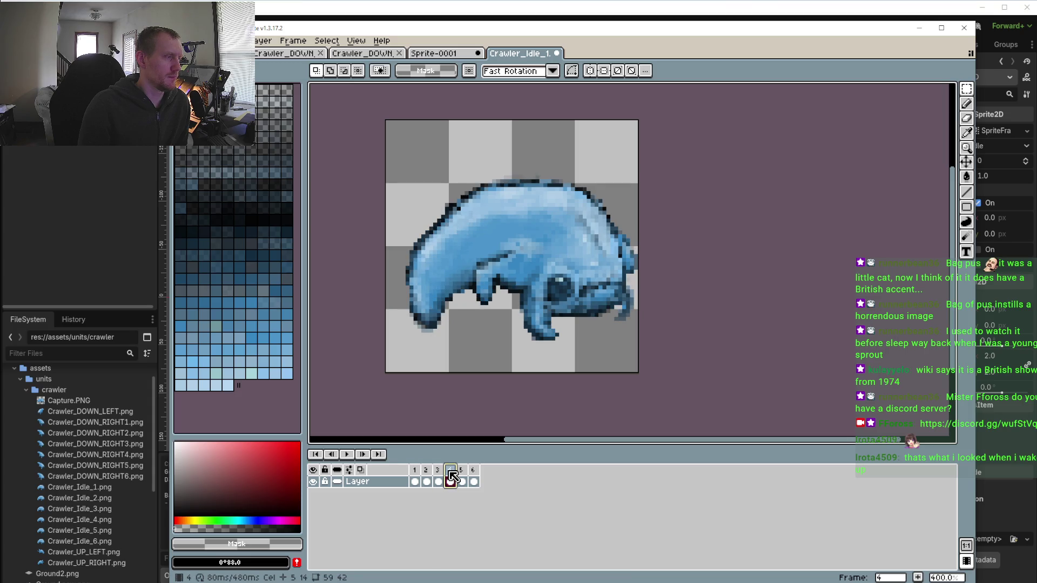
{"action": "left_click", "coordinate": [462, 471]}
{"action": "left_click", "coordinate": [474, 471]}
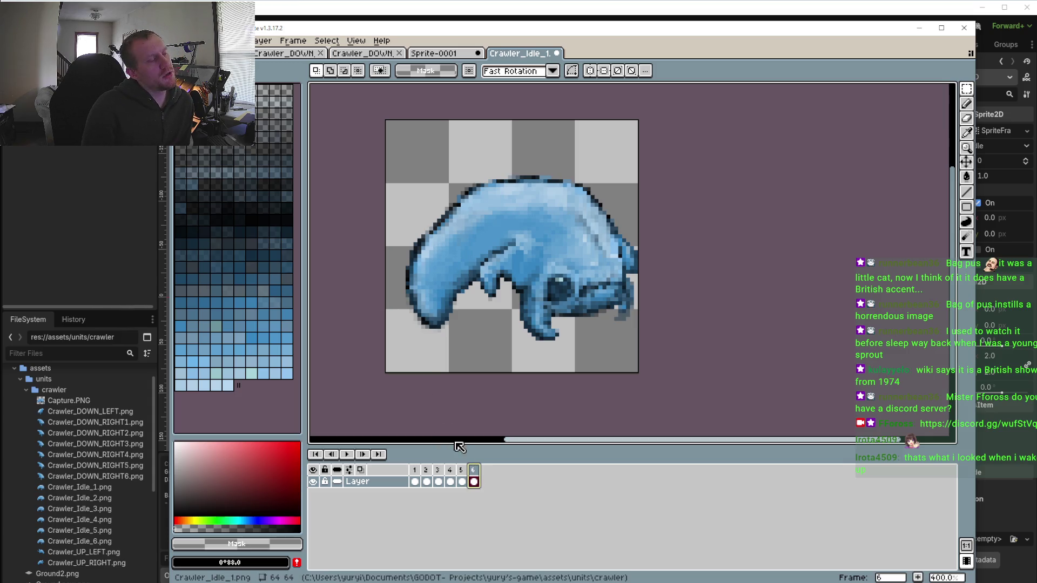
{"action": "left_click", "coordinate": [439, 470]}
On frame 4, raise the crawler's upper body one pixel and widen it one pixel left and one pixel taller
{"action": "left_click", "coordinate": [450, 471]}
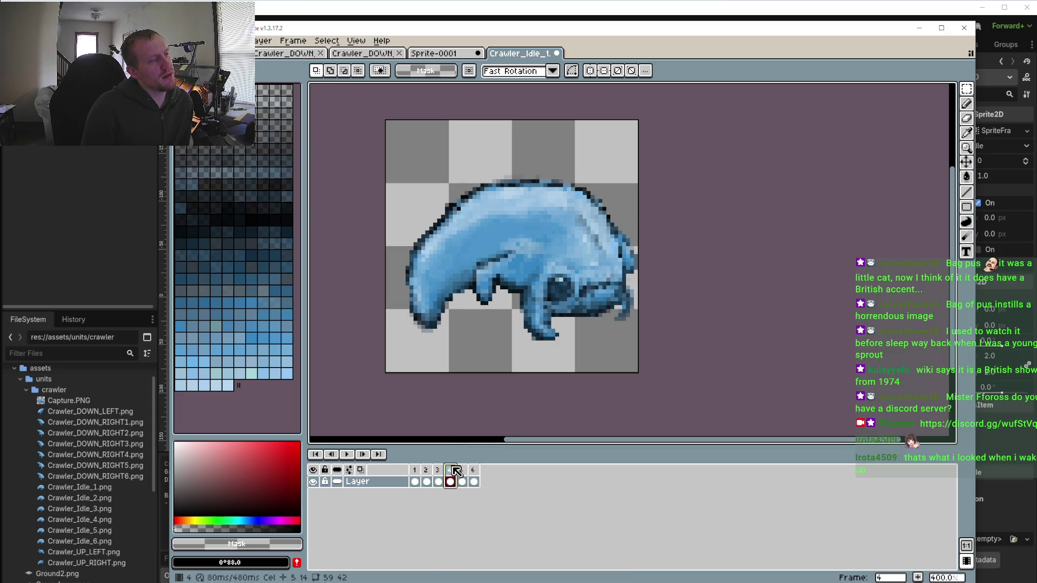
{"action": "mouse_move", "coordinate": [411, 161]}
{"action": "left_mouse_down"}
{"action": "mouse_move", "coordinate": [621, 239]}
{"action": "mouse_move", "coordinate": [620, 252]}
{"action": "left_mouse_up"}
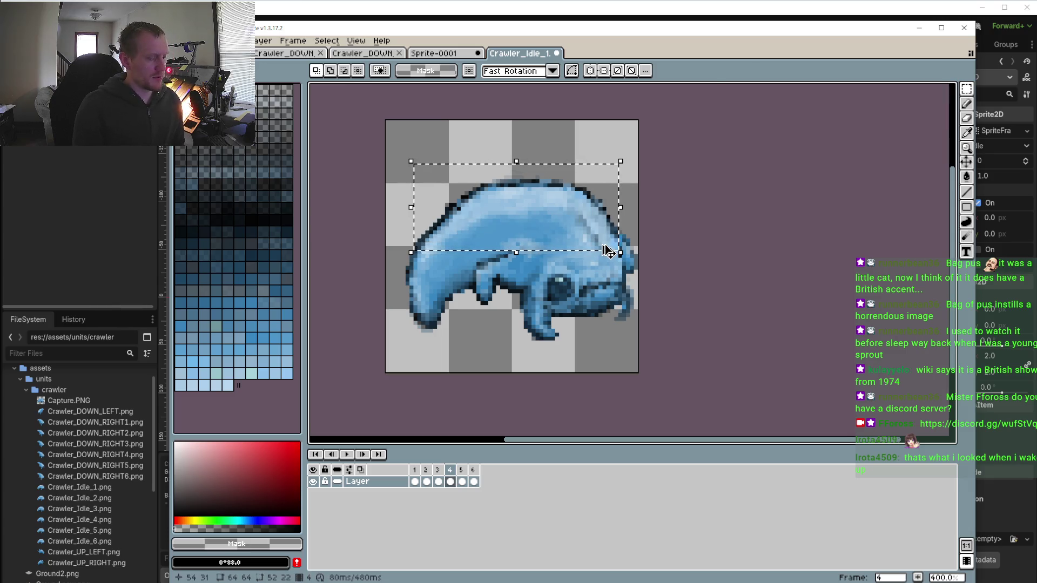
{"action": "left_click_drag", "start_coordinate": [411, 161], "coordinate": [403, 169]}
{"action": "key", "text": "Up"}
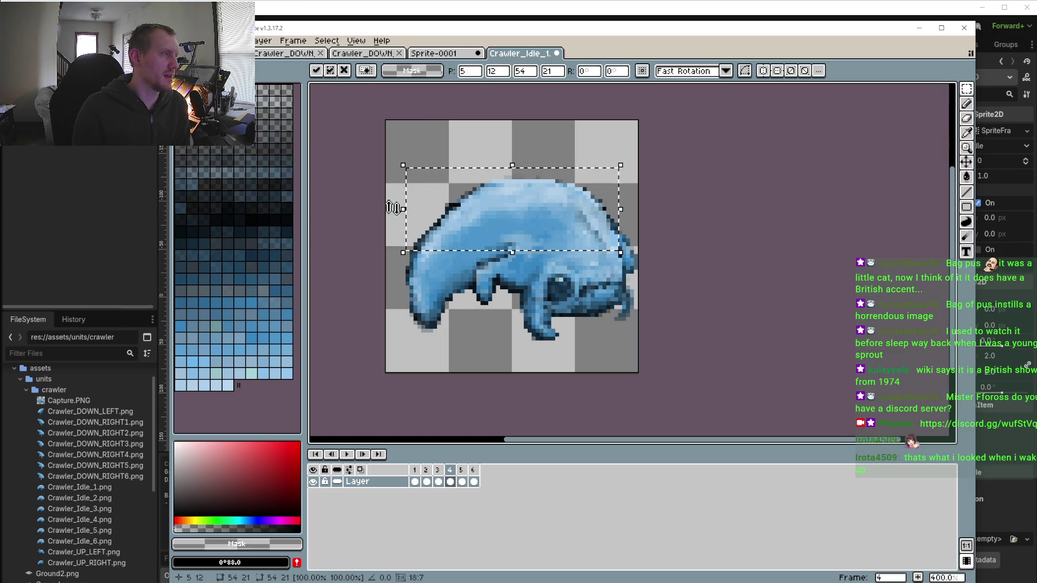
{"action": "left_click_drag", "start_coordinate": [404, 209], "coordinate": [398, 213]}
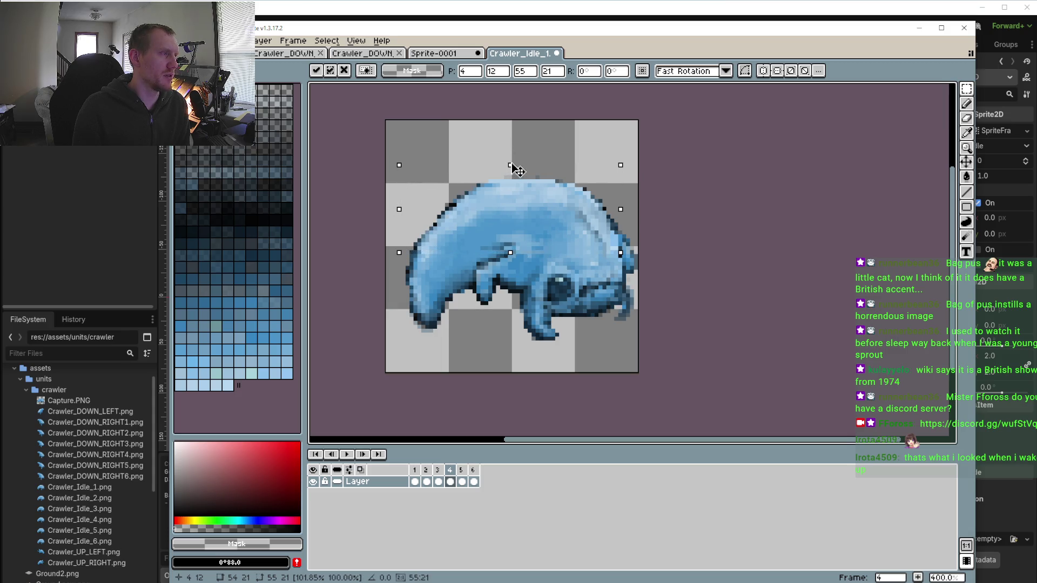
{"action": "left_click_drag", "start_coordinate": [510, 162], "coordinate": [510, 160]}
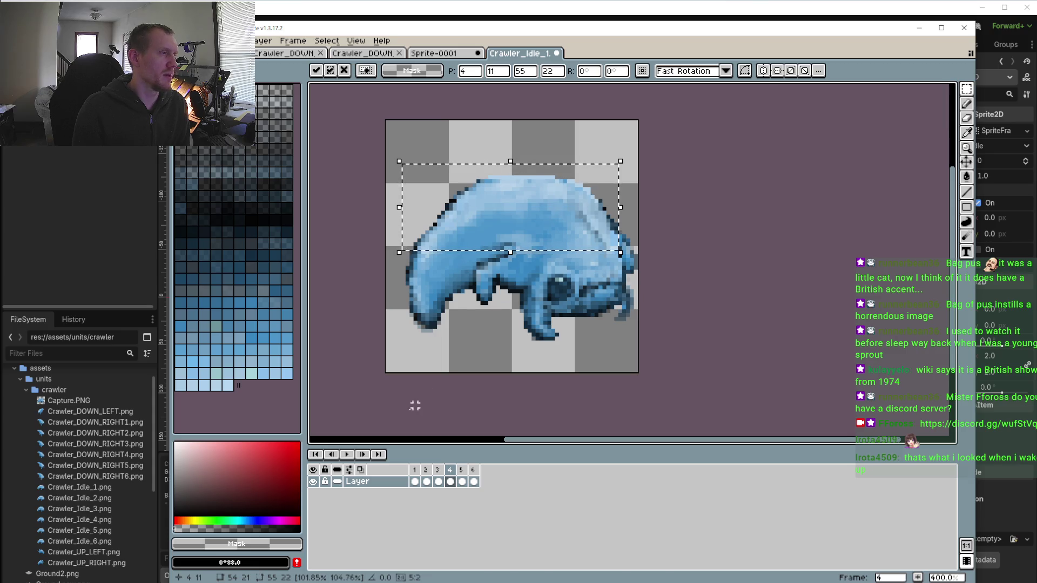
{"action": "left_click", "coordinate": [347, 454]}
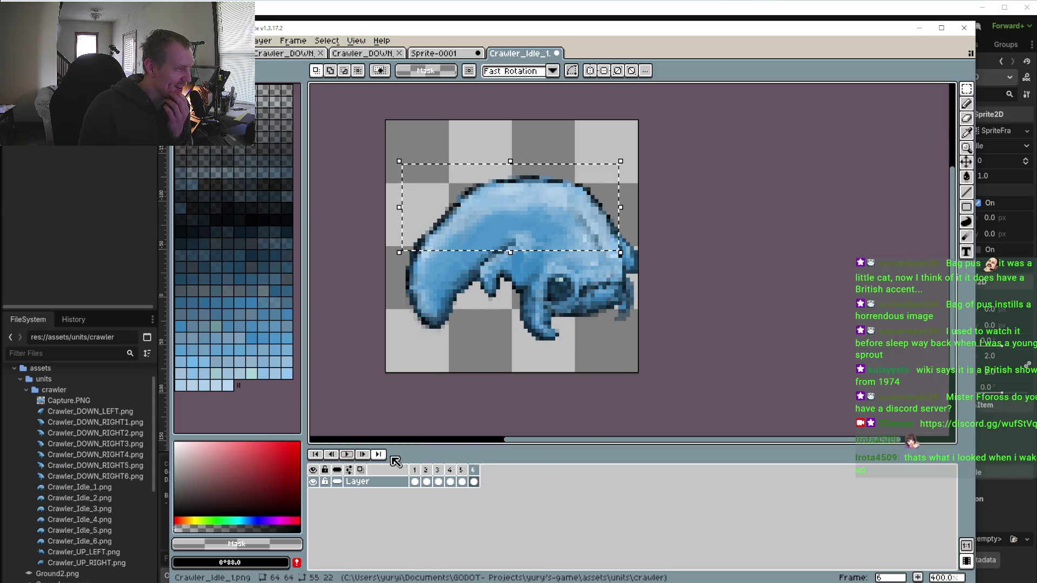
Reselect the crawler's upper body and lift it up another pixel
{"action": "left_click", "coordinate": [450, 481]}
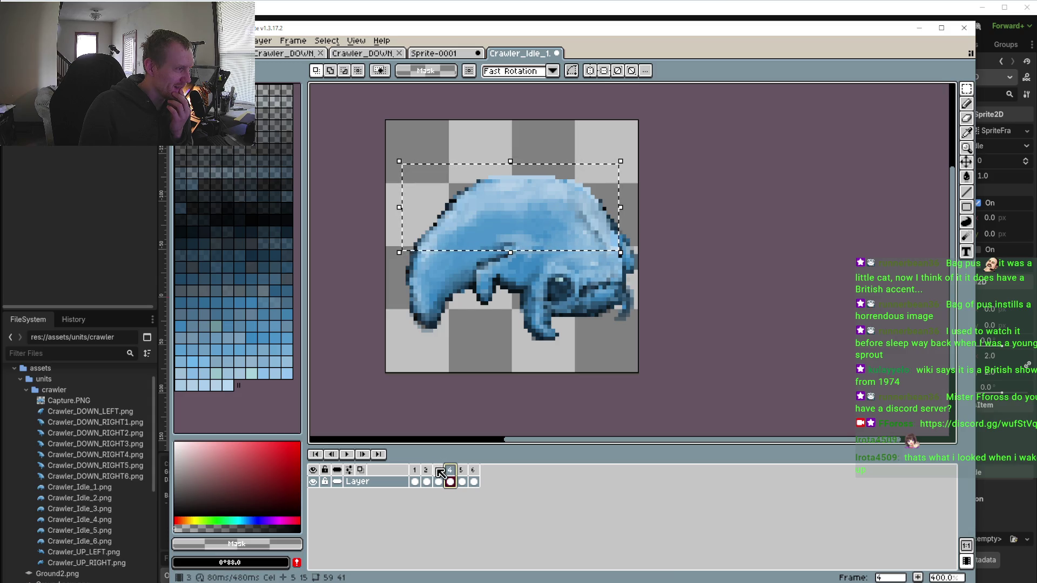
{"action": "left_click", "coordinate": [438, 470]}
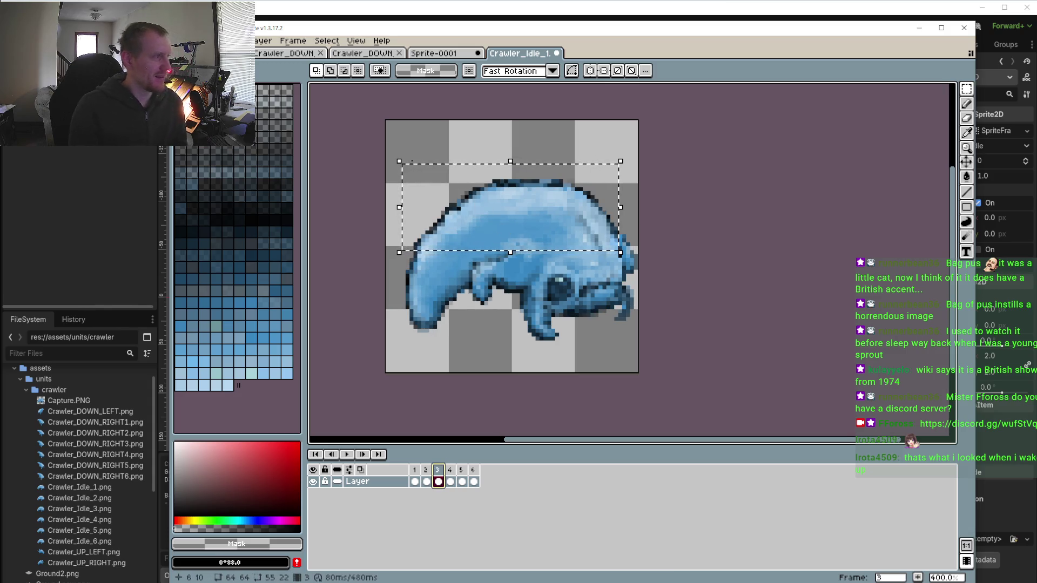
{"action": "left_click_drag", "start_coordinate": [395, 154], "coordinate": [624, 233]}
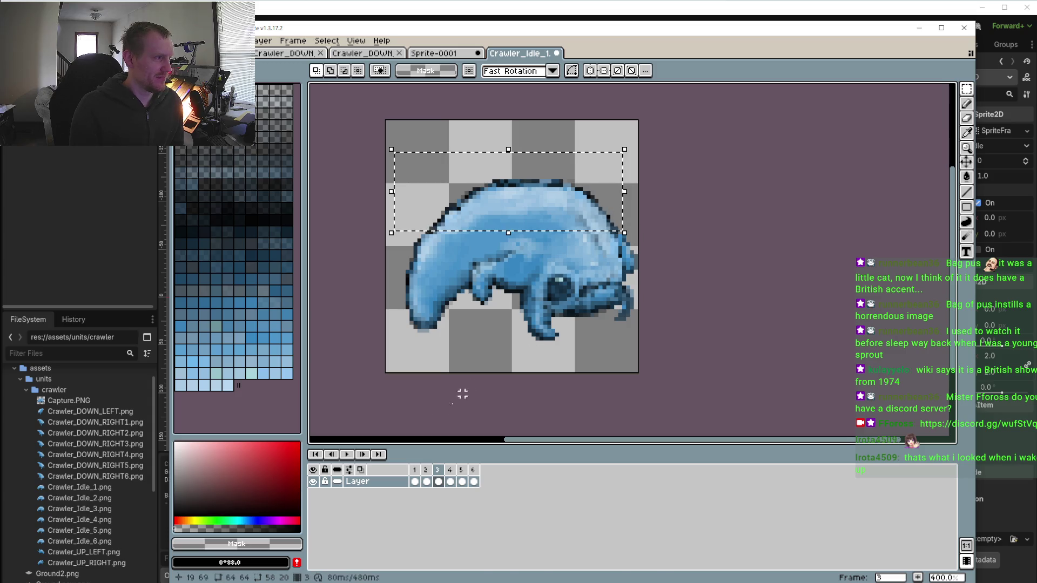
{"action": "left_click", "coordinate": [451, 471]}
{"action": "key", "text": "Up"}
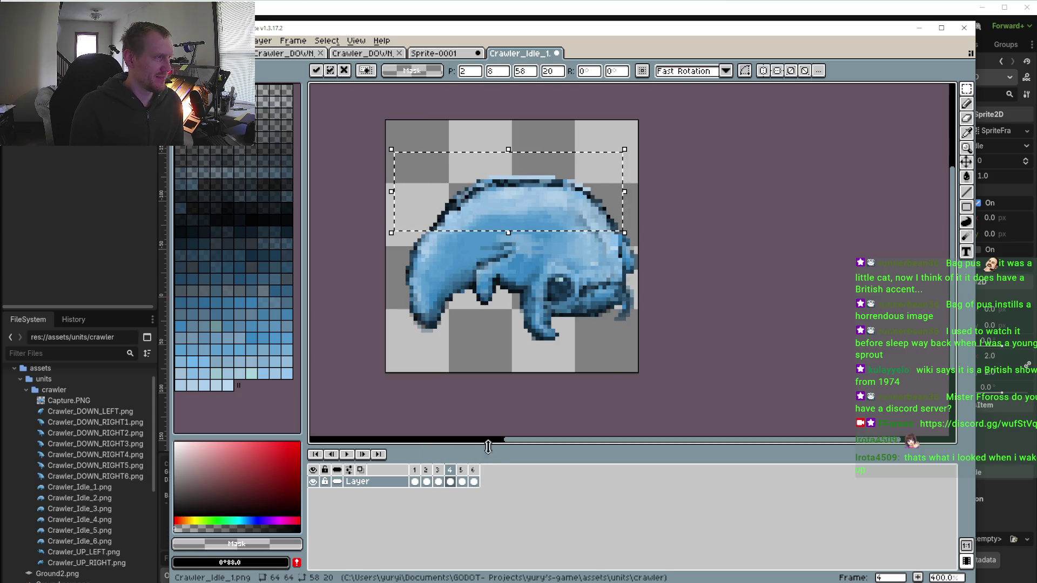
{"action": "left_click", "coordinate": [348, 454]}
Zoom out, then play and stop the six-frame idle loop to check the breathing motion
{"action": "scroll", "coordinate": [390, 379], "scroll_direction": "down", "scroll_amount": 2}
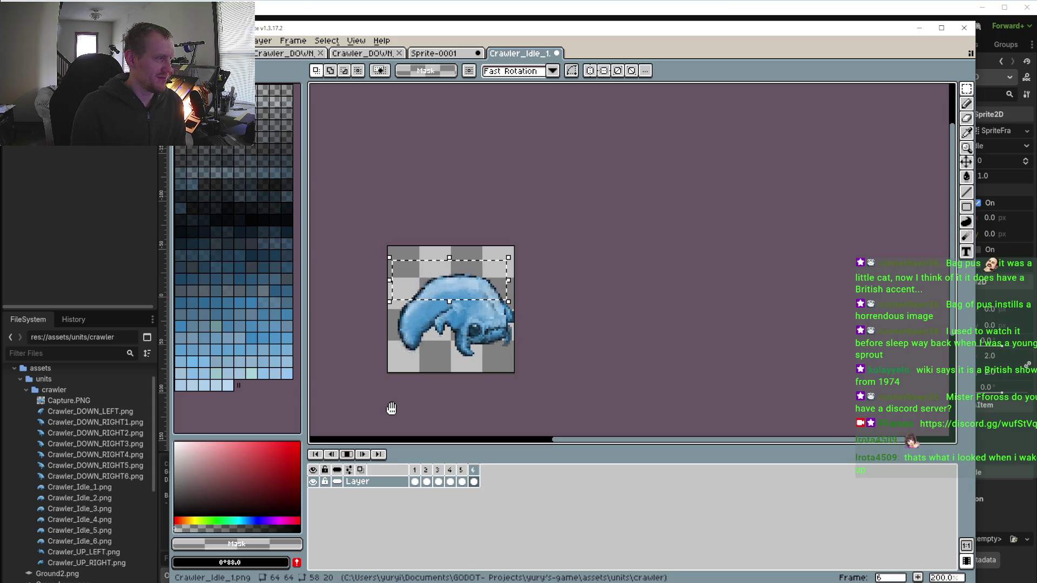
{"action": "left_click", "coordinate": [348, 456]}
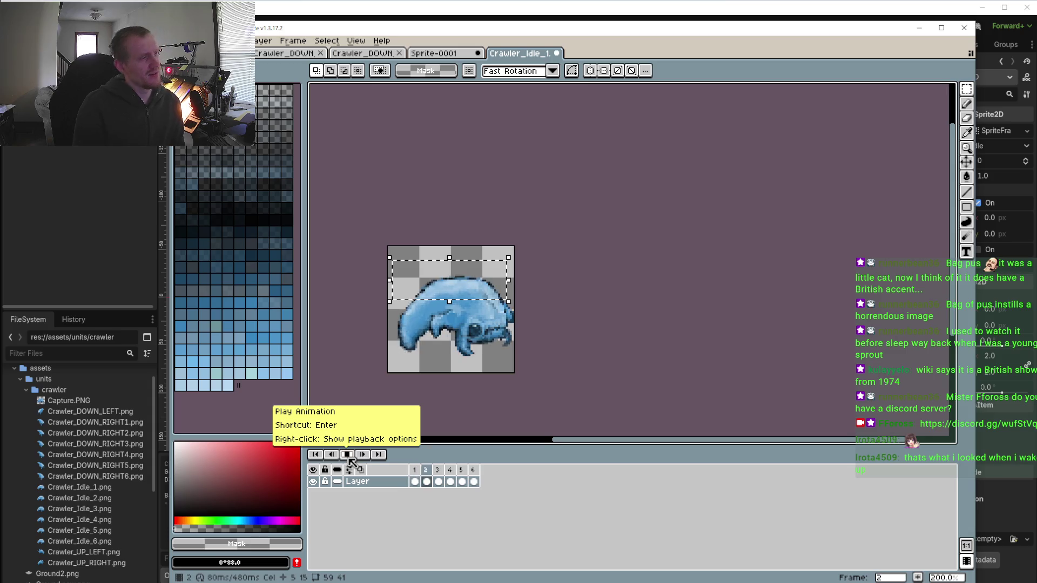
{"action": "key", "text": "Right"}
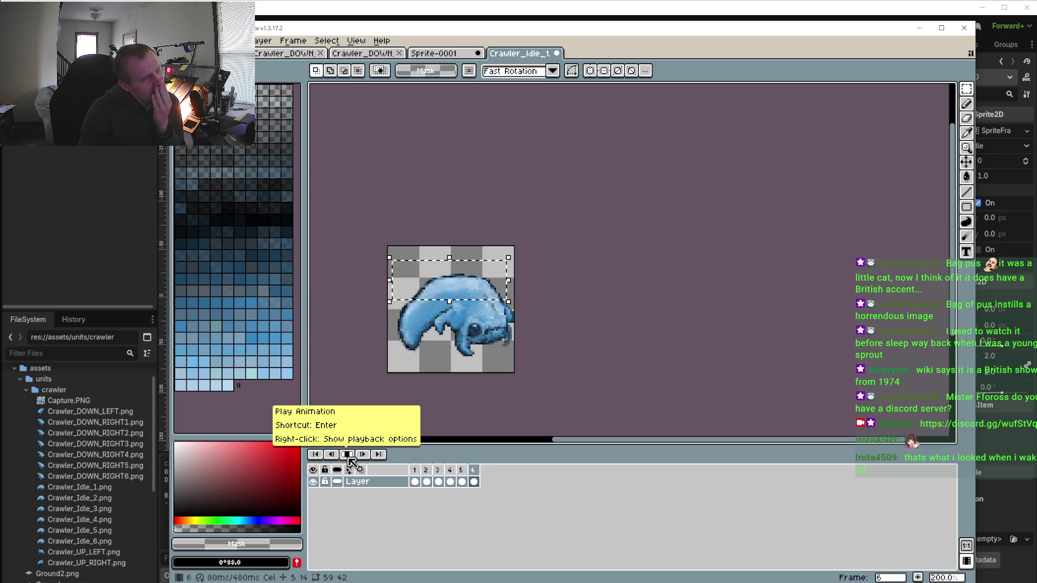
{"action": "left_click", "coordinate": [348, 454]}
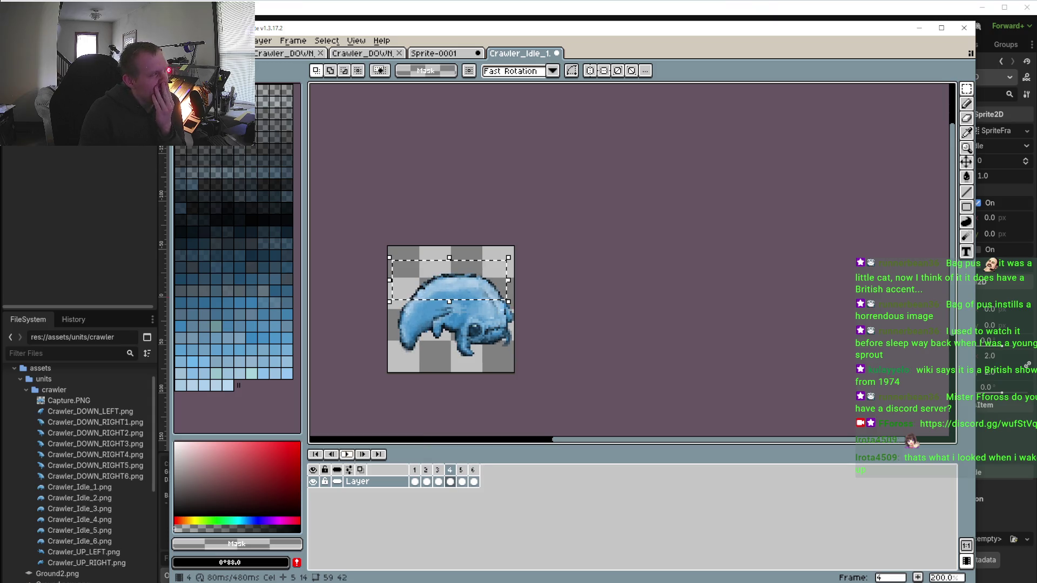
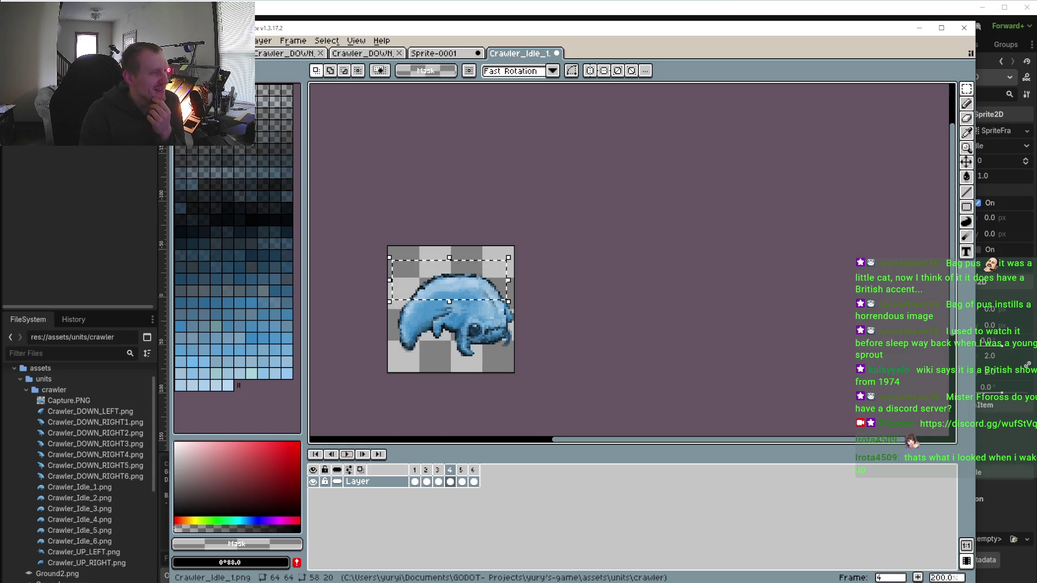
Play the six-frame crawler idle animation zoomed in, stop at frame 1, then replay it
{"action": "left_click", "coordinate": [347, 456]}
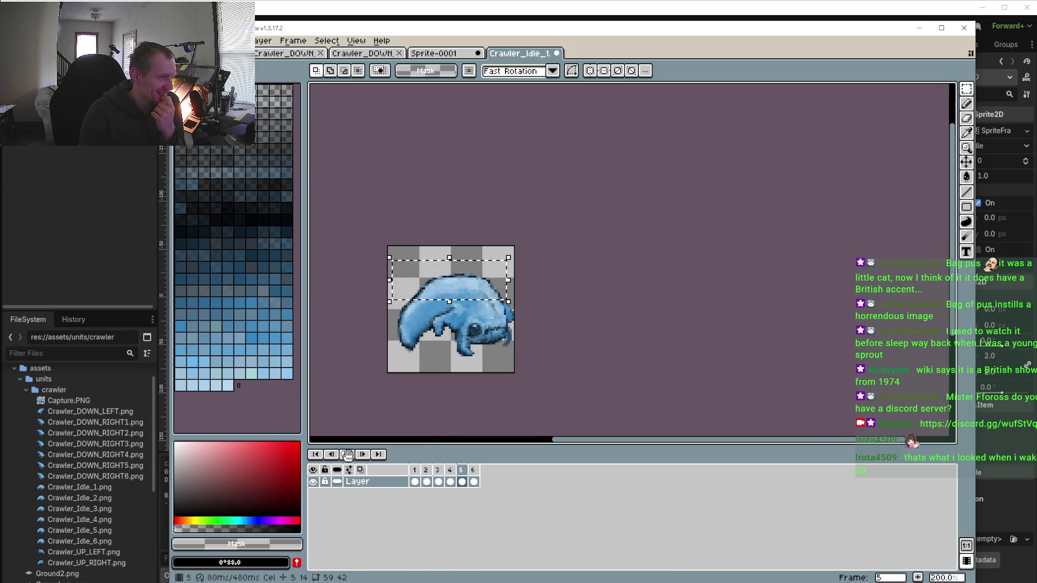
{"action": "scroll", "coordinate": [416, 382], "scroll_direction": "down", "scroll_amount": 1}
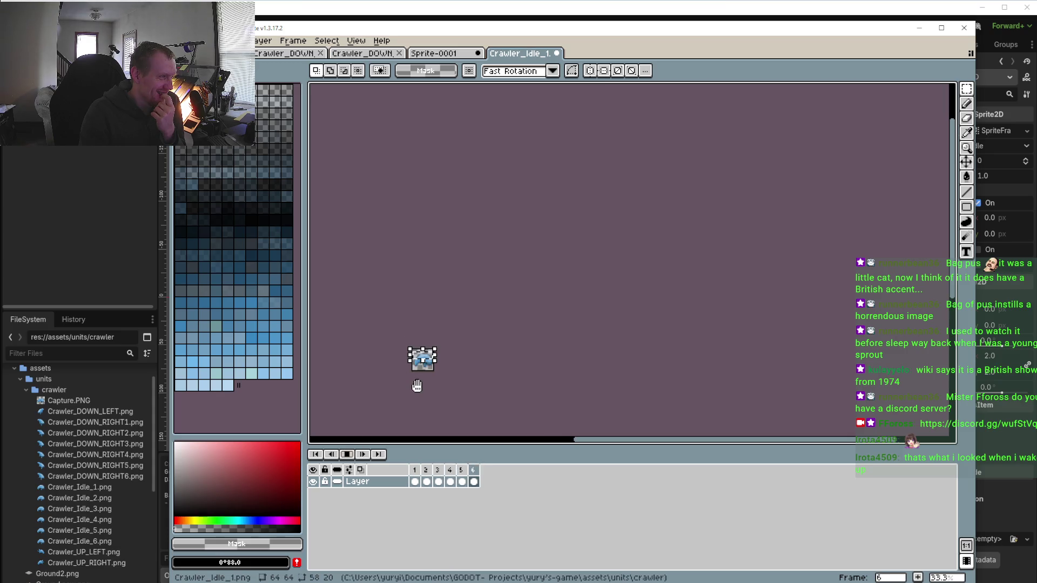
{"action": "scroll", "coordinate": [417, 382], "scroll_direction": "up", "scroll_amount": 4}
{"action": "left_click_drag", "start_coordinate": [468, 355], "coordinate": [453, 390]}
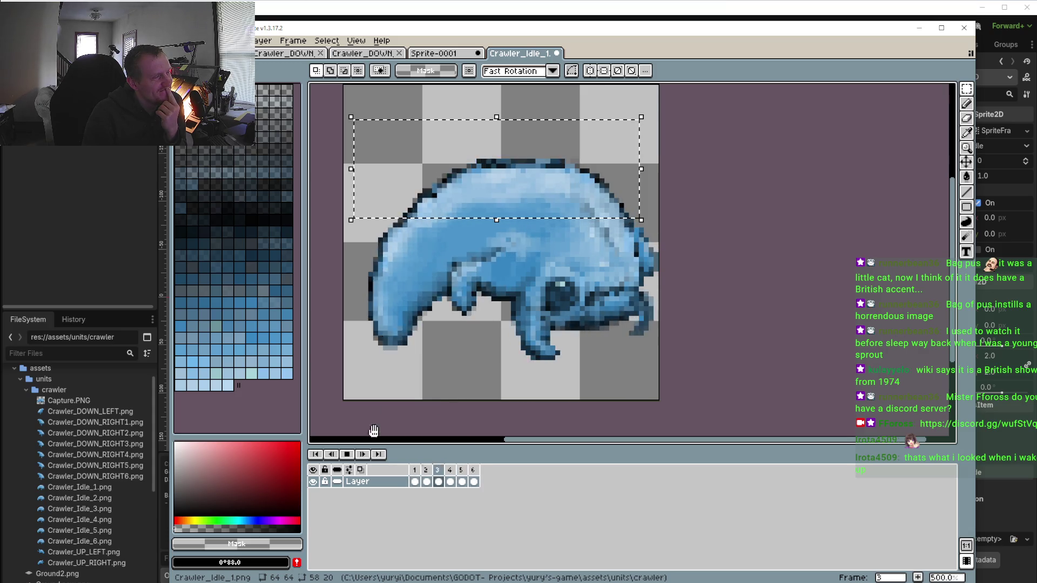
{"action": "left_click", "coordinate": [431, 472]}
{"action": "left_click", "coordinate": [414, 470]}
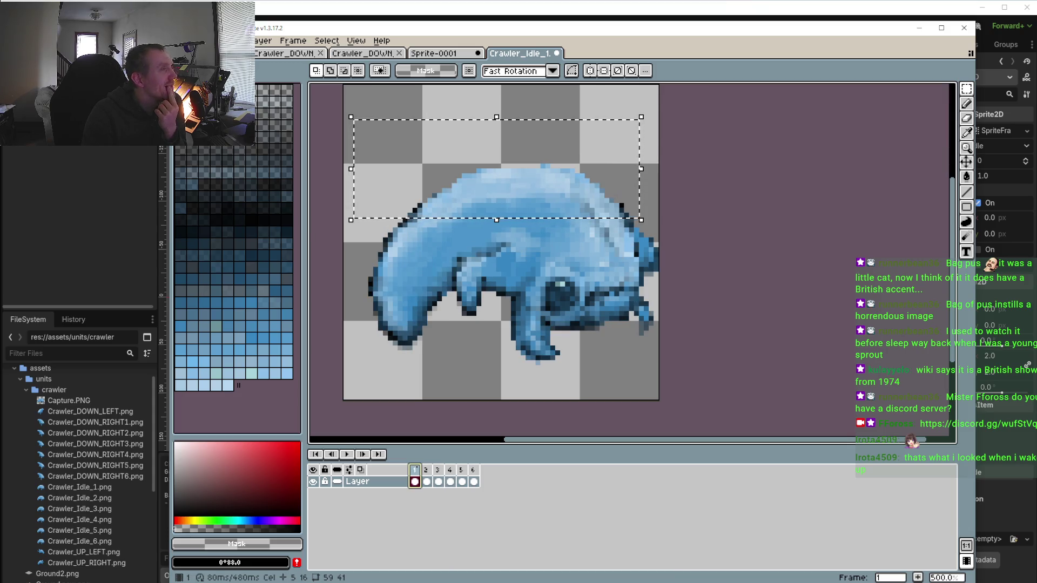
{"action": "left_click", "coordinate": [347, 454]}
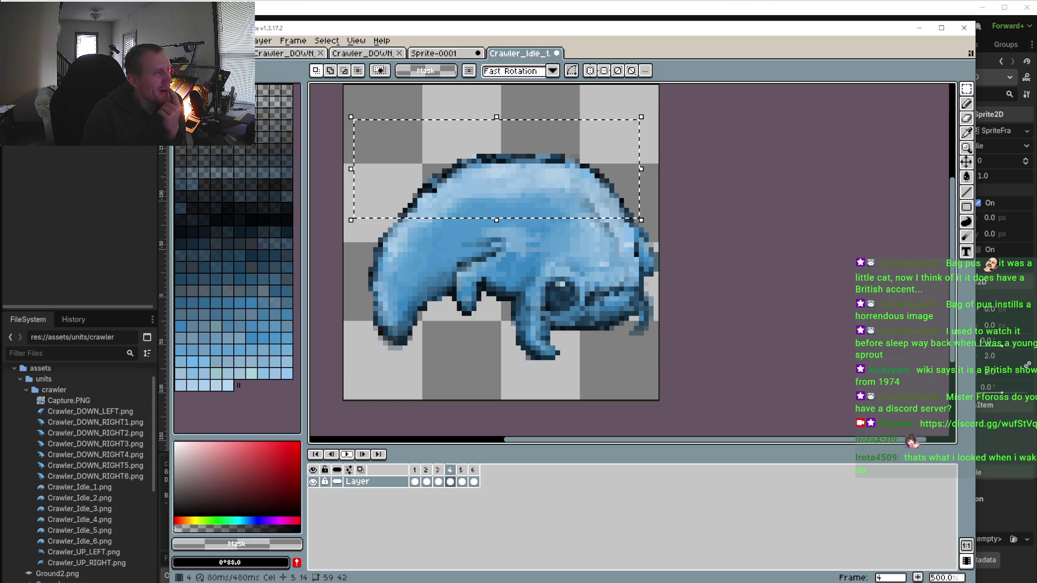
Select the front leg on frame 1 of Crawler_DOWN_RIGHT1, then return to Crawler_Idle_1
{"action": "left_click", "coordinate": [372, 57]}
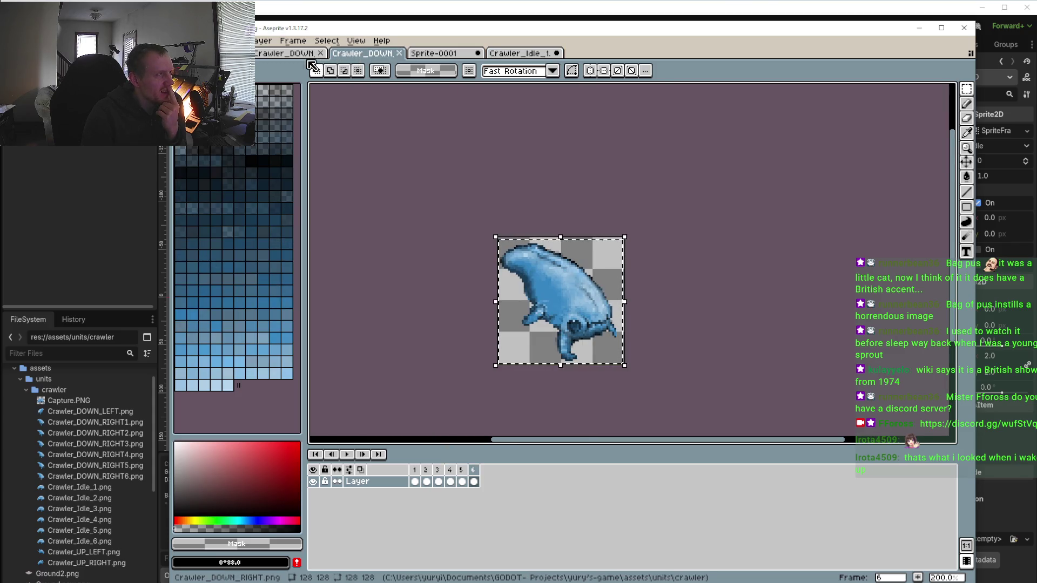
{"action": "left_click", "coordinate": [300, 54]}
{"action": "left_click", "coordinate": [361, 54]}
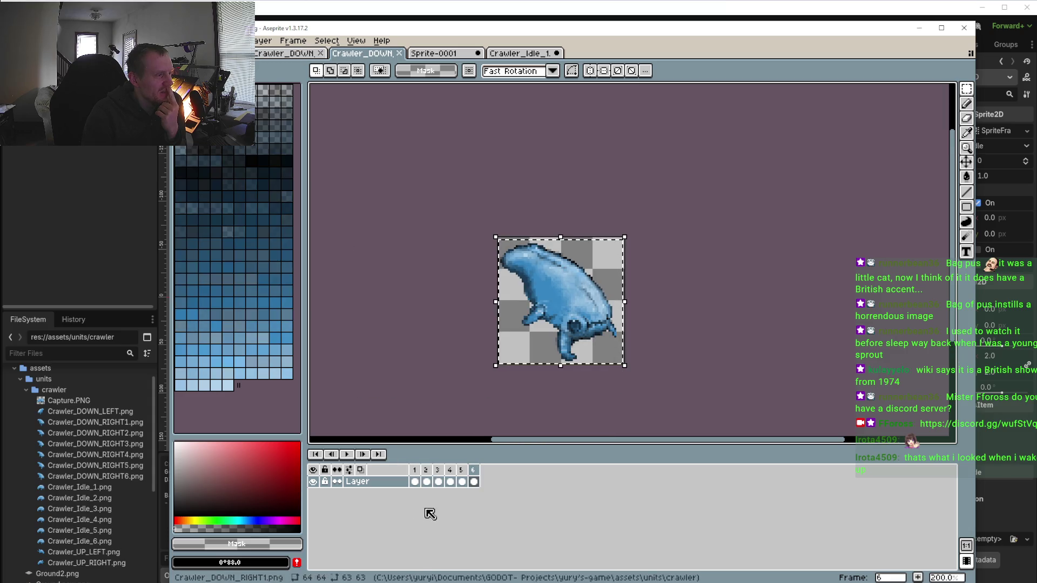
{"action": "left_click", "coordinate": [415, 481]}
{"action": "scroll", "coordinate": [524, 352], "scroll_direction": "up", "scroll_amount": 3}
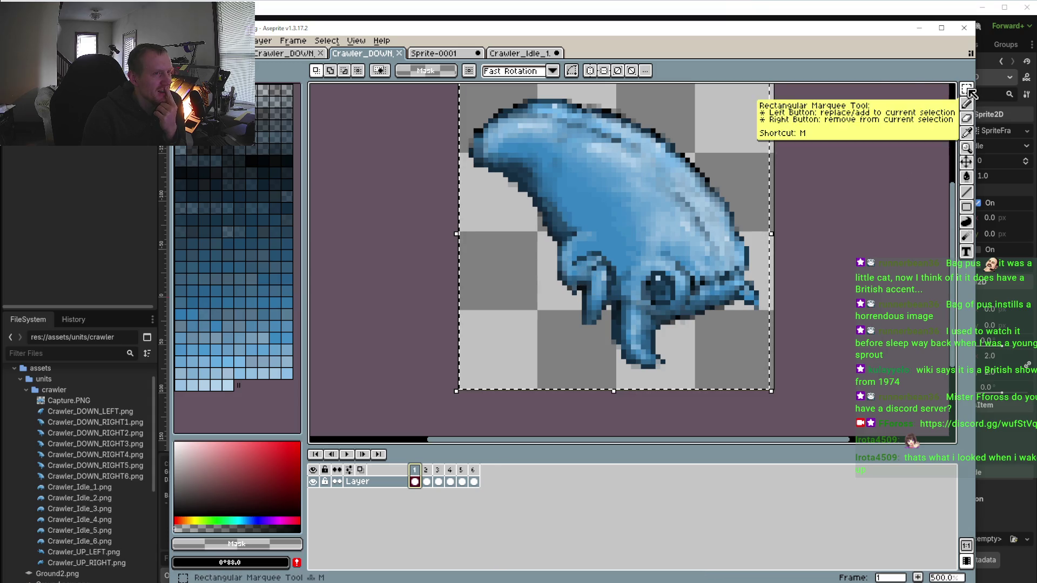
{"action": "left_click", "coordinate": [623, 256]}
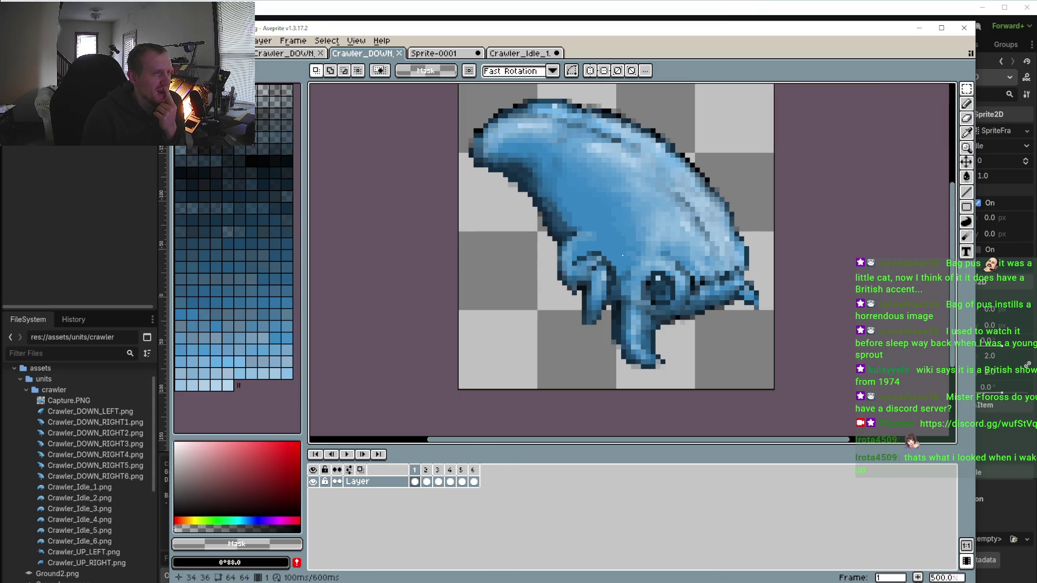
{"action": "mouse_move", "coordinate": [532, 227]}
{"action": "left_mouse_down"}
{"action": "mouse_move", "coordinate": [595, 319]}
{"action": "mouse_move", "coordinate": [619, 335]}
{"action": "left_mouse_up"}
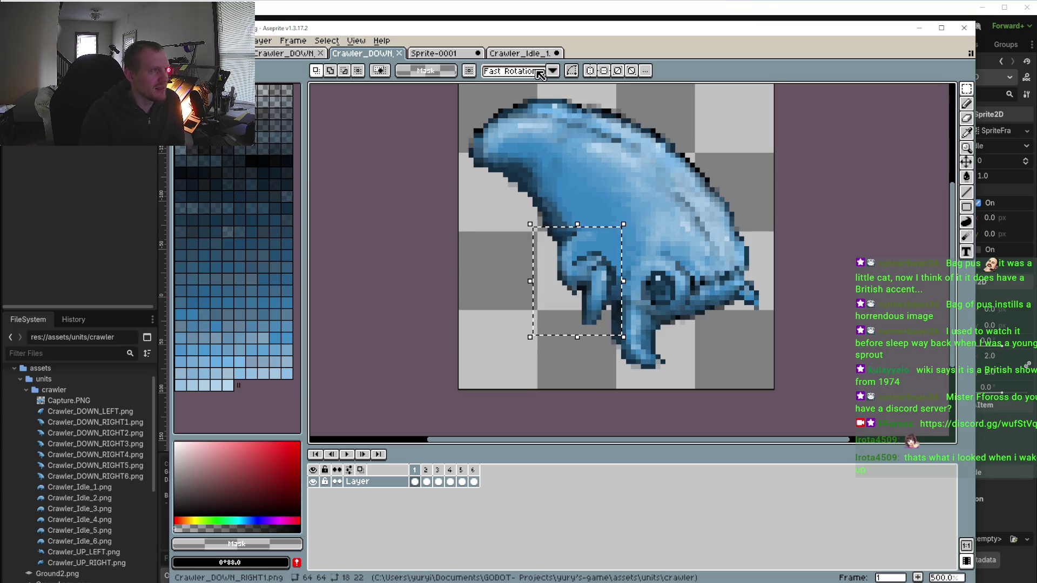
{"action": "left_click", "coordinate": [524, 54]}
{"action": "left_click", "coordinate": [655, 171]}
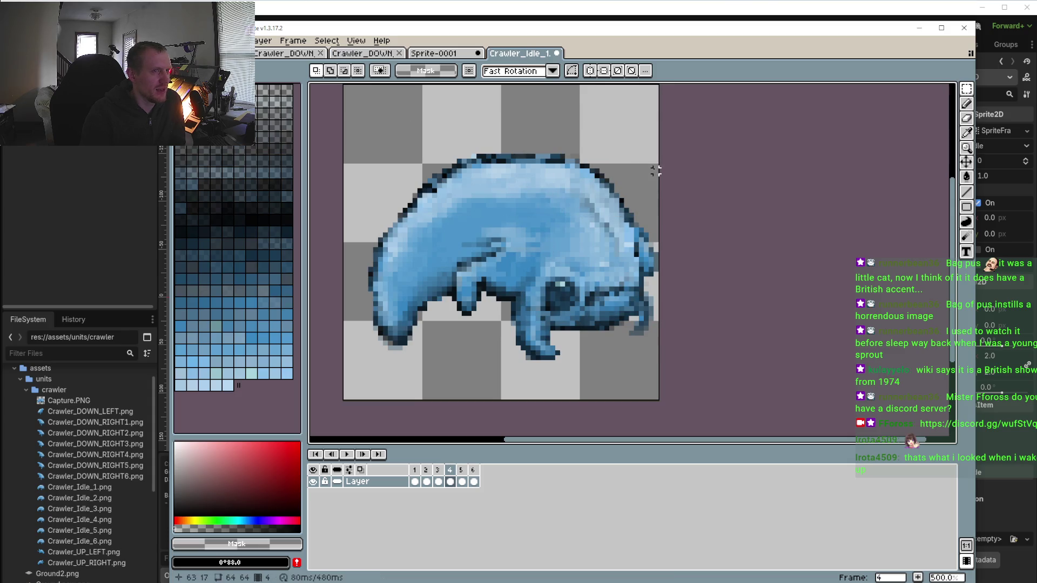
Paste the borrowed leg onto frame 4, shift it down-right and commit, then undo it
{"action": "key", "text": "ctrl+v"}
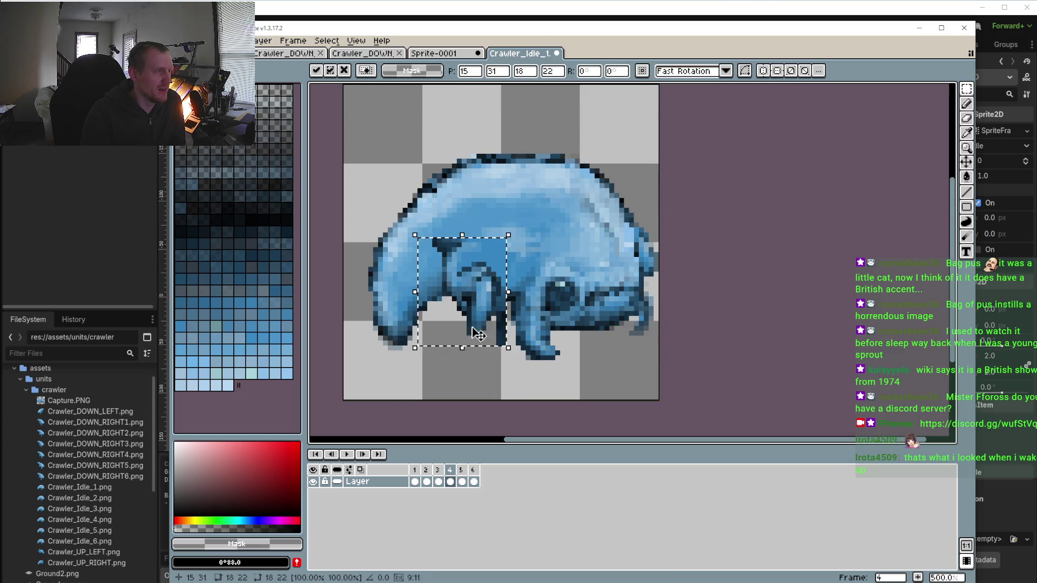
{"action": "left_click_drag", "start_coordinate": [487, 302], "coordinate": [503, 327]}
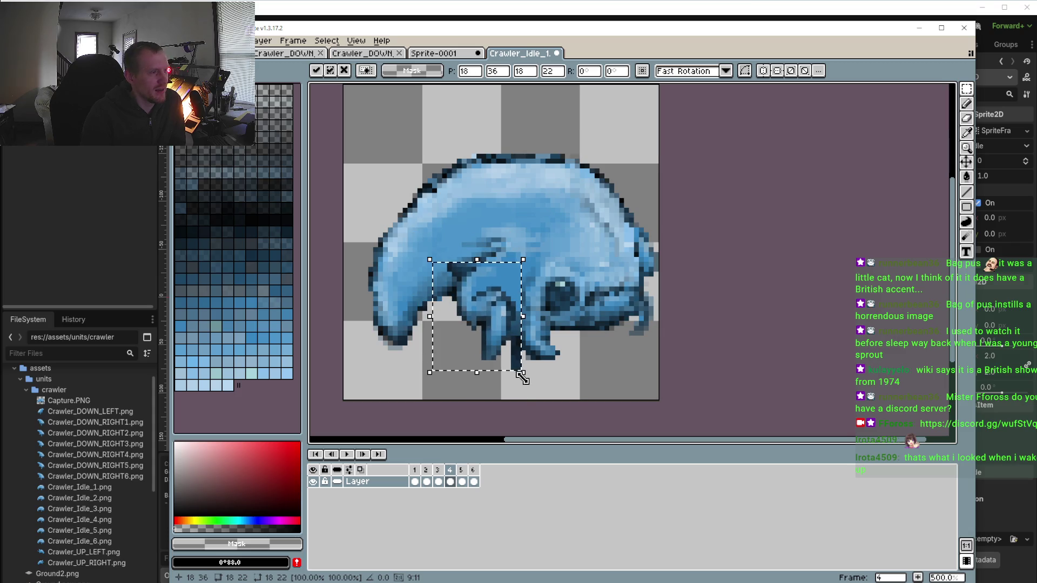
{"action": "left_click", "coordinate": [450, 482]}
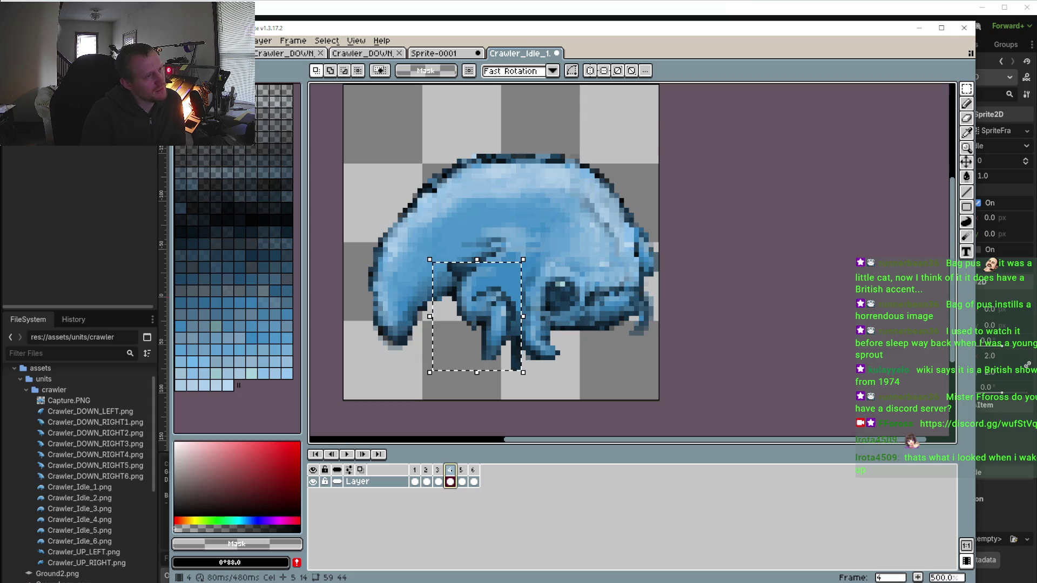
{"action": "key", "text": "ctrl+z"}
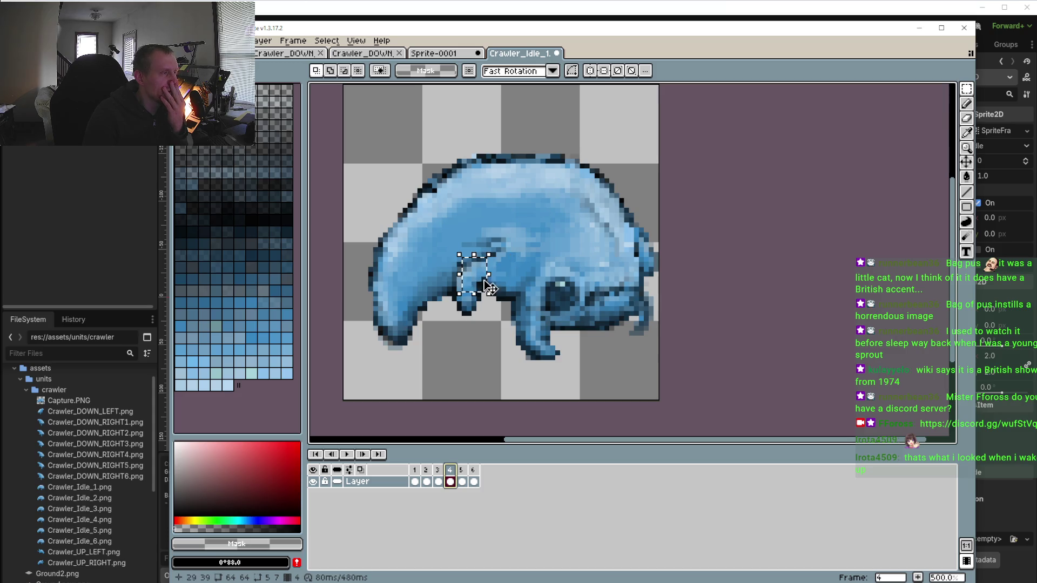
Marquee-select the small leg beneath the crawler's belly
{"action": "scroll", "coordinate": [489, 287], "scroll_direction": "up", "scroll_amount": 4}
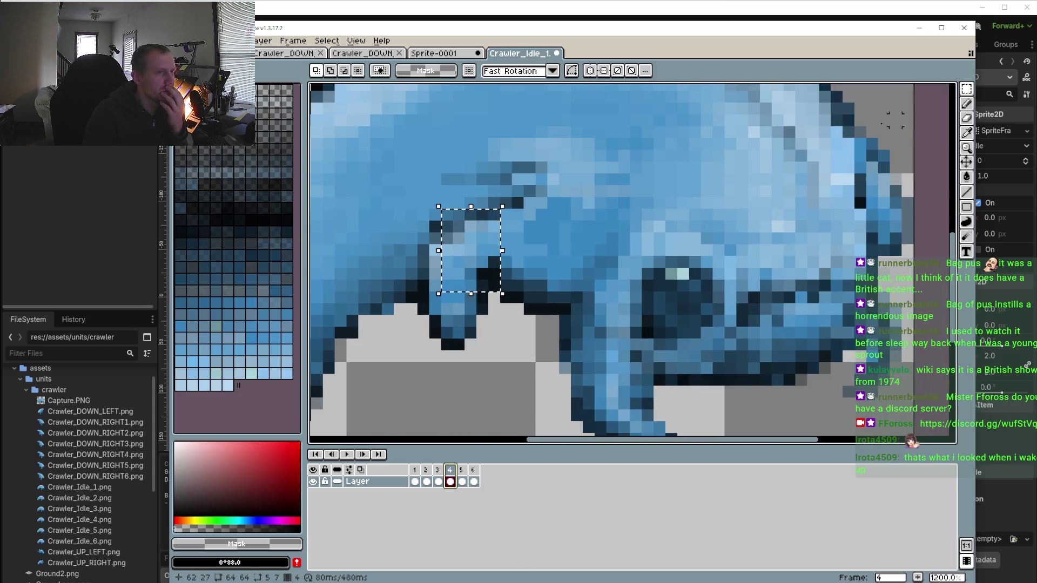
{"action": "left_click", "coordinate": [446, 233]}
{"action": "mouse_move", "coordinate": [423, 214]}
{"action": "left_mouse_down"}
{"action": "mouse_move", "coordinate": [502, 336]}
{"action": "mouse_move", "coordinate": [479, 377]}
{"action": "mouse_move", "coordinate": [502, 378]}
{"action": "left_mouse_up"}
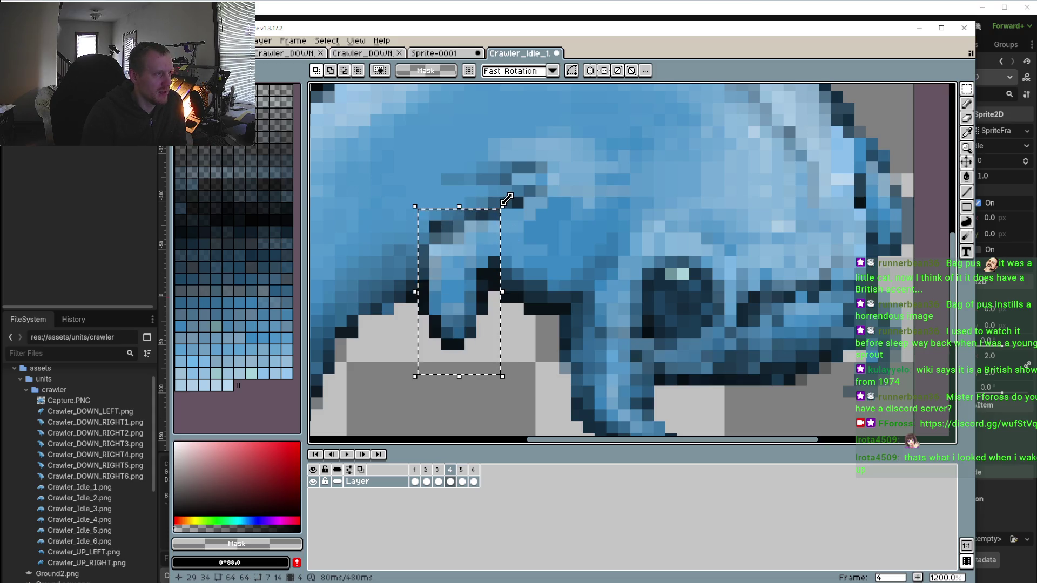
On frame 1, rotate the small leg about -31.9° and nudge it down and right
{"action": "left_click", "coordinate": [418, 471]}
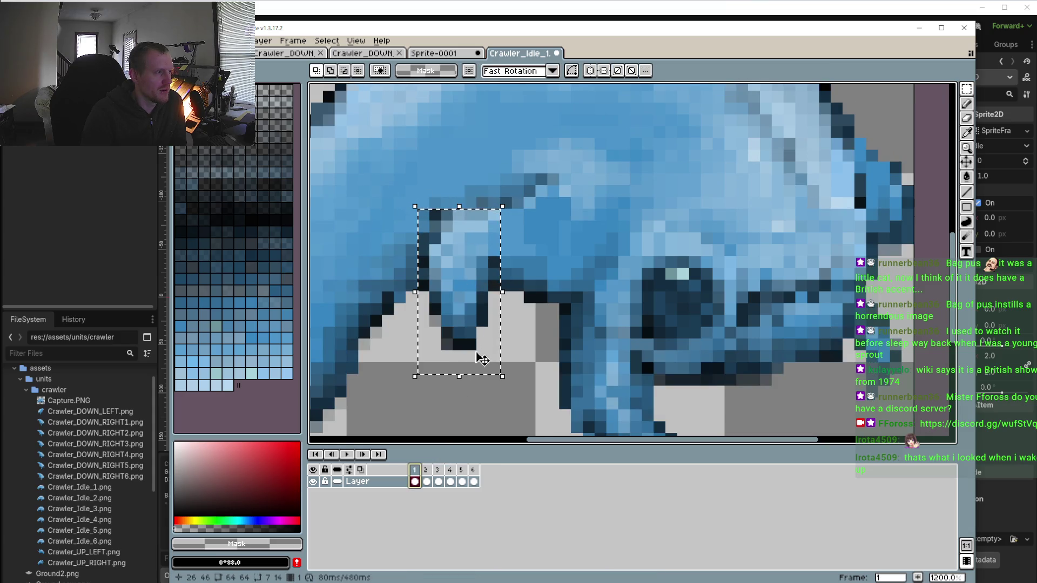
{"action": "left_click_drag", "start_coordinate": [530, 215], "coordinate": [561, 234]}
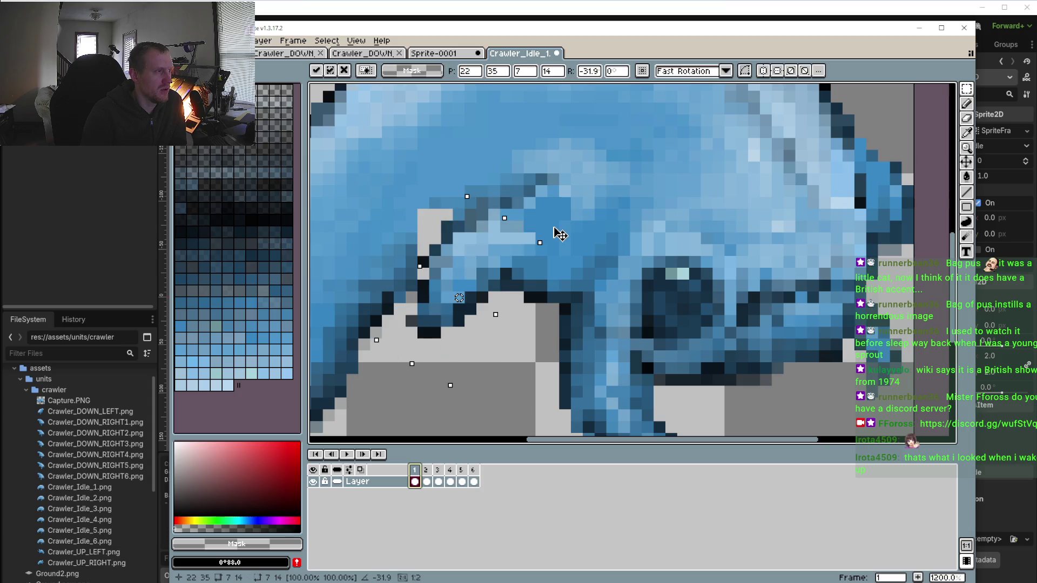
{"action": "left_click_drag", "start_coordinate": [489, 263], "coordinate": [508, 284]}
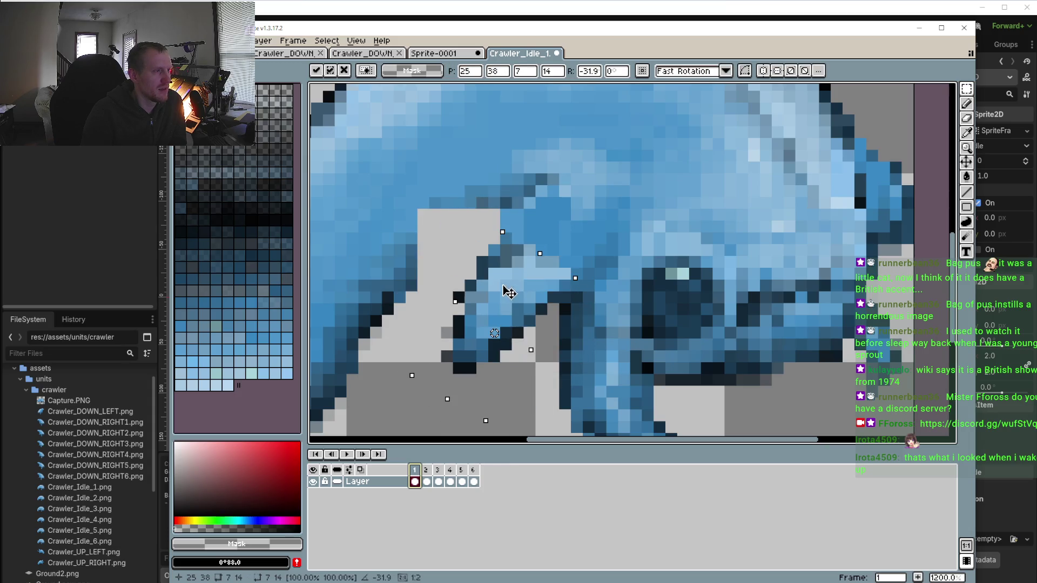
{"action": "scroll", "coordinate": [505, 302], "scroll_direction": "down", "scroll_amount": 5}
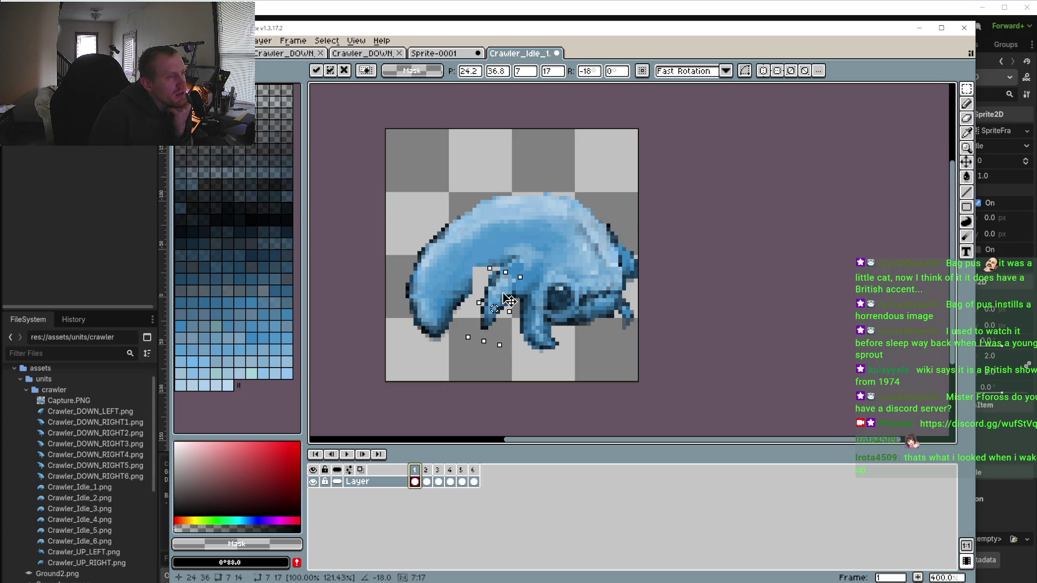
{"action": "left_click_drag", "start_coordinate": [510, 301], "coordinate": [515, 303]}
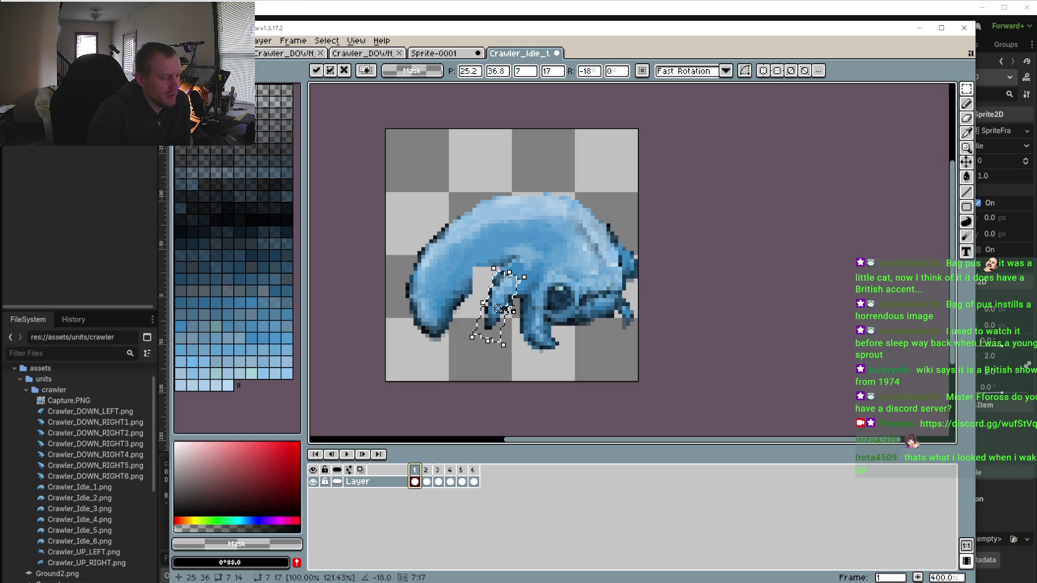
Transform the leg on frames 4, 5 and 6, then play the animation to check it
{"action": "left_click", "coordinate": [427, 474]}
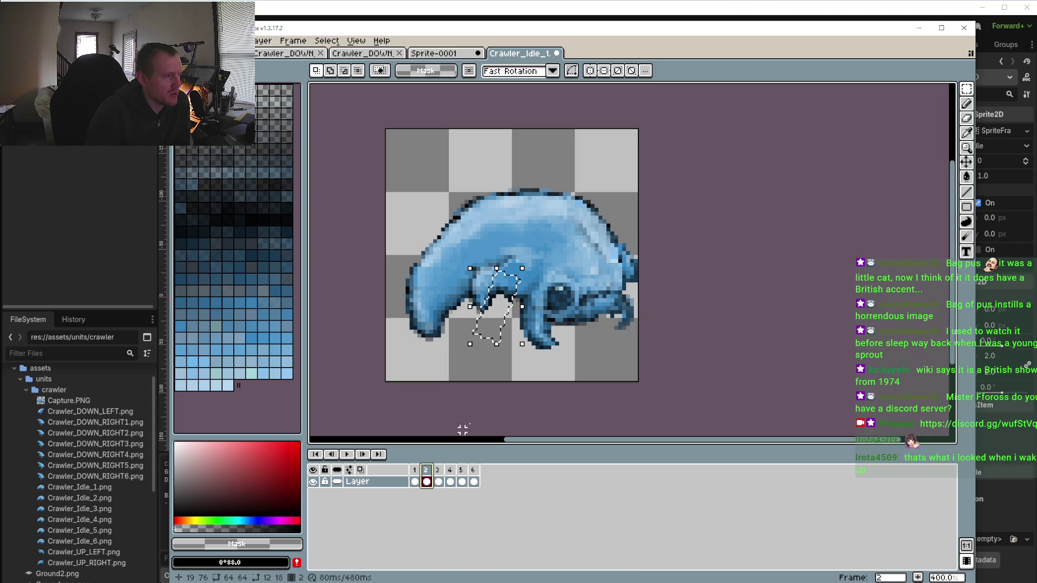
{"action": "left_click", "coordinate": [440, 471]}
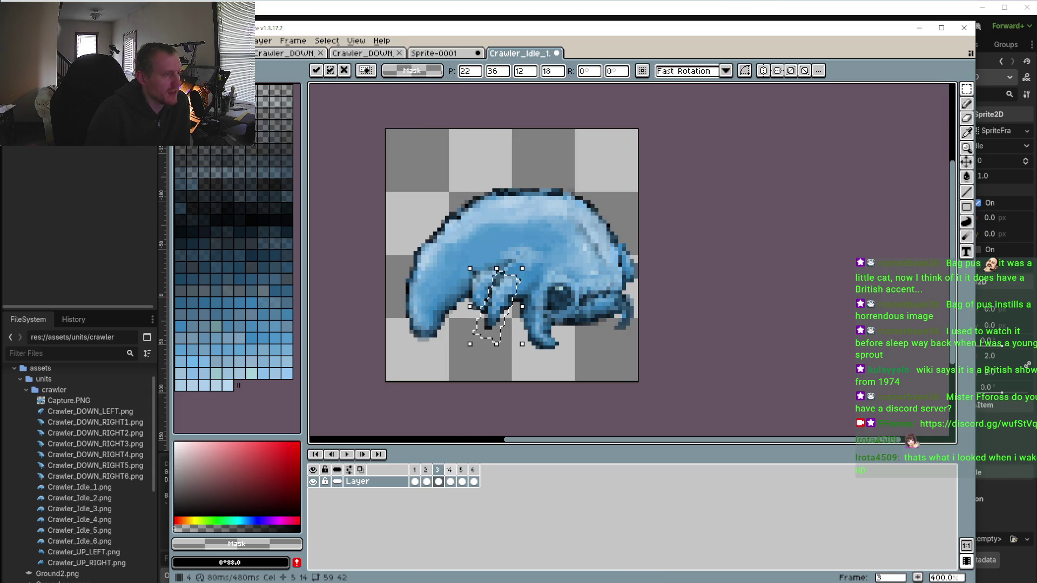
{"action": "left_click", "coordinate": [449, 470]}
{"action": "key", "text": "ctrl+t"}
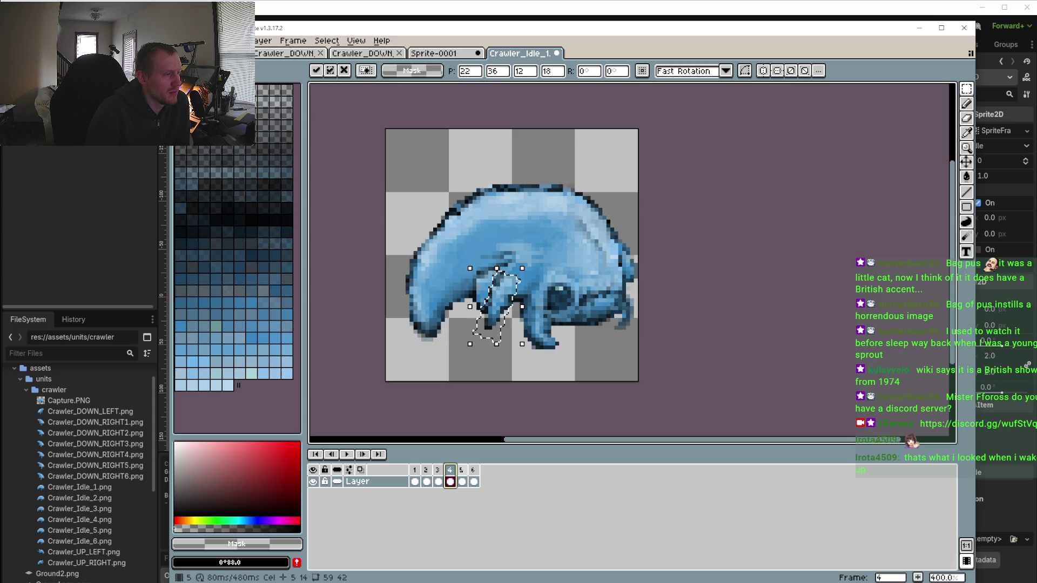
{"action": "left_click", "coordinate": [462, 470]}
{"action": "key", "text": "ctrl+t"}
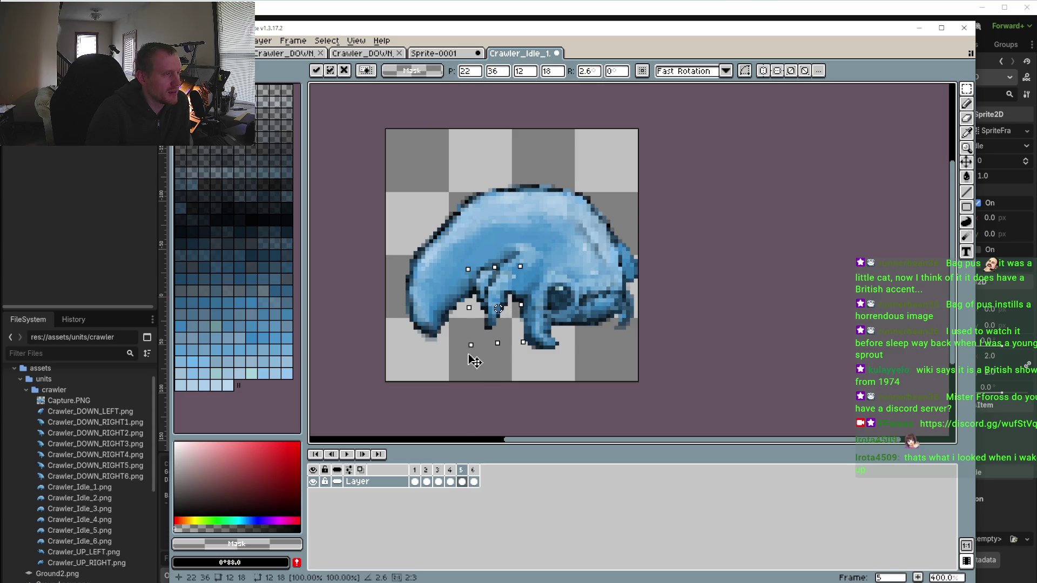
{"action": "left_click", "coordinate": [473, 470]}
{"action": "key", "text": "ctrl+t"}
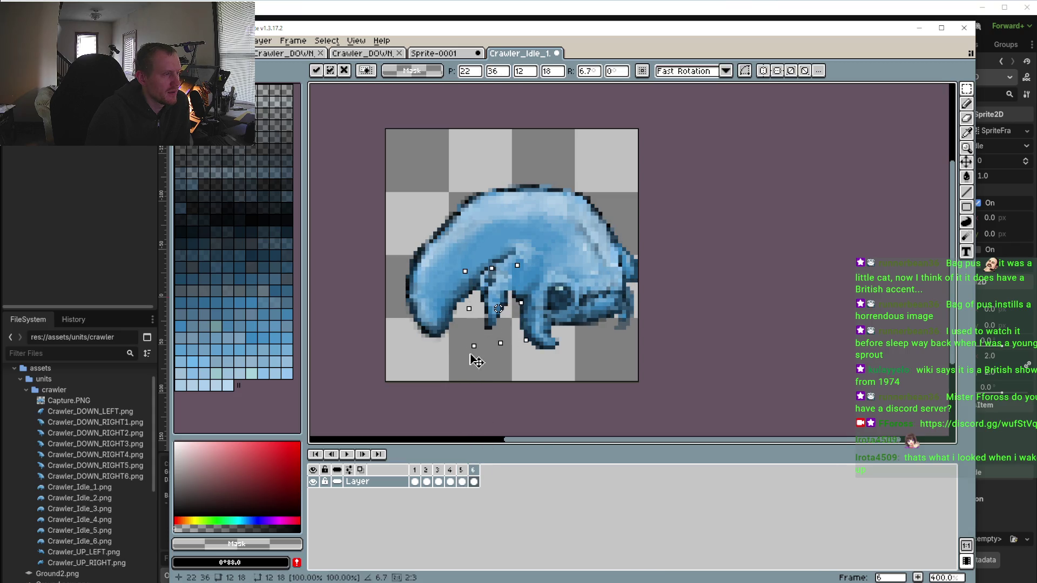
{"action": "left_click", "coordinate": [347, 454]}
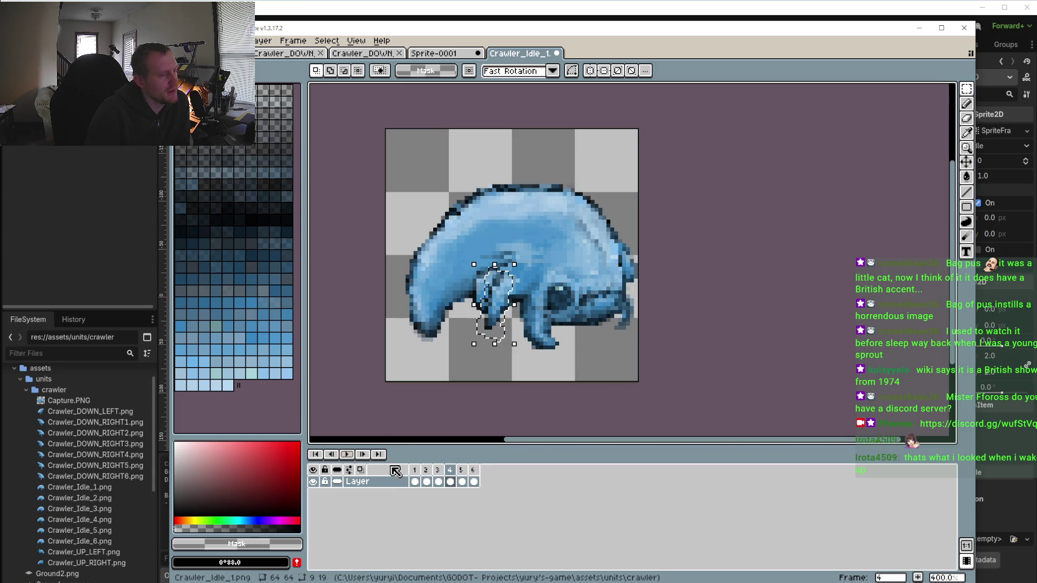
{"action": "left_click", "coordinate": [347, 455]}
Fill the grey gap above the front leg with mid blue, darker shading and a dark outline
{"action": "scroll", "coordinate": [508, 319], "scroll_direction": "up", "scroll_amount": 2}
{"action": "key", "text": "ctrl+d"}
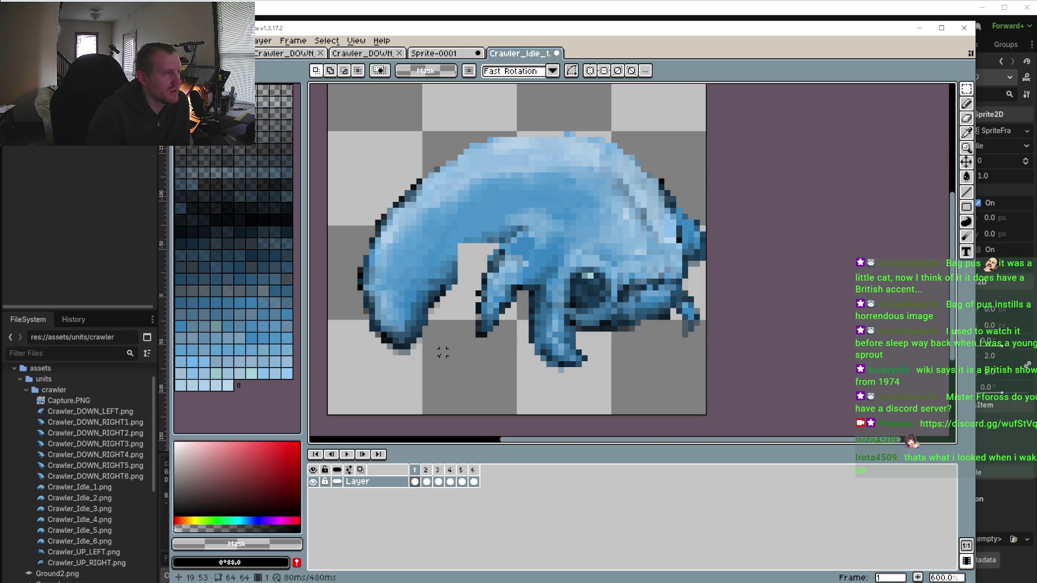
{"action": "scroll", "coordinate": [467, 270], "scroll_direction": "up", "scroll_amount": 2}
{"action": "key", "text": "b"}
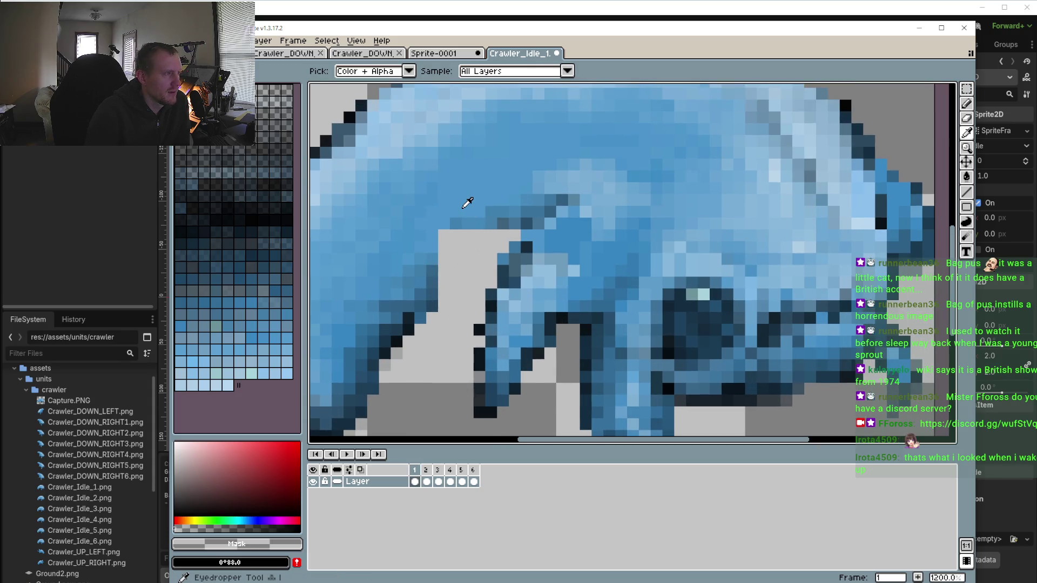
{"action": "left_click", "coordinate": [463, 203], "text": "alt"}
{"action": "mouse_move", "coordinate": [432, 242]}
{"action": "left_mouse_down"}
{"action": "mouse_move", "coordinate": [456, 252]}
{"action": "mouse_move", "coordinate": [508, 235]}
{"action": "mouse_move", "coordinate": [445, 272]}
{"action": "left_mouse_up"}
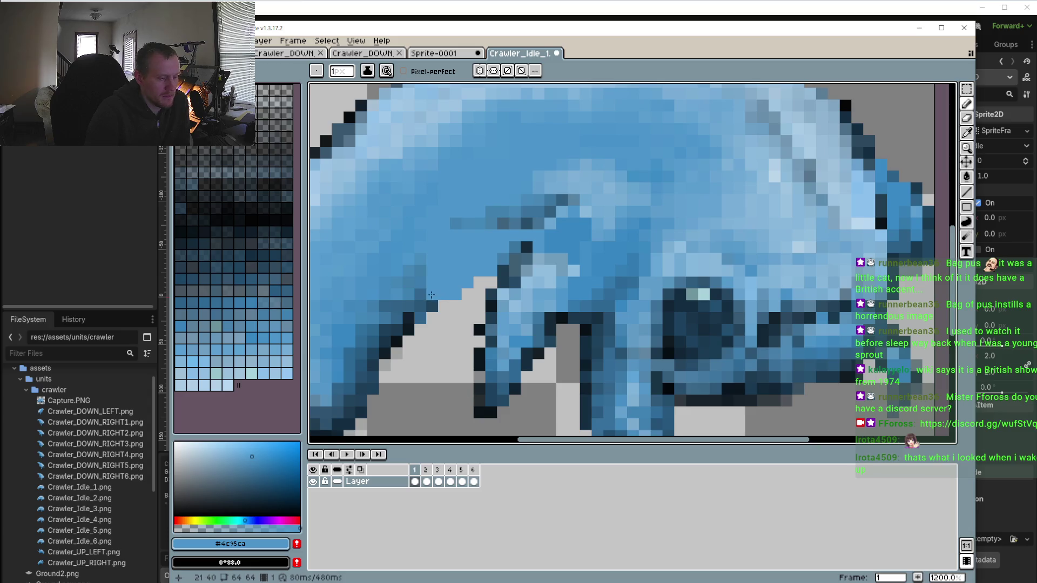
{"action": "left_click", "coordinate": [429, 282], "text": "alt"}
{"action": "left_click_drag", "start_coordinate": [442, 285], "coordinate": [467, 275]}
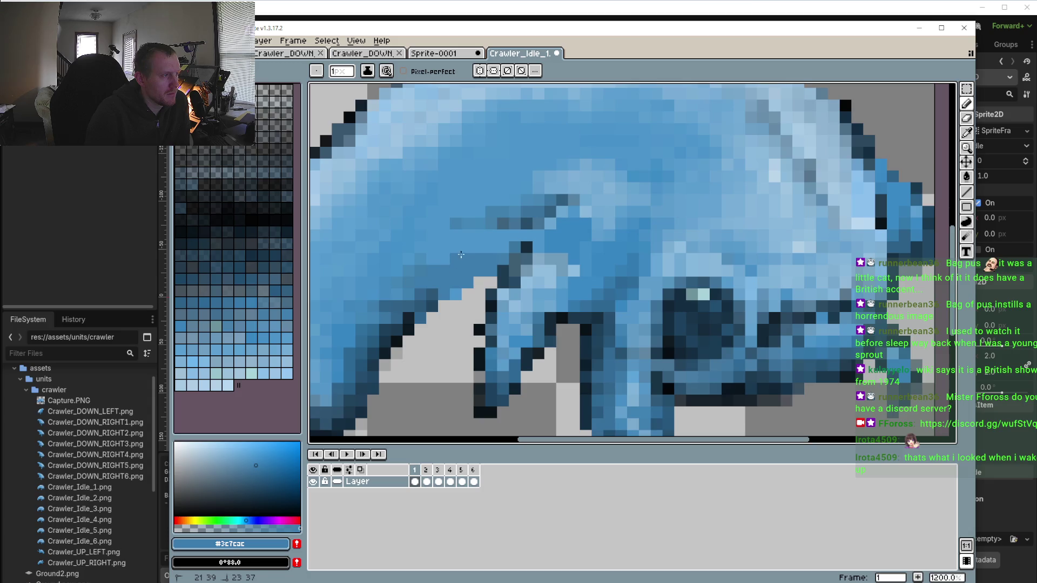
{"action": "left_click", "coordinate": [456, 295]}
{"action": "left_click", "coordinate": [443, 306]}
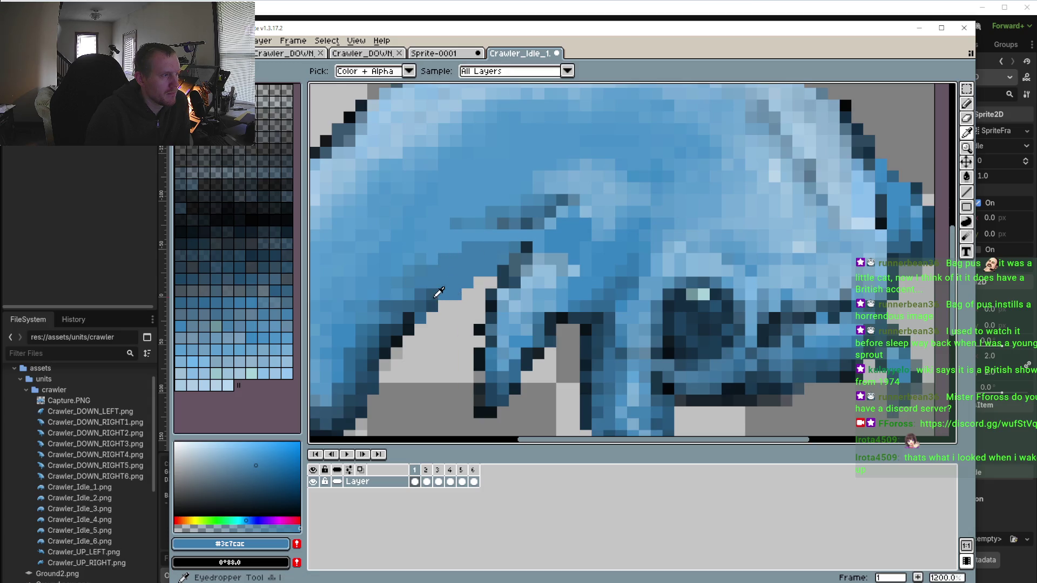
{"action": "left_click", "coordinate": [432, 294], "text": "alt"}
{"action": "left_click_drag", "start_coordinate": [454, 295], "coordinate": [461, 280]}
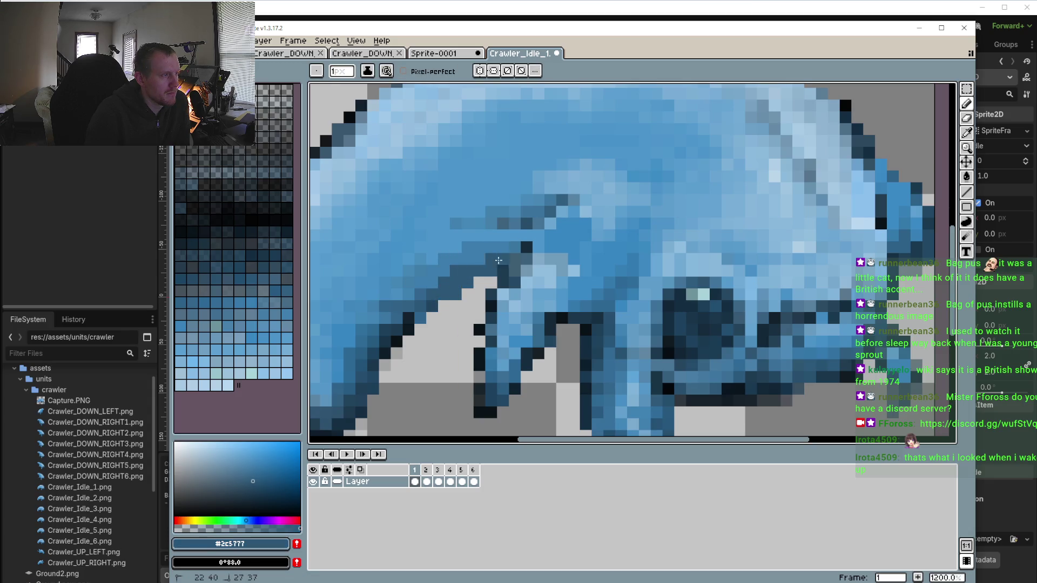
Compare the crawler against the Crawler_DOWN_RIGHT sprites, then return to the idle sprite
{"action": "scroll", "coordinate": [487, 279], "scroll_direction": "down", "scroll_amount": 3}
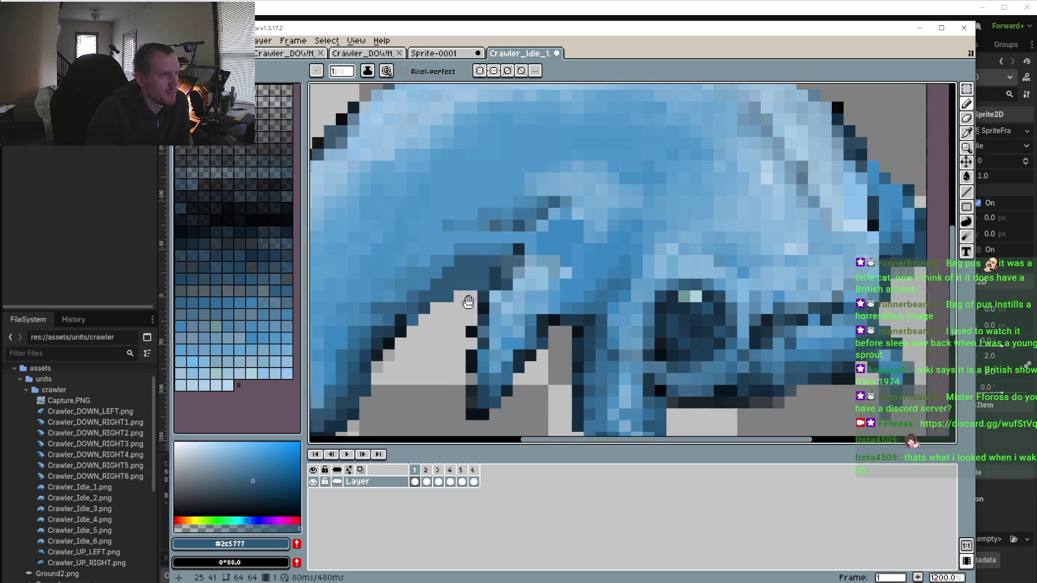
{"action": "scroll", "coordinate": [465, 265], "scroll_direction": "up", "scroll_amount": 3}
{"action": "scroll", "coordinate": [465, 251], "scroll_direction": "down", "scroll_amount": 1}
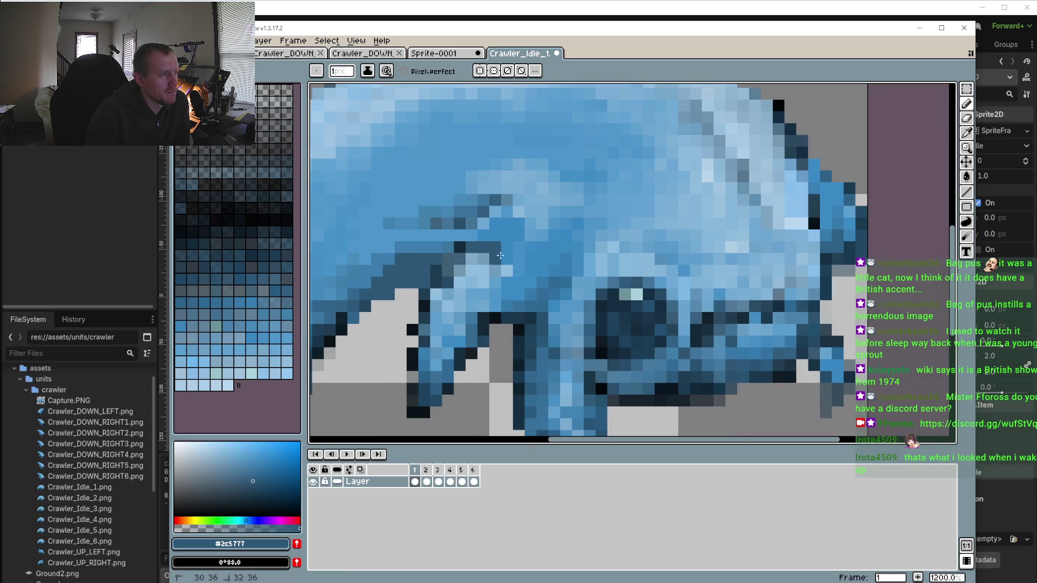
{"action": "scroll", "coordinate": [431, 311], "scroll_direction": "down", "scroll_amount": 3}
{"action": "scroll", "coordinate": [430, 311], "scroll_direction": "up", "scroll_amount": 2}
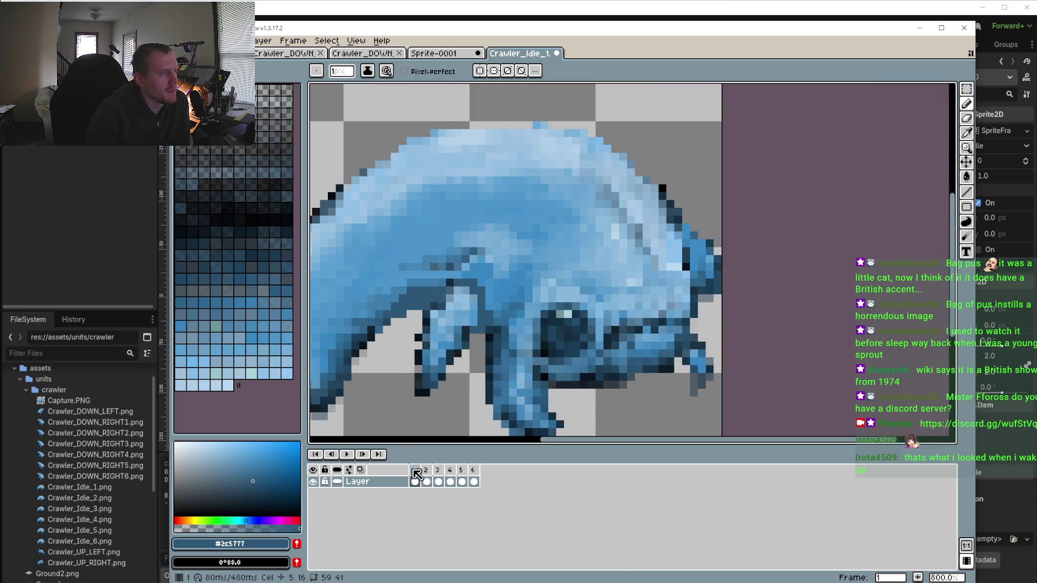
{"action": "left_click", "coordinate": [284, 58]}
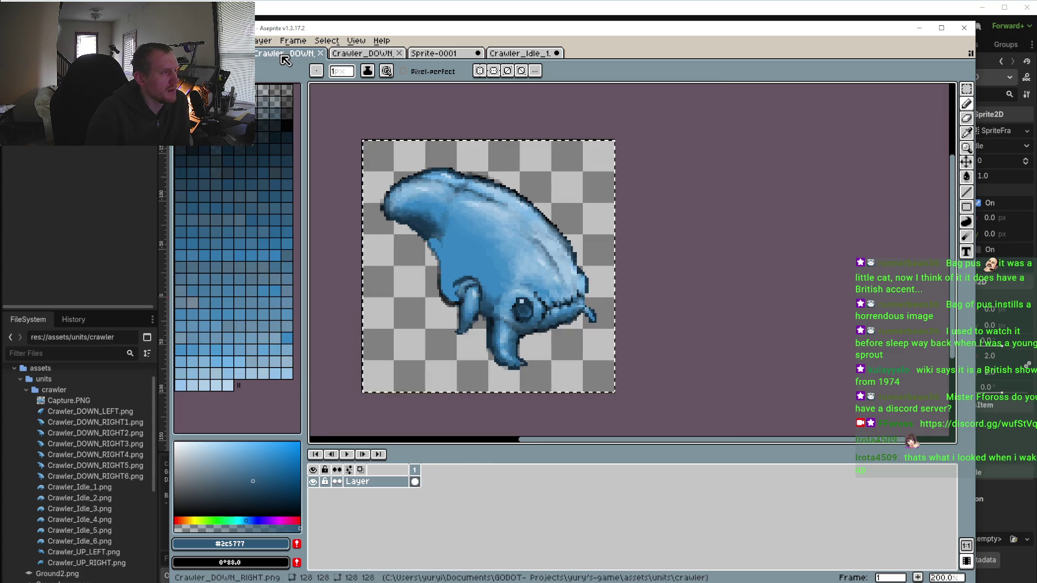
{"action": "left_click", "coordinate": [354, 54]}
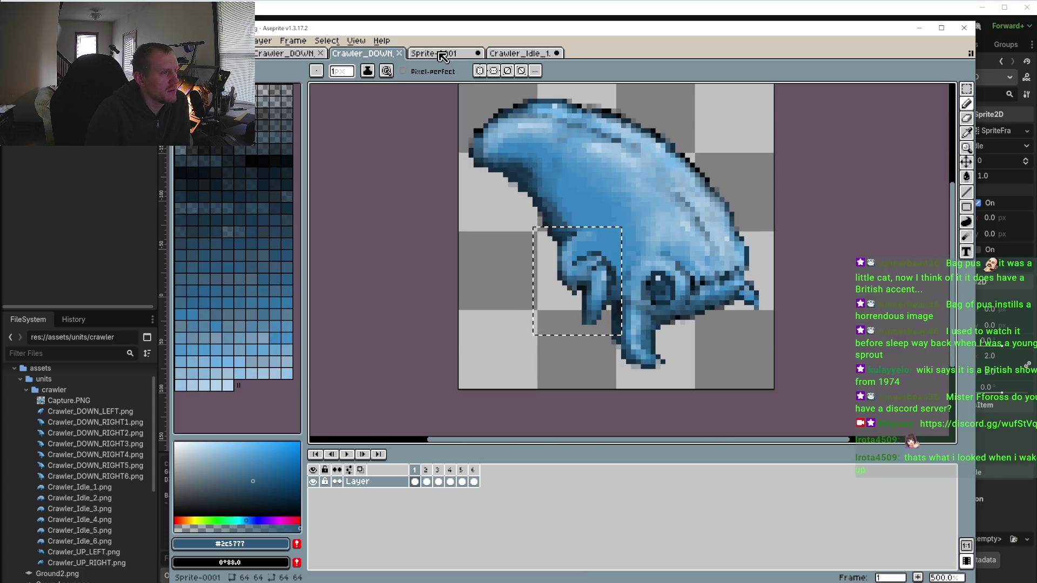
{"action": "left_click", "coordinate": [517, 54]}
{"action": "scroll", "coordinate": [423, 288], "scroll_direction": "down", "scroll_amount": 2}
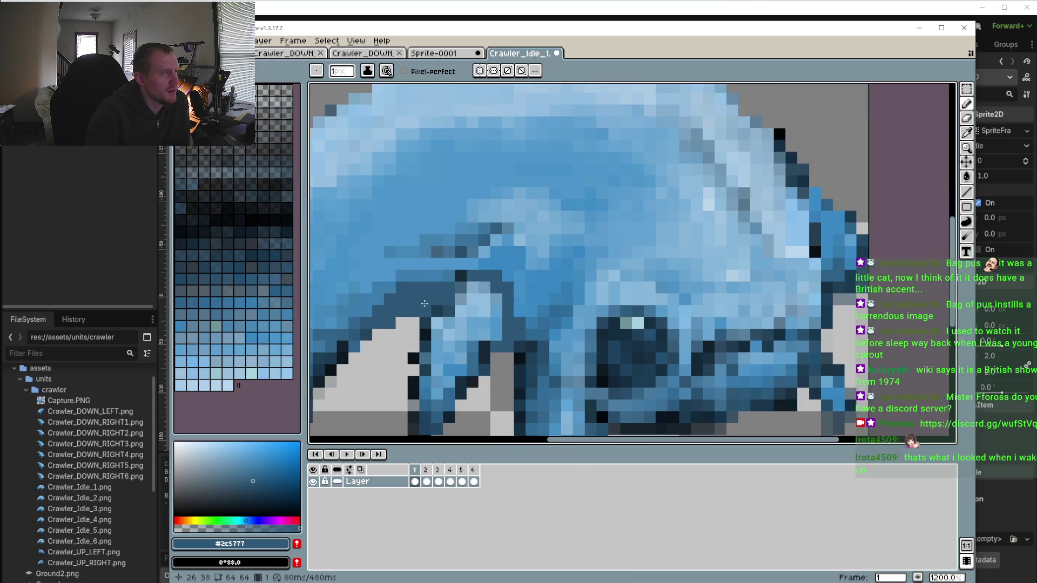
{"action": "scroll", "coordinate": [428, 304], "scroll_direction": "up", "scroll_amount": 4}
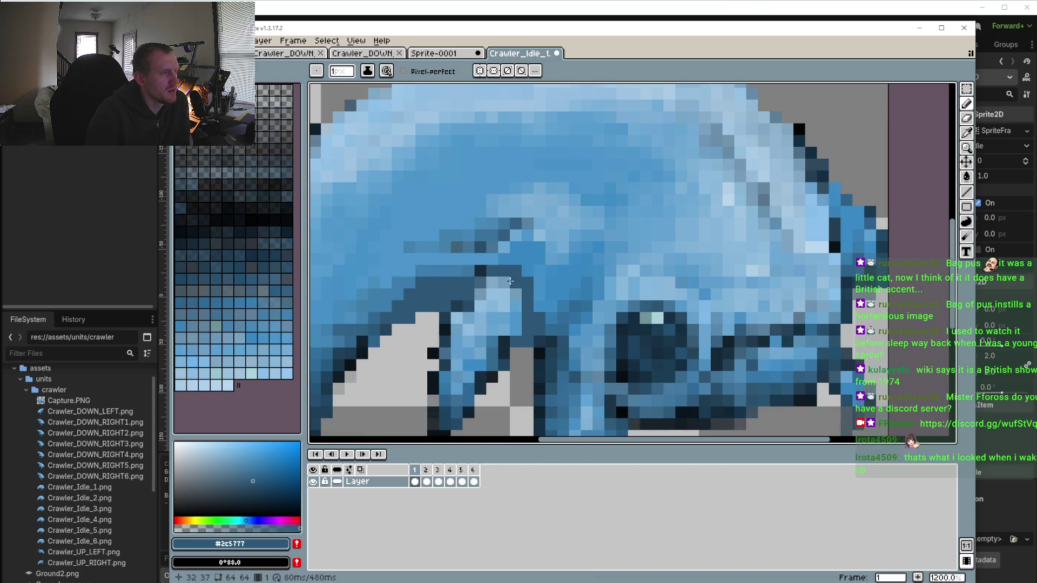
Cover dark pixels above the leg with light body blue and add a dark edge pixel
{"action": "left_click", "coordinate": [527, 248], "text": "alt"}
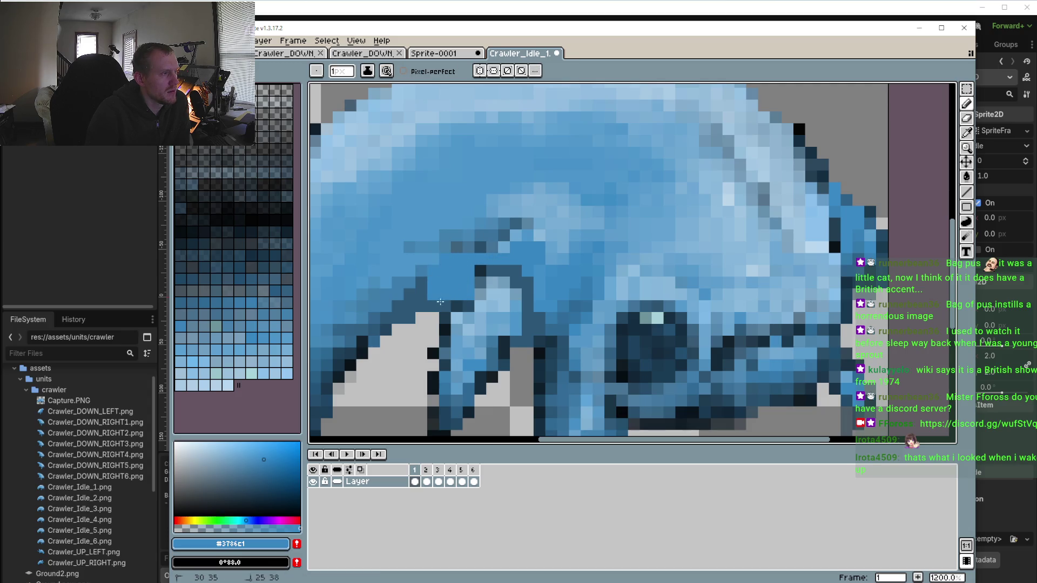
{"action": "left_click_drag", "start_coordinate": [438, 270], "coordinate": [489, 244]}
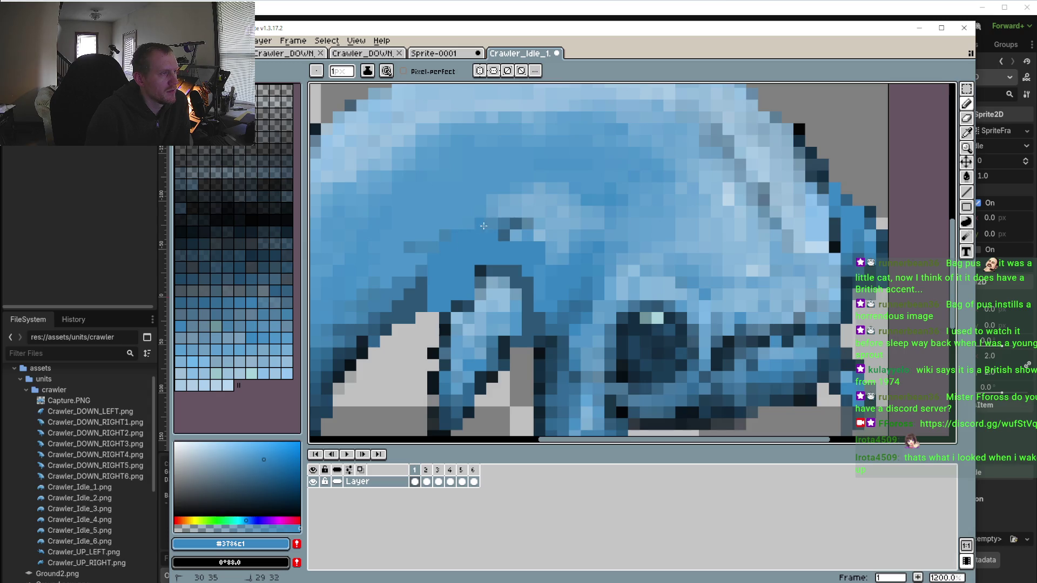
{"action": "left_click", "coordinate": [503, 235]}
{"action": "left_click", "coordinate": [426, 302], "text": "alt"}
{"action": "left_click", "coordinate": [437, 318]}
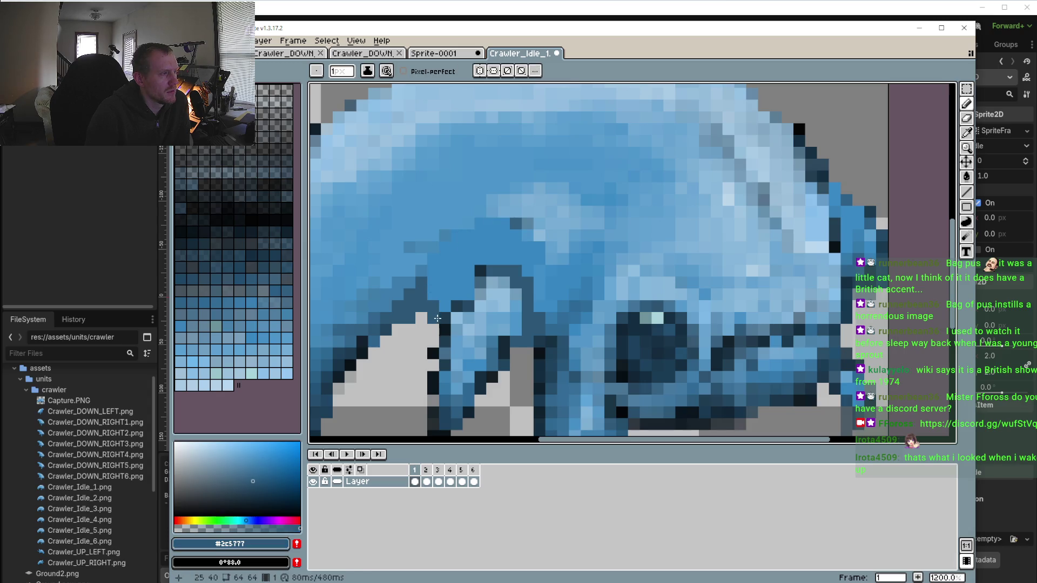
{"action": "scroll", "coordinate": [504, 280], "scroll_direction": "down", "scroll_amount": 4}
{"action": "scroll", "coordinate": [504, 280], "scroll_direction": "up", "scroll_amount": 2}
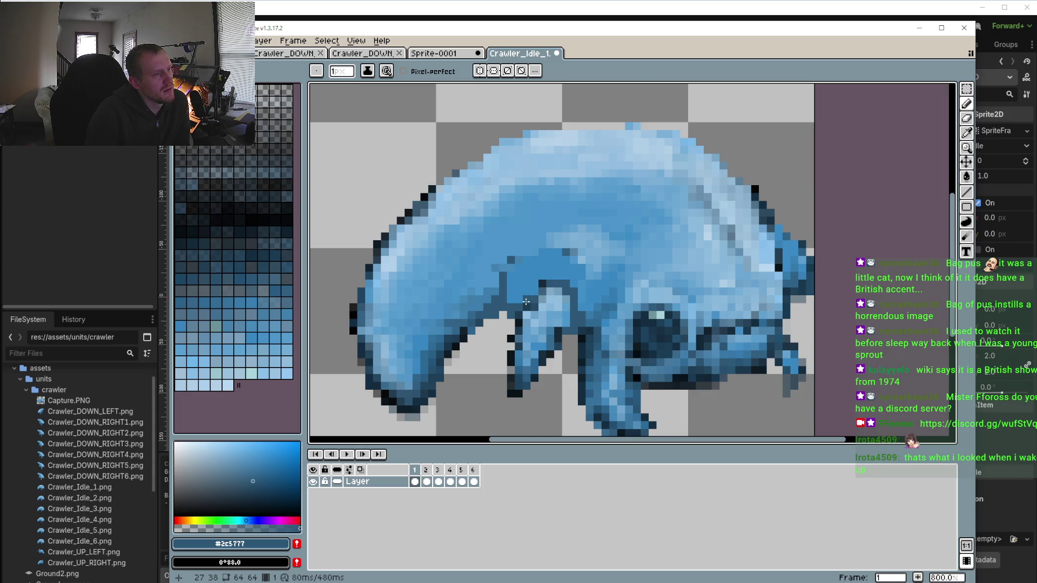
Sample body blues and paint a few deep blue shading pixels on the body
{"action": "left_click", "coordinate": [561, 312], "text": "alt"}
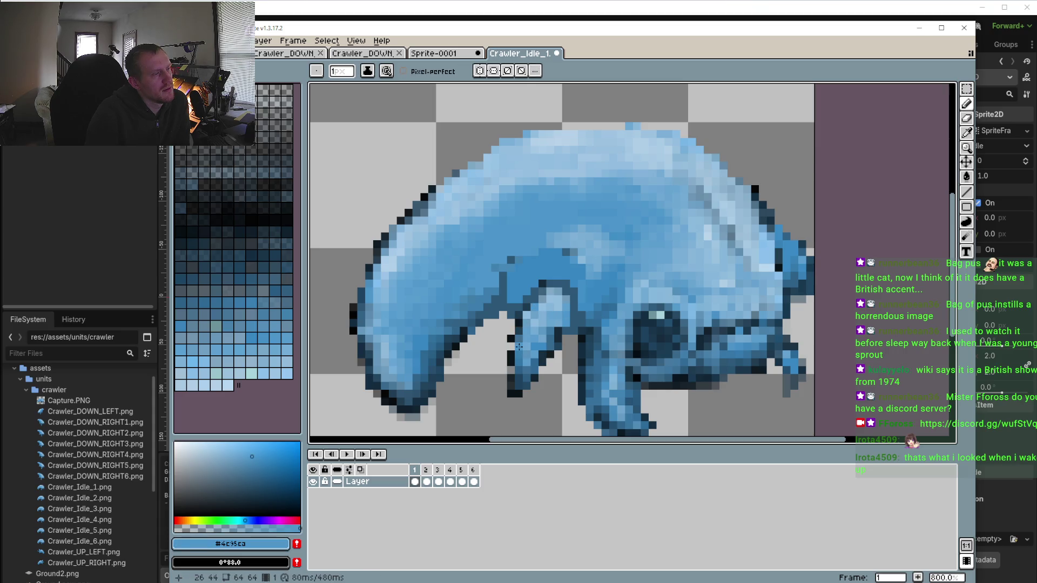
{"action": "left_click", "coordinate": [521, 327], "text": "alt"}
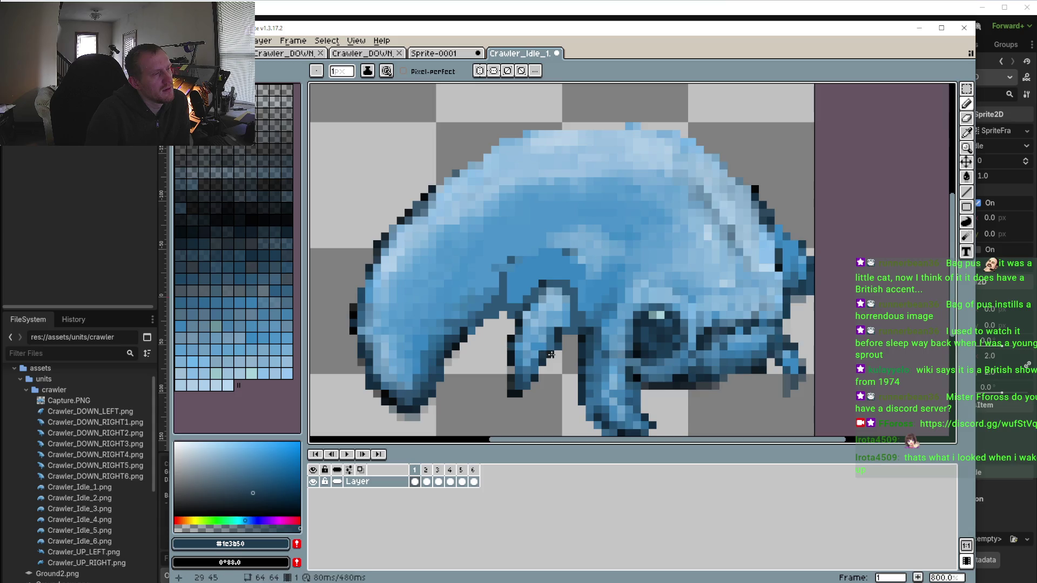
{"action": "left_click", "coordinate": [553, 330], "text": "alt"}
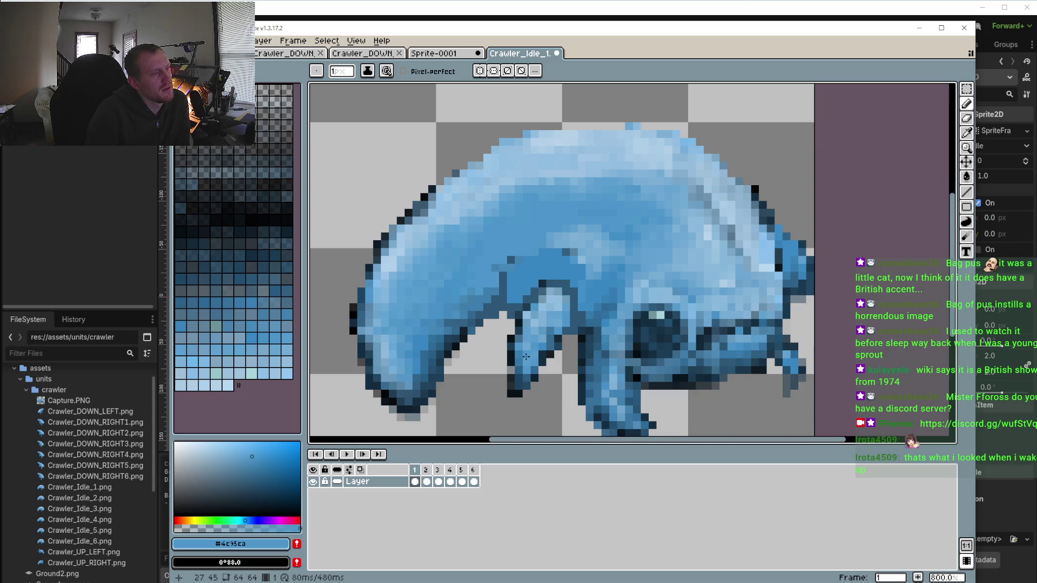
{"action": "scroll", "coordinate": [526, 357], "scroll_direction": "down", "scroll_amount": 2}
{"action": "scroll", "coordinate": [550, 373], "scroll_direction": "up", "scroll_amount": 5}
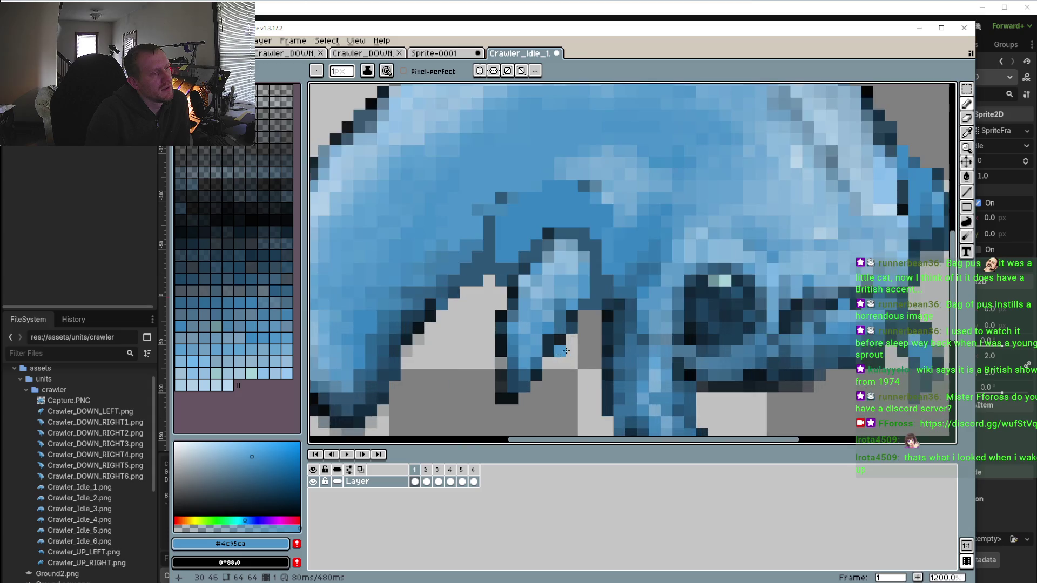
{"action": "left_click", "coordinate": [617, 258], "text": "alt"}
{"action": "left_click_drag", "start_coordinate": [629, 243], "coordinate": [644, 233]}
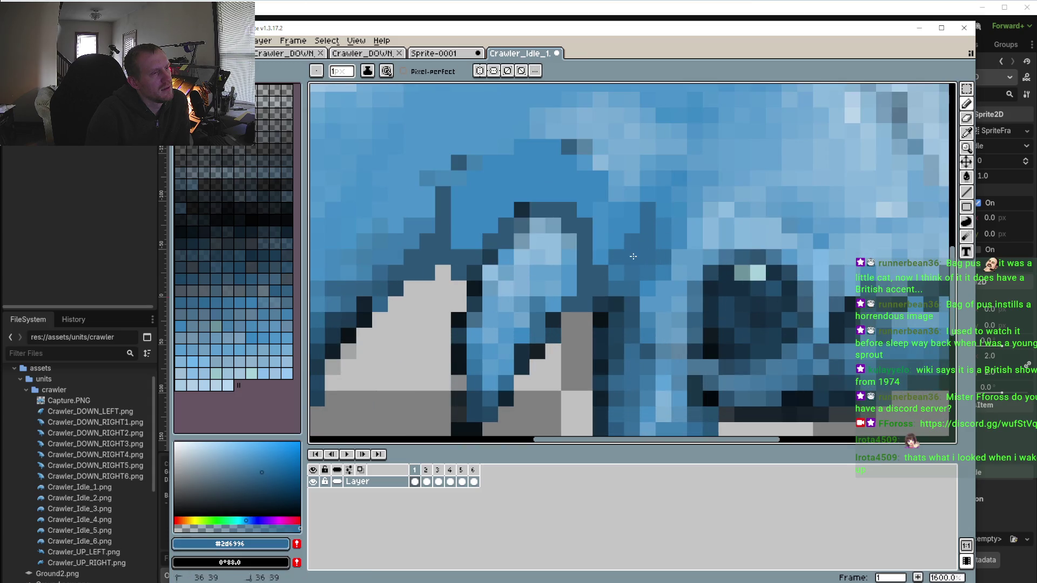
{"action": "scroll", "coordinate": [626, 262], "scroll_direction": "down", "scroll_amount": 5}
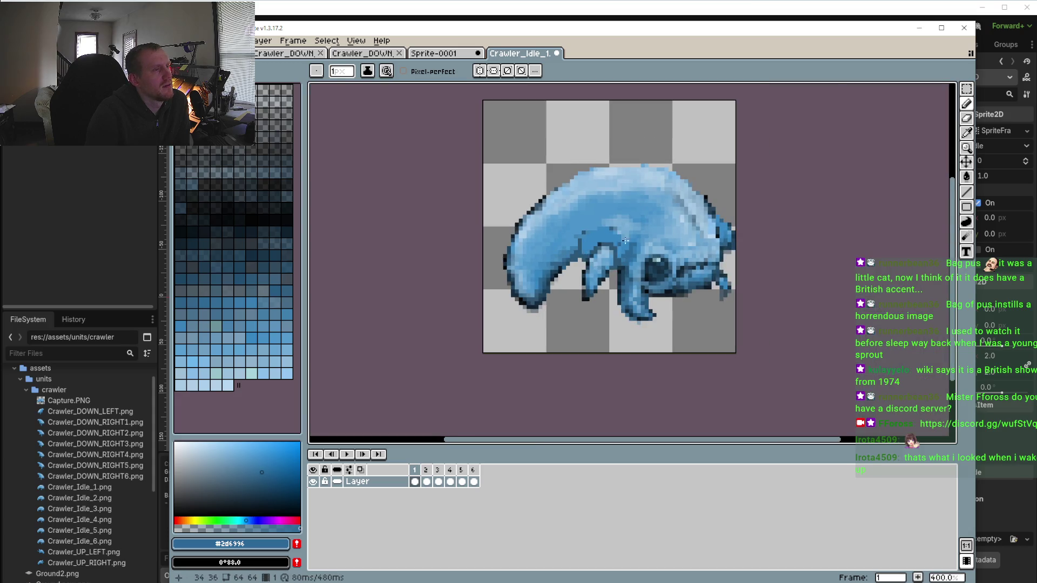
{"action": "scroll", "coordinate": [625, 241], "scroll_direction": "up", "scroll_amount": 8}
{"action": "mouse_move", "coordinate": [548, 216]}
{"action": "left_mouse_down"}
{"action": "mouse_move", "coordinate": [515, 226]}
{"action": "mouse_move", "coordinate": [559, 231]}
{"action": "left_mouse_up"}
{"action": "scroll", "coordinate": [448, 224], "scroll_direction": "down", "scroll_amount": 4}
{"action": "scroll", "coordinate": [448, 280], "scroll_direction": "up", "scroll_amount": 4}
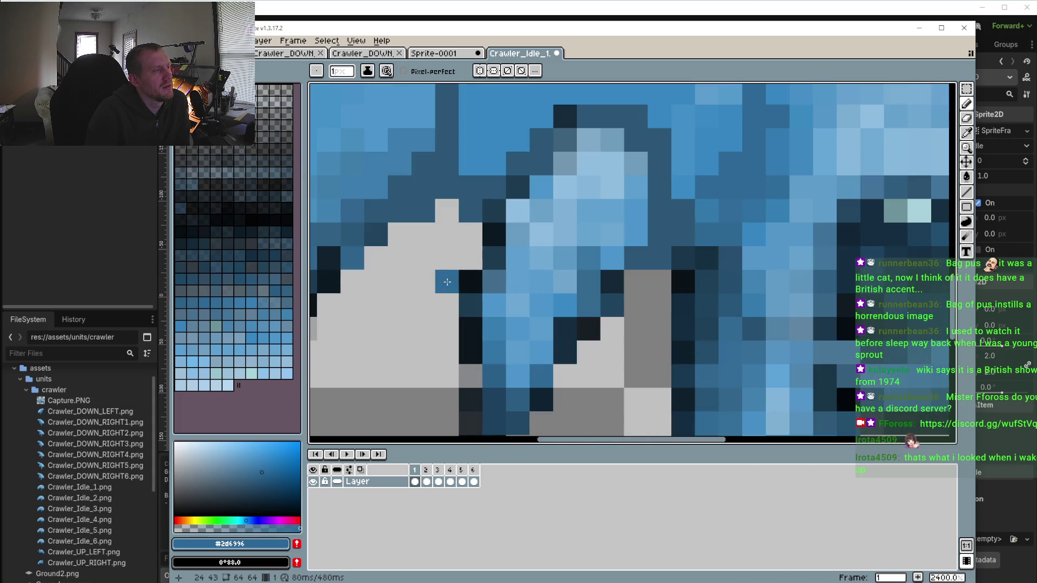
Smooth the dark seam above the leg with lower-opacity mid blue and a larger brush
{"action": "left_click", "coordinate": [243, 529]}
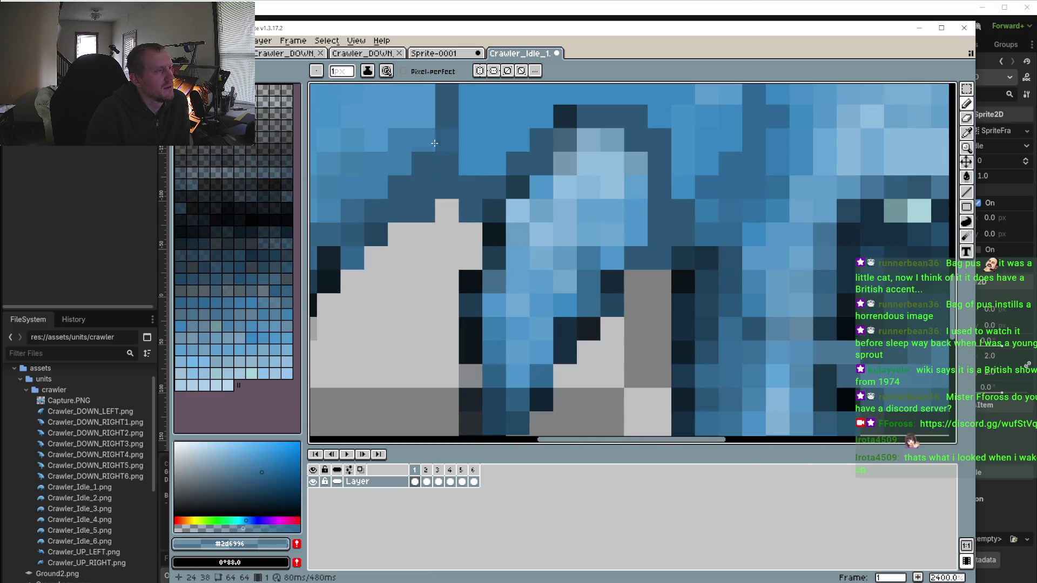
{"action": "scroll", "coordinate": [432, 143], "scroll_direction": "down", "scroll_amount": 3}
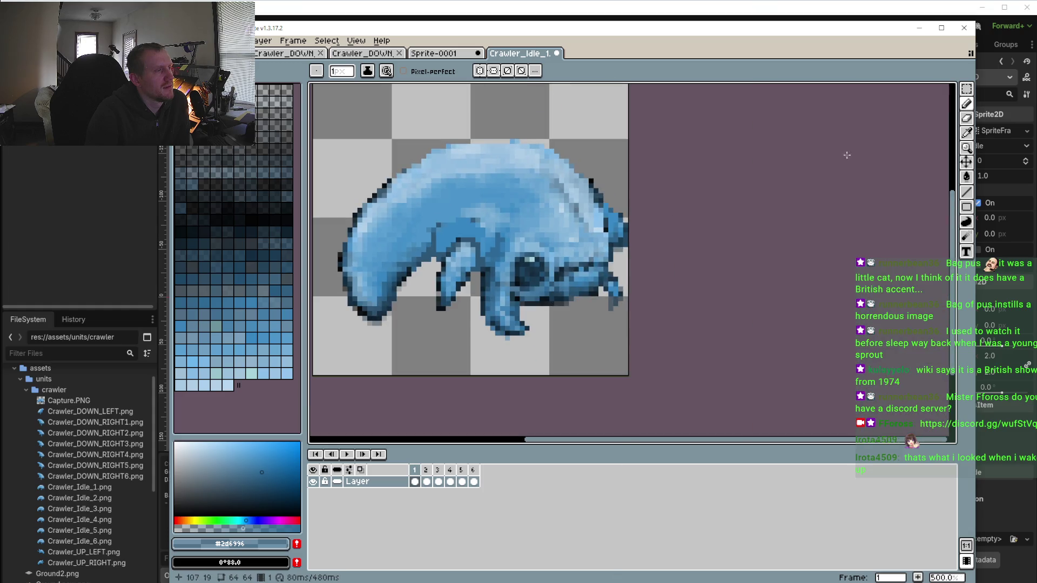
{"action": "scroll", "coordinate": [437, 213], "scroll_direction": "up", "scroll_amount": 1}
{"action": "scroll", "coordinate": [438, 212], "scroll_direction": "up", "scroll_amount": 1}
{"action": "key", "text": "o"}
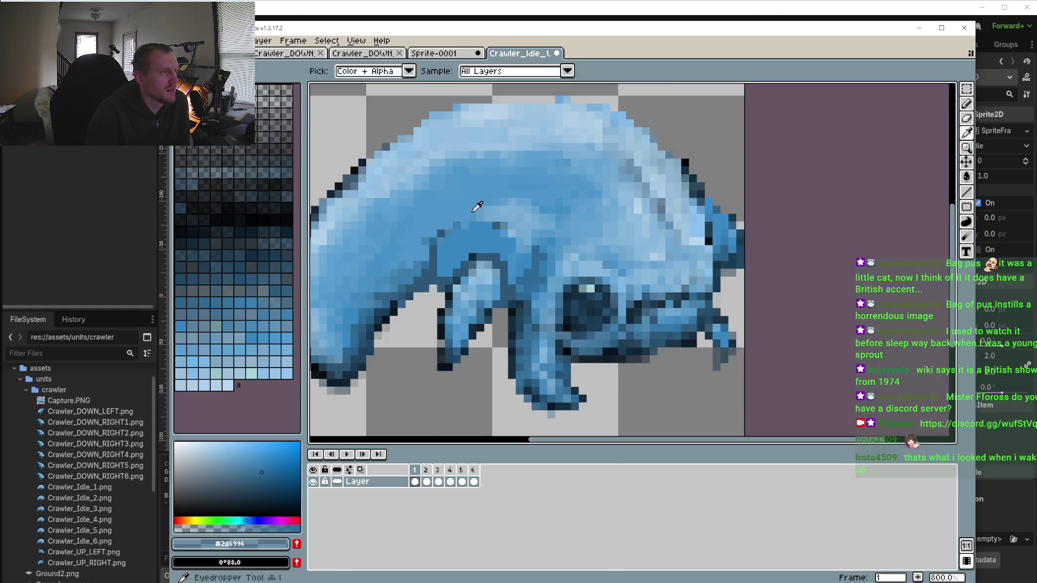
{"action": "left_click", "coordinate": [474, 197]}
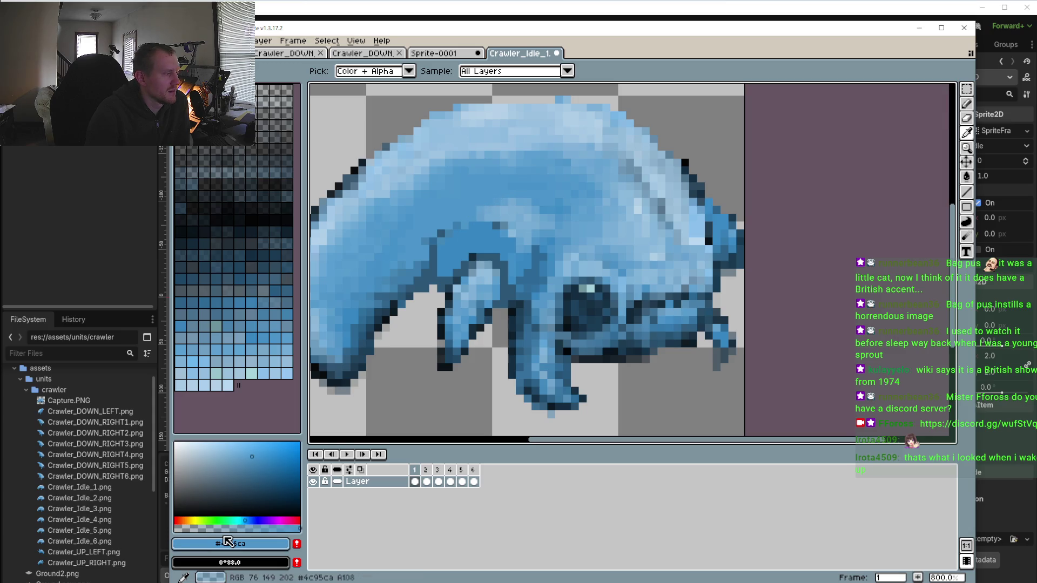
{"action": "key", "text": "b"}
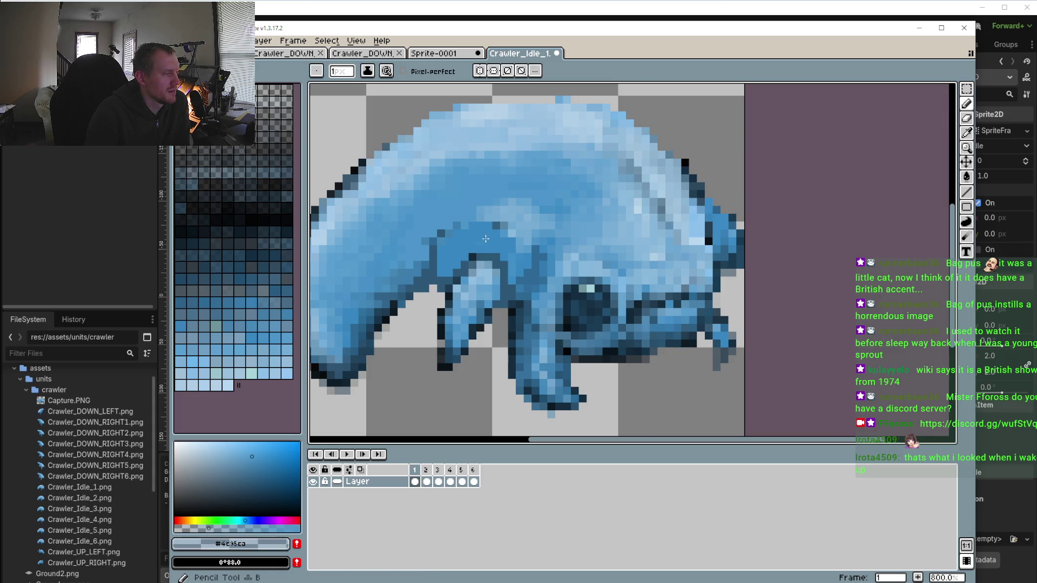
{"action": "scroll", "coordinate": [470, 221], "scroll_direction": "up", "scroll_amount": 2}
{"action": "scroll", "coordinate": [470, 221], "scroll_direction": "up", "scroll_amount": 1}
{"action": "key", "text": "plus"}
{"action": "key", "text": "plus"}
{"action": "key", "text": "plus"}
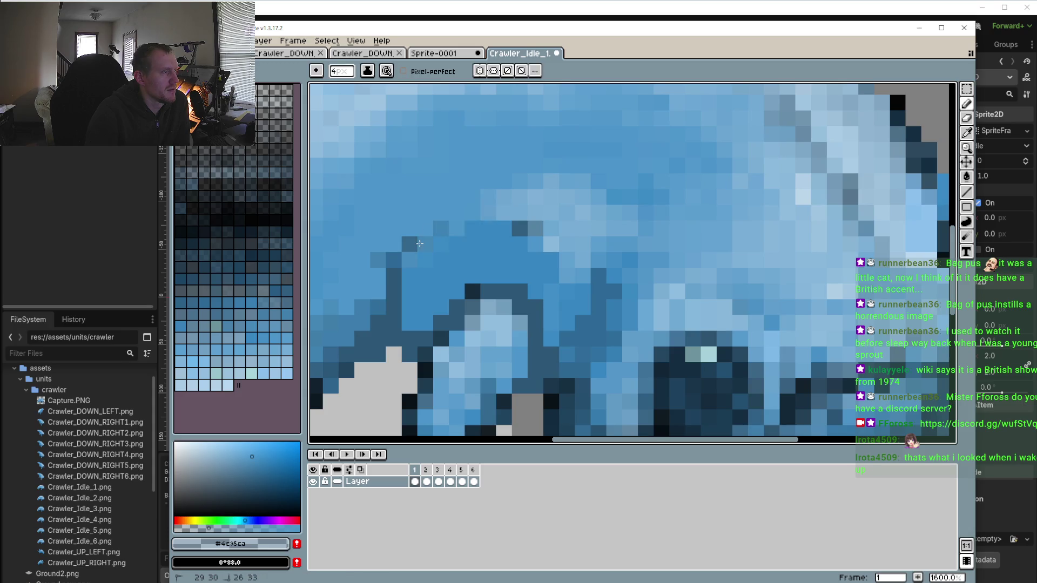
{"action": "left_click", "coordinate": [394, 260]}
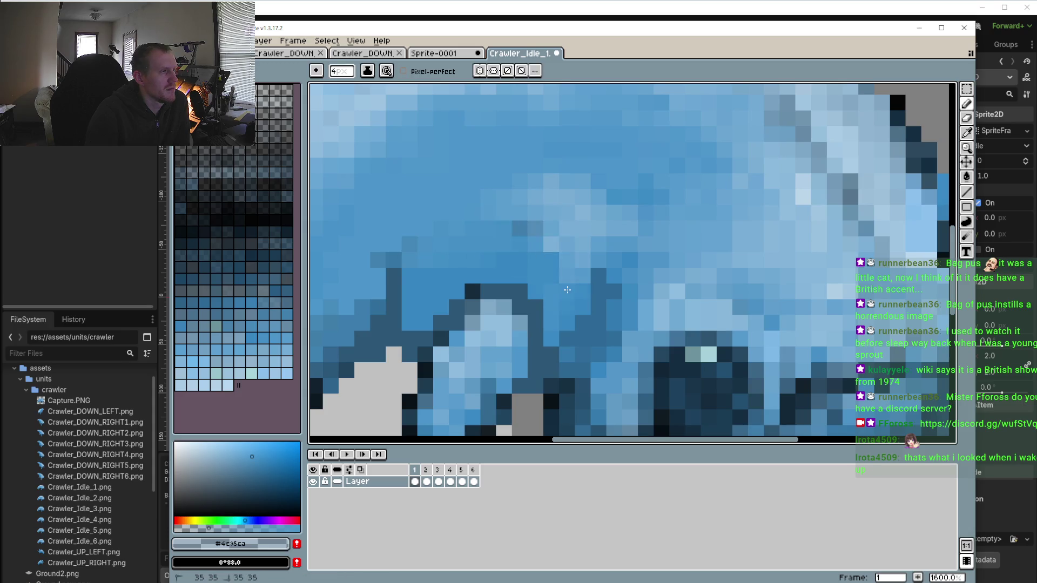
{"action": "mouse_move", "coordinate": [395, 308]}
{"action": "left_mouse_down"}
{"action": "mouse_move", "coordinate": [399, 261]}
{"action": "mouse_move", "coordinate": [495, 381]}
{"action": "left_mouse_up"}
{"action": "scroll", "coordinate": [400, 262], "scroll_direction": "down", "scroll_amount": 2}
{"action": "key", "text": "m"}
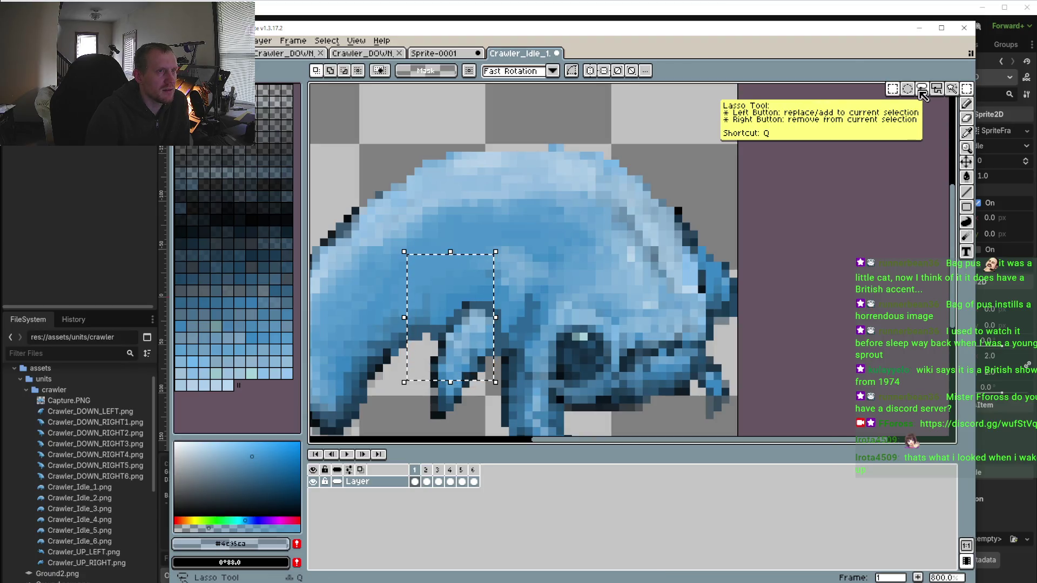
Lasso the rear leg on frame 1 and paste it into frame 2
{"action": "left_click", "coordinate": [922, 89]}
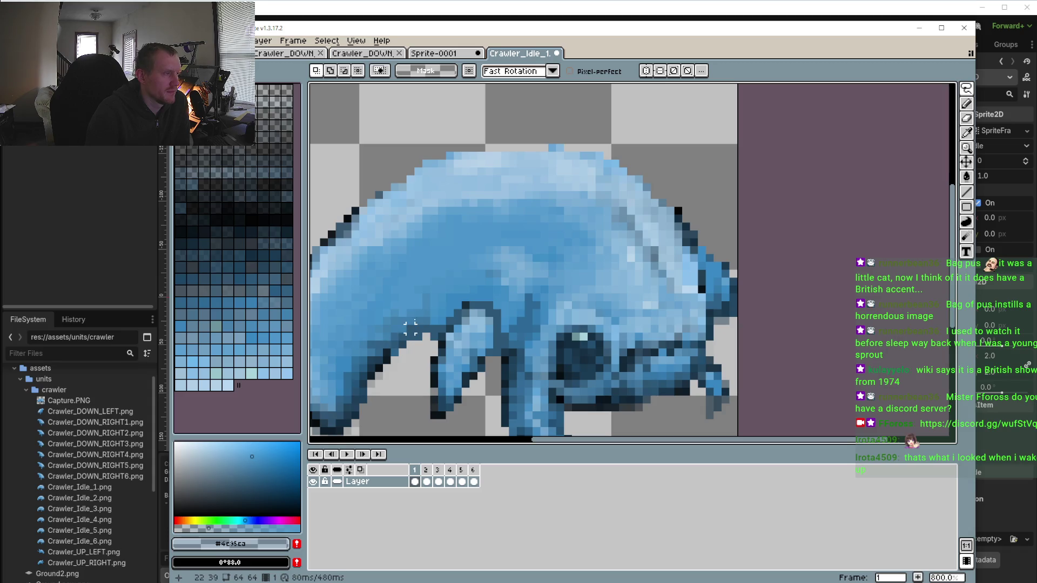
{"action": "left_click_drag", "start_coordinate": [411, 324], "coordinate": [505, 290]}
{"action": "left_click_drag", "start_coordinate": [512, 350], "coordinate": [438, 419]}
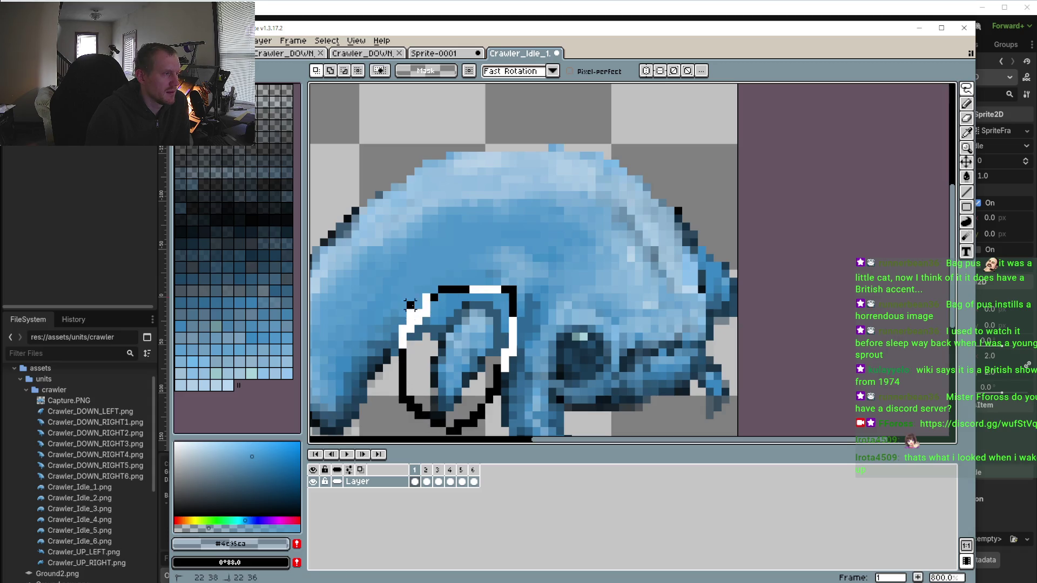
{"action": "left_click_drag", "start_coordinate": [411, 305], "coordinate": [410, 306]}
{"action": "left_click", "coordinate": [426, 471]}
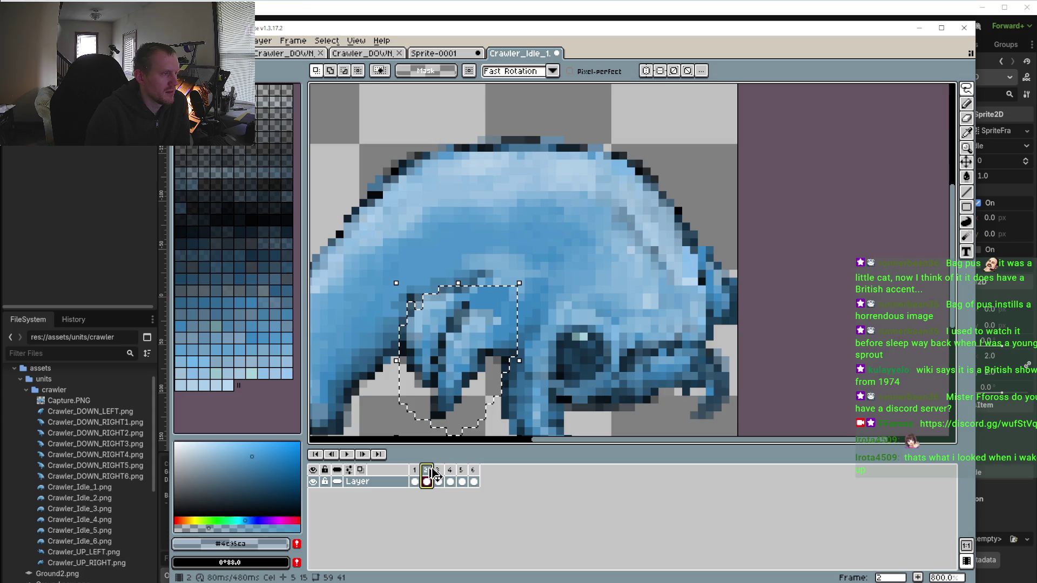
{"action": "key", "text": "ctrl+v"}
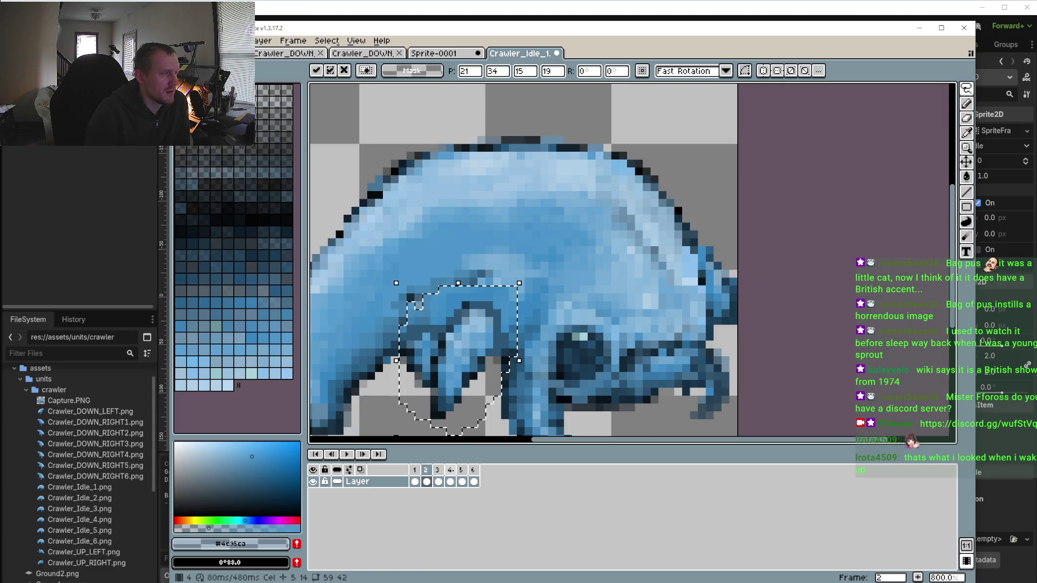
{"action": "left_click", "coordinate": [414, 470]}
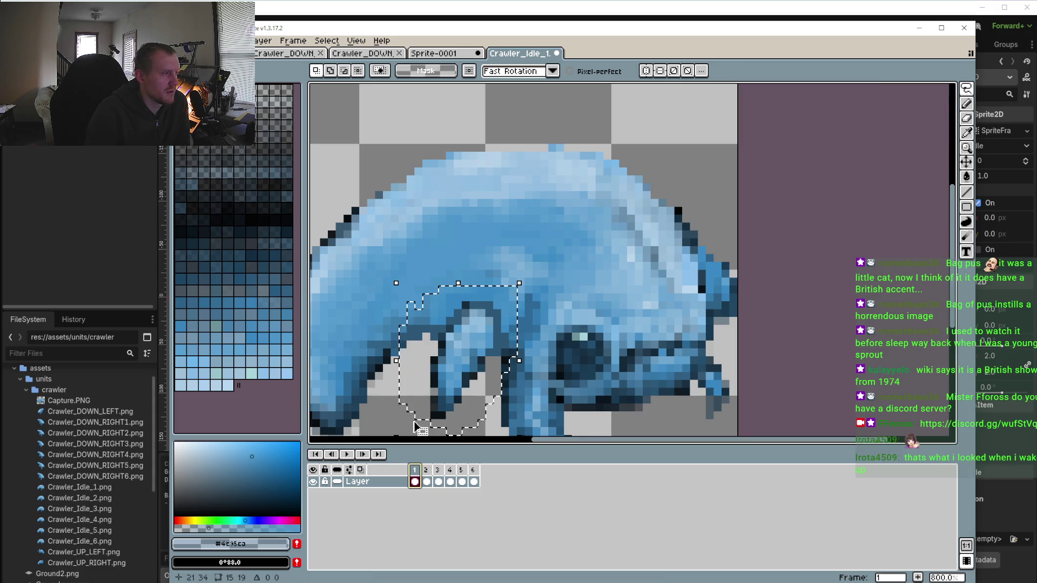
Undo the last change and step through frames 2 to 6 to check the rear
{"action": "left_click", "coordinate": [371, 265]}
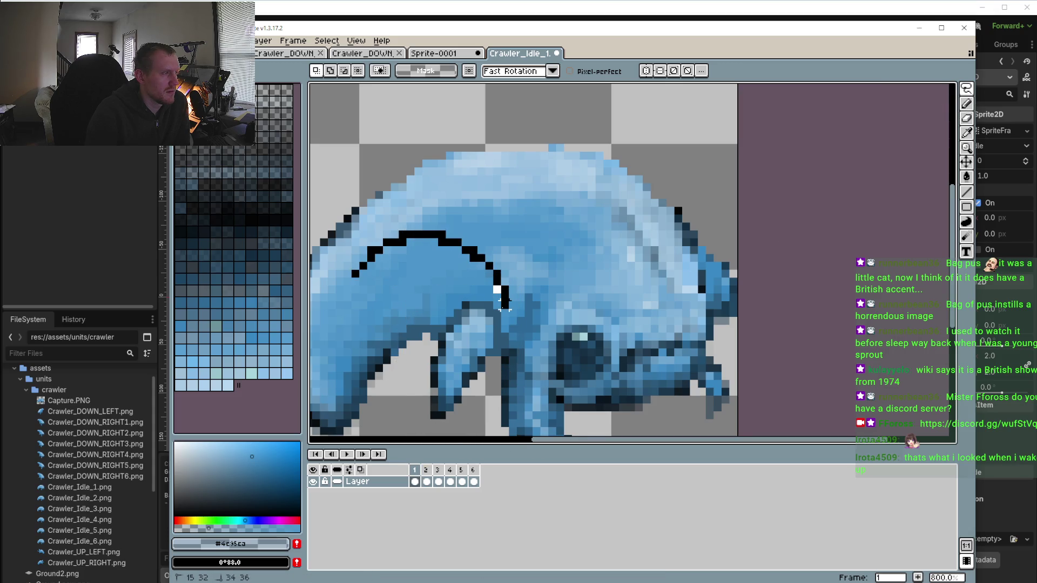
{"action": "key", "text": "ctrl+z"}
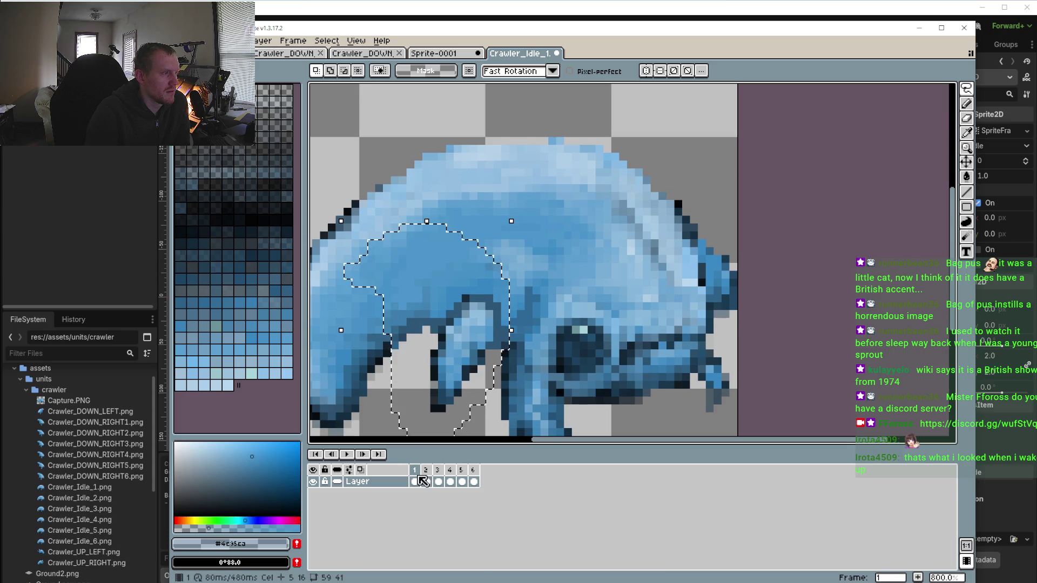
{"action": "left_click", "coordinate": [425, 471]}
{"action": "left_click", "coordinate": [438, 471]}
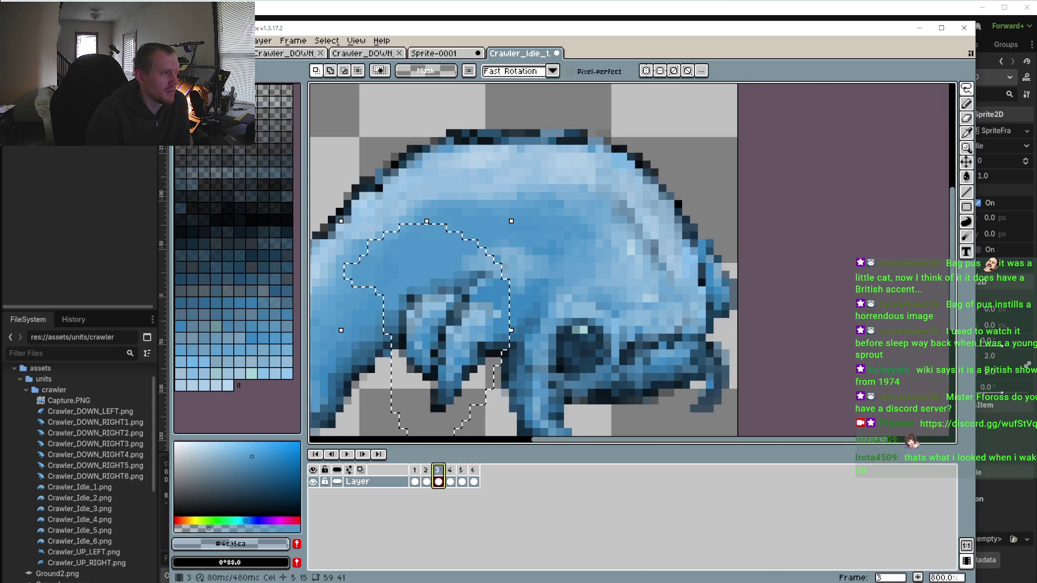
{"action": "left_click", "coordinate": [450, 471]}
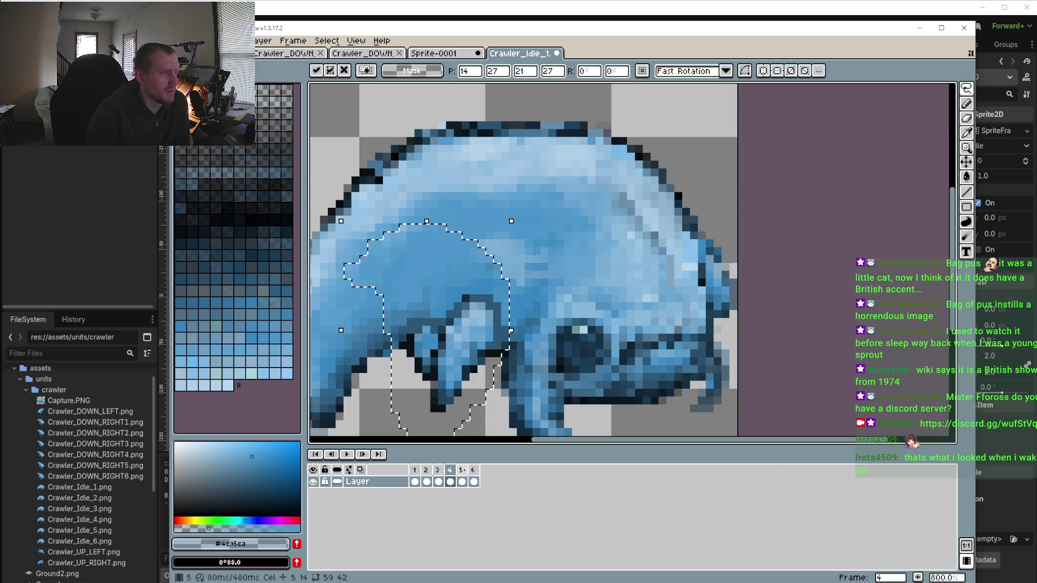
{"action": "left_click", "coordinate": [462, 471]}
{"action": "left_click", "coordinate": [474, 471]}
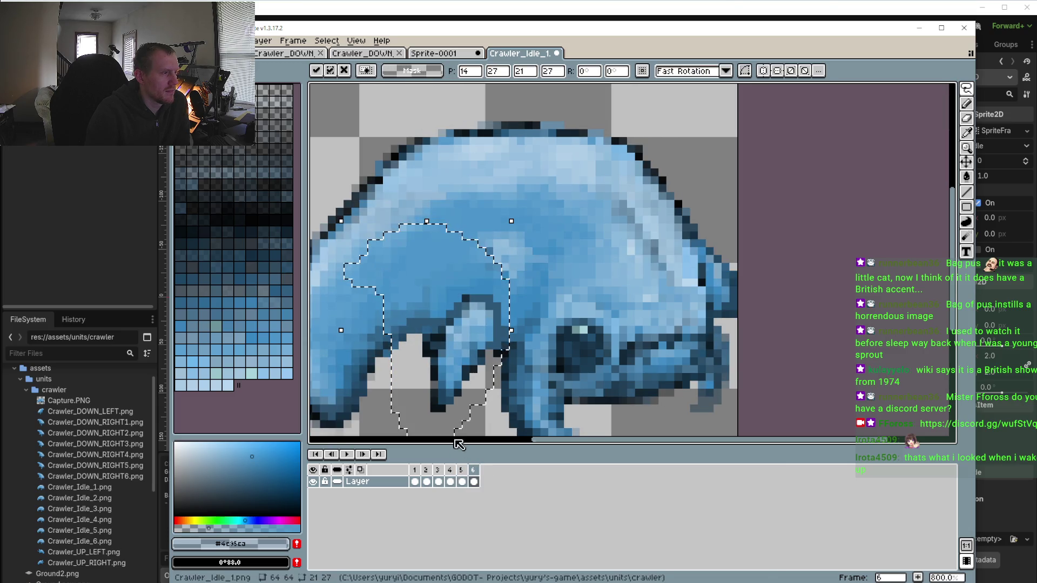
{"action": "key", "text": "ctrl+d"}
{"action": "scroll", "coordinate": [731, 199], "scroll_direction": "down", "scroll_amount": 1}
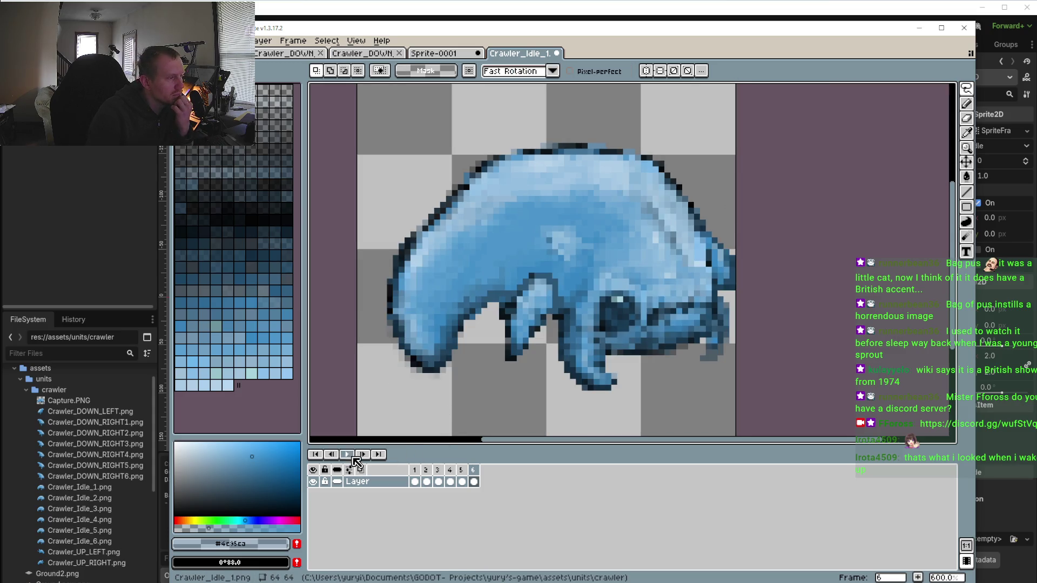
Preview the animation, then set up a smaller transparent pencil on frame 2
{"action": "left_click", "coordinate": [354, 457]}
{"action": "scroll", "coordinate": [431, 404], "scroll_direction": "down", "scroll_amount": 2}
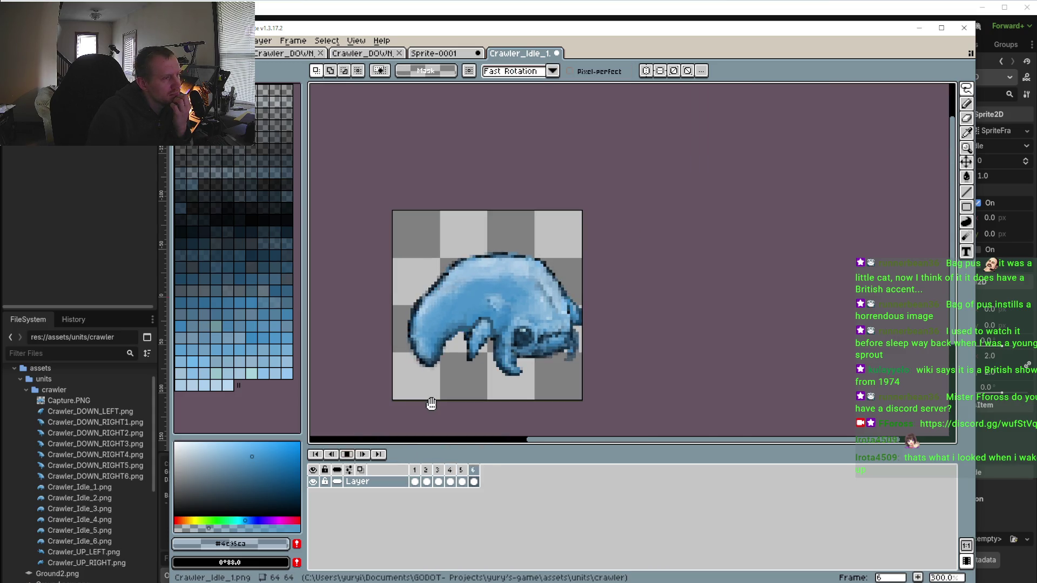
{"action": "key", "text": "Return"}
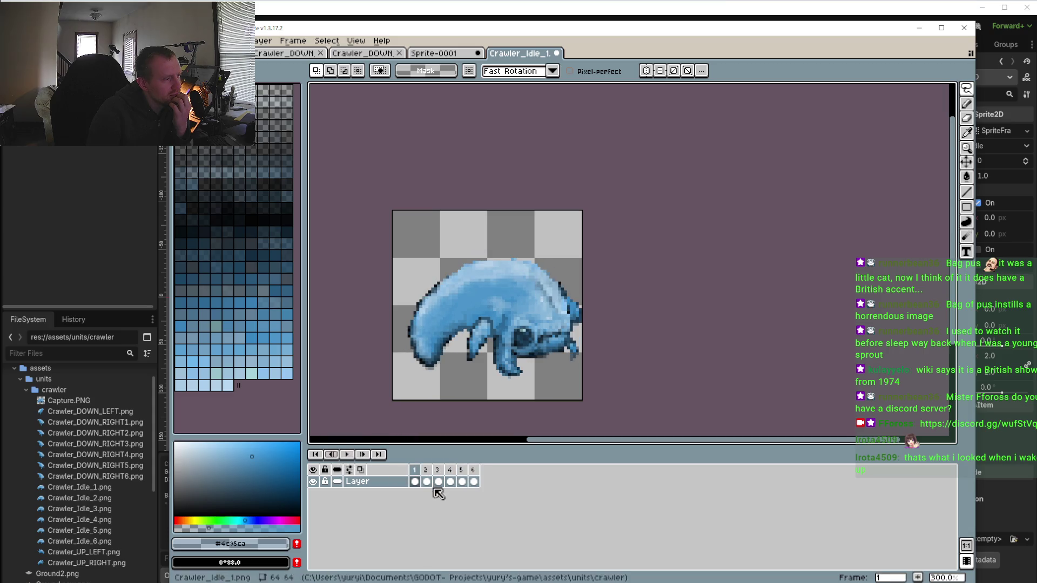
{"action": "left_click_drag", "start_coordinate": [427, 481], "coordinate": [438, 481]}
{"action": "scroll", "coordinate": [446, 398], "scroll_direction": "up", "scroll_amount": 1}
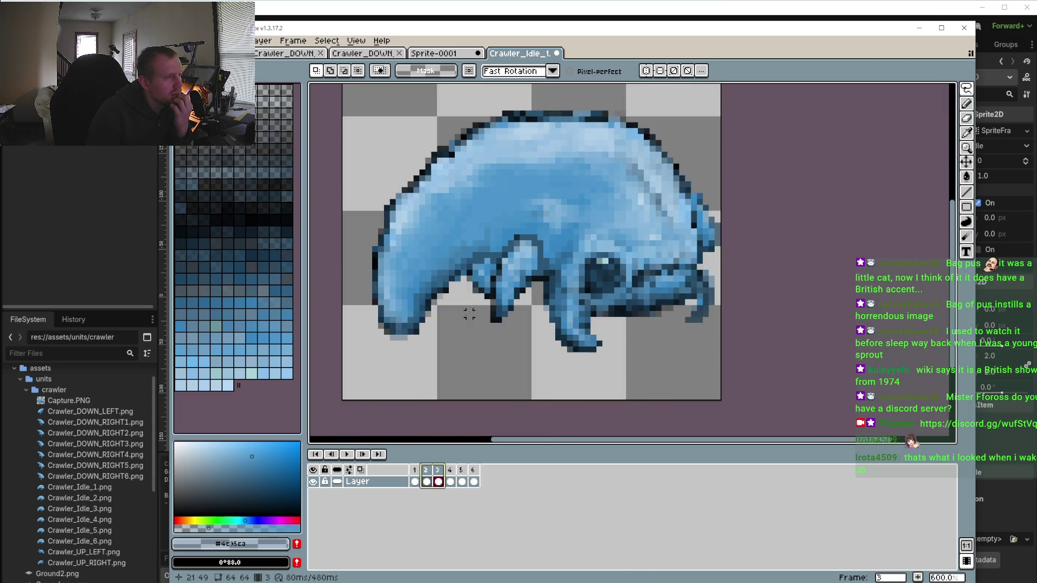
{"action": "key", "text": "Left"}
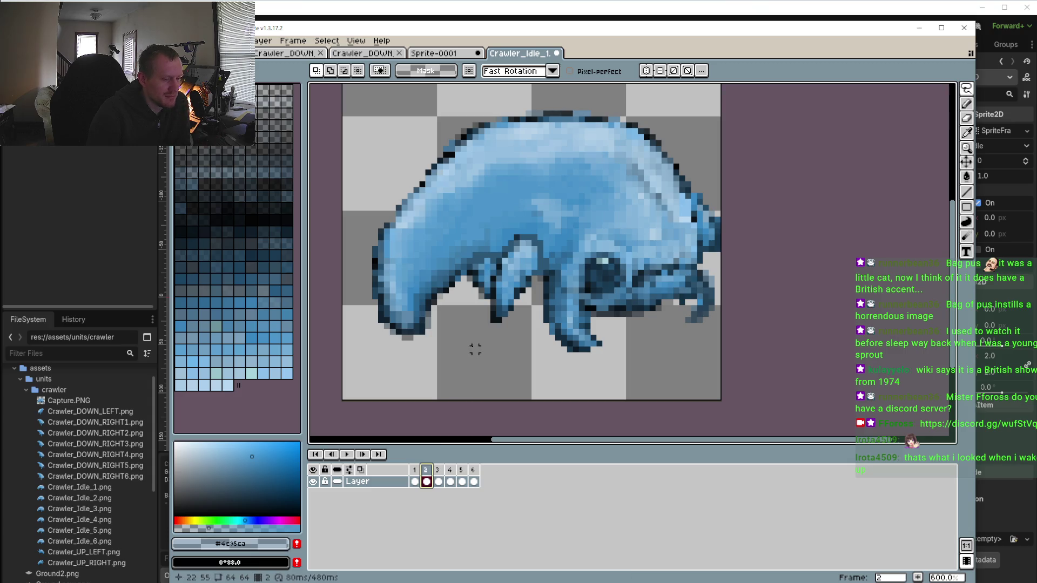
{"action": "key", "text": "i"}
{"action": "left_click", "coordinate": [477, 307]}
{"action": "key", "text": "b"}
{"action": "scroll", "coordinate": [480, 303], "scroll_direction": "up", "scroll_amount": 4}
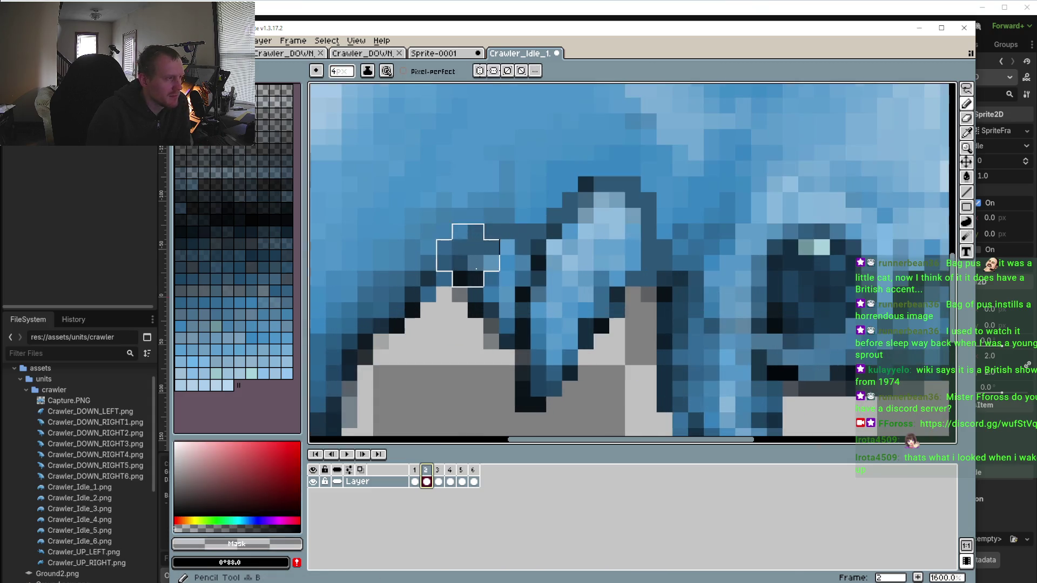
{"action": "key", "text": "minus"}
{"action": "key", "text": "minus"}
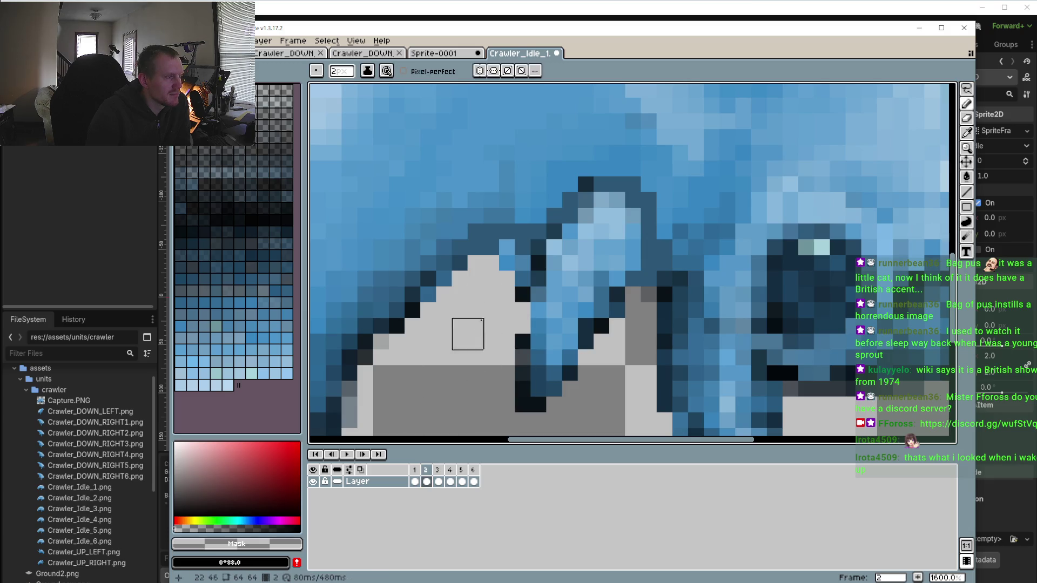
{"action": "scroll", "coordinate": [499, 255], "scroll_direction": "down", "scroll_amount": 2}
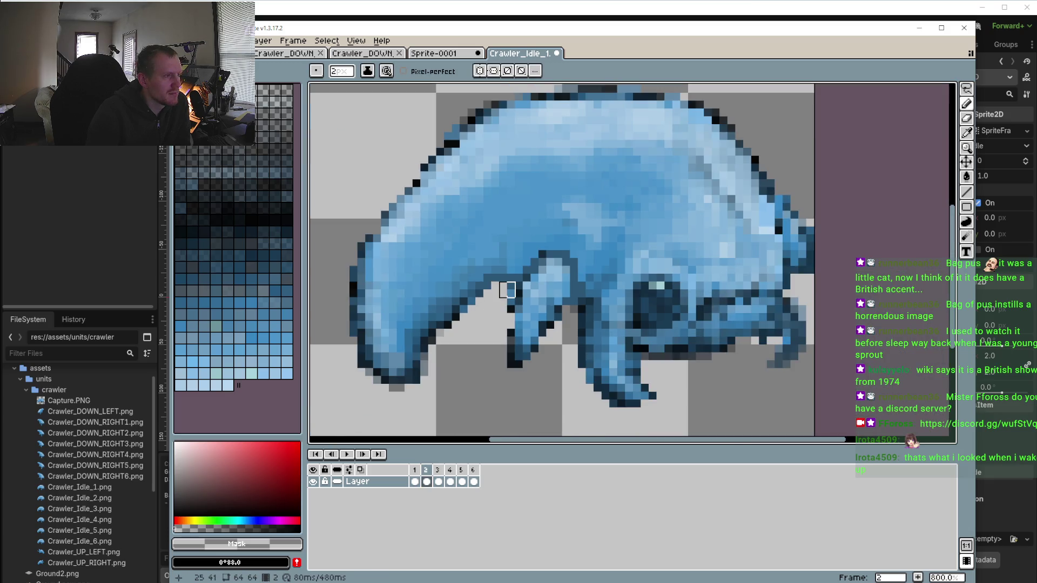
Erase stray pixels beside the rear leg on frames 3 through 5 with a 1px pencil
{"action": "left_click", "coordinate": [438, 481]}
{"action": "key", "text": "v"}
{"action": "key", "text": "b"}
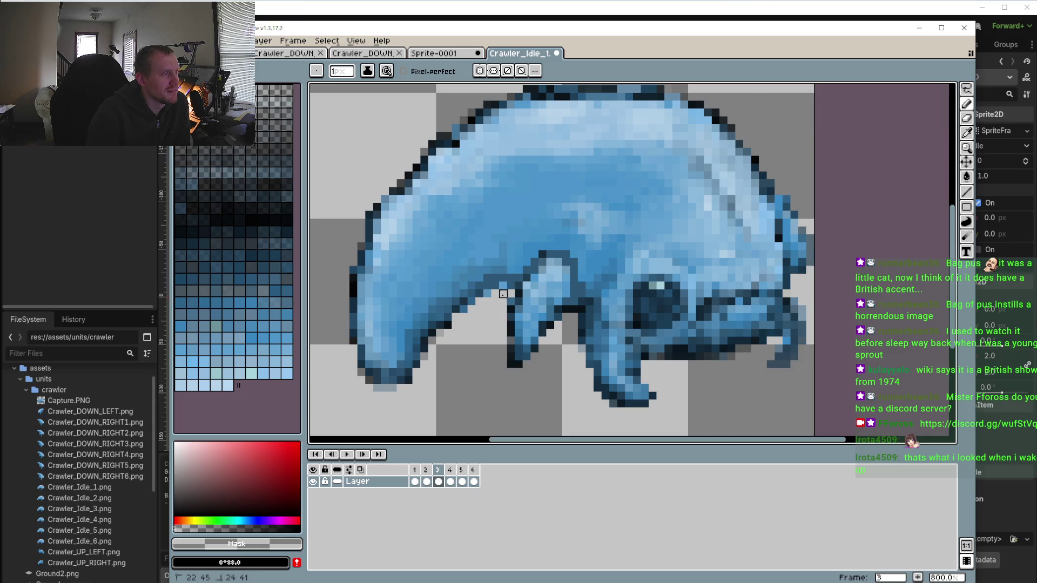
{"action": "left_click", "coordinate": [453, 471]}
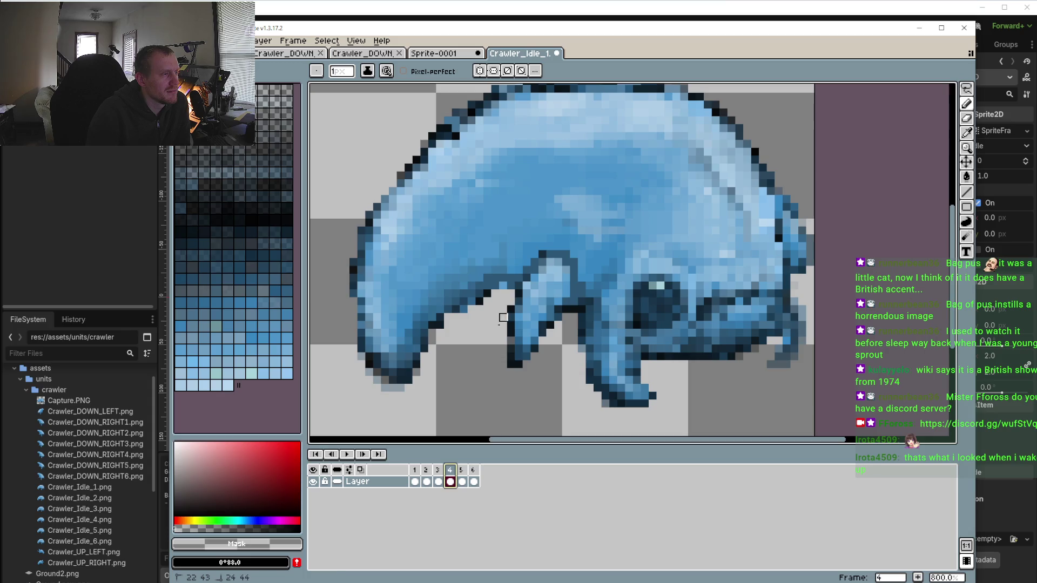
{"action": "scroll", "coordinate": [510, 388], "scroll_direction": "down", "scroll_amount": 1}
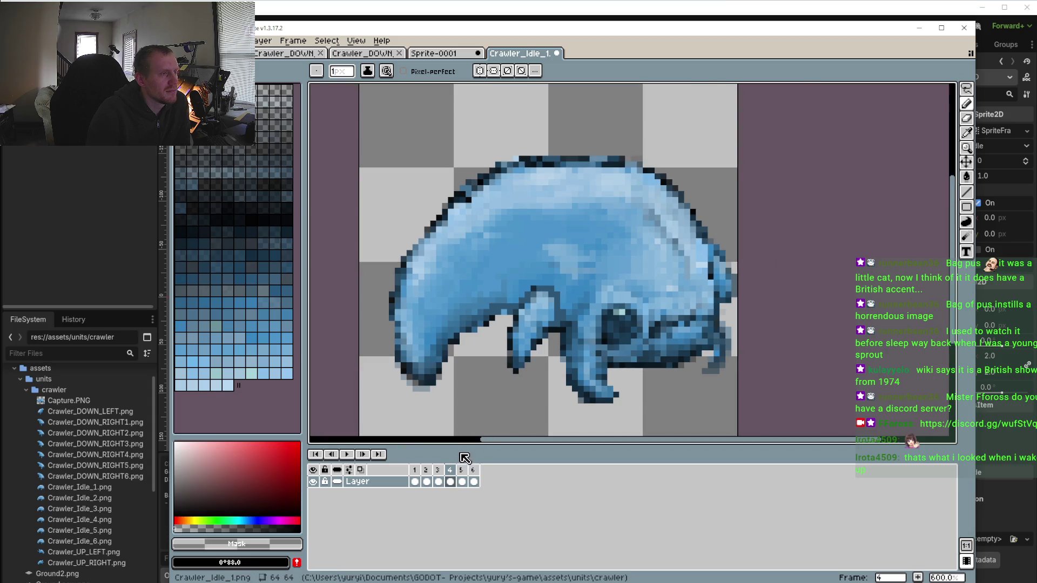
{"action": "left_click", "coordinate": [461, 470]}
{"action": "scroll", "coordinate": [497, 323], "scroll_direction": "up", "scroll_amount": 3}
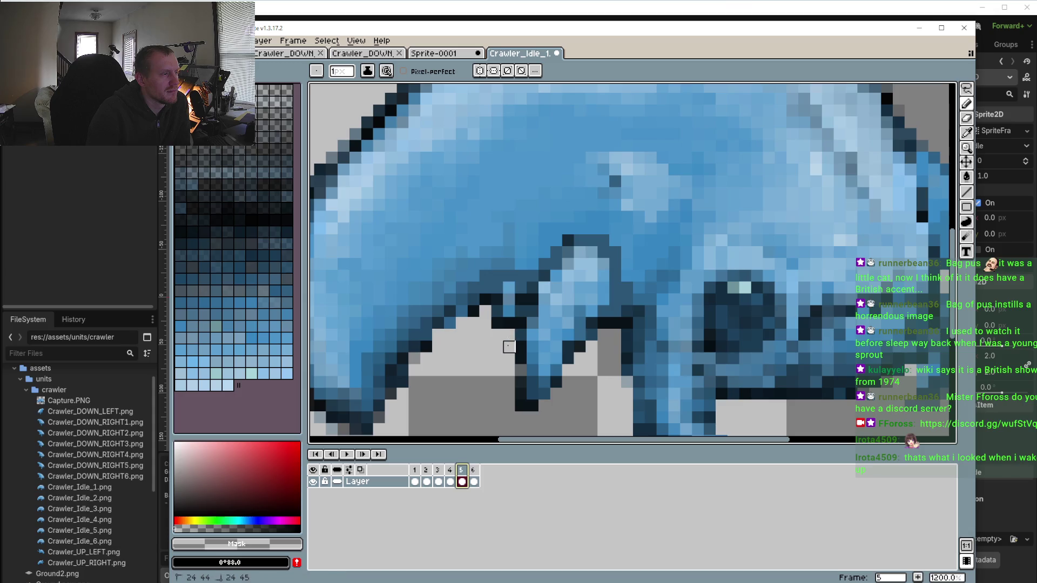
{"action": "left_click", "coordinate": [497, 323]}
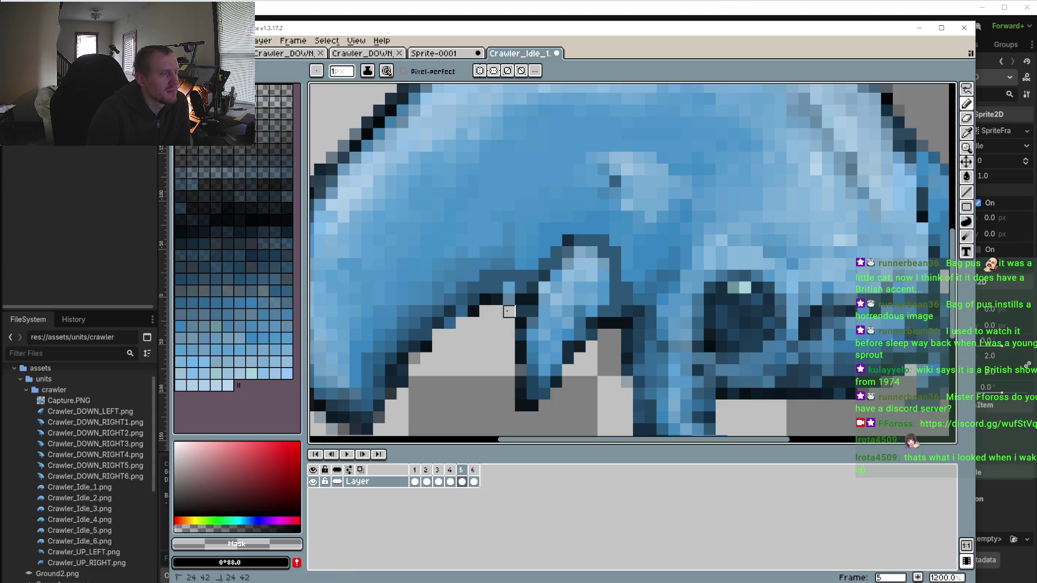
{"action": "left_click", "coordinate": [472, 481]}
{"action": "scroll", "coordinate": [510, 323], "scroll_direction": "down", "scroll_amount": 3}
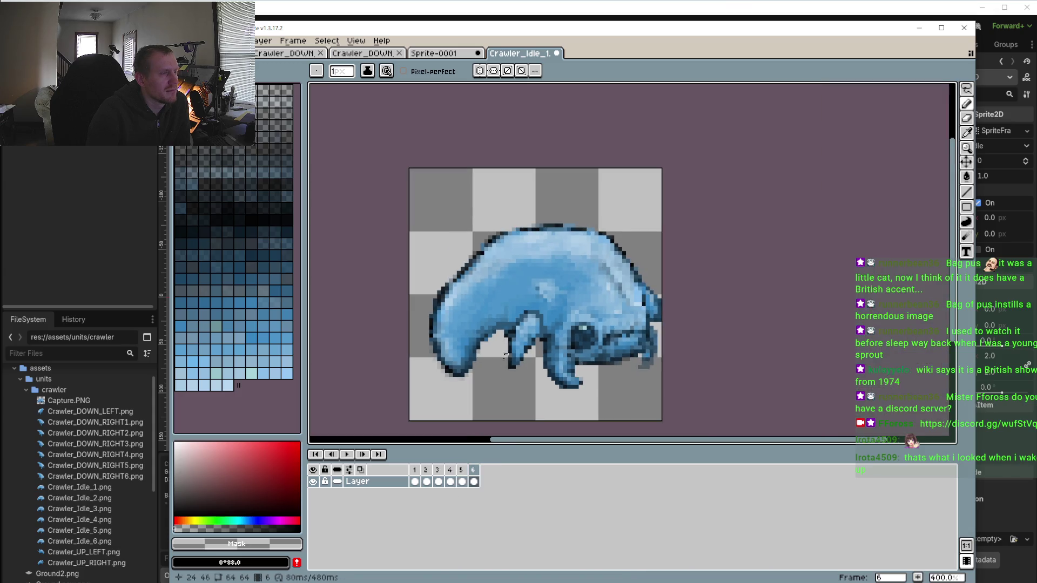
Play the six-frame idle animation to check the touch-ups, then stop it
{"action": "left_click", "coordinate": [347, 455]}
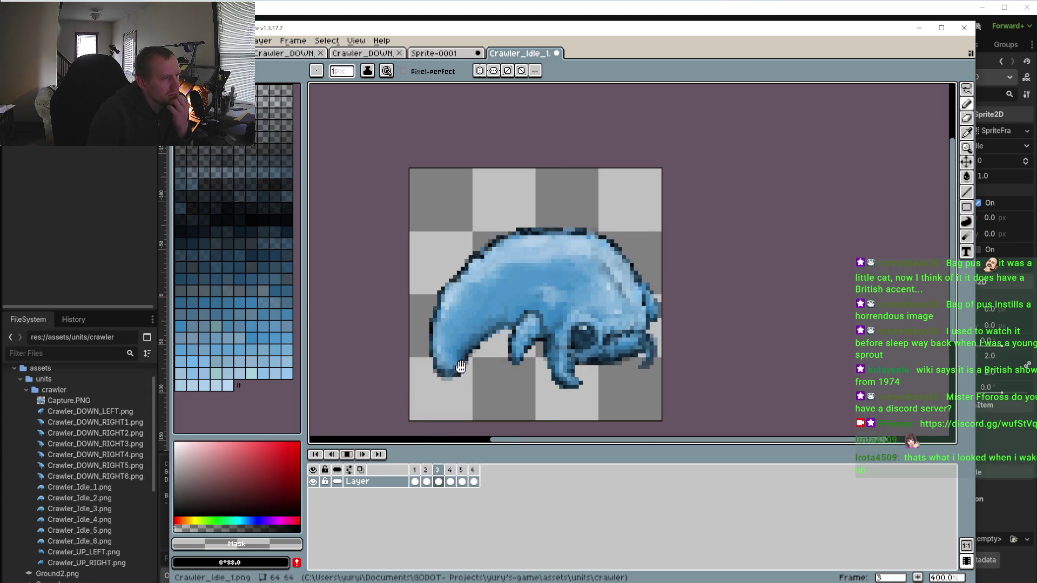
{"action": "scroll", "coordinate": [440, 324], "scroll_direction": "down", "scroll_amount": 1}
{"action": "scroll", "coordinate": [472, 386], "scroll_direction": "down", "scroll_amount": 2}
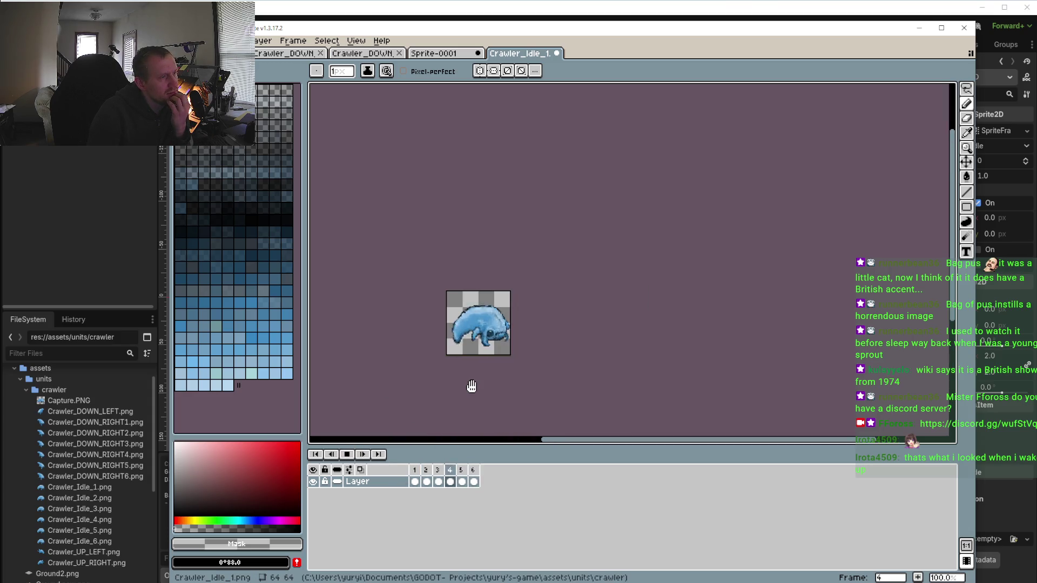
{"action": "scroll", "coordinate": [475, 344], "scroll_direction": "up", "scroll_amount": 3}
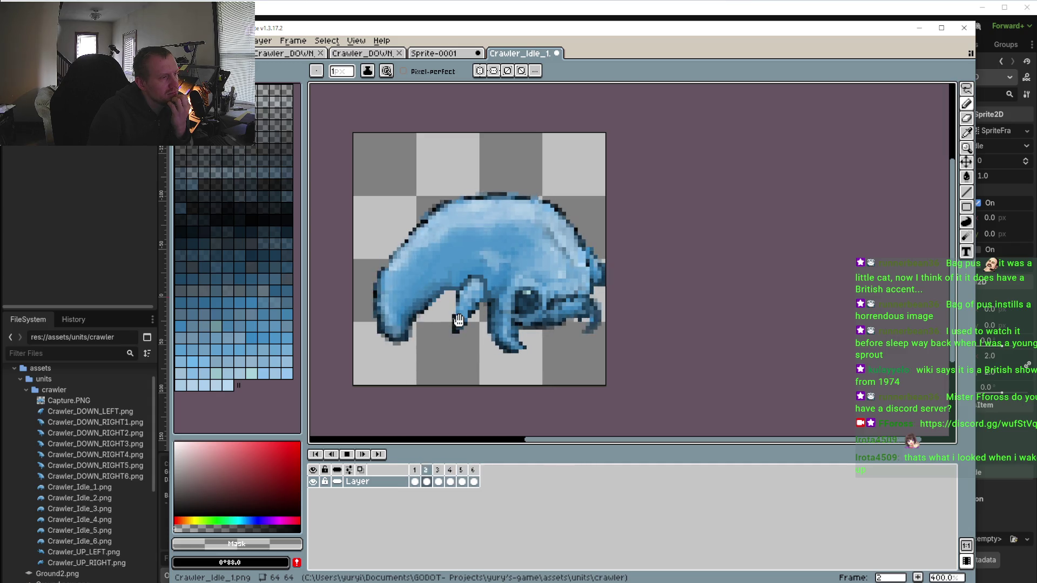
{"action": "left_click", "coordinate": [347, 455]}
{"action": "scroll", "coordinate": [490, 315], "scroll_direction": "up", "scroll_amount": 2}
Compare frames 1 and 2, then eyedrop the body's mid blue #2d6996 for the Pencil
{"action": "left_click", "coordinate": [414, 482]}
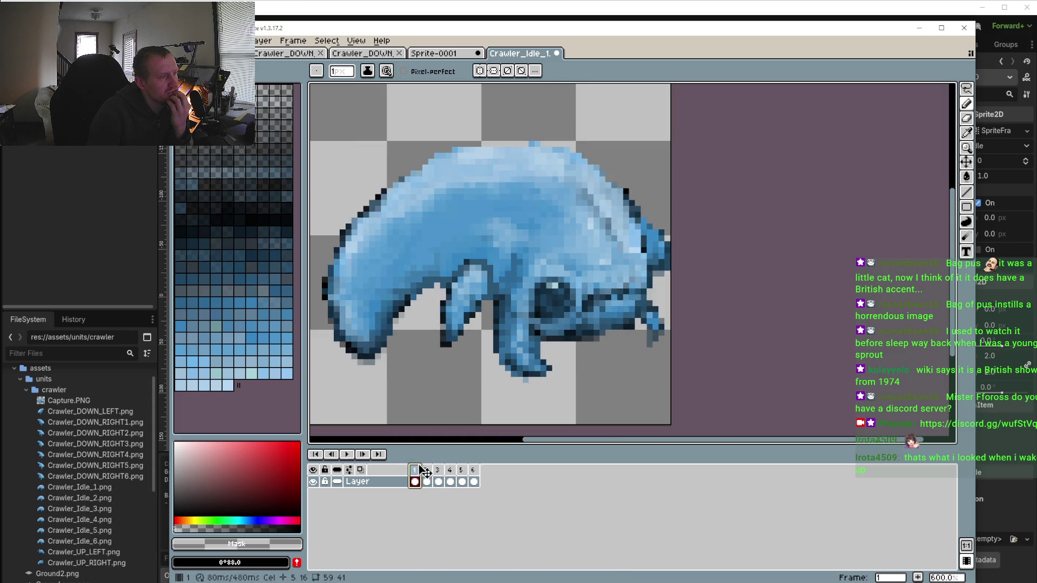
{"action": "left_click", "coordinate": [427, 481]}
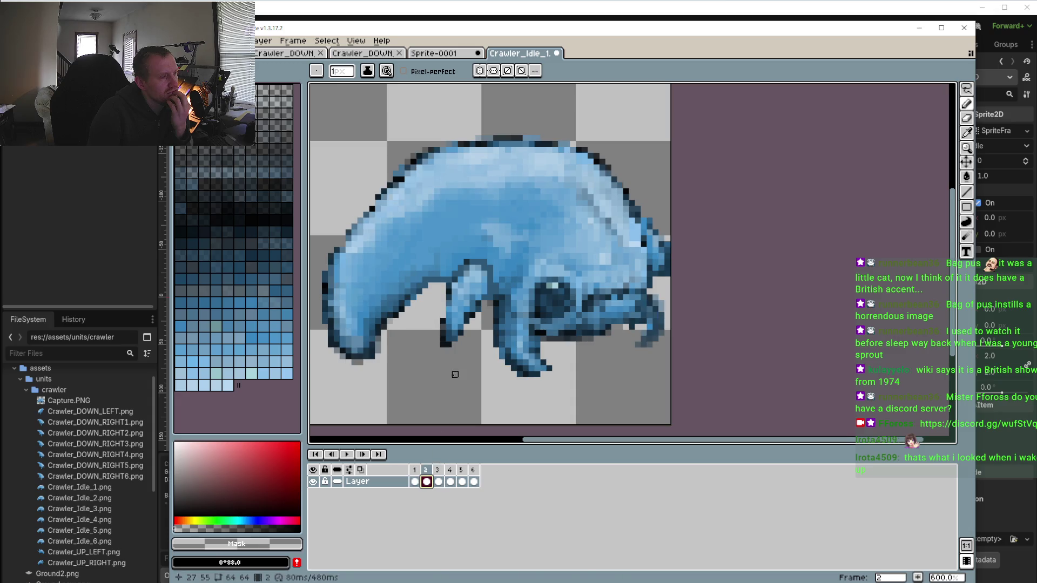
{"action": "left_click", "coordinate": [414, 481]}
{"action": "scroll", "coordinate": [482, 300], "scroll_direction": "up", "scroll_amount": 3}
{"action": "key", "text": "i"}
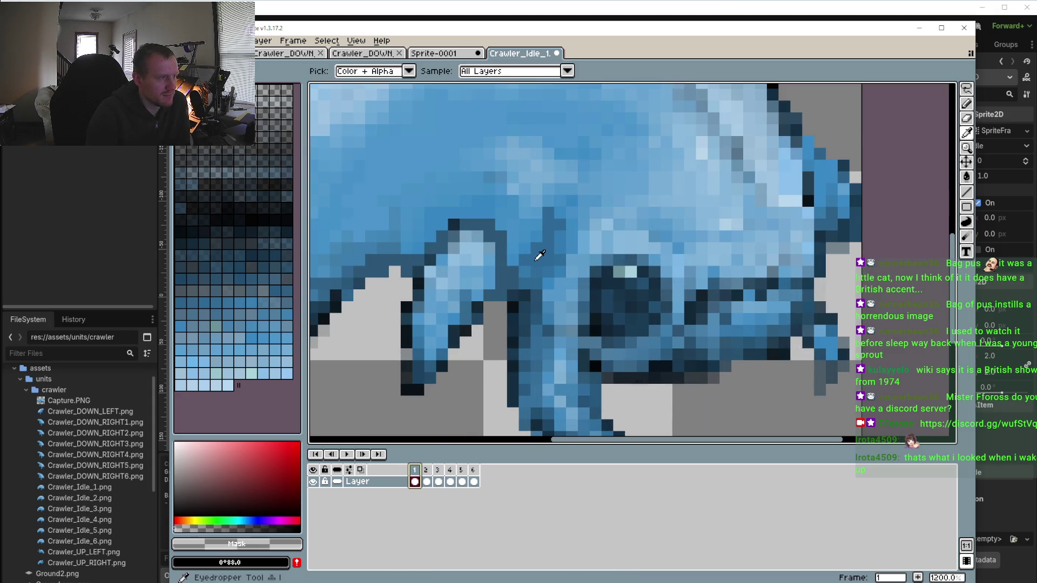
{"action": "left_click", "coordinate": [542, 255]}
{"action": "key", "text": "b"}
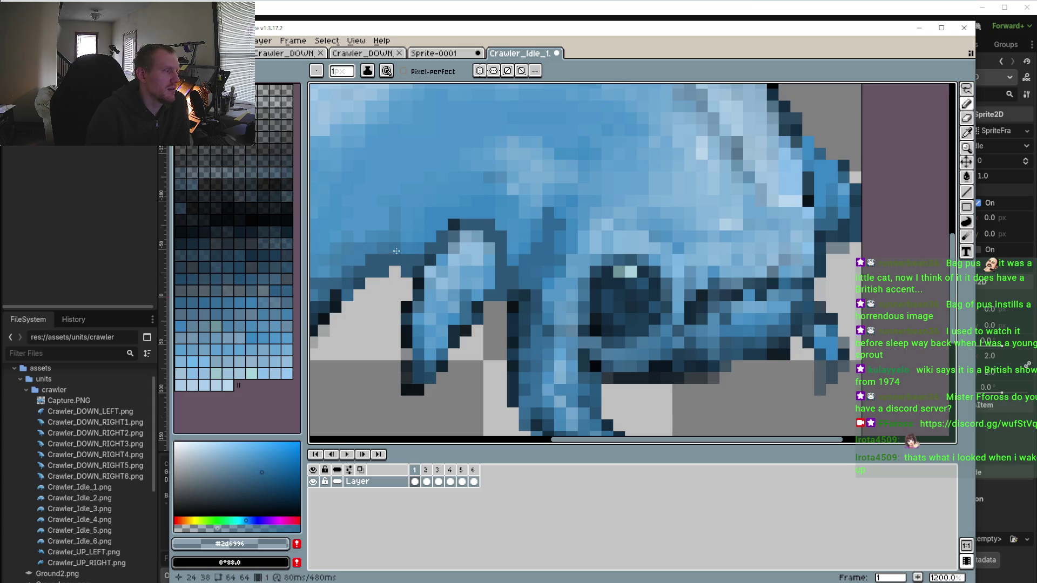
Replay the idle animation and stop it on frame 4
{"action": "scroll", "coordinate": [412, 256], "scroll_direction": "down", "scroll_amount": 4}
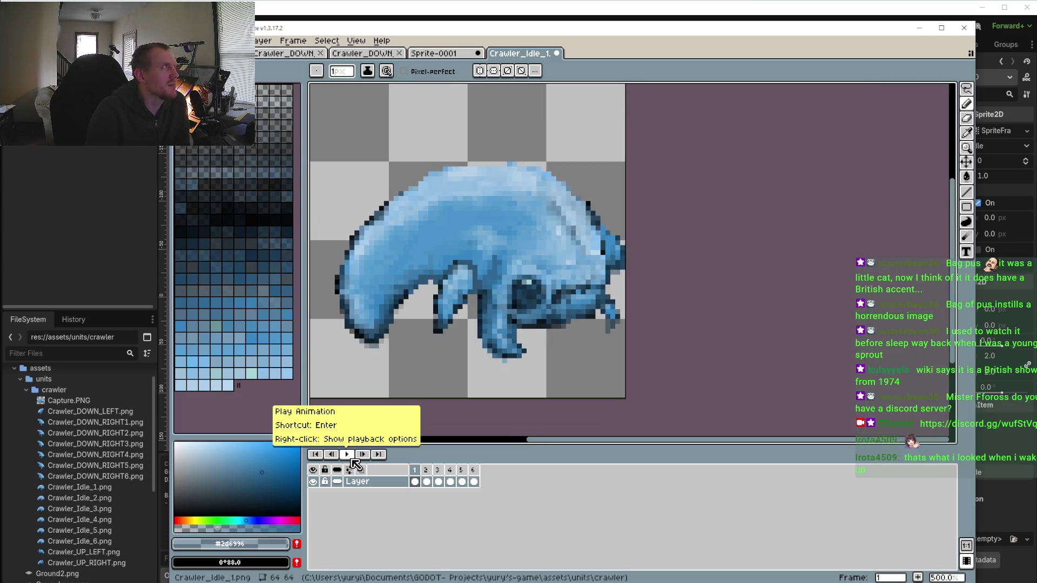
{"action": "left_click", "coordinate": [348, 455]}
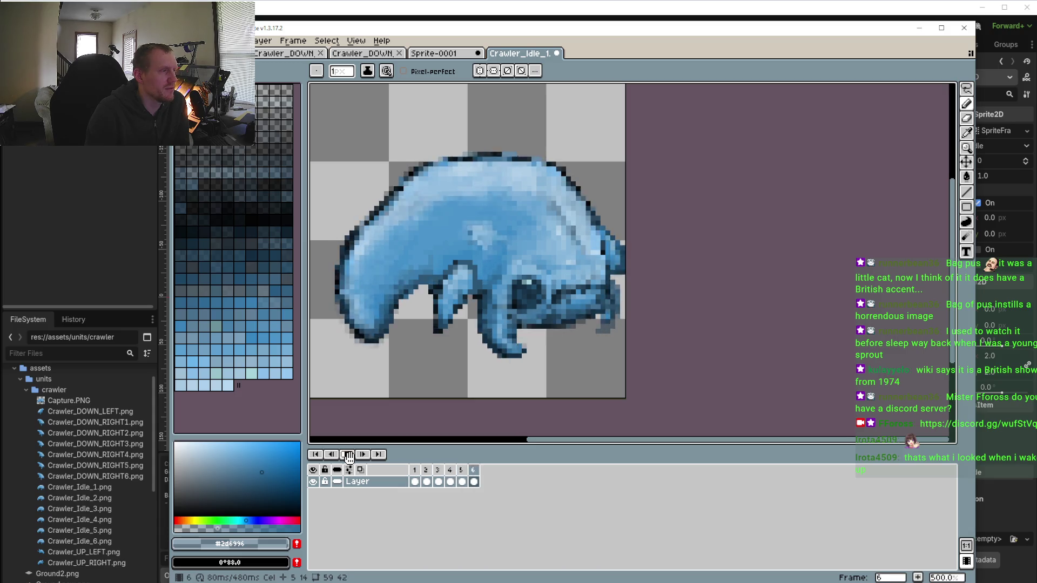
{"action": "scroll", "coordinate": [457, 367], "scroll_direction": "down", "scroll_amount": 2}
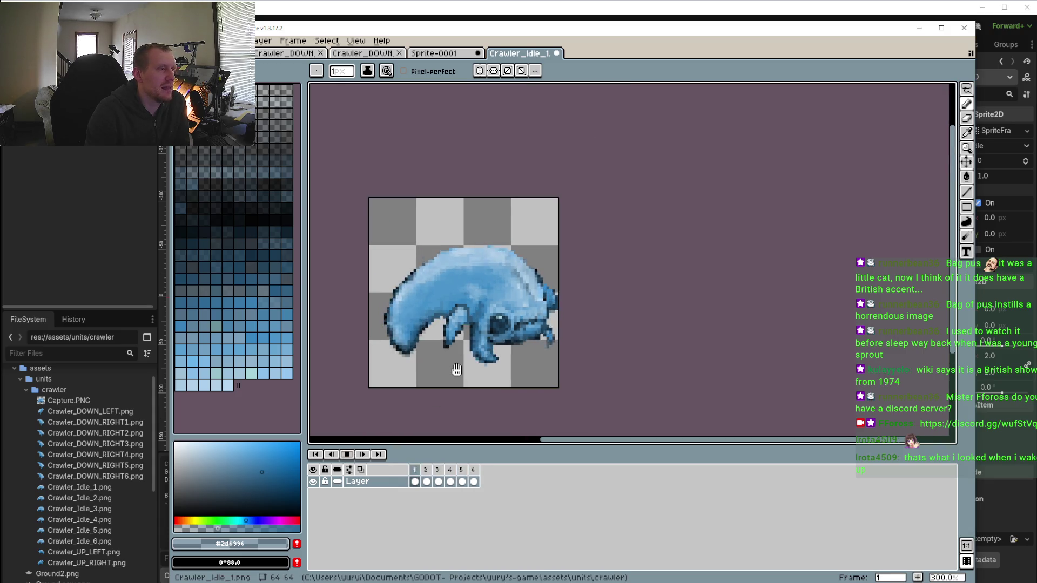
{"action": "left_click", "coordinate": [347, 454]}
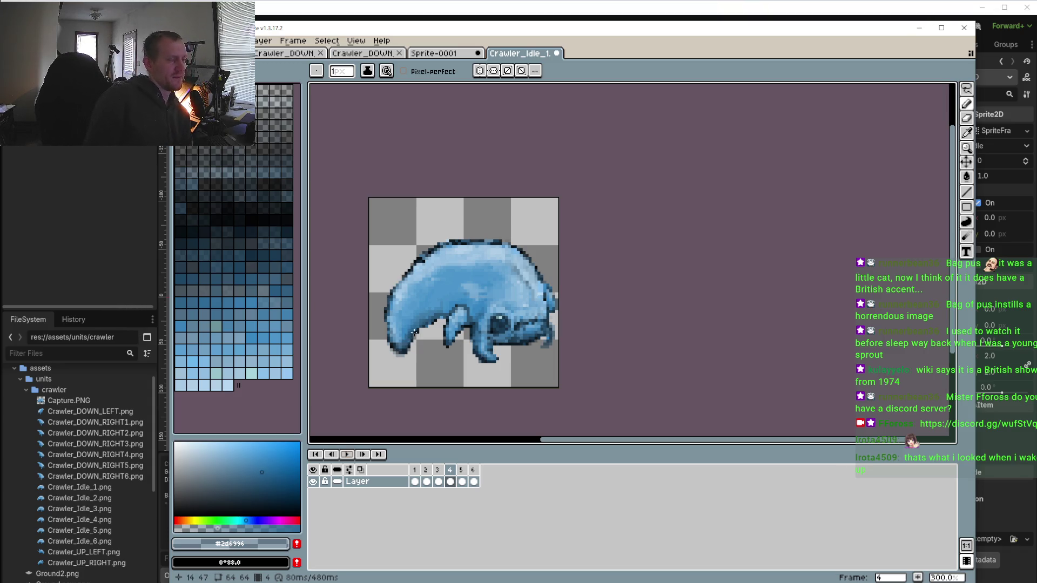
{"action": "scroll", "coordinate": [474, 311], "scroll_direction": "up", "scroll_amount": 4}
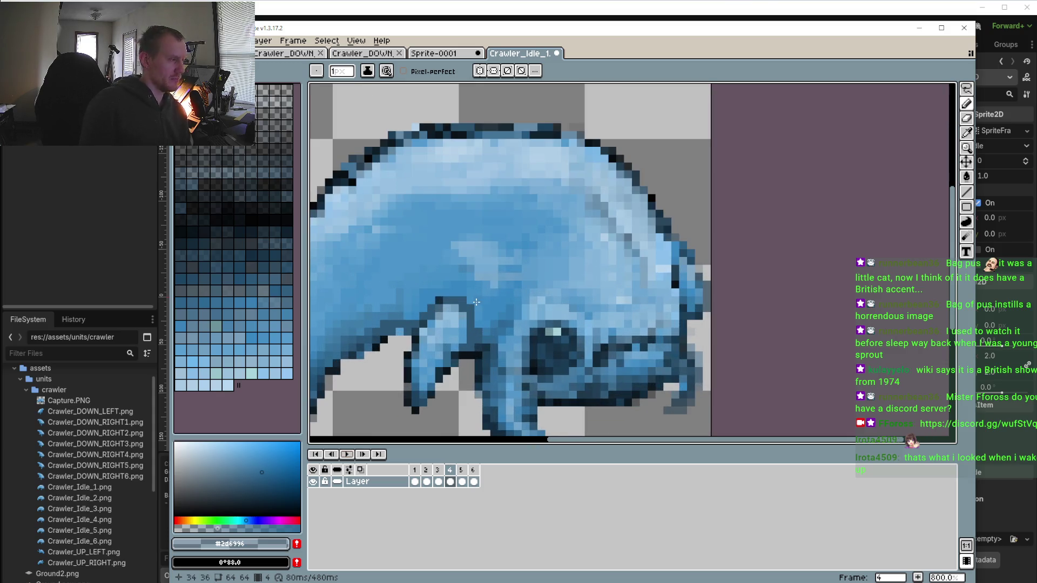
Eyedrop light blue #aecde6 and paint it along the rear edge of the back on frame 4
{"action": "left_click", "coordinate": [549, 150], "text": "alt"}
{"action": "scroll", "coordinate": [449, 309], "scroll_direction": "up", "scroll_amount": 2}
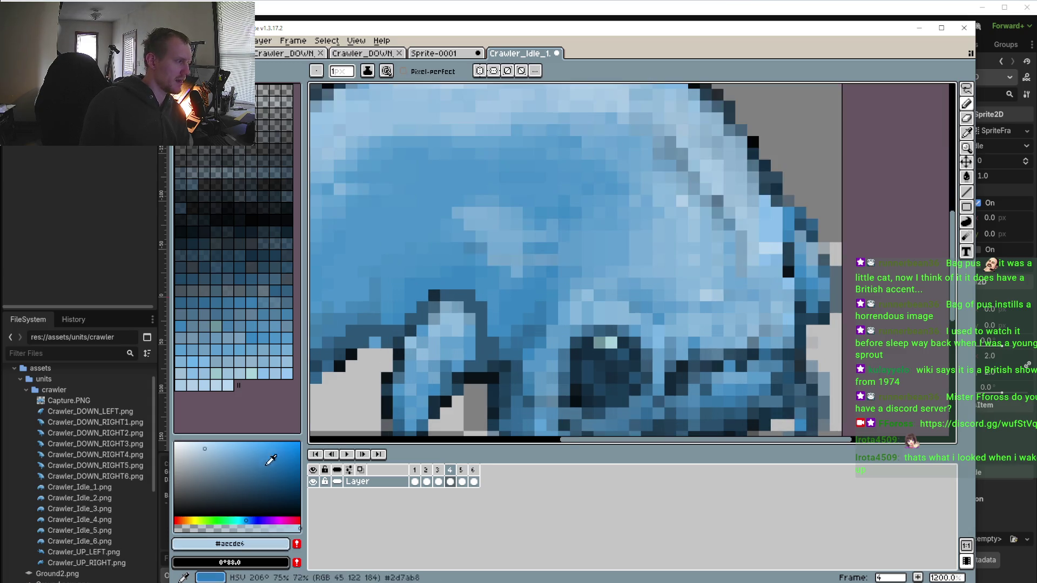
{"action": "scroll", "coordinate": [437, 293], "scroll_direction": "up", "scroll_amount": 2}
{"action": "mouse_move", "coordinate": [438, 293]}
{"action": "left_mouse_down"}
{"action": "mouse_move", "coordinate": [428, 280]}
{"action": "mouse_move", "coordinate": [448, 269]}
{"action": "mouse_move", "coordinate": [548, 305]}
{"action": "left_mouse_up"}
{"action": "scroll", "coordinate": [594, 292], "scroll_direction": "down", "scroll_amount": 3}
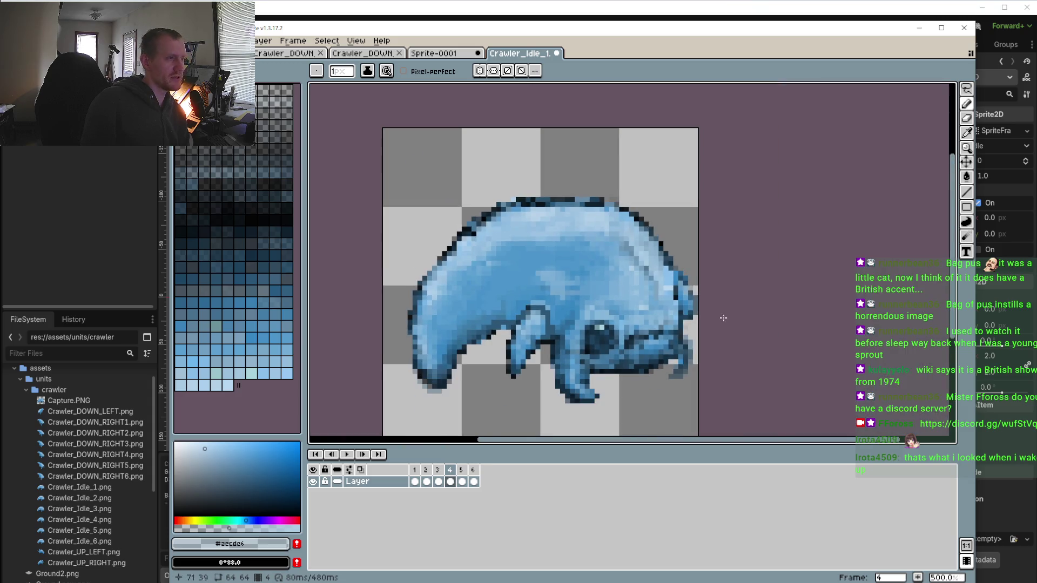
{"action": "scroll", "coordinate": [656, 288], "scroll_direction": "up", "scroll_amount": 1}
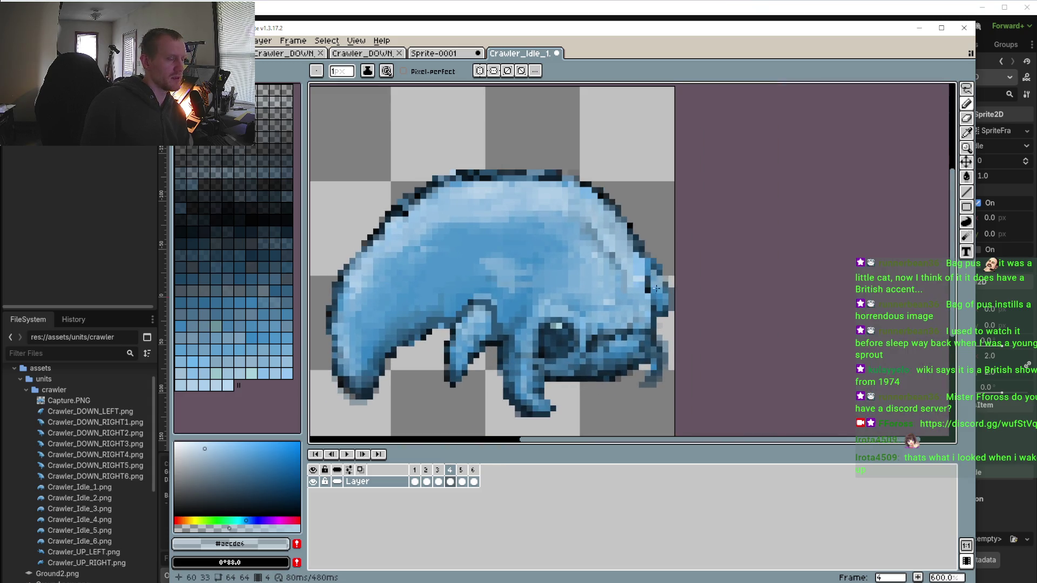
Step through frames 1 to 6 to compare the back, ending on frame 2
{"action": "left_click", "coordinate": [417, 471]}
{"action": "left_click", "coordinate": [426, 471]}
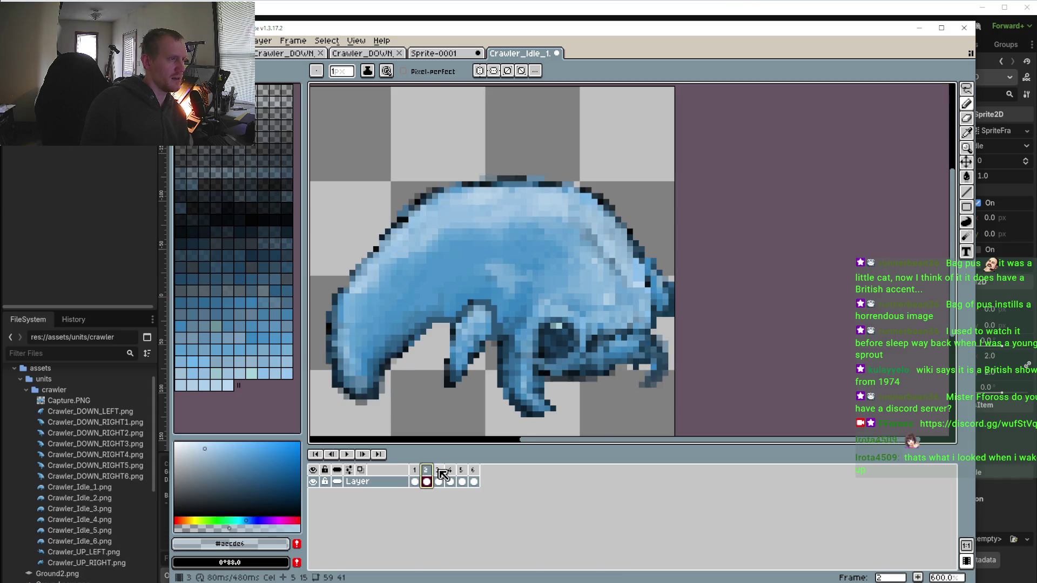
{"action": "left_click", "coordinate": [438, 470]}
{"action": "left_click", "coordinate": [450, 471]}
{"action": "left_click", "coordinate": [461, 470]}
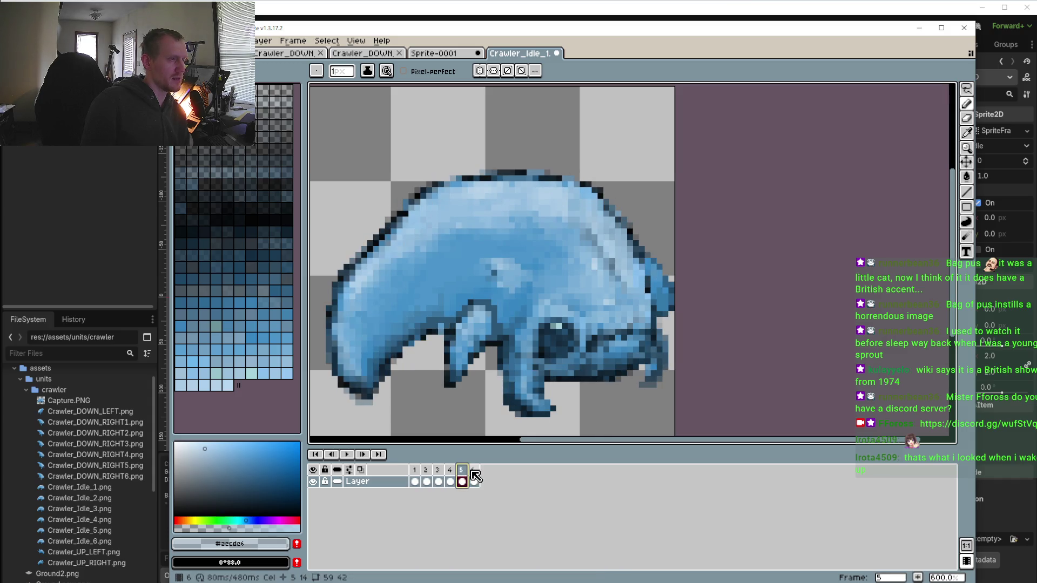
{"action": "left_click", "coordinate": [474, 471]}
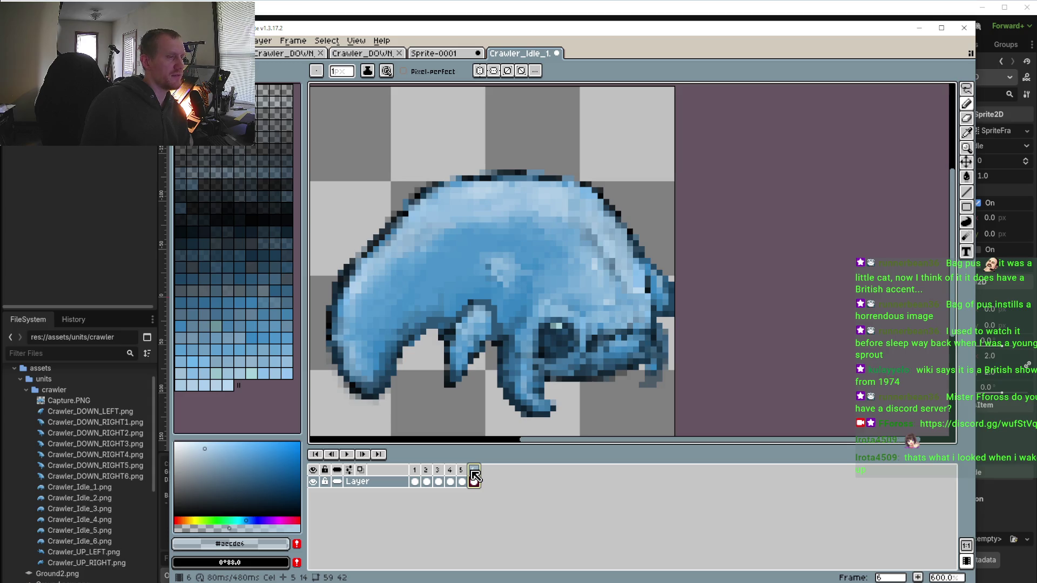
{"action": "left_click", "coordinate": [427, 471]}
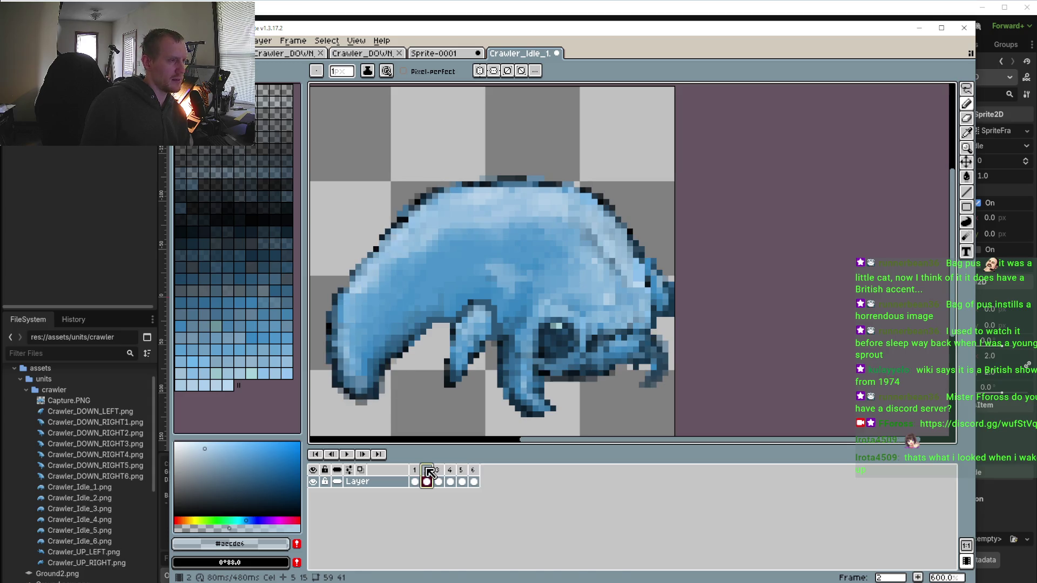
Lasso the white outline pixels at the crawler's rear on frame 2 and delete them
{"action": "left_click", "coordinate": [972, 94]}
{"action": "scroll", "coordinate": [647, 296], "scroll_direction": "up", "scroll_amount": 4}
{"action": "left_click_drag", "start_coordinate": [663, 171], "coordinate": [662, 186]}
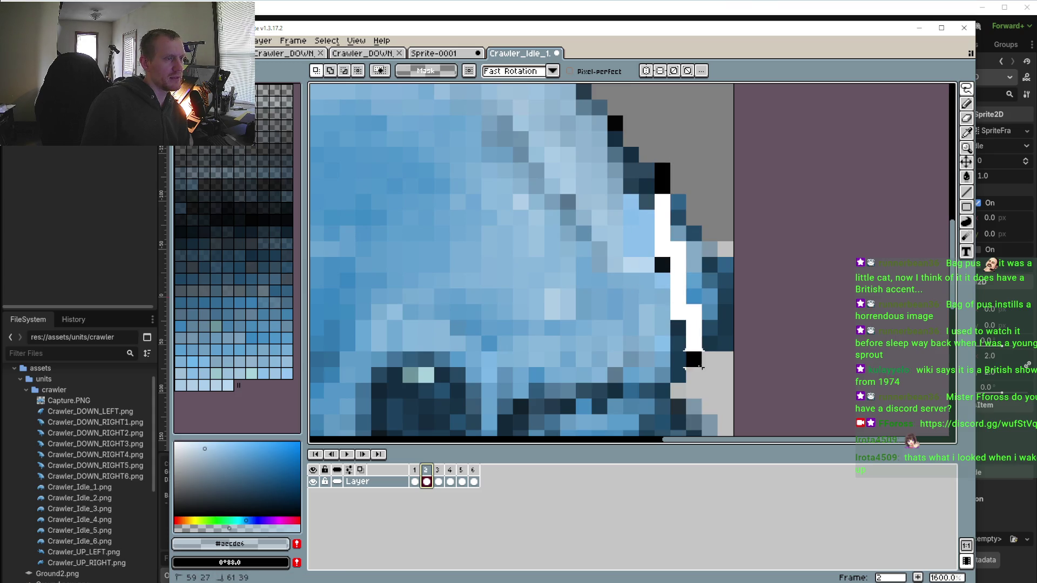
{"action": "mouse_move", "coordinate": [643, 114]}
{"action": "left_mouse_down"}
{"action": "mouse_move", "coordinate": [657, 162]}
{"action": "mouse_move", "coordinate": [638, 264]}
{"action": "left_mouse_up"}
{"action": "key", "text": "Delete"}
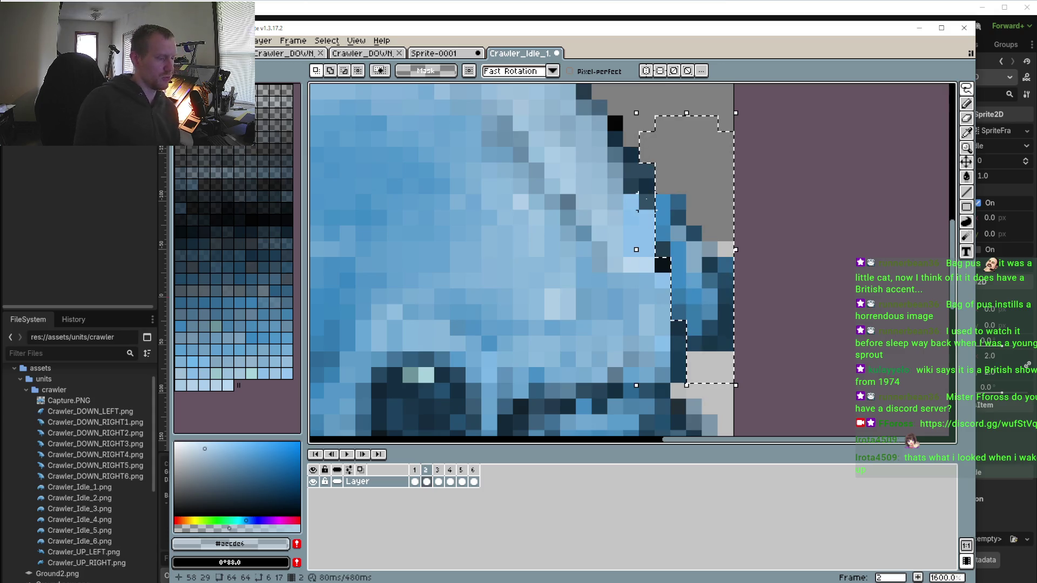
Check frames 1 to 6, fit the whole sprite in view, and replay the animation
{"action": "left_click", "coordinate": [415, 470]}
{"action": "left_click", "coordinate": [438, 470]}
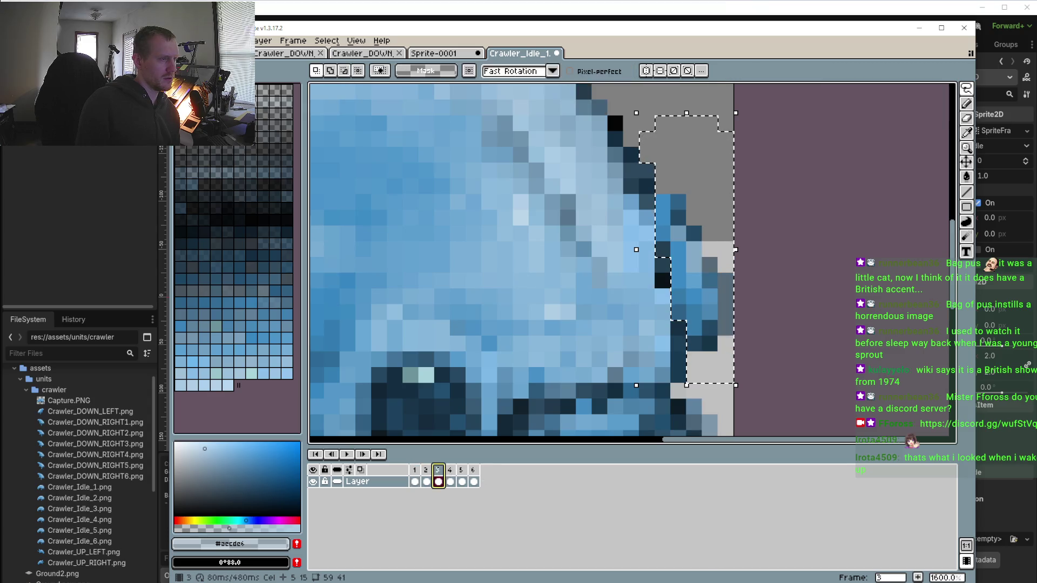
{"action": "left_click", "coordinate": [450, 470]}
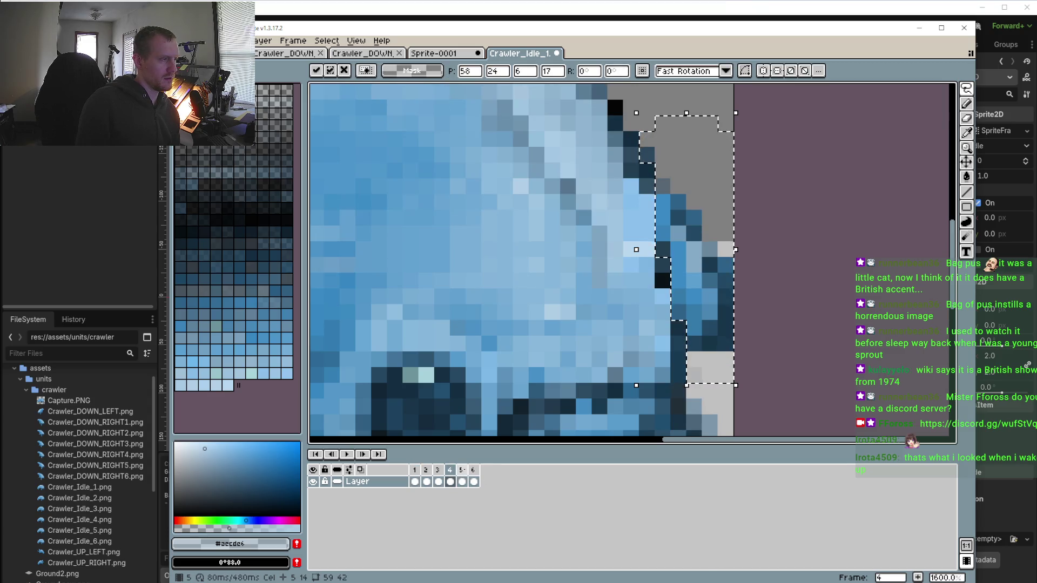
{"action": "left_click", "coordinate": [463, 470]}
{"action": "left_click", "coordinate": [476, 473]}
{"action": "key", "text": "3"}
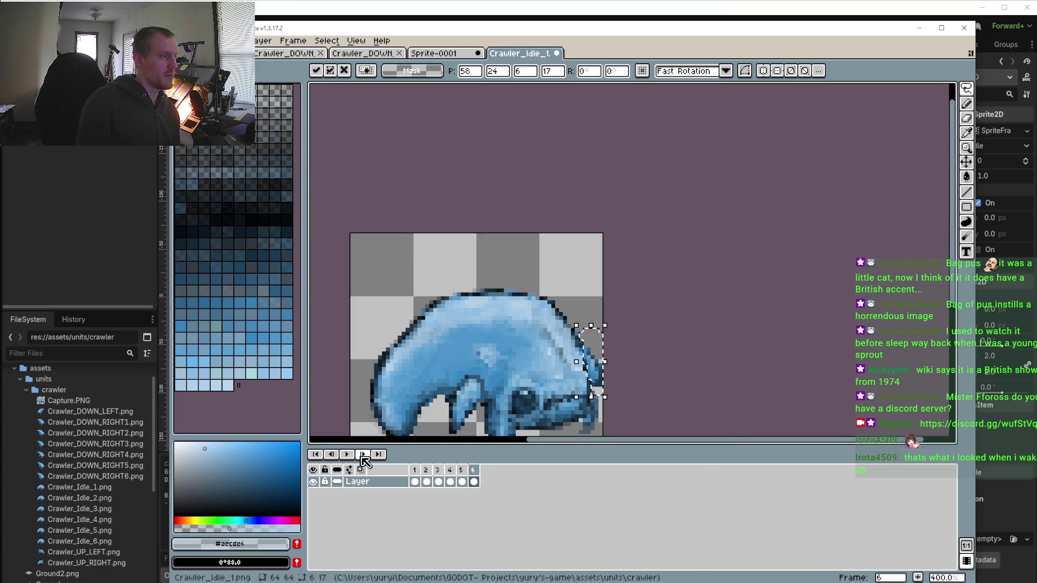
{"action": "left_click", "coordinate": [354, 455]}
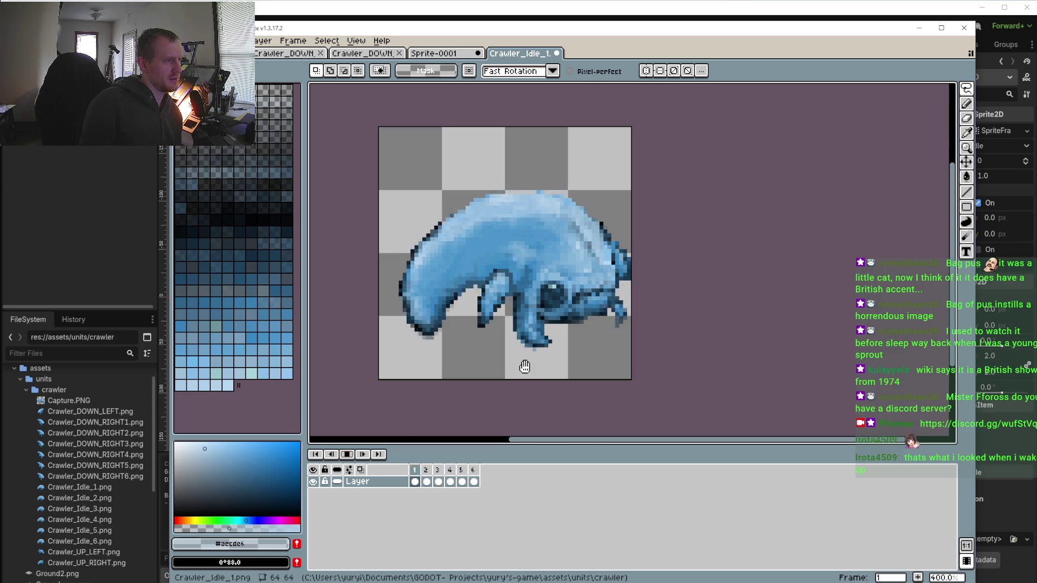
Lasso the area below the face and front leg, then move to frame 3
{"action": "scroll", "coordinate": [519, 345], "scroll_direction": "up", "scroll_amount": 1}
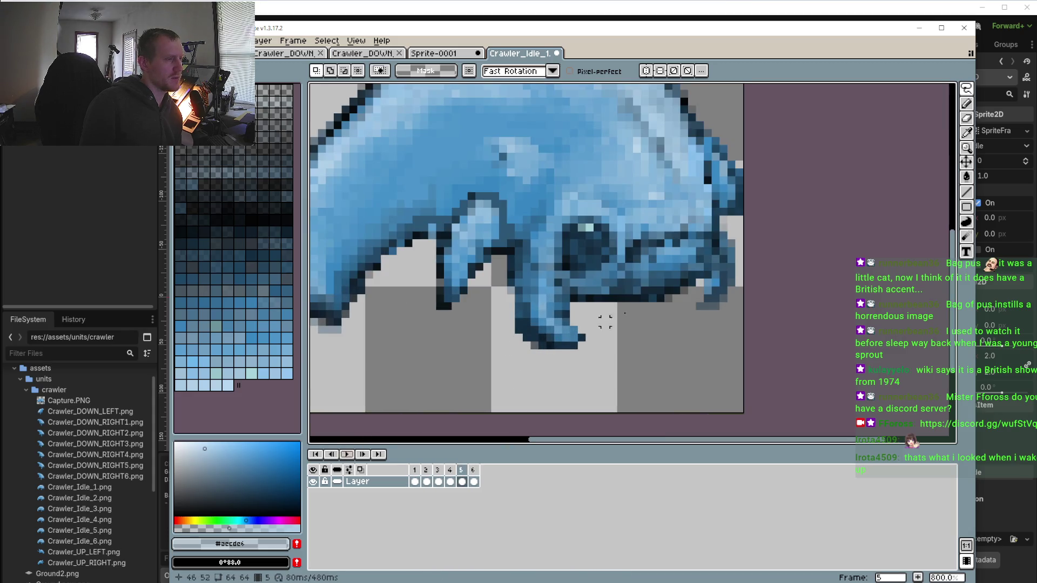
{"action": "left_click", "coordinate": [415, 474]}
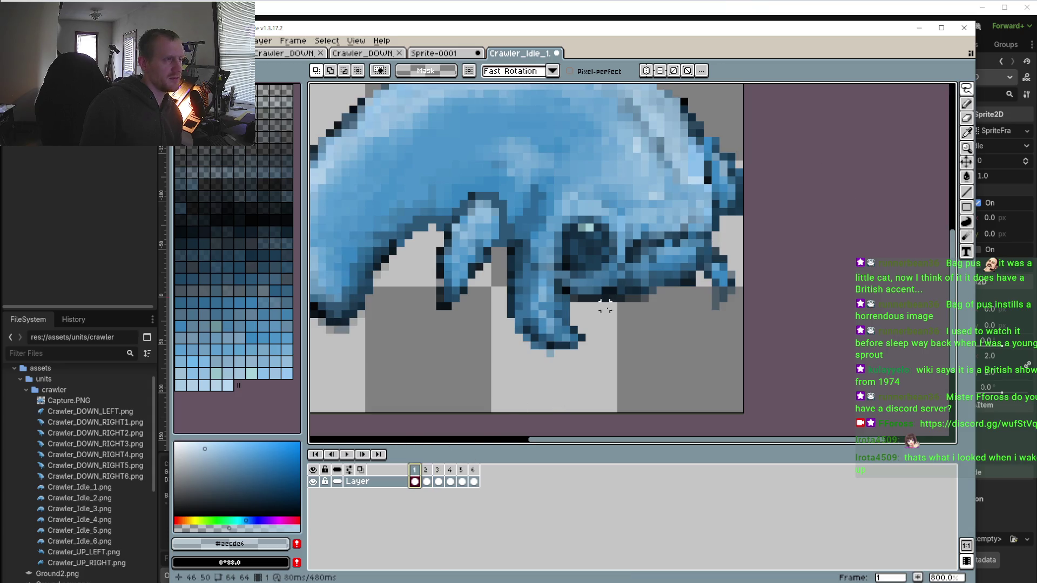
{"action": "left_click_drag", "start_coordinate": [644, 323], "coordinate": [642, 325]}
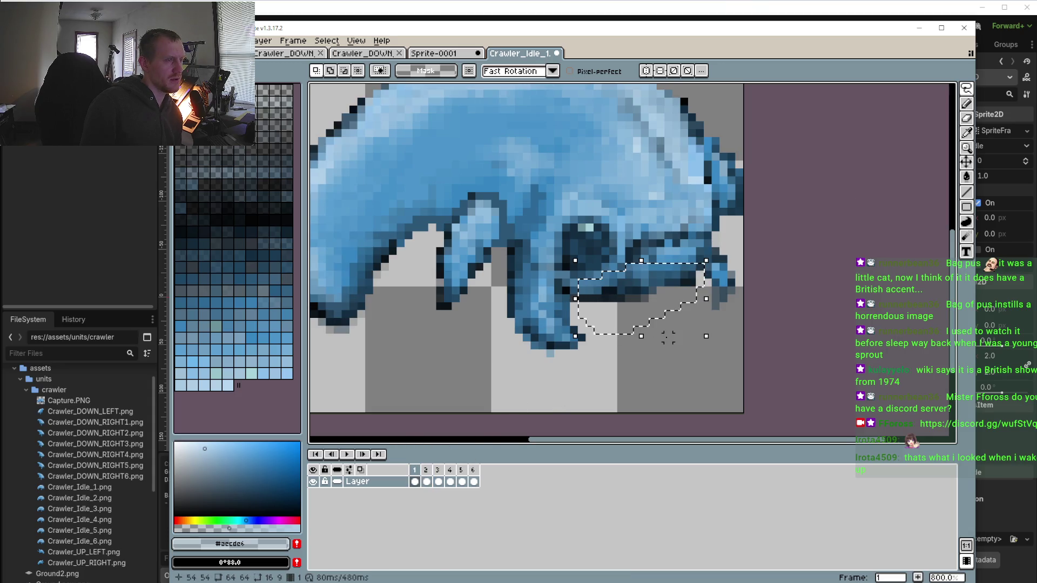
{"action": "left_click", "coordinate": [426, 478]}
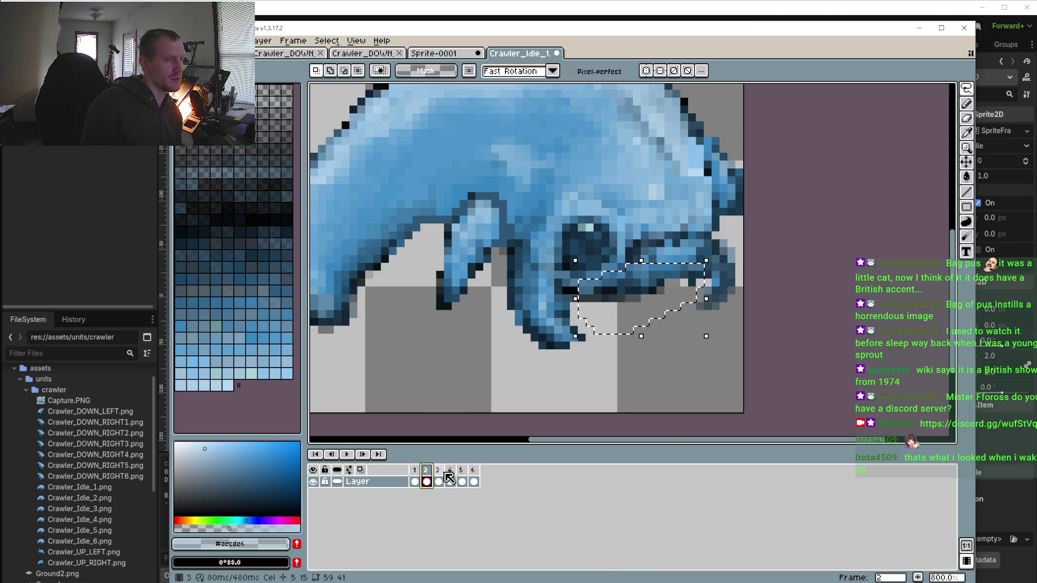
{"action": "left_click", "coordinate": [441, 478]}
{"action": "scroll", "coordinate": [621, 281], "scroll_direction": "up", "scroll_amount": 5}
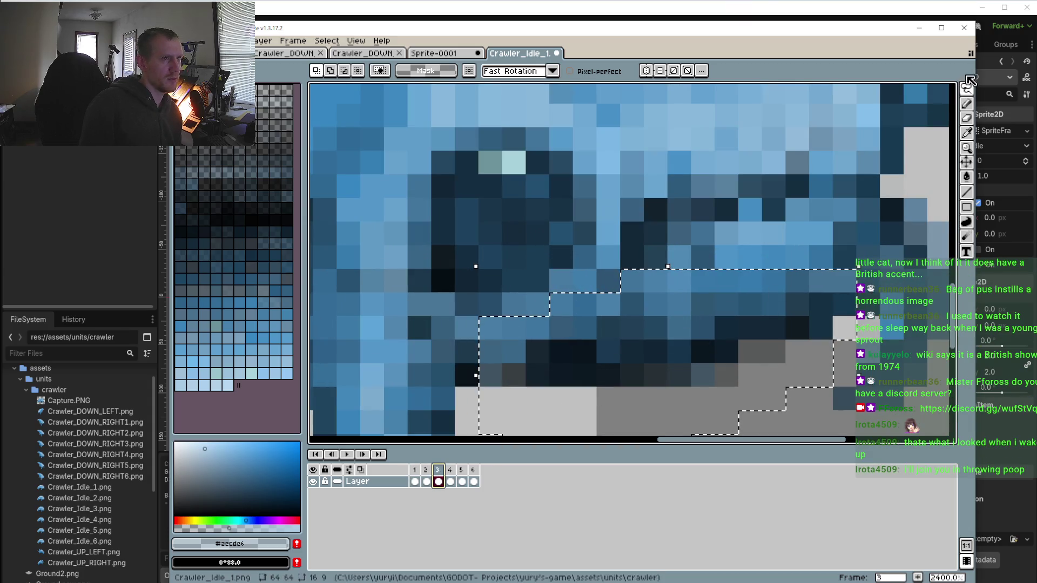
Pick transparent as the colour, pencil out the stray dark pixels below face and leg, and deselect
{"action": "key", "text": "i"}
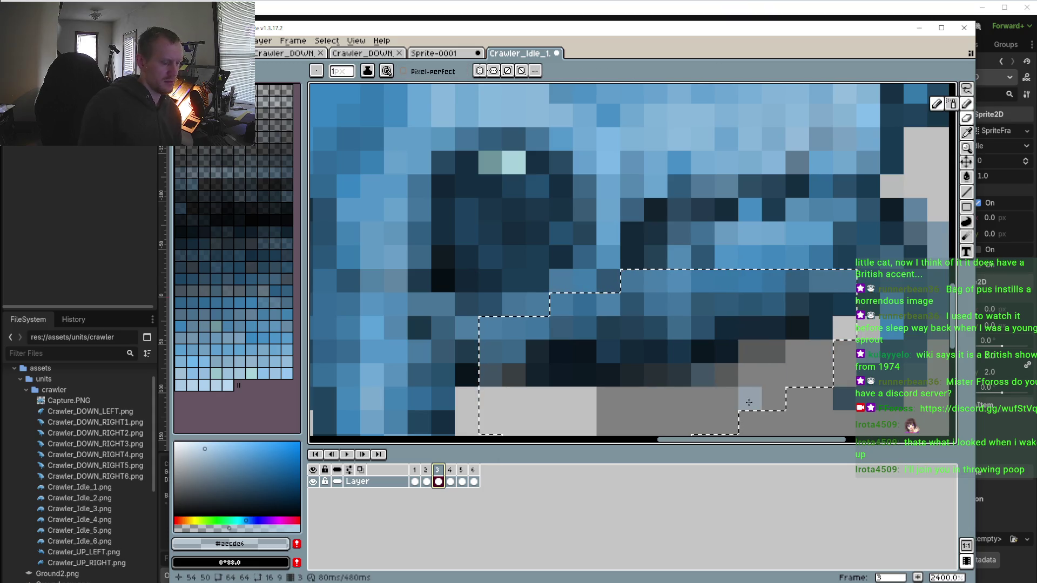
{"action": "left_click", "coordinate": [670, 394]}
{"action": "key", "text": "b"}
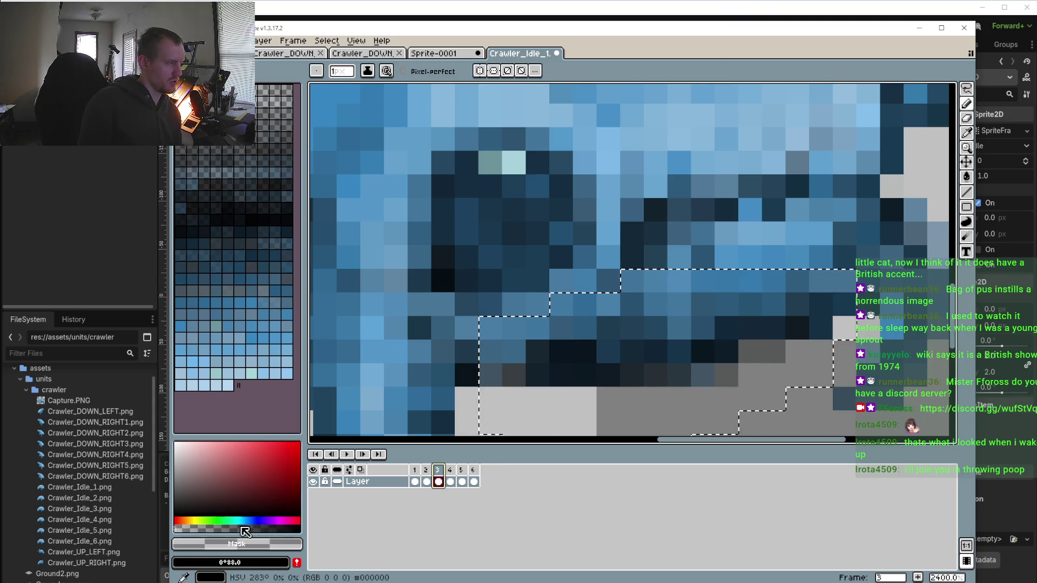
{"action": "left_click", "coordinate": [726, 376]}
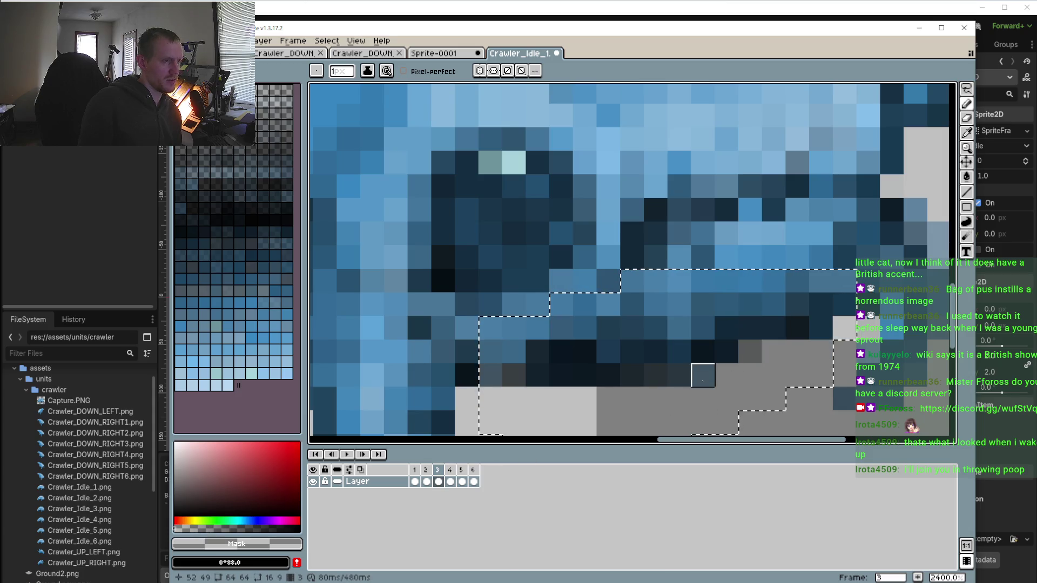
{"action": "left_click_drag", "start_coordinate": [704, 375], "coordinate": [679, 376]}
{"action": "left_click", "coordinate": [750, 351]}
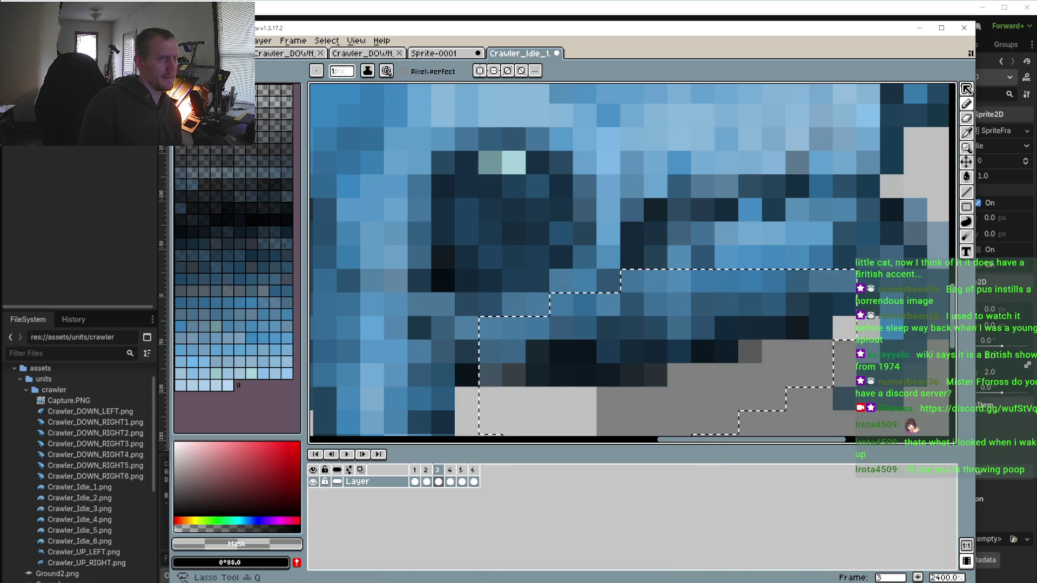
{"action": "left_click", "coordinate": [966, 88]}
{"action": "left_click", "coordinate": [926, 101]}
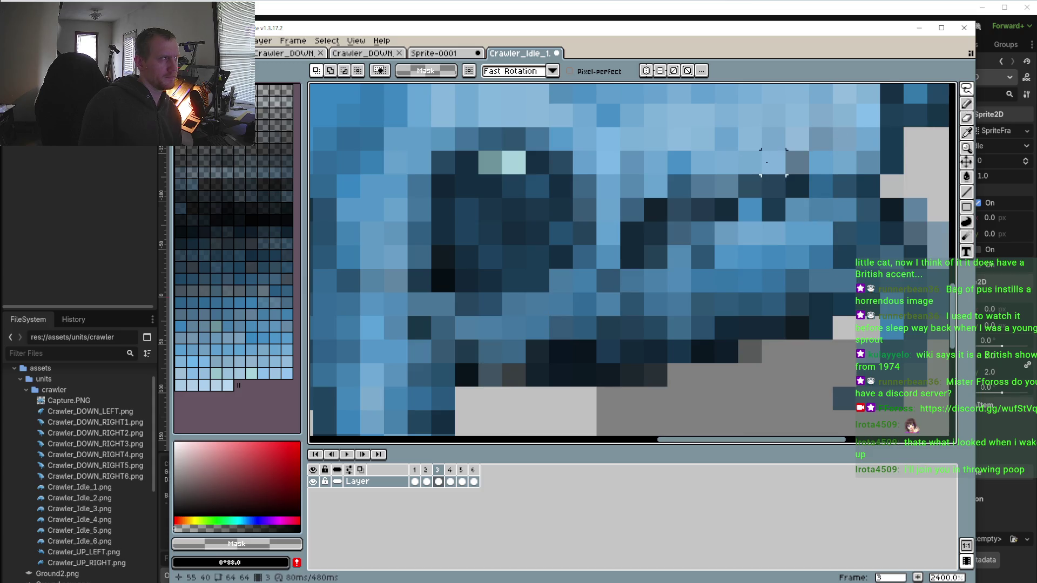
Redraw the lower belly edge pixels on frame 4 with the Pencil
{"action": "scroll", "coordinate": [772, 162], "scroll_direction": "down", "scroll_amount": 2}
{"action": "scroll", "coordinate": [771, 229], "scroll_direction": "down", "scroll_amount": 2}
{"action": "key", "text": "b"}
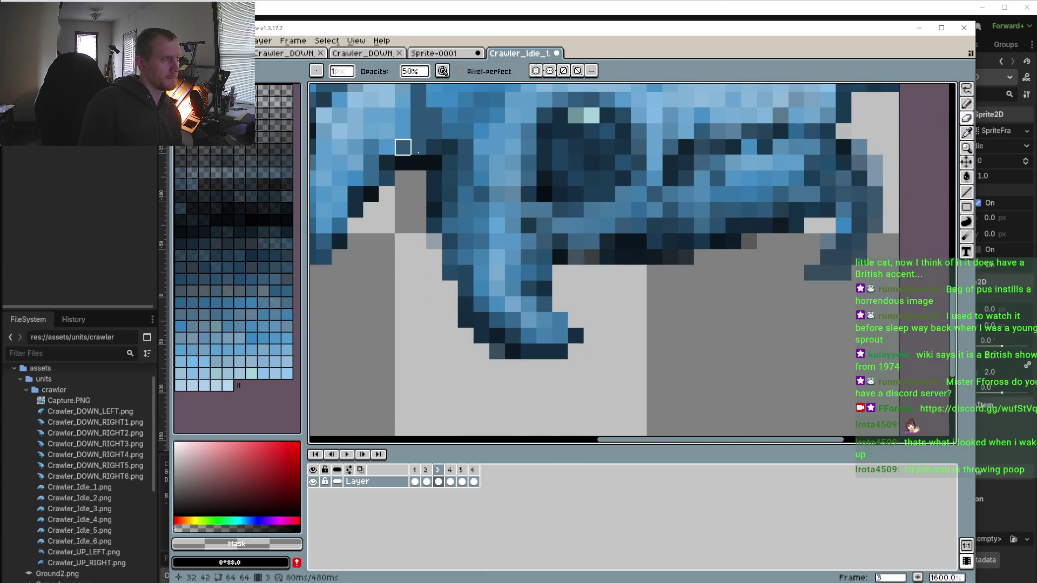
{"action": "left_click", "coordinate": [451, 481]}
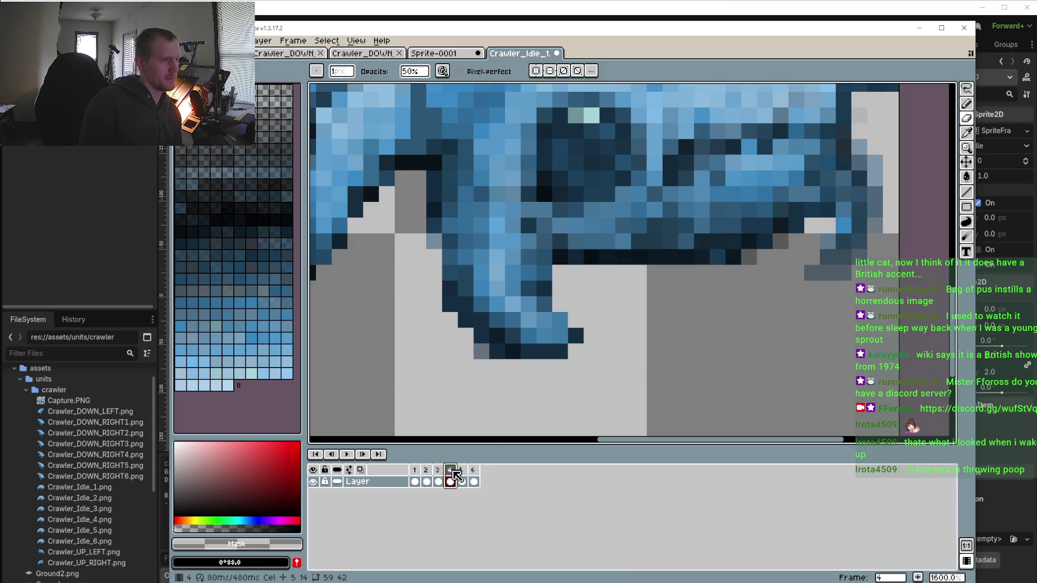
{"action": "mouse_move", "coordinate": [734, 242]}
{"action": "left_mouse_down"}
{"action": "mouse_move", "coordinate": [752, 257]}
{"action": "mouse_move", "coordinate": [718, 257]}
{"action": "mouse_move", "coordinate": [703, 273]}
{"action": "left_mouse_up"}
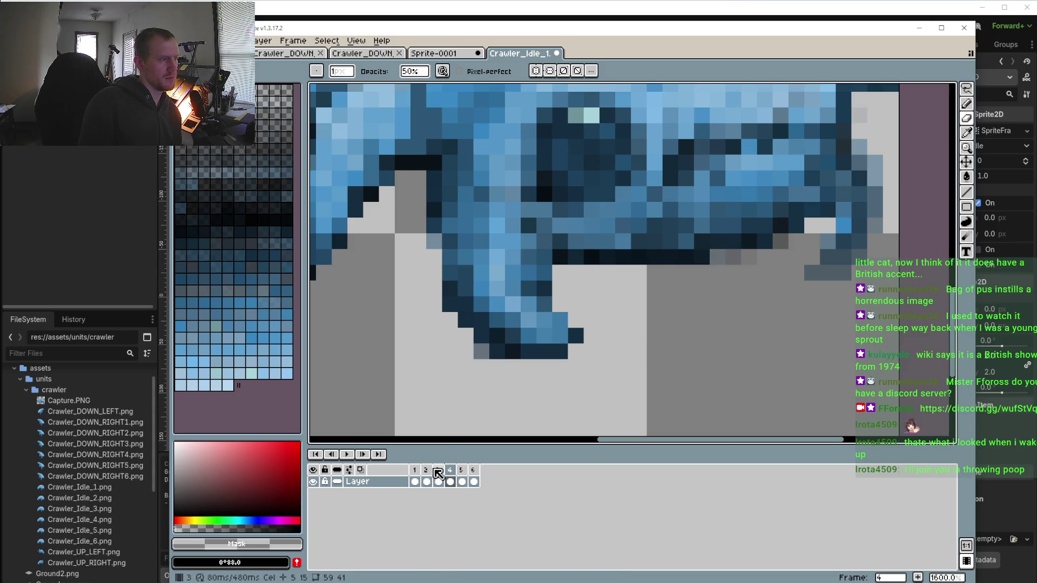
Flick back and forth between frames 3 to 6 to compare the belly shape
{"action": "left_click", "coordinate": [438, 470]}
{"action": "key", "text": "Right"}
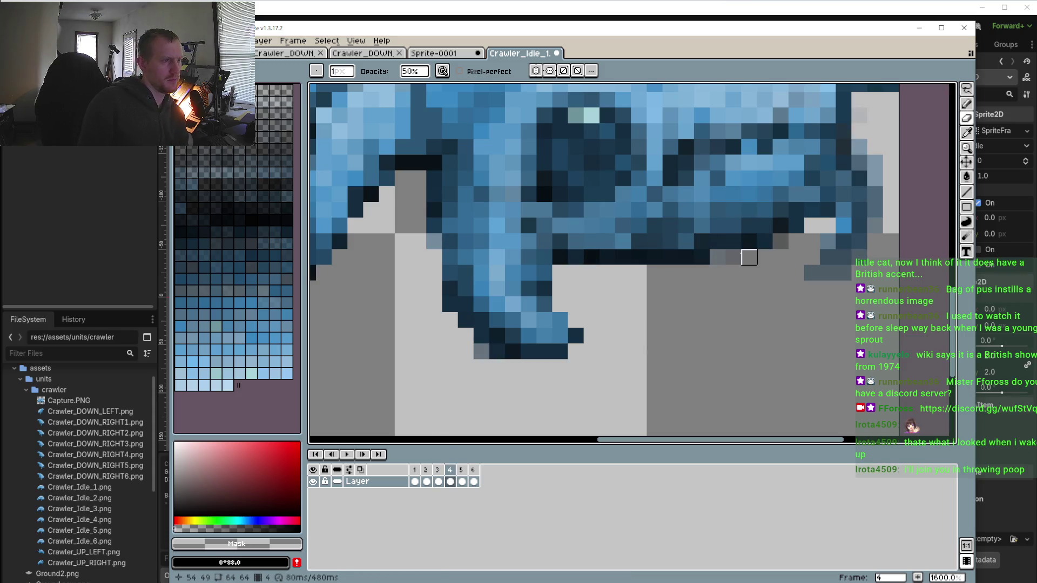
{"action": "key", "text": "Left"}
{"action": "key", "text": "Right"}
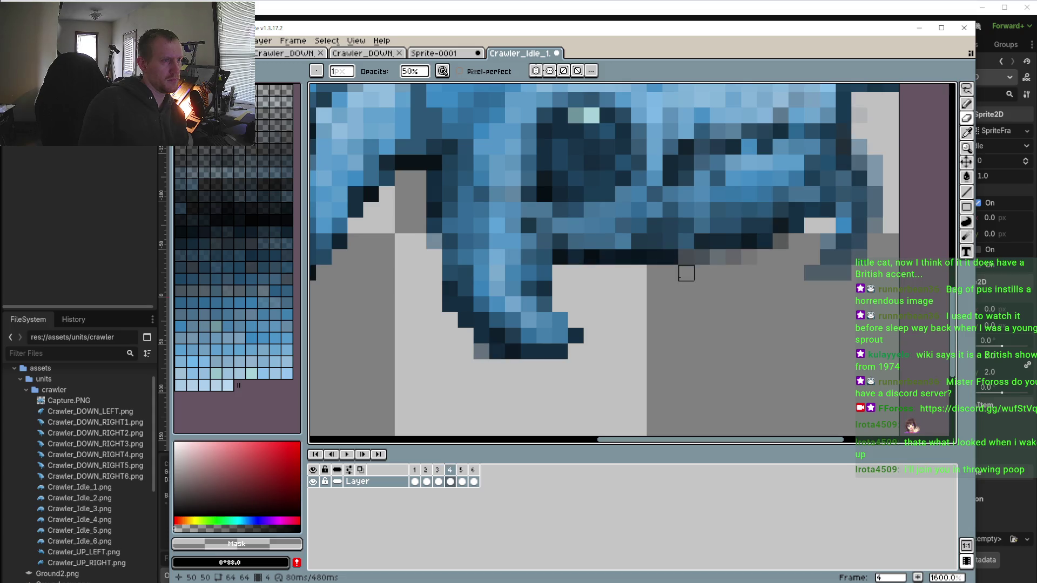
{"action": "key", "text": "Left"}
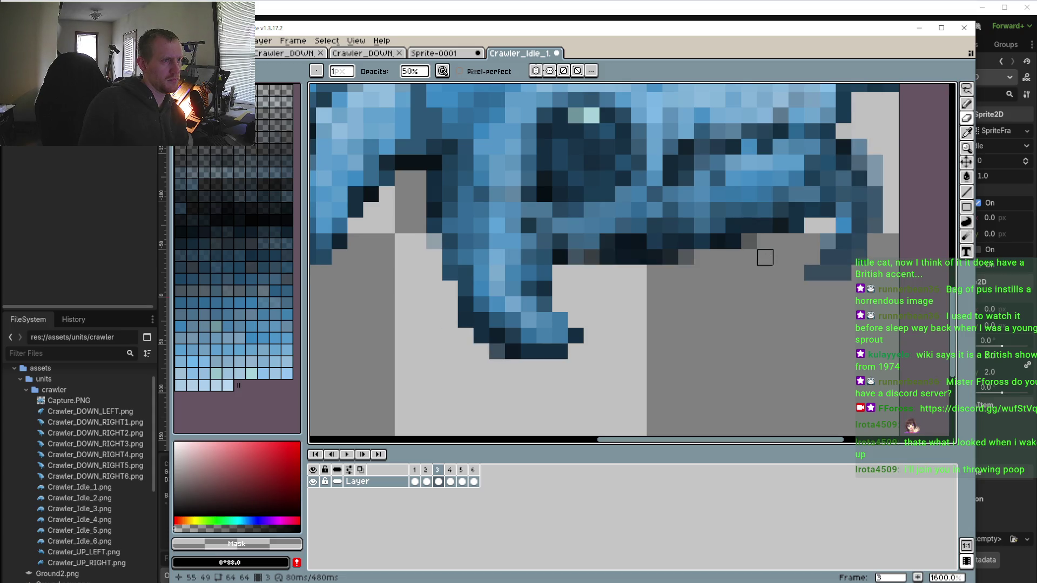
{"action": "key", "text": "Right"}
{"action": "key", "text": "Left"}
{"action": "key", "text": "Right"}
{"action": "key", "text": "Left"}
{"action": "key", "text": "Right"}
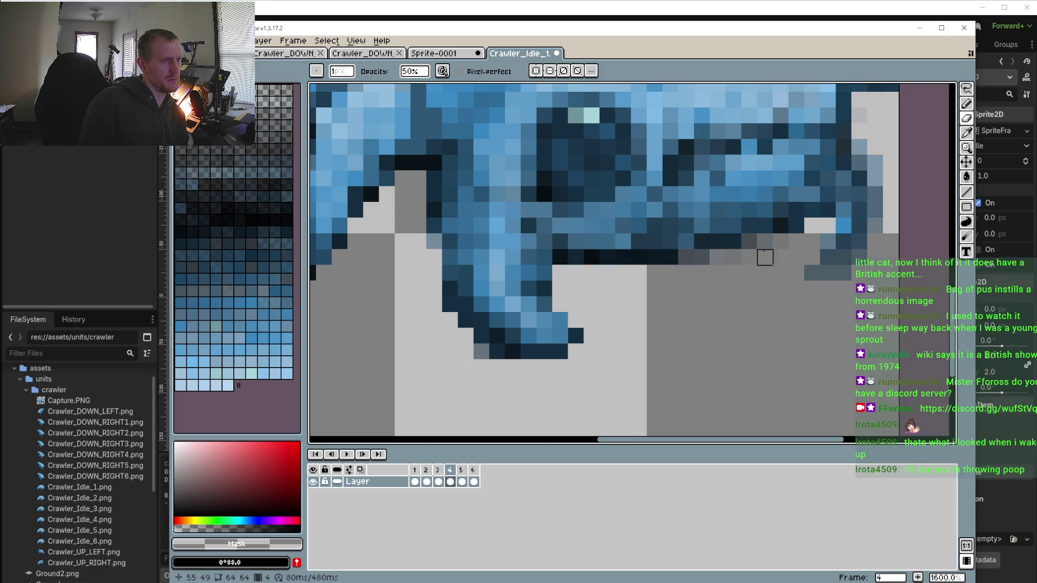
{"action": "key", "text": "Left"}
{"action": "key", "text": "Right"}
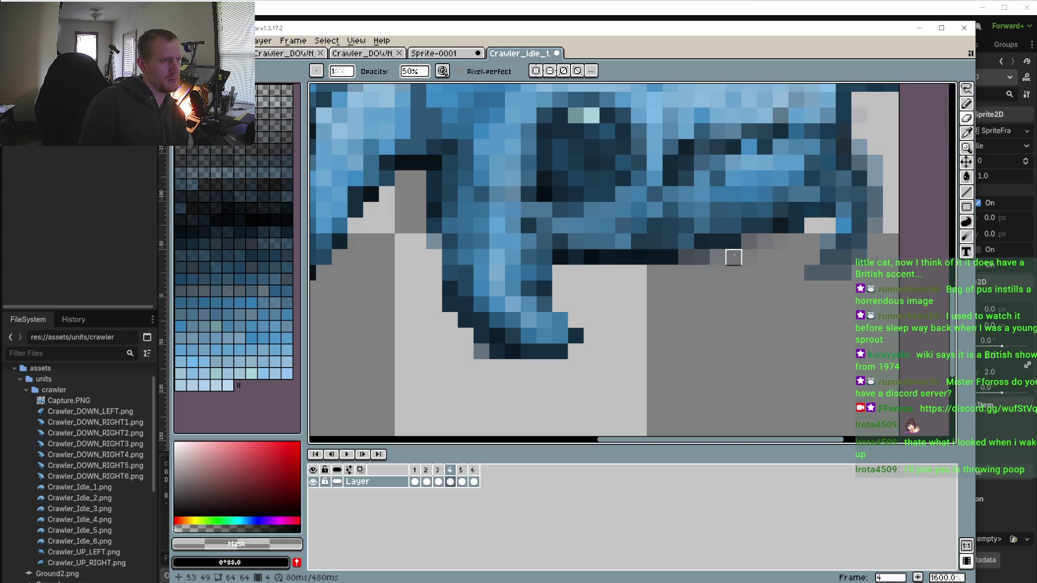
{"action": "key", "text": "Left"}
{"action": "key", "text": "Right"}
{"action": "key", "text": "Right"}
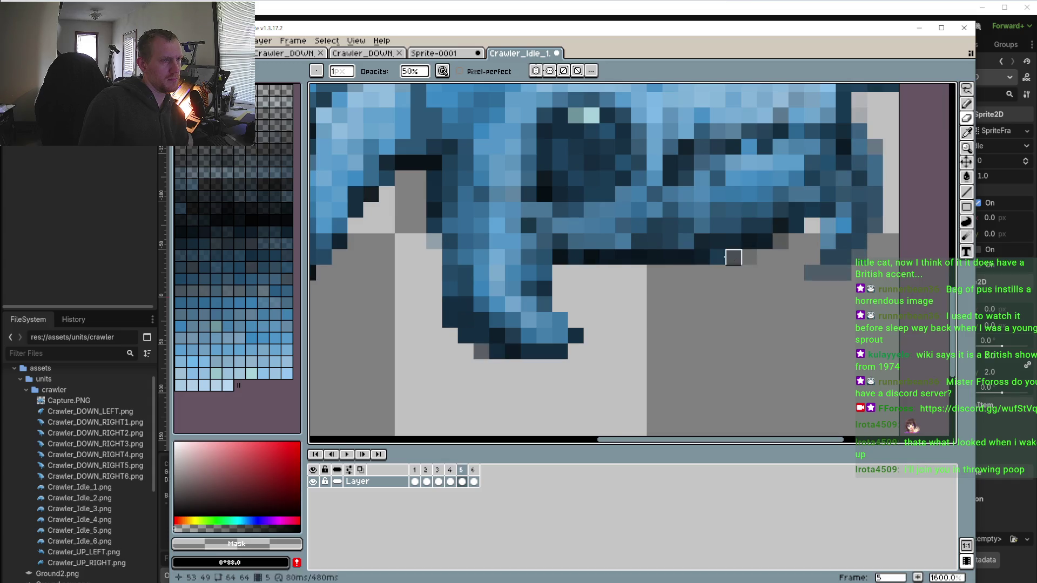
{"action": "key", "text": "Right"}
{"action": "key", "text": "Left"}
{"action": "key", "text": "Right"}
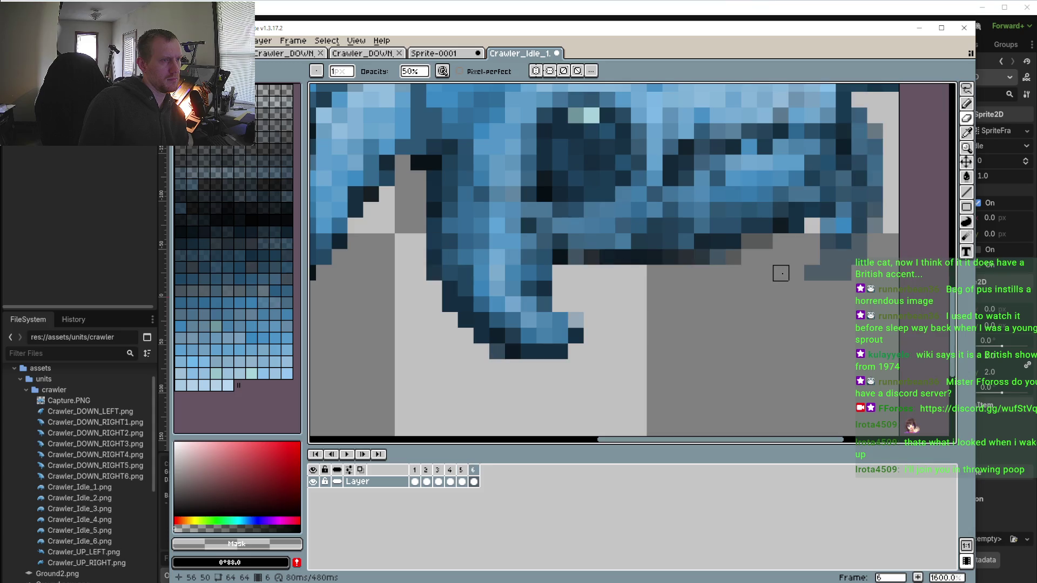
{"action": "key", "text": "Right"}
{"action": "key", "text": "Left"}
{"action": "scroll", "coordinate": [694, 289], "scroll_direction": "right", "scroll_amount": 2}
{"action": "scroll", "coordinate": [456, 358], "scroll_direction": "down", "scroll_amount": 2}
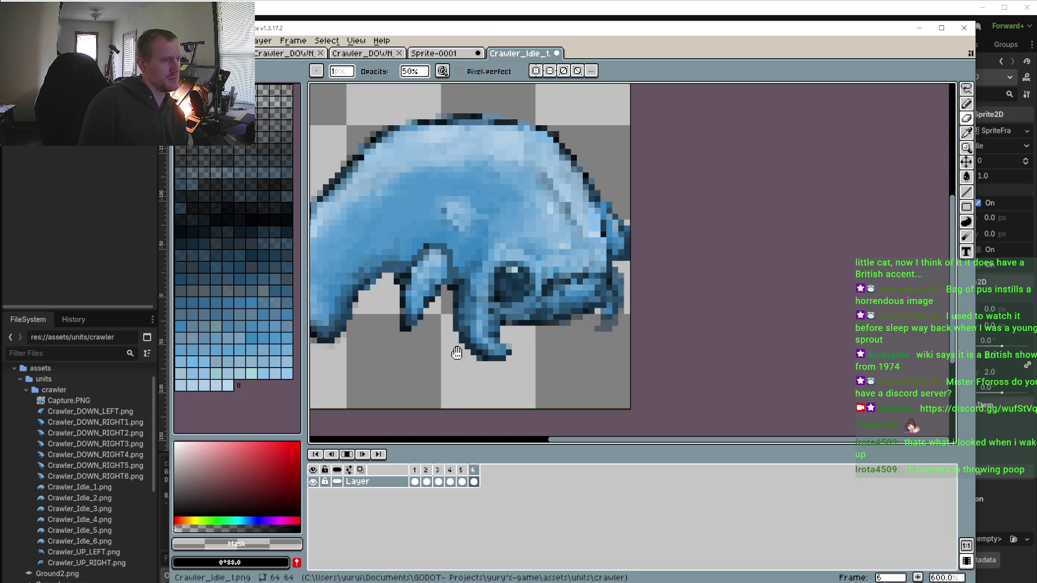
Zoom out and centre the sprite, run and stop the idle animation, then zoom into frame 1's face
{"action": "scroll", "coordinate": [453, 382], "scroll_direction": "down", "scroll_amount": 2}
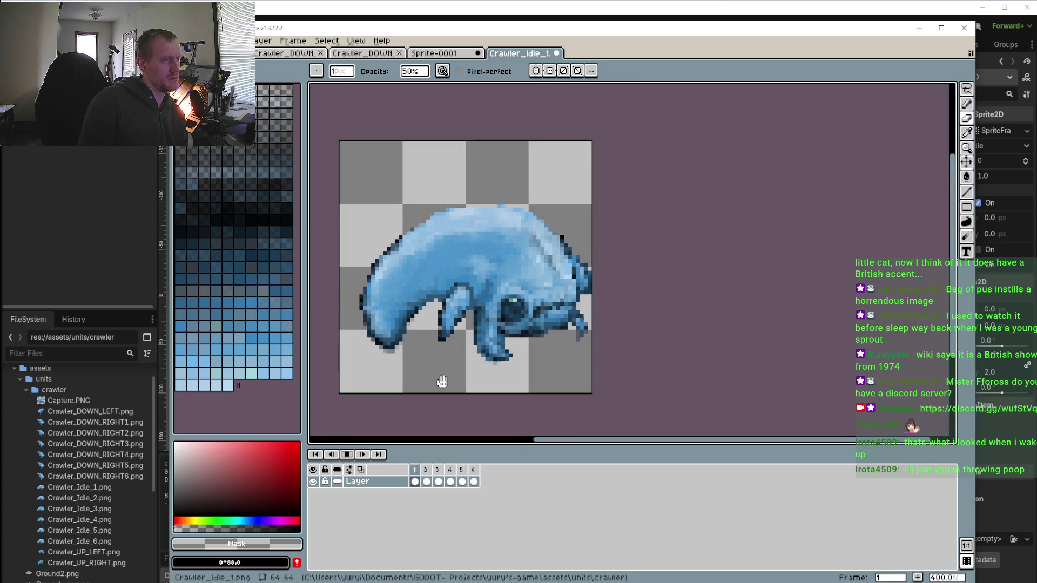
{"action": "left_click_drag", "start_coordinate": [548, 329], "coordinate": [571, 331]}
{"action": "key", "text": "Right"}
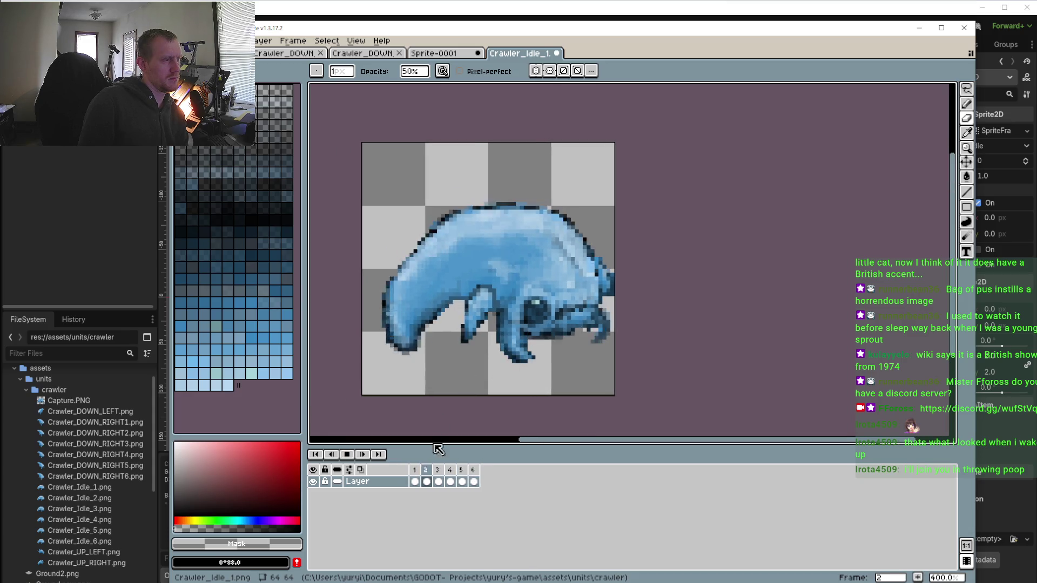
{"action": "key", "text": "Return"}
{"action": "key", "text": "Home"}
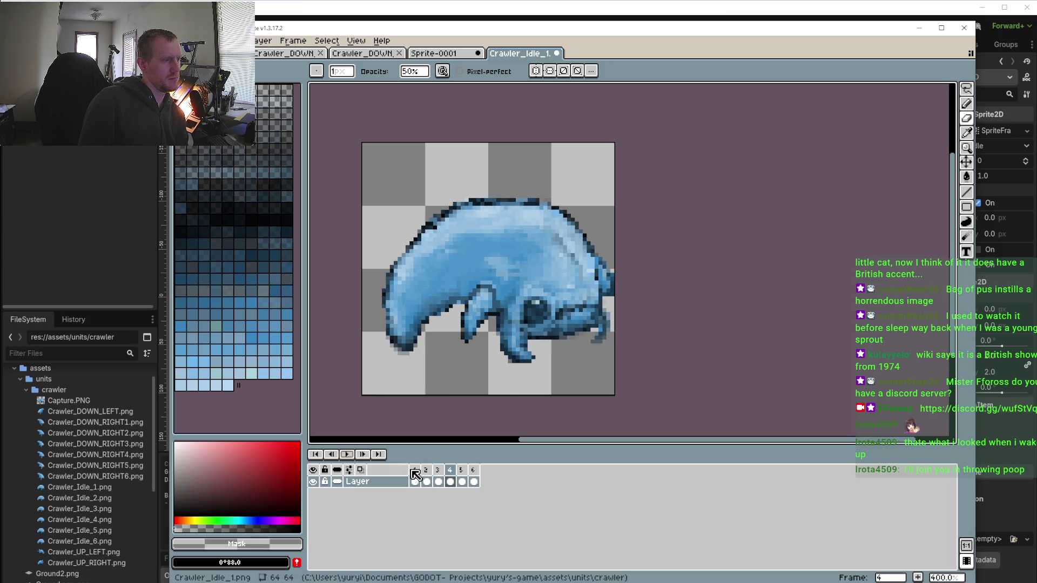
{"action": "scroll", "coordinate": [638, 319], "scroll_direction": "up", "scroll_amount": 2}
Sample a sprite colour for the Pencil and fix the face-edge pixels on frame 2
{"action": "key", "text": "i"}
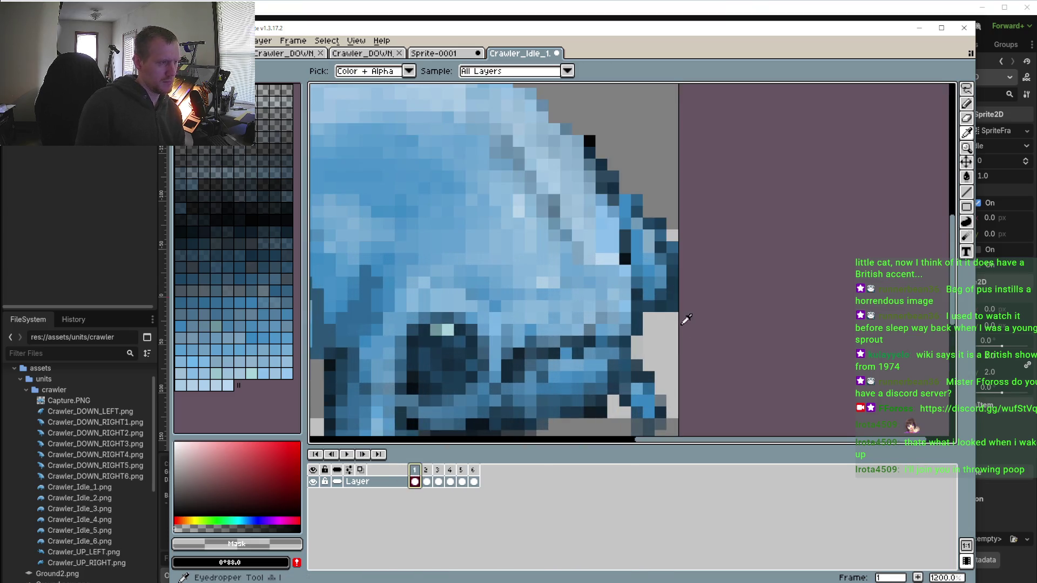
{"action": "key", "text": "b"}
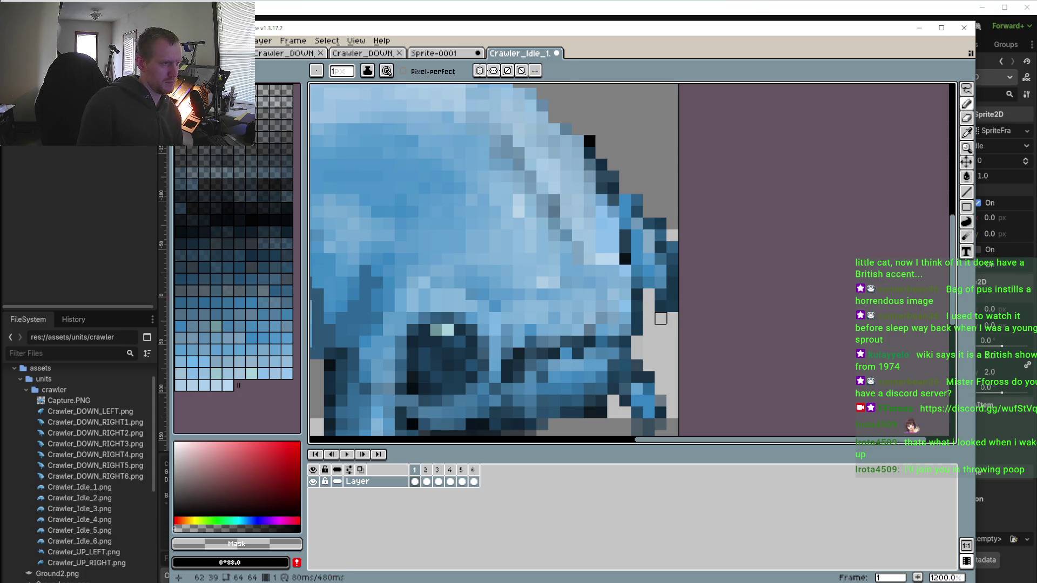
{"action": "scroll", "coordinate": [660, 318], "scroll_direction": "down", "scroll_amount": 3}
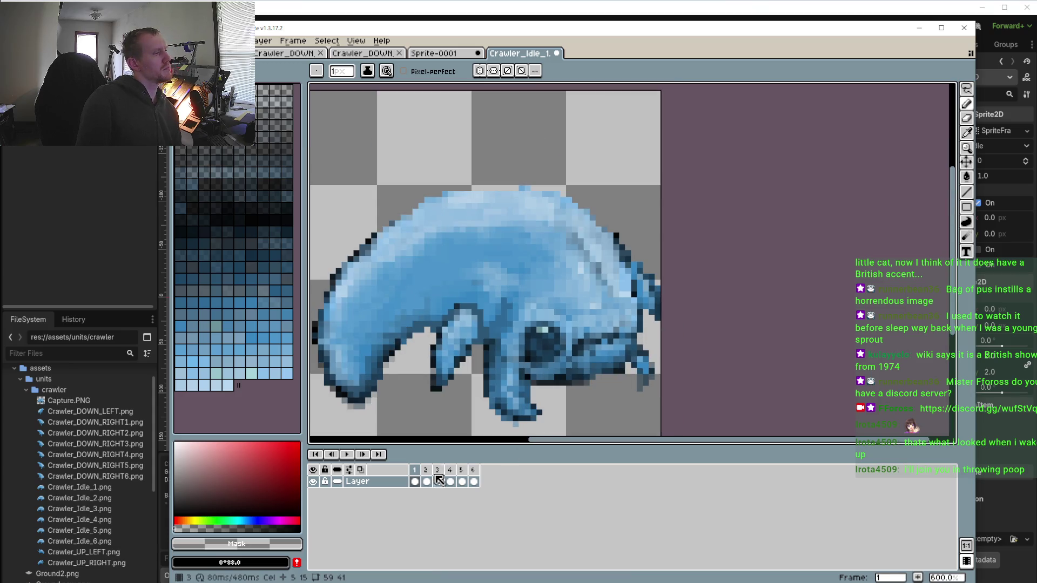
{"action": "left_click", "coordinate": [427, 482]}
{"action": "scroll", "coordinate": [647, 300], "scroll_direction": "up", "scroll_amount": 3}
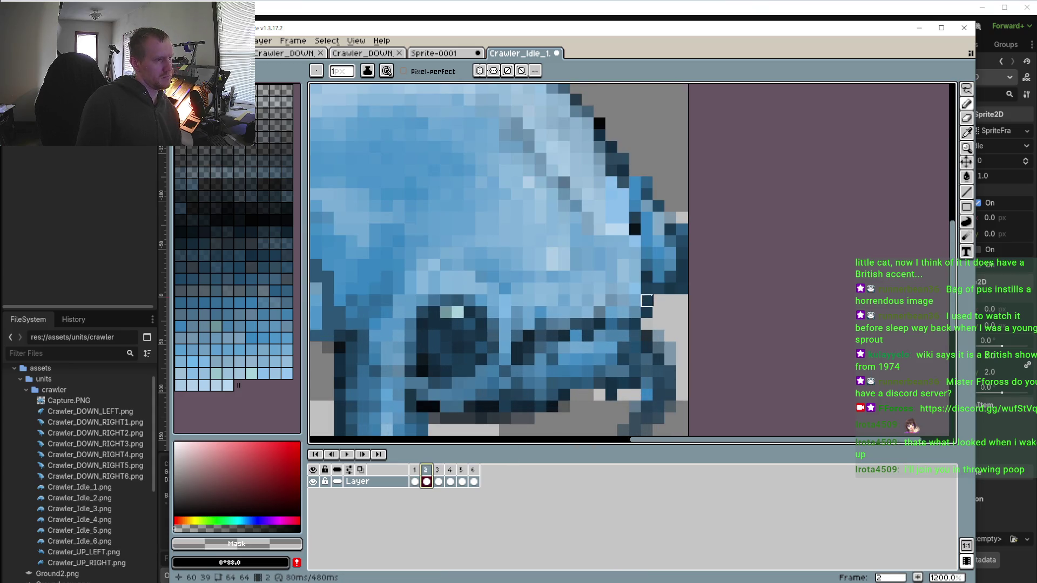
{"action": "key", "text": "Escape"}
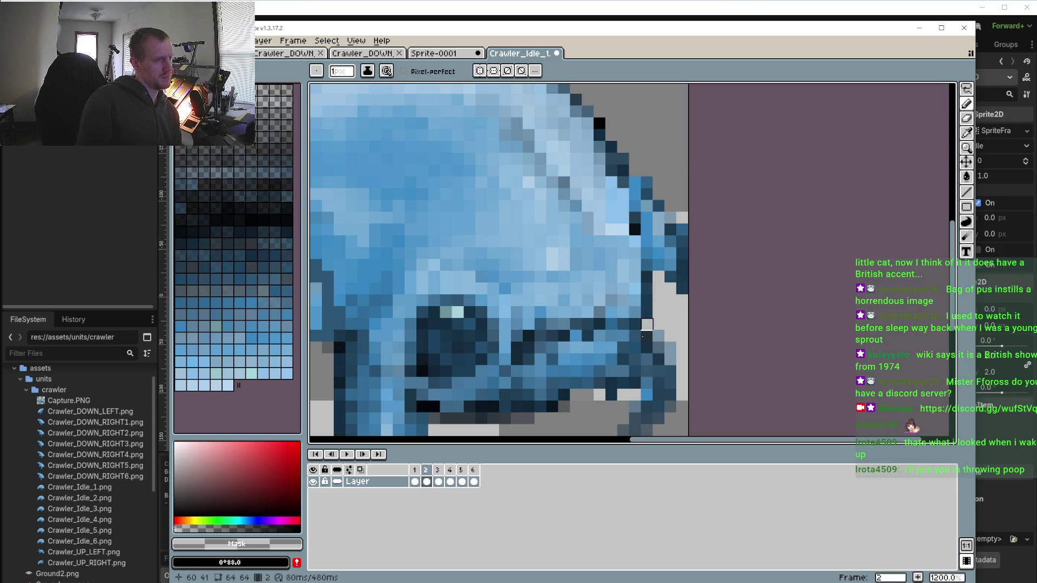
Touch up the face edge on frames 3 through 6, then start the animation playing
{"action": "key", "text": "period"}
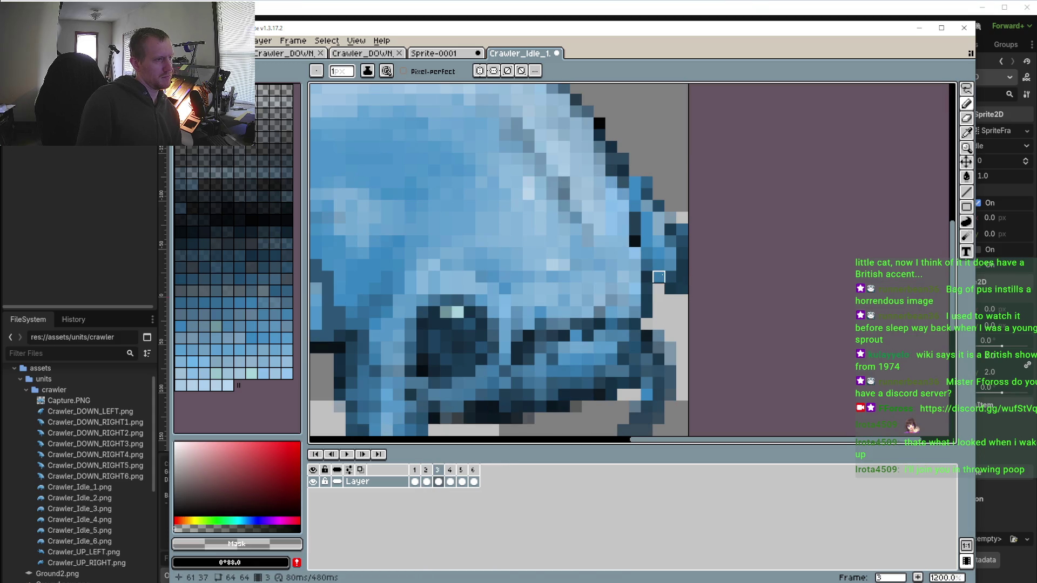
{"action": "left_click", "coordinate": [450, 470]}
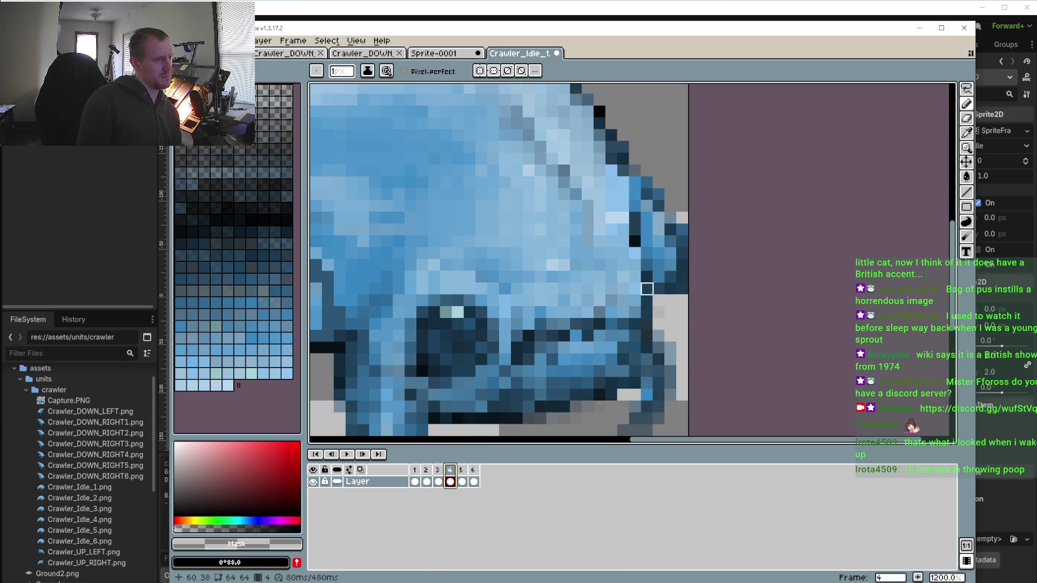
{"action": "key", "text": "Escape"}
{"action": "key", "text": "period"}
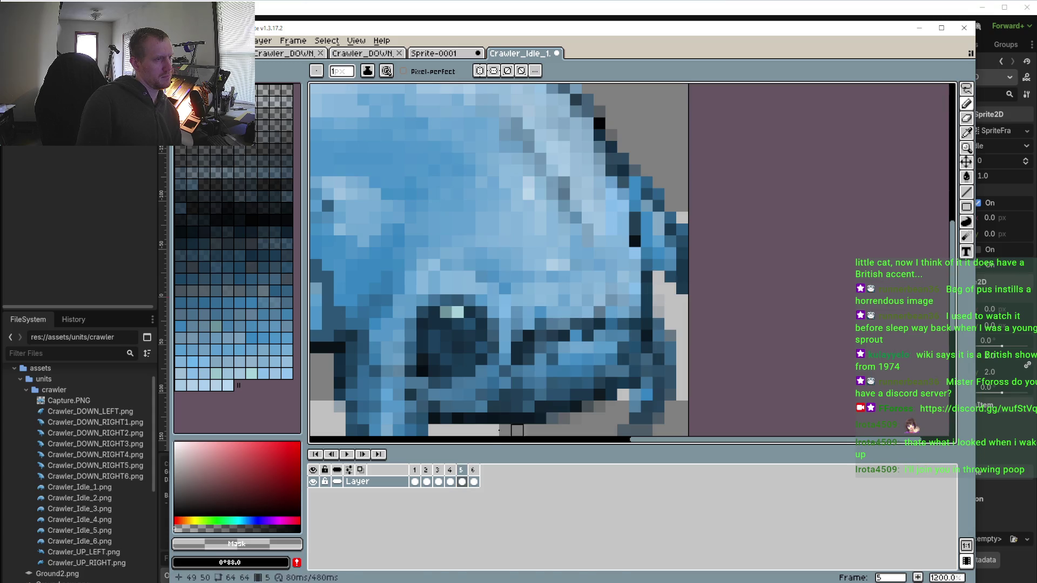
{"action": "key", "text": "period"}
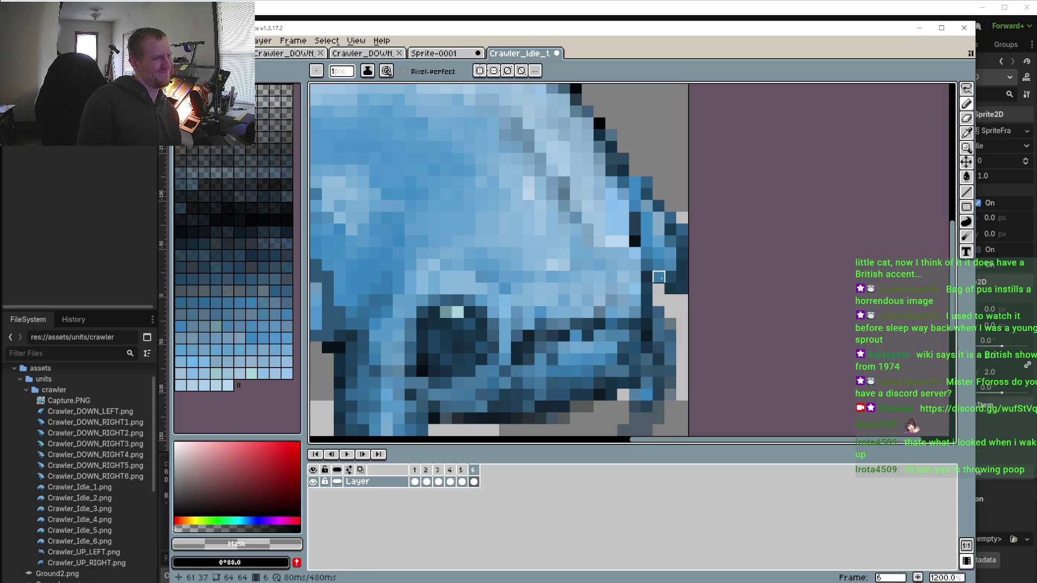
{"action": "left_click", "coordinate": [347, 455]}
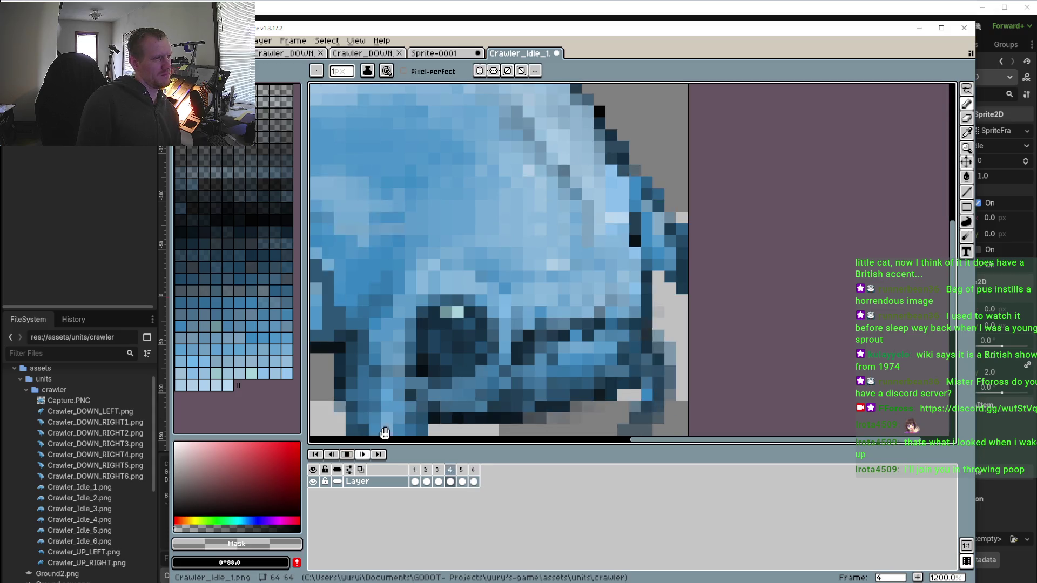
Zoom out, centre the creature, and play and stop the idle animation several times to check motion
{"action": "scroll", "coordinate": [385, 433], "scroll_direction": "down", "scroll_amount": 3}
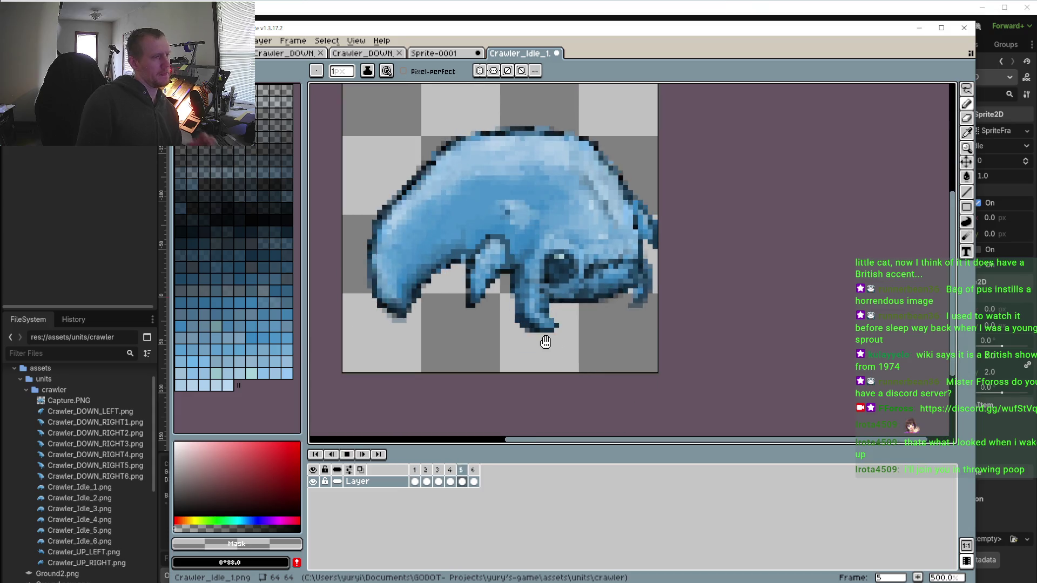
{"action": "mouse_move", "coordinate": [545, 342]}
{"action": "left_mouse_down"}
{"action": "mouse_move", "coordinate": [533, 351]}
{"action": "mouse_move", "coordinate": [534, 382]}
{"action": "left_mouse_up"}
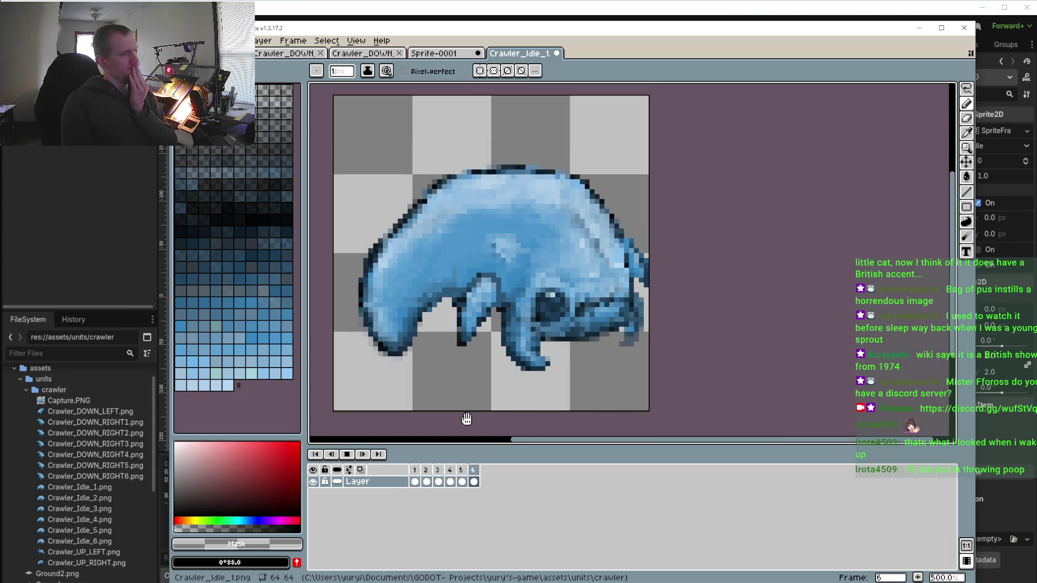
{"action": "left_click", "coordinate": [348, 456]}
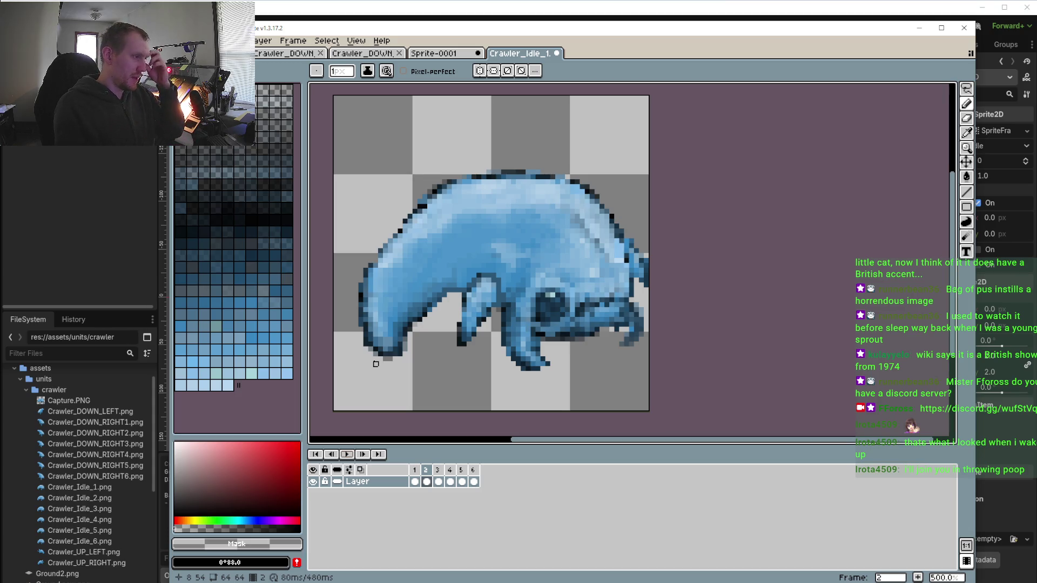
{"action": "left_click", "coordinate": [348, 454]}
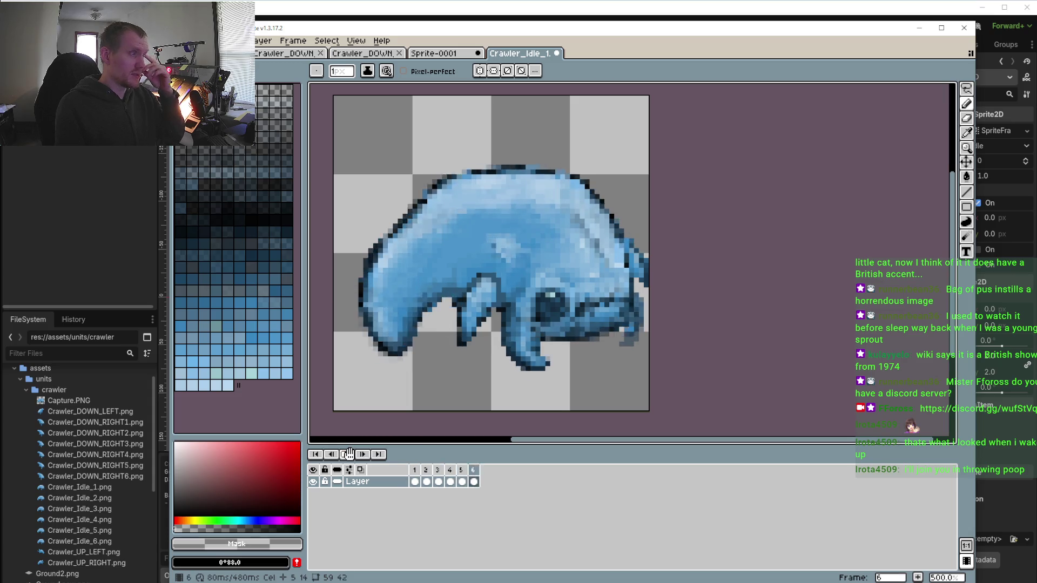
{"action": "left_click", "coordinate": [351, 454]}
{"action": "left_click", "coordinate": [351, 454]}
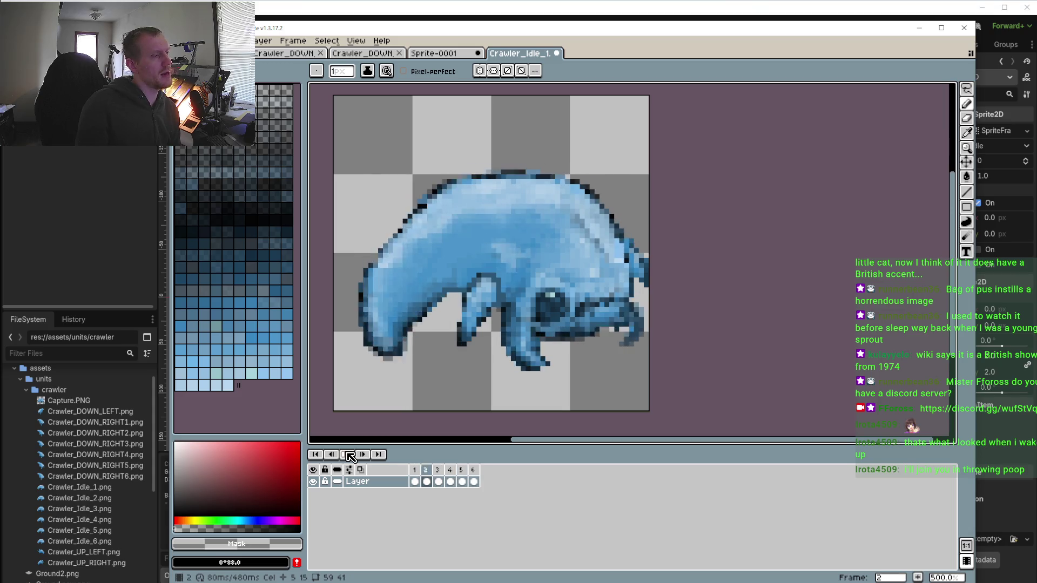
{"action": "left_click", "coordinate": [348, 455]}
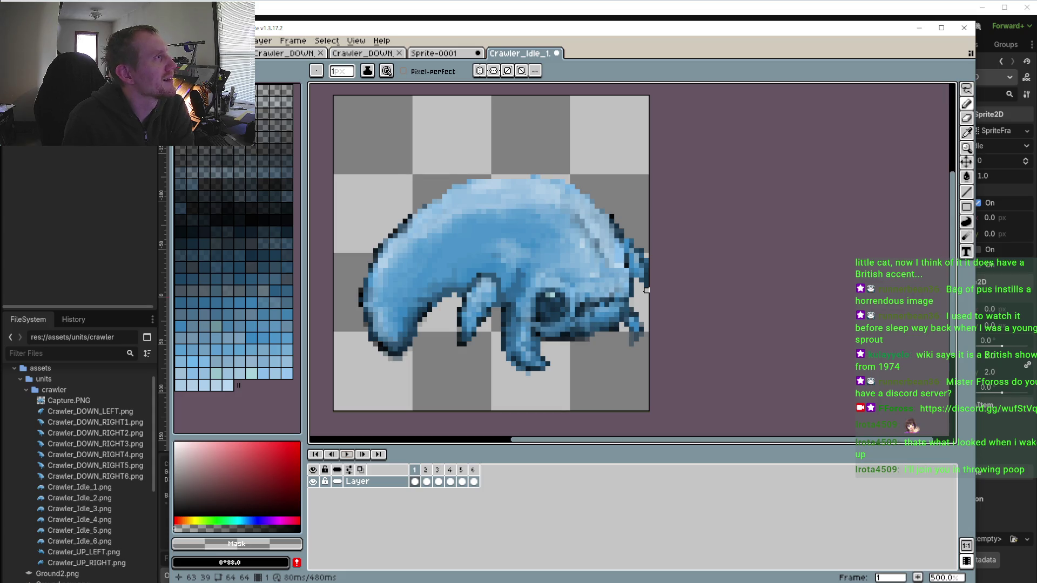
Play the preview once more, stop it on frame 1, then move to frame 2
{"action": "scroll", "coordinate": [648, 402], "scroll_direction": "down", "scroll_amount": 3}
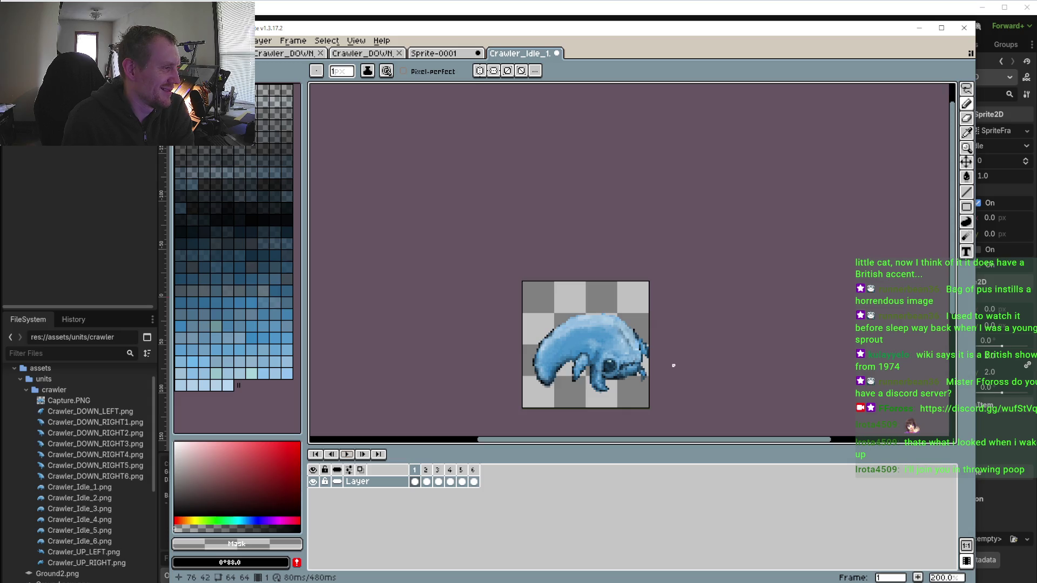
{"action": "left_click", "coordinate": [348, 455]}
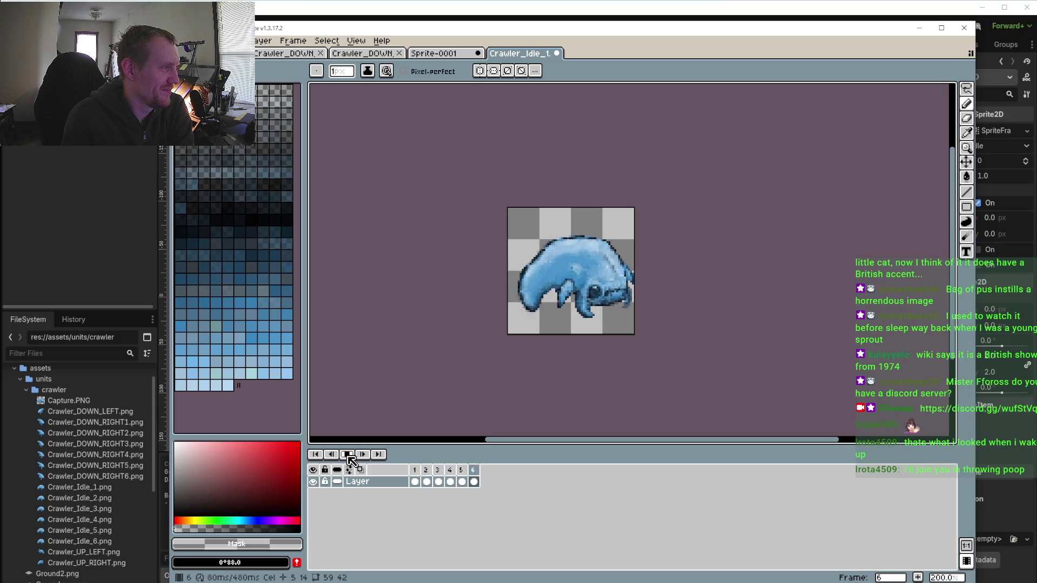
{"action": "left_click", "coordinate": [416, 471]}
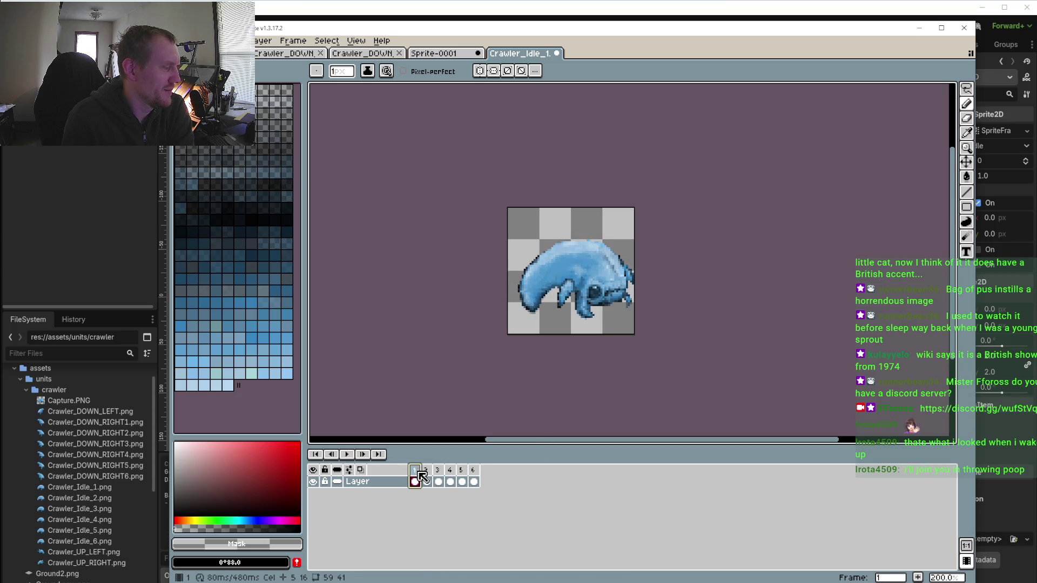
{"action": "left_click", "coordinate": [424, 474]}
{"action": "scroll", "coordinate": [537, 314], "scroll_direction": "up", "scroll_amount": 4}
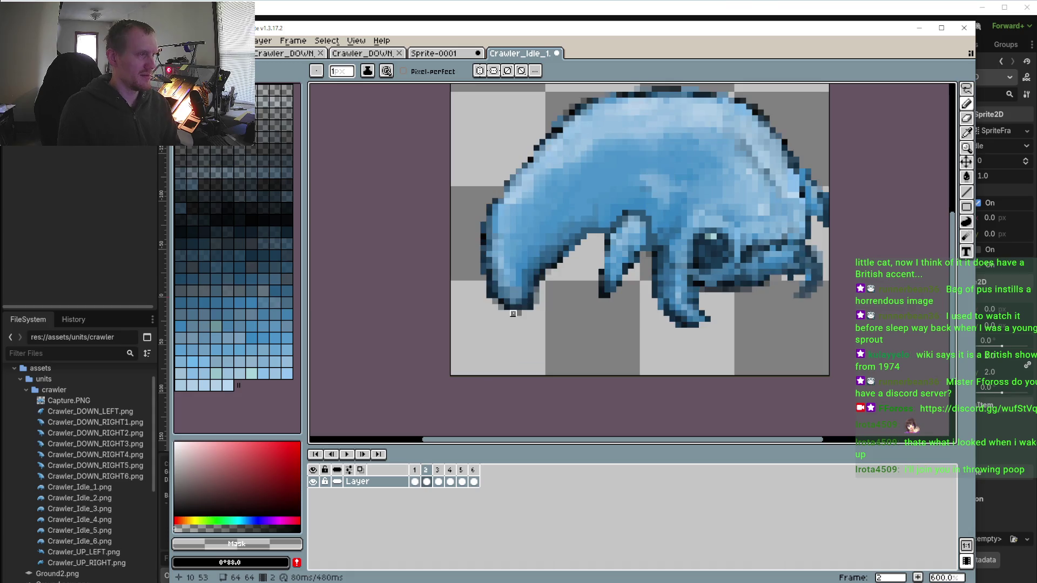
Step between frames 1 and 2 and sample the dark blue #2c5777 from the sprite
{"action": "key", "text": "Left"}
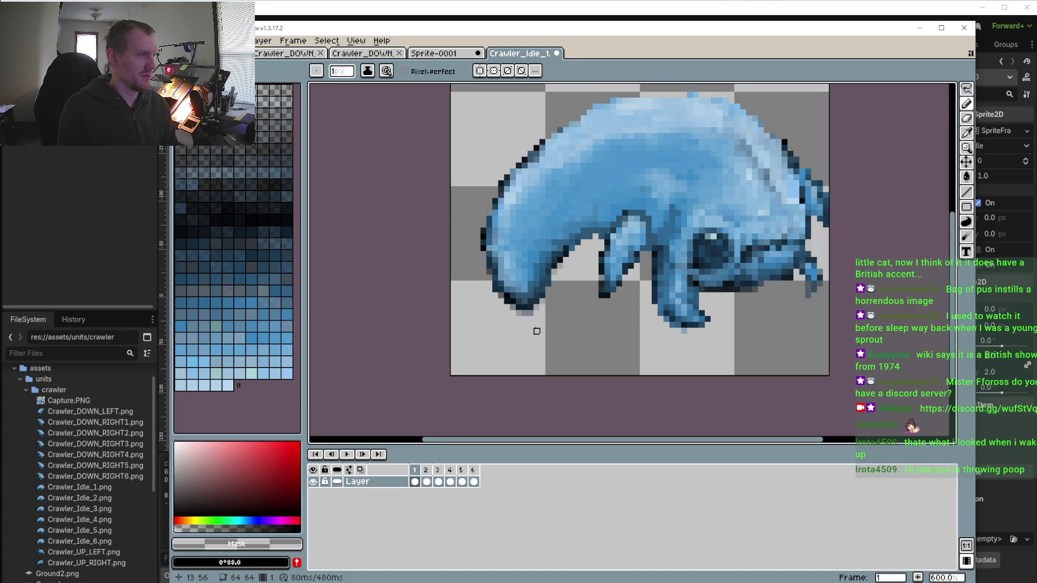
{"action": "key", "text": "Right"}
{"action": "scroll", "coordinate": [552, 305], "scroll_direction": "up", "scroll_amount": 3}
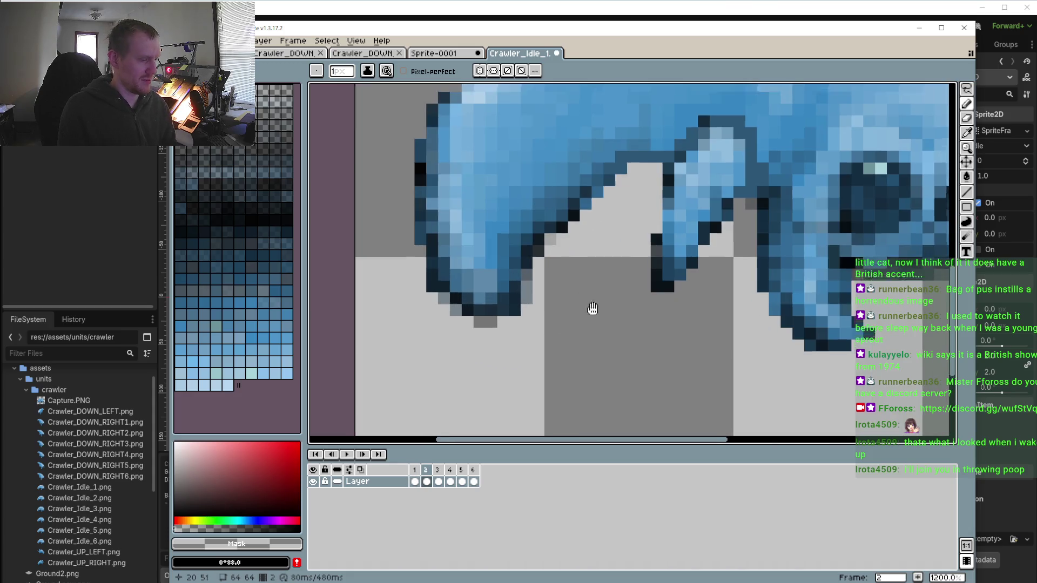
{"action": "left_click", "coordinate": [660, 210]}
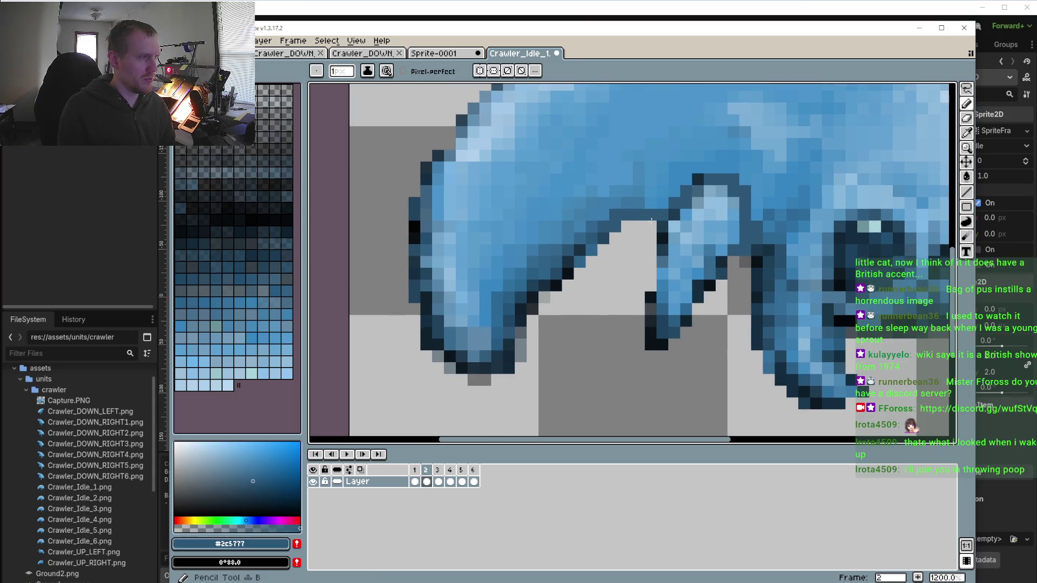
Flick between frames 1 and 2 to compare the crawler's poses
{"action": "left_click", "coordinate": [415, 471]}
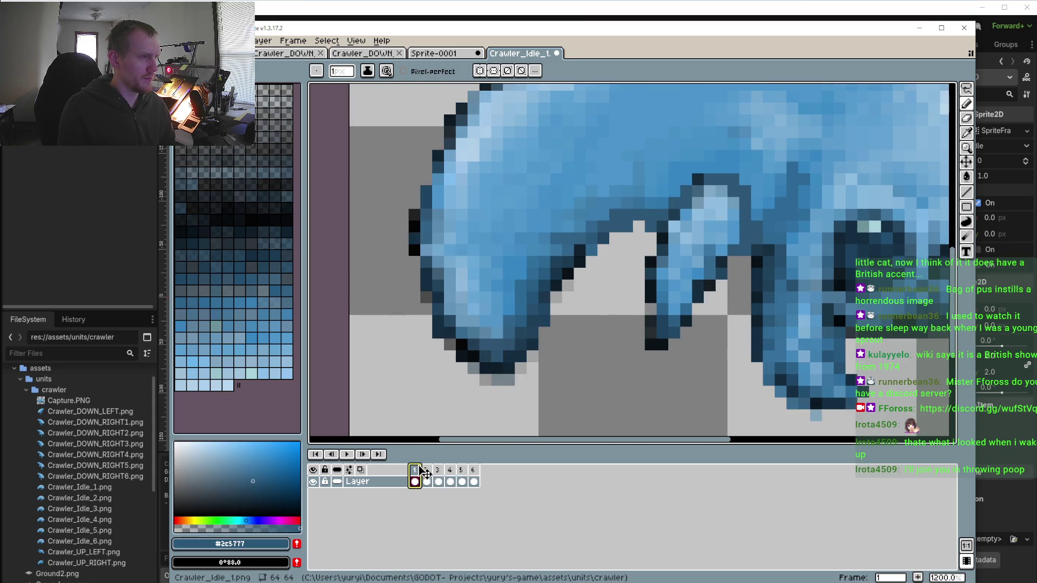
{"action": "left_click", "coordinate": [430, 471]}
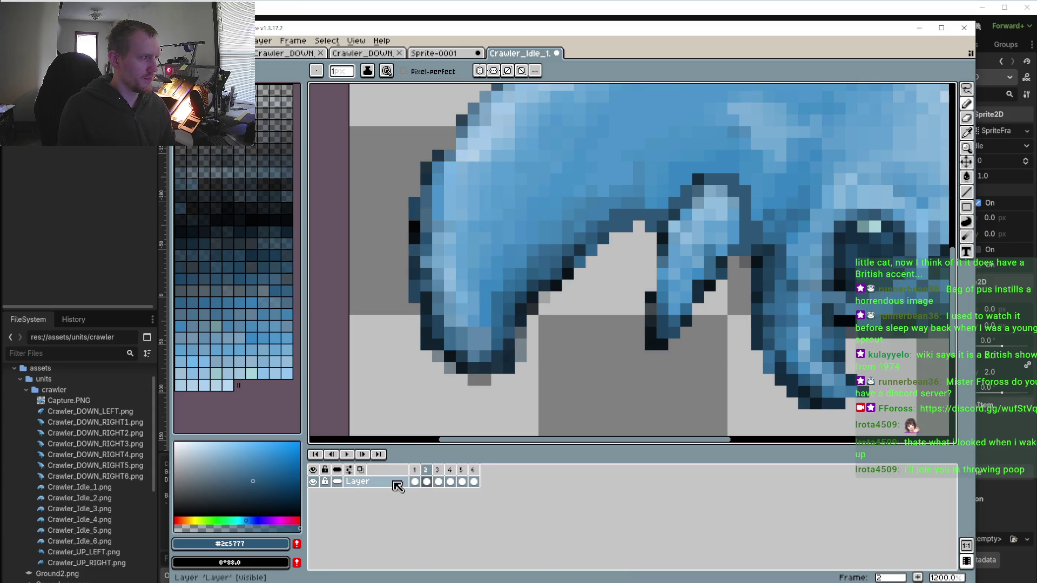
{"action": "left_click", "coordinate": [415, 482]}
{"action": "left_click", "coordinate": [427, 481]}
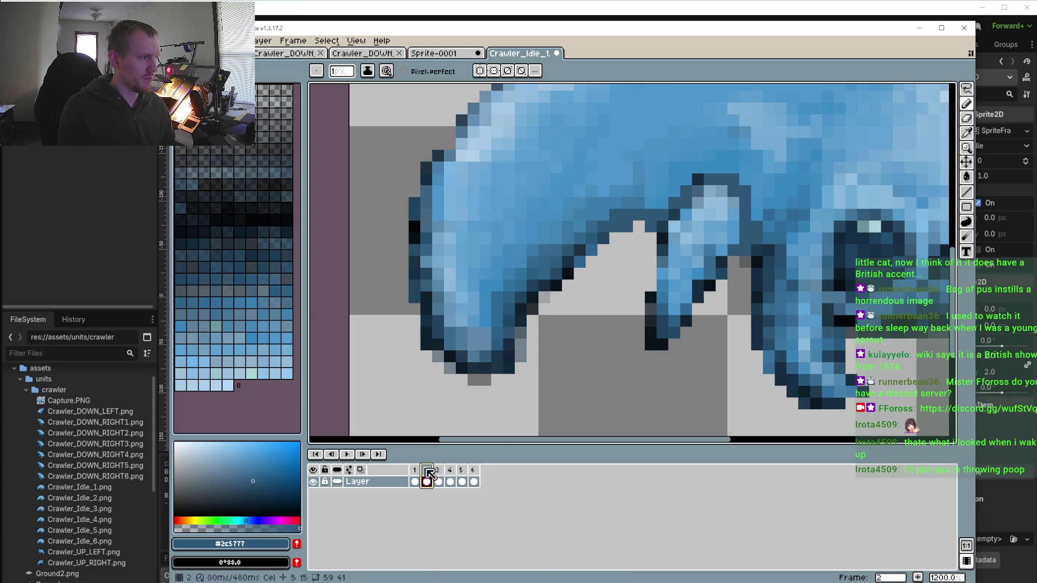
{"action": "left_click", "coordinate": [419, 469]}
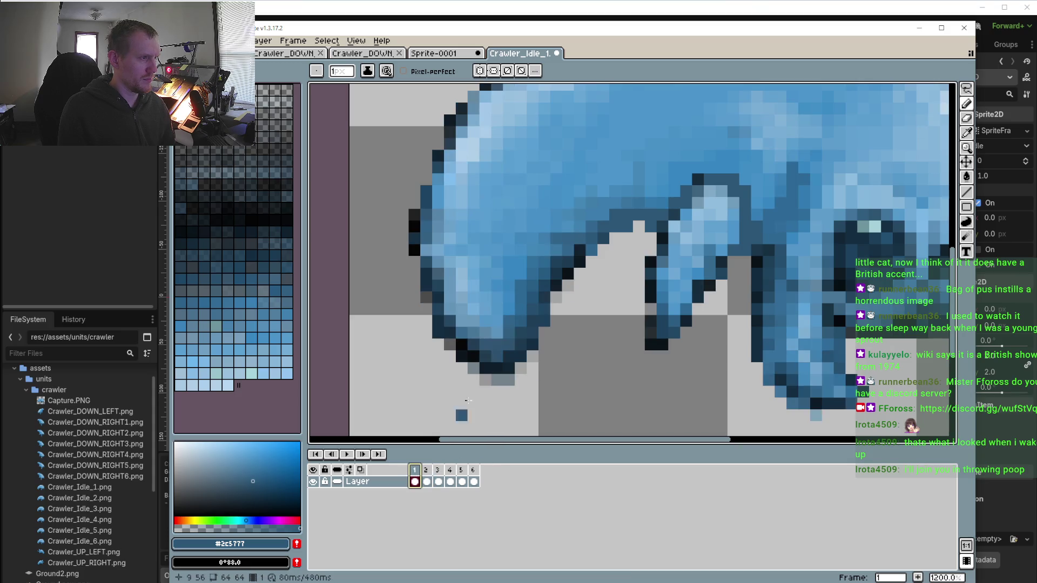
Eyedrop the mid blue #336f9a from frame 1, then return to the pencil
{"action": "key", "text": "i"}
{"action": "left_click", "coordinate": [648, 197]}
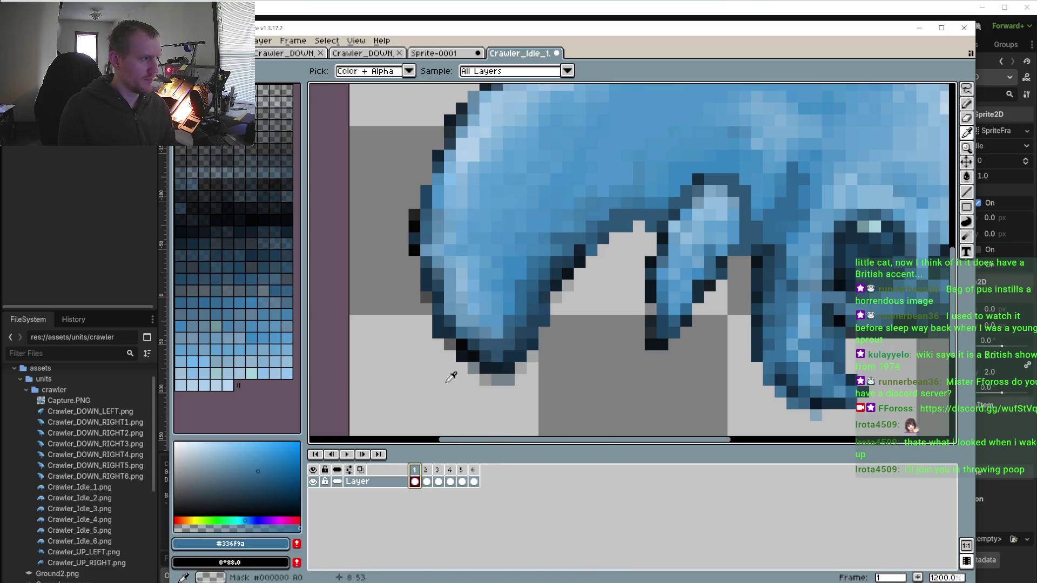
{"action": "key", "text": "period"}
{"action": "key", "text": "b"}
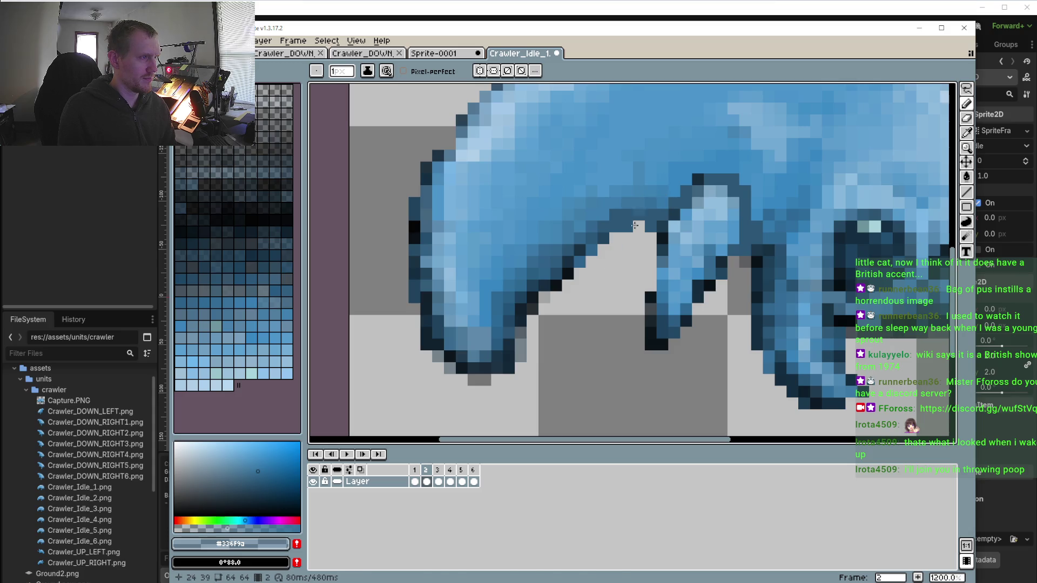
Compare frames 1, 2 and 3, fitting the whole creature in view
{"action": "left_click", "coordinate": [414, 473]}
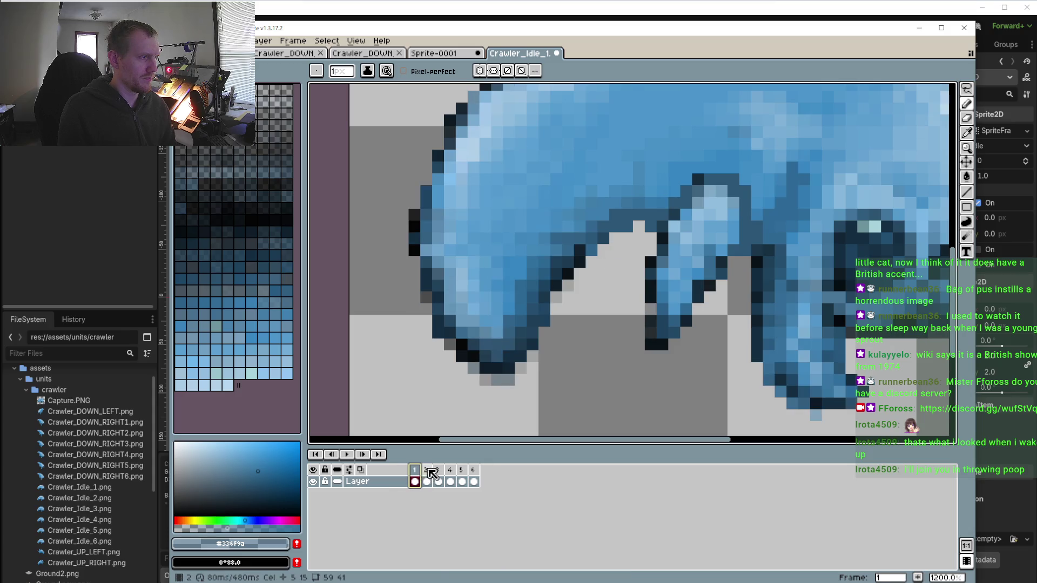
{"action": "left_click", "coordinate": [432, 473]}
{"action": "left_click", "coordinate": [415, 473]}
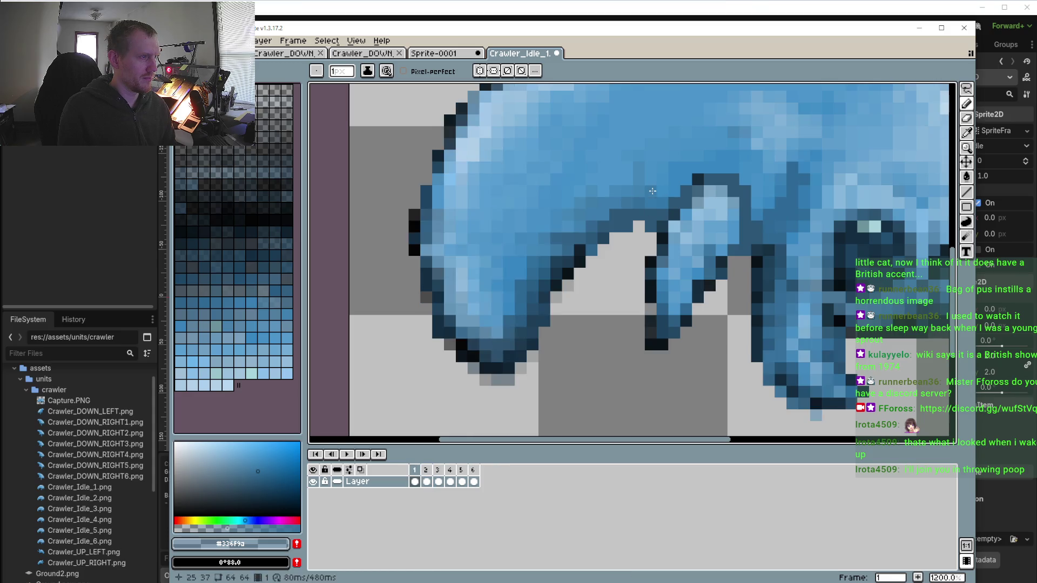
{"action": "left_click", "coordinate": [426, 472]}
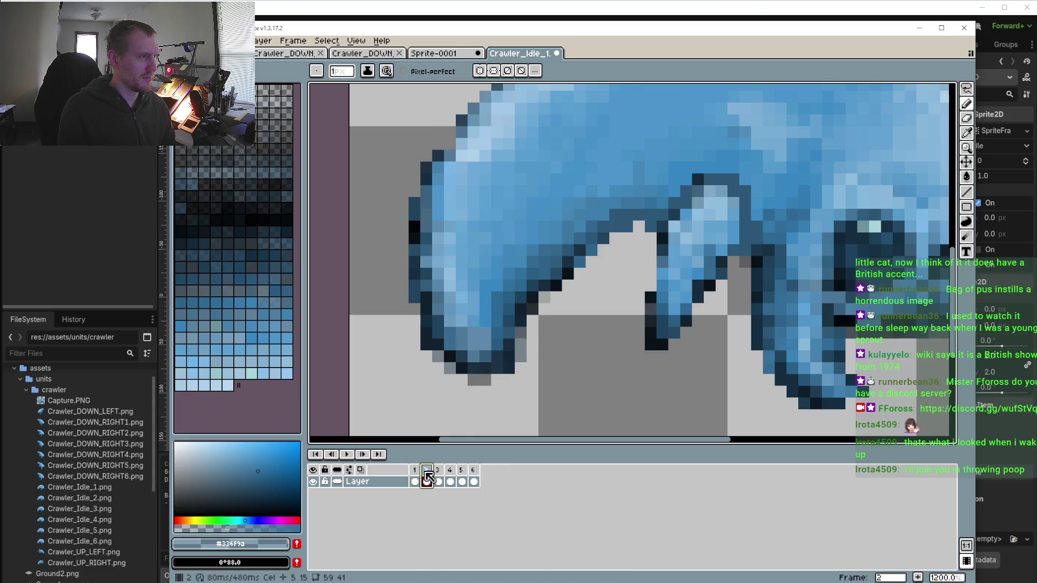
{"action": "left_click", "coordinate": [438, 471]}
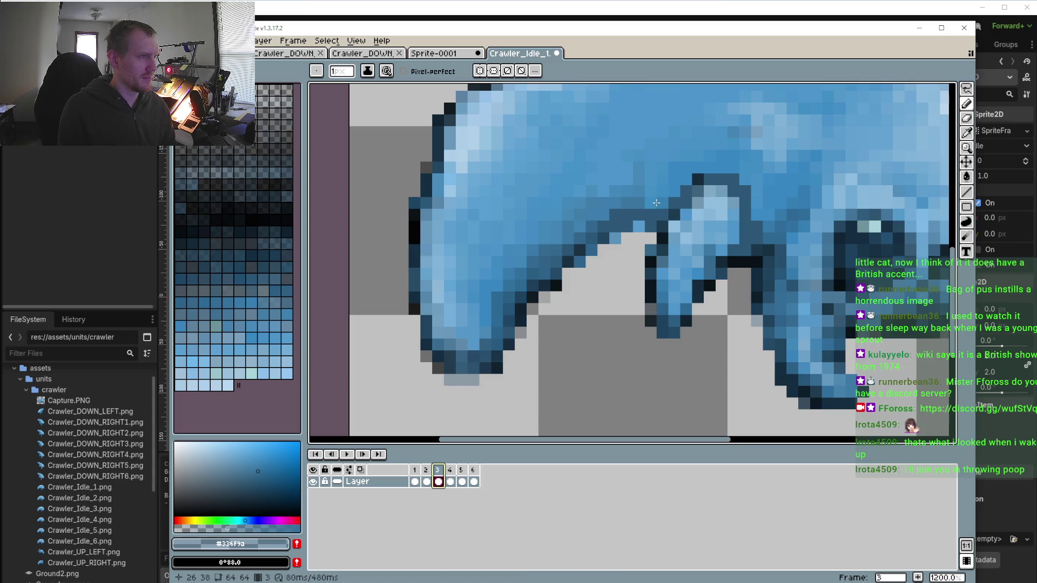
{"action": "key", "text": "ctrl+0"}
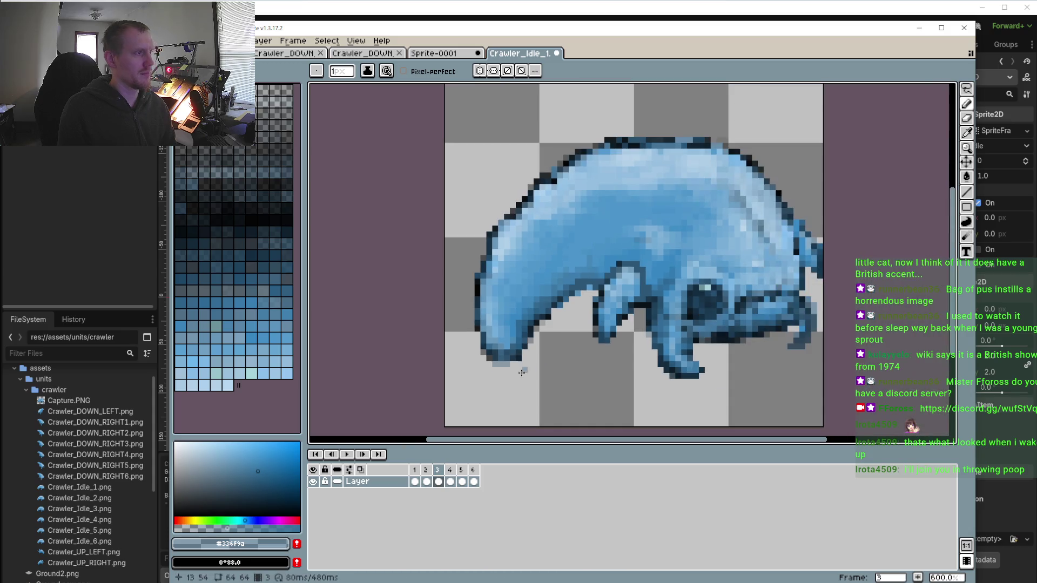
Flick between frames 2 and 3, check frame 1, and settle on frame 2
{"action": "left_click", "coordinate": [416, 471]}
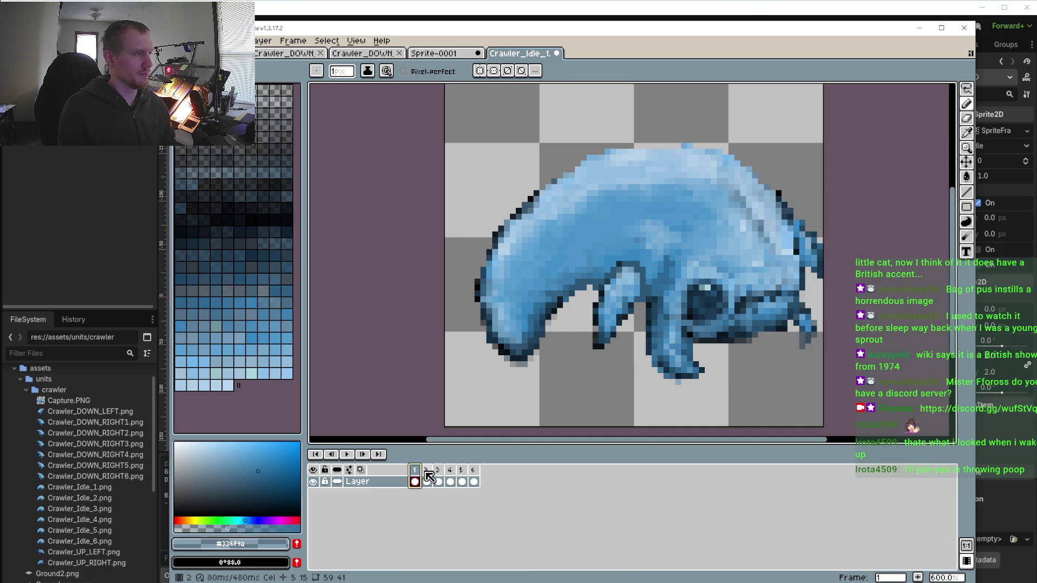
{"action": "left_click", "coordinate": [425, 474]}
{"action": "left_click", "coordinate": [443, 471]}
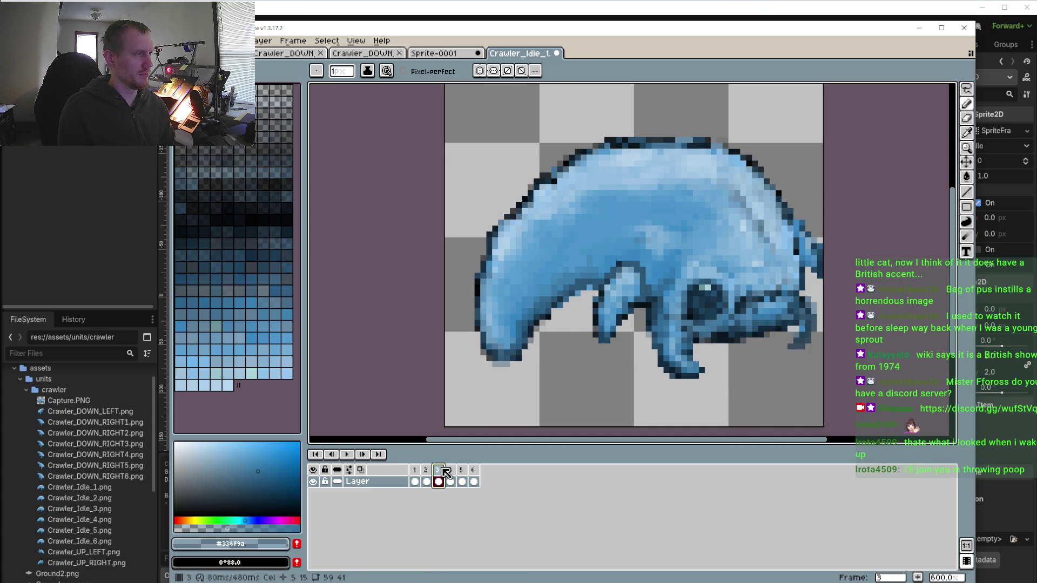
{"action": "left_click", "coordinate": [427, 472]}
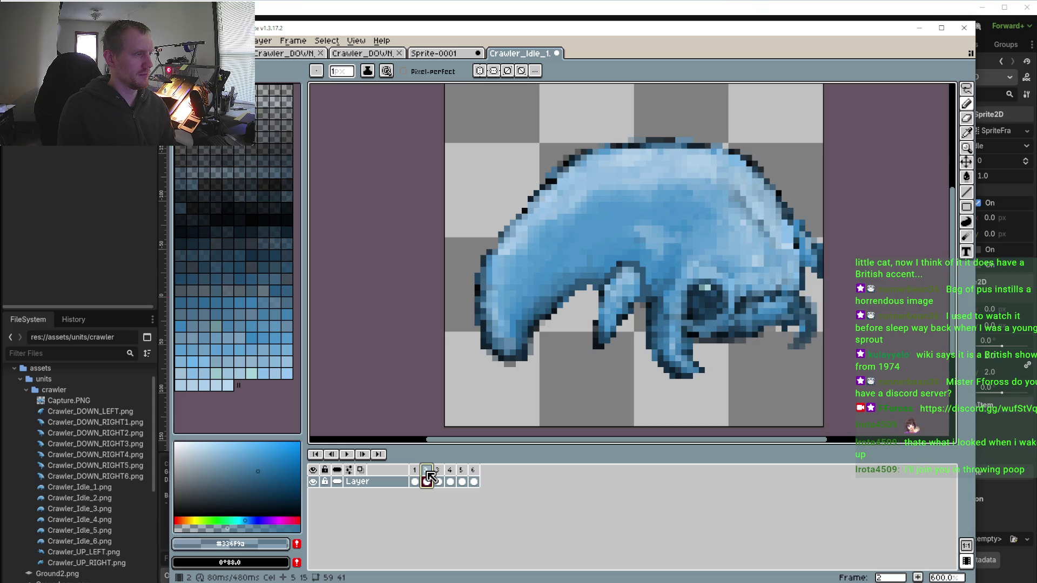
{"action": "left_click", "coordinate": [435, 472]}
{"action": "left_click", "coordinate": [431, 470]}
{"action": "left_click", "coordinate": [415, 471]}
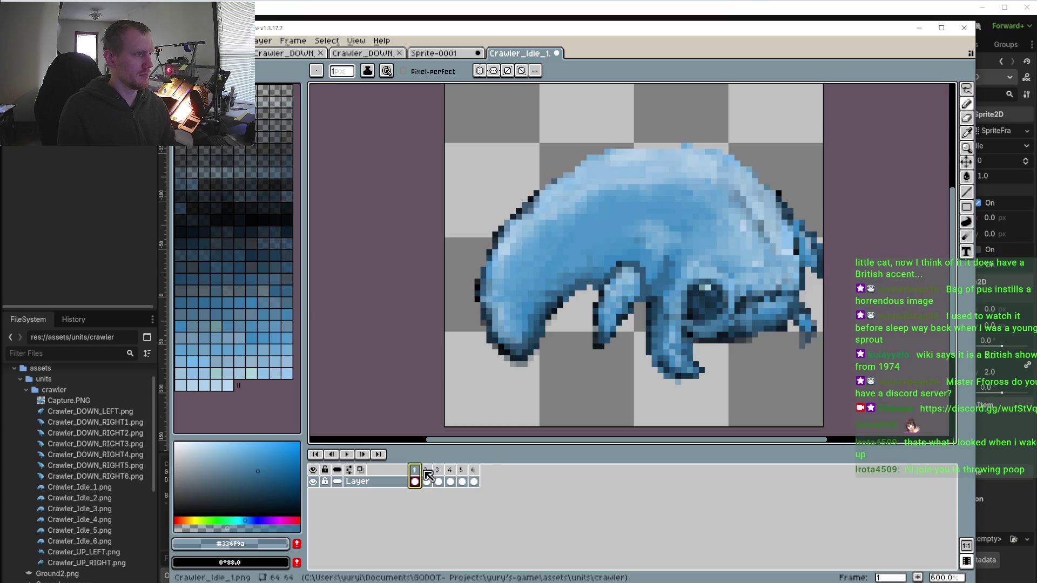
{"action": "left_click", "coordinate": [429, 471]}
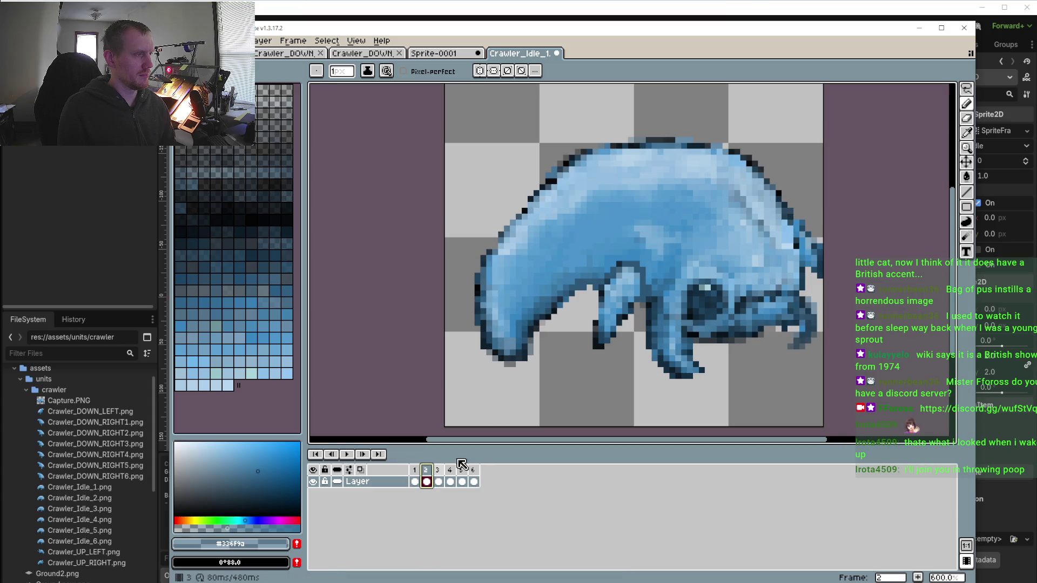
Eyedrop the near-black outline colour #0b151d from the crawler
{"action": "scroll", "coordinate": [572, 292], "scroll_direction": "up", "scroll_amount": 6}
{"action": "key", "text": "i"}
{"action": "left_click", "coordinate": [568, 296]}
Darken a short column of pixels along the leg's edge in frame 2
{"action": "key", "text": "b"}
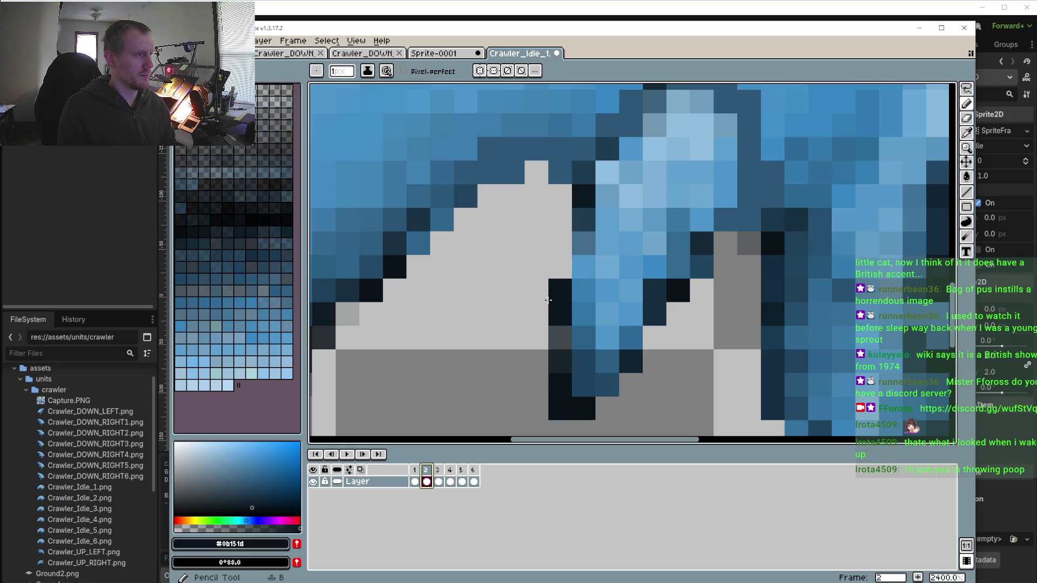
{"action": "left_click", "coordinate": [536, 386]}
{"action": "key", "text": "ctrl+z"}
{"action": "left_click_drag", "start_coordinate": [560, 290], "coordinate": [561, 243]}
{"action": "left_click", "coordinate": [556, 295]}
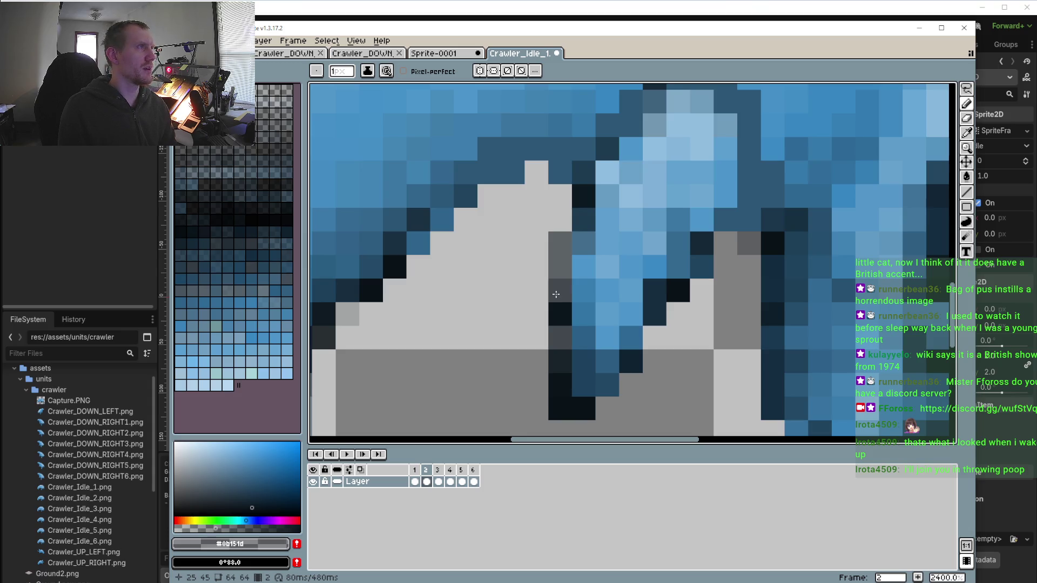
{"action": "left_click", "coordinate": [560, 268]}
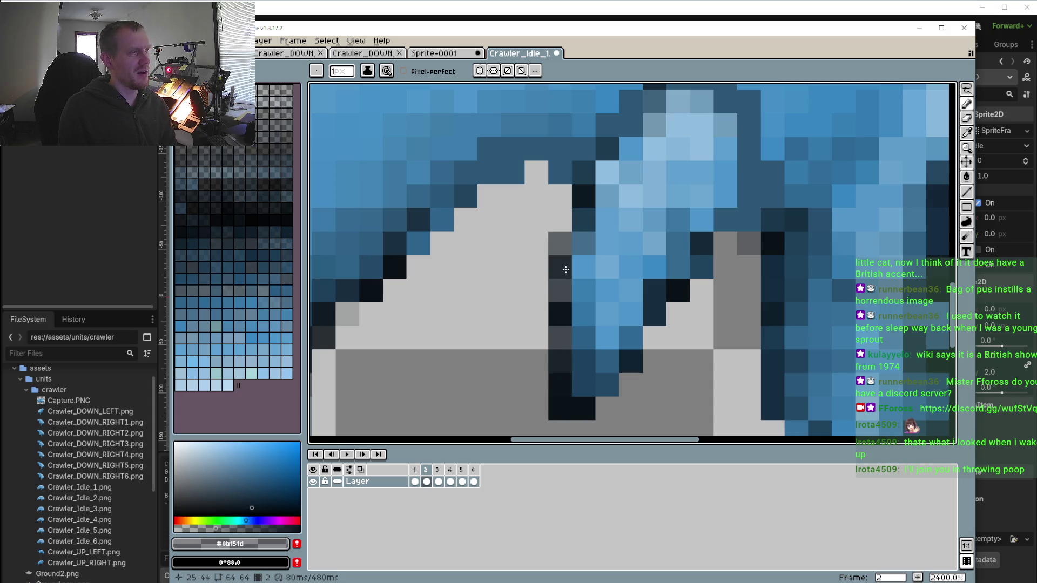
{"action": "left_click", "coordinate": [566, 251]}
{"action": "scroll", "coordinate": [557, 310], "scroll_direction": "down", "scroll_amount": 2}
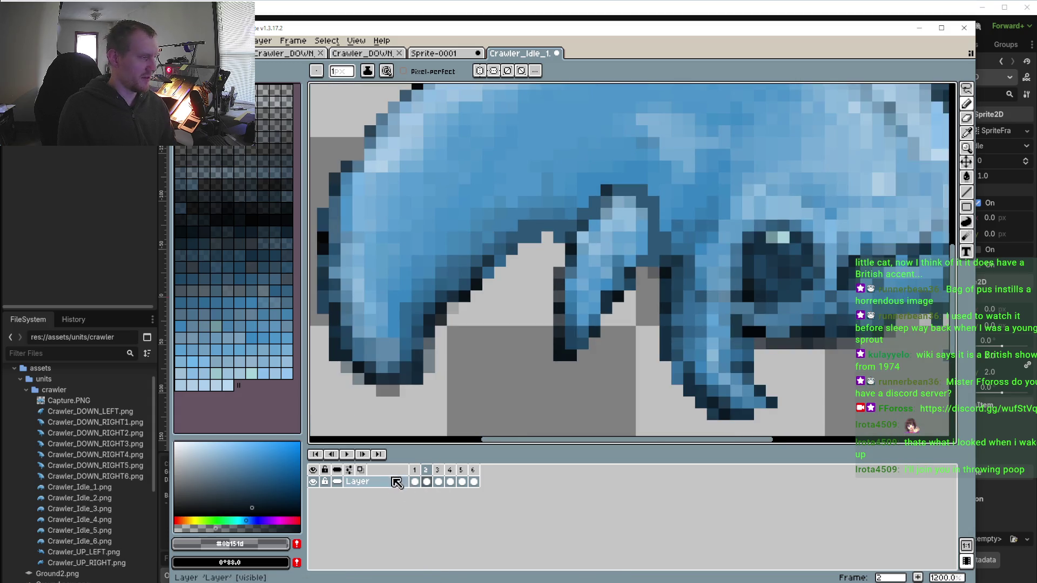
Check frame 1, then erase the dark pixels below frame 2's leg
{"action": "left_click", "coordinate": [415, 481]}
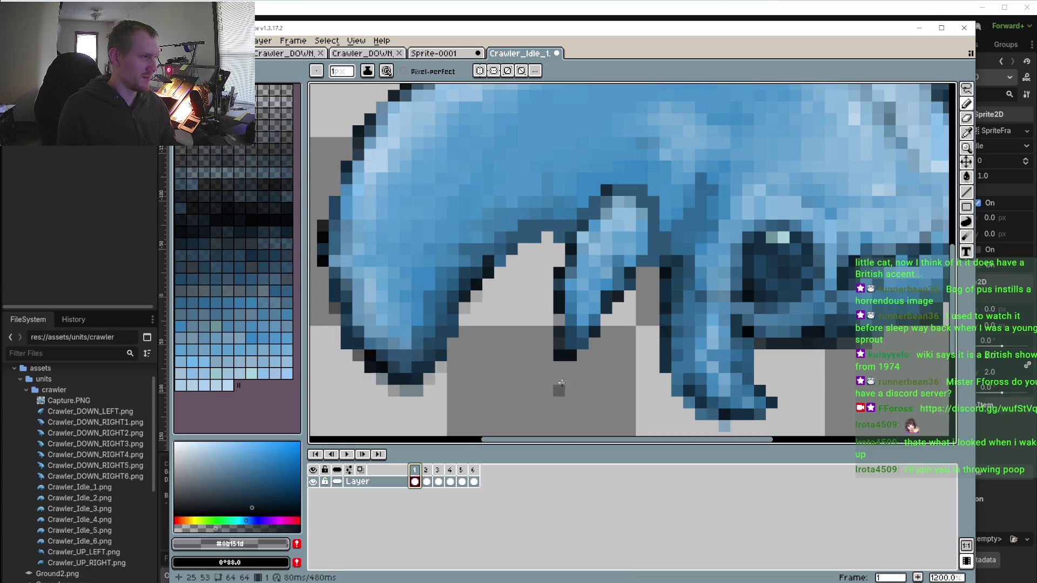
{"action": "key", "text": "o"}
{"action": "key", "text": "b"}
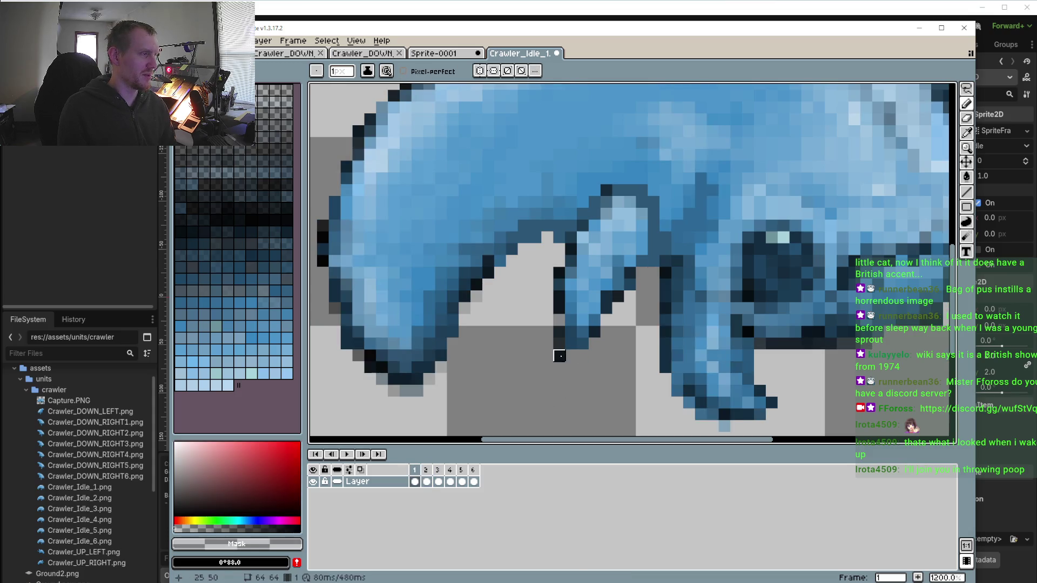
{"action": "left_click", "coordinate": [430, 475]}
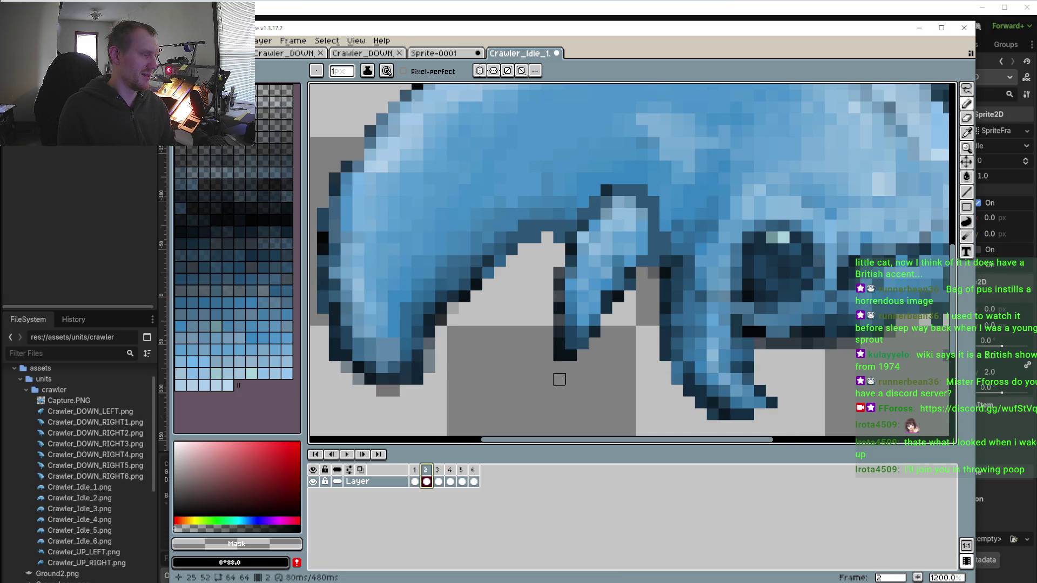
{"action": "left_click_drag", "start_coordinate": [571, 356], "coordinate": [560, 333]}
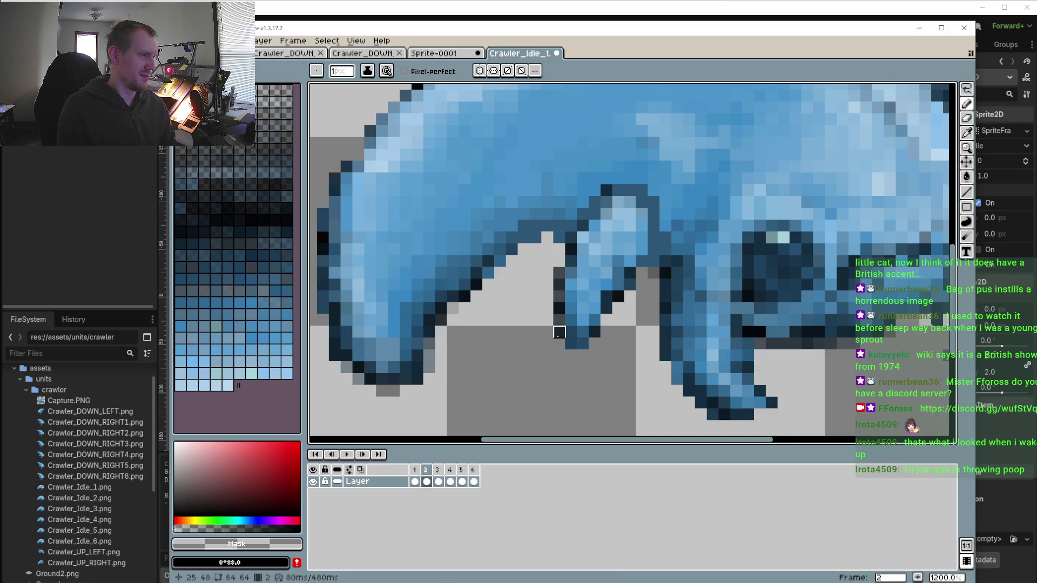
Step through frames 1–4 and sample the light blue #9fc5e0 from the crawler's back
{"action": "left_click", "coordinate": [415, 471]}
{"action": "left_click", "coordinate": [426, 471]}
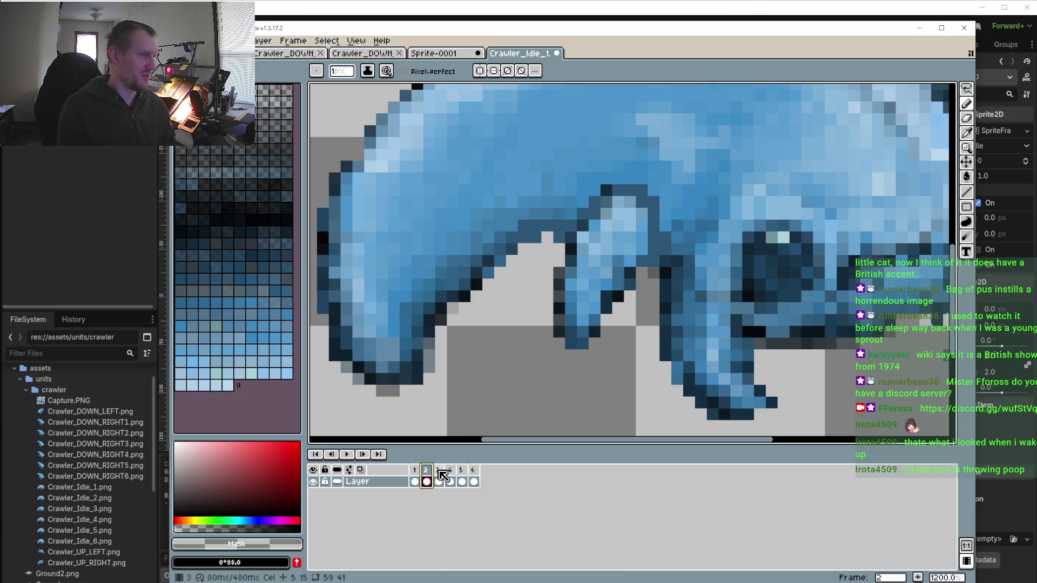
{"action": "left_click", "coordinate": [438, 471]}
{"action": "left_click", "coordinate": [450, 470]}
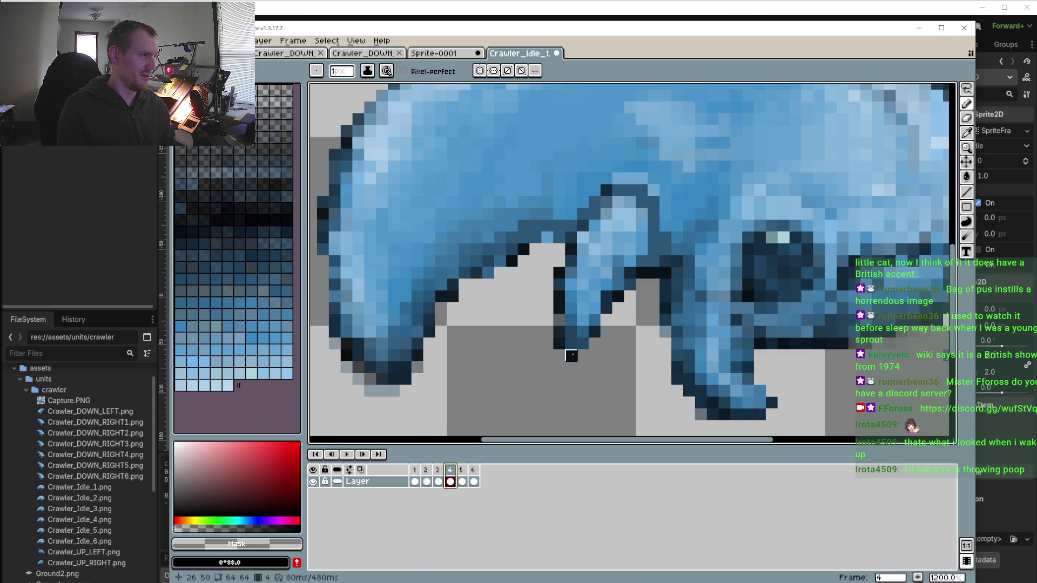
{"action": "scroll", "coordinate": [571, 355], "scroll_direction": "down", "scroll_amount": 5}
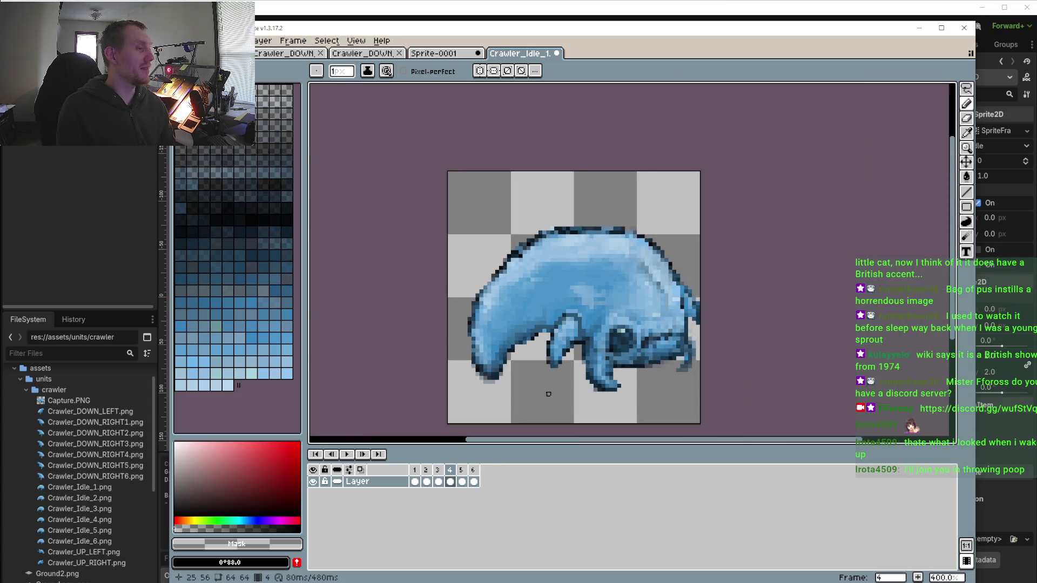
{"action": "scroll", "coordinate": [505, 263], "scroll_direction": "up", "scroll_amount": 5}
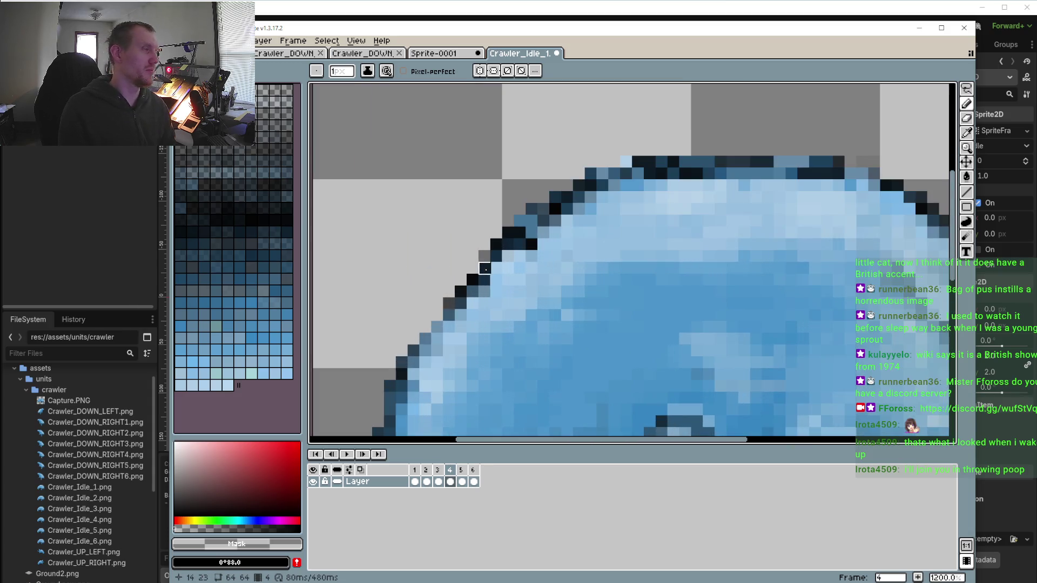
{"action": "left_click", "coordinate": [567, 220], "text": "alt"}
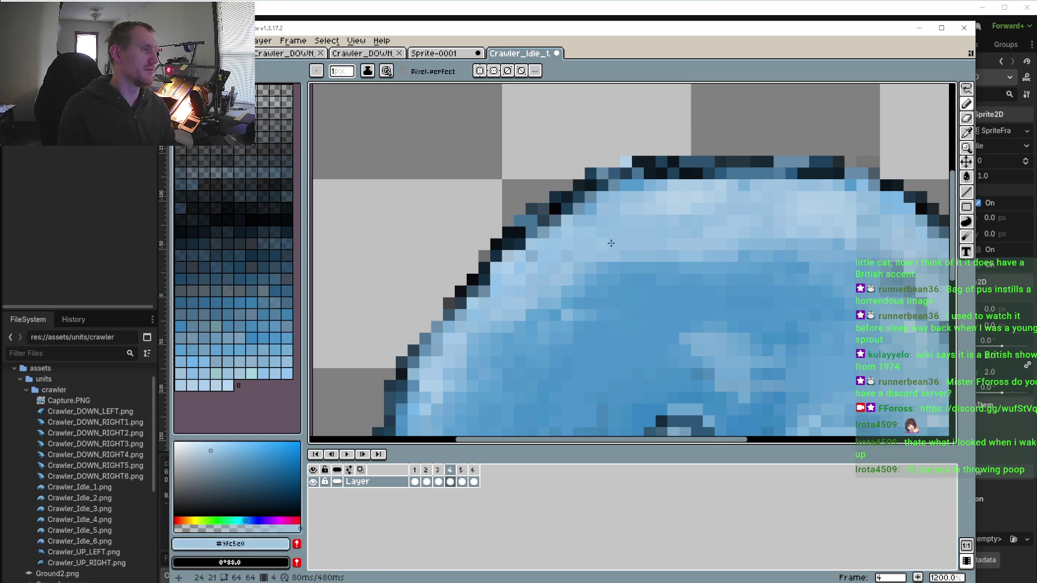
Zoom out and return to frame 2 via frame 1
{"action": "scroll", "coordinate": [627, 240], "scroll_direction": "down", "scroll_amount": 2}
{"action": "scroll", "coordinate": [656, 207], "scroll_direction": "up", "scroll_amount": 3}
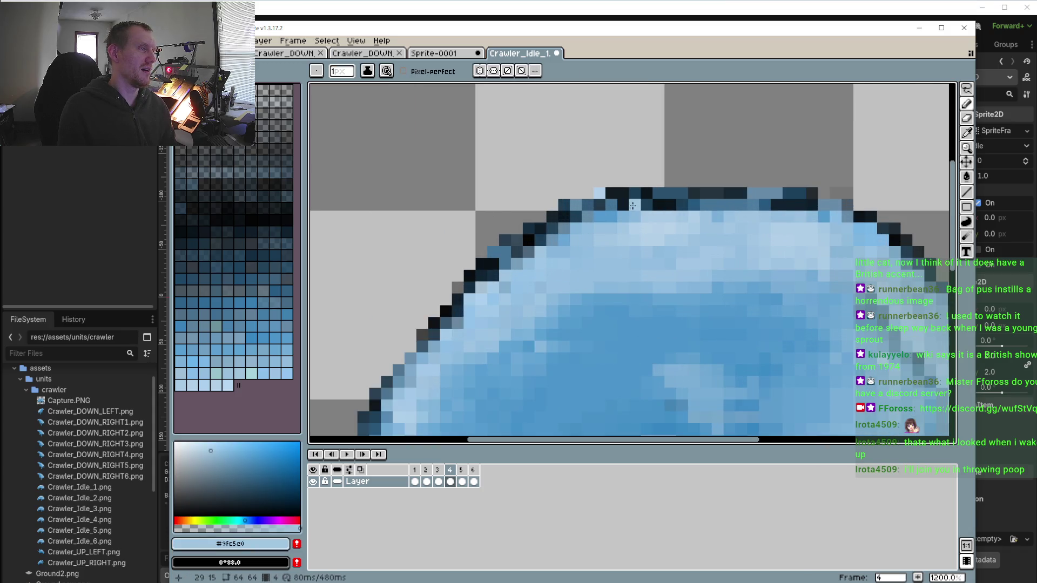
{"action": "scroll", "coordinate": [524, 348], "scroll_direction": "down", "scroll_amount": 3}
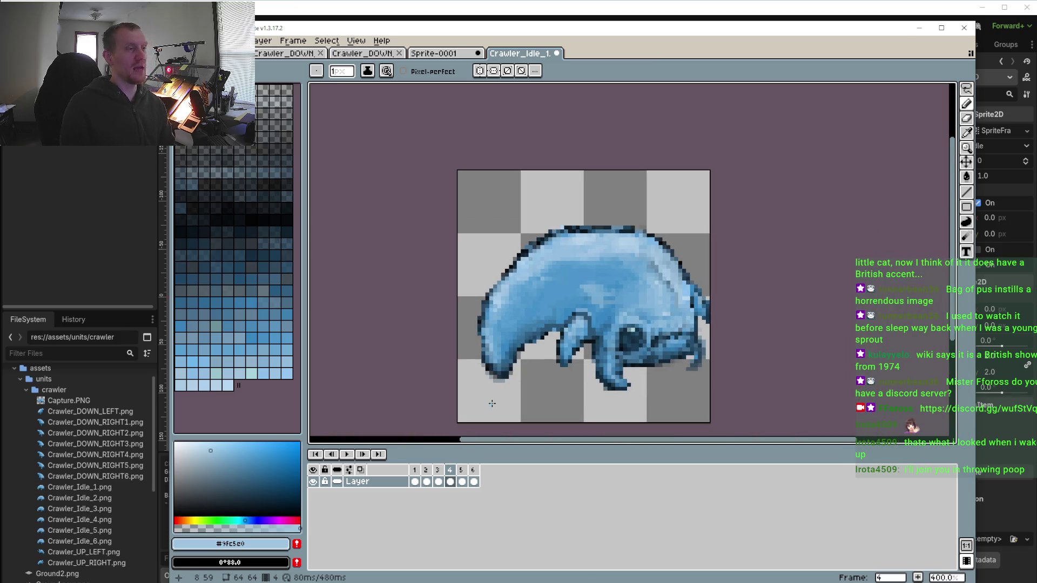
{"action": "left_click", "coordinate": [415, 476]}
{"action": "left_click", "coordinate": [426, 476]}
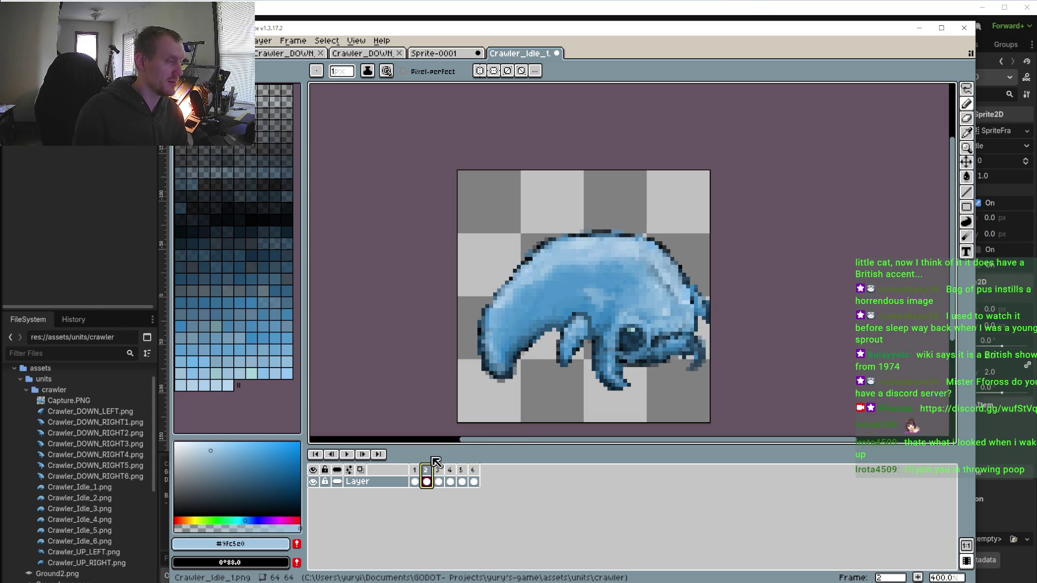
Flip through frames 1 to 4 to compare the crawler's poses
{"action": "left_click", "coordinate": [417, 471]}
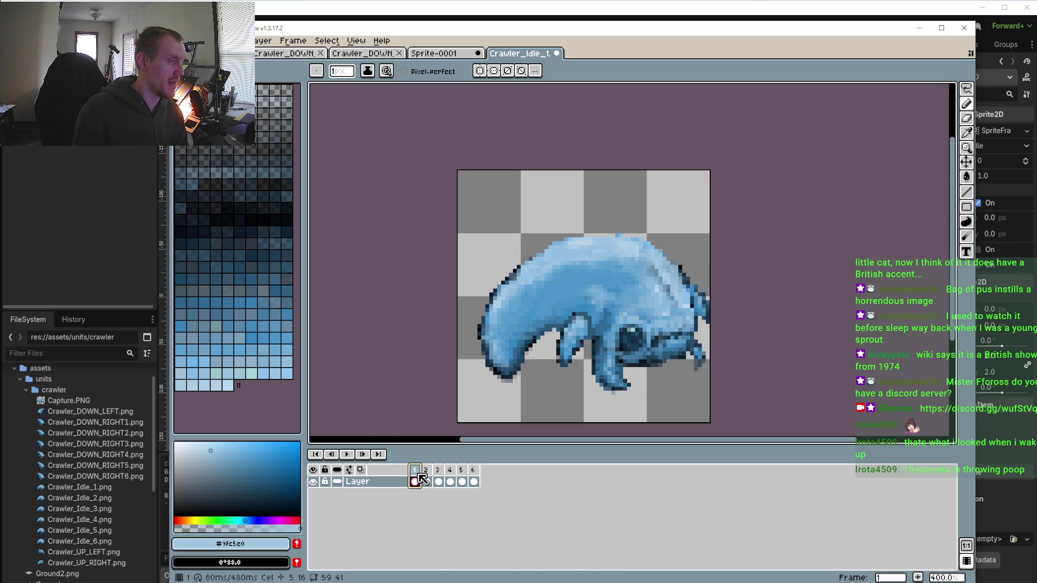
{"action": "left_click", "coordinate": [426, 471]}
{"action": "left_click", "coordinate": [439, 471]}
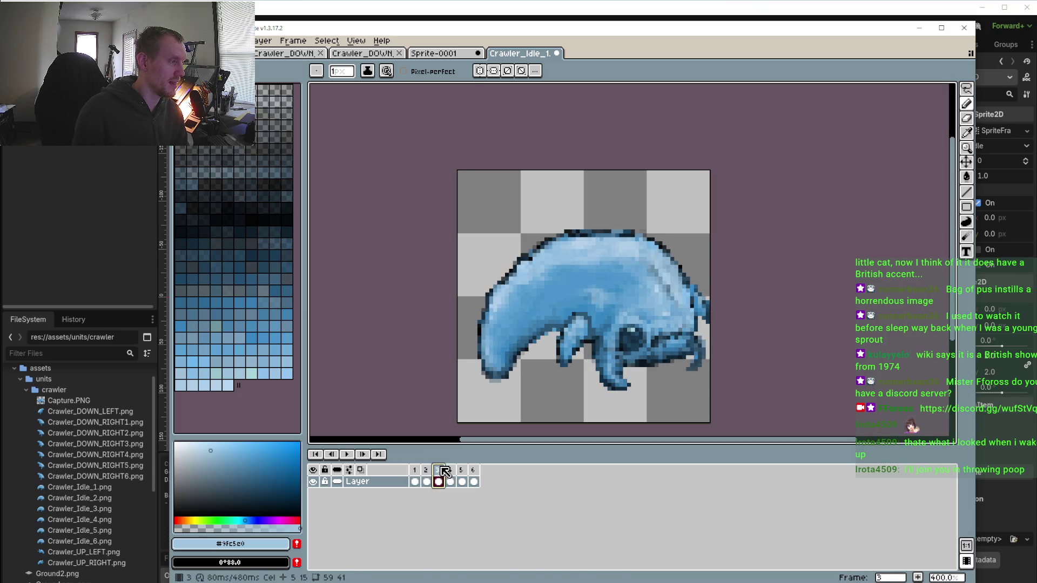
{"action": "left_click", "coordinate": [451, 471]}
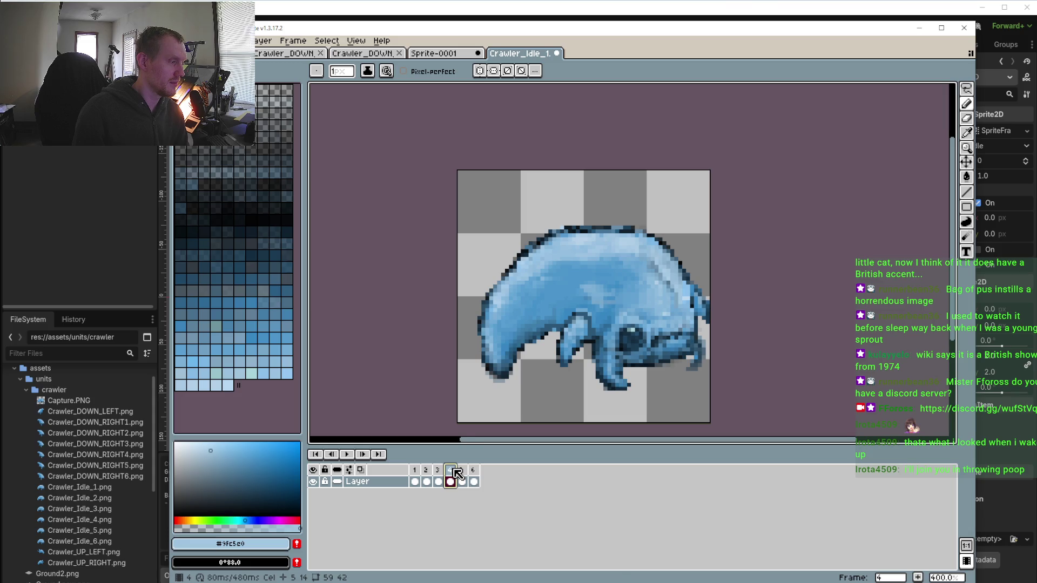
Lasso-select the crawler's rear section on frame 4
{"action": "key", "text": "m"}
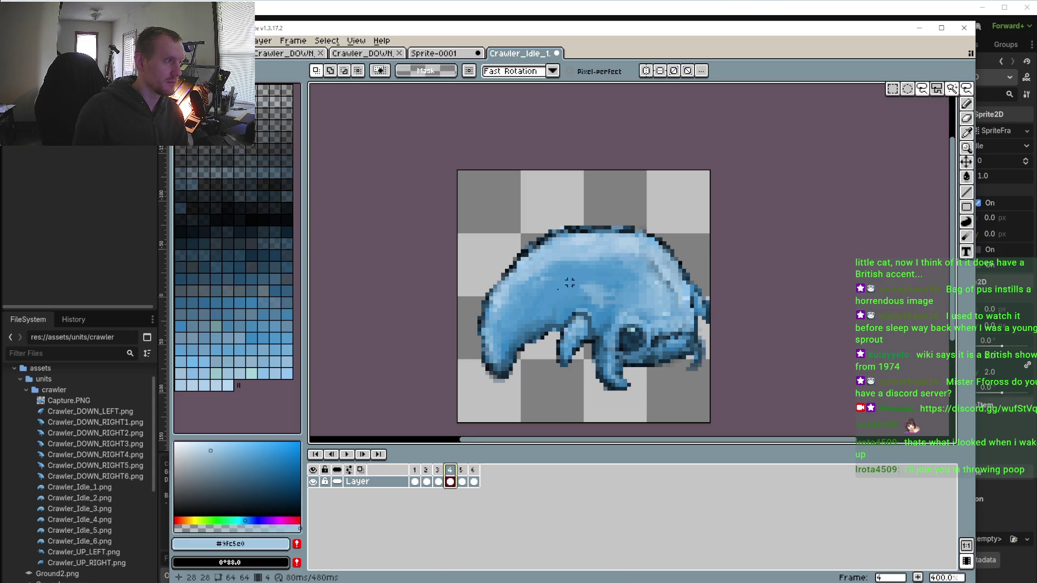
{"action": "left_click", "coordinate": [475, 279]}
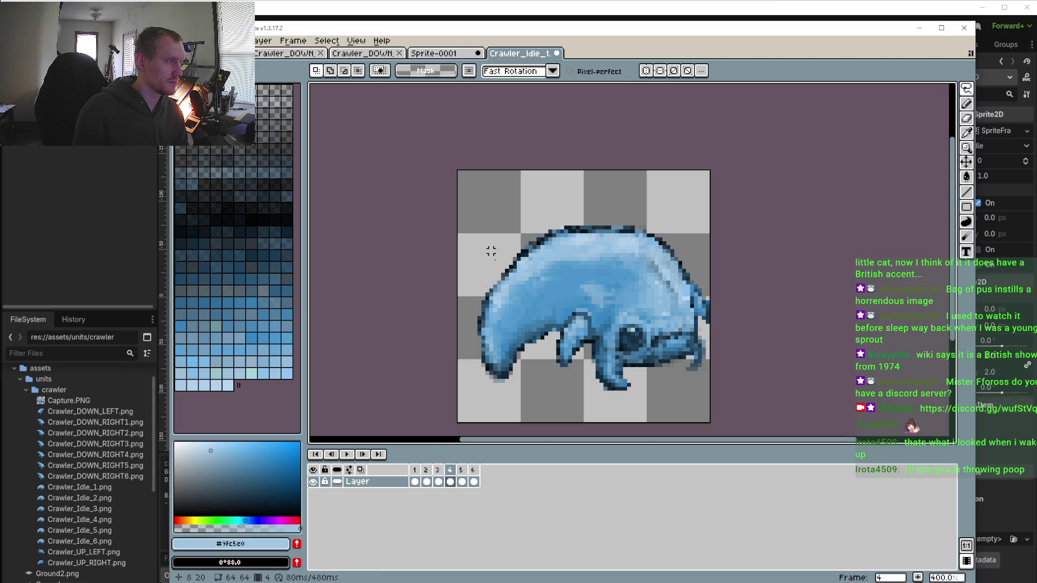
{"action": "mouse_move", "coordinate": [467, 290]}
{"action": "left_mouse_down"}
{"action": "mouse_move", "coordinate": [540, 376]}
{"action": "mouse_move", "coordinate": [464, 324]}
{"action": "mouse_move", "coordinate": [467, 291]}
{"action": "left_mouse_up"}
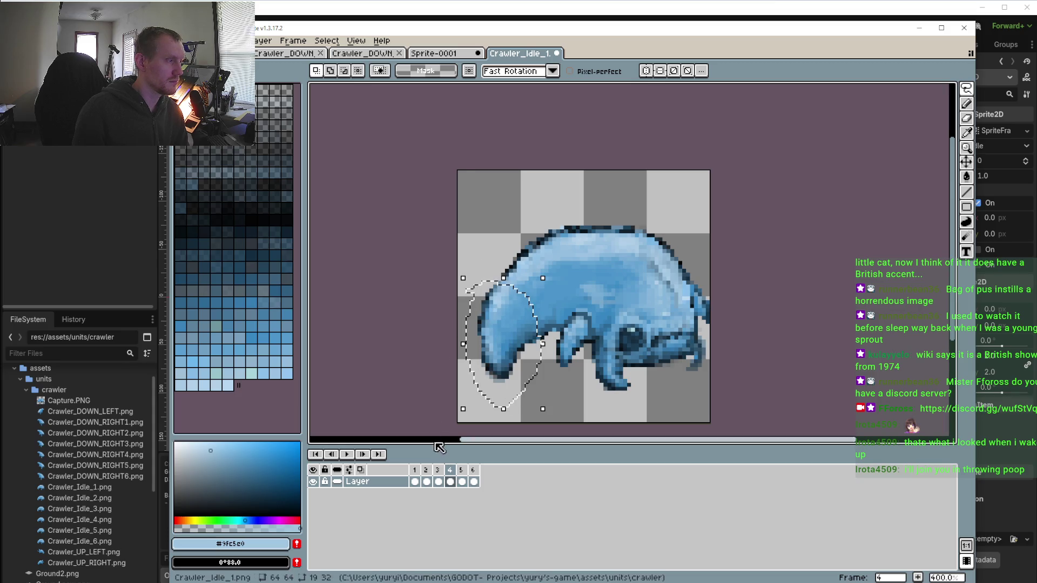
Check the selection on frames 1–3, then tilt frame 4's rear about -1.9°
{"action": "left_click", "coordinate": [415, 482]}
{"action": "left_click", "coordinate": [427, 482]}
{"action": "left_click", "coordinate": [438, 482]}
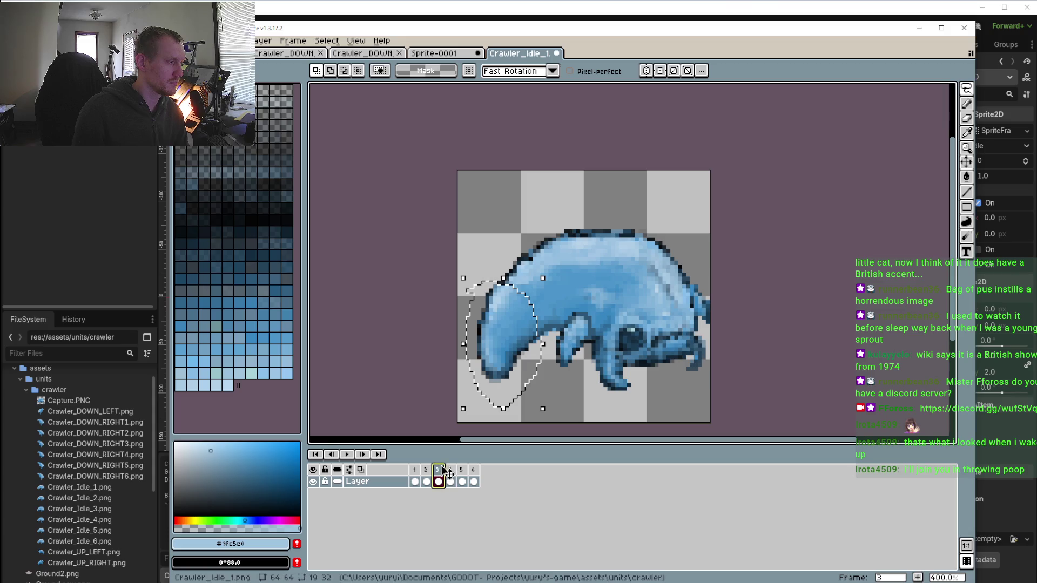
{"action": "left_click", "coordinate": [451, 471]}
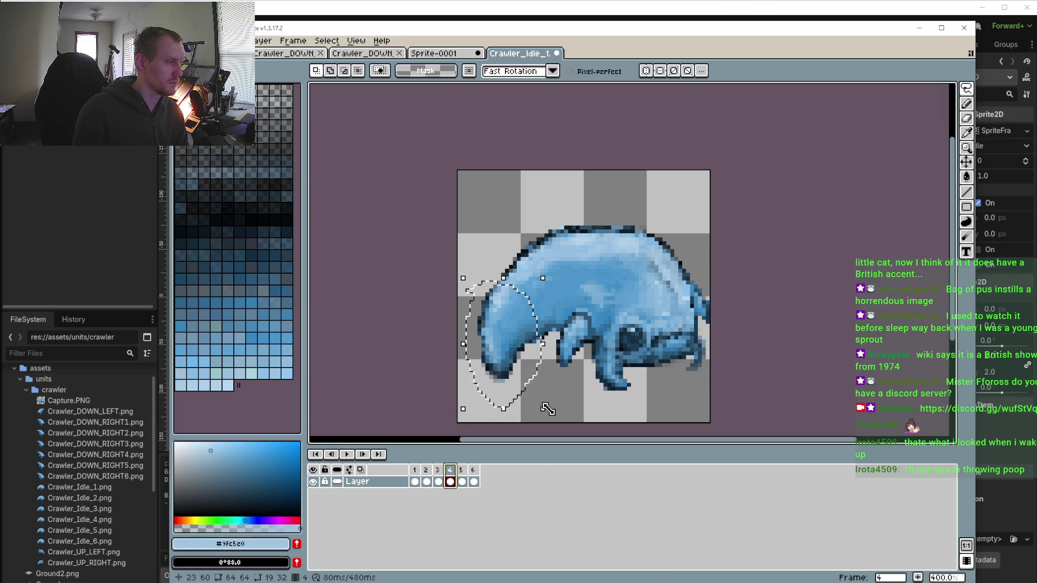
{"action": "left_click_drag", "start_coordinate": [548, 416], "coordinate": [551, 423]}
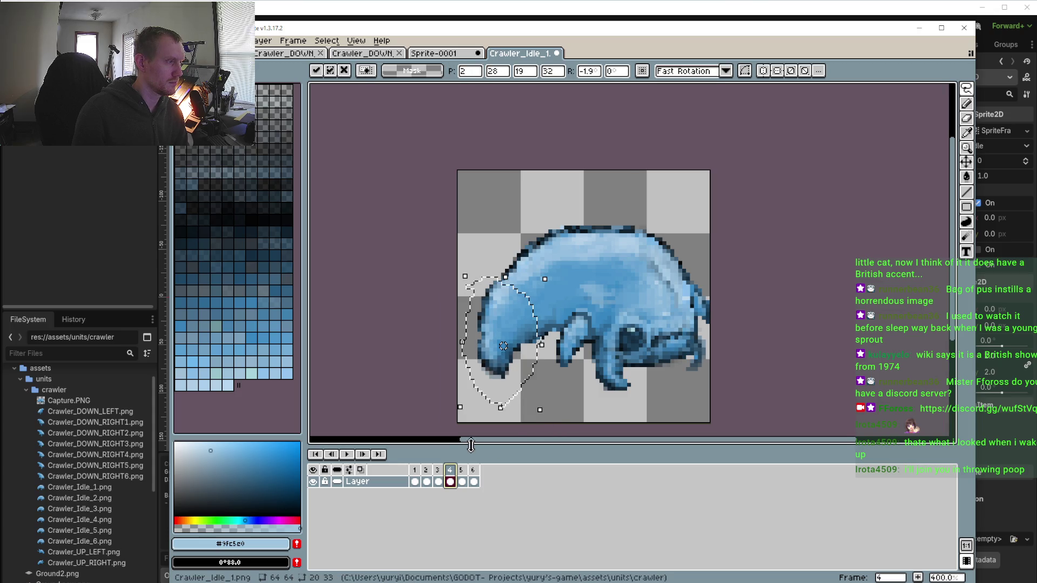
{"action": "left_click", "coordinate": [465, 470]}
Tilt the rear slightly in frames 5 and 6, then play and stop the animation
{"action": "left_click_drag", "start_coordinate": [550, 413], "coordinate": [554, 422]}
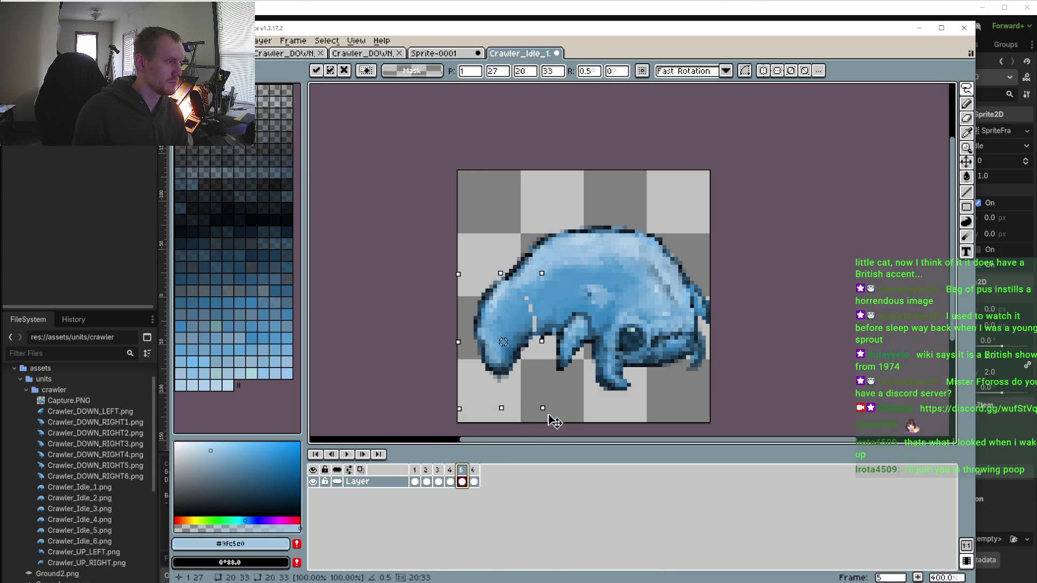
{"action": "key", "text": "Return"}
{"action": "key", "text": "Right"}
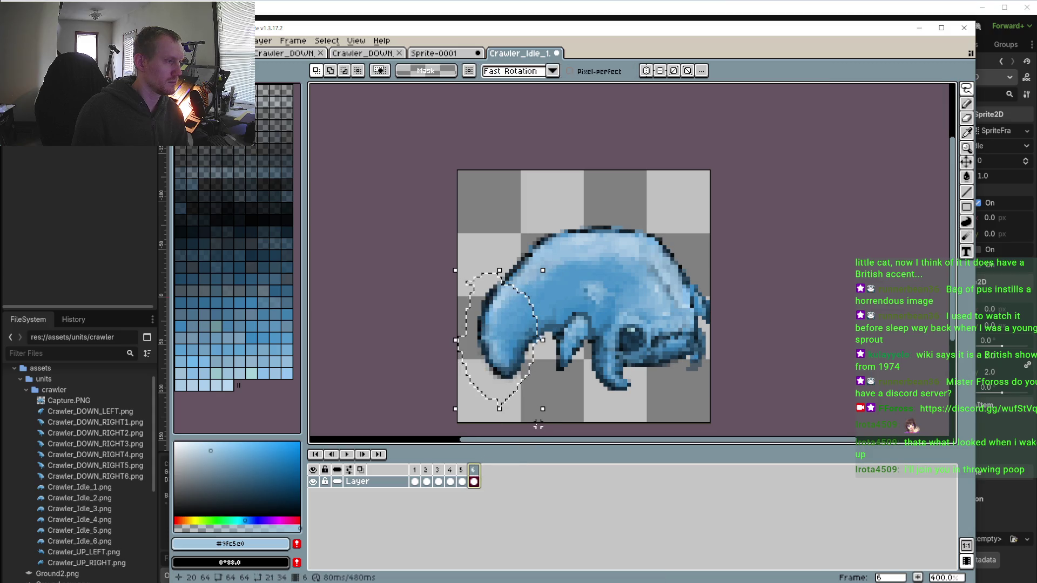
{"action": "left_click_drag", "start_coordinate": [548, 415], "coordinate": [553, 425]}
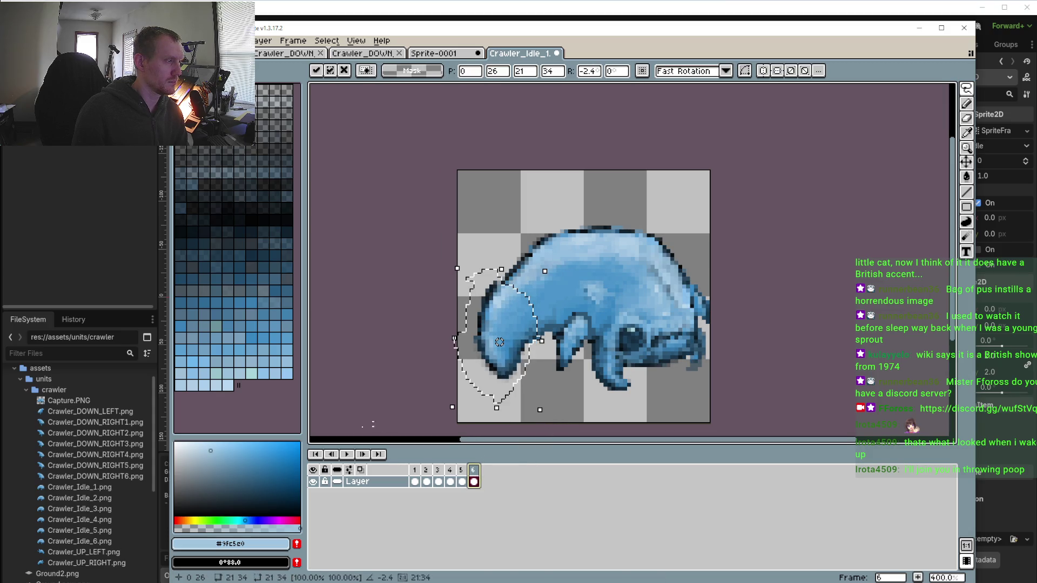
{"action": "left_click", "coordinate": [347, 454]}
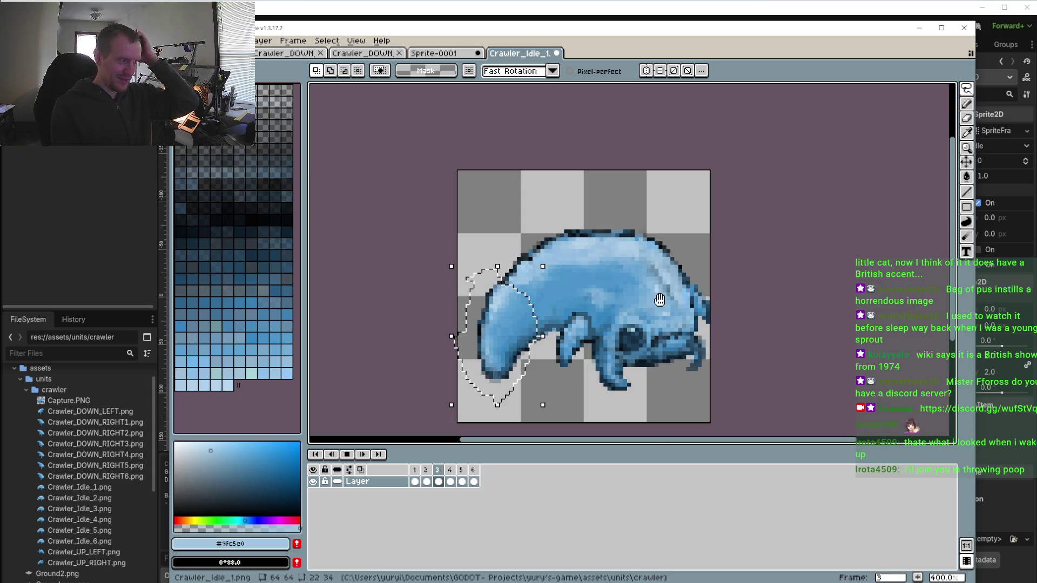
{"action": "left_click", "coordinate": [346, 455]}
Drop the selection and watch the animation playback while repositioning the view
{"action": "left_click", "coordinate": [662, 225]}
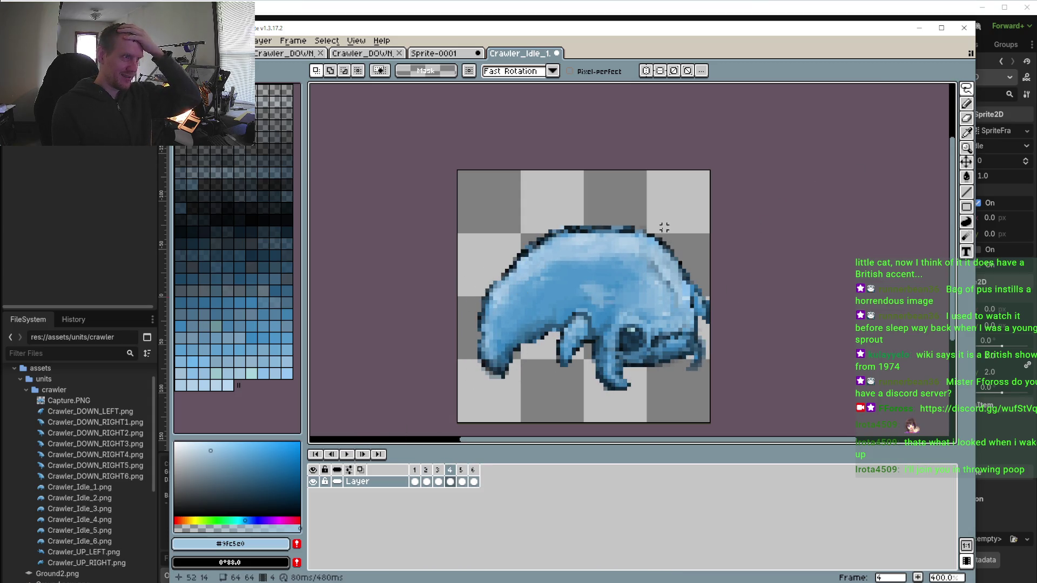
{"action": "left_click", "coordinate": [347, 454]}
{"action": "left_click_drag", "start_coordinate": [483, 400], "coordinate": [471, 312]}
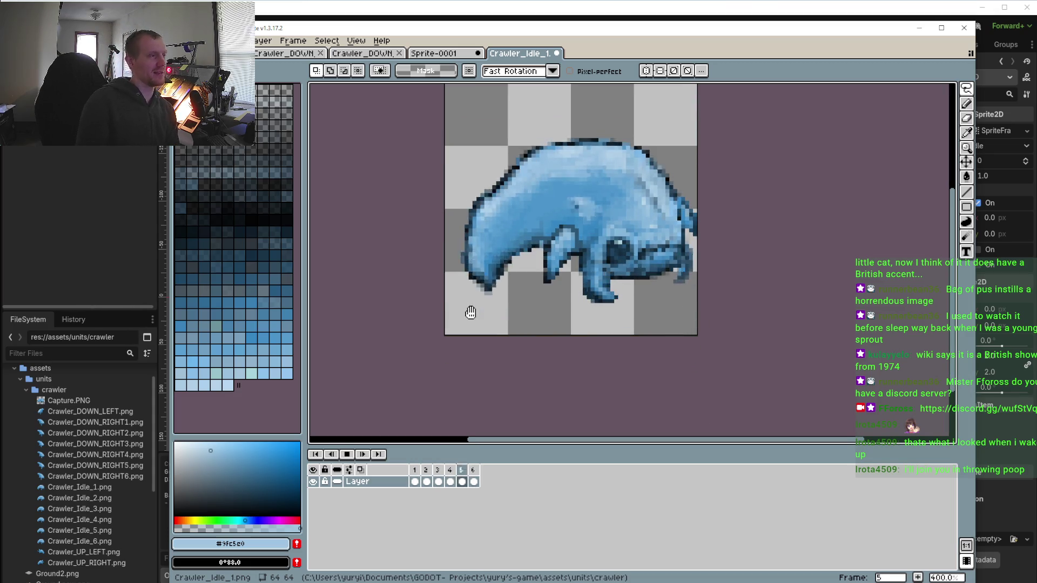
{"action": "scroll", "coordinate": [471, 312], "scroll_direction": "down", "scroll_amount": 1}
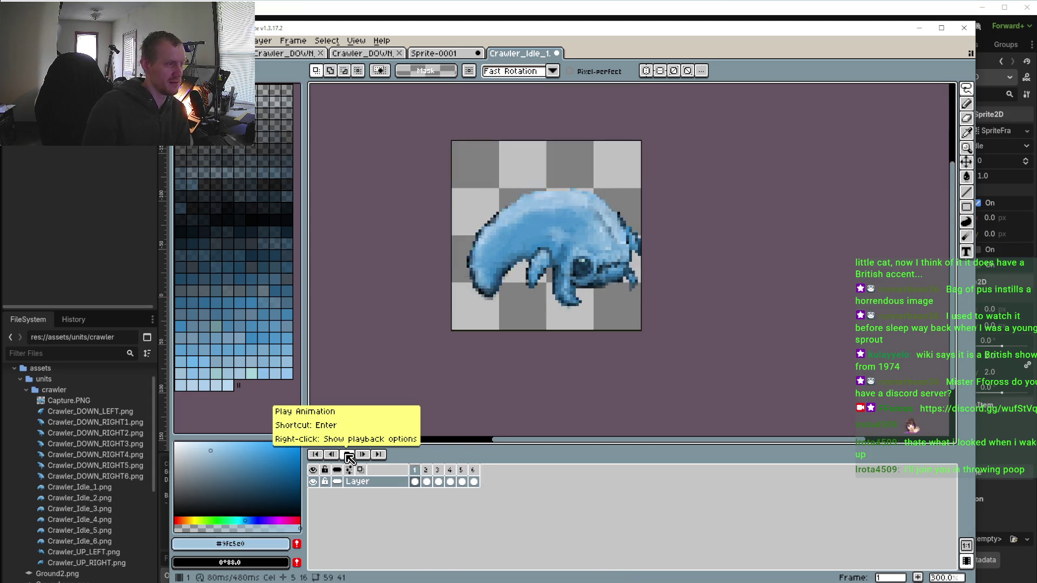
{"action": "left_click_drag", "start_coordinate": [447, 313], "coordinate": [412, 397]}
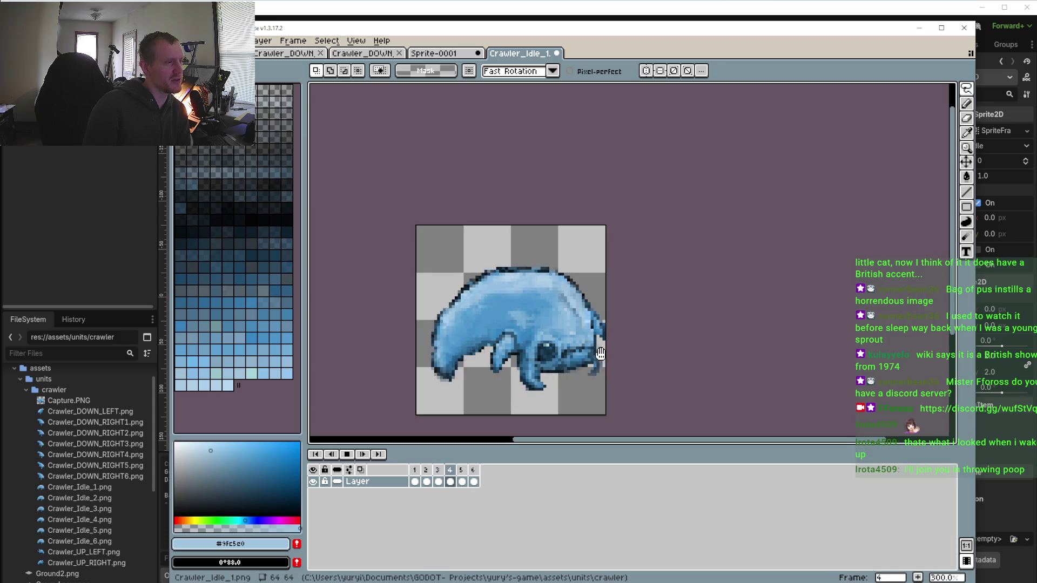
{"action": "left_click", "coordinate": [347, 454]}
Compare frames 2, 4 and 5, ending zoomed in on frame 5
{"action": "left_click", "coordinate": [427, 481]}
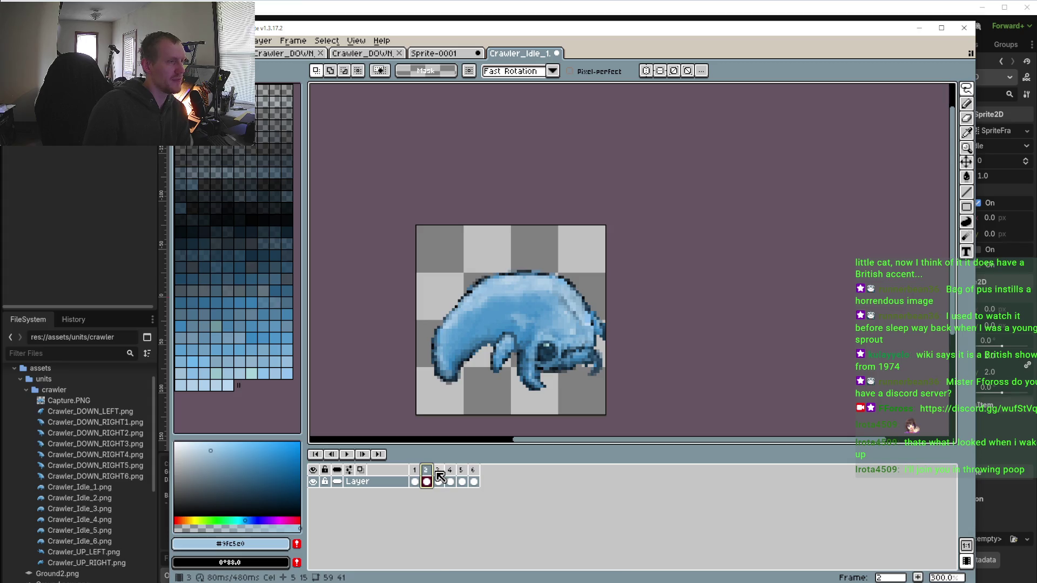
{"action": "left_click", "coordinate": [445, 471]}
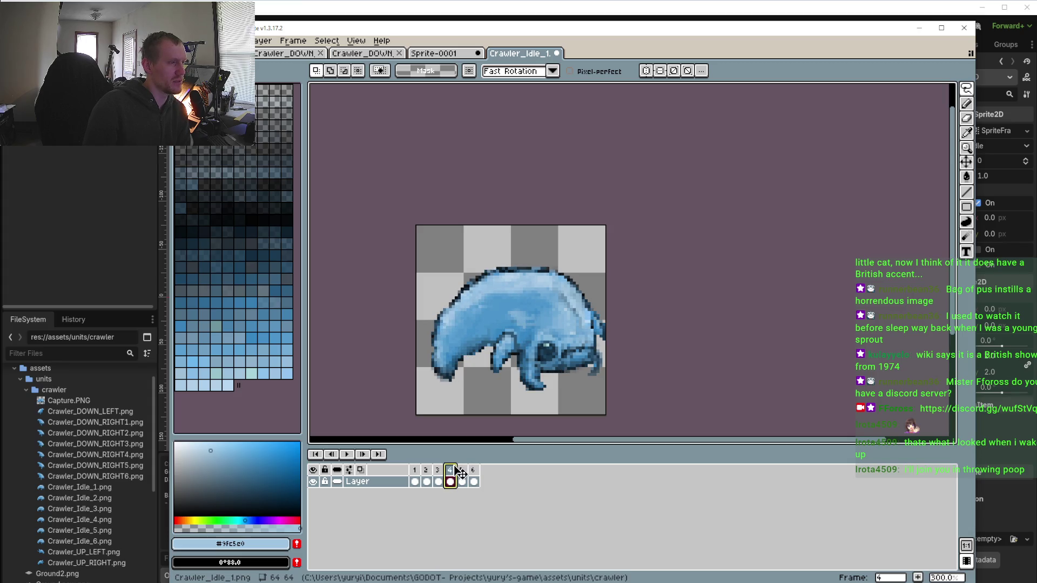
{"action": "left_click", "coordinate": [462, 478]}
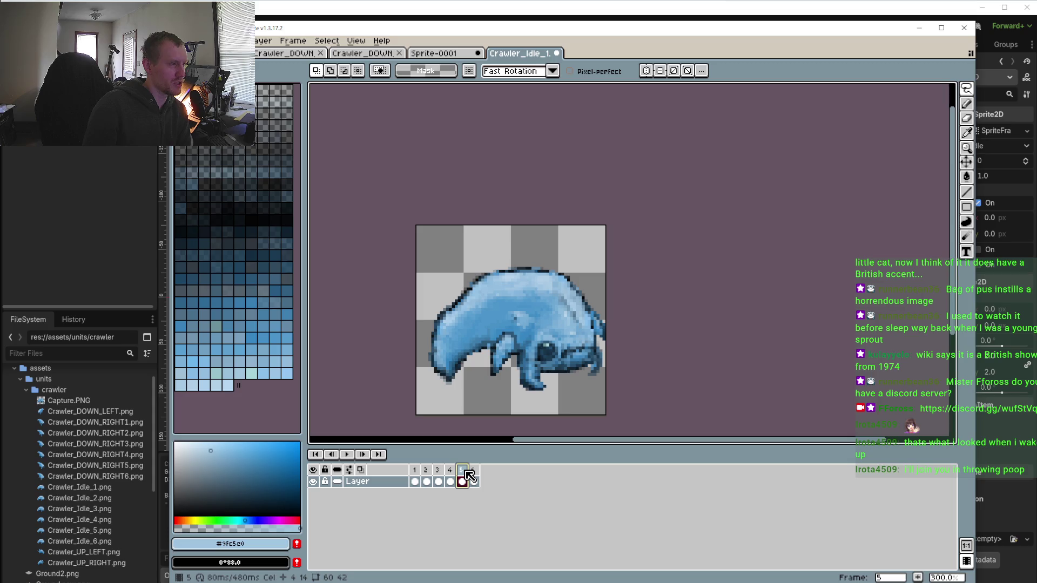
{"action": "left_click", "coordinate": [452, 471]}
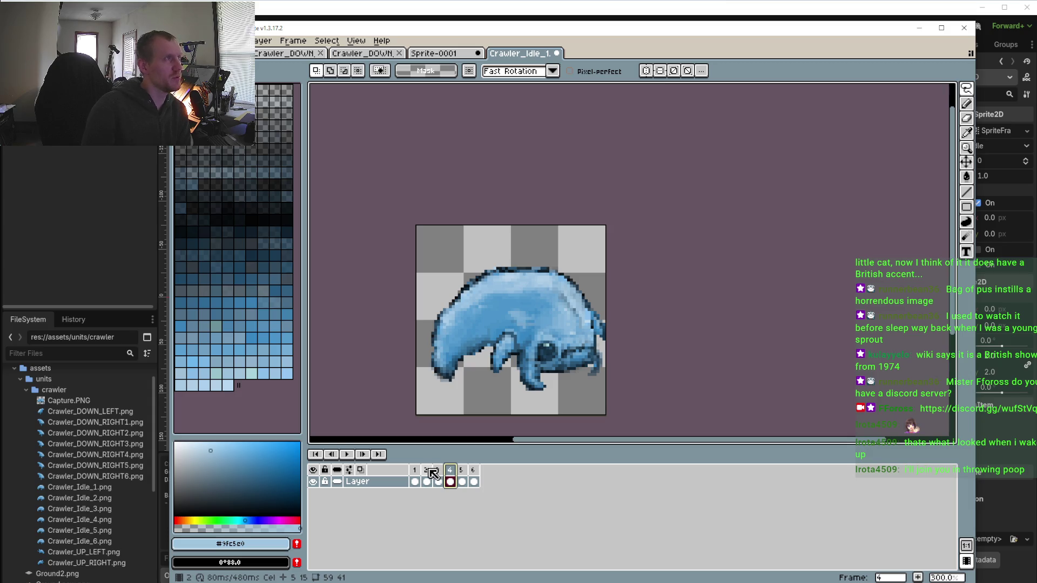
{"action": "left_click", "coordinate": [465, 471]}
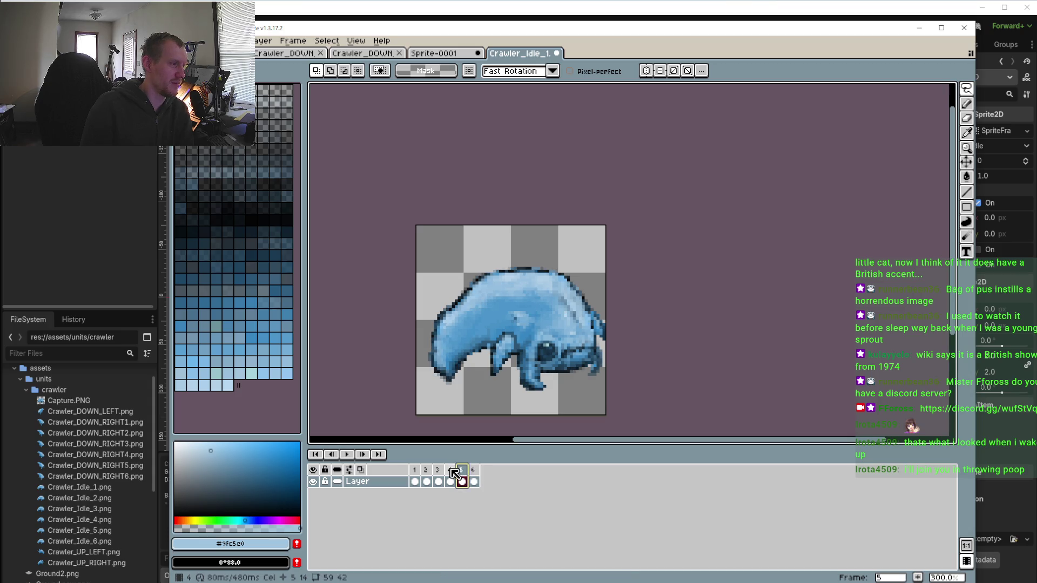
{"action": "left_click", "coordinate": [452, 470]}
{"action": "left_click", "coordinate": [463, 474]}
{"action": "scroll", "coordinate": [609, 348], "scroll_direction": "up", "scroll_amount": 3}
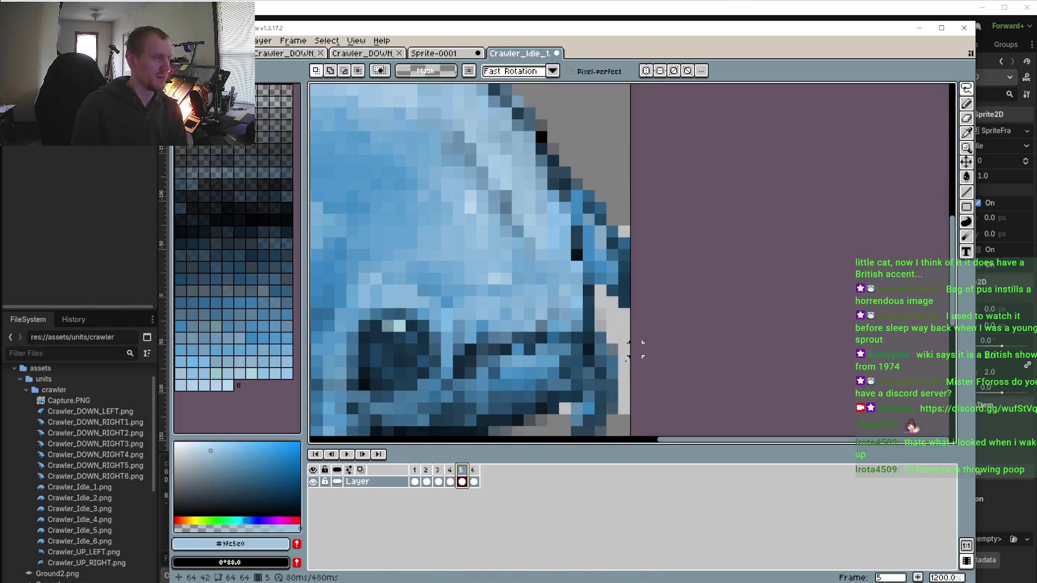
Zoom in on frame 5 and bring the crawler's legs into view with the pencil ready
{"action": "scroll", "coordinate": [621, 324], "scroll_direction": "down", "scroll_amount": 1}
{"action": "scroll", "coordinate": [624, 273], "scroll_direction": "up", "scroll_amount": 4}
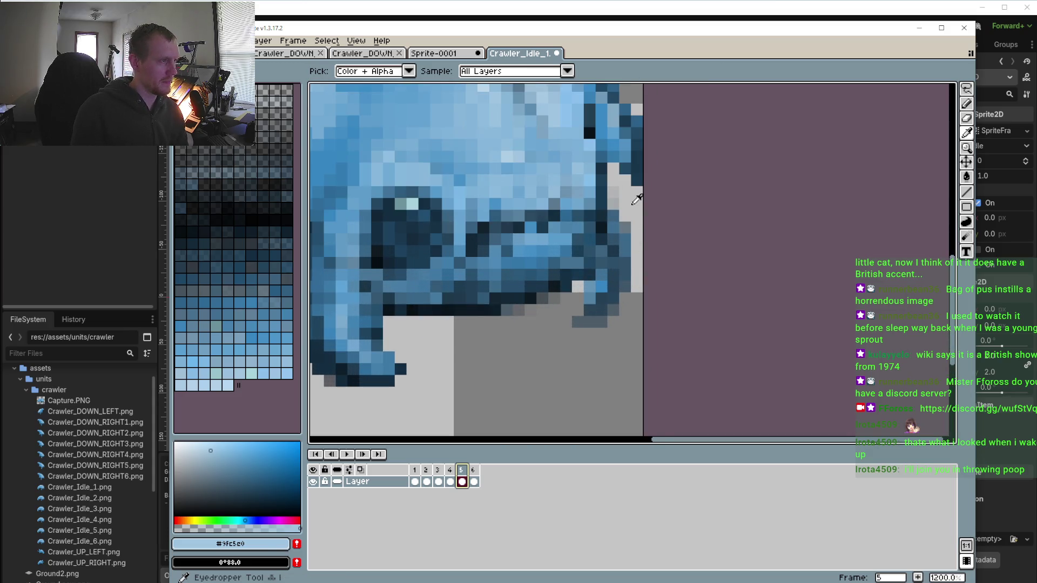
{"action": "key", "text": "p"}
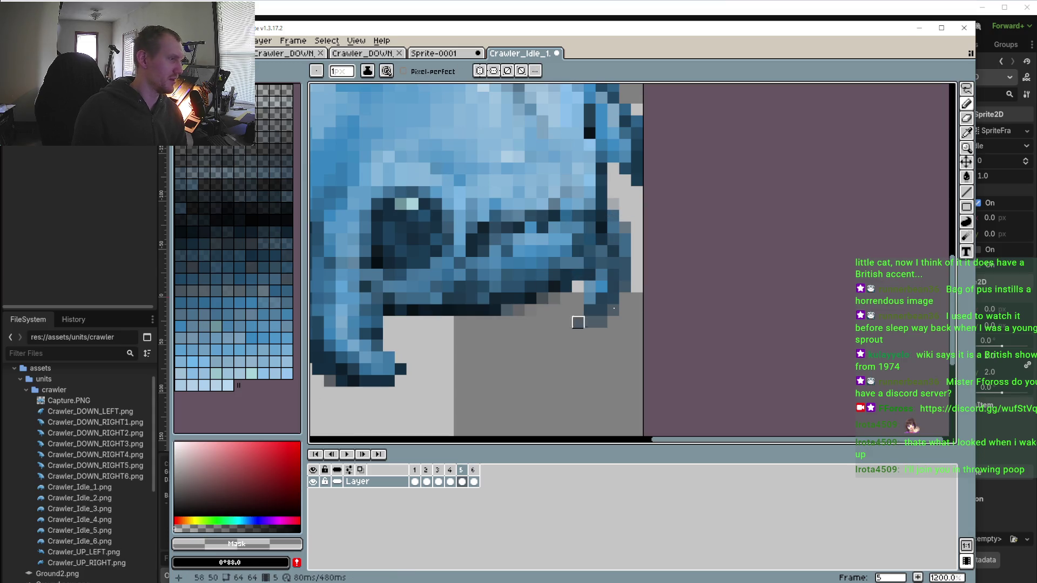
{"action": "key", "text": "m"}
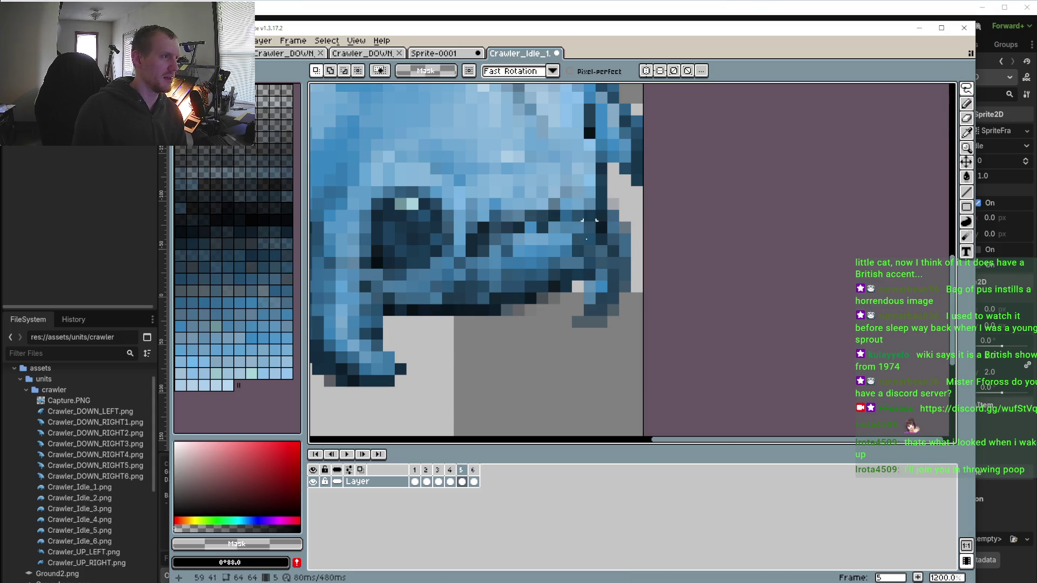
{"action": "key", "text": "b"}
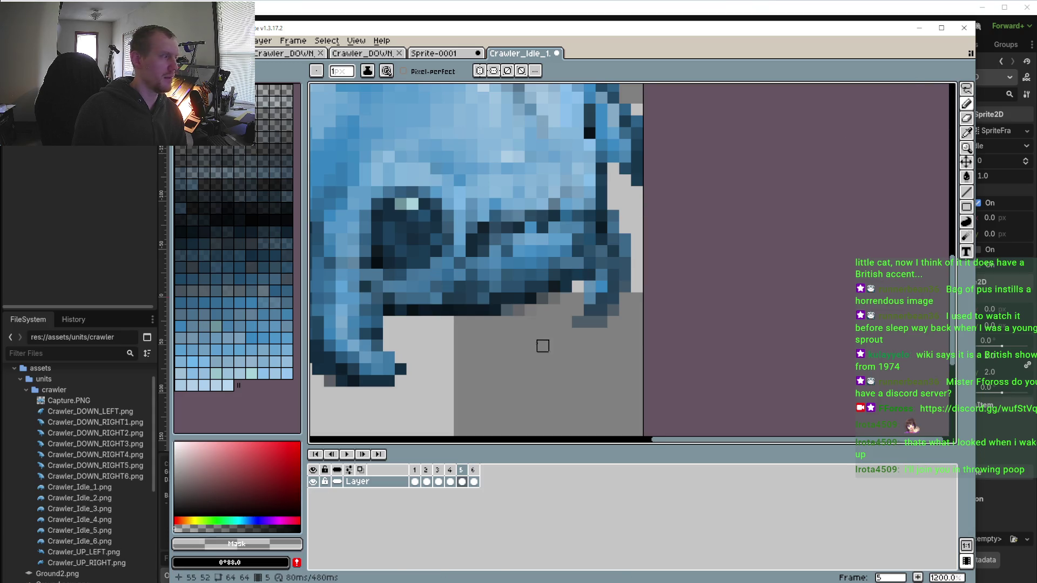
{"action": "left_click_drag", "start_coordinate": [542, 345], "coordinate": [551, 312]}
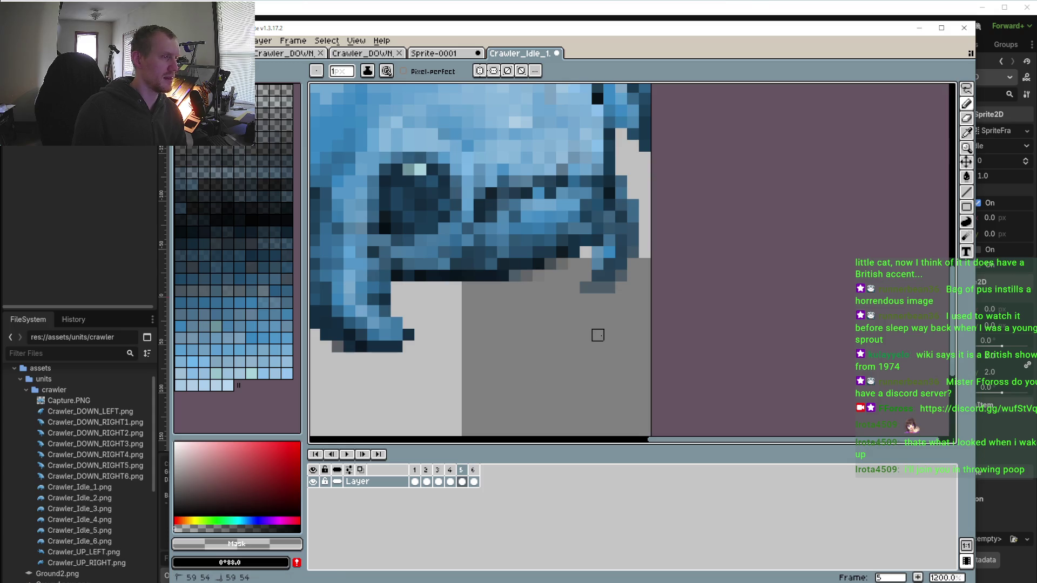
Set a half-opacity eraser and black drawing colour to clean the face-edge pixels
{"action": "left_click", "coordinate": [967, 118]}
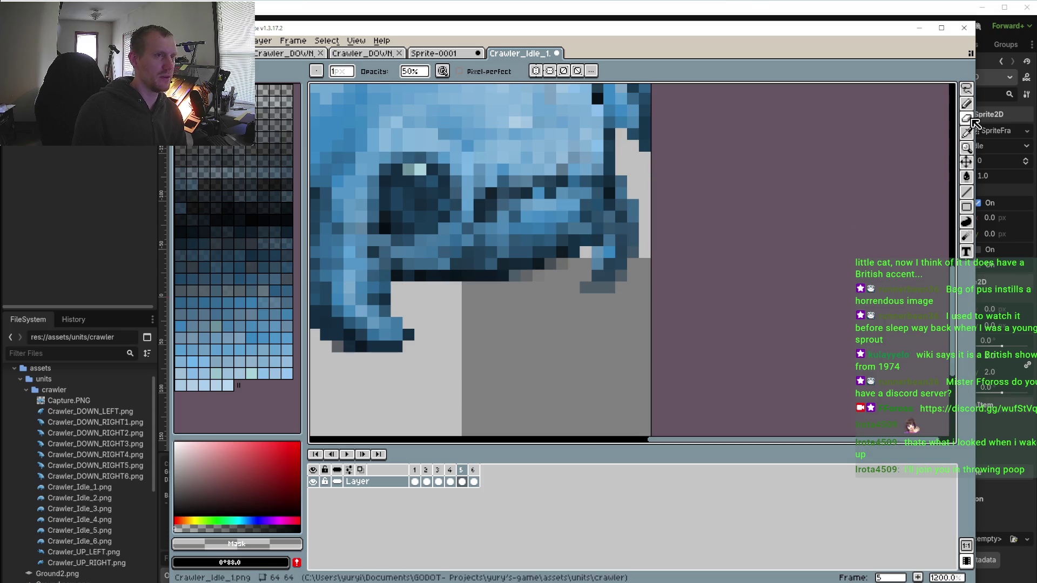
{"action": "key", "text": "i"}
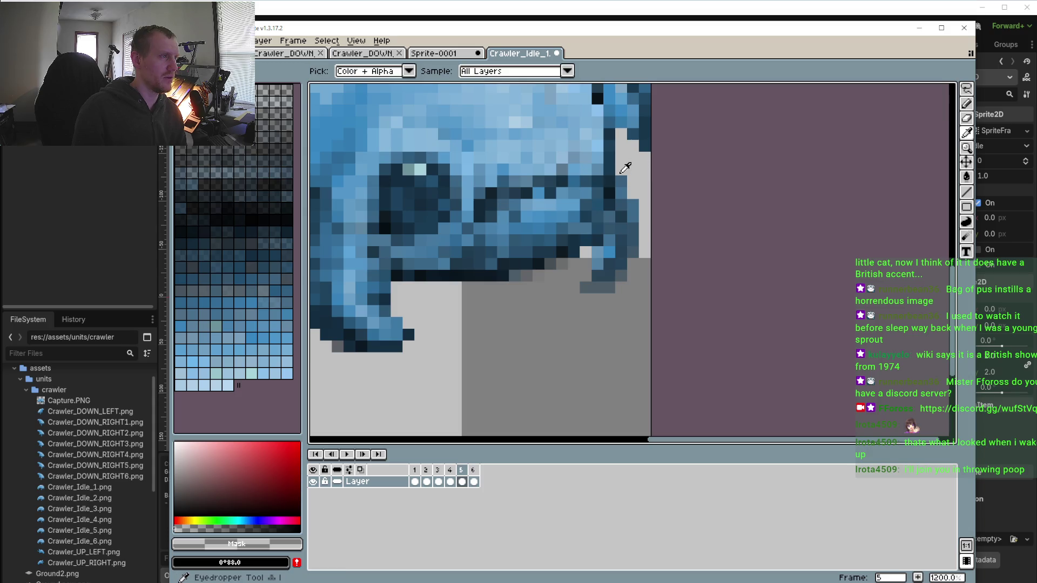
{"action": "key", "text": "b"}
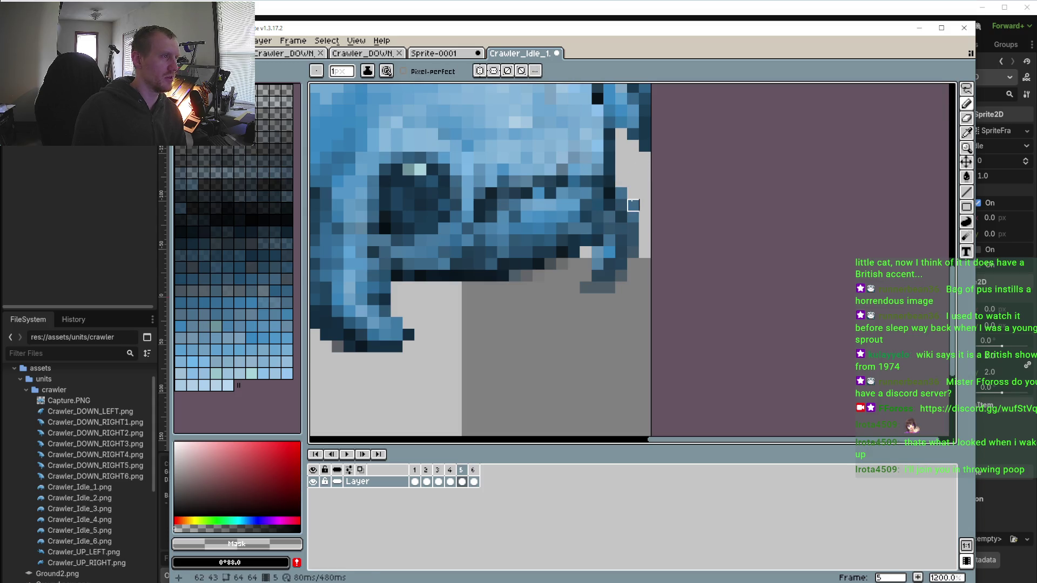
{"action": "mouse_move", "coordinate": [235, 487]}
{"action": "left_mouse_down"}
{"action": "mouse_move", "coordinate": [211, 532]}
{"action": "mouse_move", "coordinate": [176, 529]}
{"action": "left_mouse_up"}
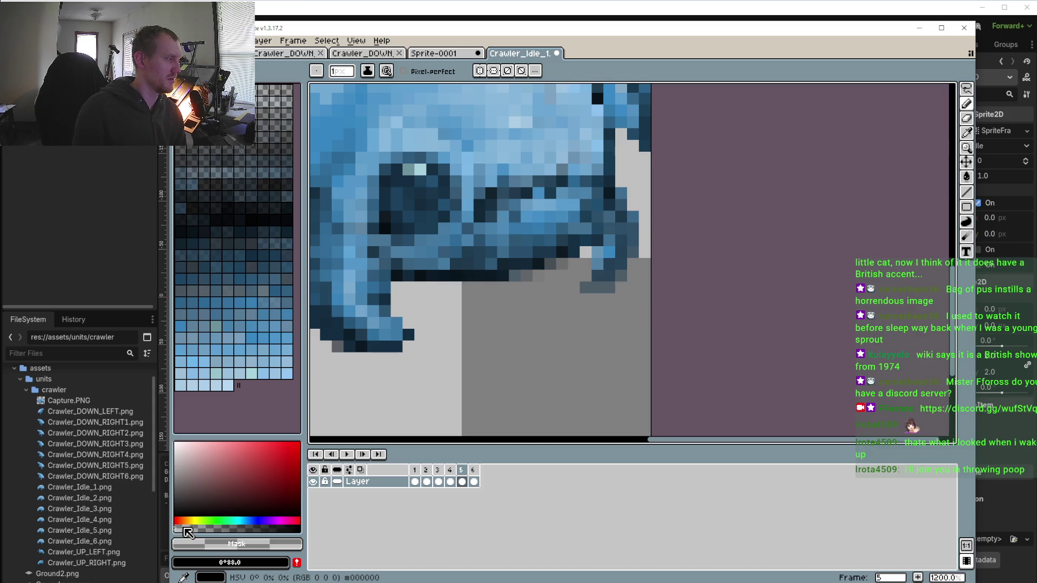
{"action": "key", "text": "e"}
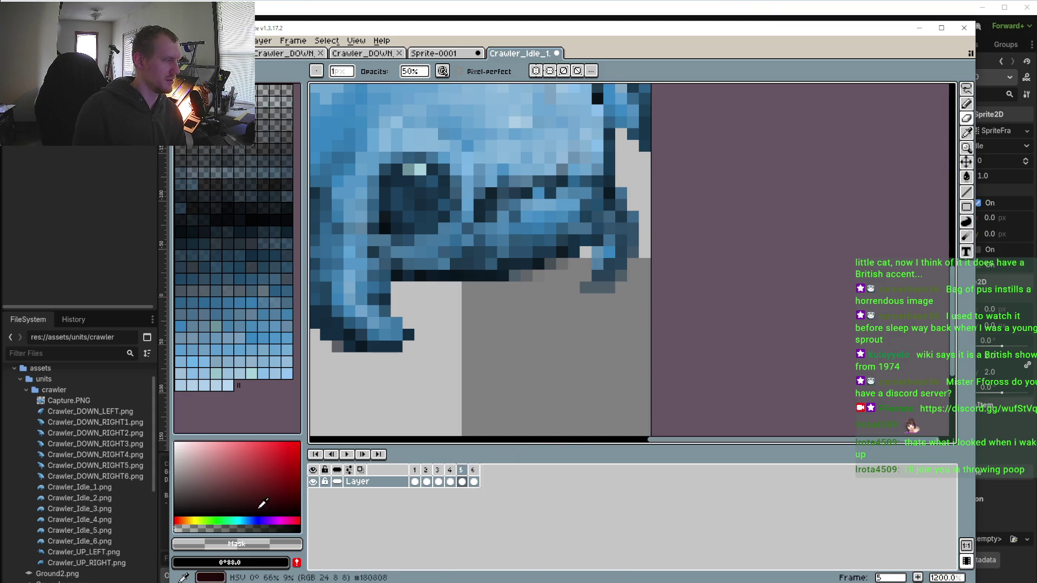
{"action": "scroll", "coordinate": [594, 243], "scroll_direction": "down", "scroll_amount": 3}
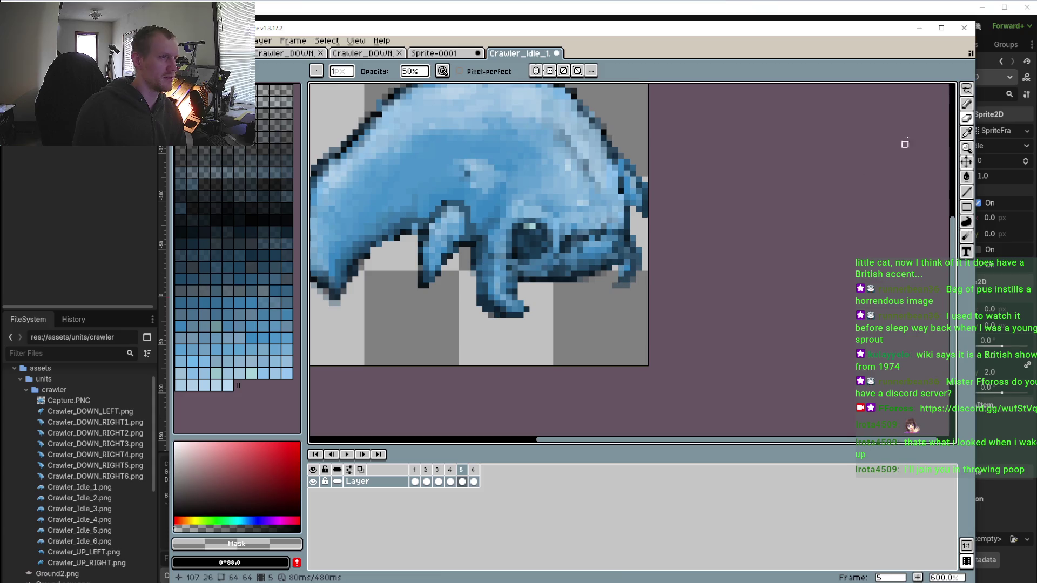
Try pale pink, saturated red and teal drawing colours, then return to the Eyedropper
{"action": "left_click", "coordinate": [966, 103]}
{"action": "left_click", "coordinate": [205, 465]}
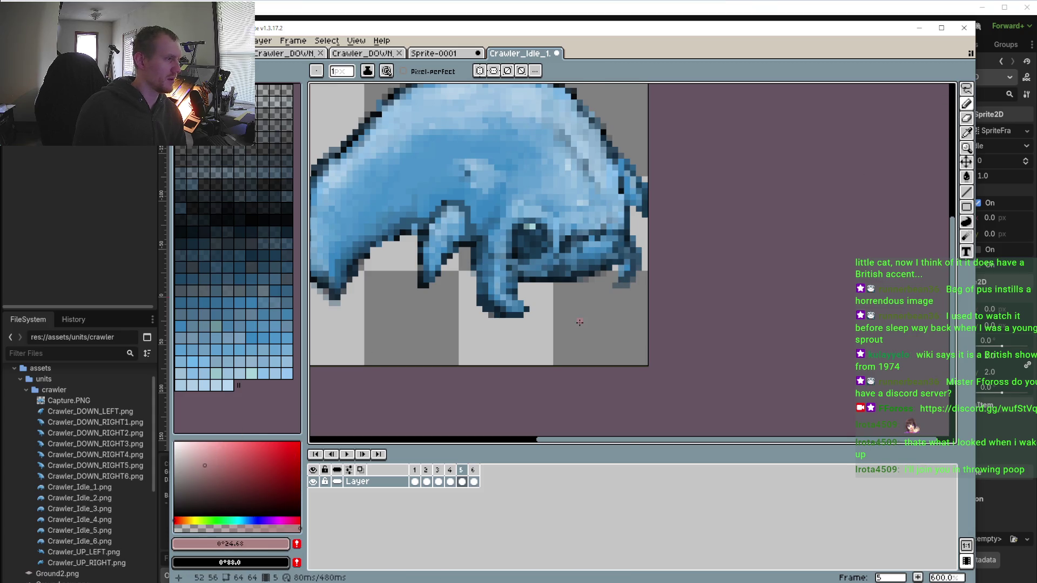
{"action": "left_click", "coordinate": [276, 459]}
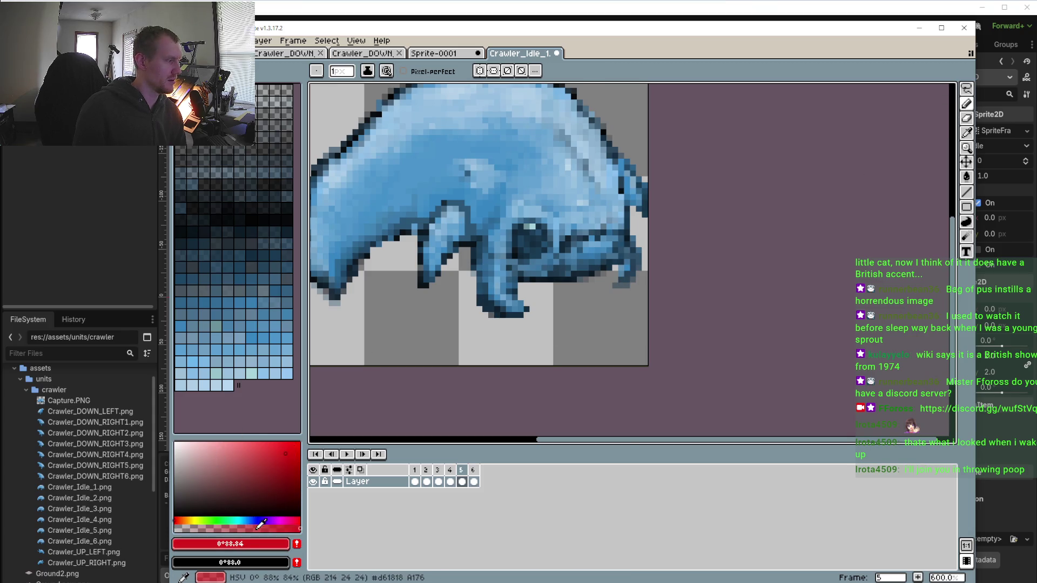
{"action": "left_click", "coordinate": [232, 521]}
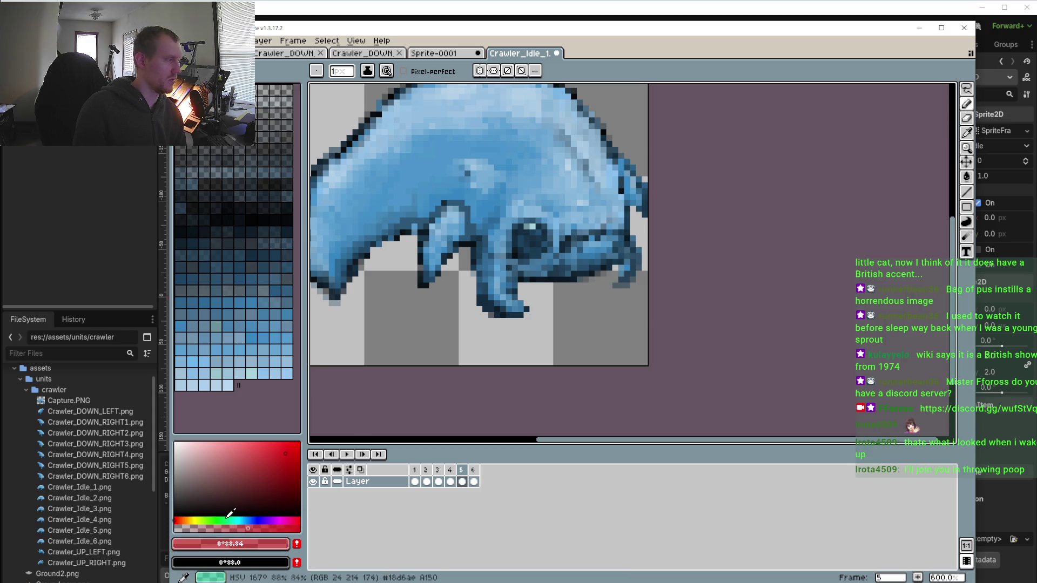
{"action": "key", "text": "i"}
{"action": "scroll", "coordinate": [613, 282], "scroll_direction": "up", "scroll_amount": 4}
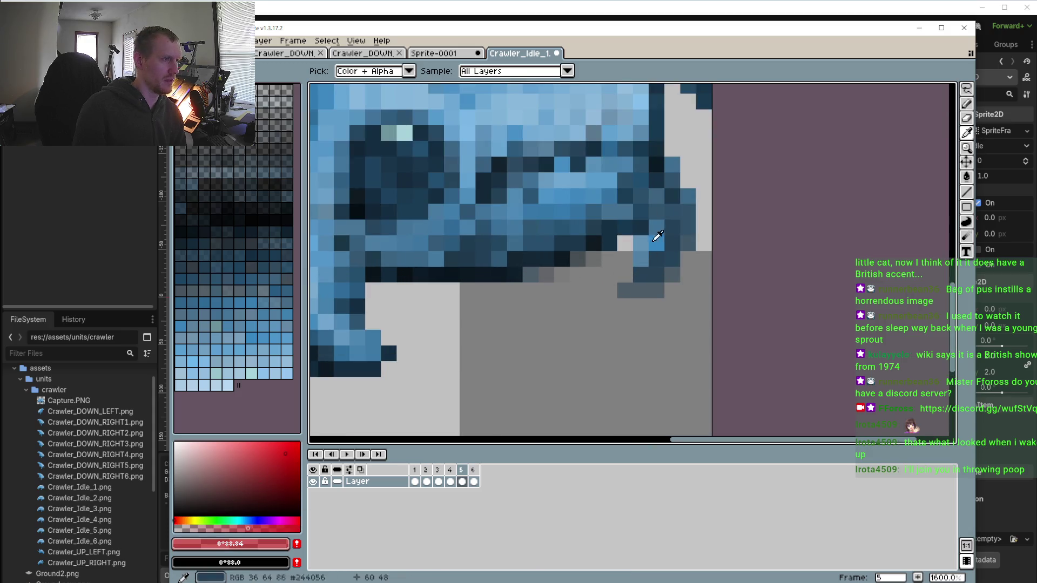
Sample the mid blue #406e90 and make it semi-transparent
{"action": "left_click", "coordinate": [682, 161]}
{"action": "left_click", "coordinate": [237, 527]}
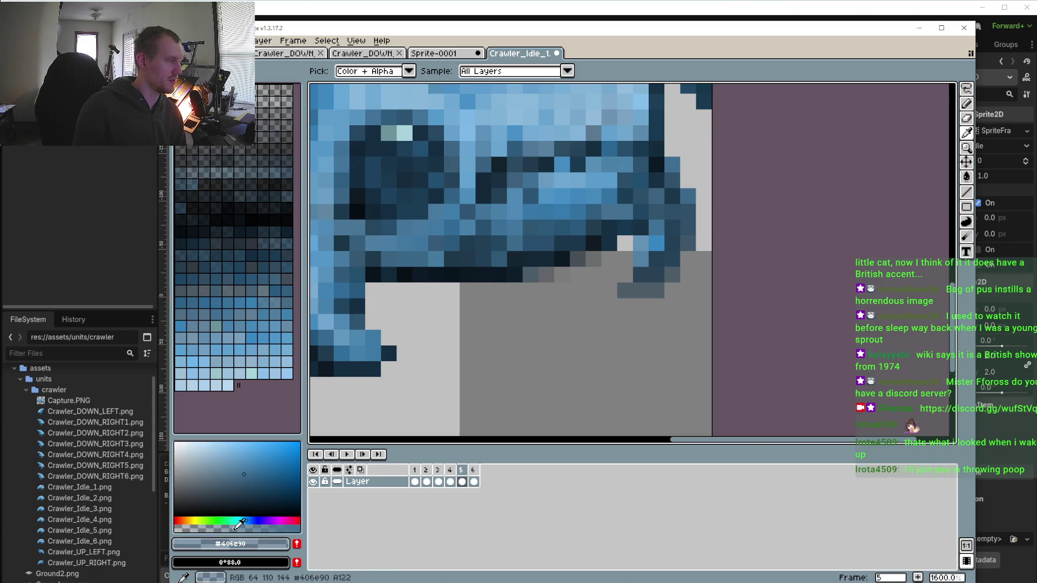
{"action": "key", "text": "b"}
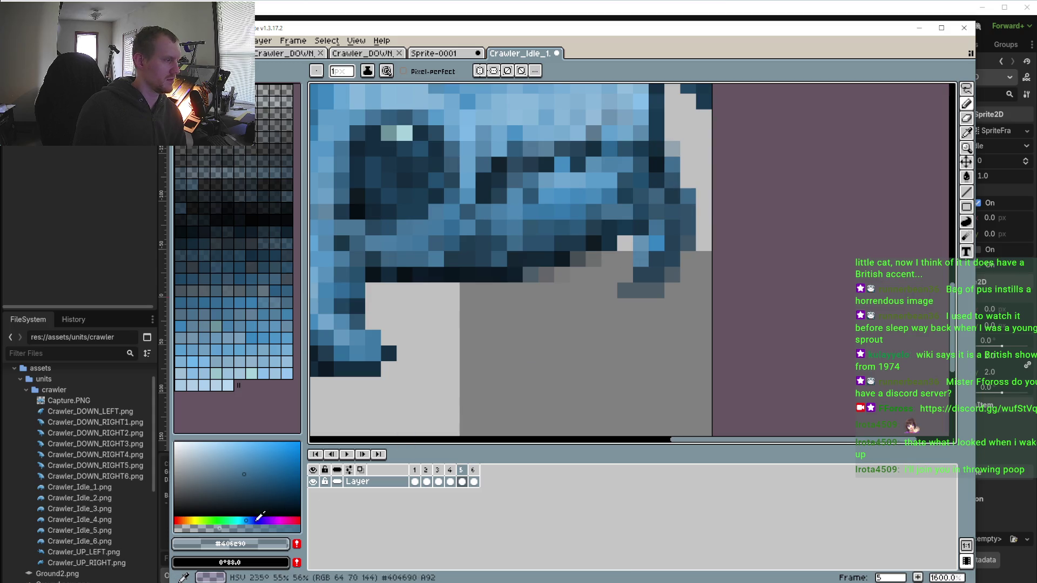
{"action": "left_click", "coordinate": [967, 120]}
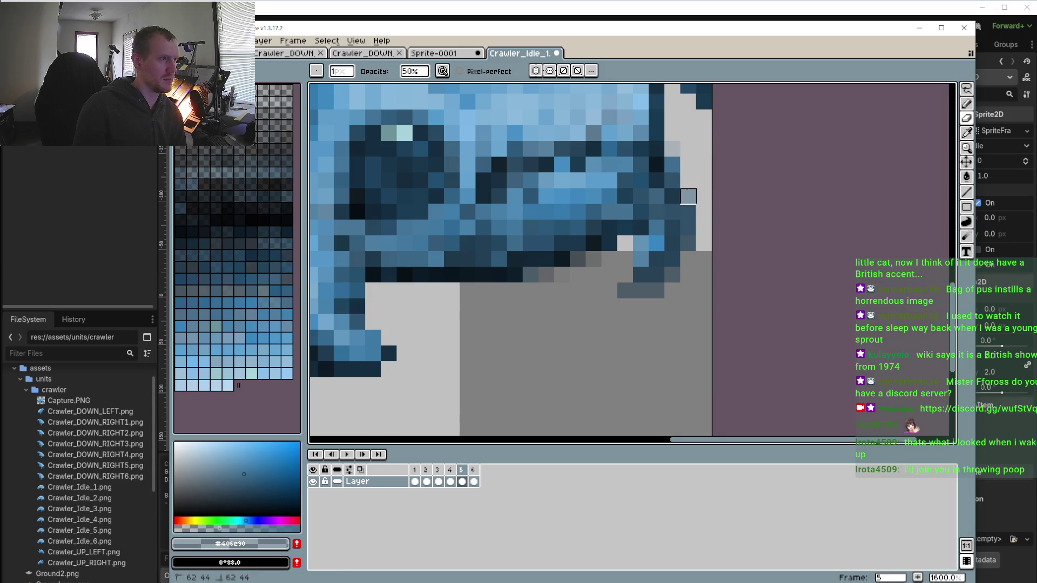
Move to frame 6 and touch up a pixel on the crawler's face edge
{"action": "scroll", "coordinate": [689, 198], "scroll_direction": "down", "scroll_amount": 1}
{"action": "scroll", "coordinate": [689, 198], "scroll_direction": "up", "scroll_amount": 1}
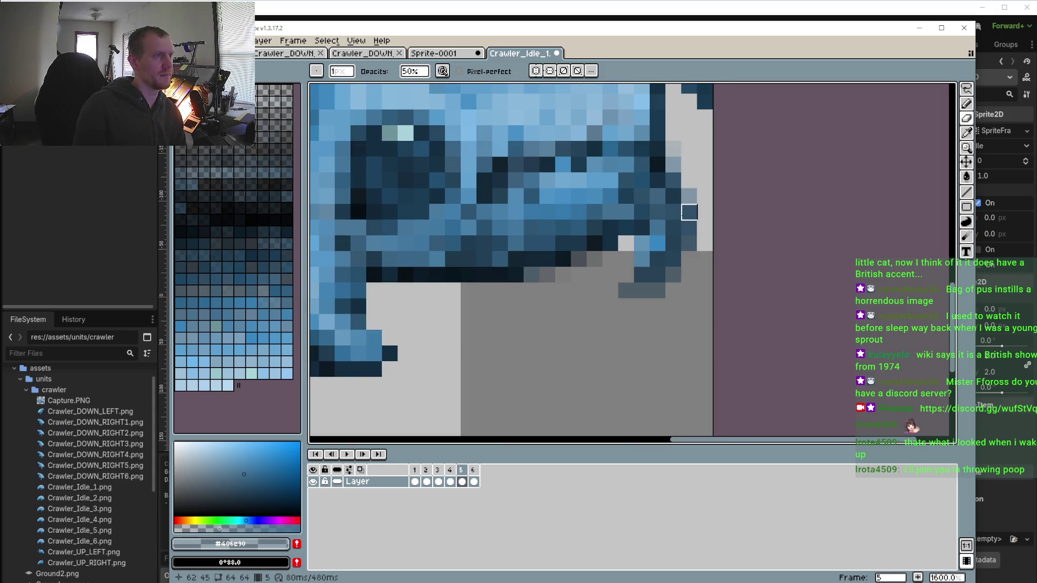
{"action": "left_click", "coordinate": [474, 472]}
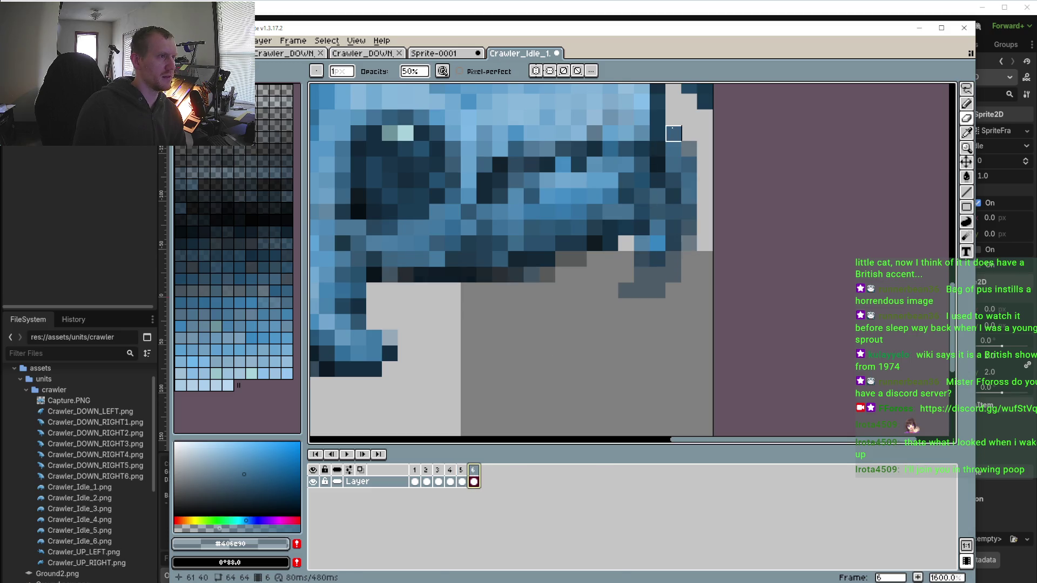
{"action": "left_click_drag", "start_coordinate": [673, 133], "coordinate": [689, 149]}
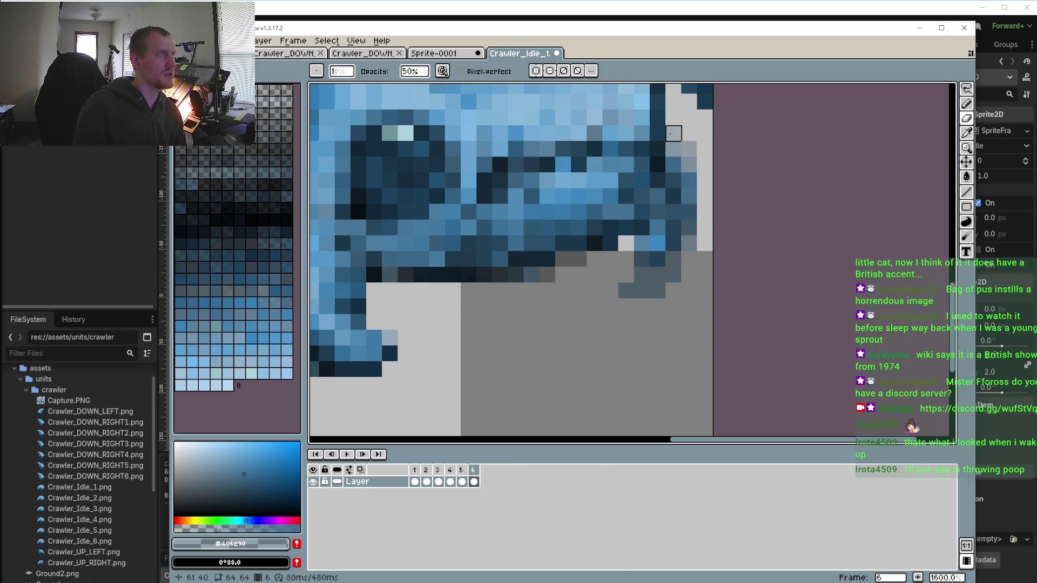
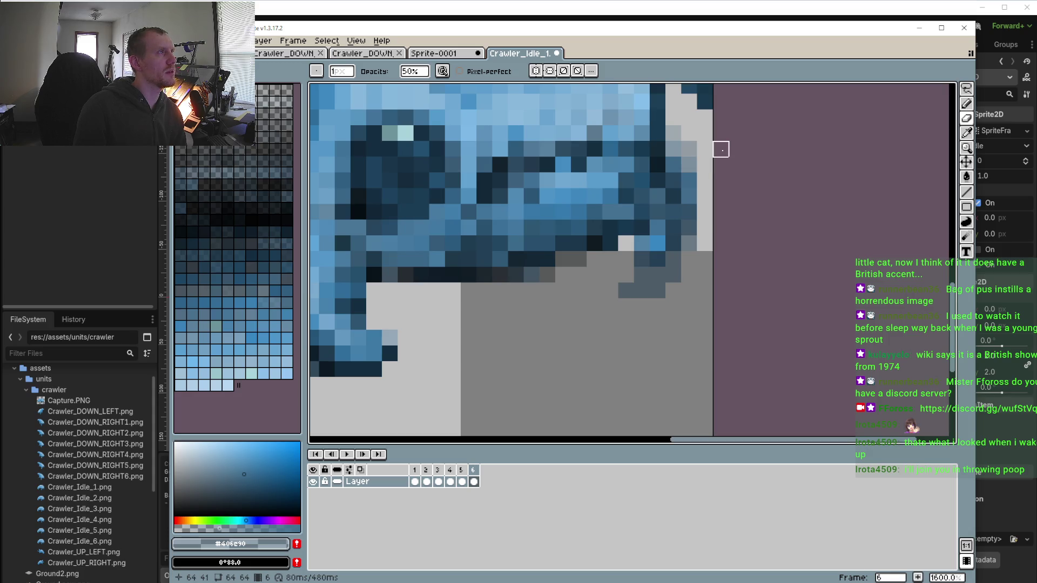
Lighten the snout-tip edge pixels on frame 6 and compare them with frames 4 and 5
{"action": "left_click", "coordinate": [689, 164]}
{"action": "left_click", "coordinate": [689, 181]}
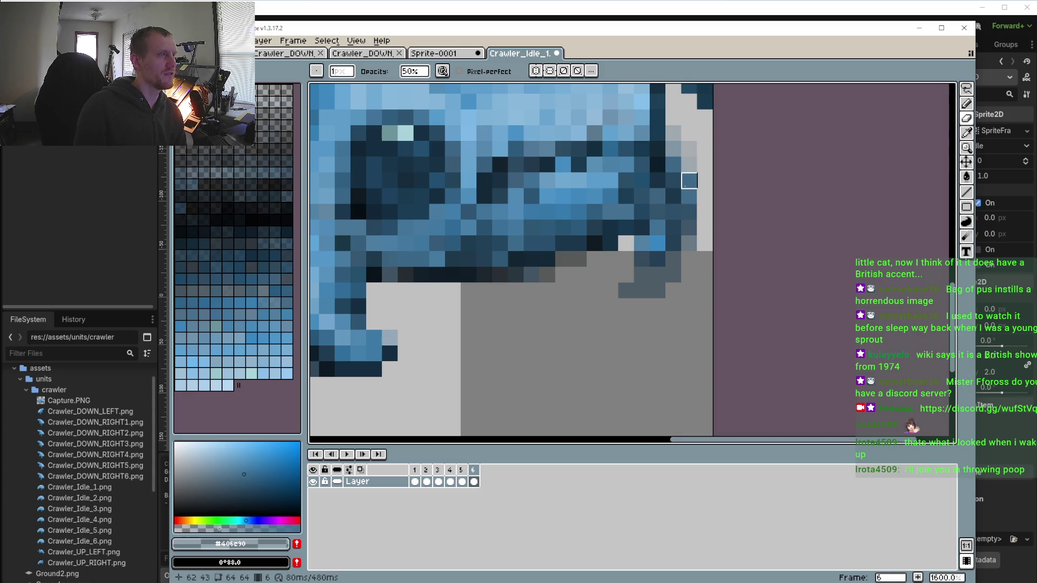
{"action": "left_click", "coordinate": [689, 181]}
{"action": "left_click", "coordinate": [461, 474]}
{"action": "left_click", "coordinate": [452, 474]}
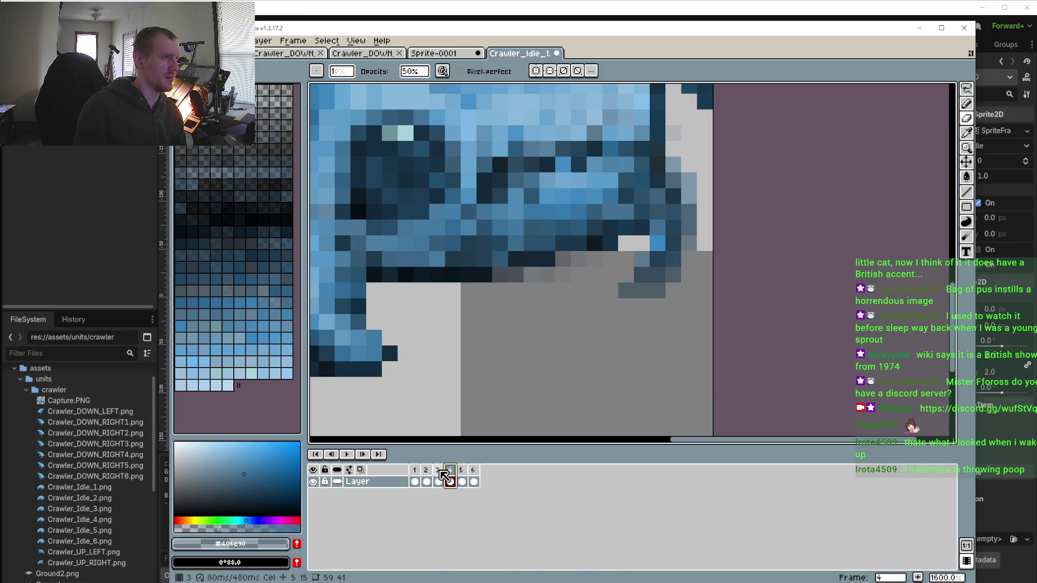
{"action": "left_click", "coordinate": [463, 478]}
Sample the mid blue from the creature and repaint a snout pixel on frame 4
{"action": "key", "text": "i"}
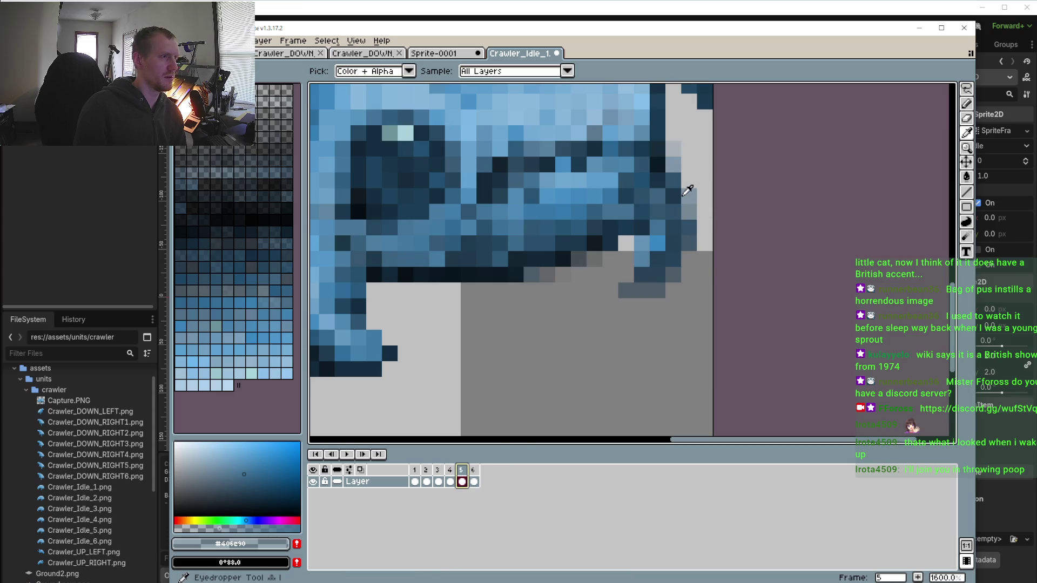
{"action": "left_click", "coordinate": [687, 192]}
{"action": "left_click", "coordinate": [450, 476]}
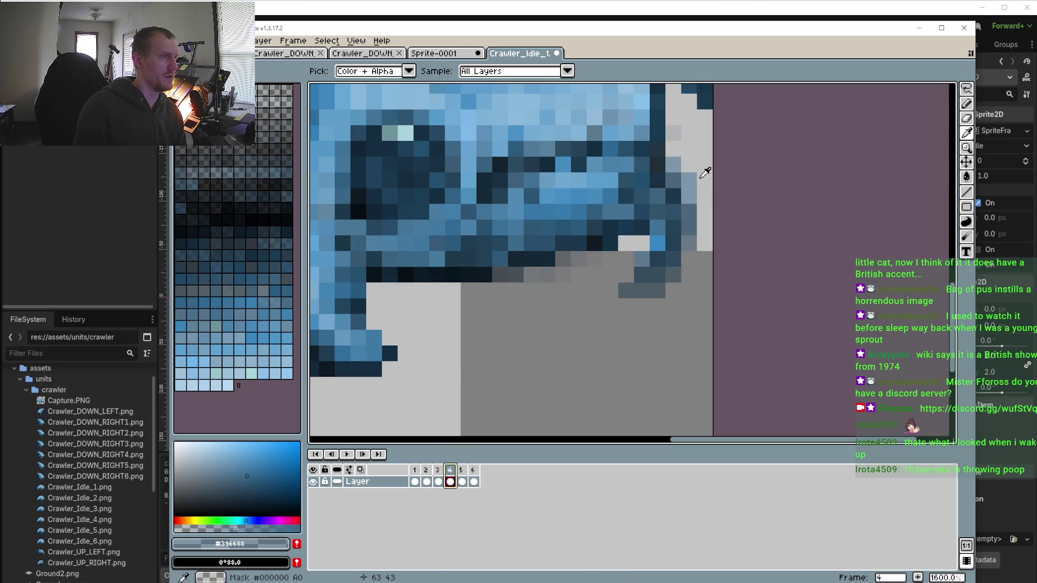
{"action": "key", "text": "b"}
{"action": "left_click", "coordinate": [687, 198]}
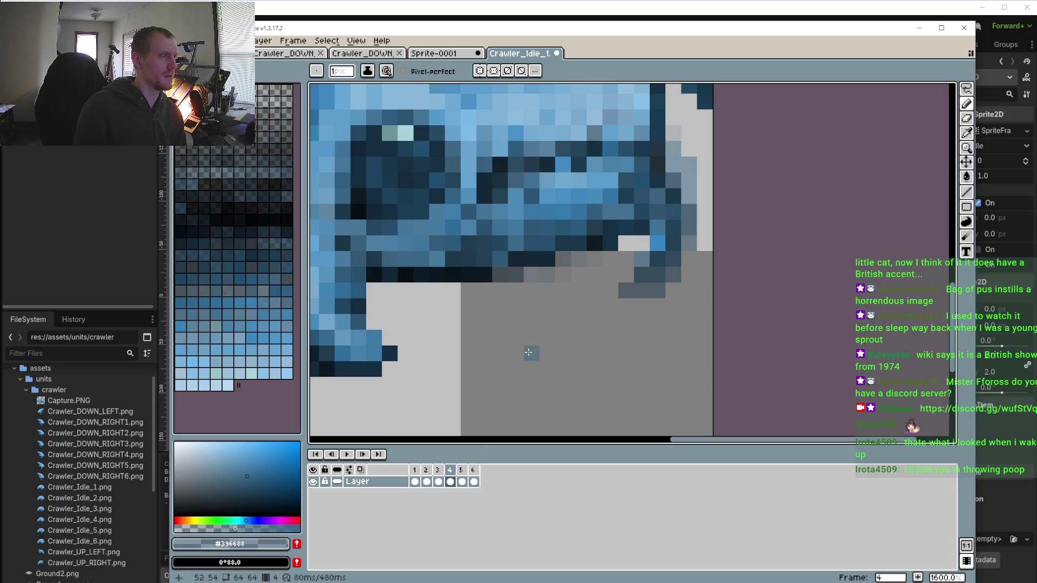
Sample transparency from the background on frame 5, flipping between frames 5 and 6 to compare
{"action": "left_click", "coordinate": [462, 478]}
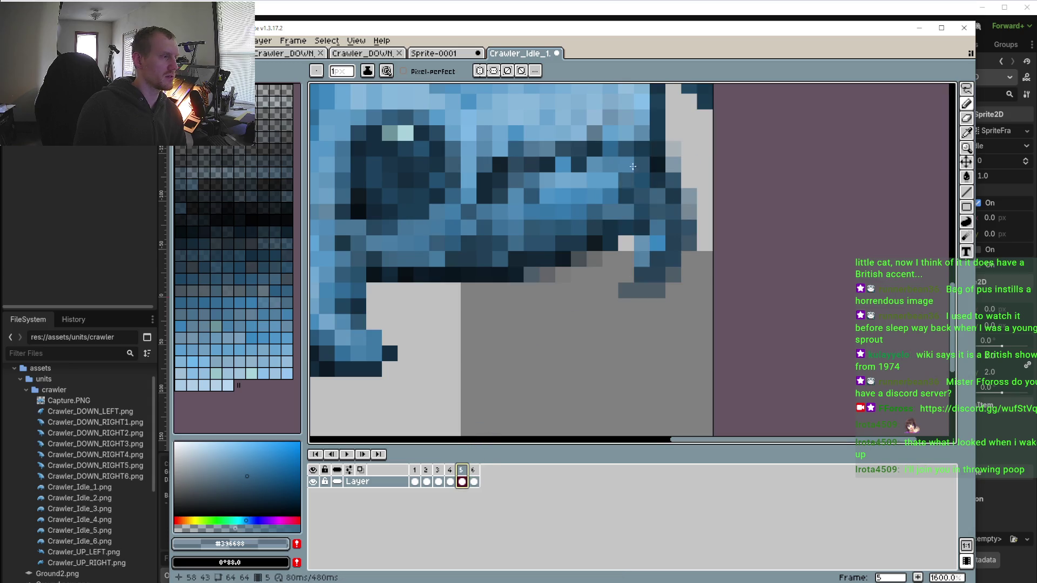
{"action": "left_click", "coordinate": [476, 470]}
{"action": "left_click", "coordinate": [463, 475]}
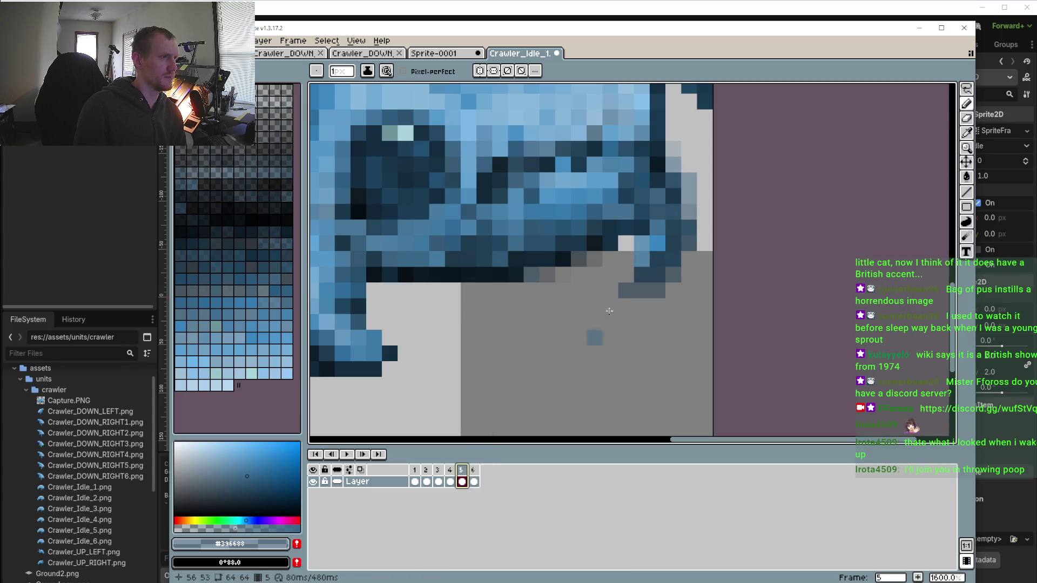
{"action": "left_click", "coordinate": [691, 163], "text": "alt"}
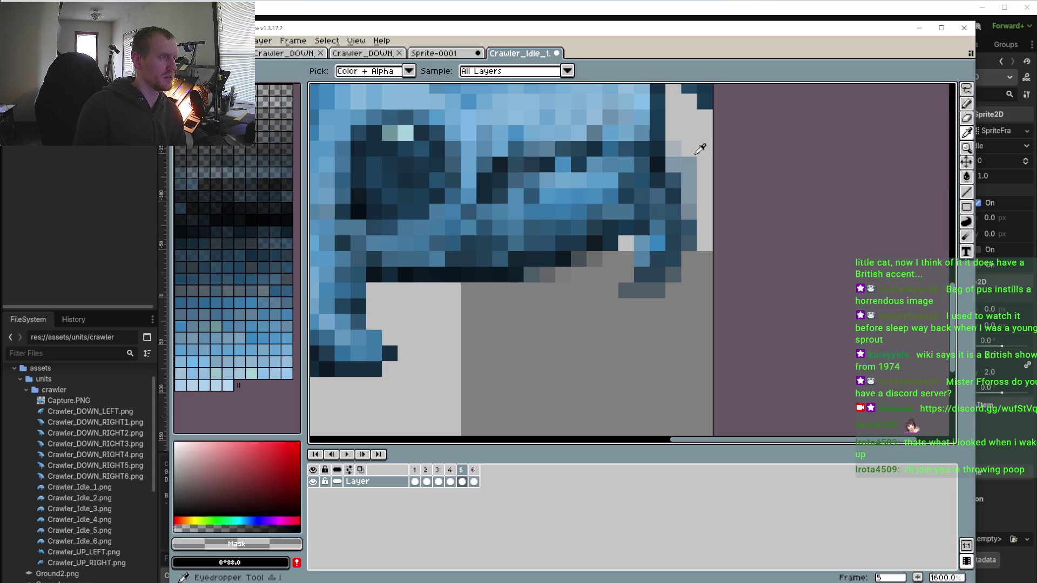
{"action": "left_click", "coordinate": [475, 480]}
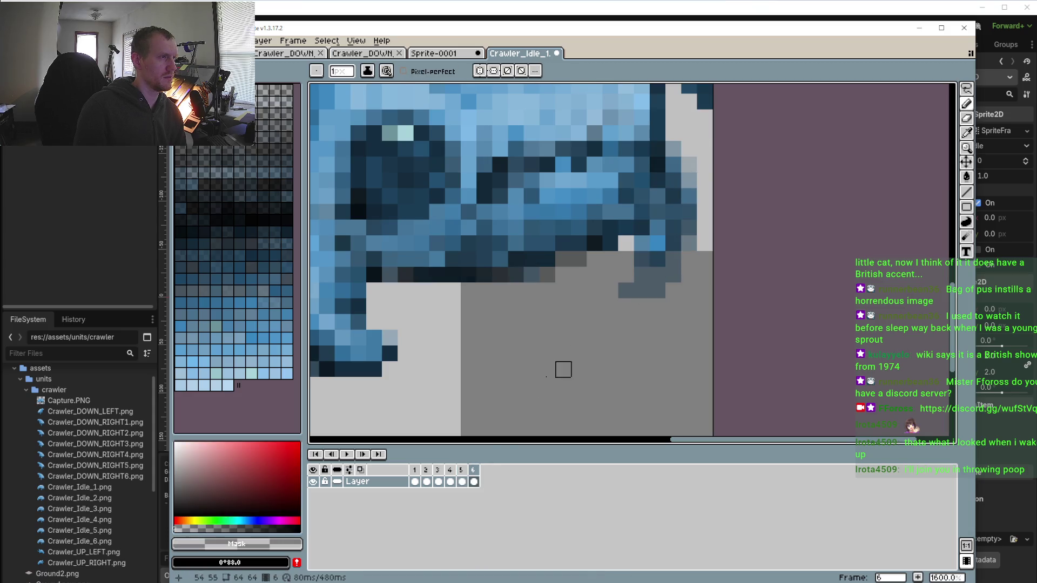
{"action": "left_click", "coordinate": [462, 471]}
{"action": "left_click", "coordinate": [474, 476]}
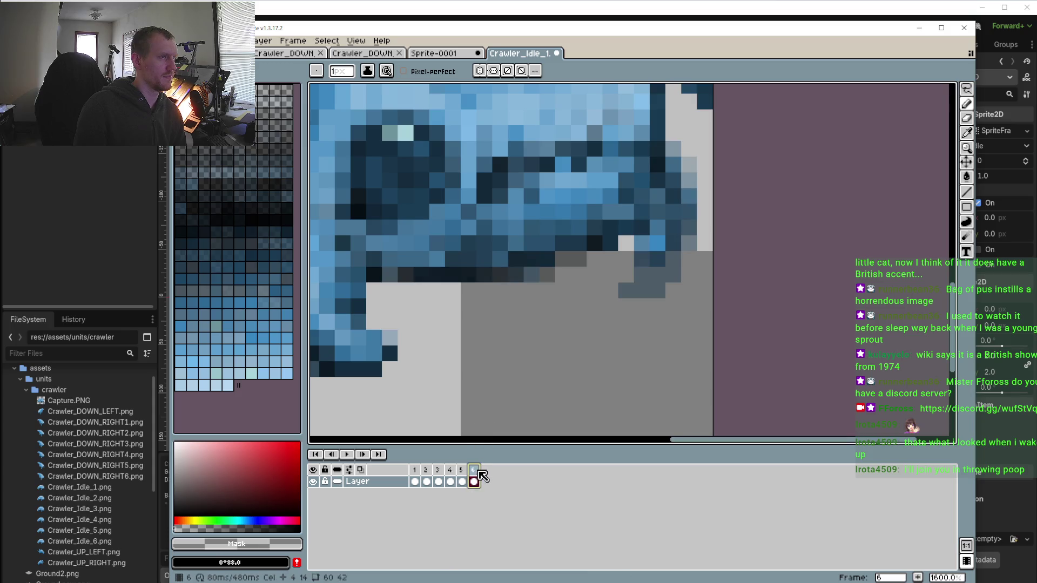
Touch up a snout pixel on frame 3 with a mid blue, then move to frame 2
{"action": "left_click", "coordinate": [444, 473]}
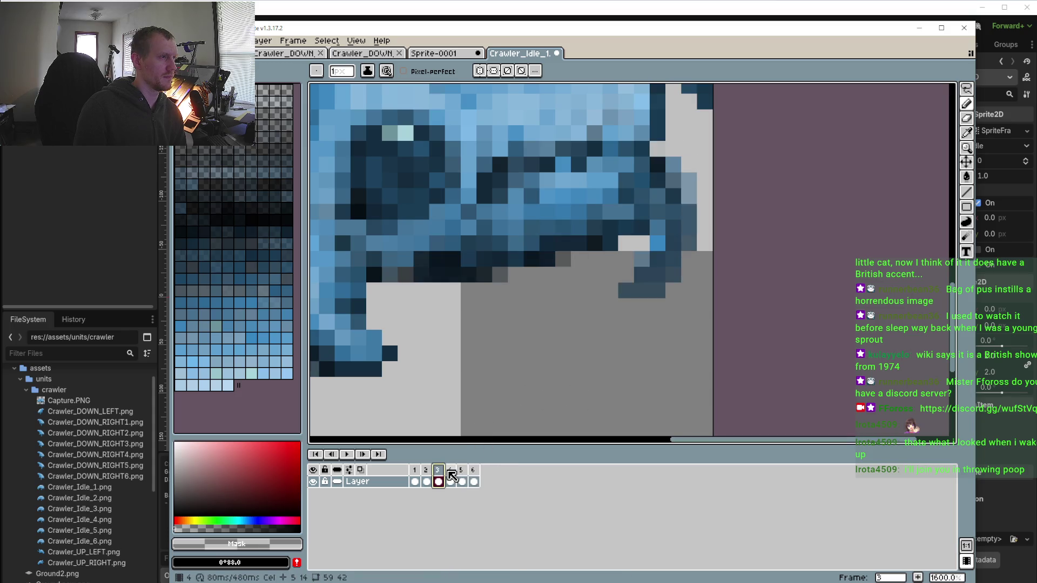
{"action": "left_click", "coordinate": [648, 151], "text": "alt"}
{"action": "left_click", "coordinate": [485, 337]}
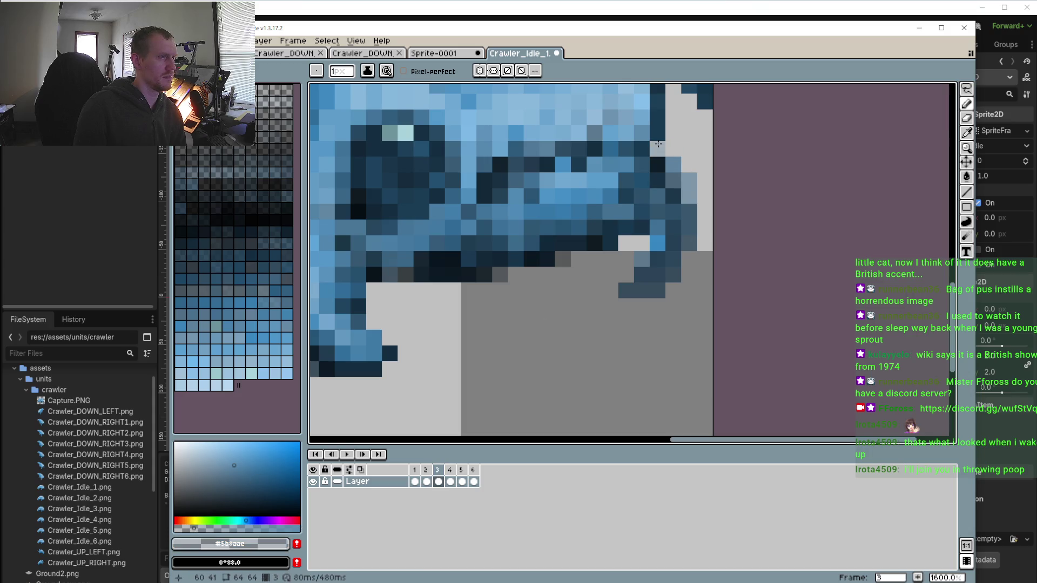
{"action": "left_click", "coordinate": [432, 471]}
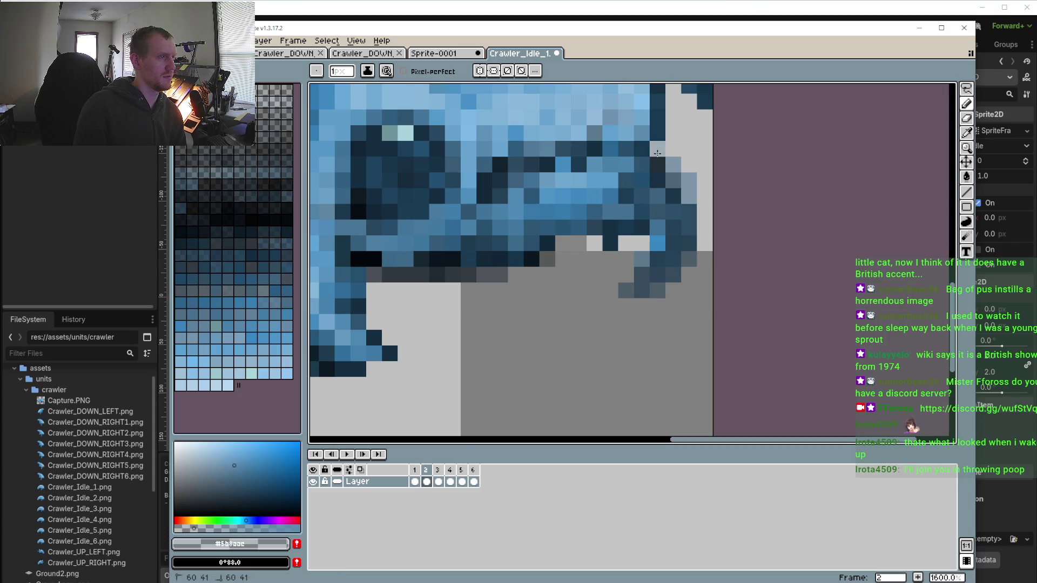
{"action": "scroll", "coordinate": [581, 272], "scroll_direction": "down", "scroll_amount": 5}
Pick the jaw's dark navy #112839 at about 30% opacity and darken the jaw's lower edge on frame 2
{"action": "scroll", "coordinate": [580, 272], "scroll_direction": "up", "scroll_amount": 6}
{"action": "left_click", "coordinate": [555, 243], "text": "alt"}
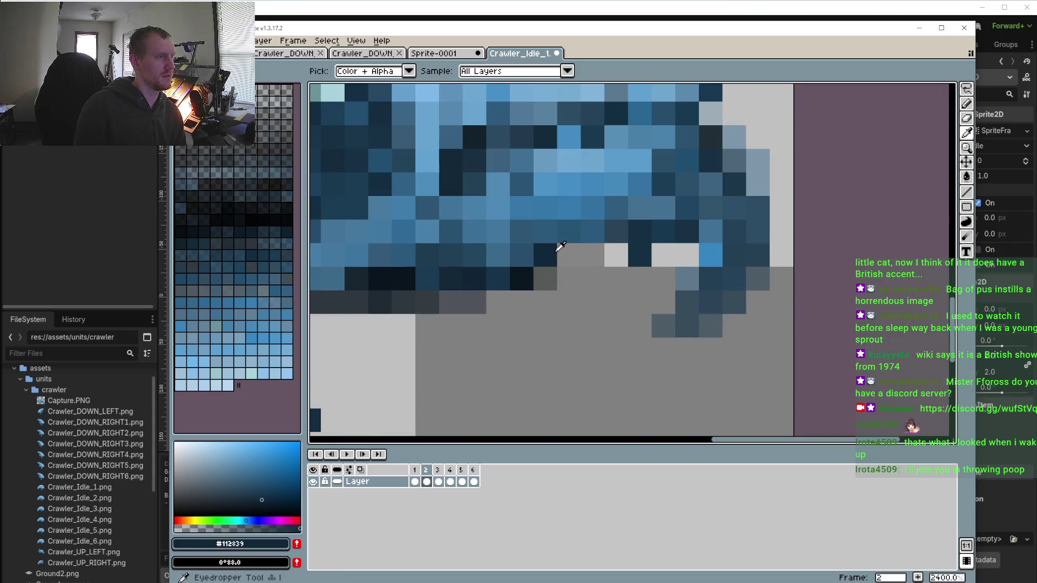
{"action": "left_click", "coordinate": [213, 528]}
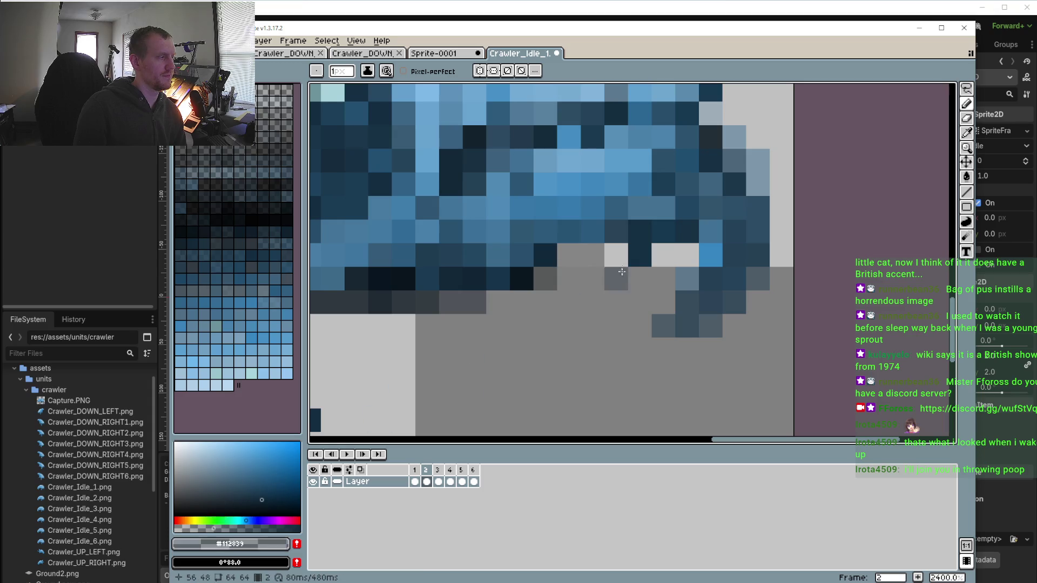
{"action": "left_click", "coordinate": [569, 249]}
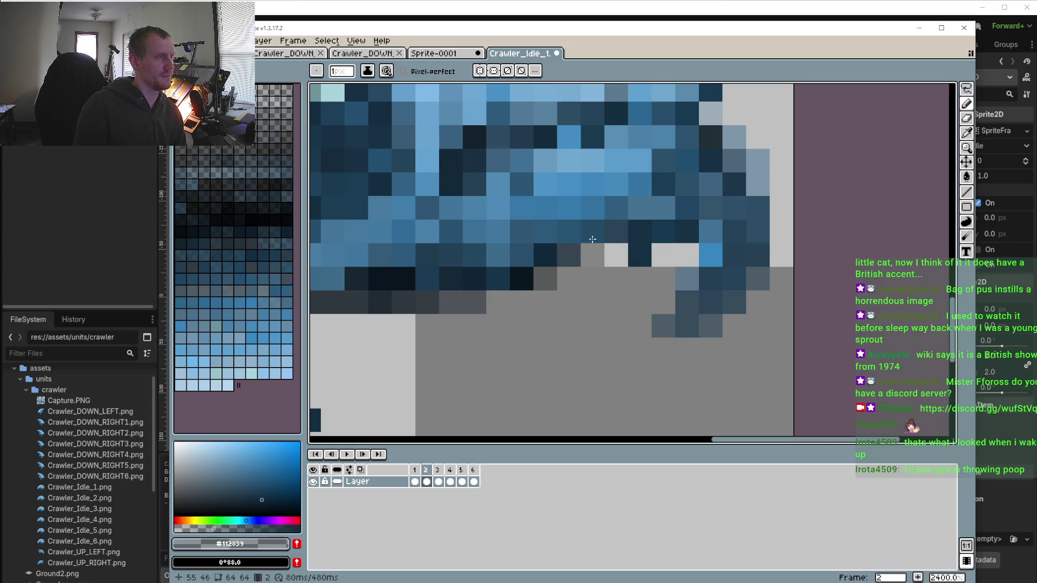
{"action": "left_click", "coordinate": [592, 253]}
{"action": "left_click", "coordinate": [621, 253]}
{"action": "left_click", "coordinate": [663, 255]}
Darken more pixels under the jaw on frame 2
{"action": "scroll", "coordinate": [683, 283], "scroll_direction": "down", "scroll_amount": 6}
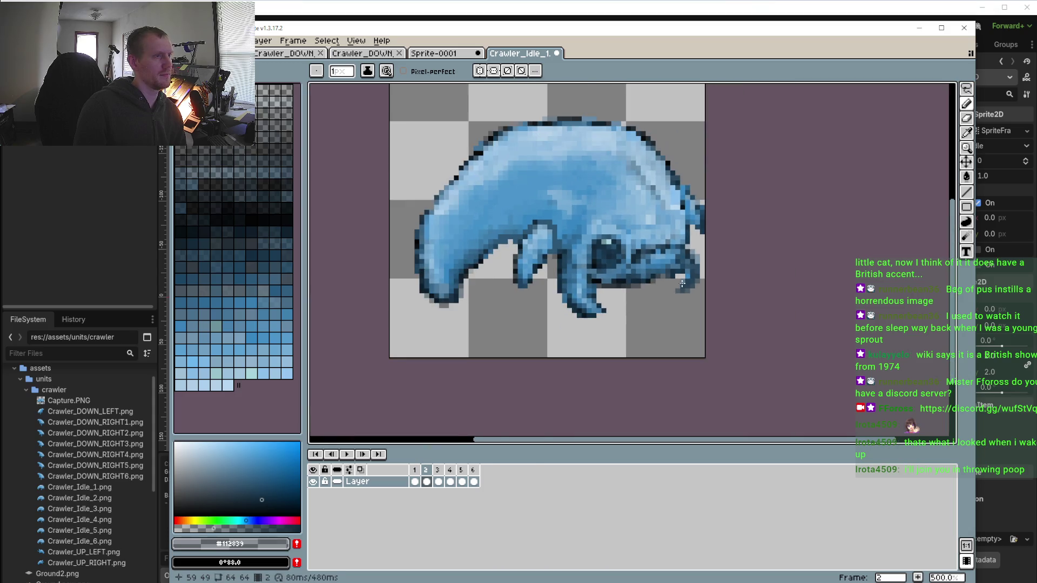
{"action": "scroll", "coordinate": [670, 283], "scroll_direction": "up", "scroll_amount": 6}
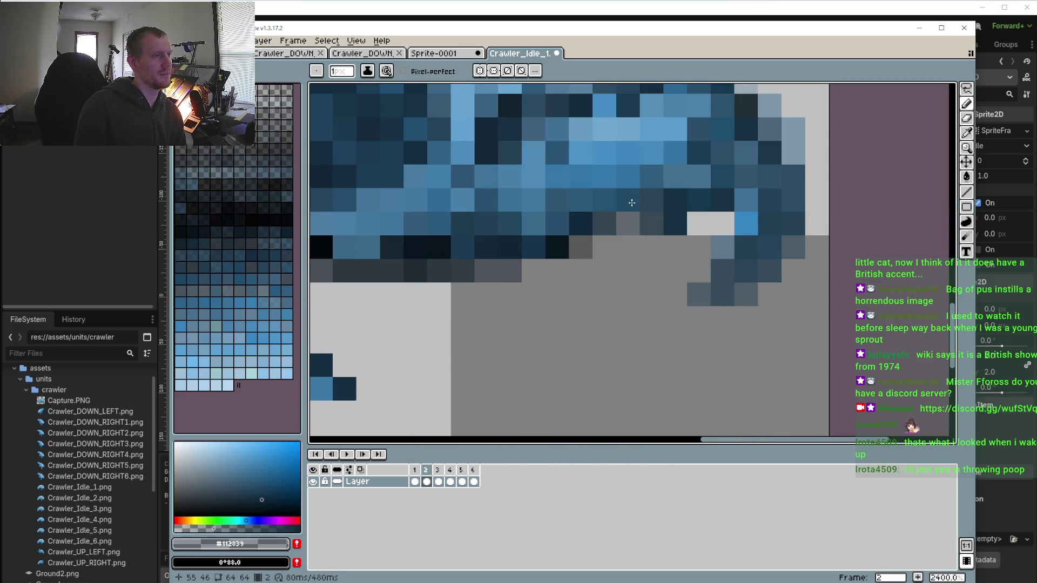
{"action": "left_click", "coordinate": [634, 215]}
{"action": "left_click", "coordinate": [651, 224]}
{"action": "left_click", "coordinate": [652, 201]}
{"action": "left_click", "coordinate": [700, 178]}
{"action": "left_click", "coordinate": [700, 179]}
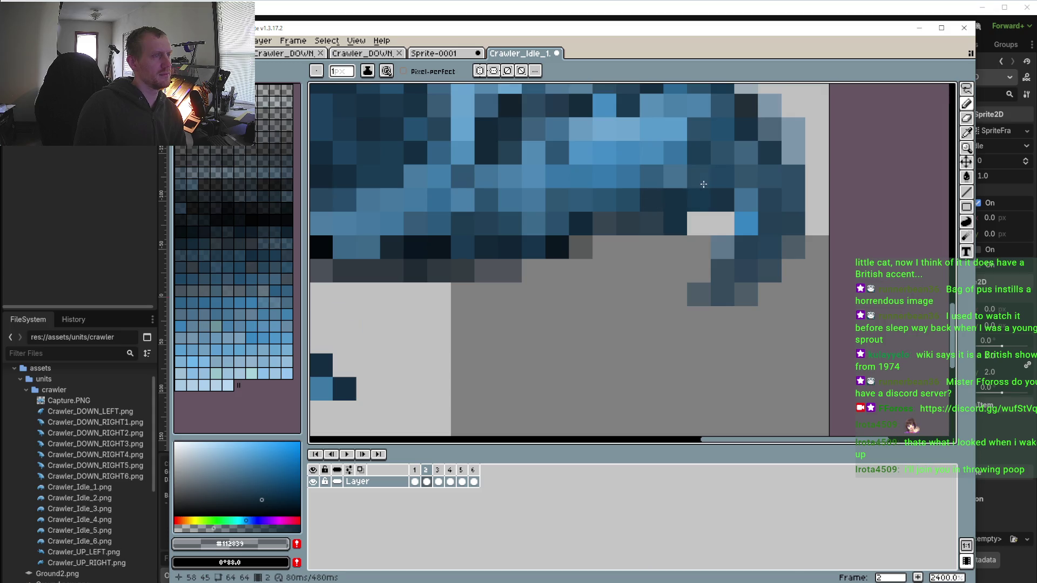
{"action": "scroll", "coordinate": [710, 206], "scroll_direction": "down", "scroll_amount": 6}
{"action": "scroll", "coordinate": [710, 206], "scroll_direction": "up", "scroll_amount": 4}
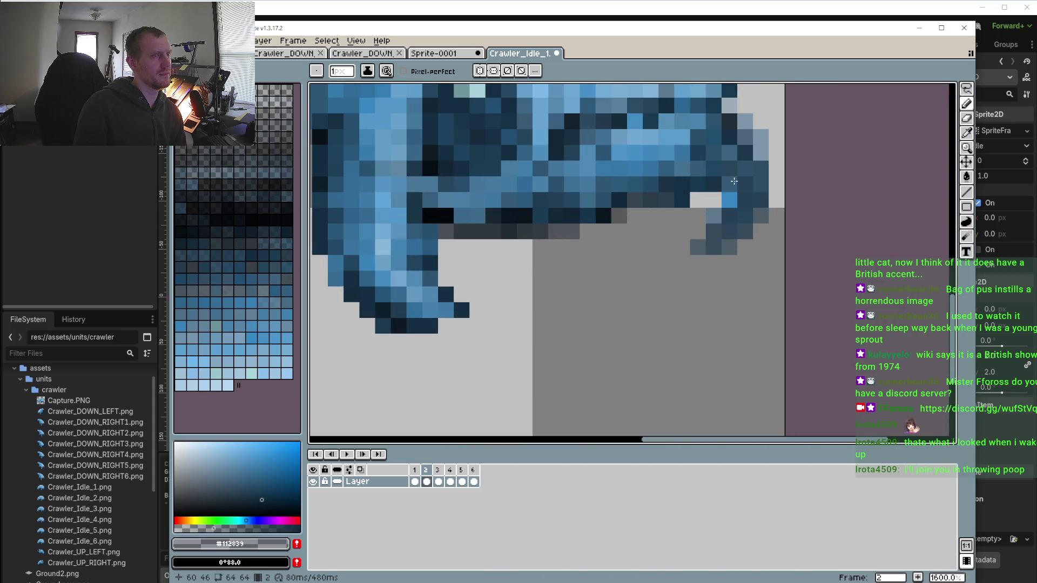
Add a bright blue highlight under the snout and a dark pixel on the small front leg
{"action": "right_click", "coordinate": [732, 198]}
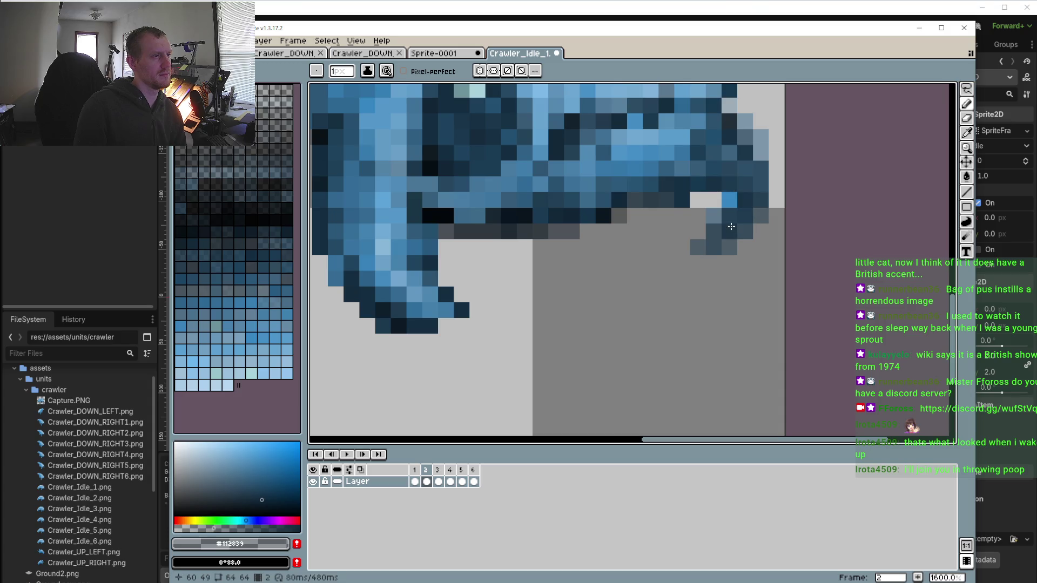
{"action": "left_click", "coordinate": [699, 256]}
{"action": "scroll", "coordinate": [701, 259], "scroll_direction": "down", "scroll_amount": 5}
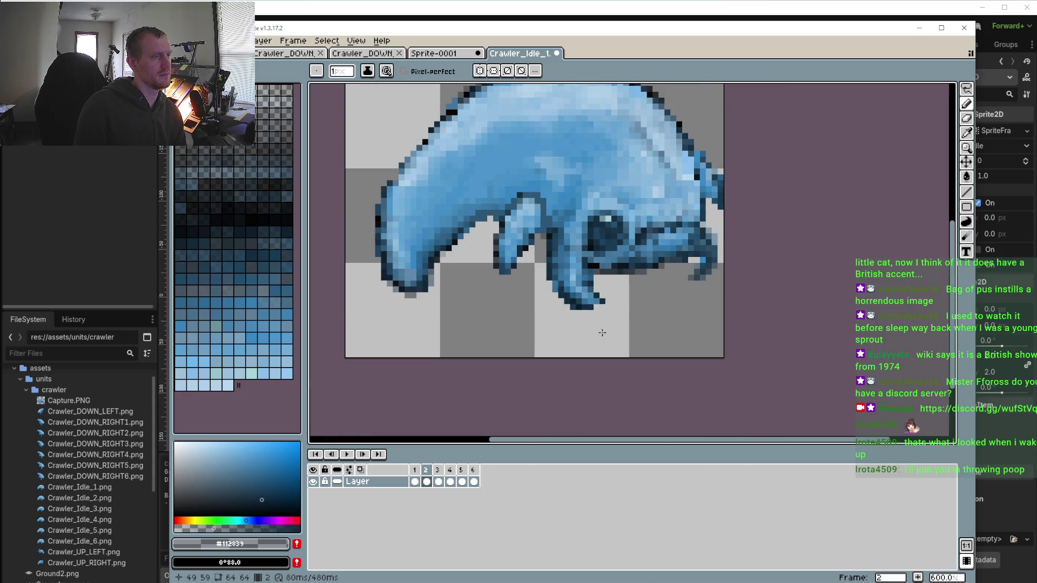
On frame 1, repaint snout pixels with sampled light blue and dark blue
{"action": "left_click", "coordinate": [415, 470]}
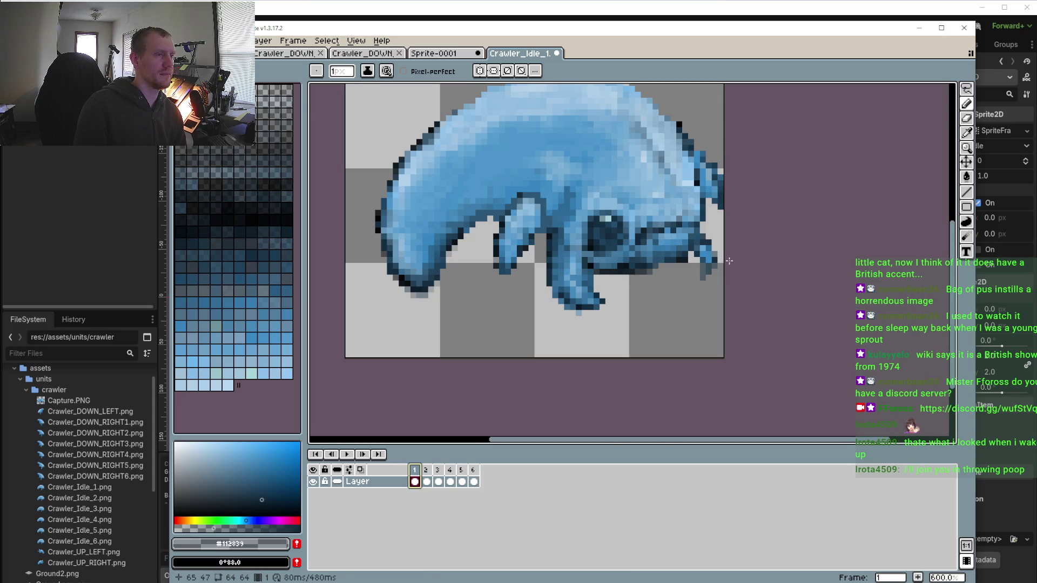
{"action": "scroll", "coordinate": [729, 261], "scroll_direction": "up", "scroll_amount": 8}
{"action": "key", "text": "i"}
{"action": "left_click", "coordinate": [684, 195], "text": "alt"}
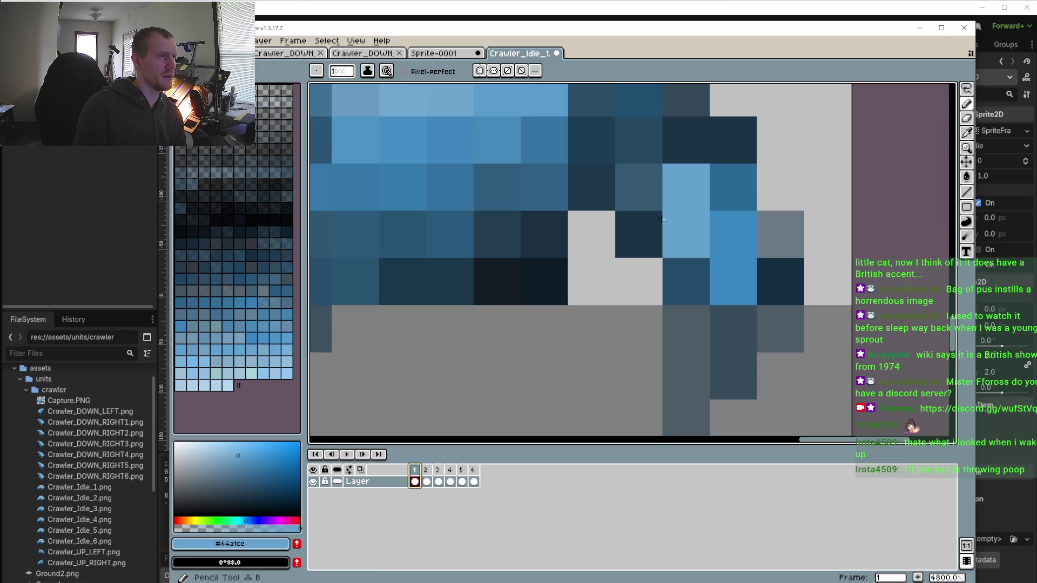
{"action": "left_click", "coordinate": [649, 209]}
{"action": "left_click", "coordinate": [685, 278], "text": "alt"}
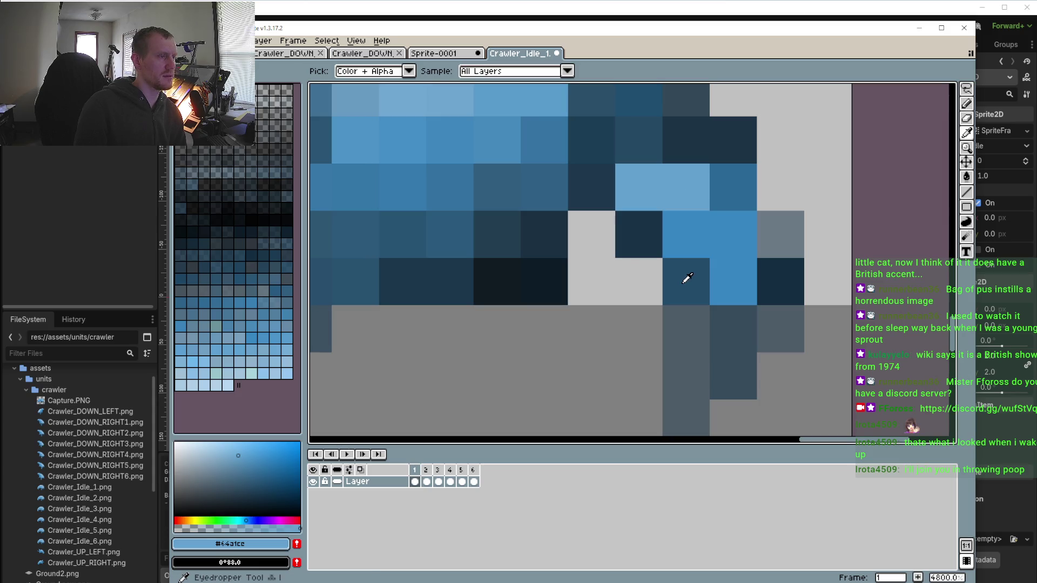
{"action": "left_click", "coordinate": [588, 229]}
{"action": "scroll", "coordinate": [594, 232], "scroll_direction": "down", "scroll_amount": 8}
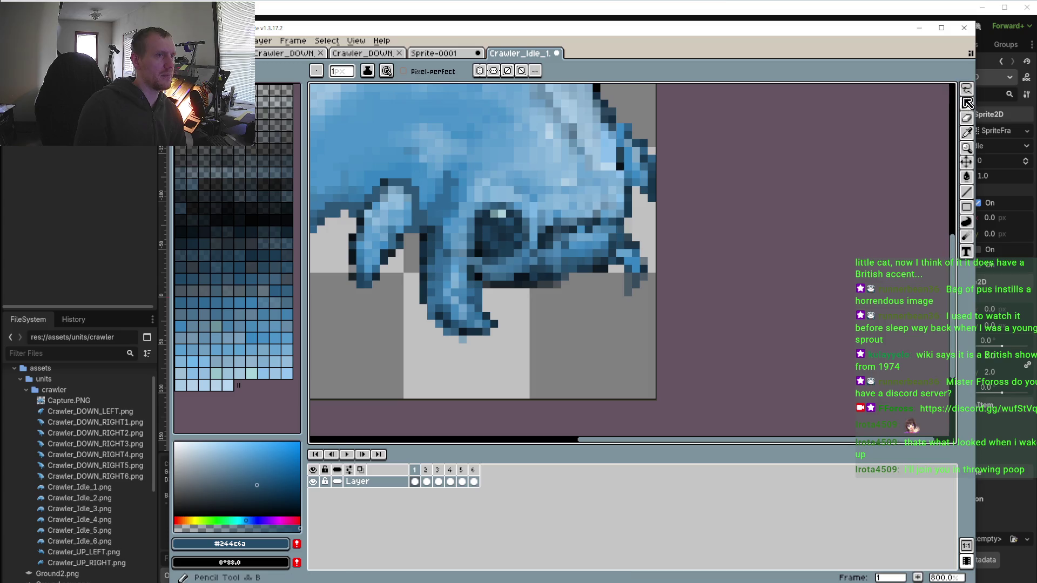
{"action": "key", "text": "w"}
{"action": "scroll", "coordinate": [631, 216], "scroll_direction": "up", "scroll_amount": 5}
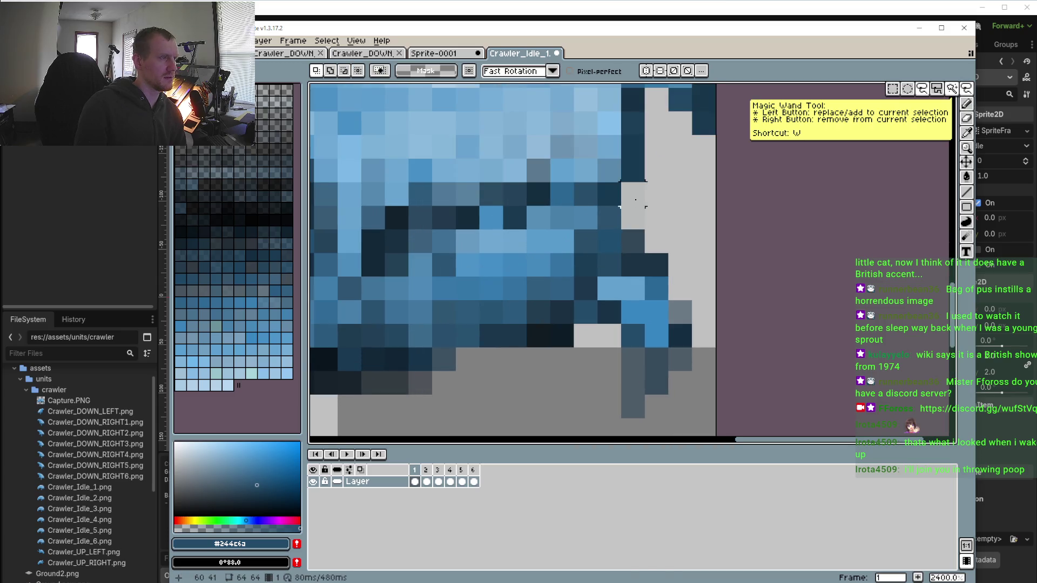
Select the snout and legs region, deselect, and review frame 2's snout edits with redo and undo
{"action": "mouse_move", "coordinate": [633, 194]}
{"action": "left_mouse_down"}
{"action": "mouse_move", "coordinate": [633, 227]}
{"action": "mouse_move", "coordinate": [594, 270]}
{"action": "mouse_move", "coordinate": [572, 433]}
{"action": "left_mouse_up"}
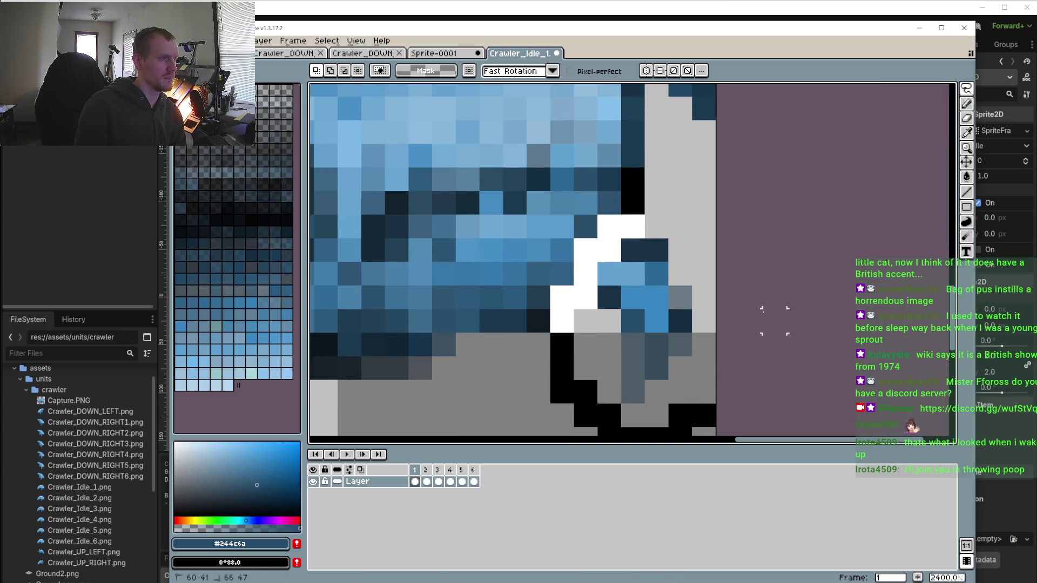
{"action": "mouse_move", "coordinate": [774, 321]}
{"action": "left_mouse_down"}
{"action": "mouse_move", "coordinate": [756, 162]}
{"action": "mouse_move", "coordinate": [633, 168]}
{"action": "left_mouse_up"}
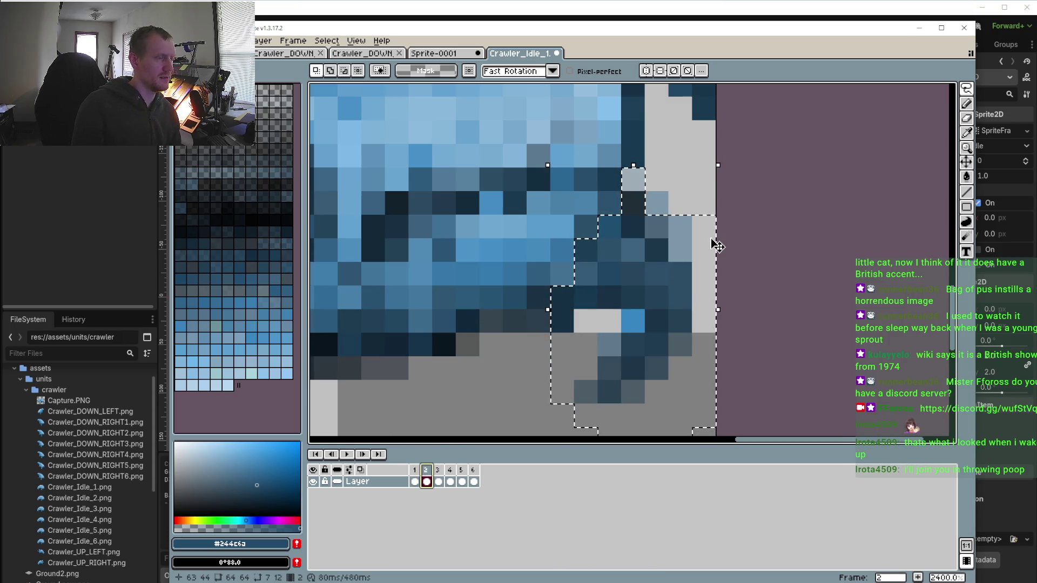
{"action": "left_click", "coordinate": [675, 181]}
{"action": "key", "text": "ctrl+y"}
{"action": "key", "text": "ctrl+y"}
{"action": "key", "text": "ctrl+y"}
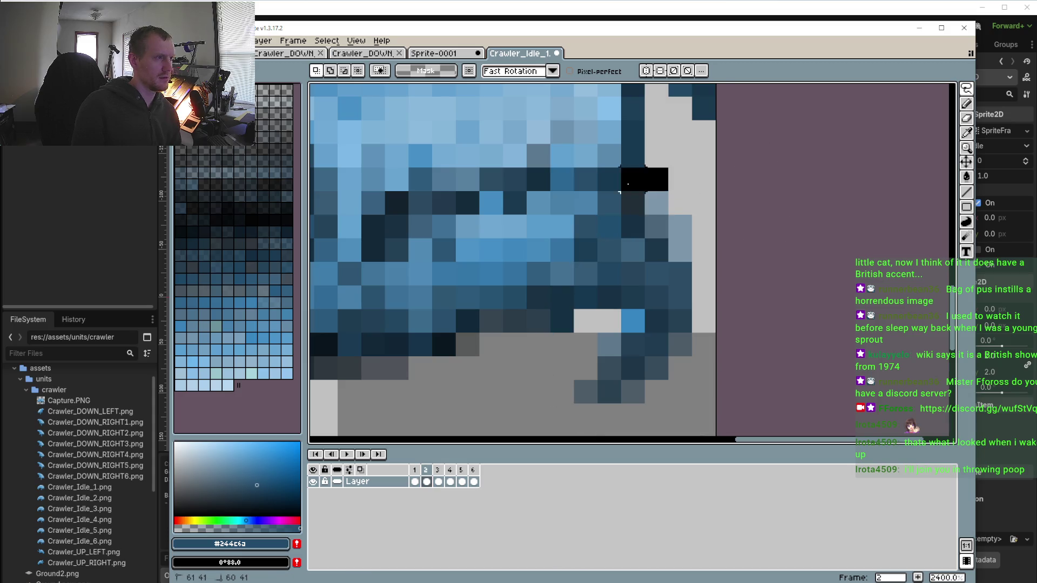
{"action": "key", "text": "ctrl+z"}
{"action": "key", "text": "ctrl+z"}
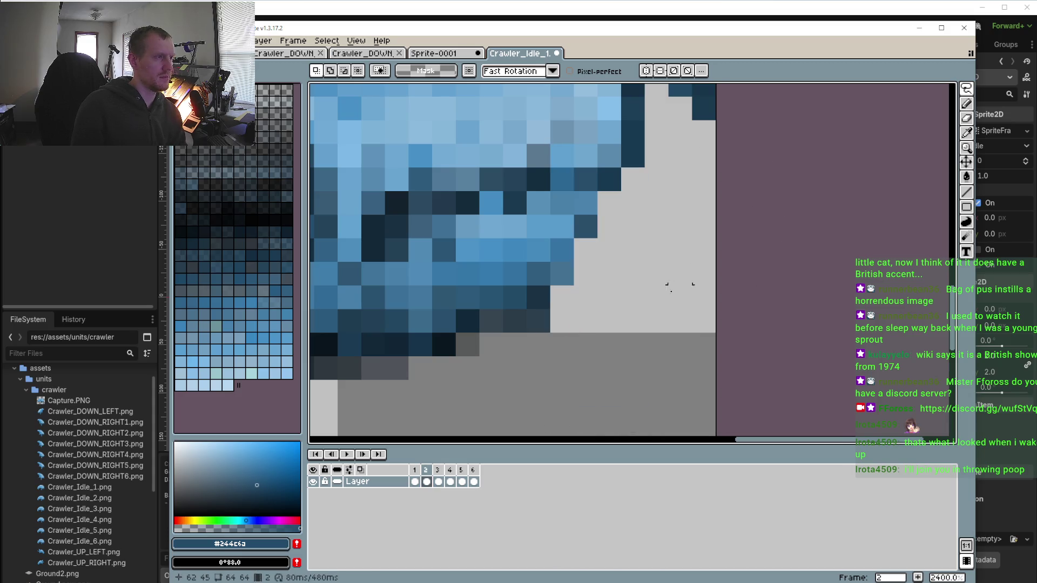
Redo the snout edits on frames 3, 4, 6 and 5 in turn
{"action": "left_click", "coordinate": [442, 475]}
{"action": "key", "text": "ctrl+y"}
{"action": "key", "text": "ctrl+y"}
{"action": "key", "text": "ctrl+y"}
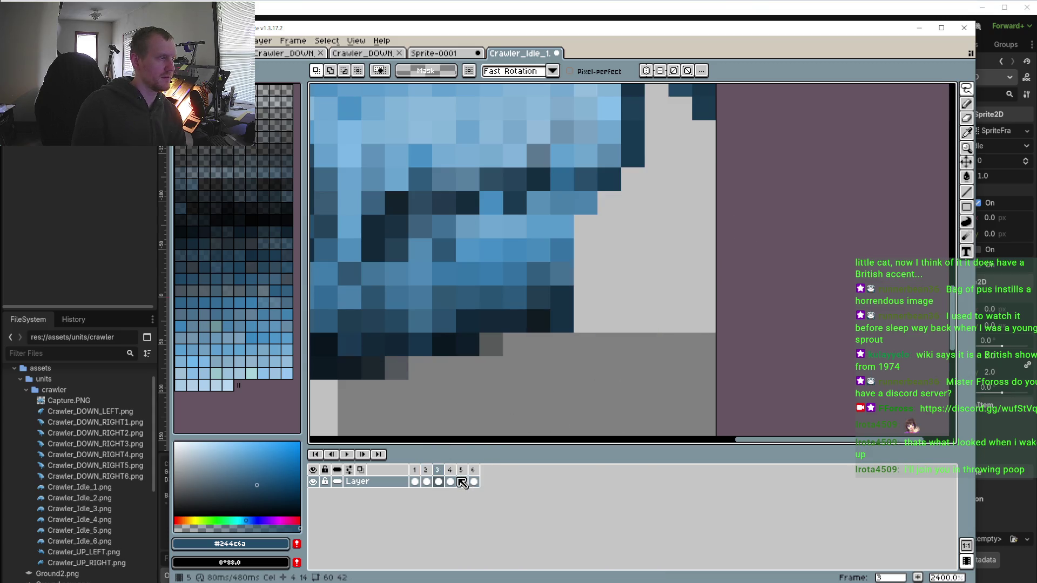
{"action": "key", "text": "Right"}
{"action": "key", "text": "ctrl+y"}
{"action": "key", "text": "ctrl+y"}
{"action": "key", "text": "ctrl+y"}
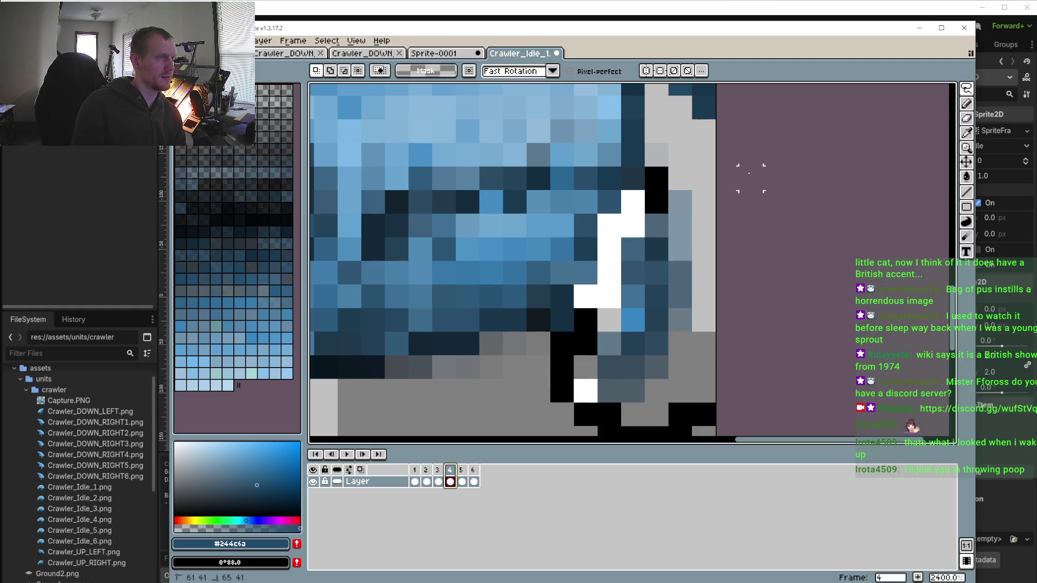
{"action": "left_click", "coordinate": [472, 470]}
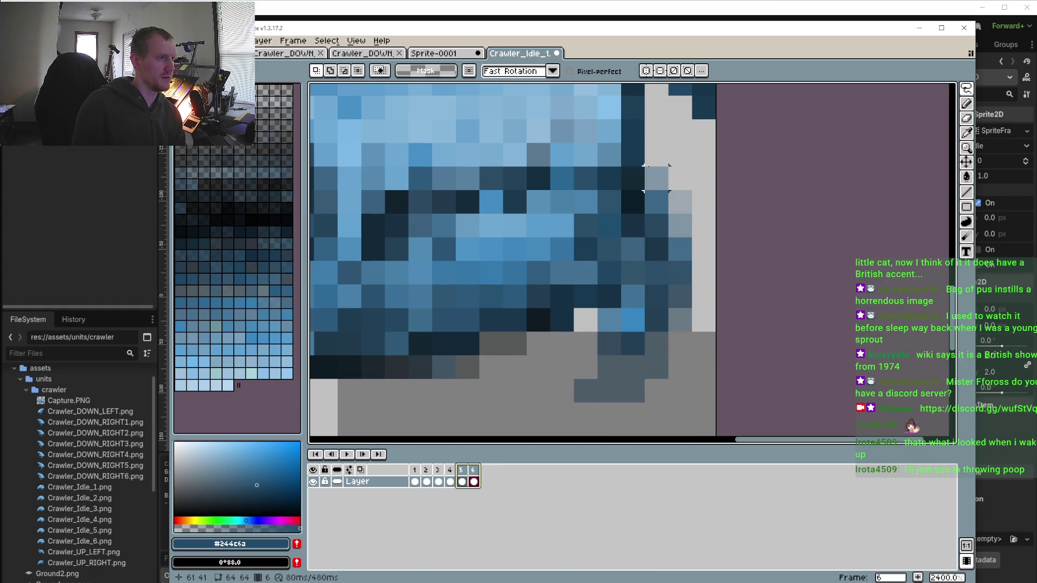
{"action": "key", "text": "ctrl+y"}
{"action": "key", "text": "ctrl+y"}
{"action": "key", "text": "ctrl+y"}
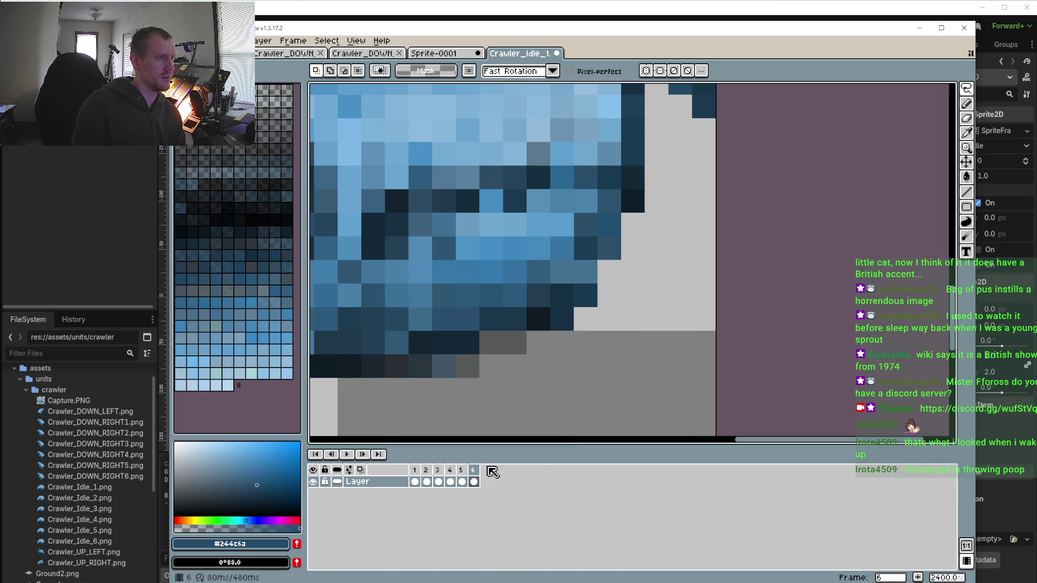
{"action": "left_click", "coordinate": [466, 471]}
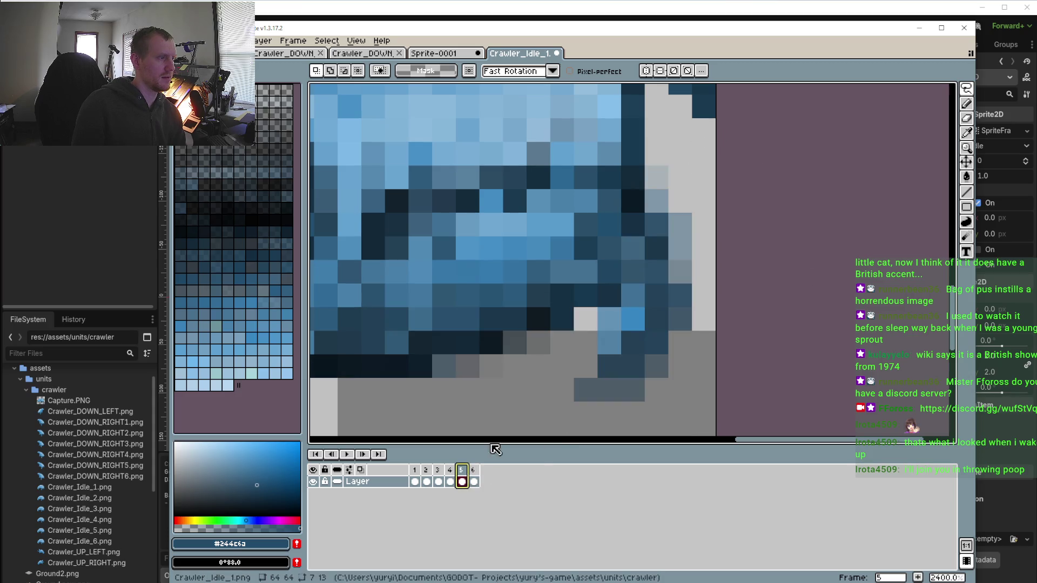
{"action": "key", "text": "ctrl+y"}
{"action": "key", "text": "ctrl+y"}
{"action": "key", "text": "ctrl+y"}
{"action": "key", "text": "ctrl+y"}
{"action": "key", "text": "ctrl+y"}
{"action": "key", "text": "ctrl+y"}
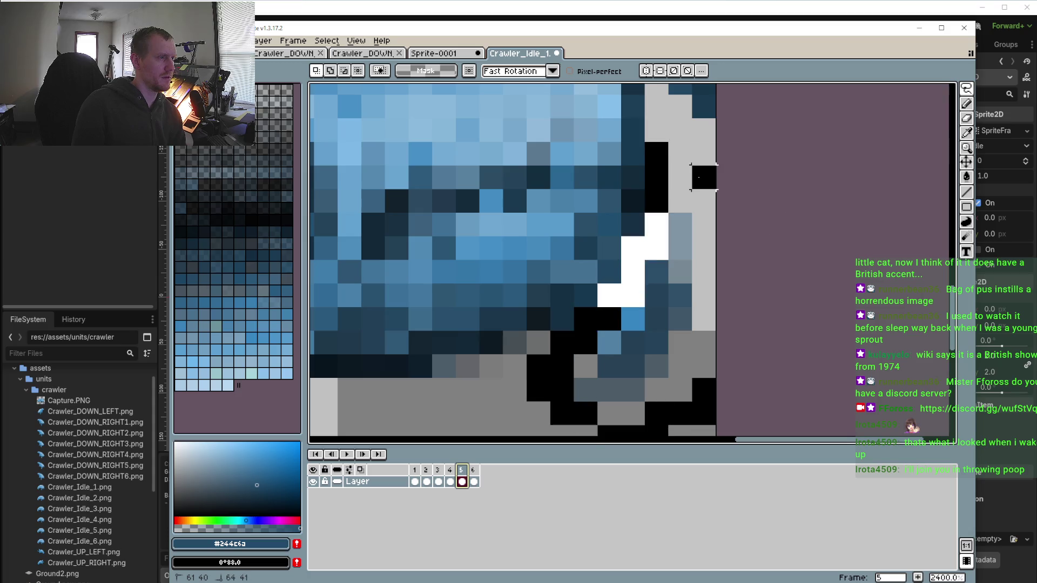
Paste the copied snout chunk onto frame 2
{"action": "left_click", "coordinate": [427, 471]}
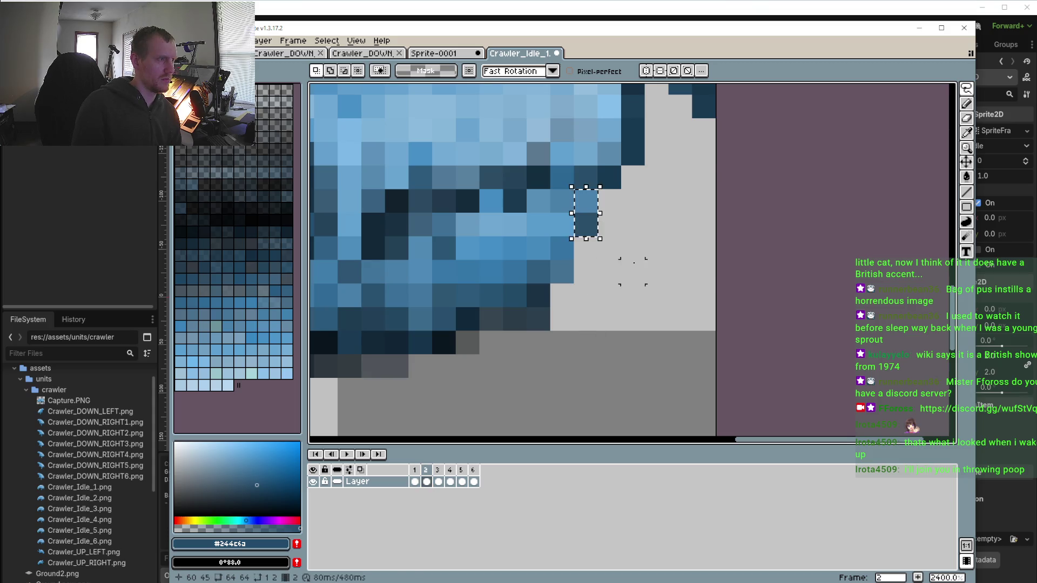
{"action": "key", "text": "ctrl+v"}
{"action": "left_click", "coordinate": [441, 475]}
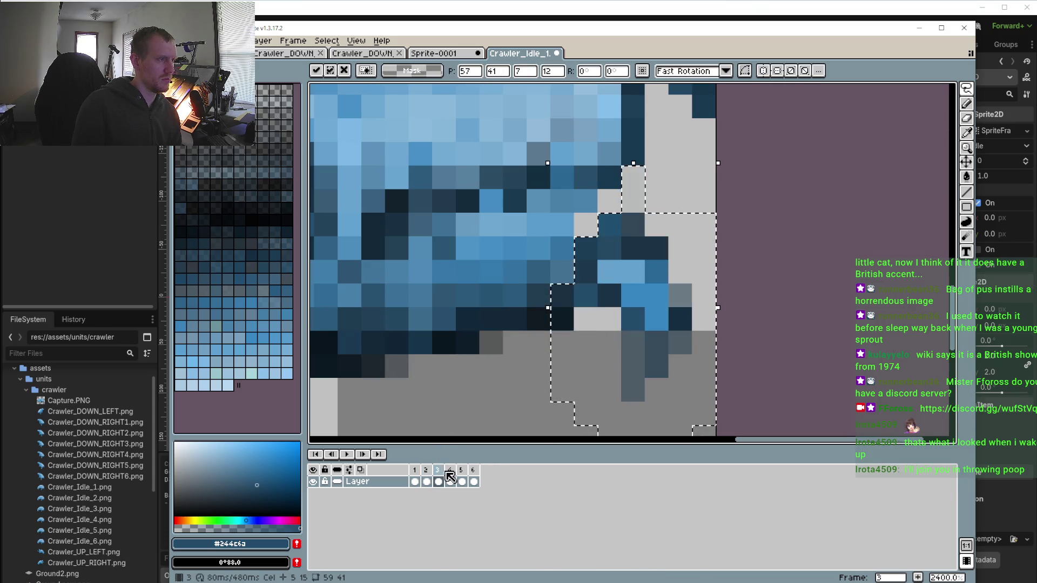
Play the idle loop from frame 5 to review the motion, then stop it
{"action": "left_click", "coordinate": [449, 475]}
{"action": "left_click", "coordinate": [465, 477]}
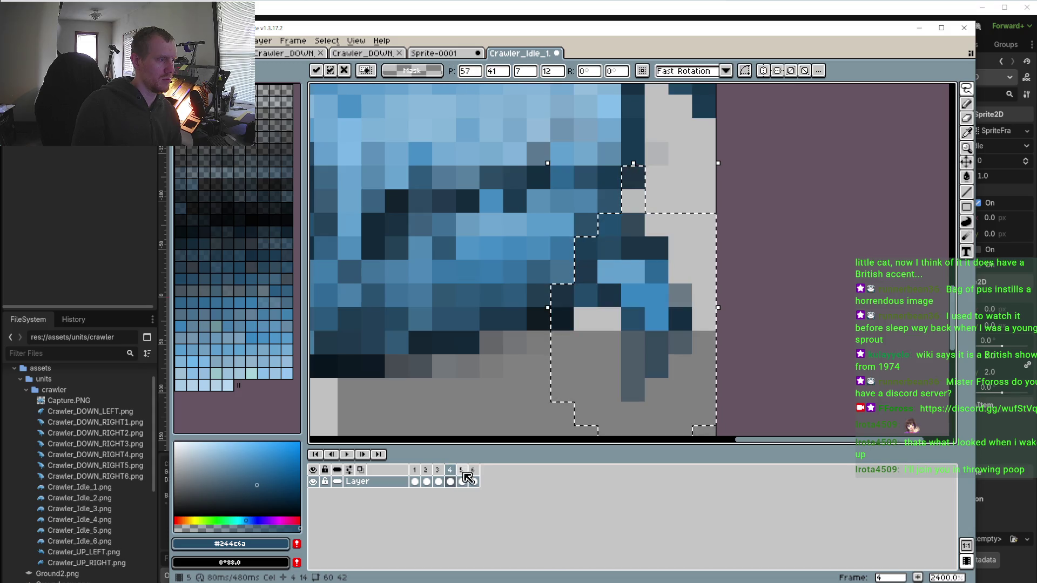
{"action": "key", "text": "Return"}
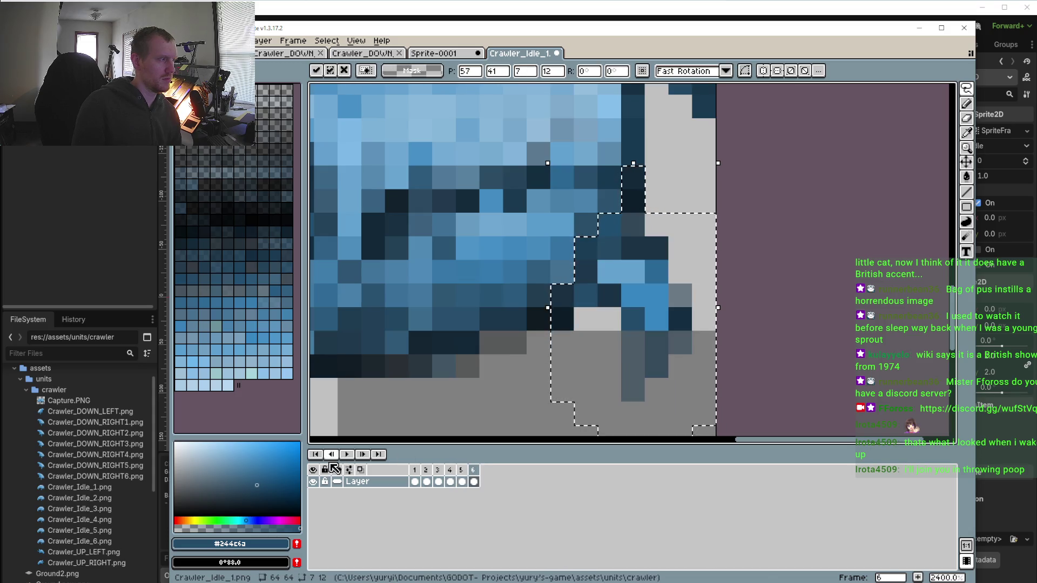
{"action": "scroll", "coordinate": [412, 361], "scroll_direction": "down", "scroll_amount": 5}
{"action": "scroll", "coordinate": [412, 361], "scroll_direction": "down", "scroll_amount": 1}
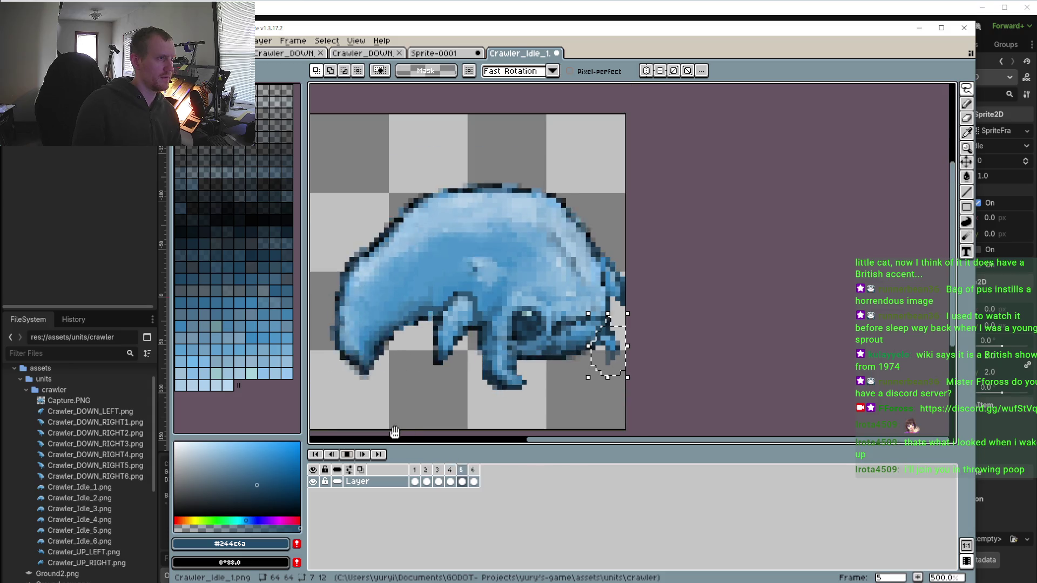
{"action": "left_click", "coordinate": [347, 455]}
{"action": "scroll", "coordinate": [583, 388], "scroll_direction": "up", "scroll_amount": 4}
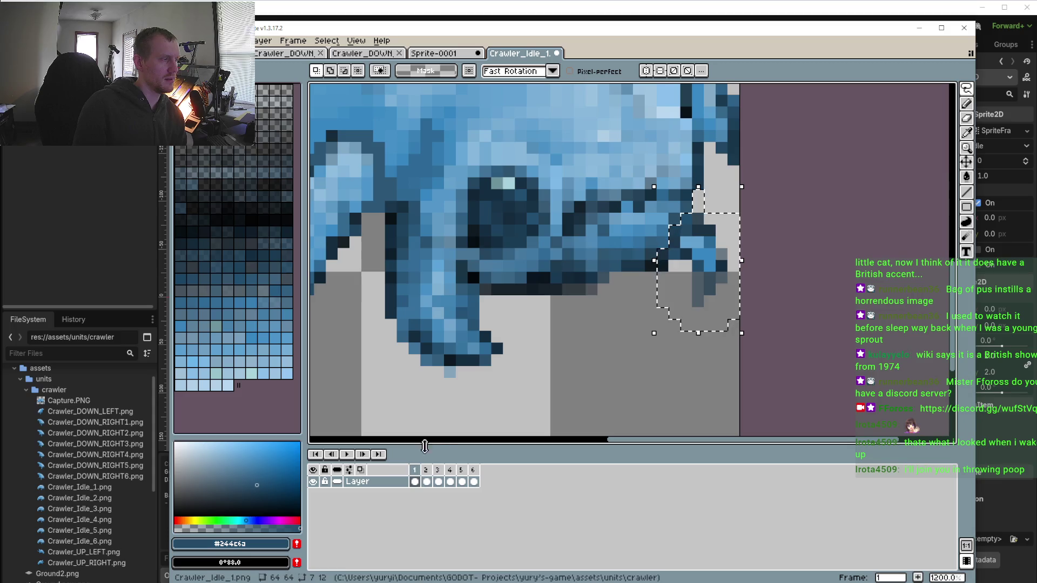
Nudge frame 1's snout one pixel right and raise frame 3's snout one pixel
{"action": "left_click", "coordinate": [427, 479]}
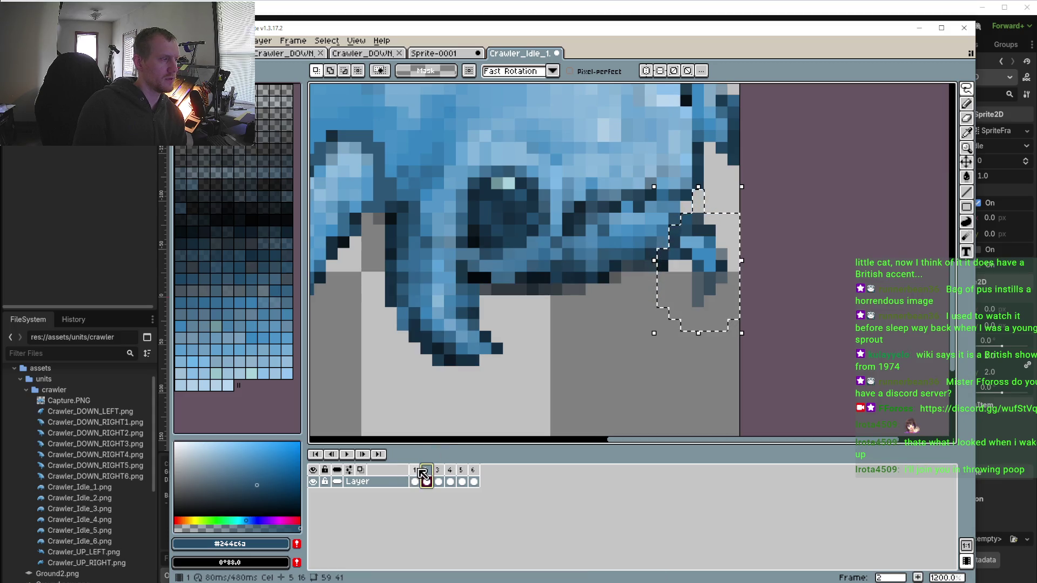
{"action": "left_click", "coordinate": [414, 480]}
{"action": "key", "text": "Right"}
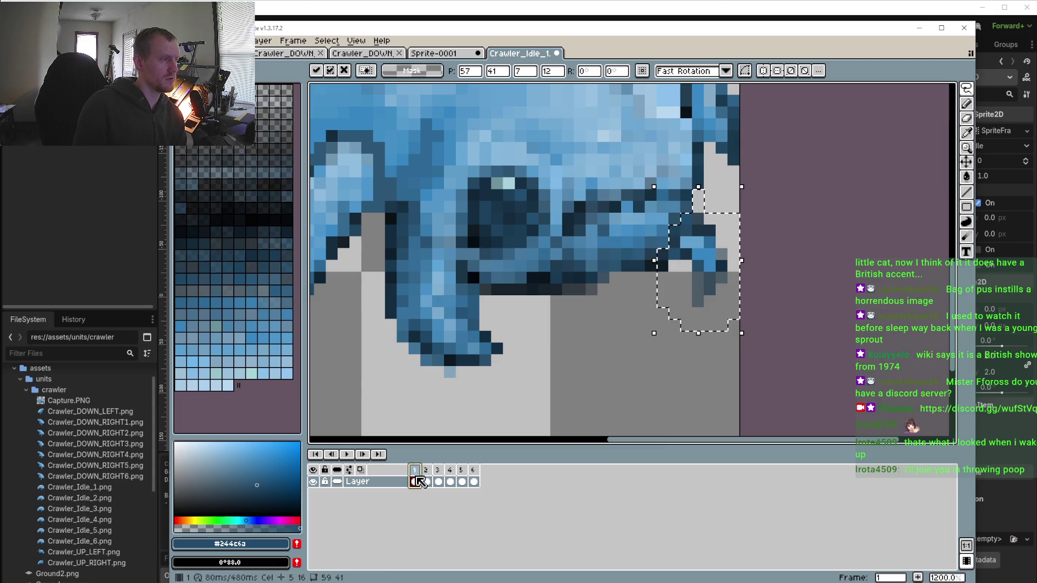
{"action": "left_click", "coordinate": [427, 481]}
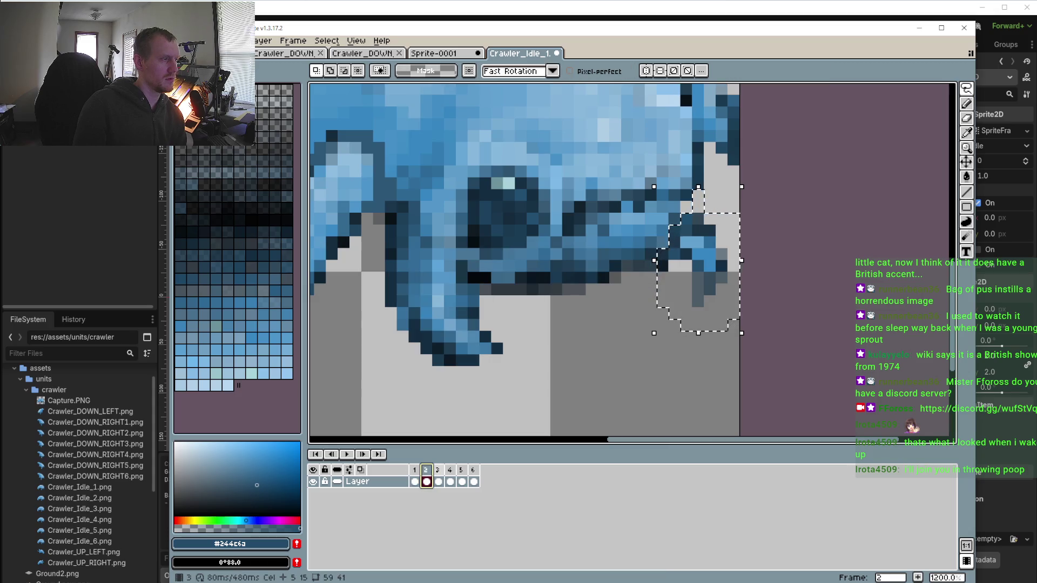
{"action": "left_click", "coordinate": [439, 481]}
{"action": "key", "text": "Up"}
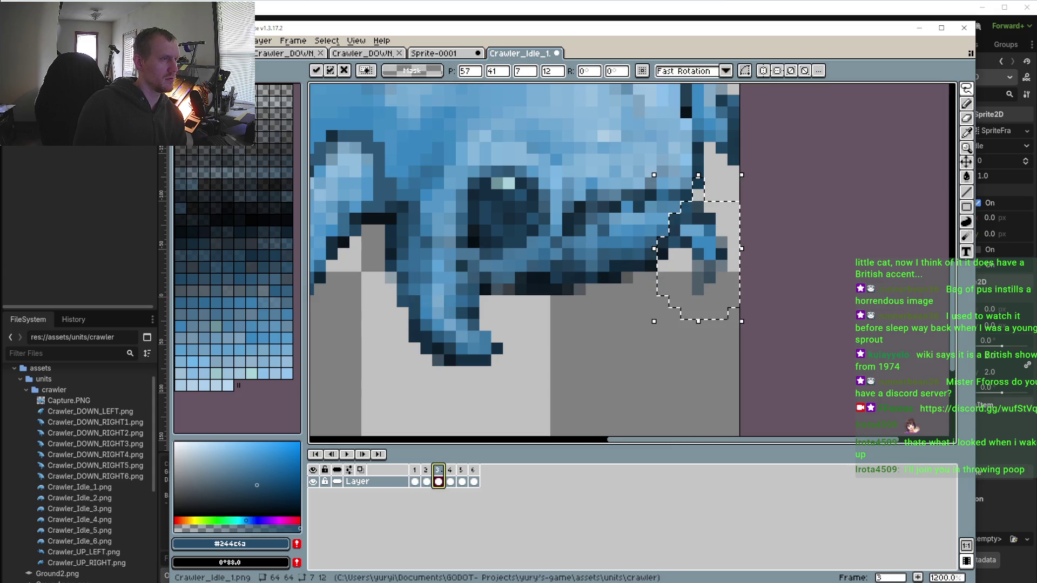
{"action": "left_click", "coordinate": [429, 479]}
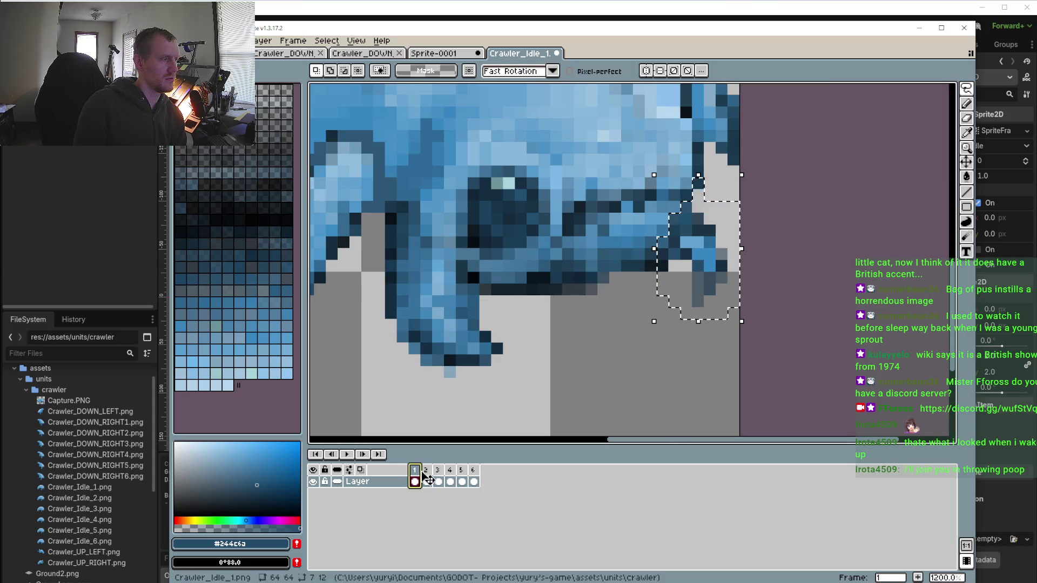
{"action": "left_click", "coordinate": [438, 482]}
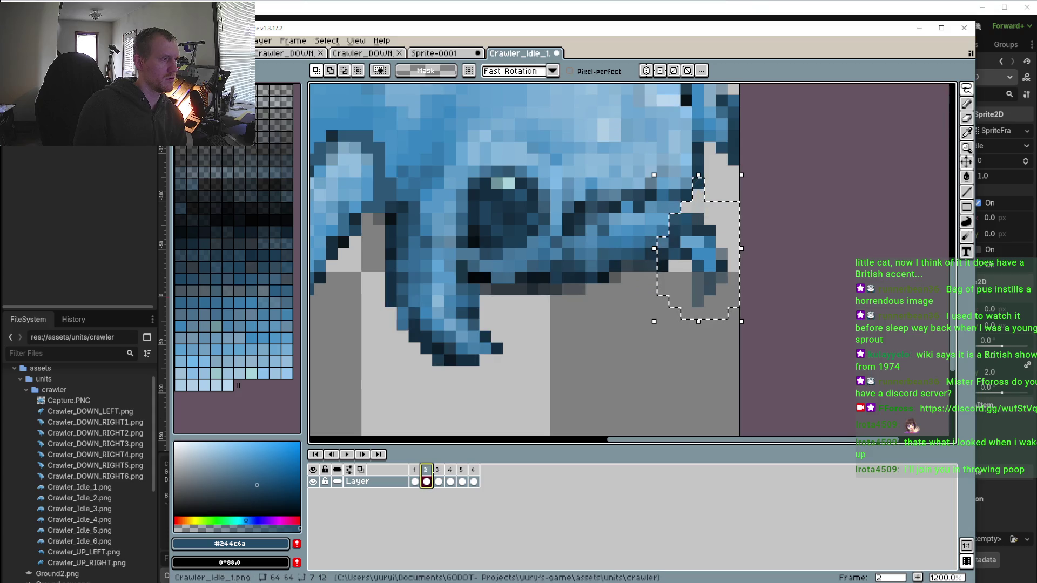
Raise the snout area one pixel on frames 4 and 5
{"action": "left_click", "coordinate": [450, 481]}
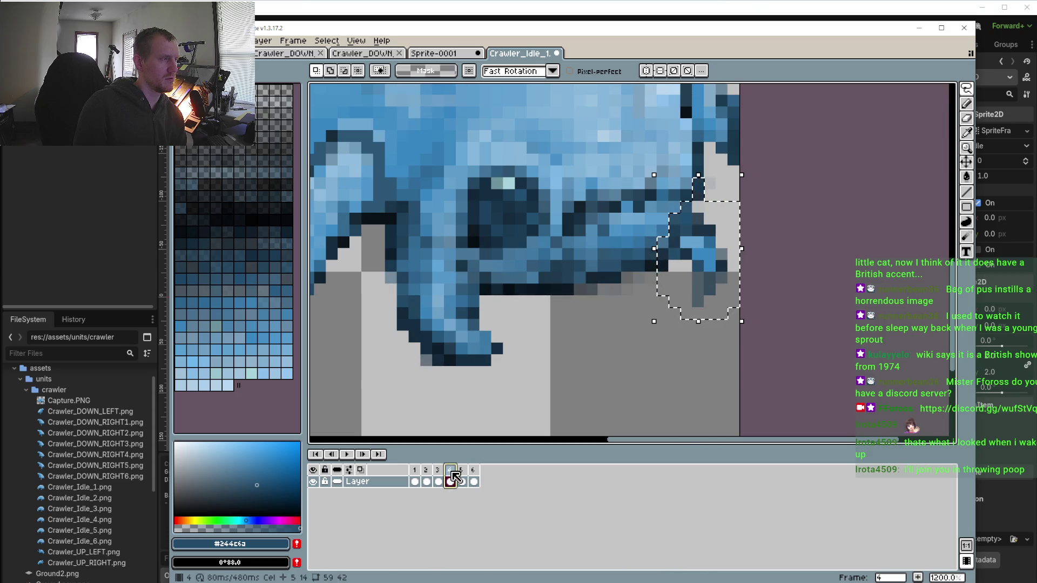
{"action": "key", "text": "Up"}
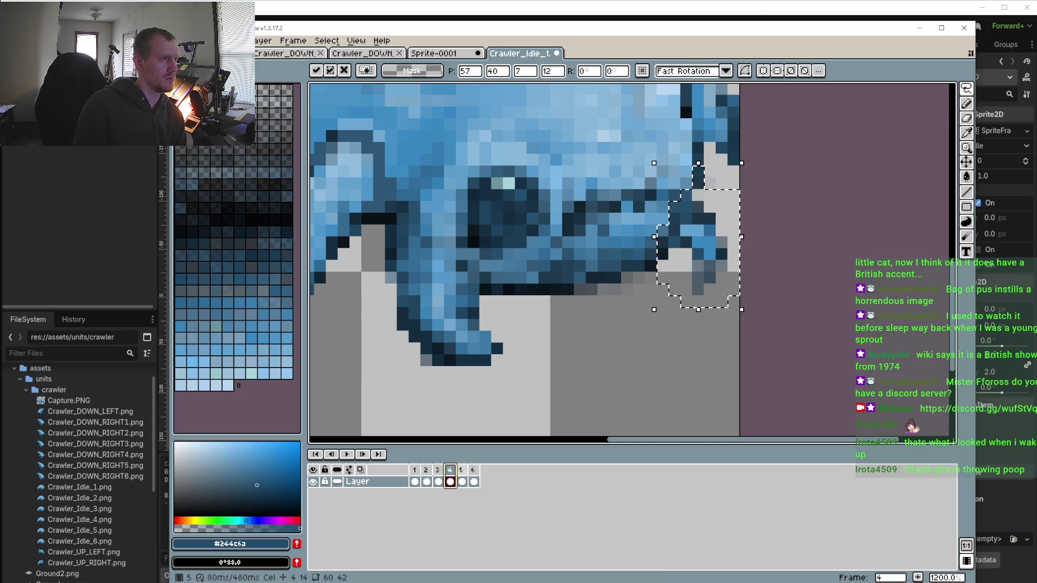
{"action": "left_click", "coordinate": [462, 471]}
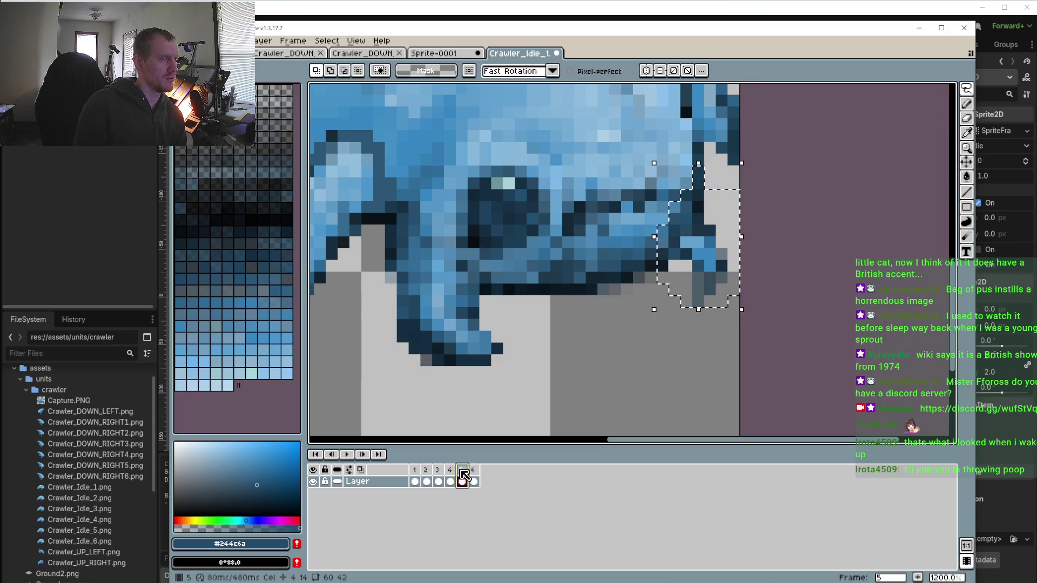
{"action": "key", "text": "Up"}
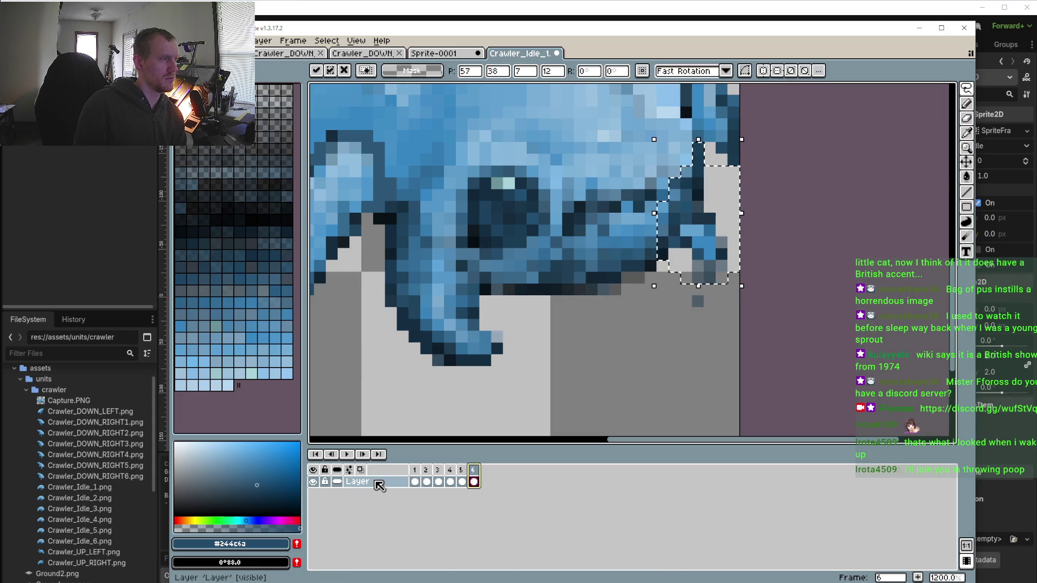
Play the loop to check the snout motion, then deselect on frame 1
{"action": "left_click", "coordinate": [348, 454]}
{"action": "scroll", "coordinate": [385, 415], "scroll_direction": "down", "scroll_amount": 3}
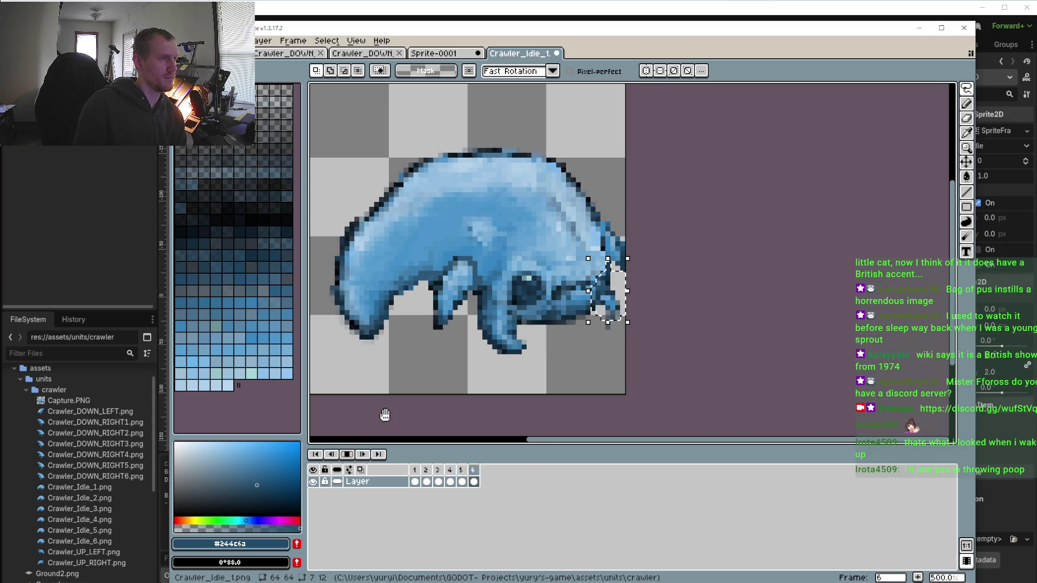
{"action": "left_click", "coordinate": [346, 454]}
{"action": "scroll", "coordinate": [601, 312], "scroll_direction": "up", "scroll_amount": 5}
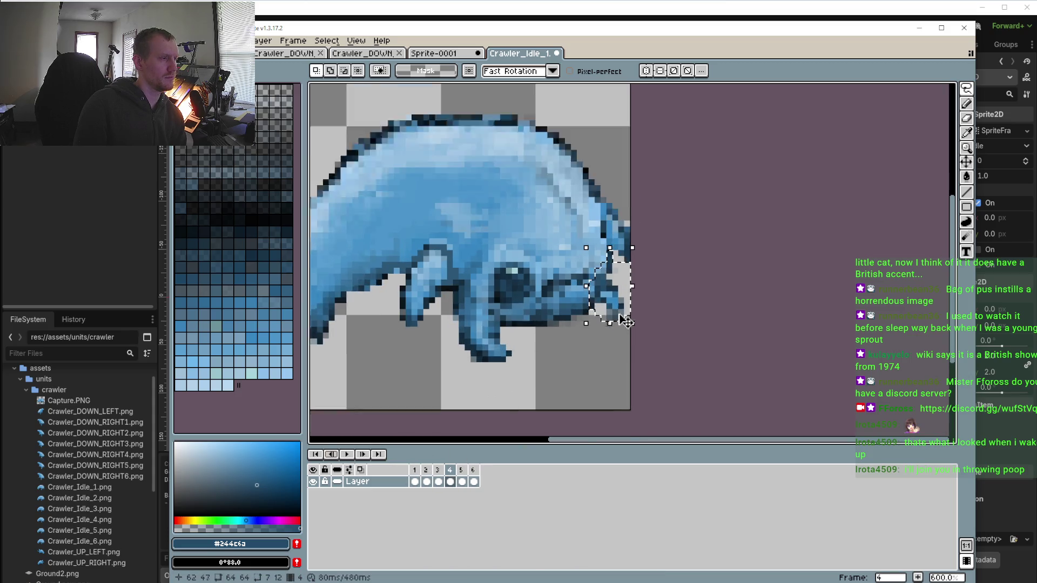
{"action": "left_click", "coordinate": [414, 470]}
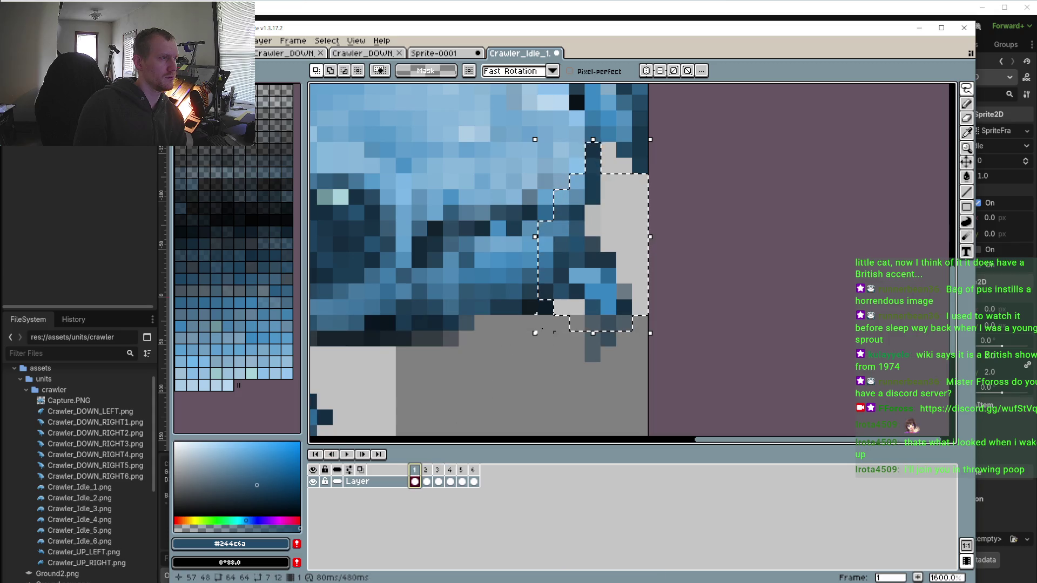
{"action": "left_click", "coordinate": [561, 339]}
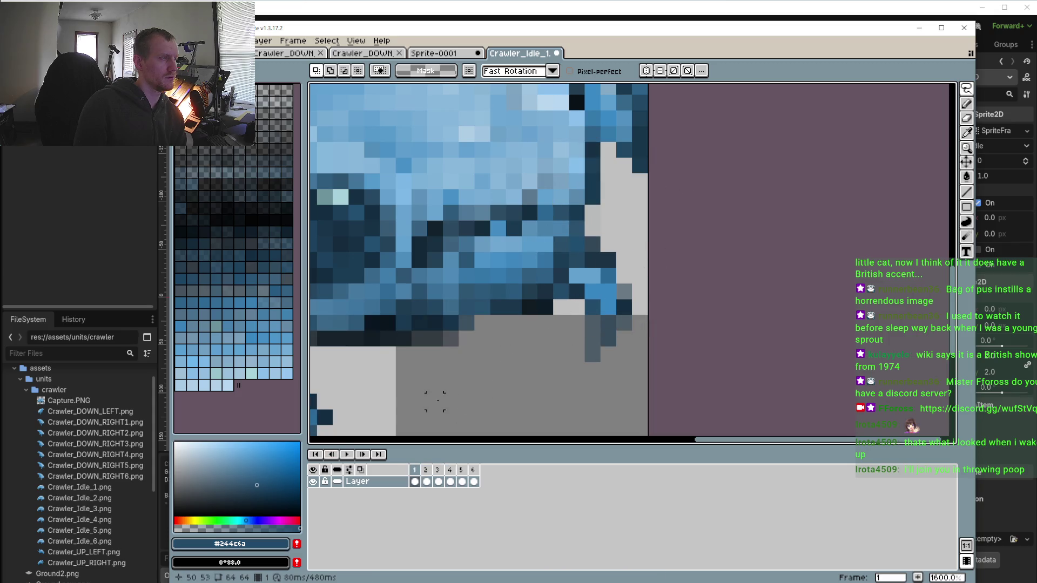
Sample the mid blue #5b8aae from the snout for the Pencil
{"action": "left_click", "coordinate": [967, 104]}
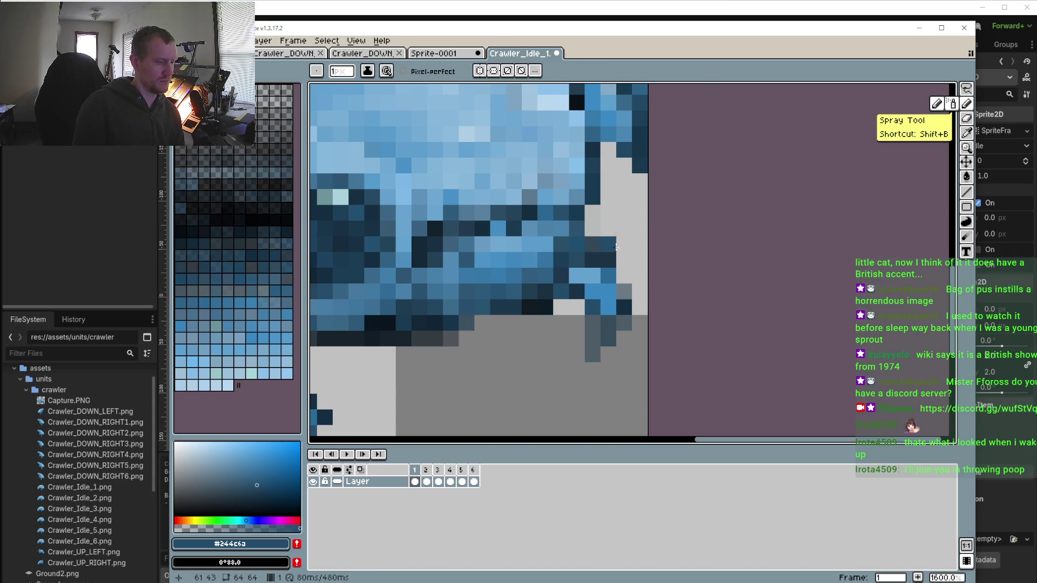
{"action": "key", "text": "i"}
{"action": "left_click", "coordinate": [579, 196]}
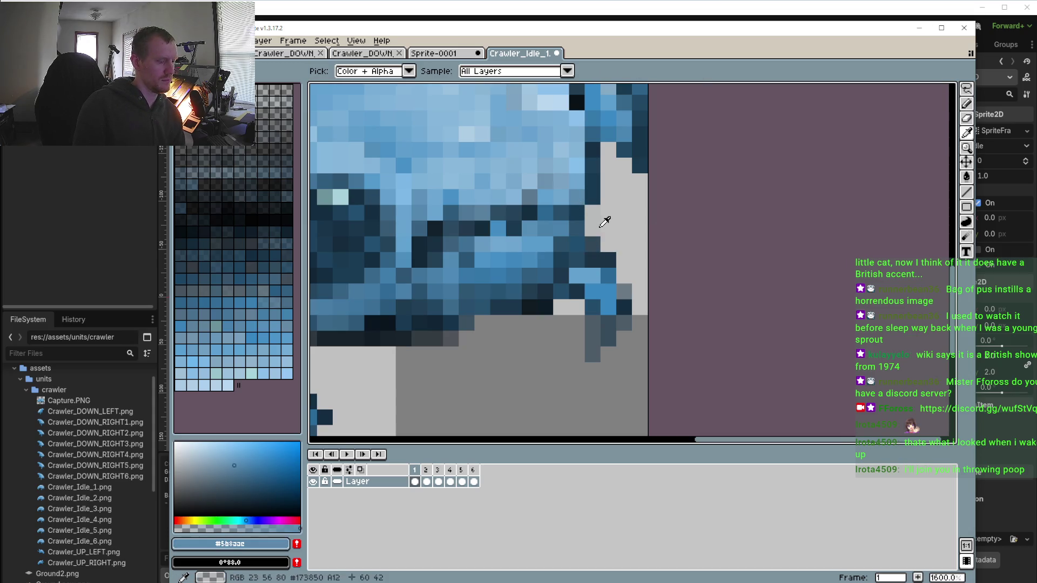
{"action": "key", "text": "b"}
Play the idle animation, then step back through frames 4 to 1 and jump to frame 6
{"action": "scroll", "coordinate": [584, 218], "scroll_direction": "down", "scroll_amount": 3}
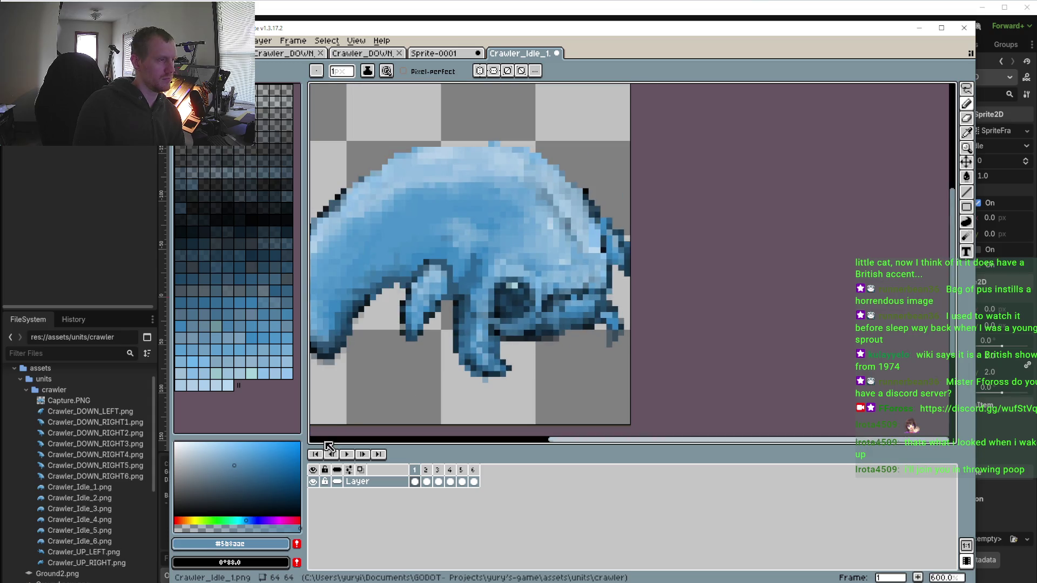
{"action": "left_click", "coordinate": [343, 455]}
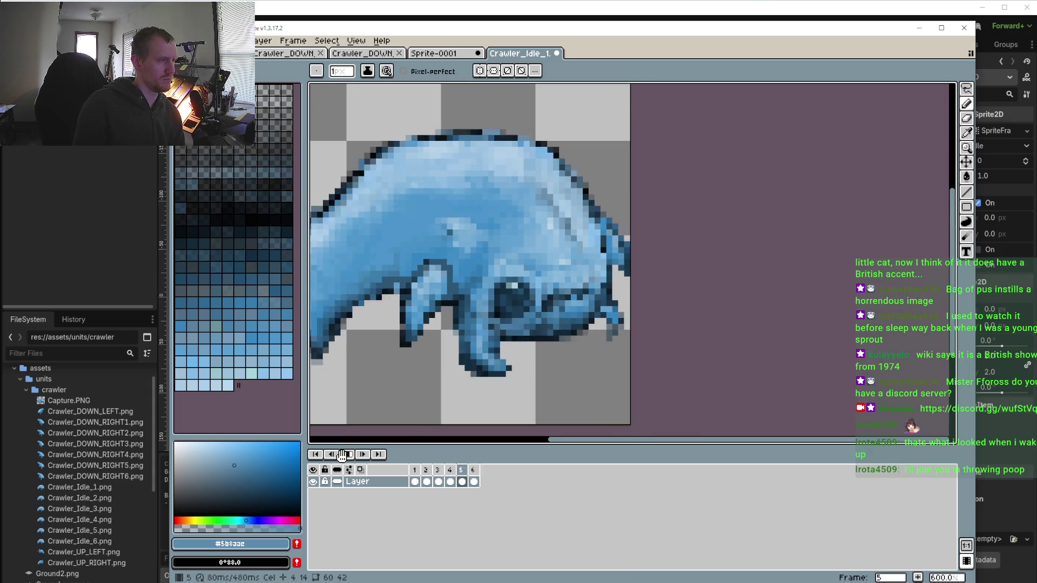
{"action": "left_click", "coordinate": [343, 454]}
{"action": "scroll", "coordinate": [624, 348], "scroll_direction": "up", "scroll_amount": 3}
{"action": "left_click", "coordinate": [451, 479]}
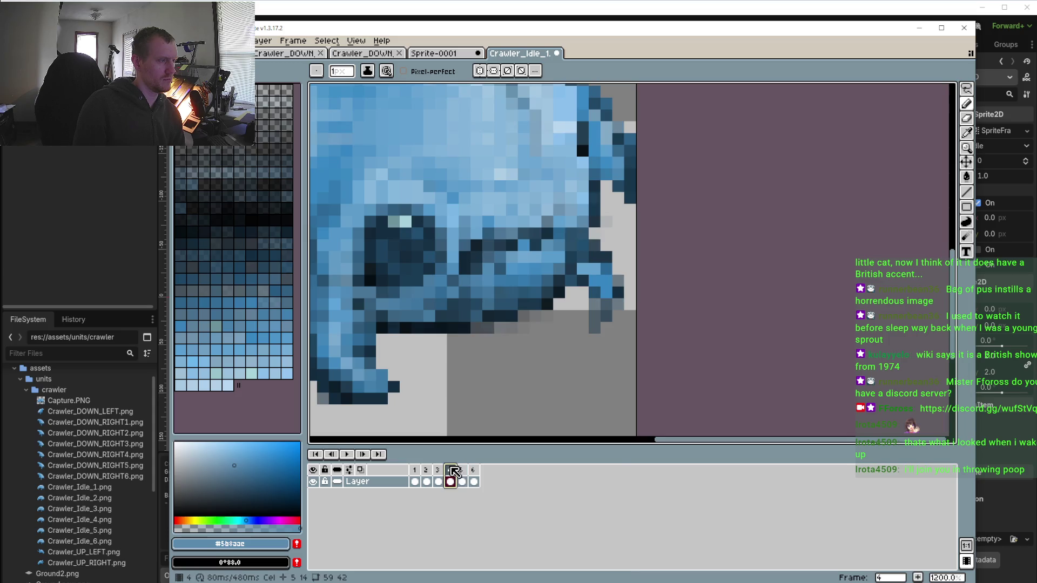
{"action": "left_click", "coordinate": [440, 472]}
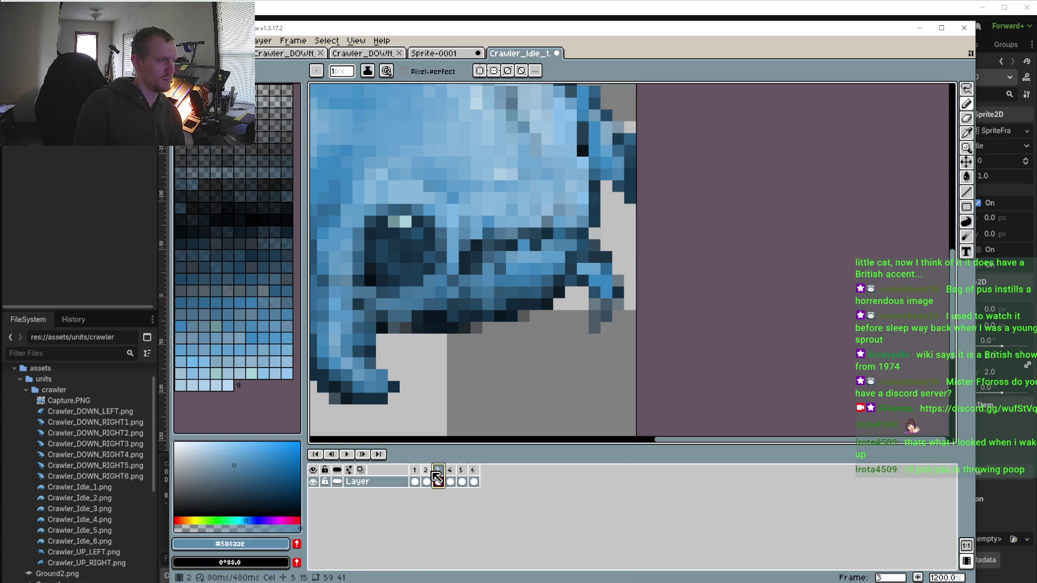
{"action": "left_click", "coordinate": [426, 471]}
{"action": "left_click", "coordinate": [416, 472]}
{"action": "left_click", "coordinate": [474, 471]}
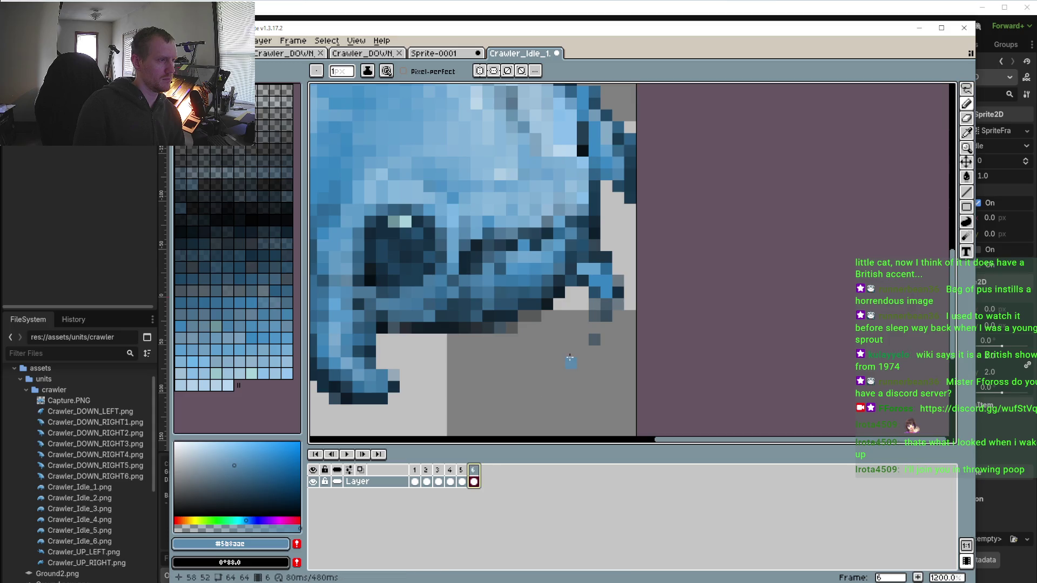
Sample the dark blue #223d52 from frame 6
{"action": "key", "text": "i"}
{"action": "left_click", "coordinate": [543, 324]}
{"action": "scroll", "coordinate": [555, 317], "scroll_direction": "down", "scroll_amount": 1}
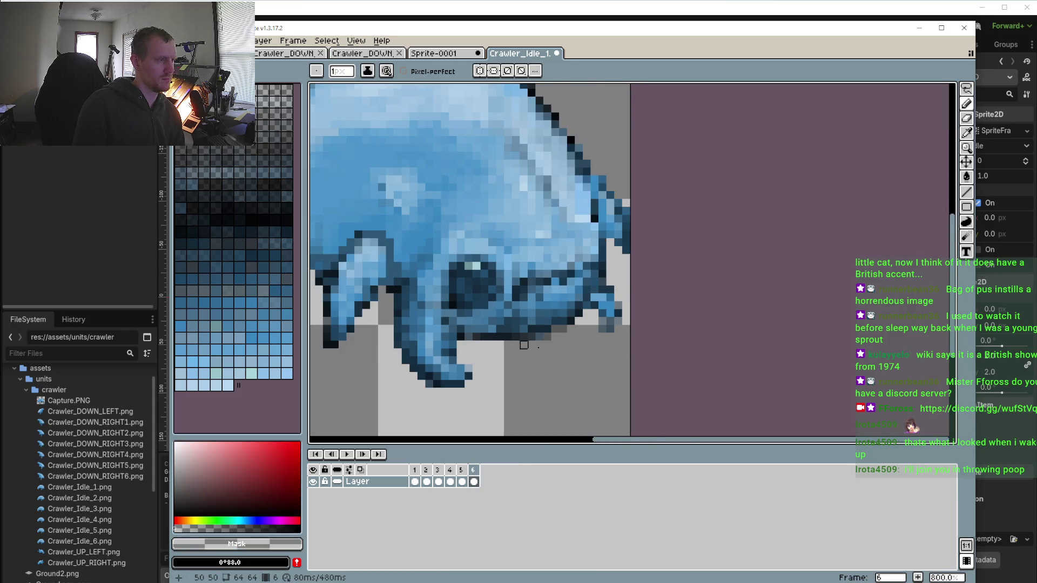
{"action": "scroll", "coordinate": [487, 313], "scroll_direction": "up", "scroll_amount": 2}
{"action": "left_click", "coordinate": [631, 304]}
{"action": "key", "text": "b"}
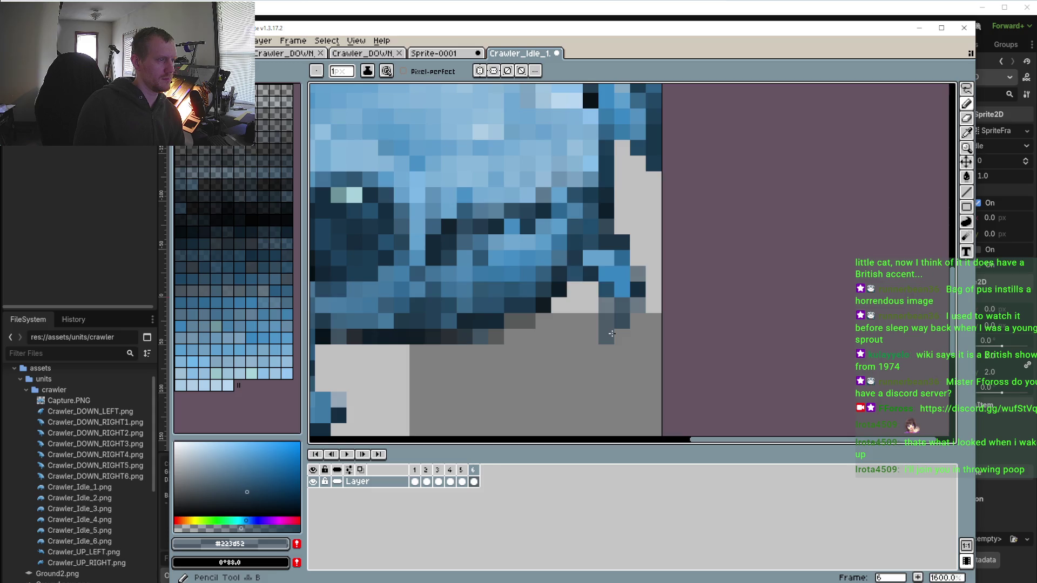
Replay the animation and step through frames 2 and 3 back to frame 1
{"action": "scroll", "coordinate": [533, 368], "scroll_direction": "down", "scroll_amount": 3}
{"action": "left_click", "coordinate": [348, 454]}
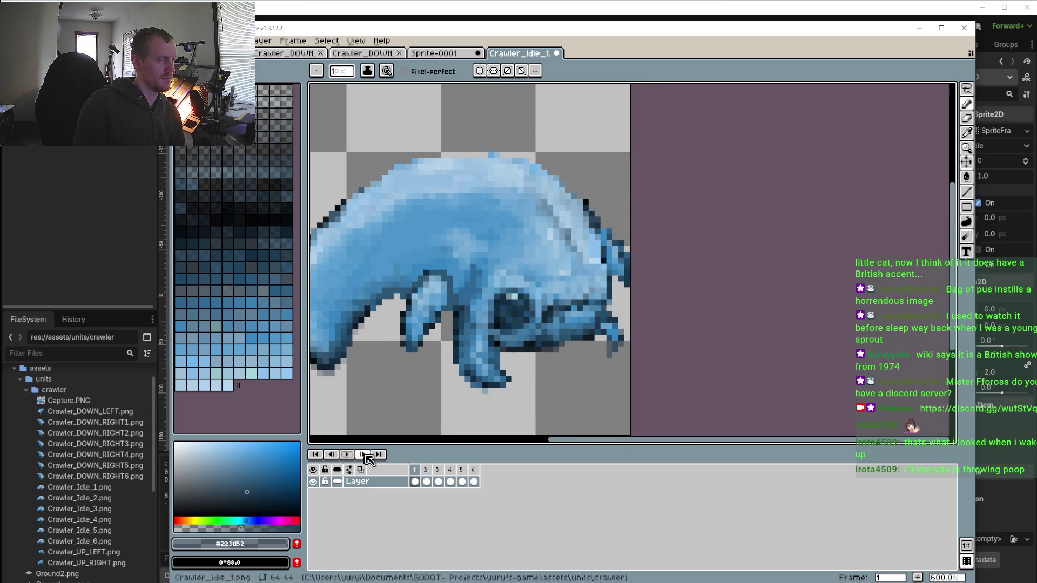
{"action": "left_click", "coordinate": [348, 454]}
{"action": "left_click", "coordinate": [431, 473]}
{"action": "left_click", "coordinate": [439, 475]}
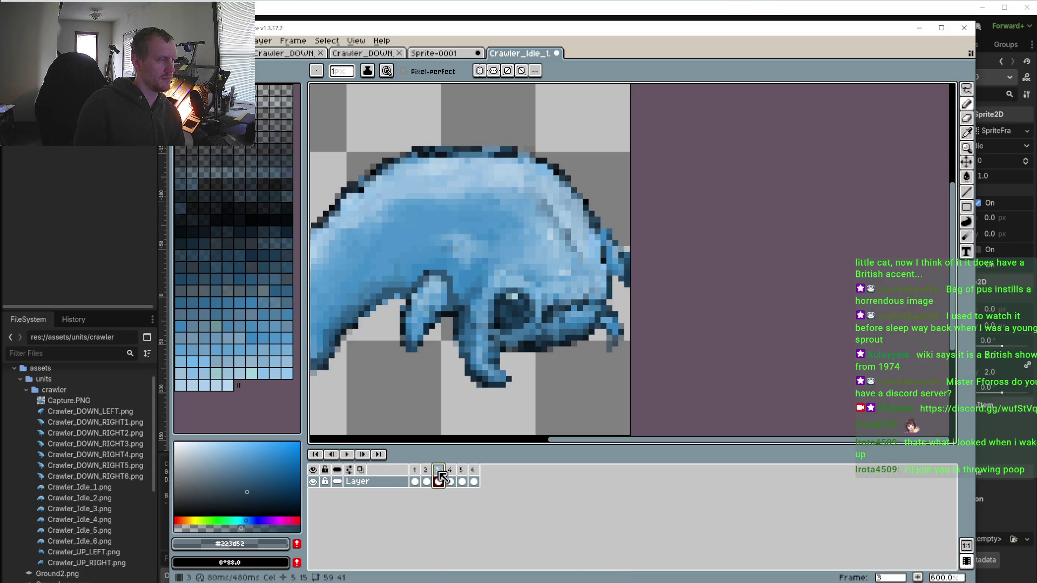
{"action": "left_click", "coordinate": [426, 475]}
{"action": "left_click", "coordinate": [414, 475]}
{"action": "scroll", "coordinate": [493, 338], "scroll_direction": "up", "scroll_amount": 4}
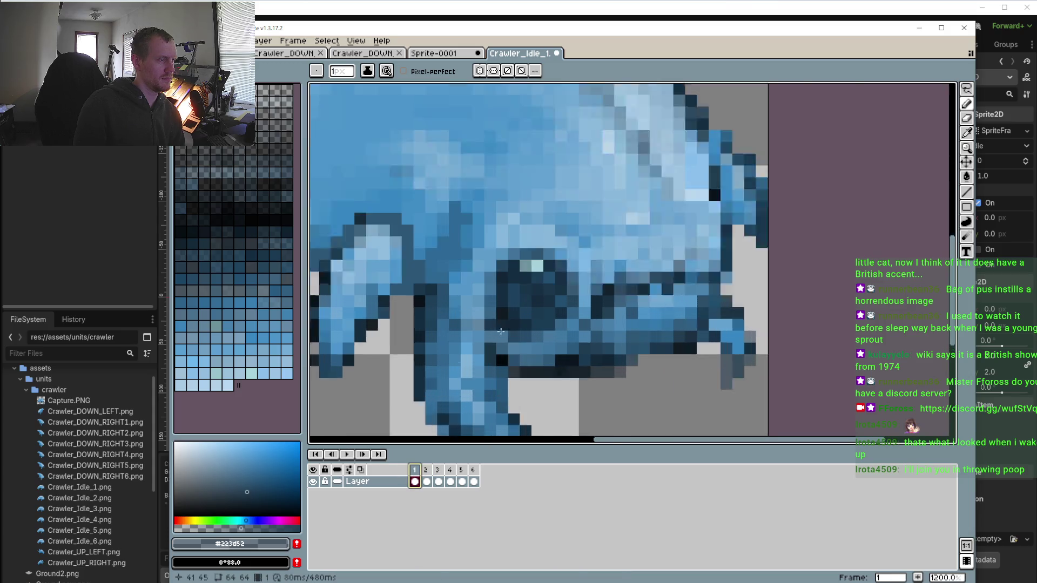
Sample the blue #4379a1 beneath the eye on frame 2 and compare it with frame 1
{"action": "left_click", "coordinate": [428, 475]}
{"action": "key", "text": "i"}
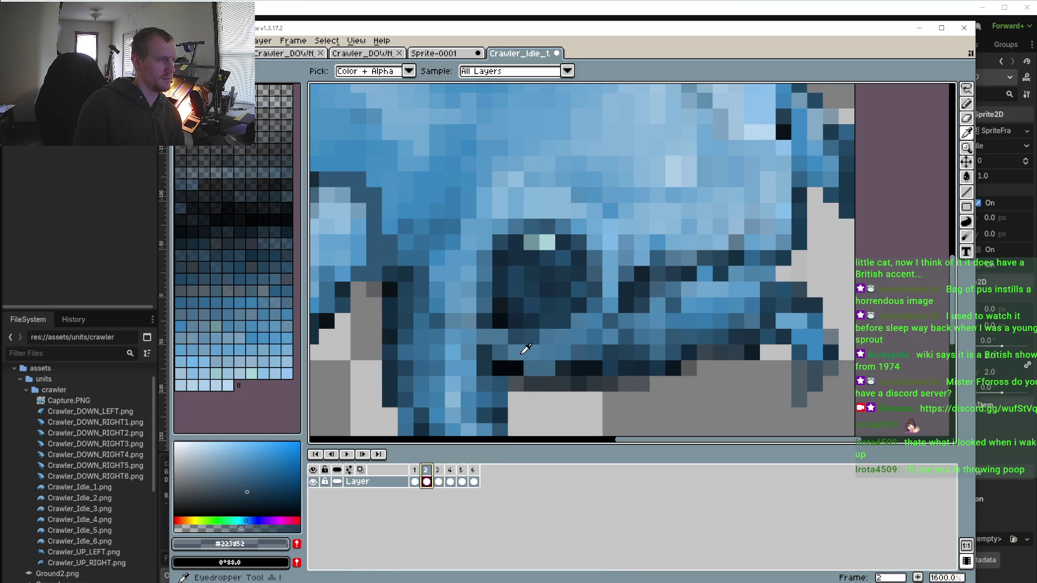
{"action": "left_click", "coordinate": [551, 350]}
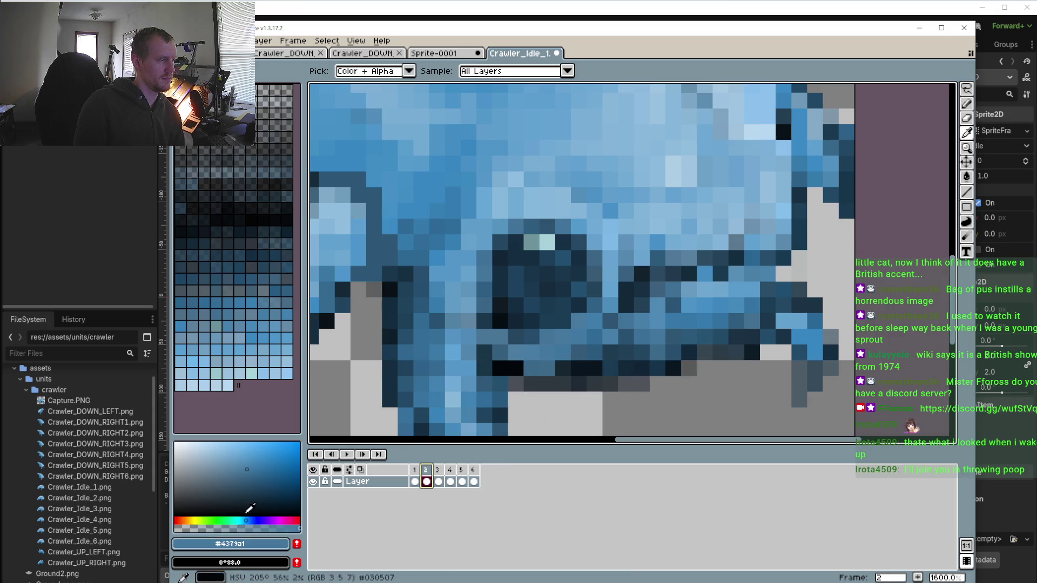
{"action": "key", "text": "b"}
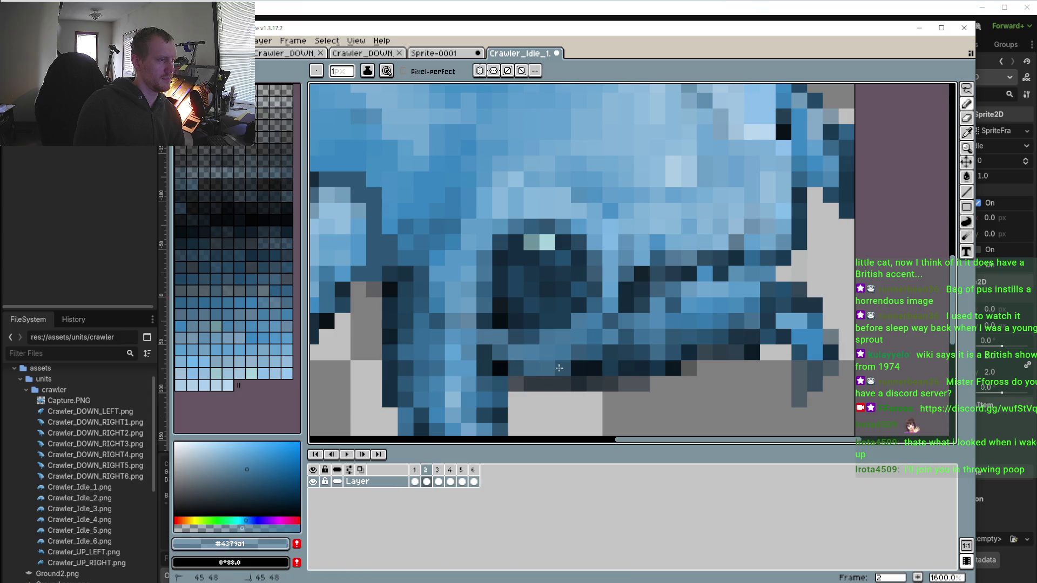
{"action": "left_click", "coordinate": [416, 480]}
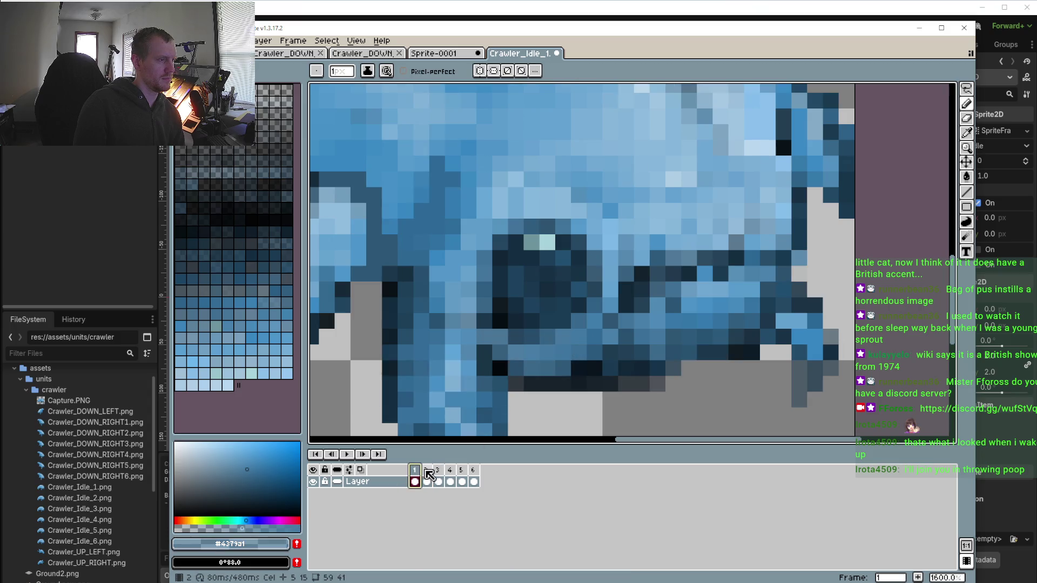
{"action": "left_click", "coordinate": [427, 481]}
{"action": "scroll", "coordinate": [474, 427], "scroll_direction": "down", "scroll_amount": 3}
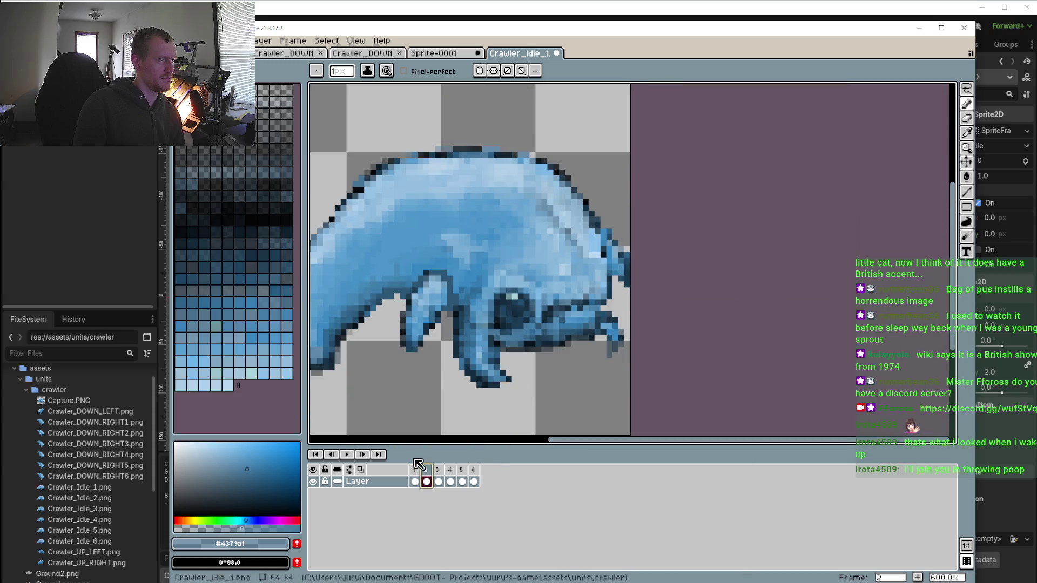
{"action": "left_click", "coordinate": [415, 471]}
{"action": "left_click", "coordinate": [426, 471]}
Step to frame 5 and sample the dark blue #173850 near the jaw
{"action": "left_click", "coordinate": [438, 470]}
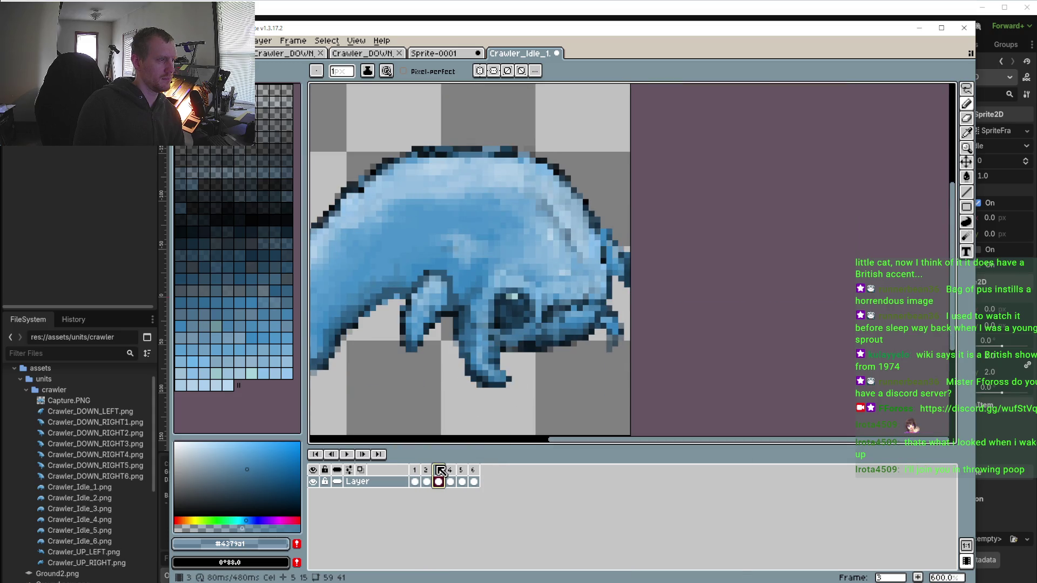
{"action": "scroll", "coordinate": [496, 341], "scroll_direction": "up", "scroll_amount": 3}
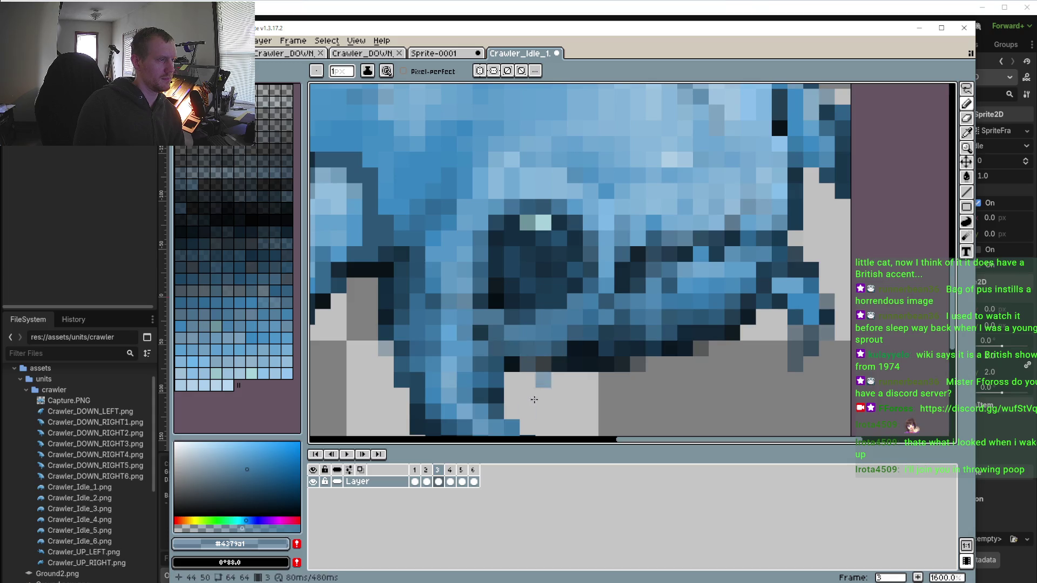
{"action": "left_click", "coordinate": [452, 470]}
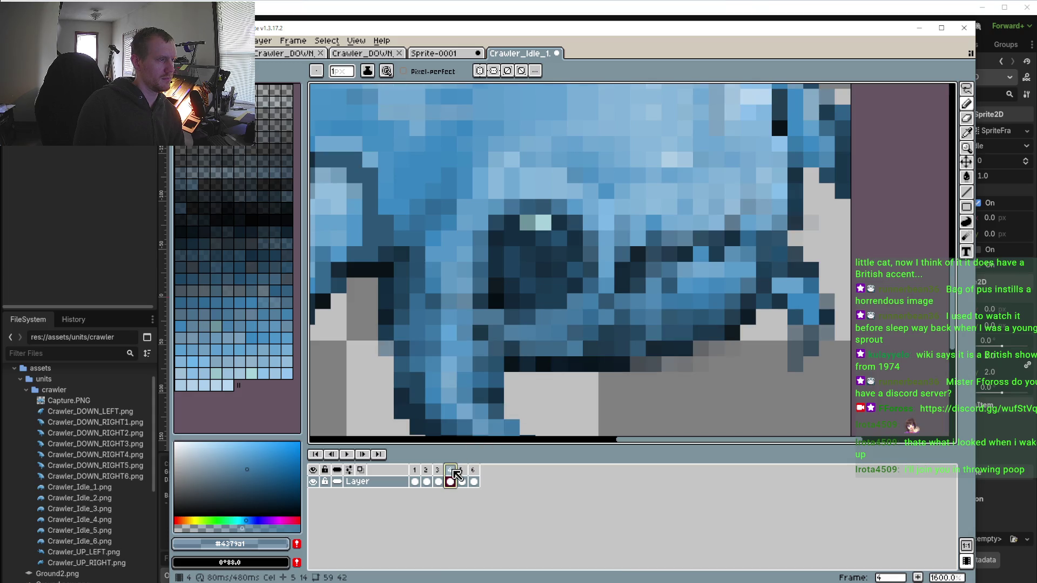
{"action": "left_click", "coordinate": [462, 470]}
{"action": "scroll", "coordinate": [626, 372], "scroll_direction": "down", "scroll_amount": 2}
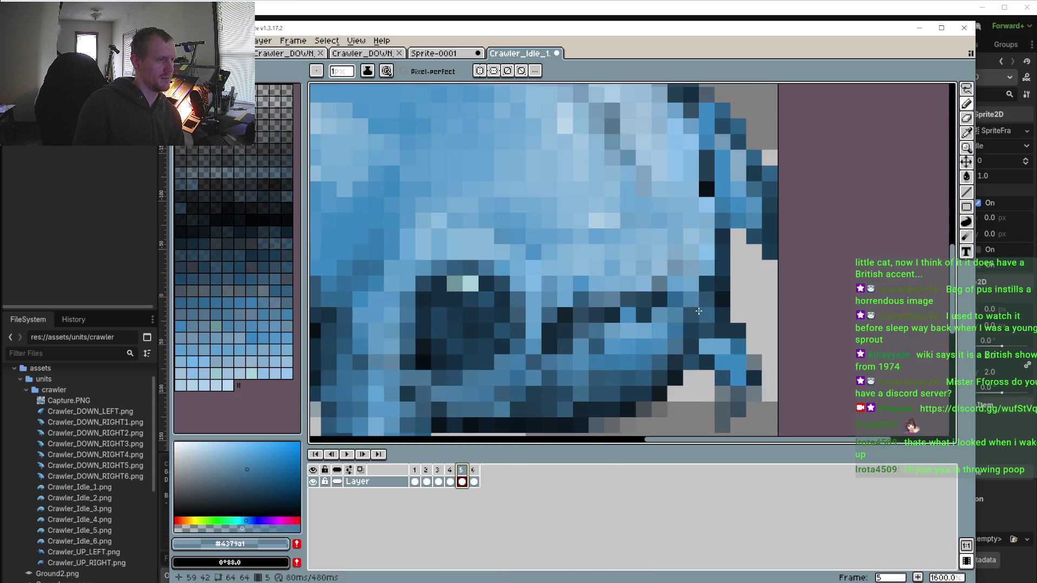
{"action": "scroll", "coordinate": [701, 335], "scroll_direction": "up", "scroll_amount": 1}
{"action": "key", "text": "i"}
{"action": "left_click", "coordinate": [706, 279]}
{"action": "key", "text": "b"}
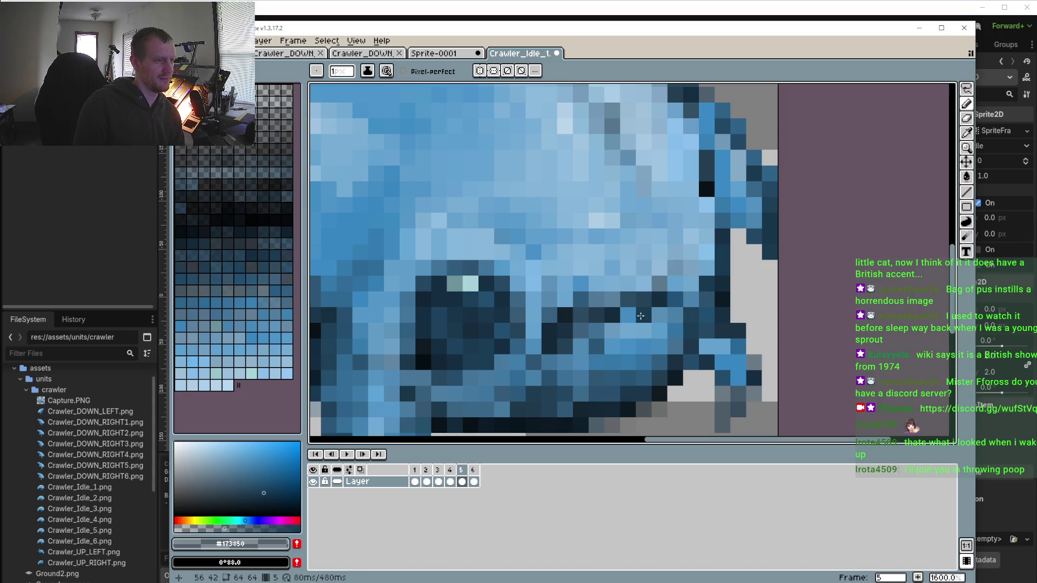
{"action": "scroll", "coordinate": [628, 307], "scroll_direction": "down", "scroll_amount": 2}
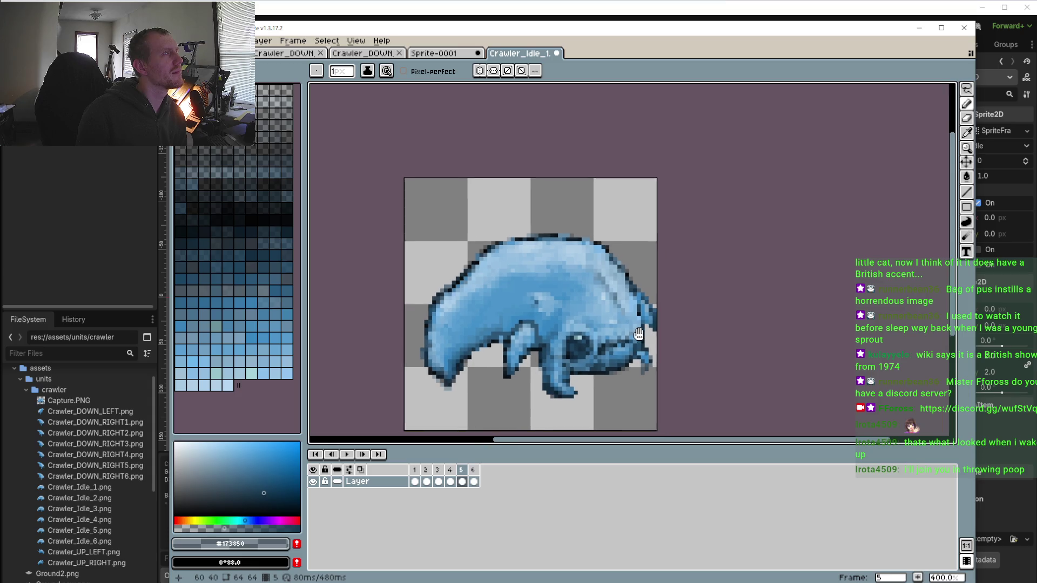
{"action": "mouse_move", "coordinate": [660, 334]}
{"action": "left_mouse_down"}
{"action": "mouse_move", "coordinate": [643, 291]}
{"action": "mouse_move", "coordinate": [602, 276]}
{"action": "left_mouse_up"}
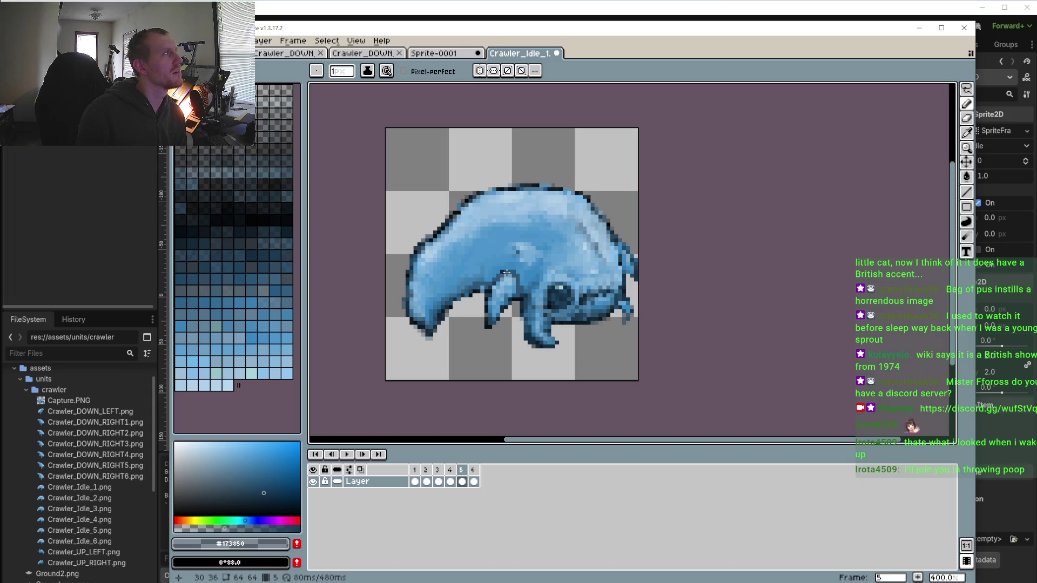
{"action": "left_click", "coordinate": [342, 454]}
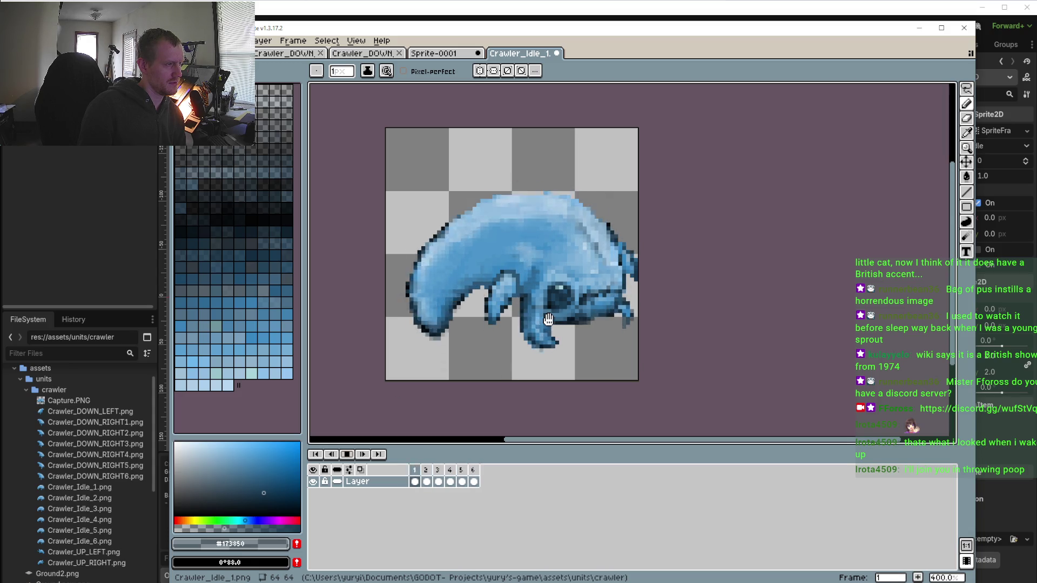
{"action": "left_click", "coordinate": [346, 454]}
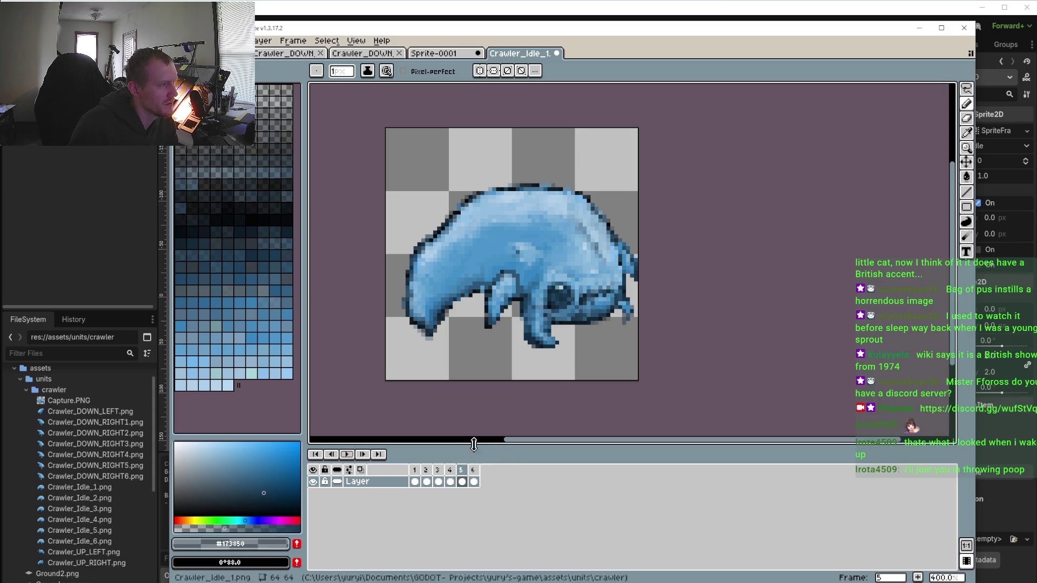
{"action": "scroll", "coordinate": [534, 257], "scroll_direction": "up", "scroll_amount": 2}
{"action": "key", "text": "i"}
Sample the pale body blue #8cb9da from the crawler's back as the paint colour
{"action": "scroll", "coordinate": [536, 233], "scroll_direction": "up", "scroll_amount": 3}
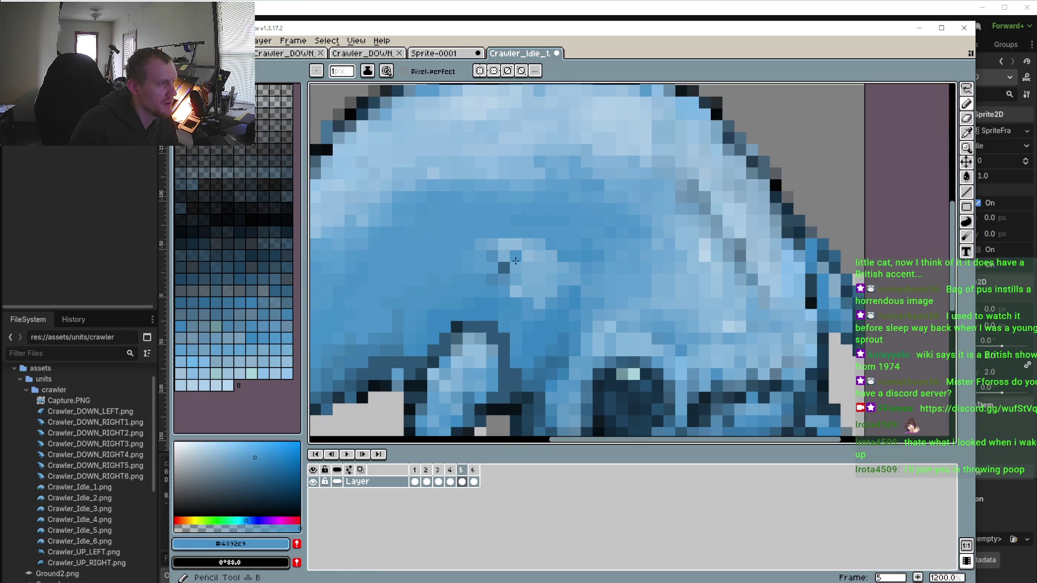
{"action": "left_click", "coordinate": [496, 261]}
{"action": "scroll", "coordinate": [495, 261], "scroll_direction": "down", "scroll_amount": 5}
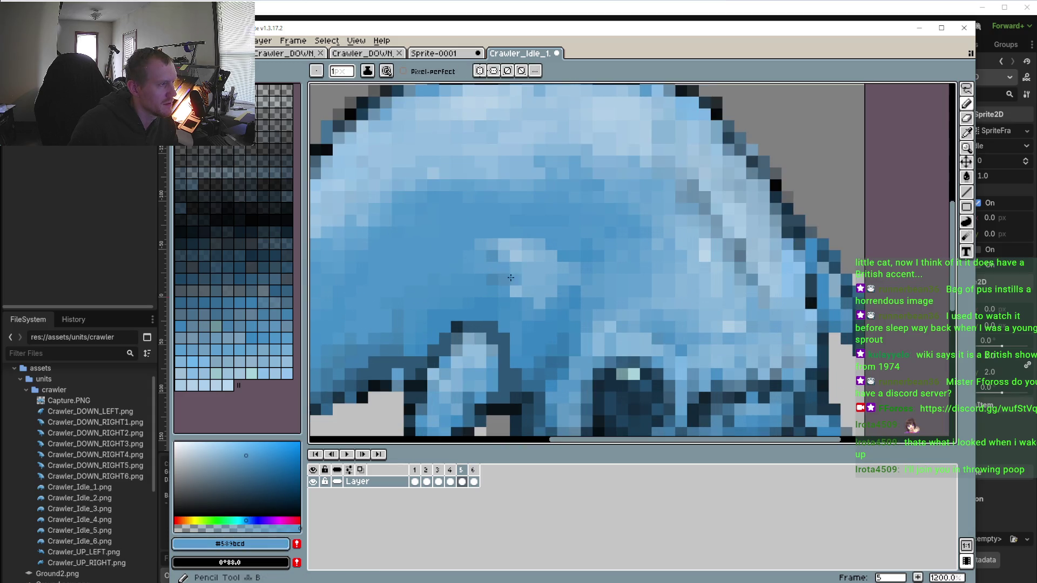
{"action": "scroll", "coordinate": [533, 251], "scroll_direction": "up", "scroll_amount": 6}
{"action": "left_click", "coordinate": [511, 227]}
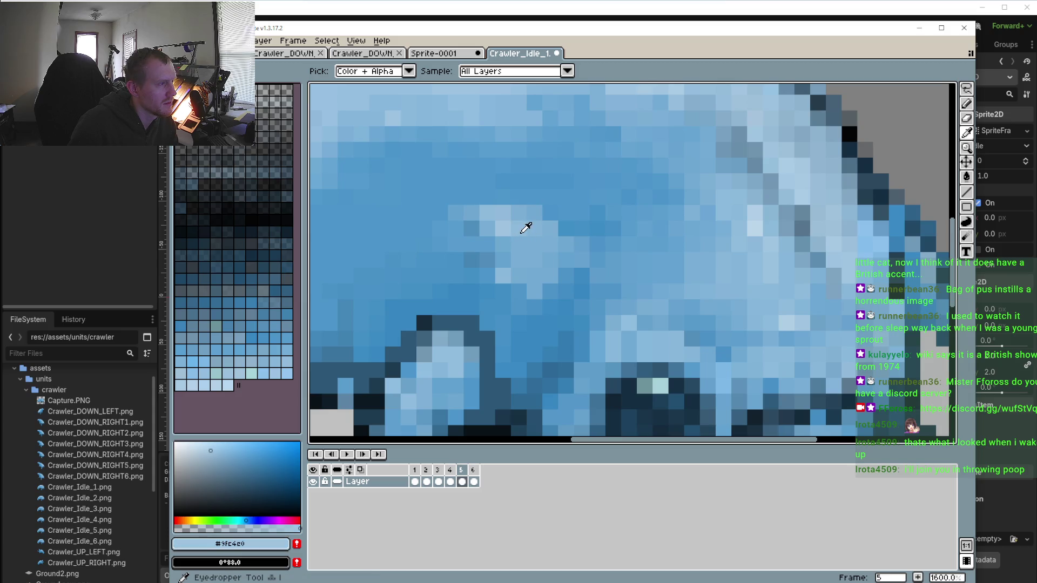
{"action": "left_click", "coordinate": [507, 227]}
{"action": "key", "text": "b"}
Step through idle frames 2, 3 and 4, then return to frame 1 zoomed on the snout
{"action": "scroll", "coordinate": [451, 248], "scroll_direction": "down", "scroll_amount": 4}
{"action": "scroll", "coordinate": [451, 247], "scroll_direction": "down", "scroll_amount": 1}
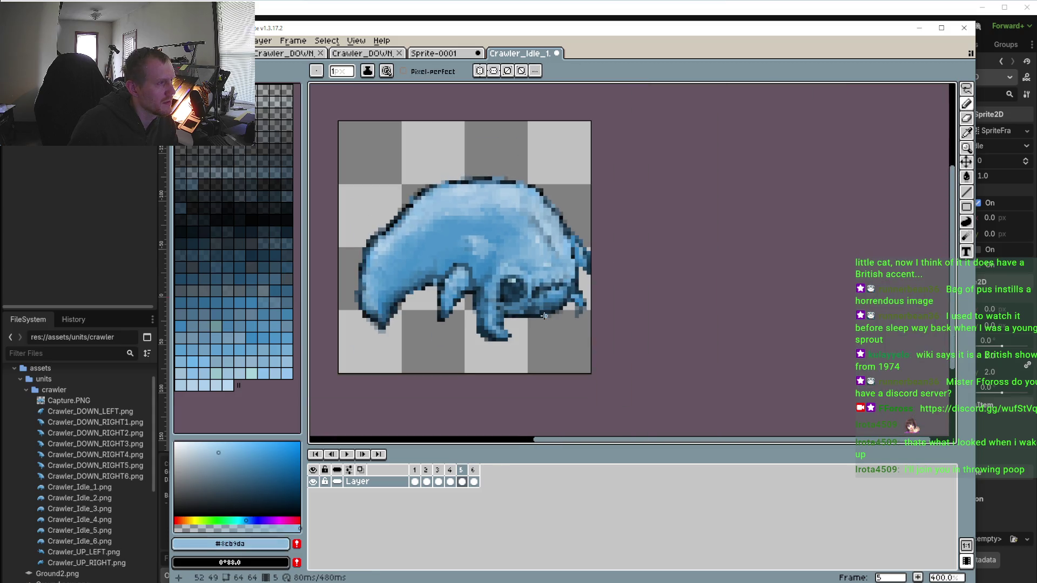
{"action": "scroll", "coordinate": [541, 320], "scroll_direction": "up", "scroll_amount": 2}
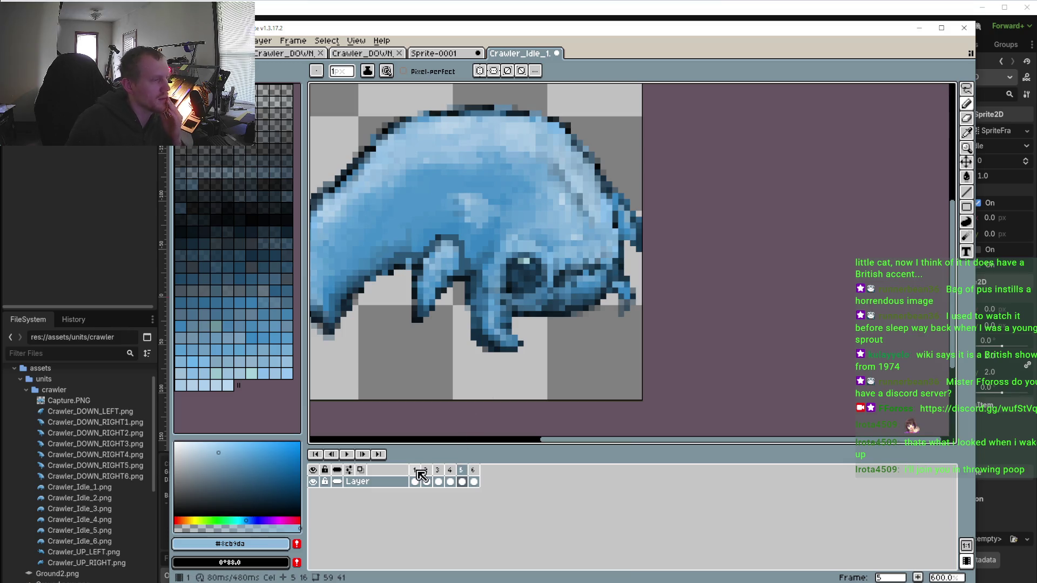
{"action": "left_click", "coordinate": [438, 470]}
{"action": "left_click", "coordinate": [427, 470]}
{"action": "left_click", "coordinate": [439, 470]}
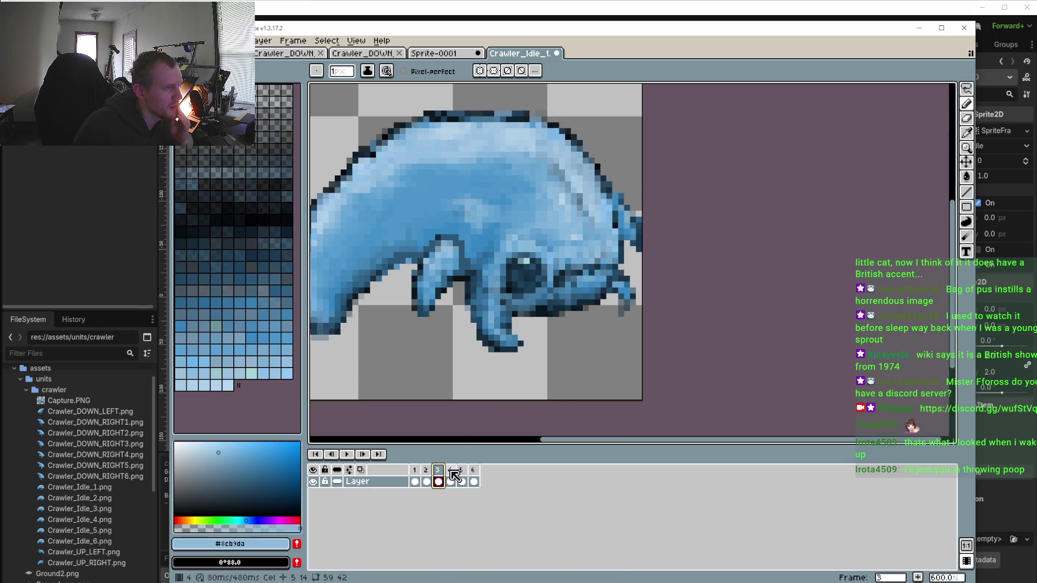
{"action": "left_click", "coordinate": [451, 470]}
{"action": "left_click", "coordinate": [415, 470]}
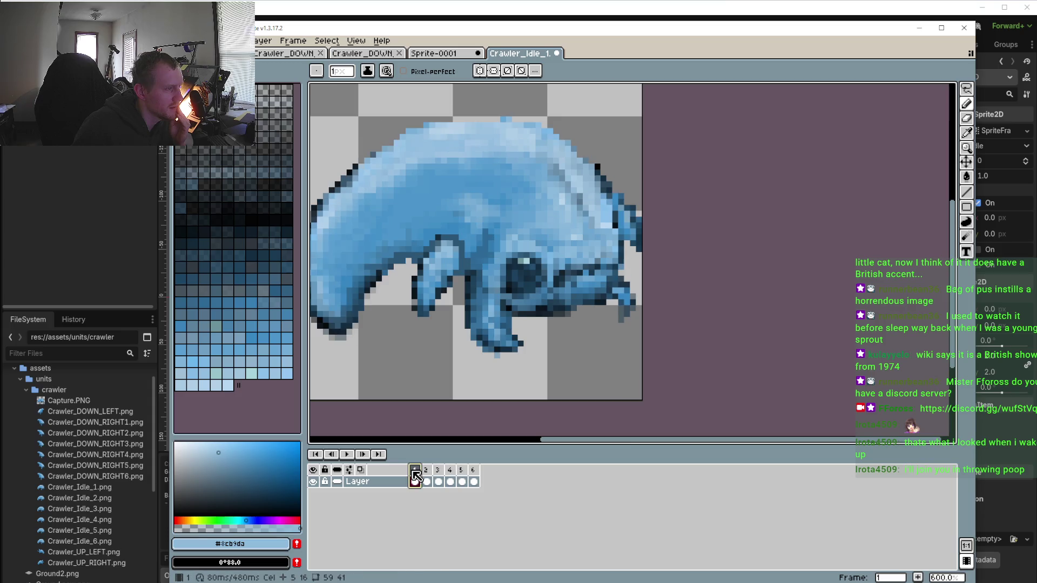
{"action": "scroll", "coordinate": [626, 269], "scroll_direction": "up", "scroll_amount": 3}
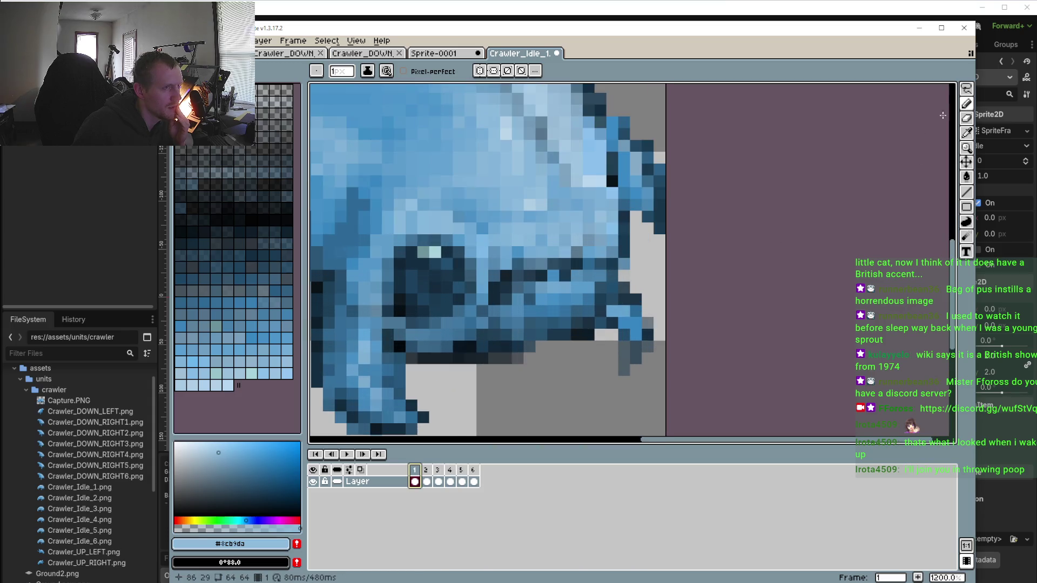
{"action": "key", "text": "m"}
{"action": "scroll", "coordinate": [640, 237], "scroll_direction": "up", "scroll_amount": 2}
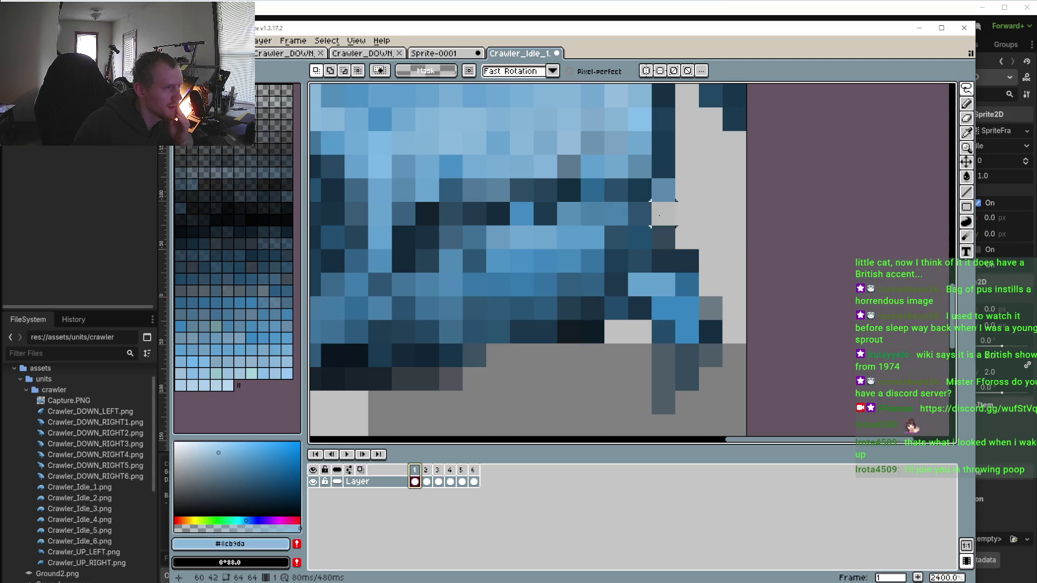
Lasso the lower snout tip on frame 1 and nudge it up one pixel
{"action": "mouse_move", "coordinate": [664, 214]}
{"action": "left_mouse_down"}
{"action": "mouse_move", "coordinate": [605, 300]}
{"action": "mouse_move", "coordinate": [740, 429]}
{"action": "mouse_move", "coordinate": [664, 190]}
{"action": "mouse_move", "coordinate": [687, 215]}
{"action": "left_mouse_up"}
{"action": "key", "text": "Up"}
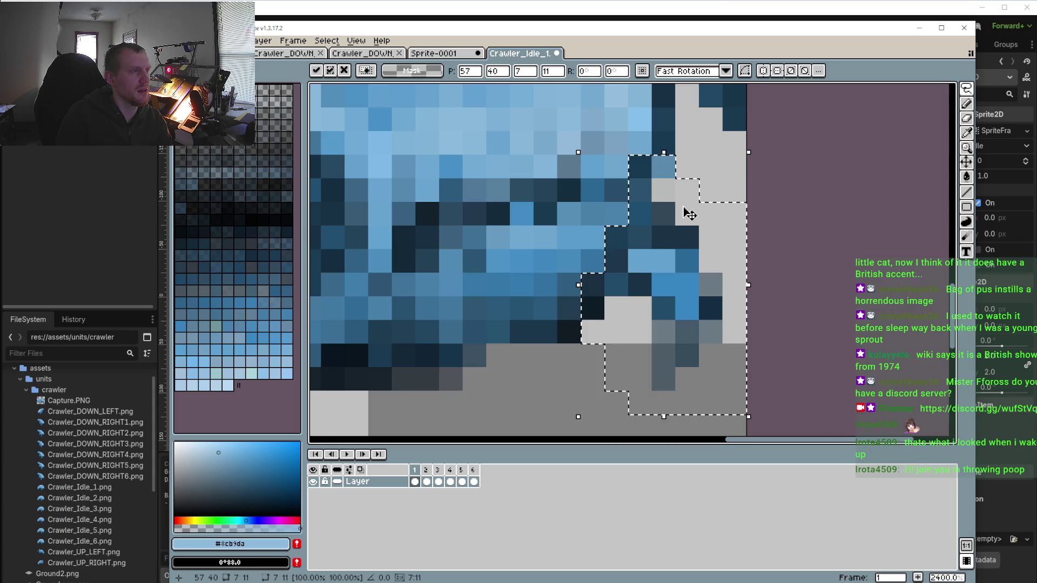
{"action": "scroll", "coordinate": [648, 260], "scroll_direction": "down", "scroll_amount": 5}
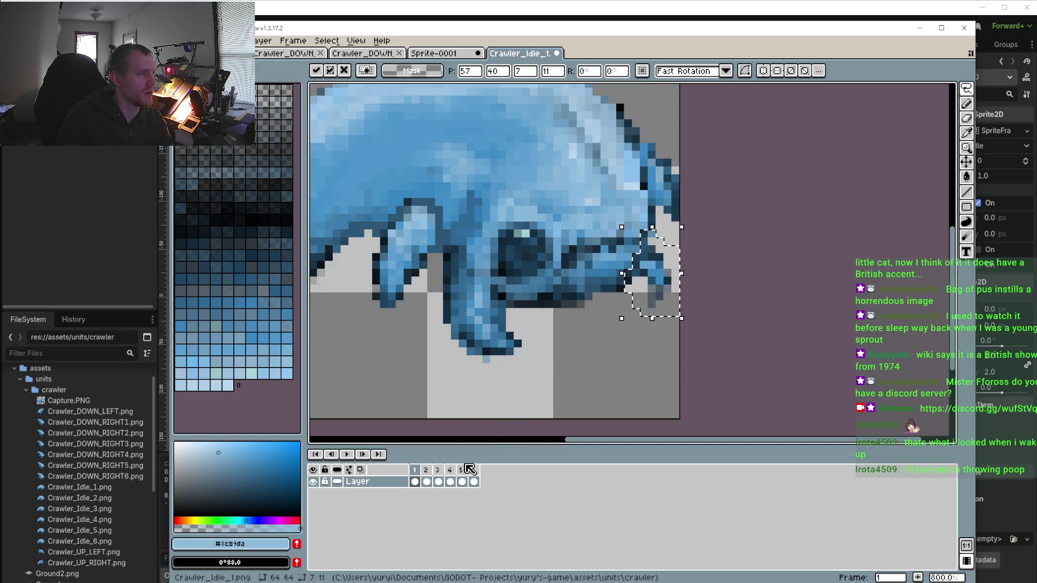
Step through frames 2 to 5, then play the idle animation and stop on frame 2
{"action": "left_click", "coordinate": [426, 470]}
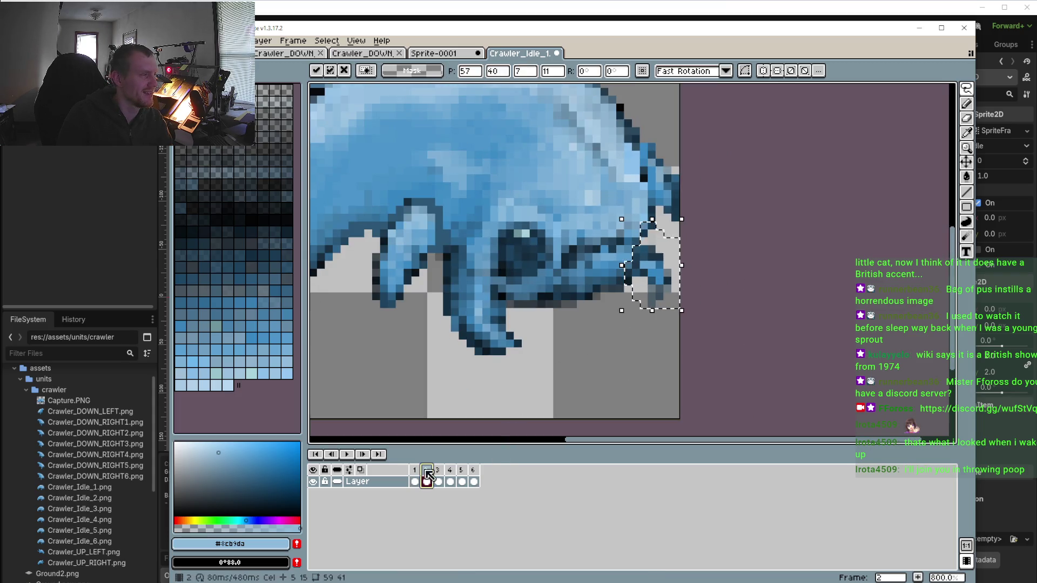
{"action": "left_click", "coordinate": [438, 470]}
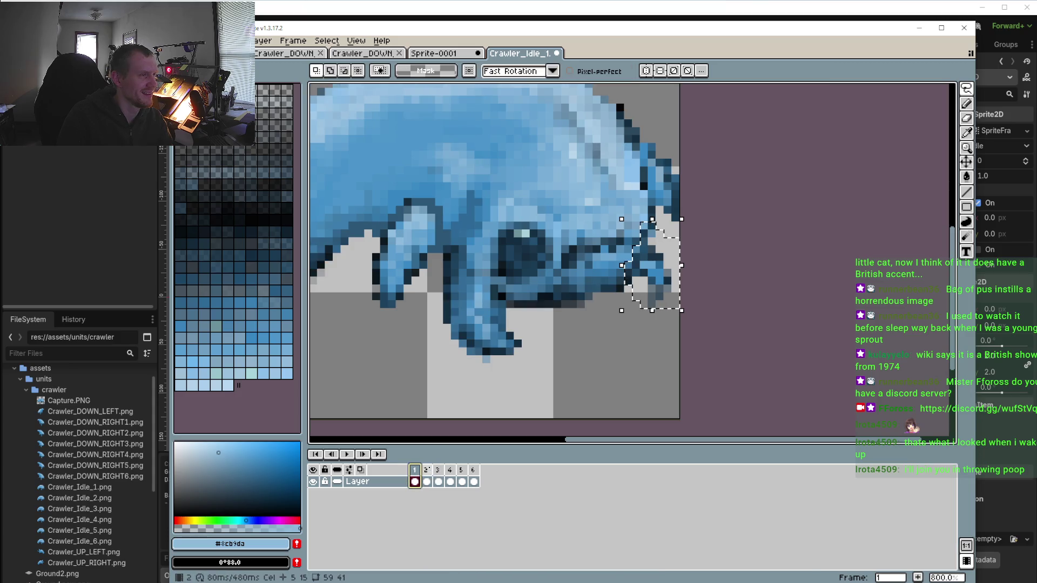
{"action": "left_click", "coordinate": [451, 470]}
{"action": "left_click", "coordinate": [463, 471]}
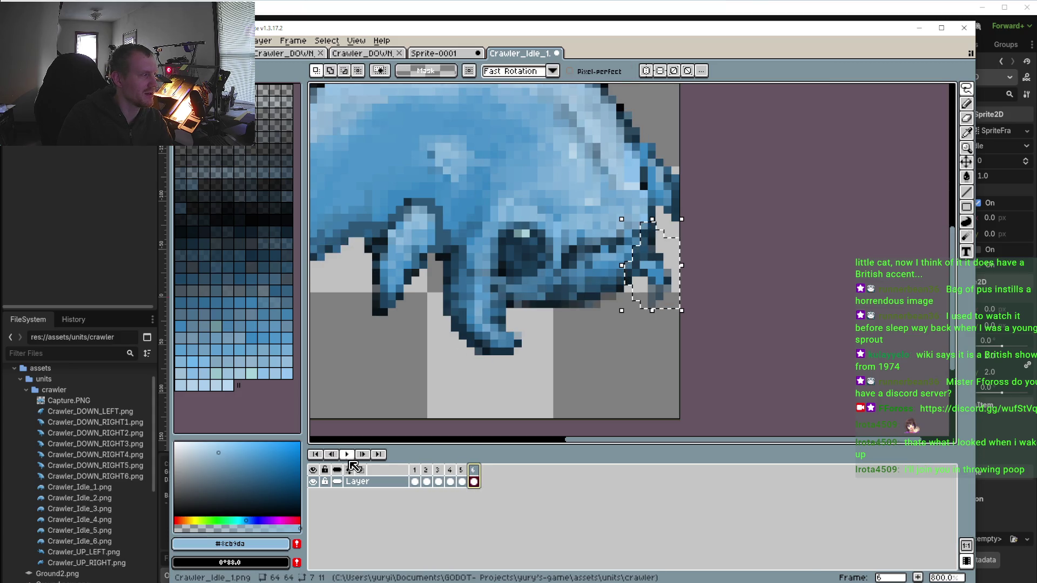
{"action": "left_click", "coordinate": [347, 454]}
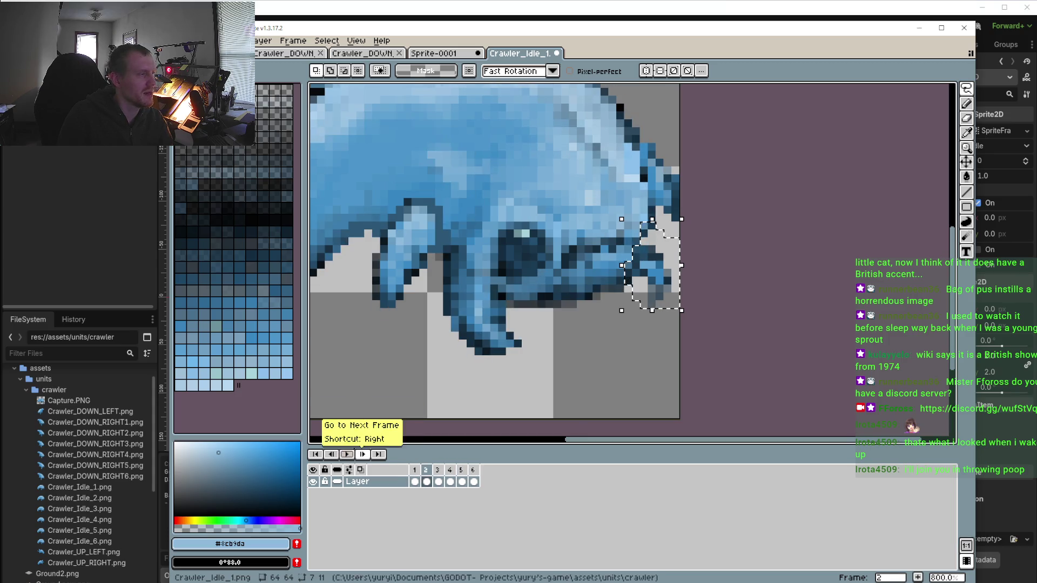
{"action": "left_click", "coordinate": [426, 481]}
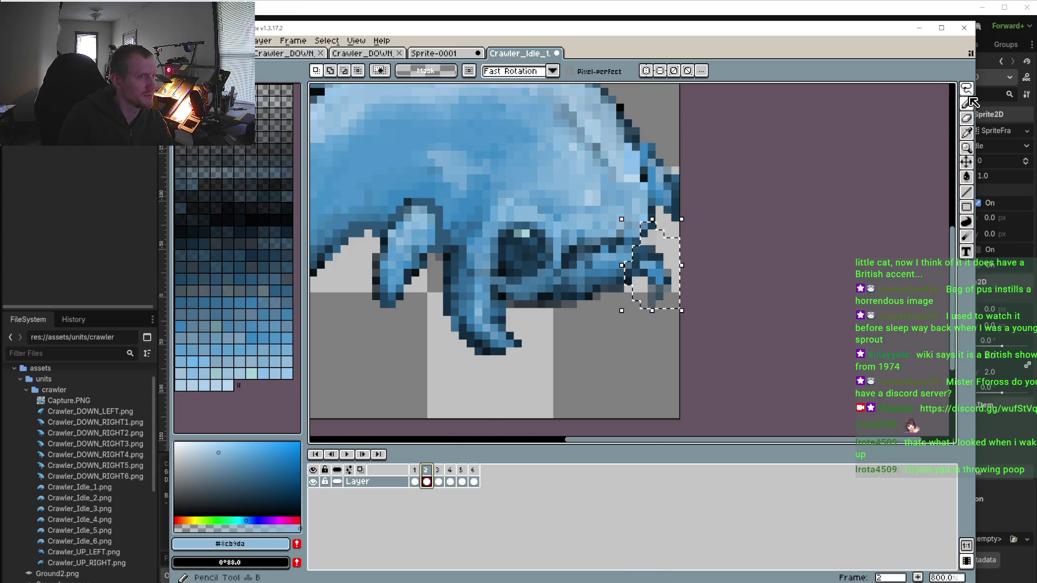
Lasso the jaw underside on frame 2 and paste it into frame 3
{"action": "left_click_drag", "start_coordinate": [967, 88], "coordinate": [952, 88]}
{"action": "left_click_drag", "start_coordinate": [614, 335], "coordinate": [509, 312]}
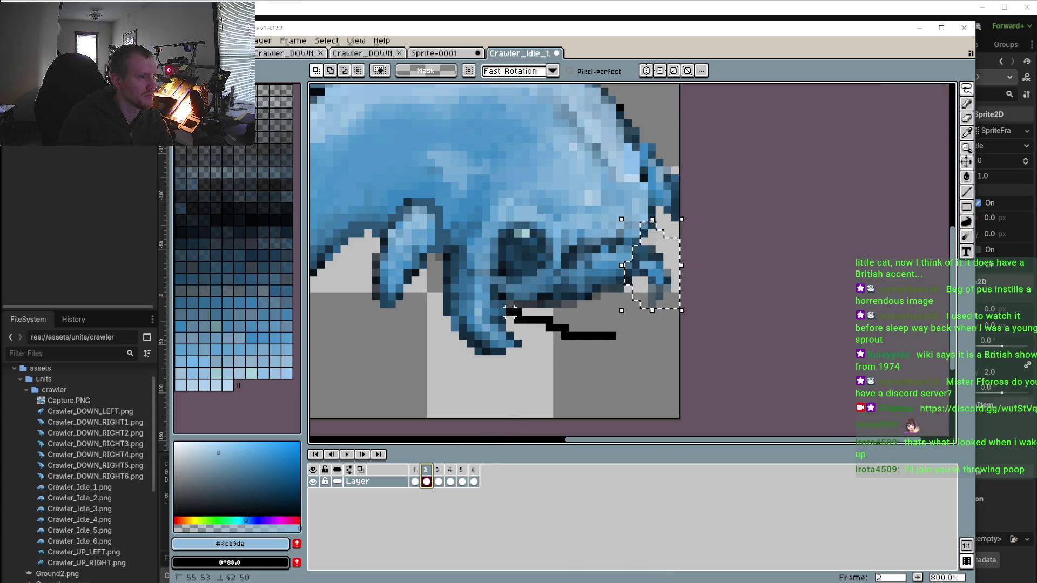
{"action": "left_click_drag", "start_coordinate": [611, 335], "coordinate": [612, 336]}
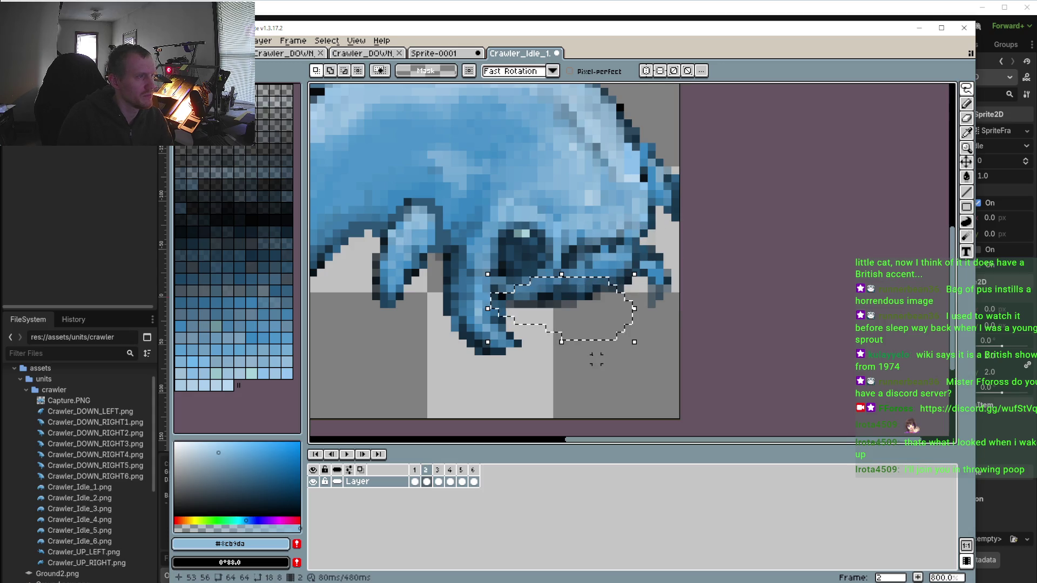
{"action": "left_click", "coordinate": [439, 481]}
{"action": "key", "text": "ctrl+v"}
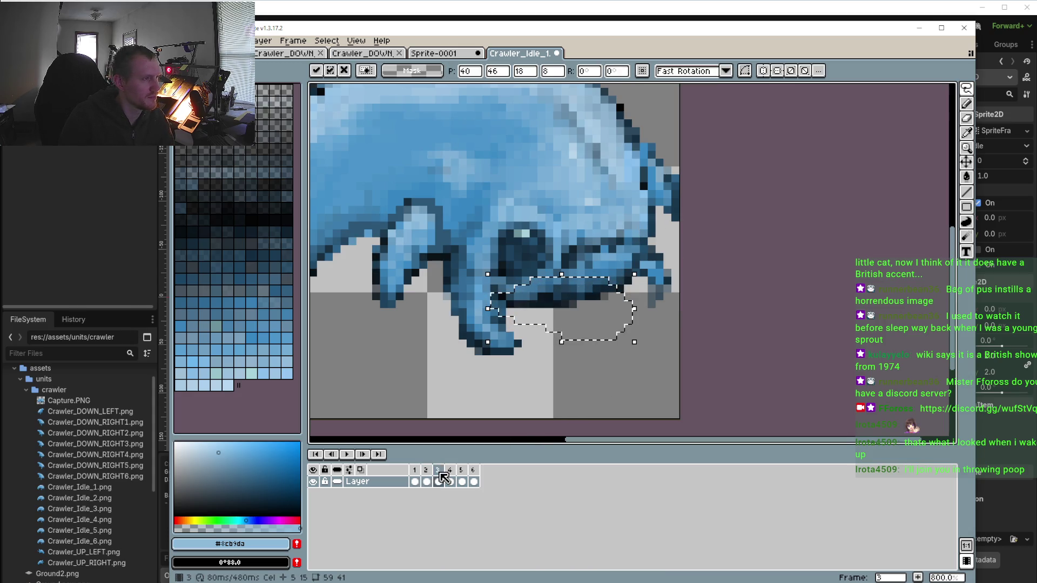
{"action": "left_click", "coordinate": [450, 481]}
Paste the jaw piece into frames 5, 6 and 1 and commit it in place
{"action": "left_click", "coordinate": [589, 351]}
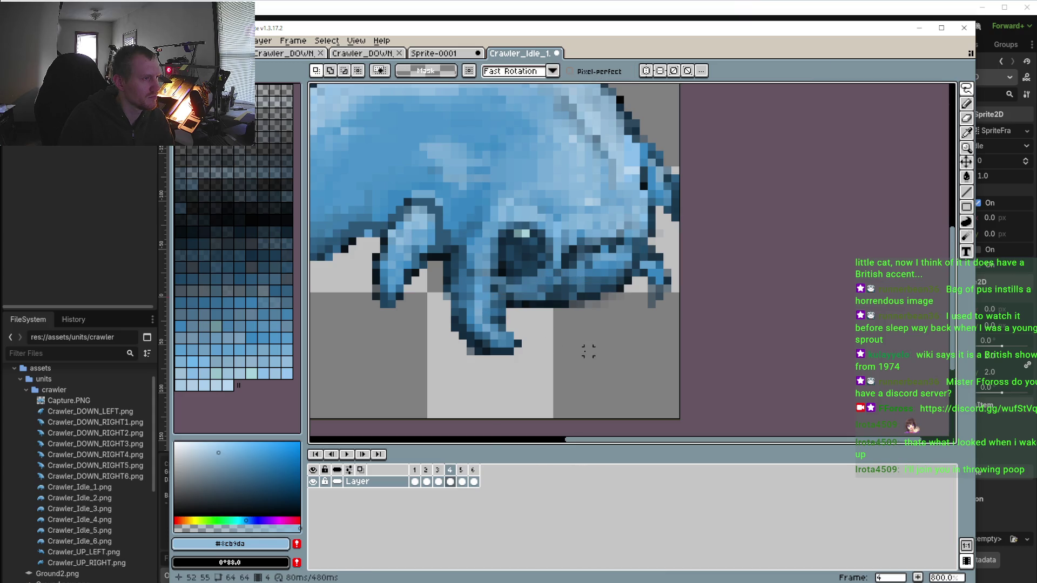
{"action": "left_click_drag", "start_coordinate": [594, 273], "coordinate": [629, 295]}
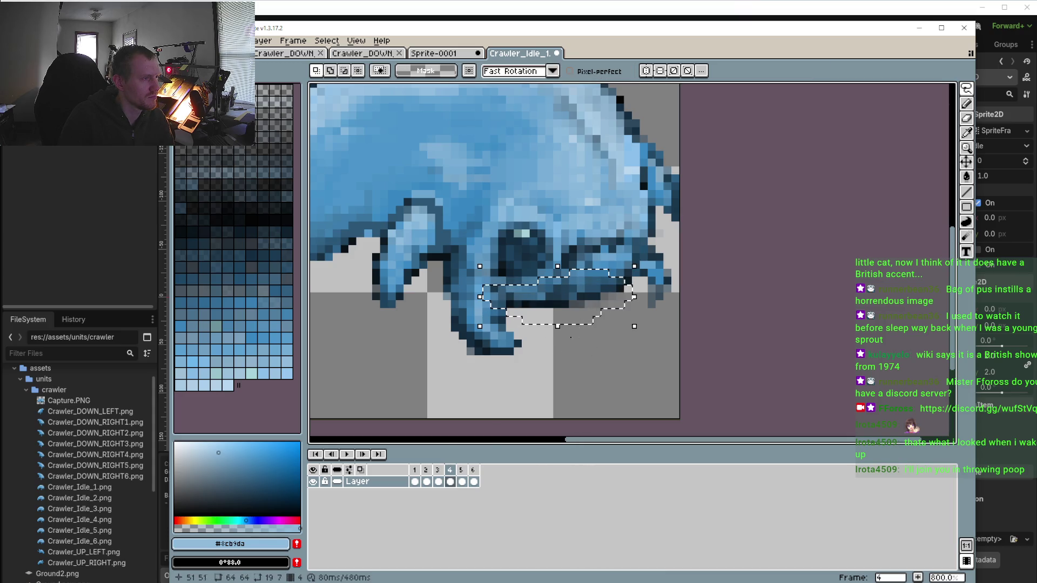
{"action": "left_click", "coordinate": [463, 471]}
{"action": "key", "text": "ctrl+v"}
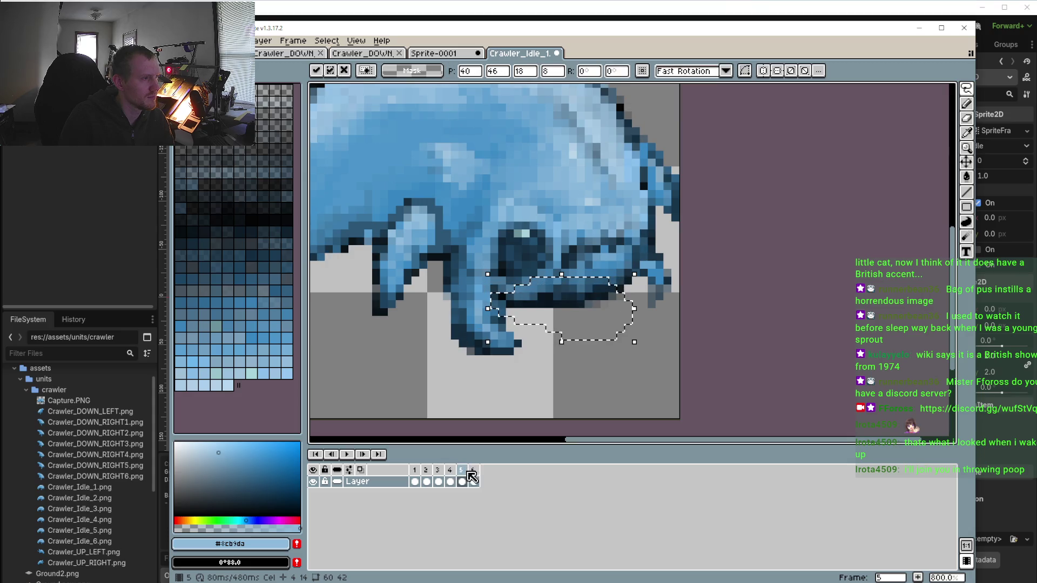
{"action": "left_click", "coordinate": [588, 359]}
{"action": "key", "text": "period"}
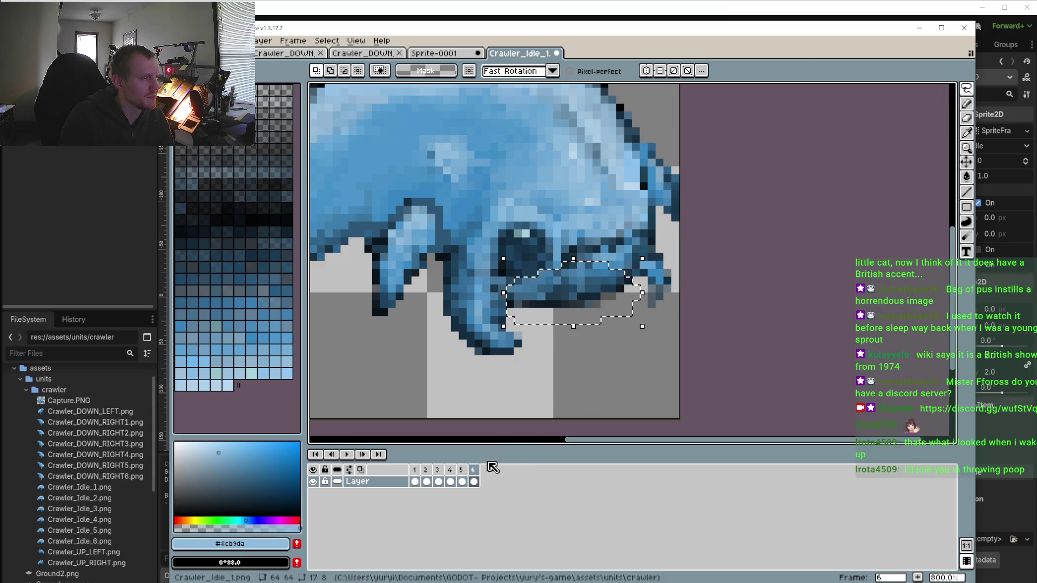
{"action": "left_click", "coordinate": [414, 475]}
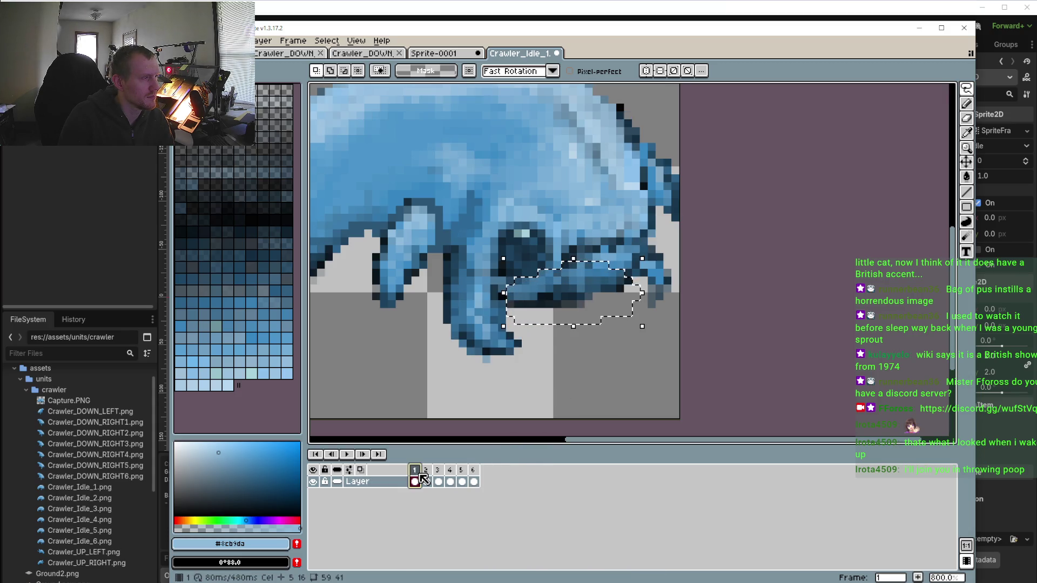
{"action": "key", "text": "ctrl+v"}
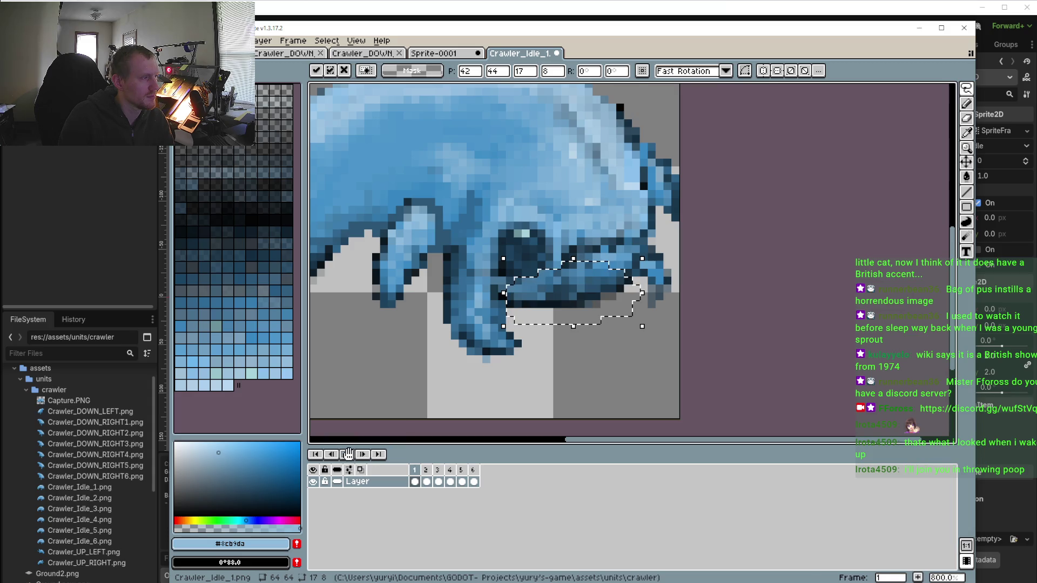
{"action": "key", "text": "Return"}
{"action": "scroll", "coordinate": [534, 366], "scroll_direction": "down", "scroll_amount": 1}
{"action": "scroll", "coordinate": [534, 365], "scroll_direction": "down", "scroll_amount": 1}
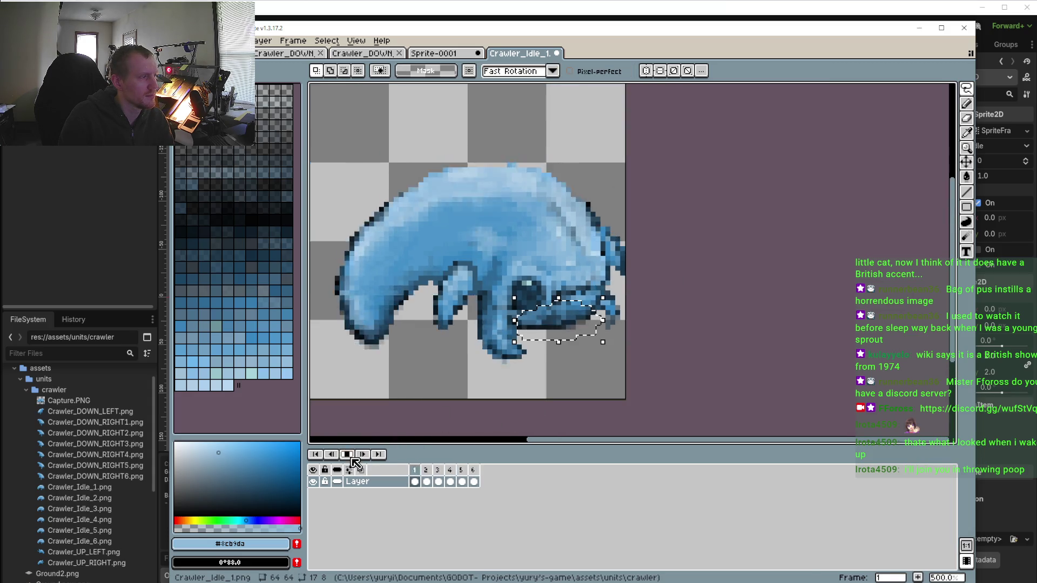
Stop the preview, compare frames 2 and 3, and sample the jaw's dark blue #2b5a7c
{"action": "key", "text": "Return"}
{"action": "scroll", "coordinate": [507, 341], "scroll_direction": "up", "scroll_amount": 5}
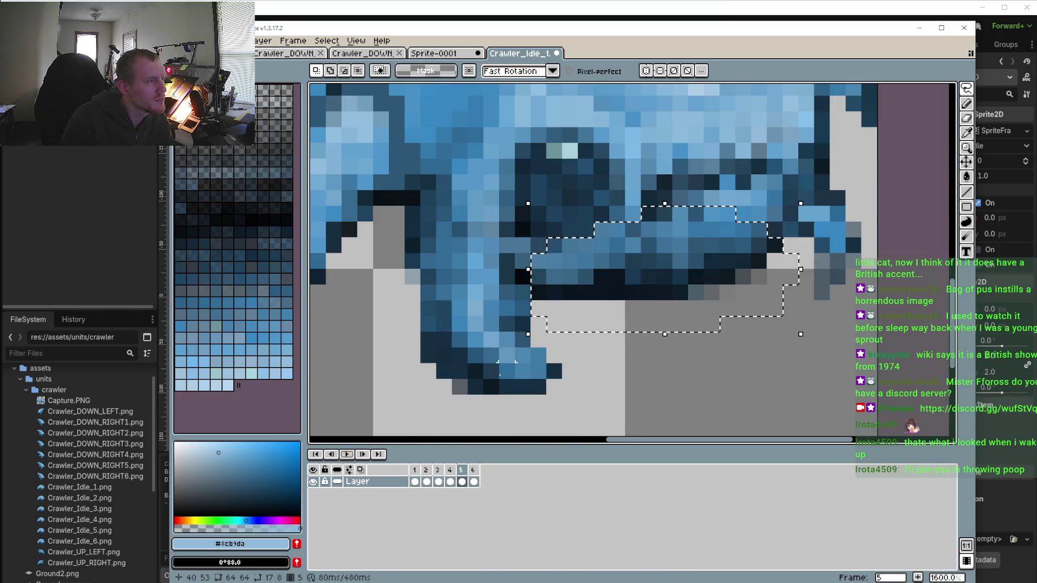
{"action": "left_click", "coordinate": [416, 479]}
{"action": "left_click", "coordinate": [431, 473]}
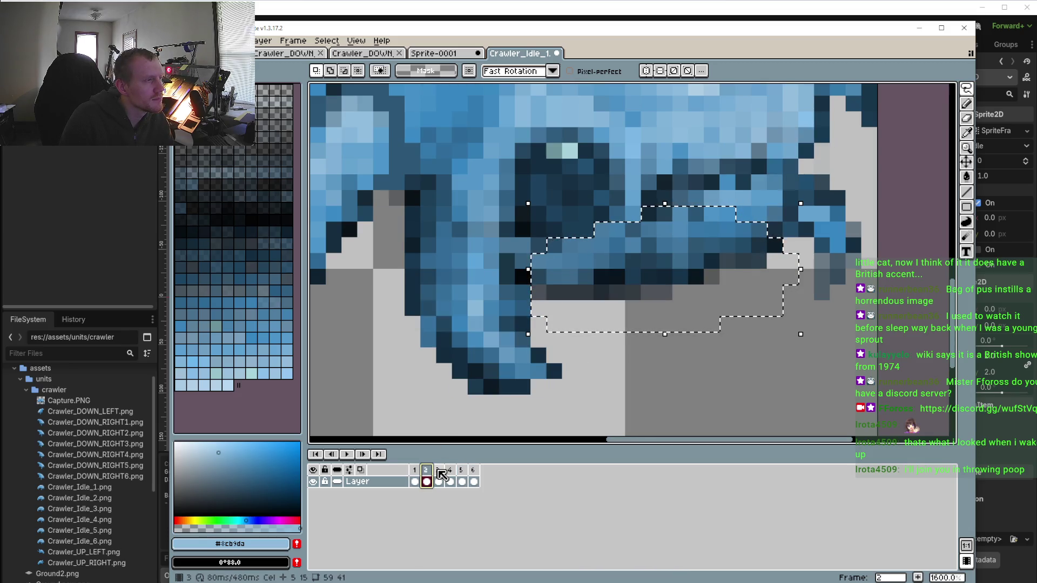
{"action": "left_click", "coordinate": [439, 471]}
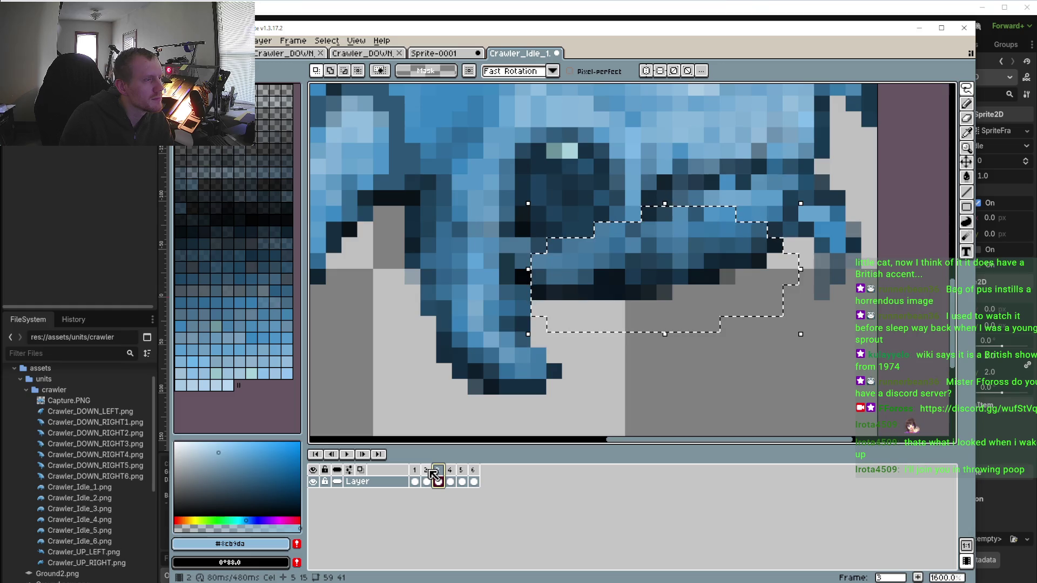
{"action": "left_click", "coordinate": [428, 475]}
{"action": "left_click", "coordinate": [441, 476]}
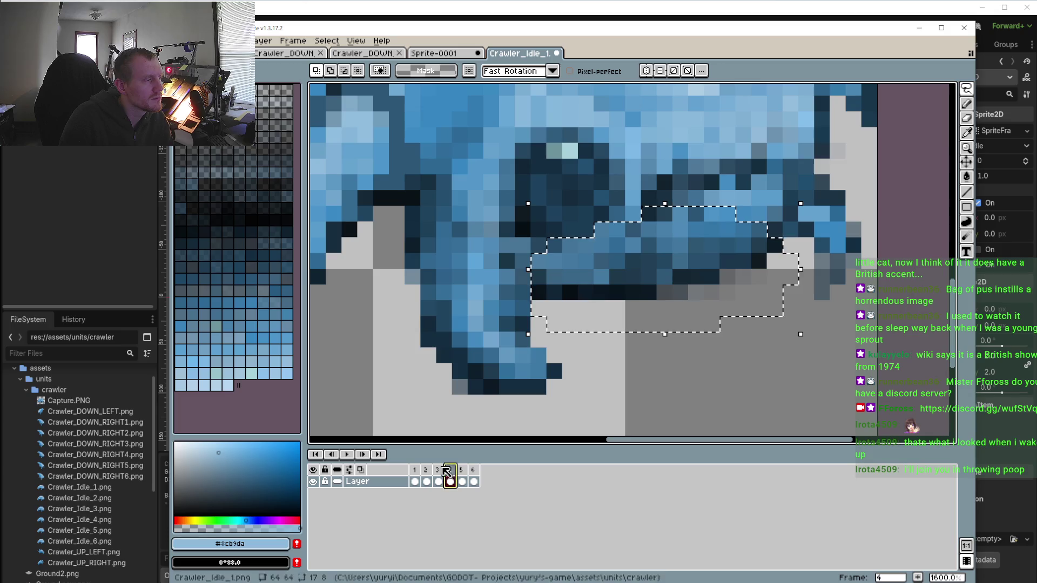
{"action": "key", "text": "b"}
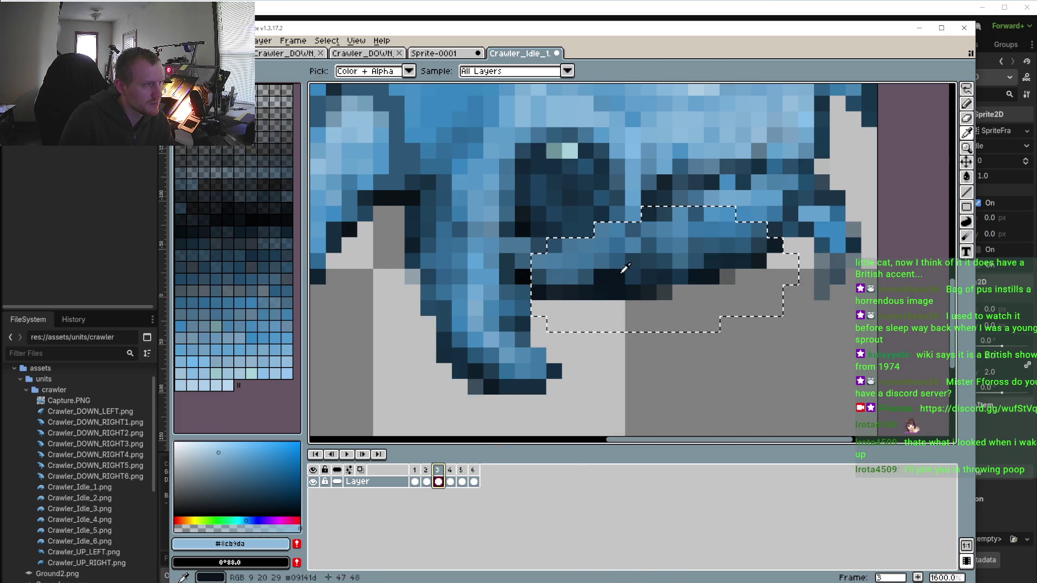
{"action": "left_click", "coordinate": [608, 279], "text": "alt"}
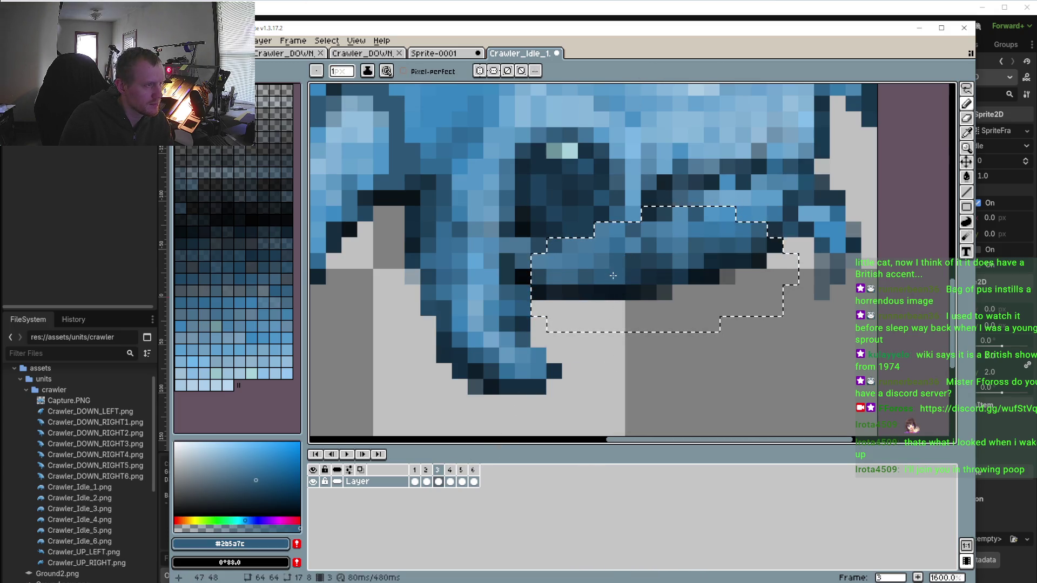
Eyedrop the jaw-shadow navy #203d52 on frame 2, return to the Pencil, and show frame 1
{"action": "left_click", "coordinate": [426, 470]}
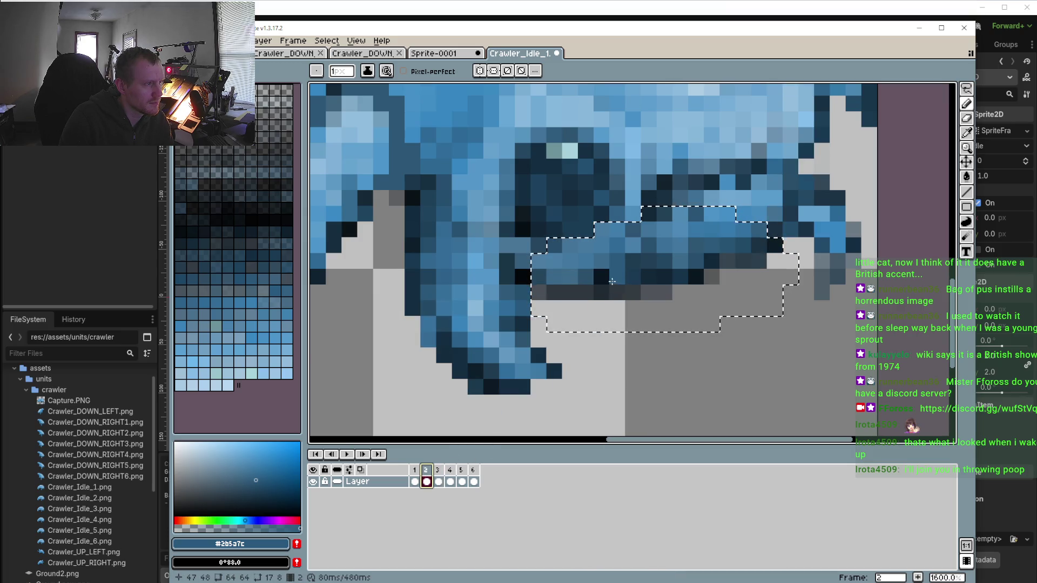
{"action": "key", "text": "i"}
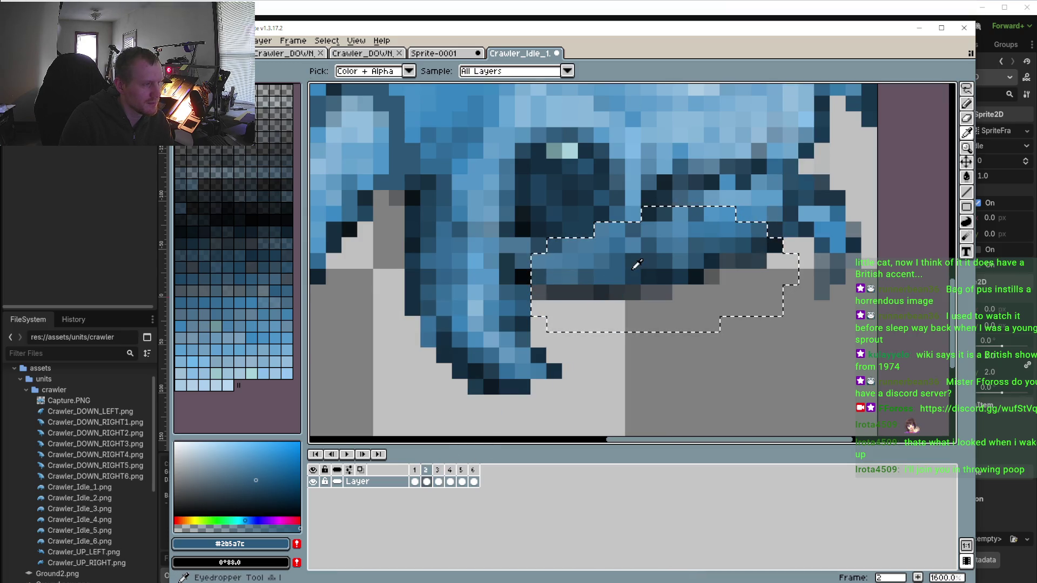
{"action": "left_click", "coordinate": [586, 295]}
{"action": "key", "text": "b"}
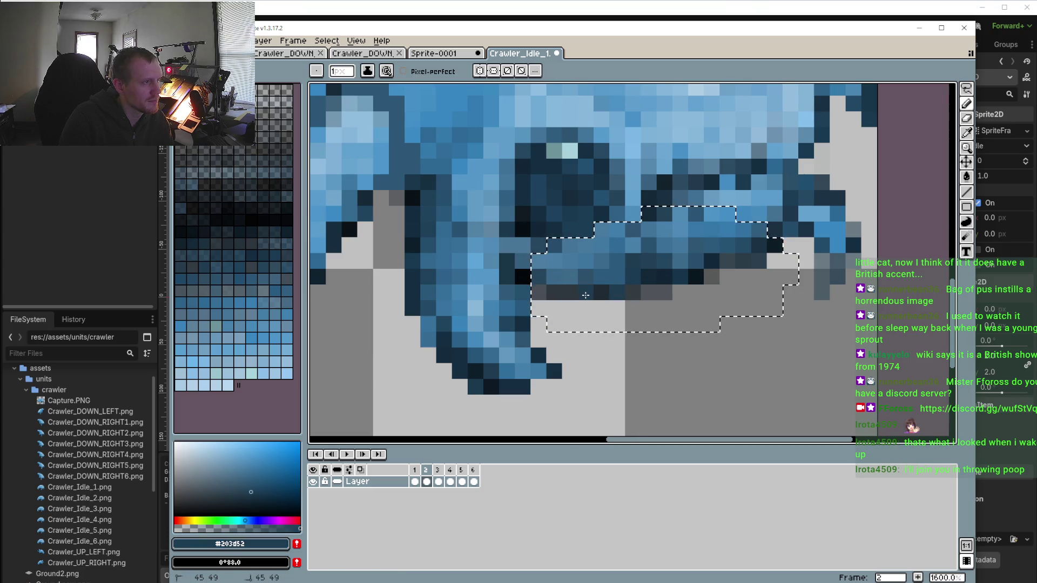
{"action": "left_click", "coordinate": [415, 471]}
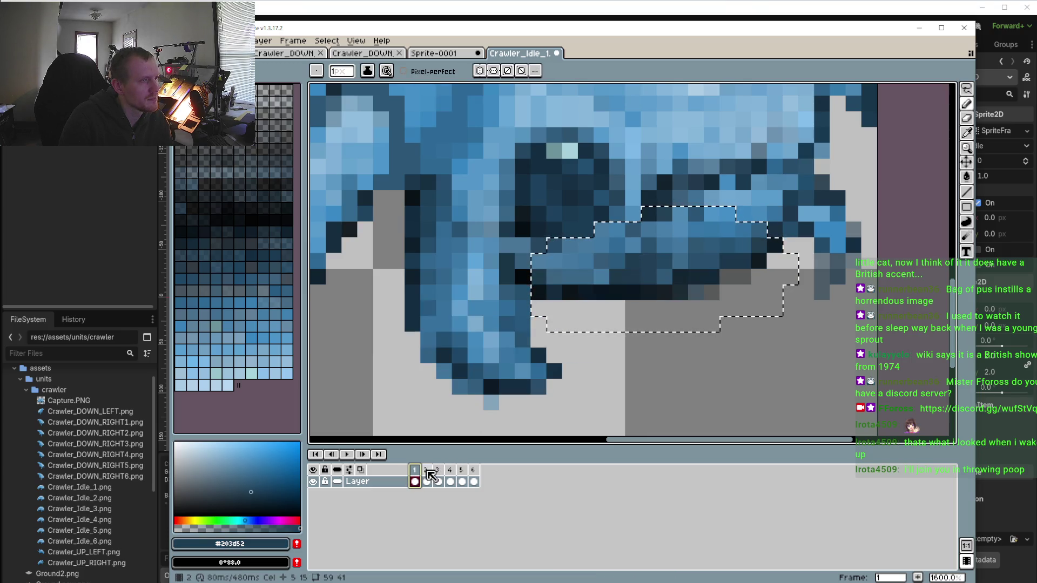
{"action": "left_click", "coordinate": [610, 290]}
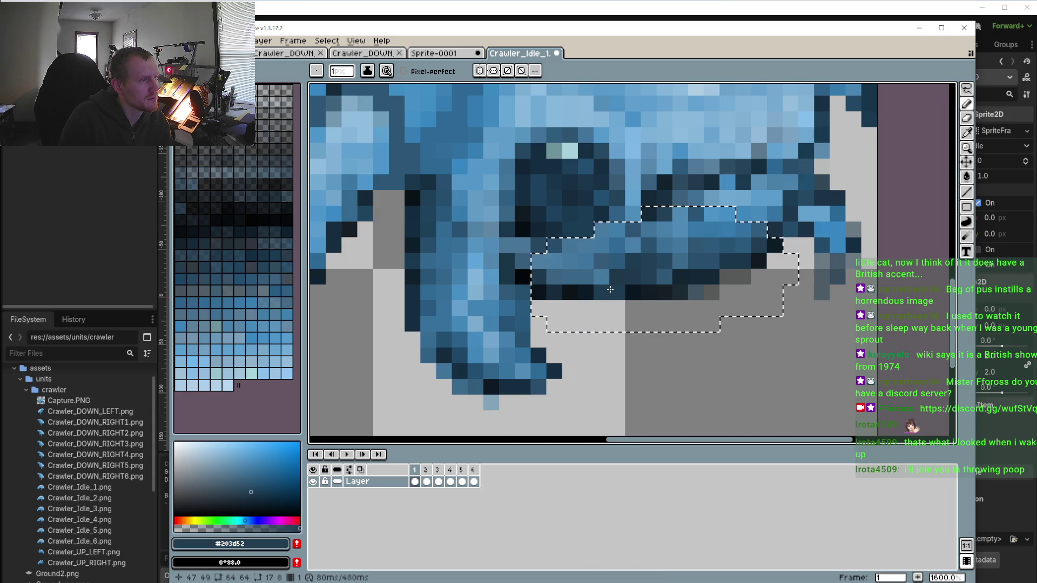
Play the idle loop, stop on frame 6, and pencil over one jaw pixel
{"action": "left_click", "coordinate": [350, 456]}
{"action": "scroll", "coordinate": [475, 412], "scroll_direction": "down", "scroll_amount": 1}
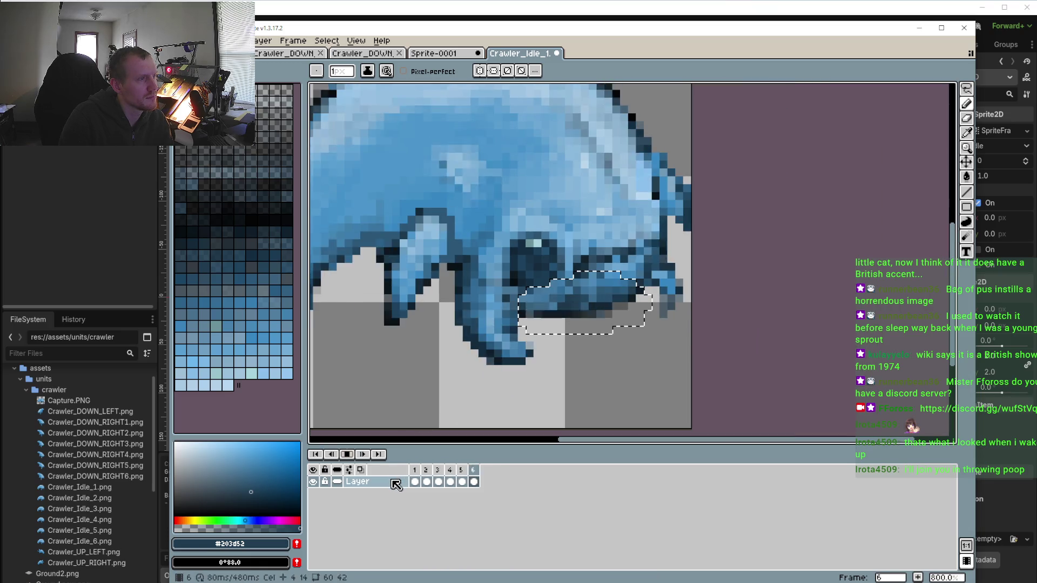
{"action": "scroll", "coordinate": [515, 395], "scroll_direction": "down", "scroll_amount": 1}
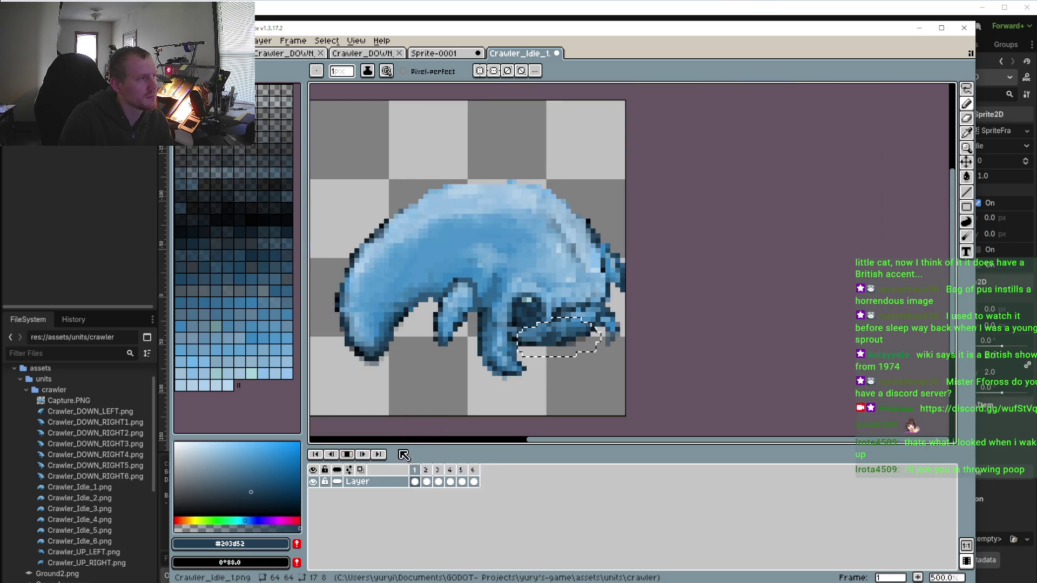
{"action": "left_click", "coordinate": [350, 456]}
{"action": "scroll", "coordinate": [533, 361], "scroll_direction": "up", "scroll_amount": 3}
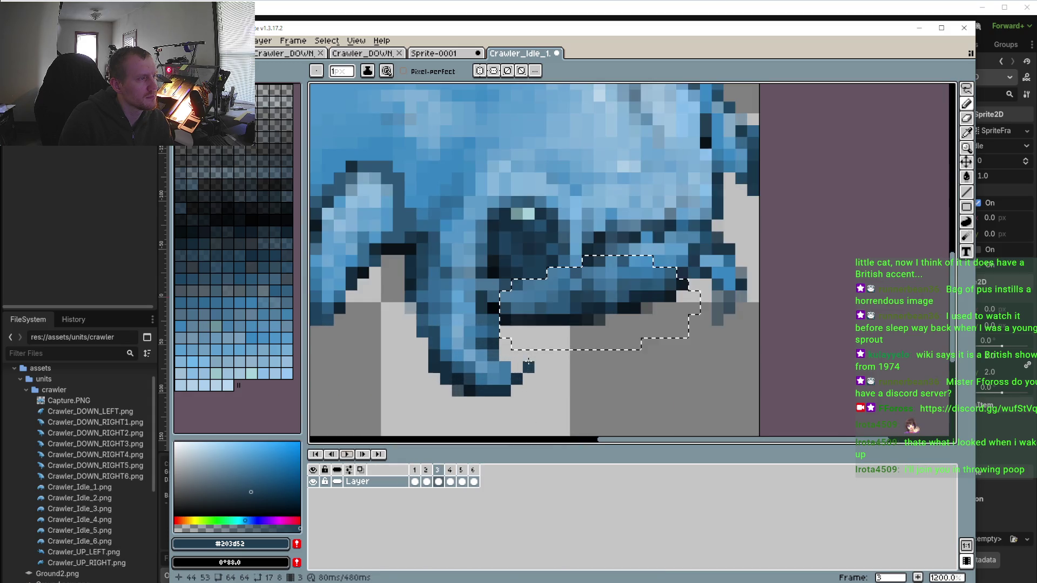
{"action": "left_click", "coordinate": [363, 456]}
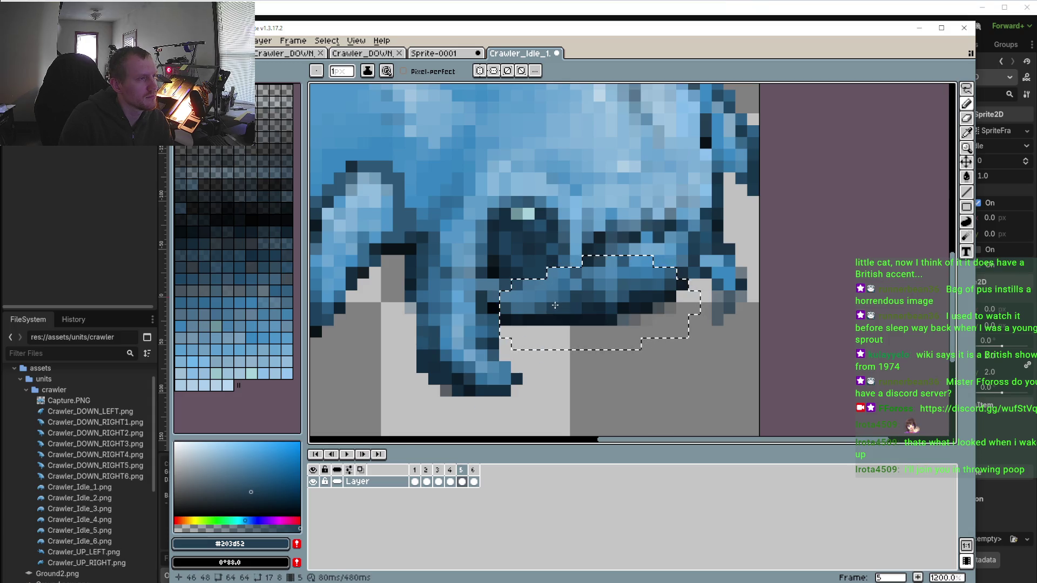
{"action": "left_click", "coordinate": [364, 456]}
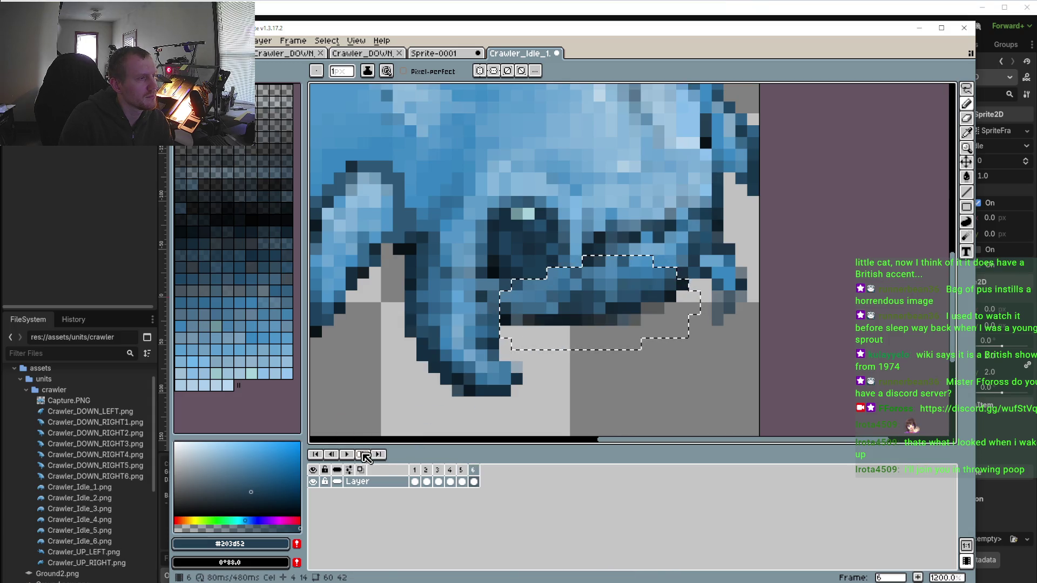
{"action": "left_click", "coordinate": [565, 308]}
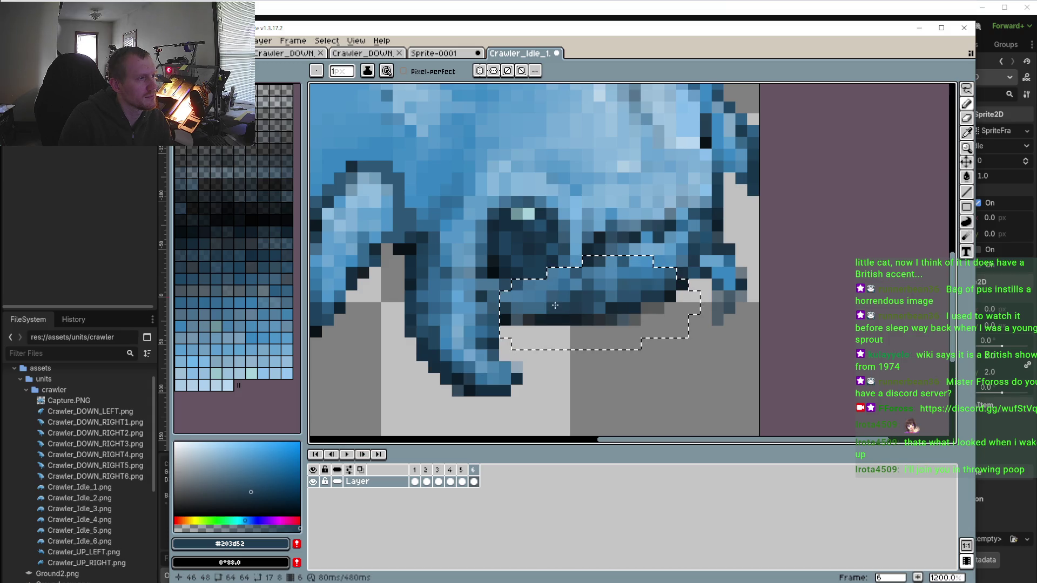
Step to frame 2 and sample jaw blues #234761 and #3b7098
{"action": "left_click", "coordinate": [362, 454]}
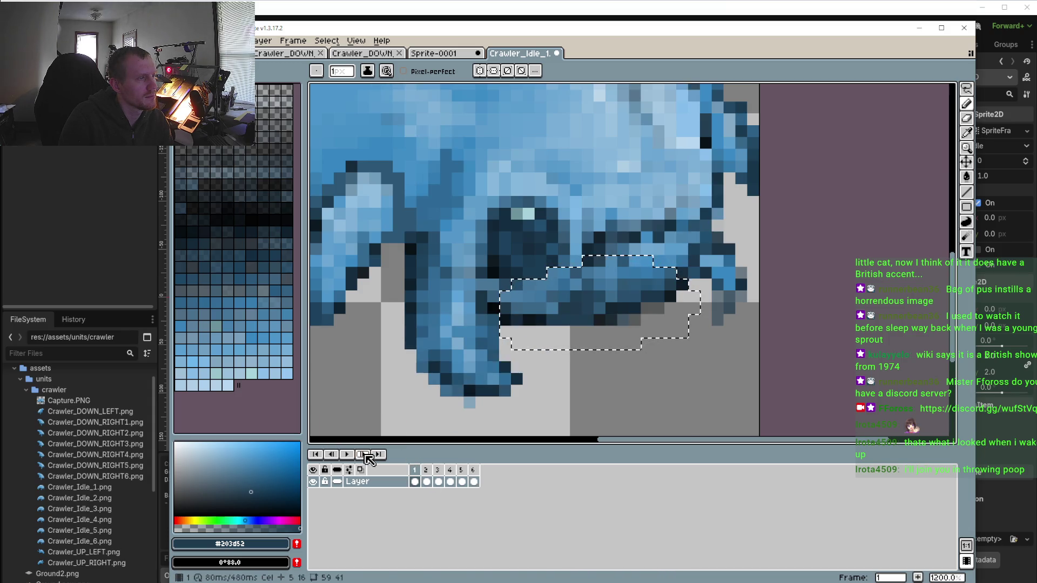
{"action": "left_click", "coordinate": [363, 455]}
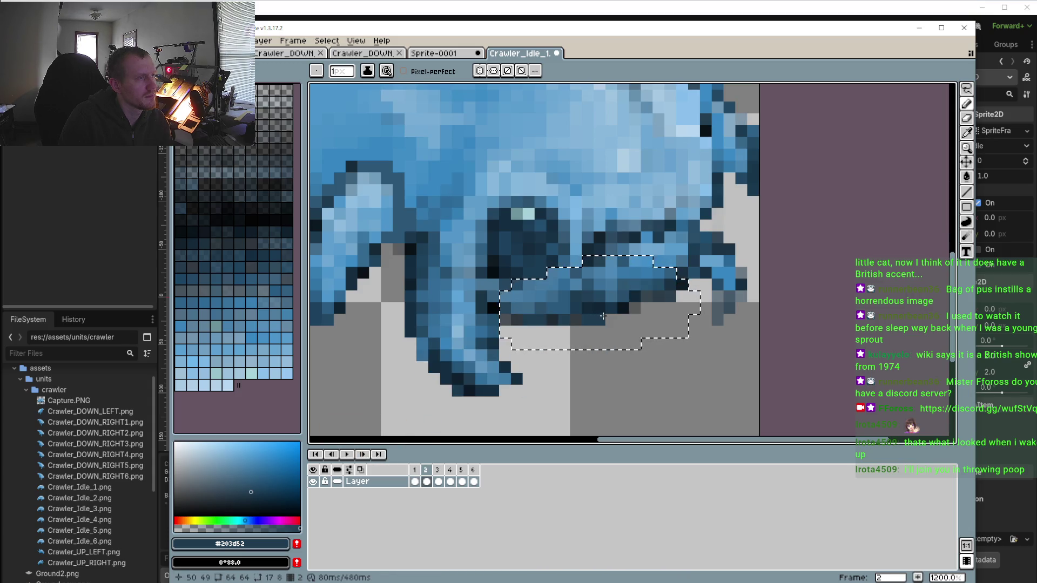
{"action": "left_click", "coordinate": [572, 303], "text": "alt"}
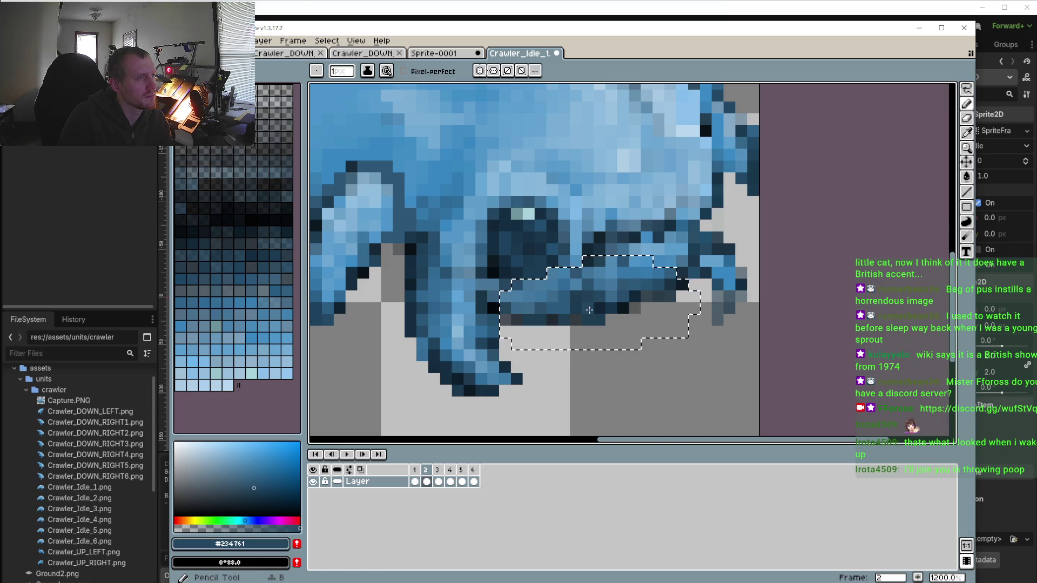
{"action": "left_click", "coordinate": [590, 283], "text": "alt"}
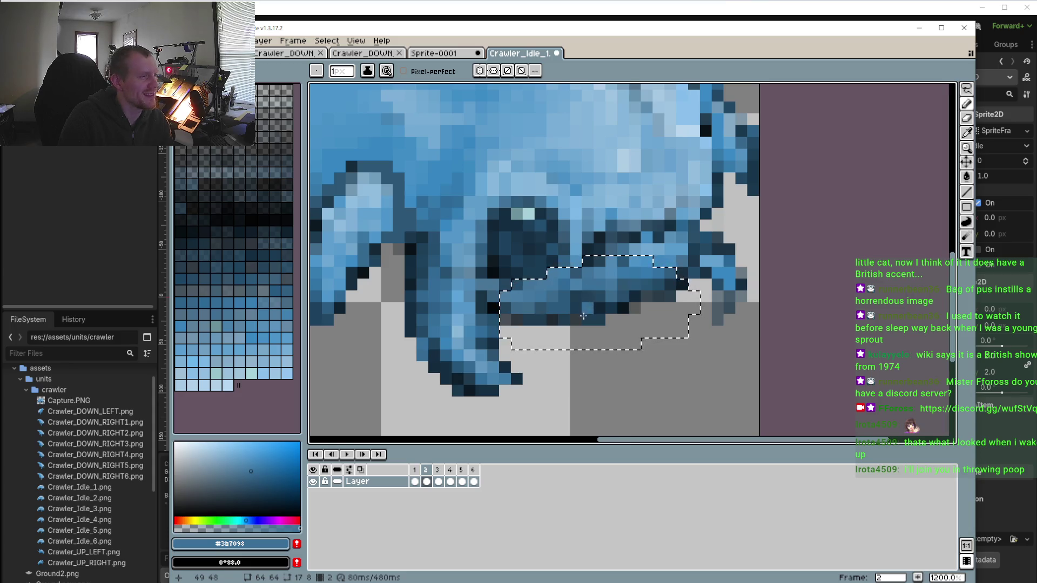
{"action": "scroll", "coordinate": [589, 285], "scroll_direction": "down", "scroll_amount": 3}
{"action": "scroll", "coordinate": [578, 290], "scroll_direction": "up", "scroll_amount": 3}
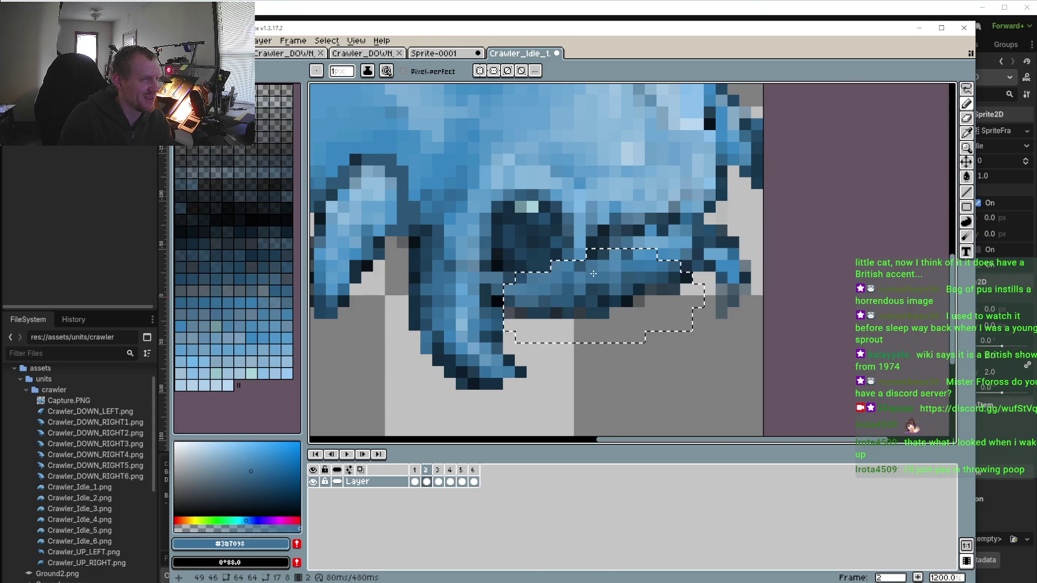
{"action": "scroll", "coordinate": [590, 291], "scroll_direction": "down", "scroll_amount": 3}
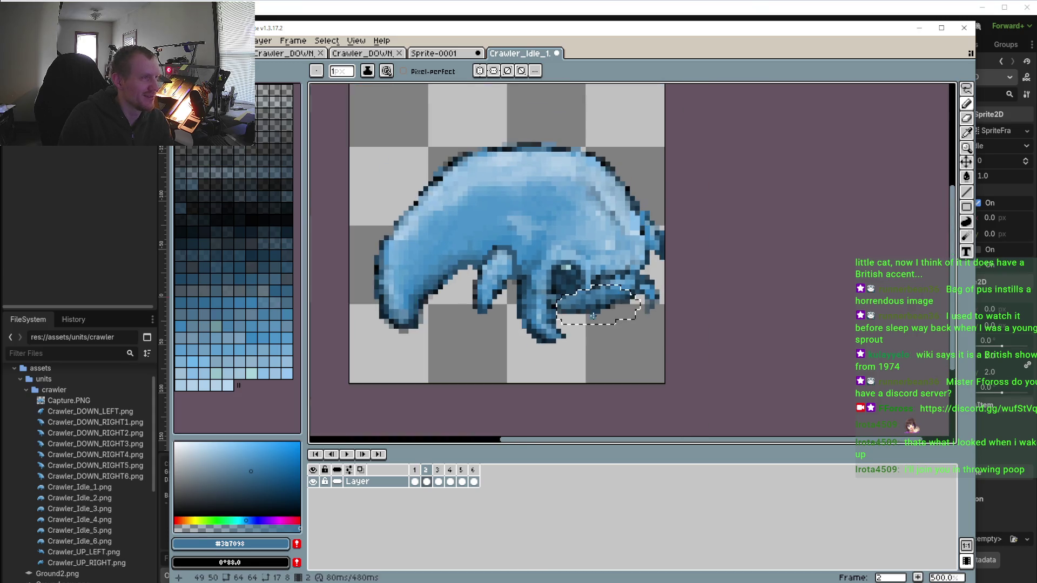
Preview the full idle loop zoomed out, stop it, and step from frame 1 to frame 4
{"action": "left_click", "coordinate": [349, 455]}
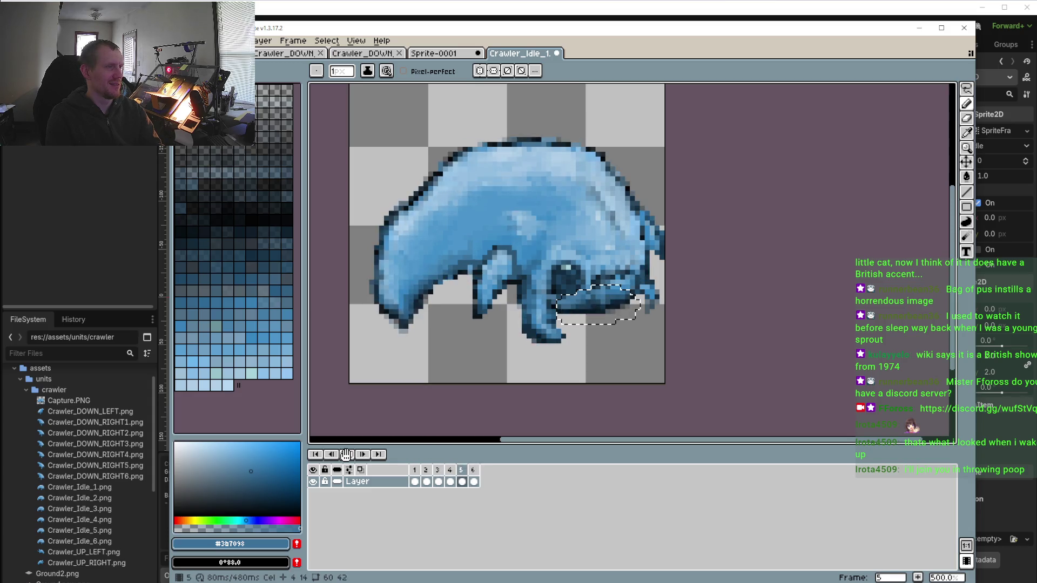
{"action": "scroll", "coordinate": [512, 357], "scroll_direction": "down", "scroll_amount": 1}
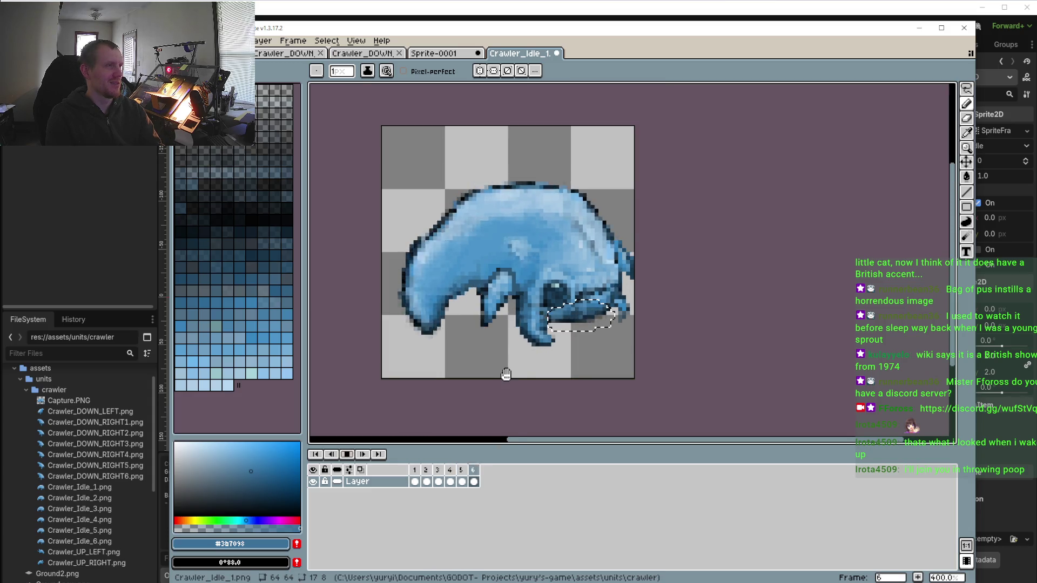
{"action": "scroll", "coordinate": [506, 374], "scroll_direction": "down", "scroll_amount": 3}
{"action": "scroll", "coordinate": [515, 362], "scroll_direction": "up", "scroll_amount": 3}
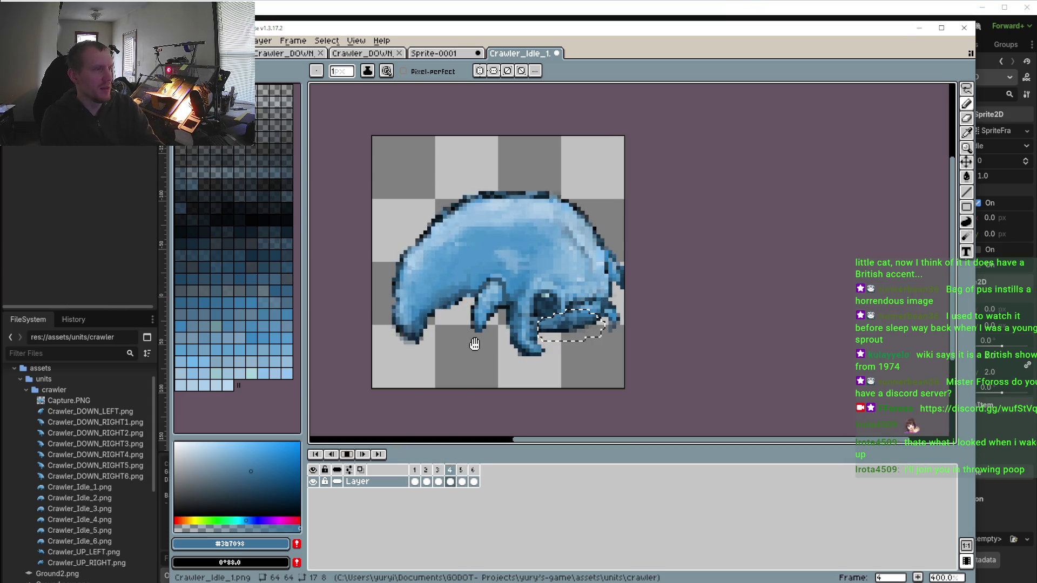
{"action": "left_click", "coordinate": [355, 455]}
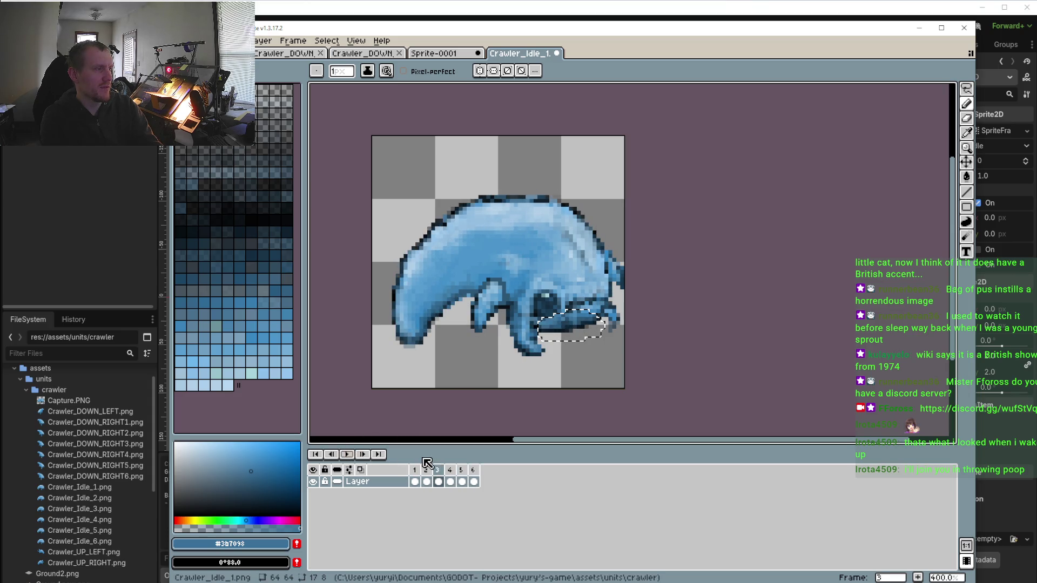
{"action": "left_click", "coordinate": [415, 470]}
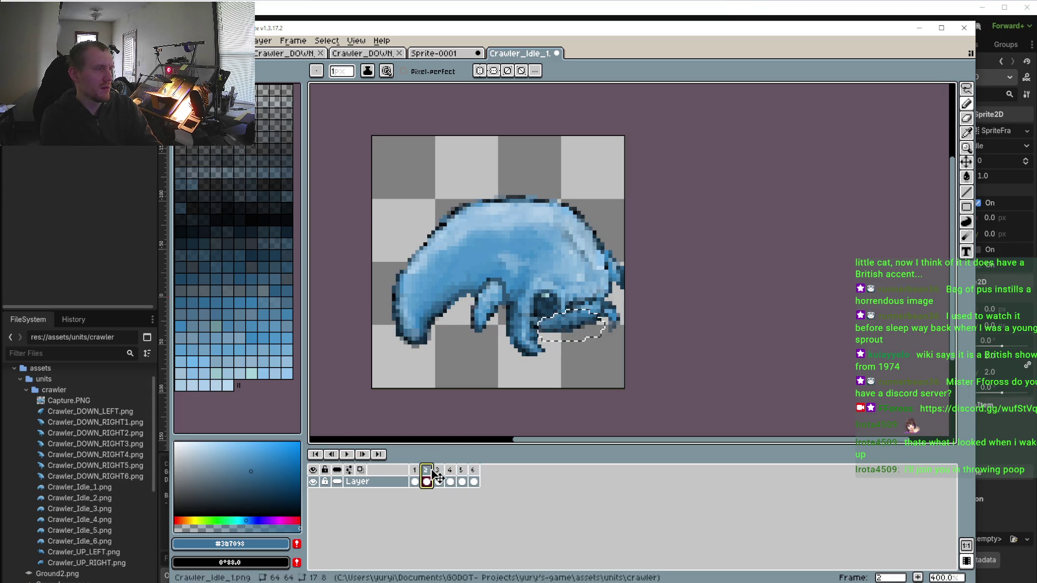
{"action": "left_click", "coordinate": [425, 469]}
{"action": "left_click", "coordinate": [437, 470]}
{"action": "left_click", "coordinate": [449, 470]}
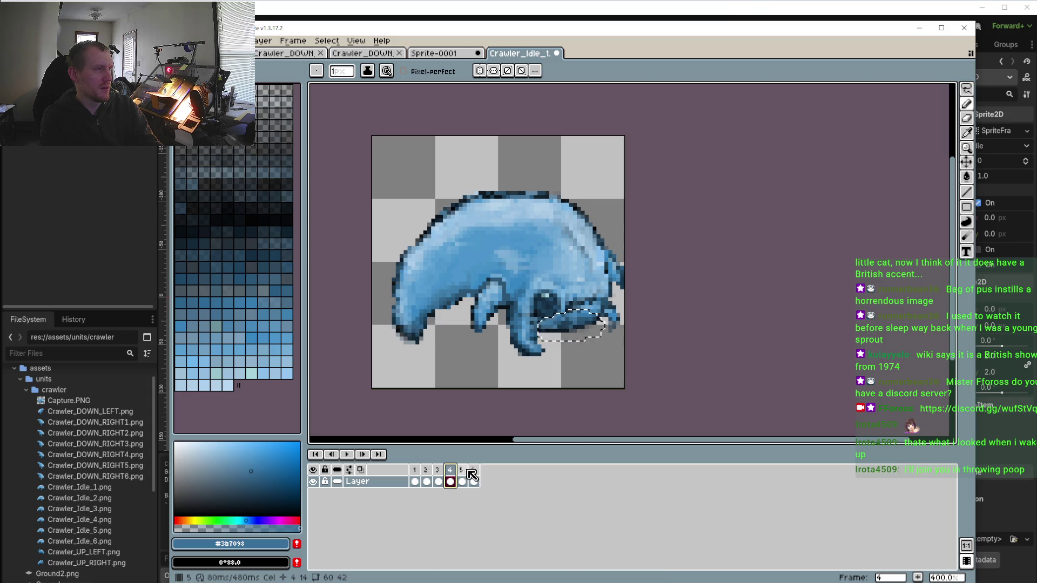
On frame 5, clear the jaw selection and erase stray dark pixels under the front leg
{"action": "left_click", "coordinate": [462, 470]}
{"action": "scroll", "coordinate": [469, 337], "scroll_direction": "up", "scroll_amount": 3}
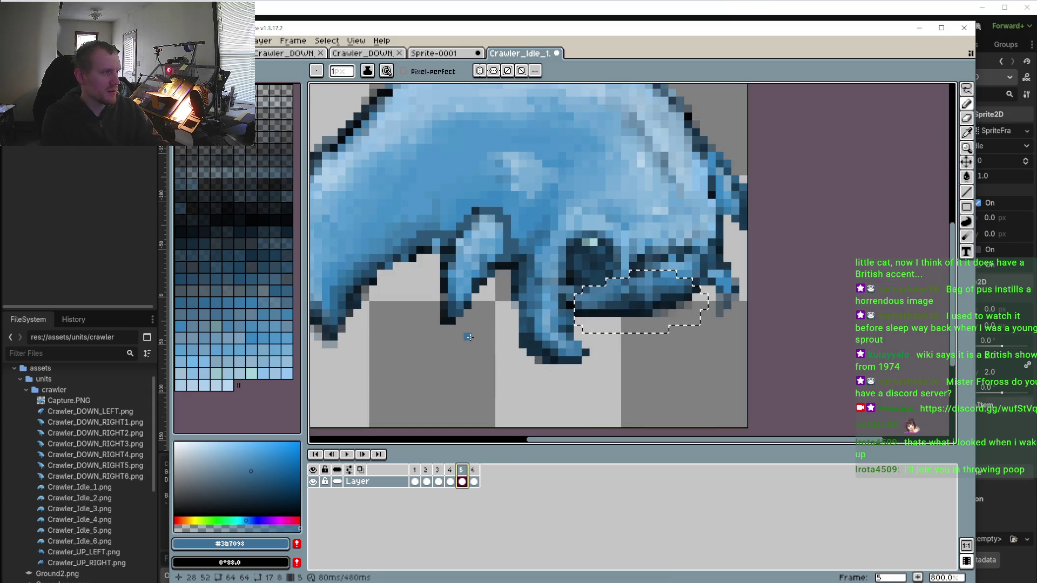
{"action": "left_click", "coordinate": [967, 88]}
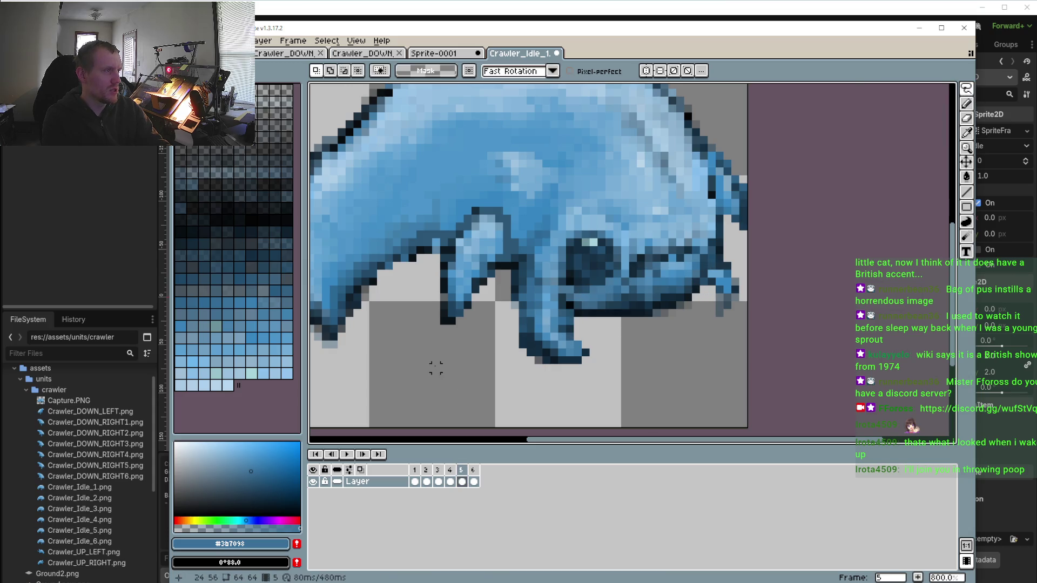
{"action": "scroll", "coordinate": [437, 368], "scroll_direction": "up", "scroll_amount": 2}
{"action": "key", "text": "i"}
{"action": "left_click", "coordinate": [557, 290]}
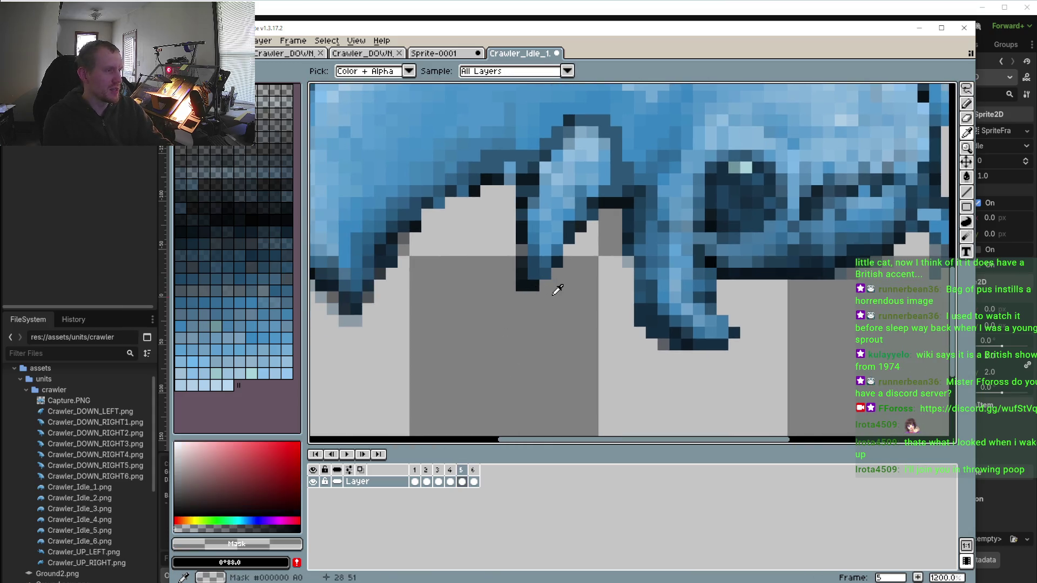
{"action": "key", "text": "b"}
{"action": "left_click_drag", "start_coordinate": [533, 287], "coordinate": [521, 286]}
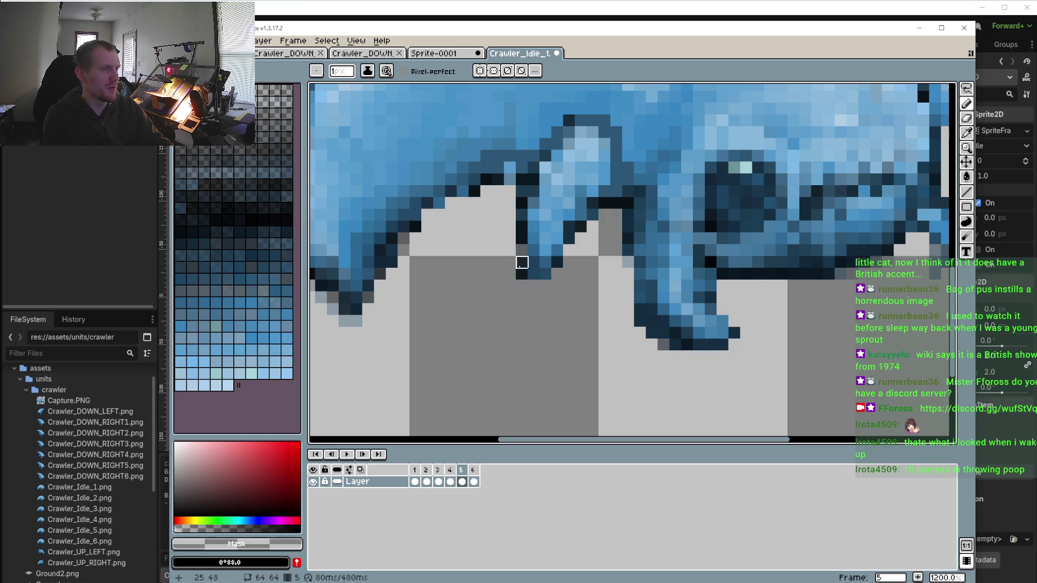
Pick the mid blue and deep navy #112c41 around the eye, then play the idle loop
{"action": "scroll", "coordinate": [521, 274], "scroll_direction": "down", "scroll_amount": 2}
{"action": "scroll", "coordinate": [666, 293], "scroll_direction": "up", "scroll_amount": 2}
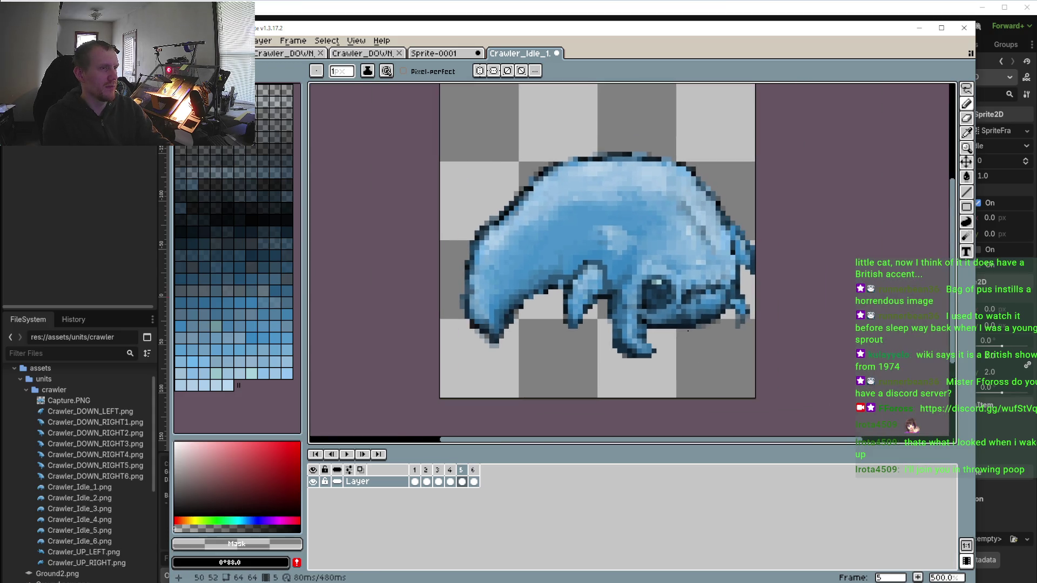
{"action": "scroll", "coordinate": [655, 293], "scroll_direction": "up", "scroll_amount": 1}
{"action": "key", "text": "i"}
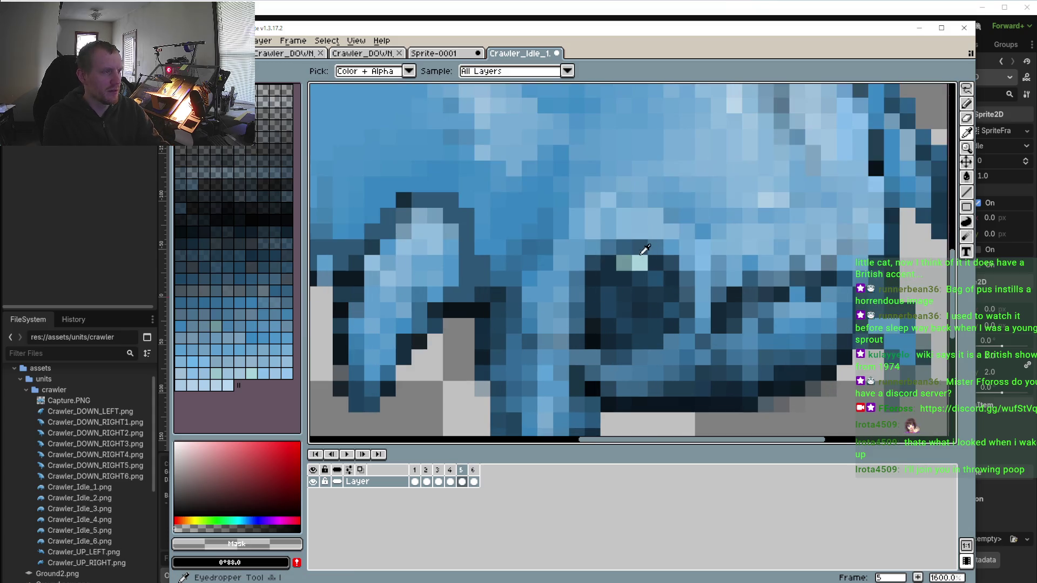
{"action": "left_click", "coordinate": [630, 248]}
{"action": "key", "text": "b"}
{"action": "key", "text": "i"}
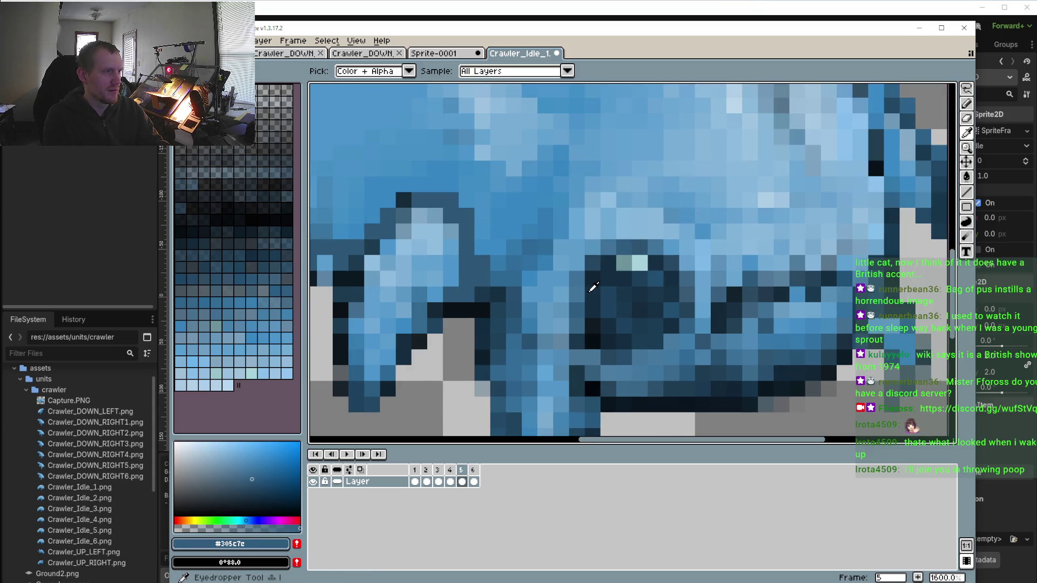
{"action": "left_click", "coordinate": [590, 283]}
{"action": "key", "text": "b"}
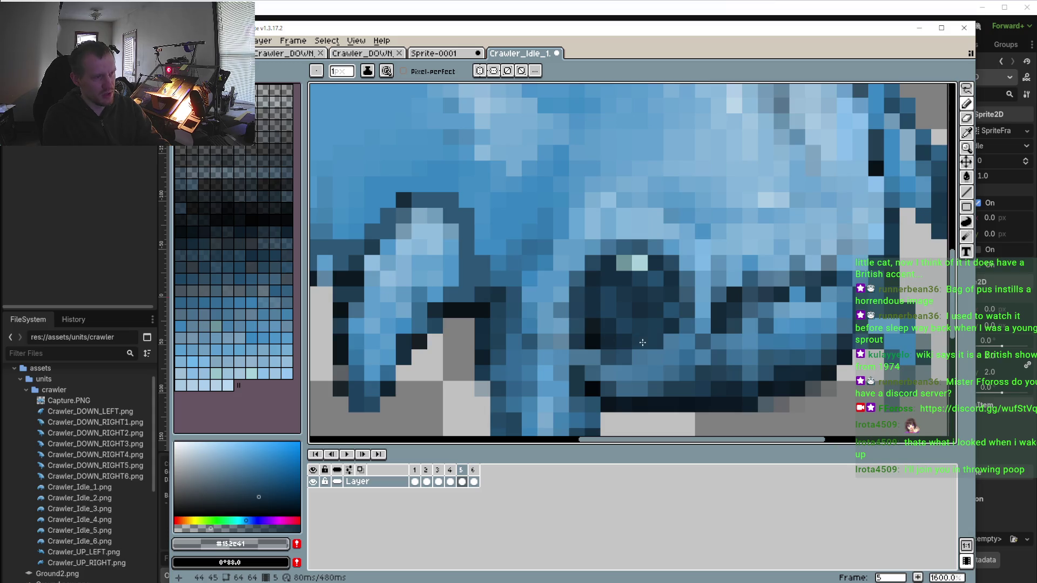
{"action": "scroll", "coordinate": [647, 350], "scroll_direction": "down", "scroll_amount": 4}
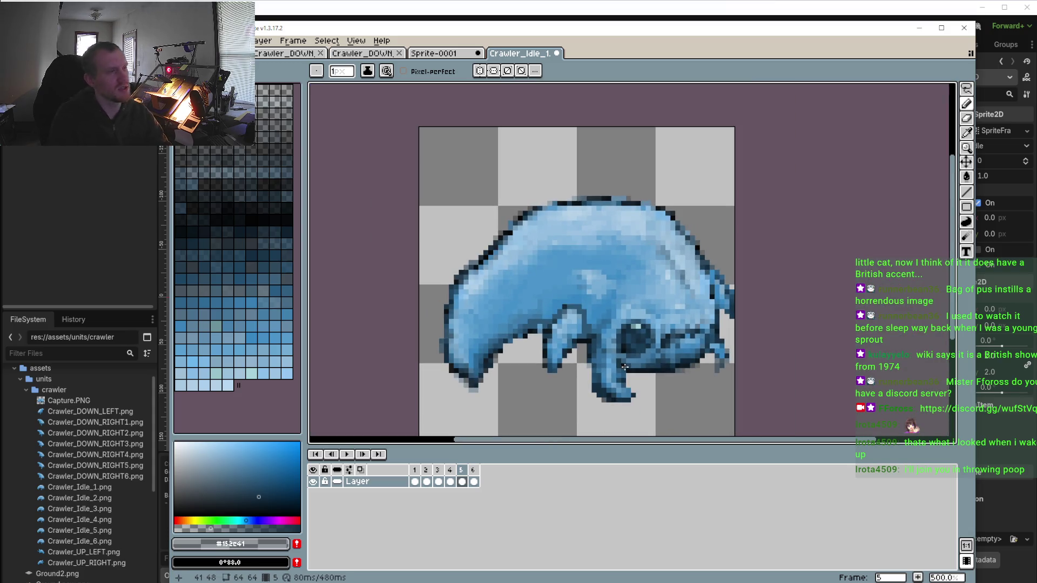
{"action": "scroll", "coordinate": [623, 357], "scroll_direction": "up", "scroll_amount": 1}
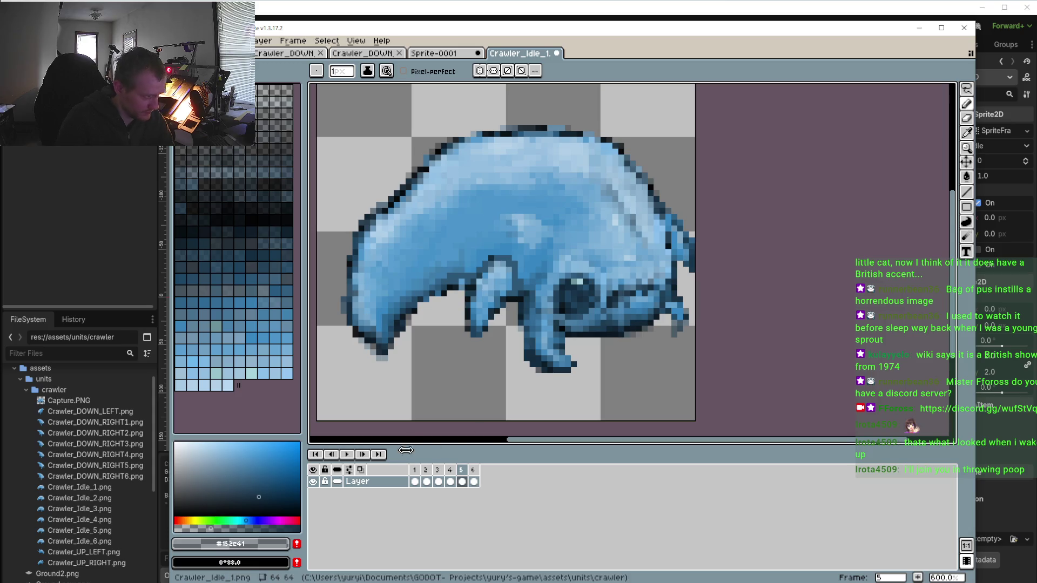
{"action": "left_click", "coordinate": [347, 454]}
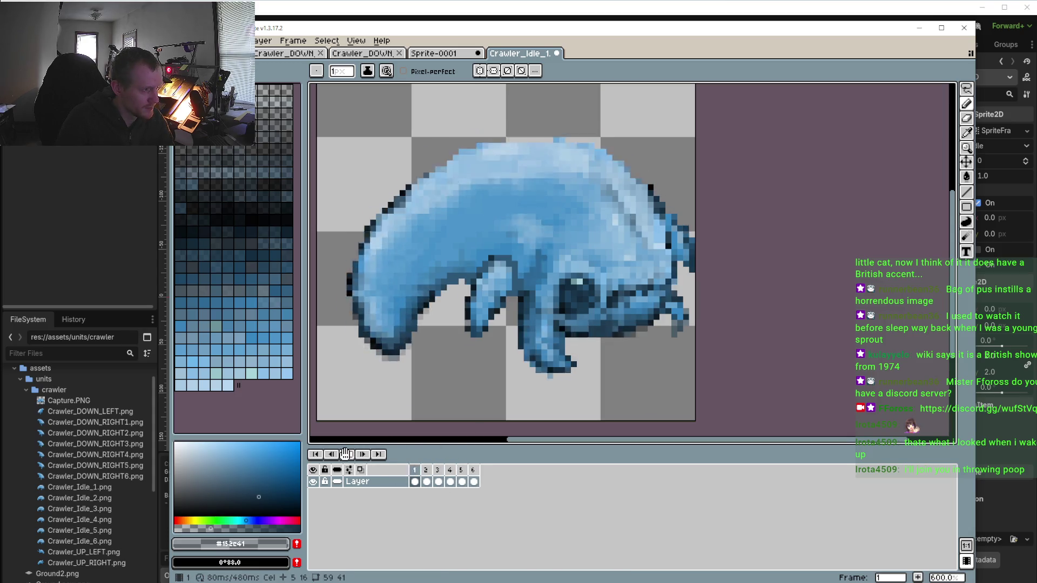
On zoomed frame 2, sample a mid snout blue and paint a snout pixel and jaw edge
{"action": "left_click", "coordinate": [426, 480]}
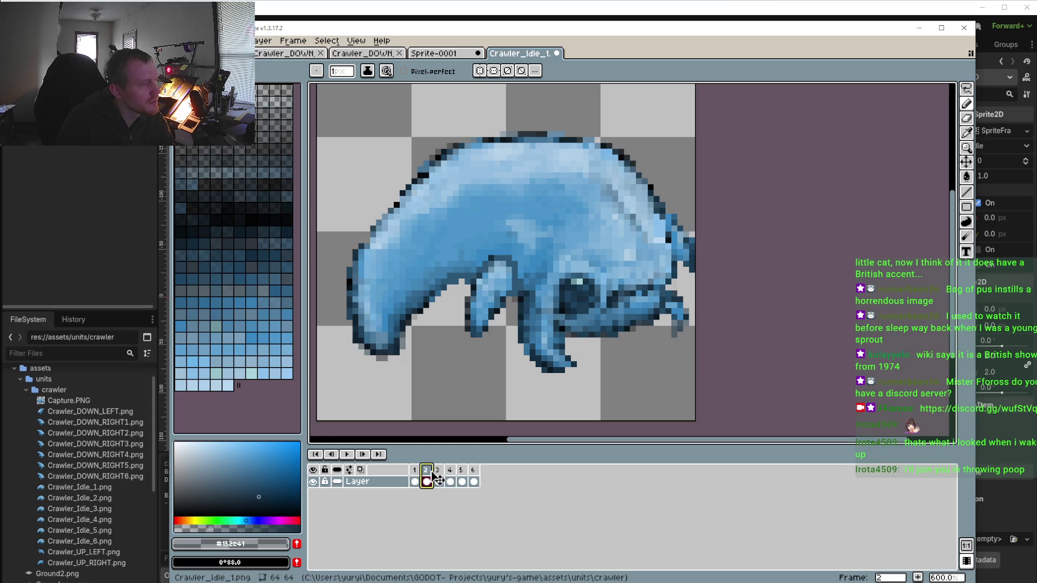
{"action": "left_click", "coordinate": [415, 473]}
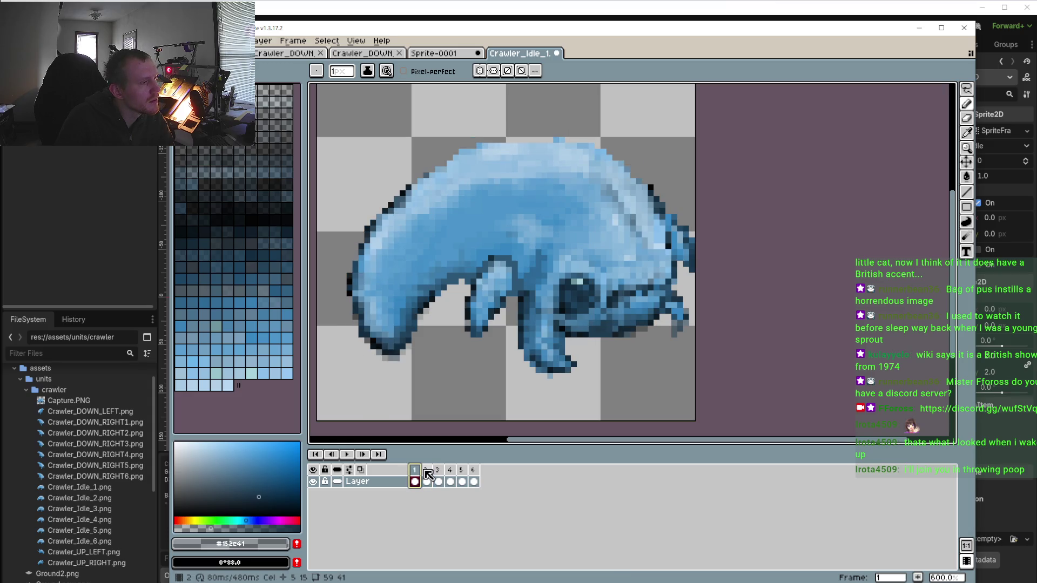
{"action": "key", "text": "ctrl+Right"}
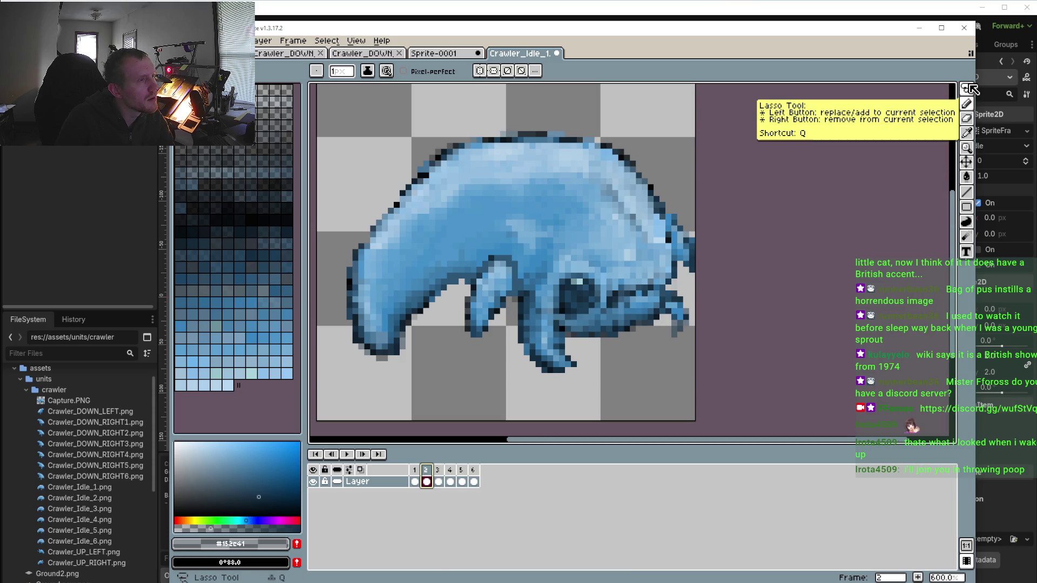
{"action": "scroll", "coordinate": [608, 331], "scroll_direction": "up", "scroll_amount": 2}
{"action": "scroll", "coordinate": [608, 331], "scroll_direction": "up", "scroll_amount": 2}
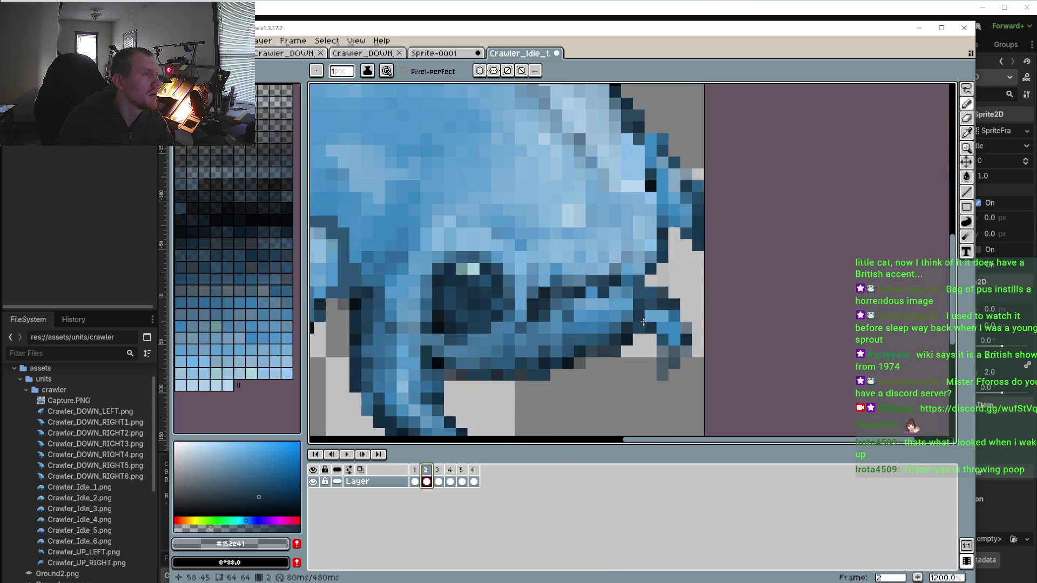
{"action": "scroll", "coordinate": [625, 319], "scroll_direction": "up", "scroll_amount": 2}
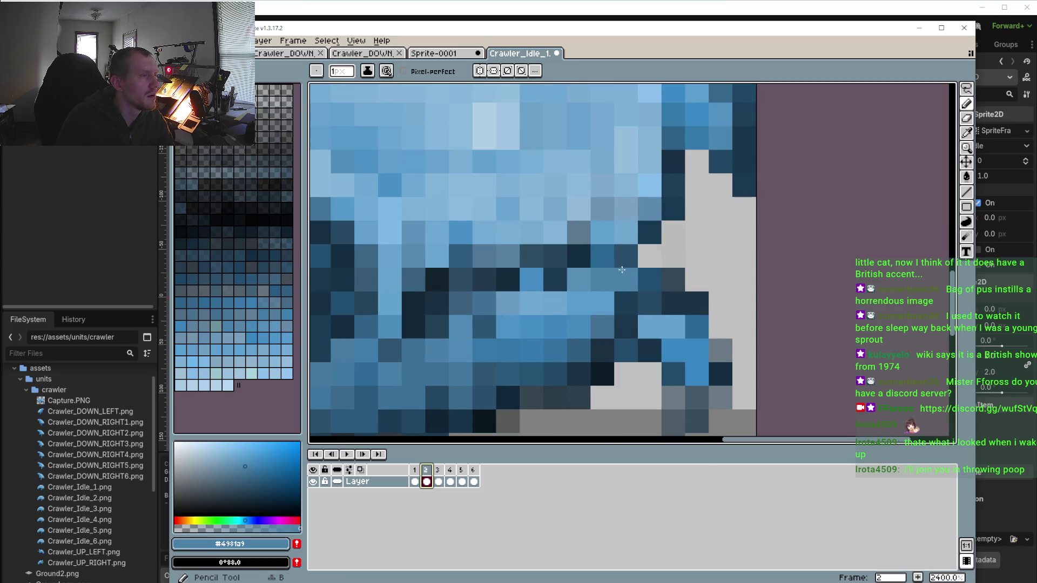
{"action": "left_click", "coordinate": [627, 302], "text": "alt"}
{"action": "left_click", "coordinate": [669, 254]}
{"action": "left_click_drag", "start_coordinate": [650, 255], "coordinate": [649, 279]}
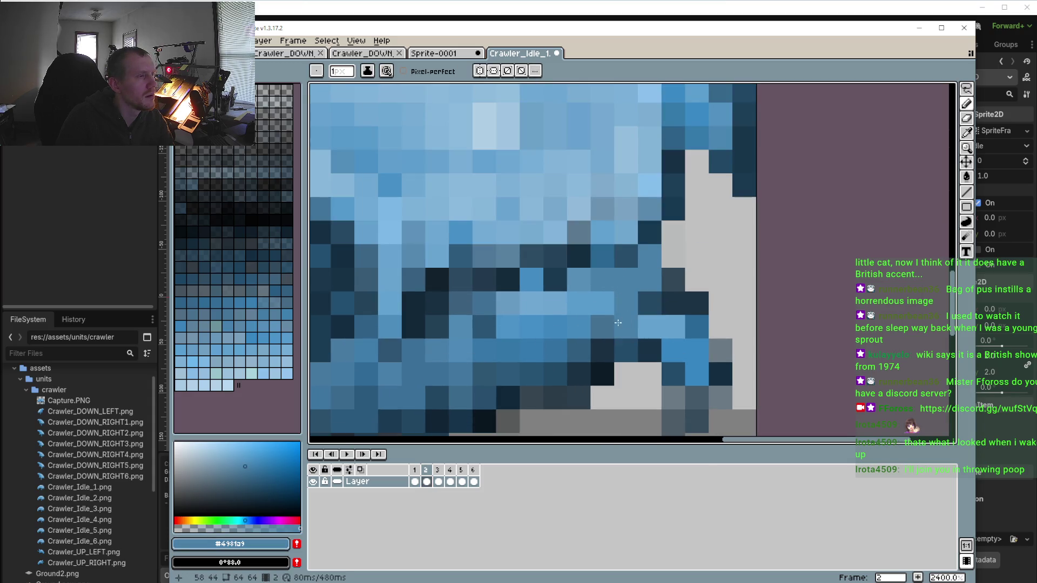
Sample light, medium and darker blues from frame 2's head, snout and jaw
{"action": "scroll", "coordinate": [643, 293], "scroll_direction": "down", "scroll_amount": 3}
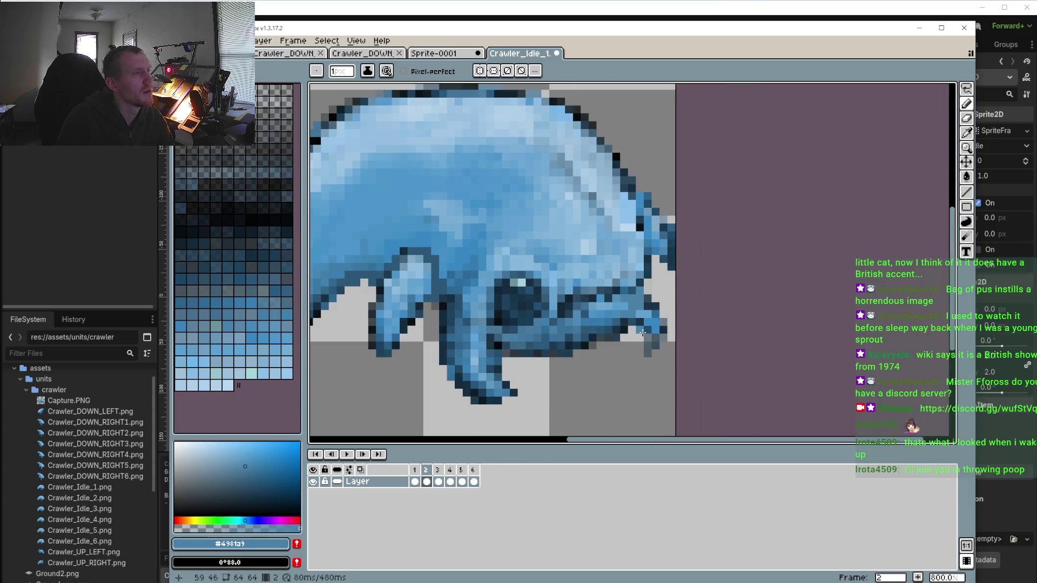
{"action": "scroll", "coordinate": [642, 333], "scroll_direction": "down", "scroll_amount": 2}
{"action": "scroll", "coordinate": [627, 341], "scroll_direction": "up", "scroll_amount": 2}
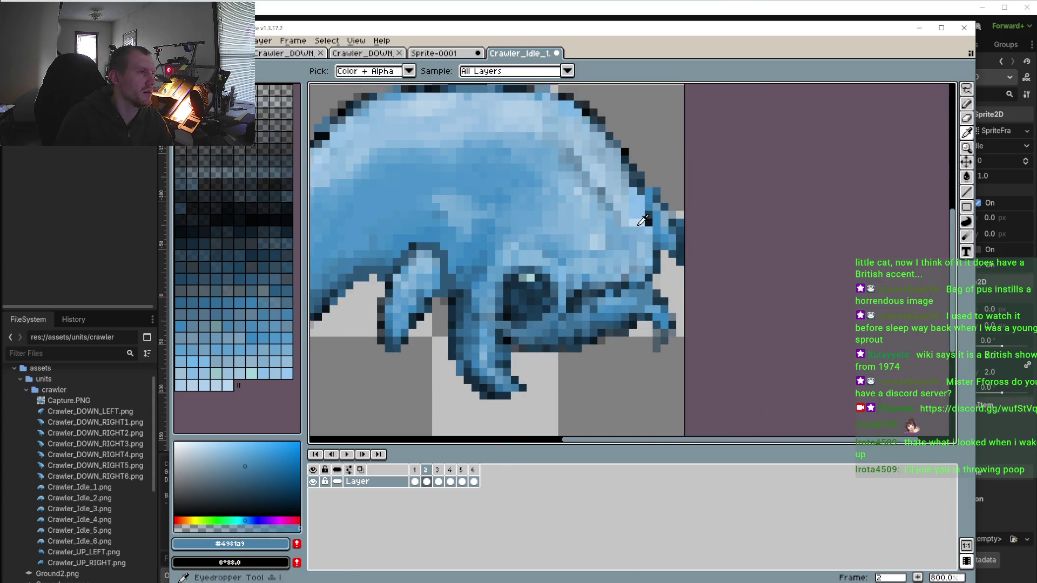
{"action": "left_click", "coordinate": [643, 220], "text": "alt"}
{"action": "scroll", "coordinate": [651, 254], "scroll_direction": "up", "scroll_amount": 2}
{"action": "left_click", "coordinate": [645, 300], "text": "alt"}
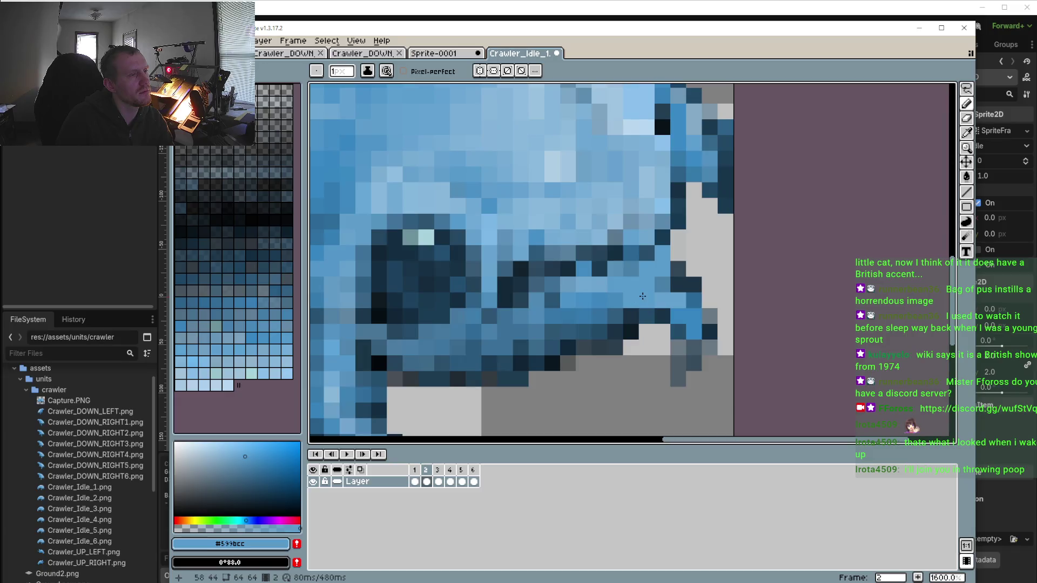
{"action": "scroll", "coordinate": [645, 298], "scroll_direction": "down", "scroll_amount": 2}
{"action": "scroll", "coordinate": [640, 303], "scroll_direction": "up", "scroll_amount": 2}
{"action": "left_click", "coordinate": [621, 286], "text": "alt"}
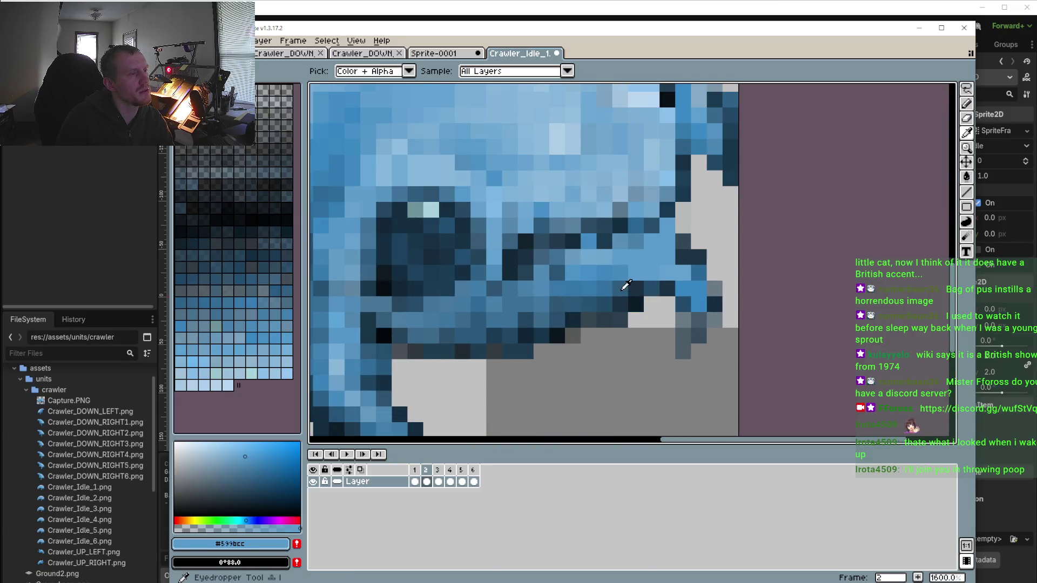
{"action": "scroll", "coordinate": [658, 291], "scroll_direction": "down", "scroll_amount": 1}
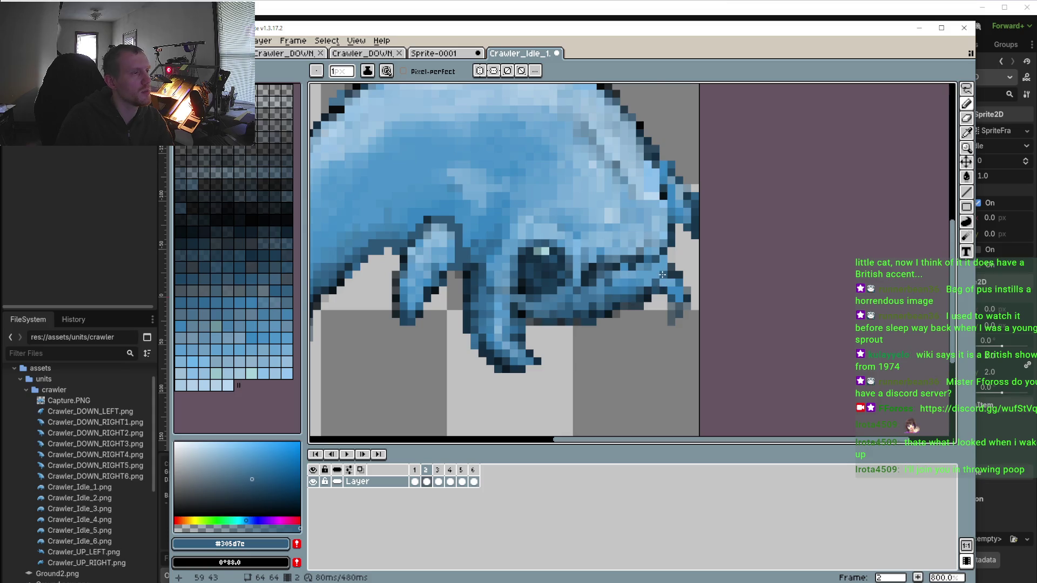
{"action": "scroll", "coordinate": [662, 275], "scroll_direction": "up", "scroll_amount": 2}
{"action": "scroll", "coordinate": [640, 292], "scroll_direction": "down", "scroll_amount": 1}
Sample brighter and pale blues, ending on light #81b1da, then return to frame 1
{"action": "left_click", "coordinate": [615, 282], "text": "alt"}
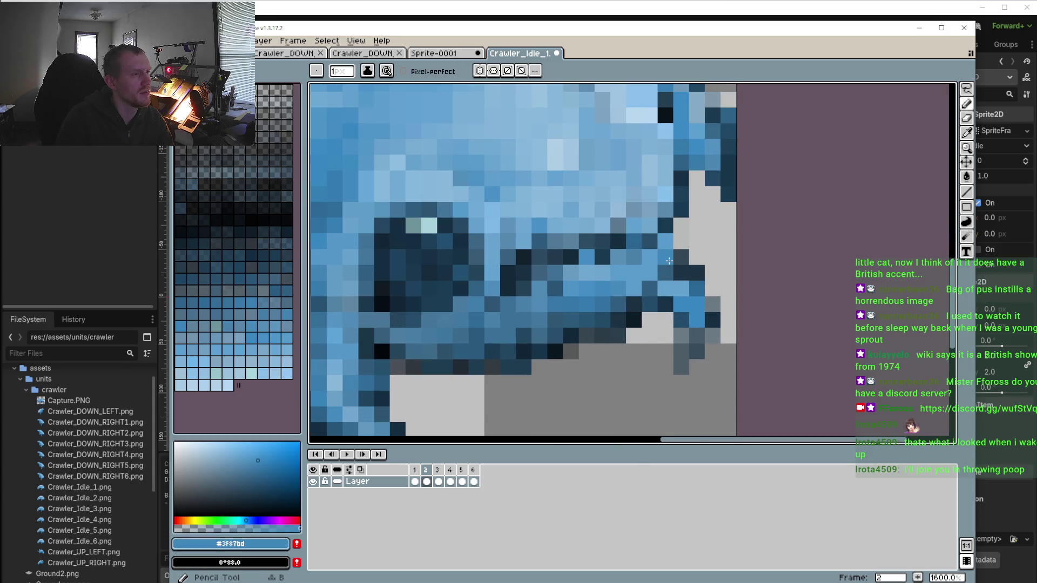
{"action": "scroll", "coordinate": [671, 241], "scroll_direction": "up", "scroll_amount": 1}
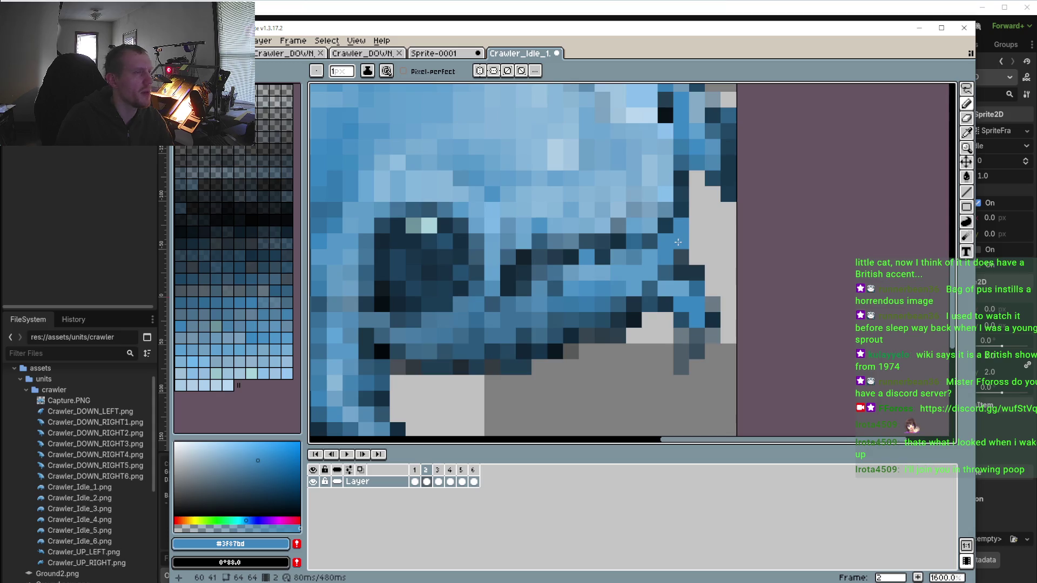
{"action": "scroll", "coordinate": [628, 271], "scroll_direction": "down", "scroll_amount": 1}
{"action": "scroll", "coordinate": [548, 275], "scroll_direction": "down", "scroll_amount": 2}
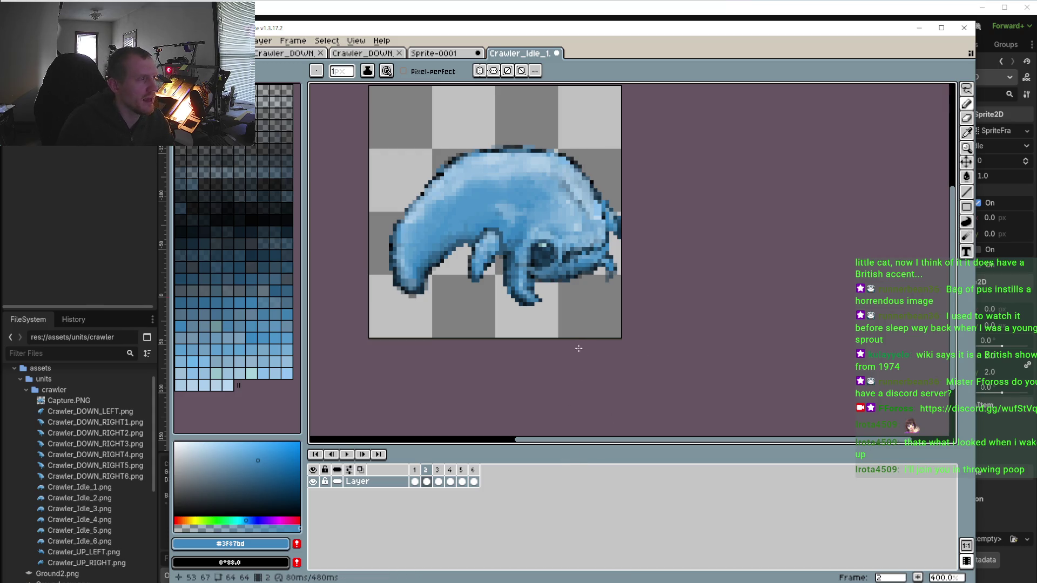
{"action": "scroll", "coordinate": [599, 250], "scroll_direction": "up", "scroll_amount": 5}
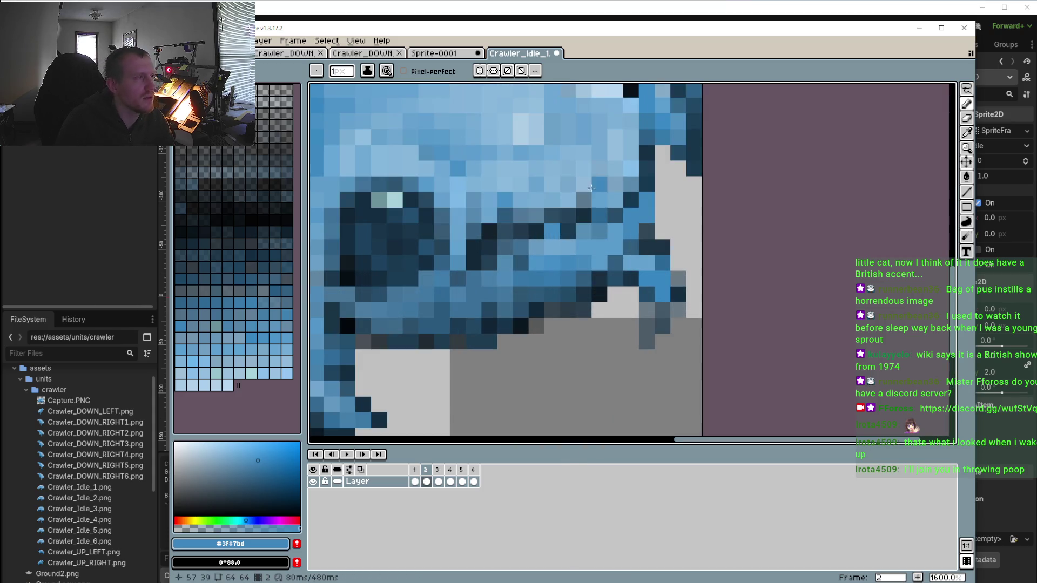
{"action": "left_click", "coordinate": [528, 129], "text": "alt"}
{"action": "scroll", "coordinate": [611, 236], "scroll_direction": "down", "scroll_amount": 1}
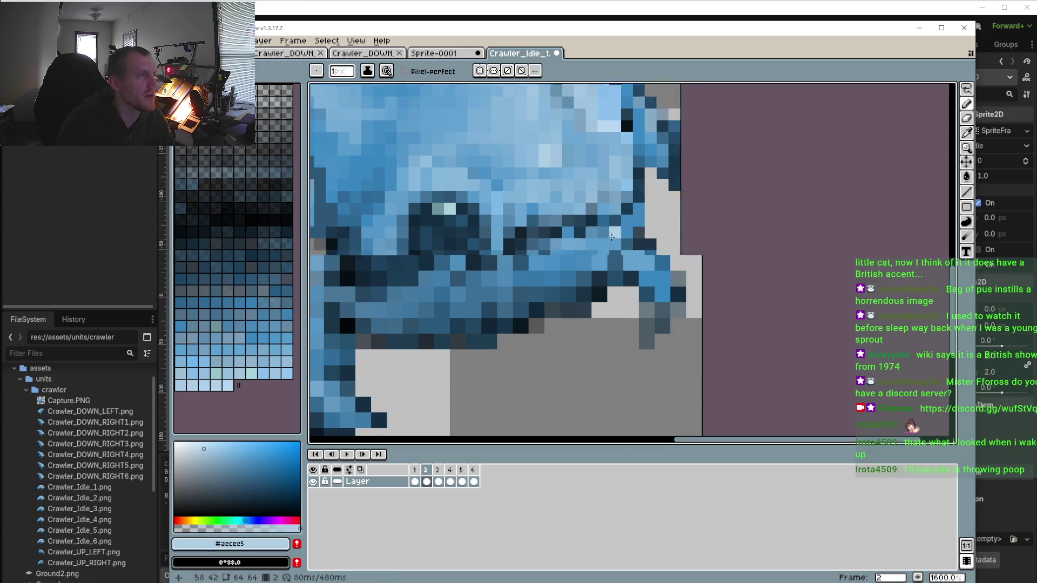
{"action": "scroll", "coordinate": [611, 236], "scroll_direction": "up", "scroll_amount": 1}
{"action": "left_click", "coordinate": [487, 183], "text": "alt"}
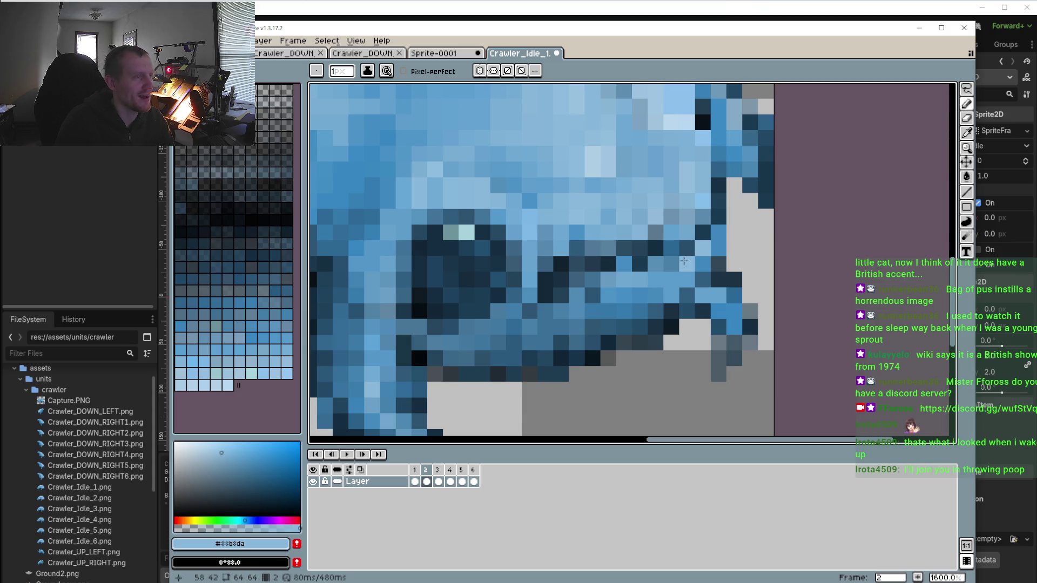
{"action": "scroll", "coordinate": [659, 274], "scroll_direction": "down", "scroll_amount": 4}
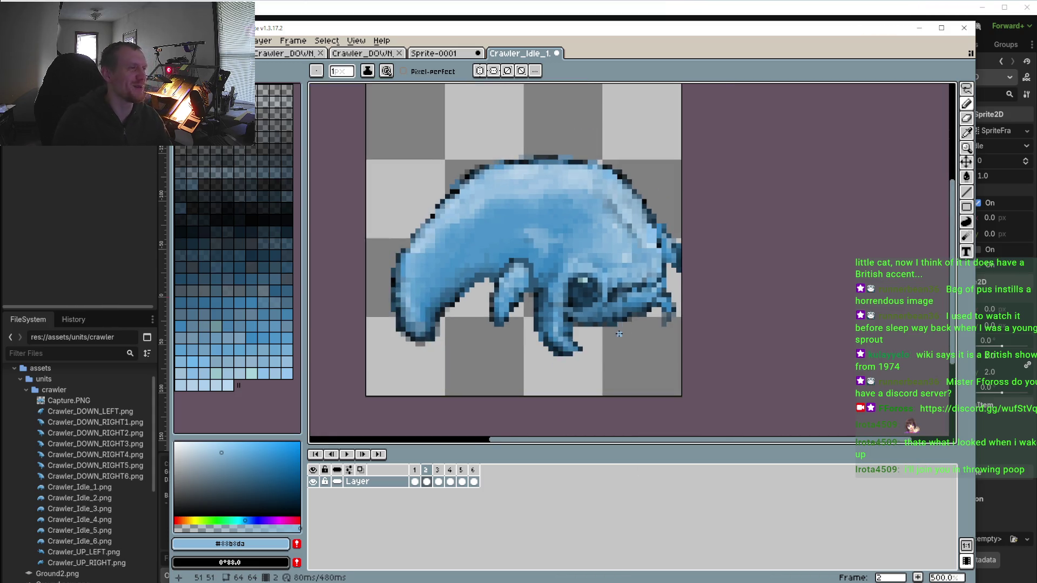
{"action": "left_click", "coordinate": [417, 471]}
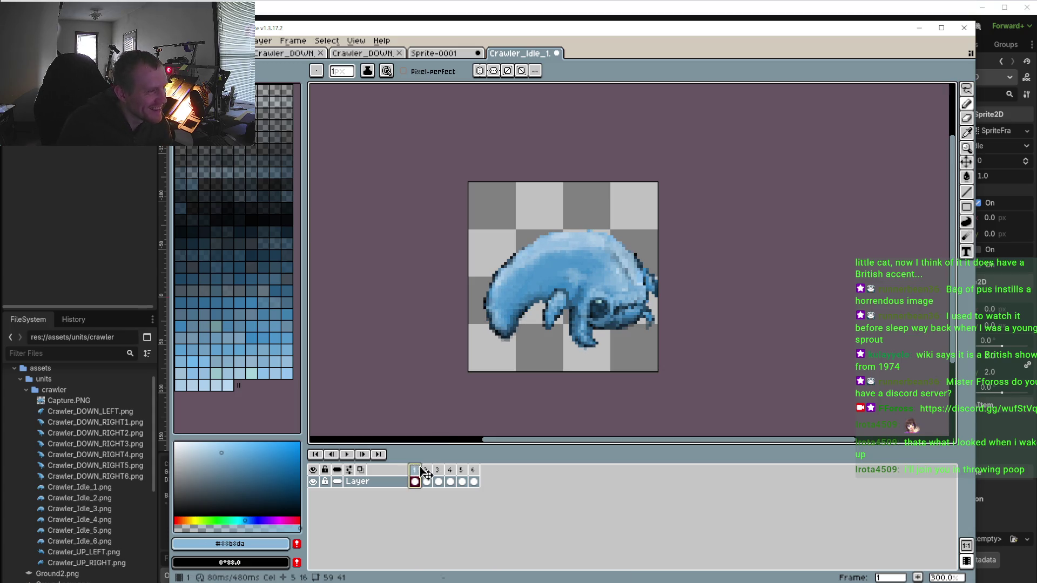
Compare frames 1 and 2 of the idle animation, settling back on frame 2
{"action": "left_click", "coordinate": [431, 472]}
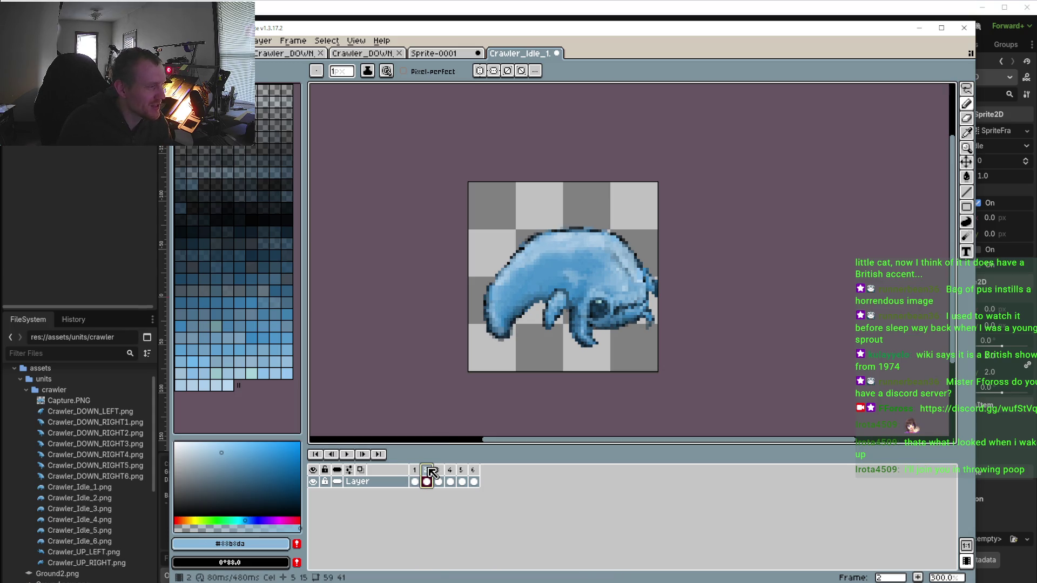
{"action": "left_click", "coordinate": [415, 471]}
{"action": "left_click", "coordinate": [427, 471]}
{"action": "scroll", "coordinate": [658, 313], "scroll_direction": "up", "scroll_amount": 3}
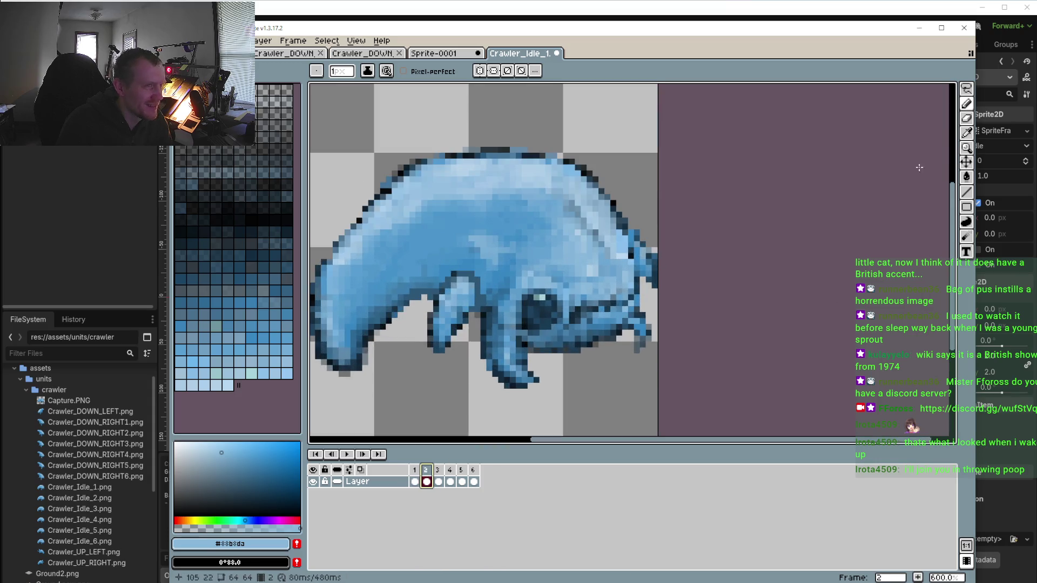
With the lasso tool chosen, frame the whole crawler on frame 1 and play the idle loop once
{"action": "left_click", "coordinate": [966, 88]}
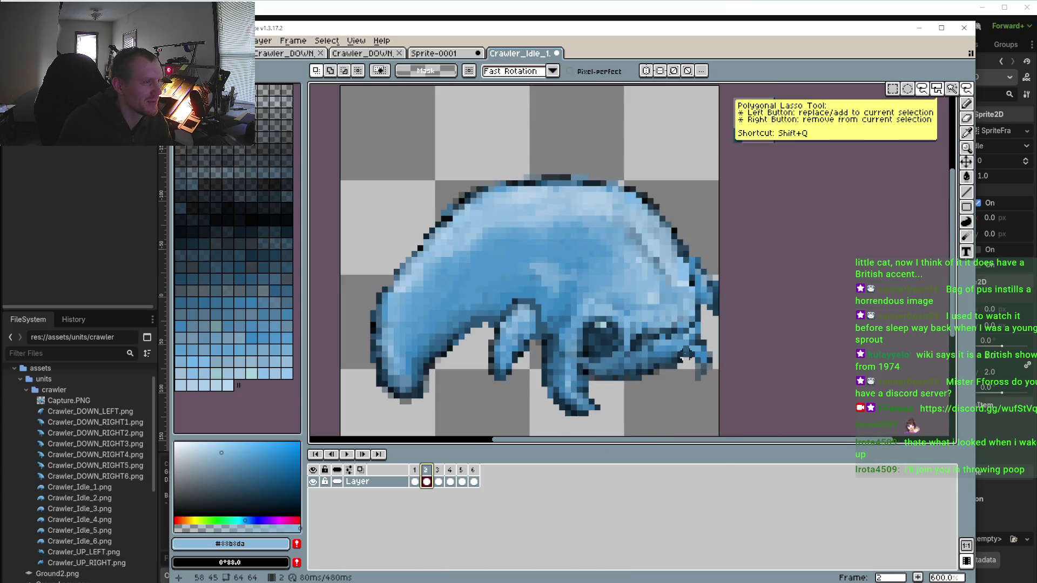
{"action": "left_click", "coordinate": [414, 471]}
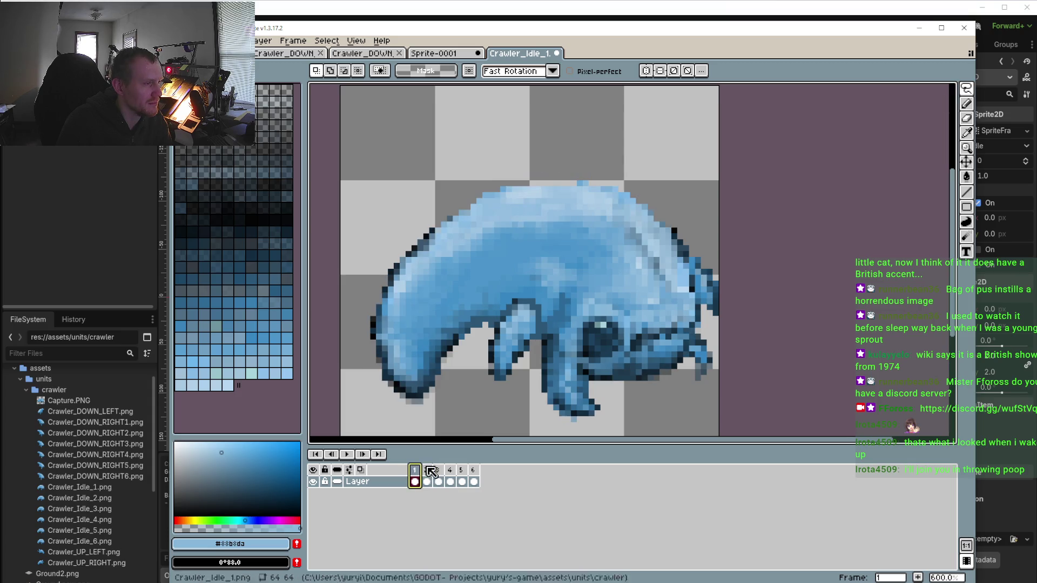
{"action": "left_click_drag", "start_coordinate": [616, 431], "coordinate": [618, 374]}
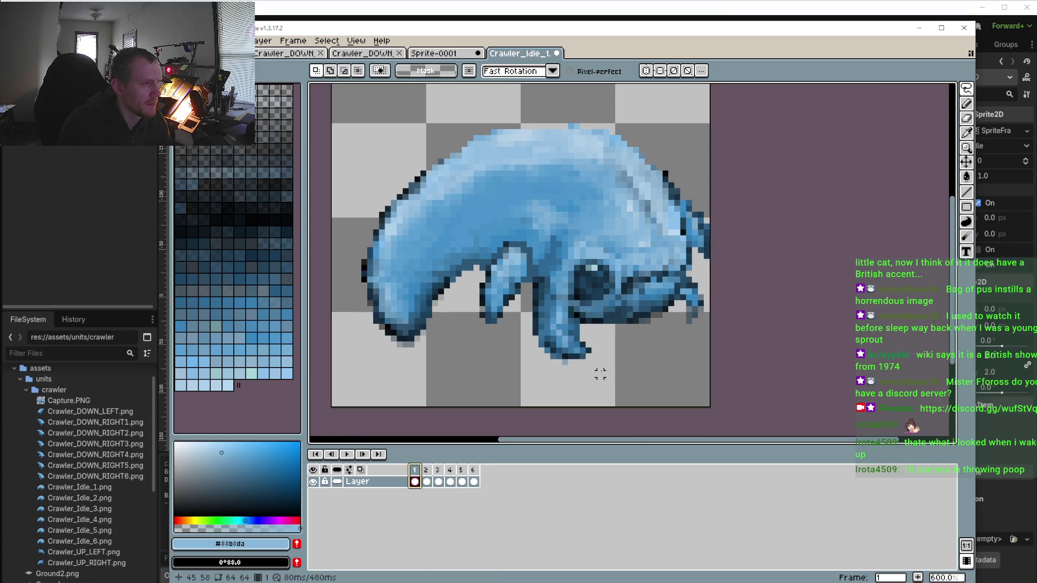
{"action": "left_click", "coordinate": [347, 455]}
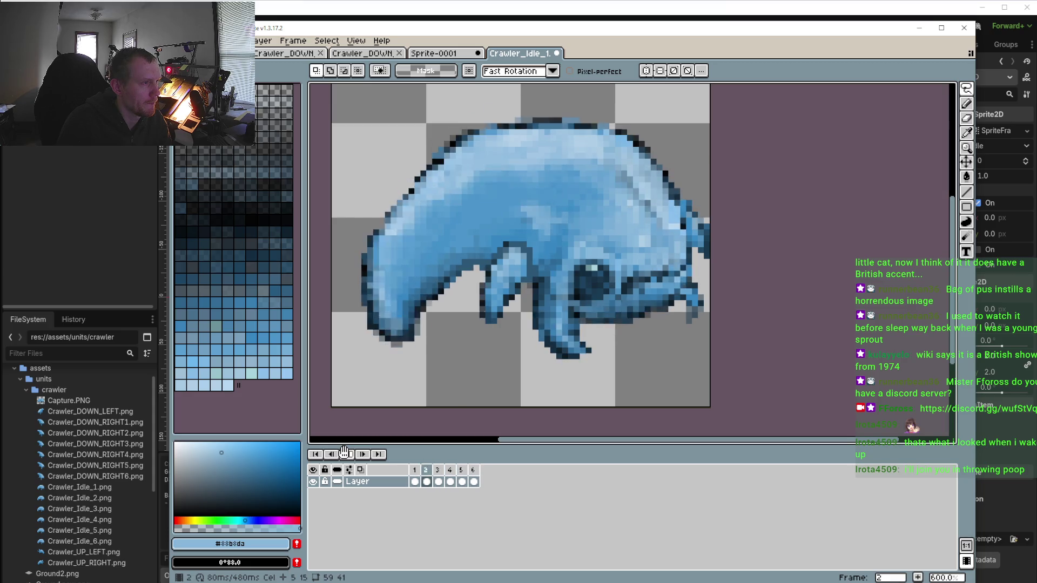
{"action": "left_click", "coordinate": [346, 455]}
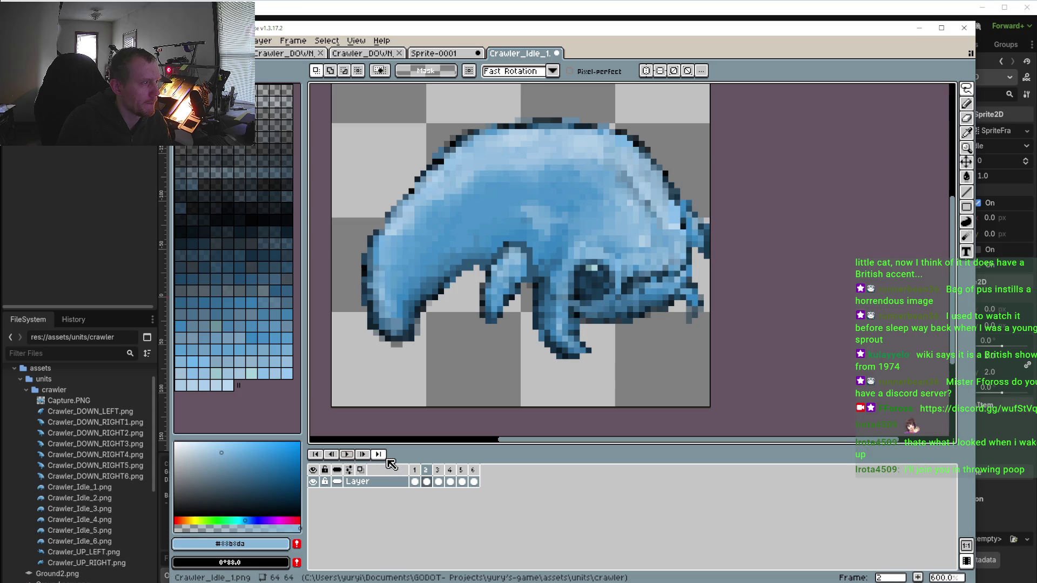
Outline the jaw and front leg on frame 1, then step through frames 2–4 comparing the leg
{"action": "left_click", "coordinate": [414, 470]}
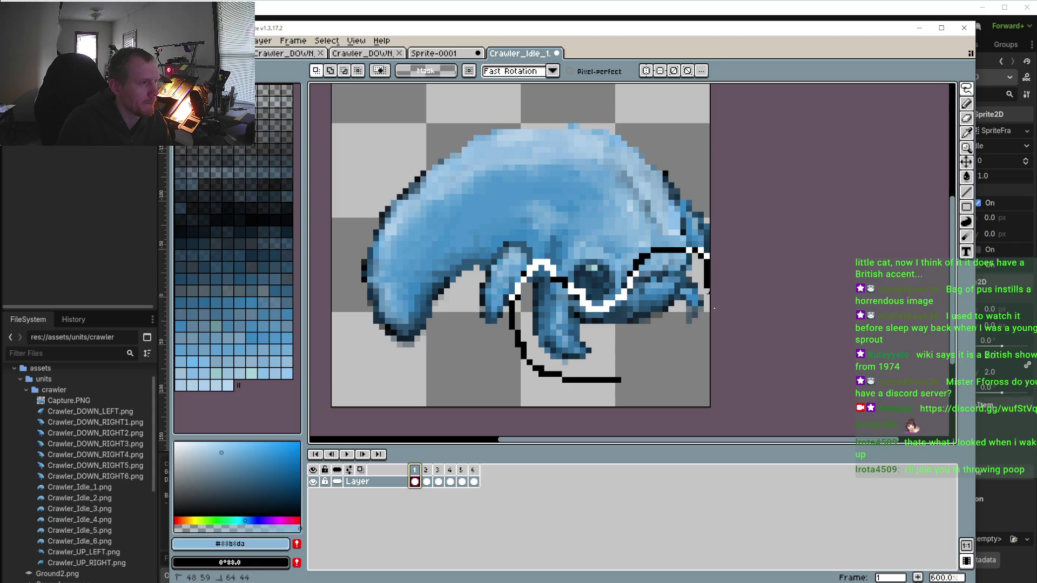
{"action": "left_click_drag", "start_coordinate": [577, 388], "coordinate": [573, 388]}
{"action": "left_click", "coordinate": [427, 471]}
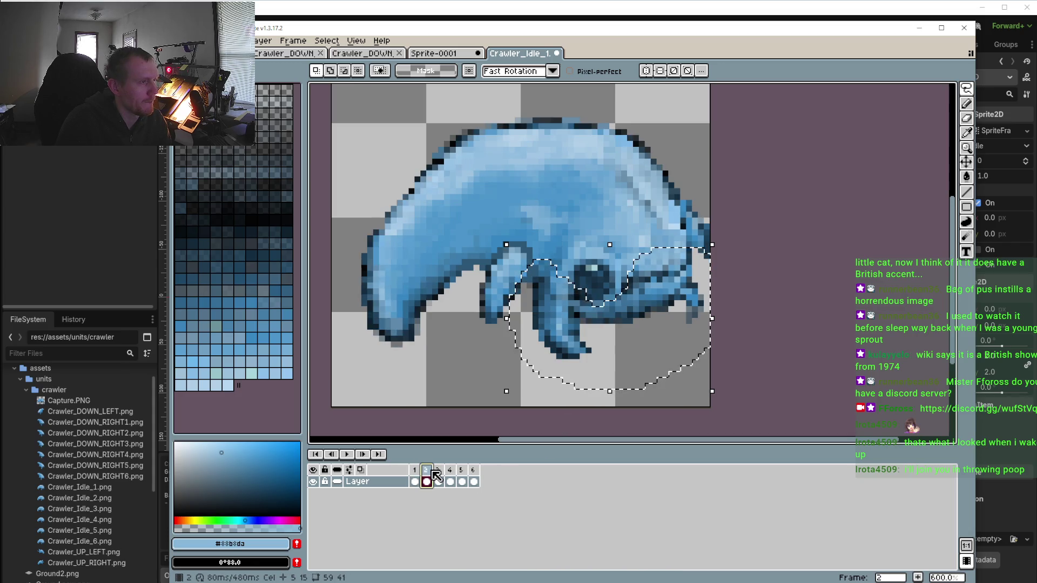
{"action": "left_click", "coordinate": [437, 476]}
{"action": "left_click", "coordinate": [437, 470]}
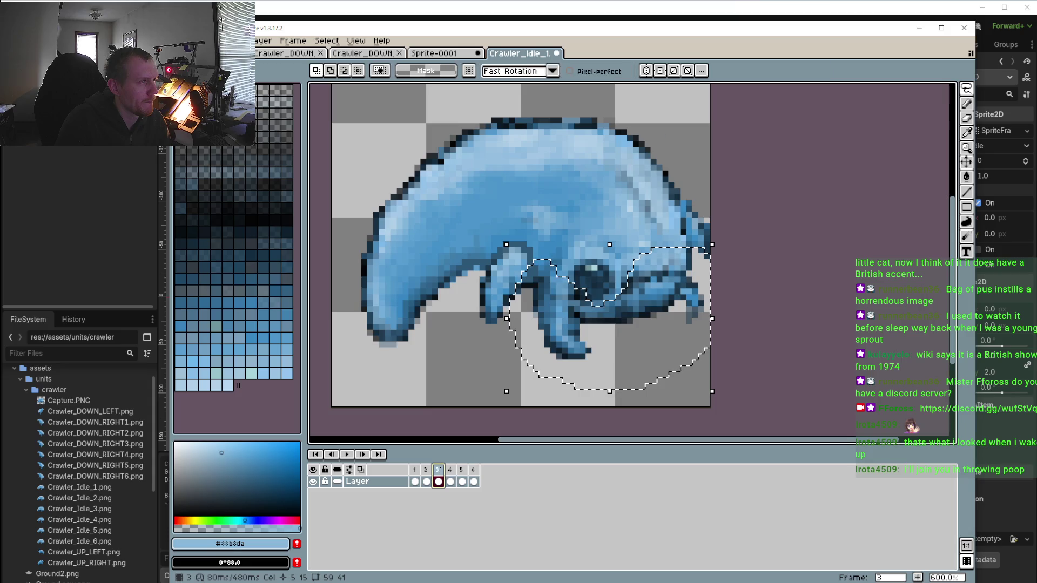
{"action": "left_click", "coordinate": [450, 471]}
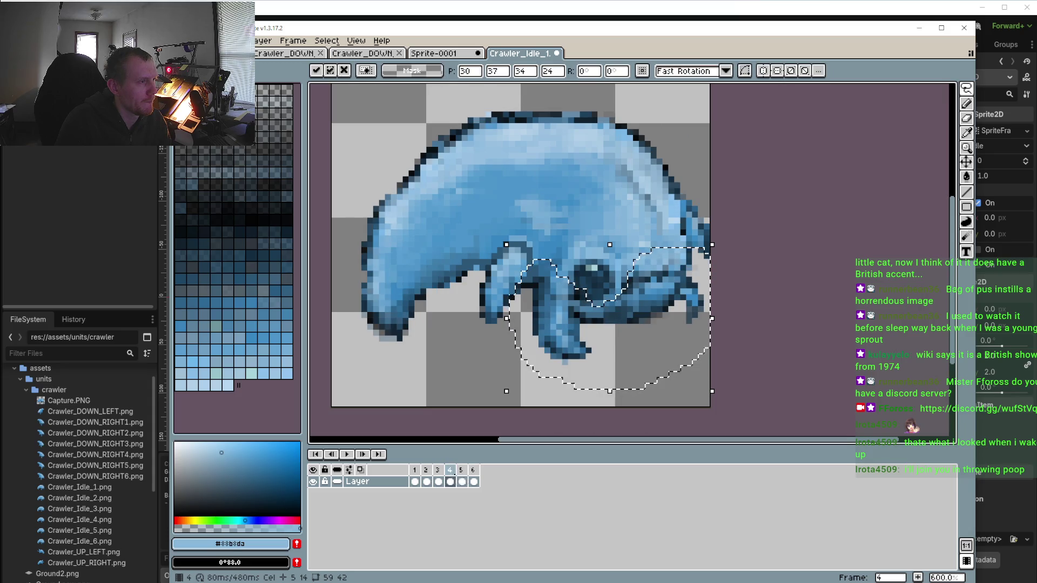
Replay the idle animation, clear the outline, and step forward to frame 5
{"action": "left_click", "coordinate": [347, 454]}
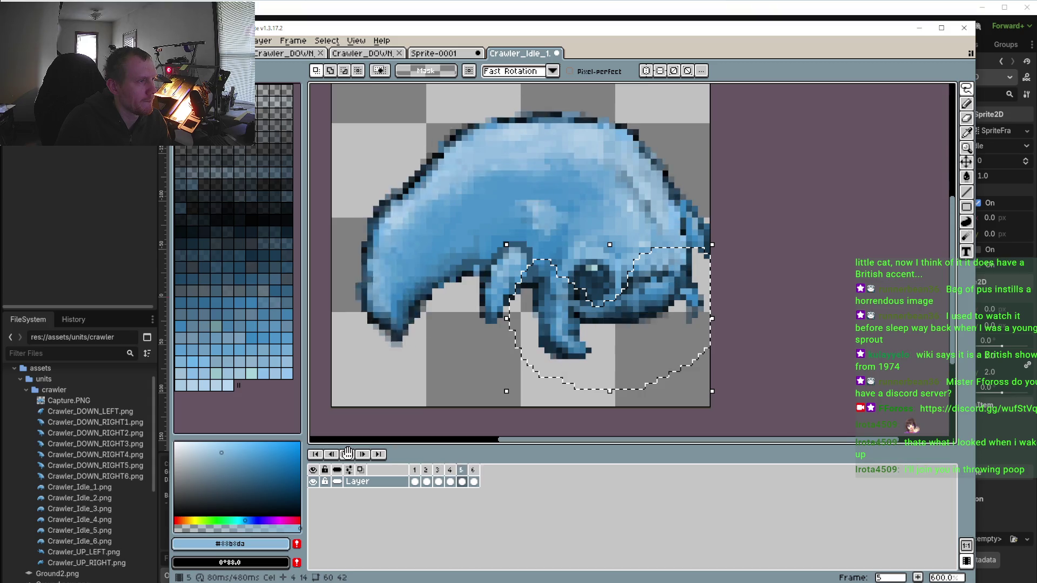
{"action": "left_click", "coordinate": [347, 454]}
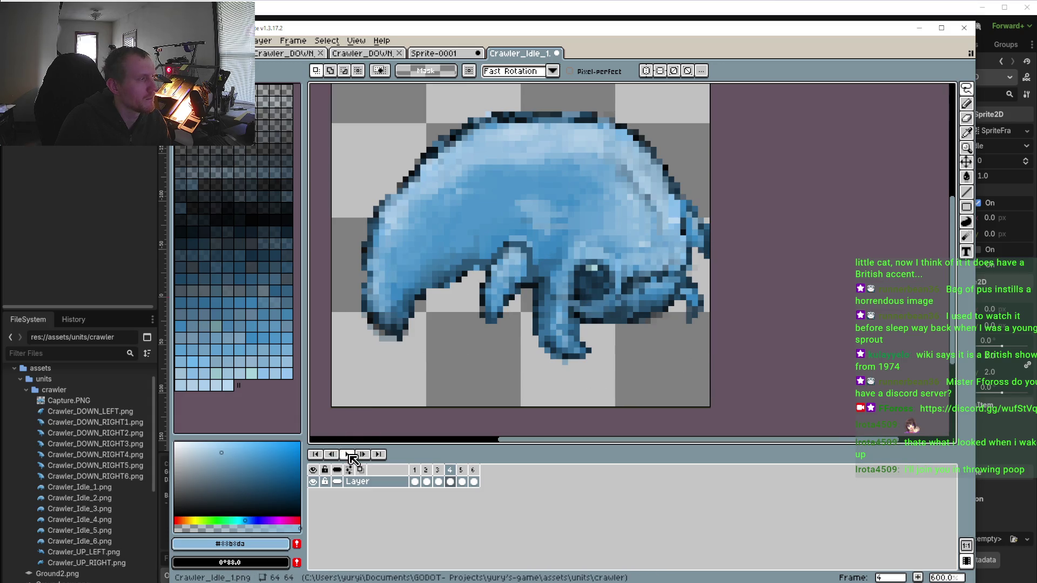
{"action": "left_click", "coordinate": [347, 453]}
{"action": "scroll", "coordinate": [420, 364], "scroll_direction": "down", "scroll_amount": 2}
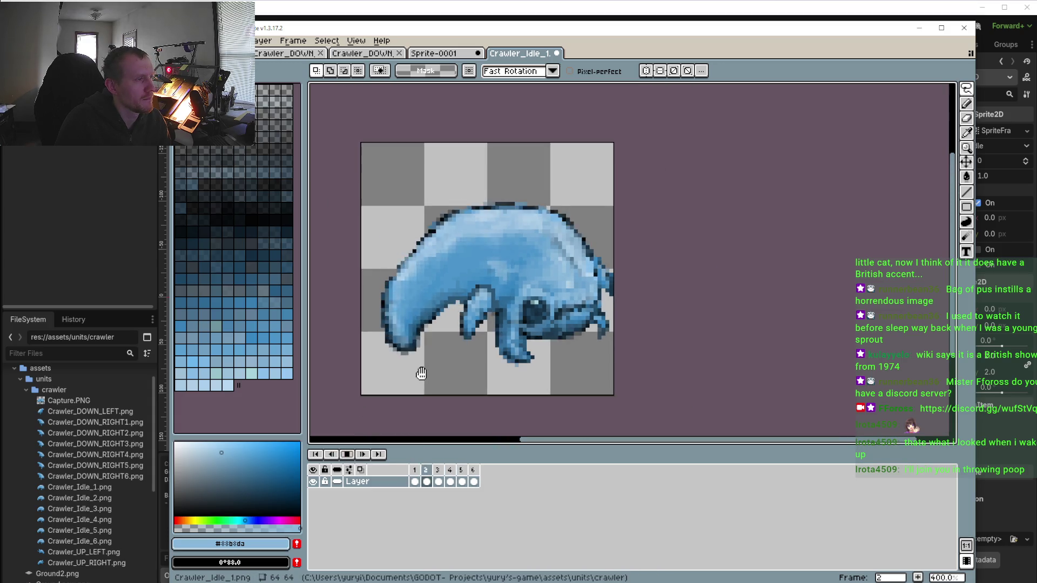
{"action": "left_click", "coordinate": [347, 454]}
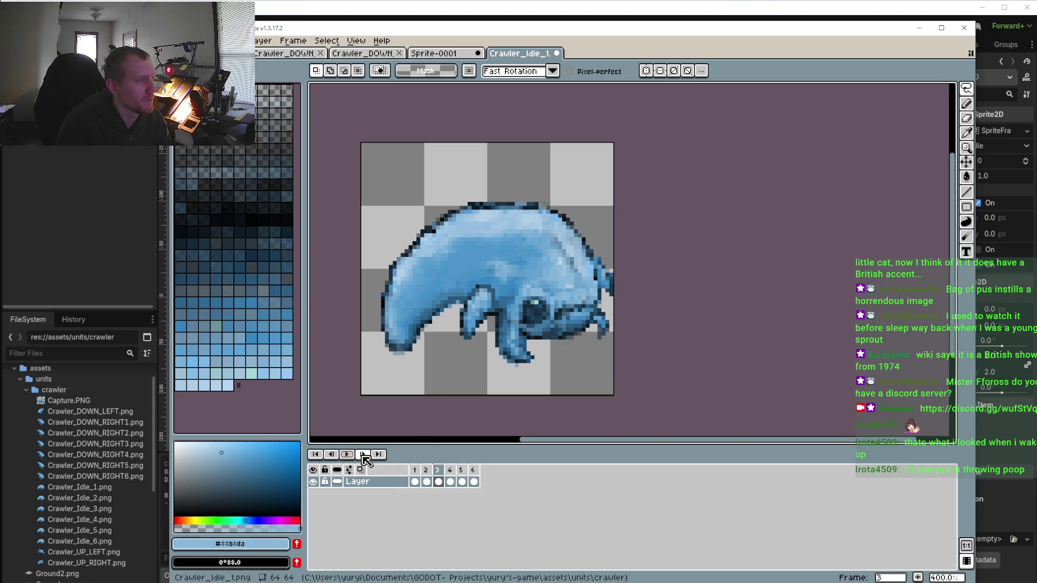
{"action": "left_click", "coordinate": [362, 454]}
{"action": "left_click", "coordinate": [362, 453]}
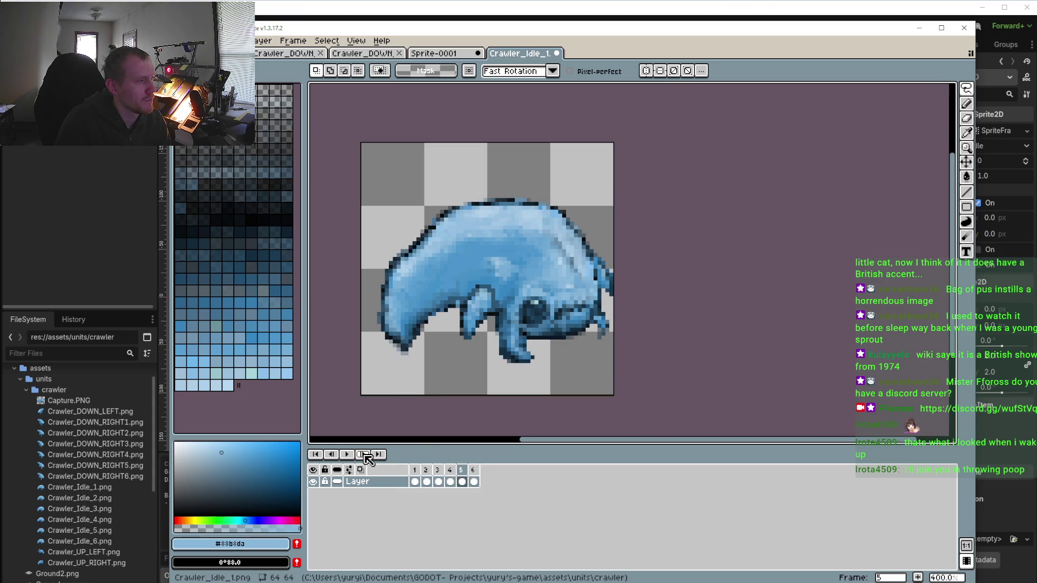
With the pencil active, sample the front foot's mid blue #4286b8, then review frame 6 in playback
{"action": "scroll", "coordinate": [502, 346], "scroll_direction": "up", "scroll_amount": 6}
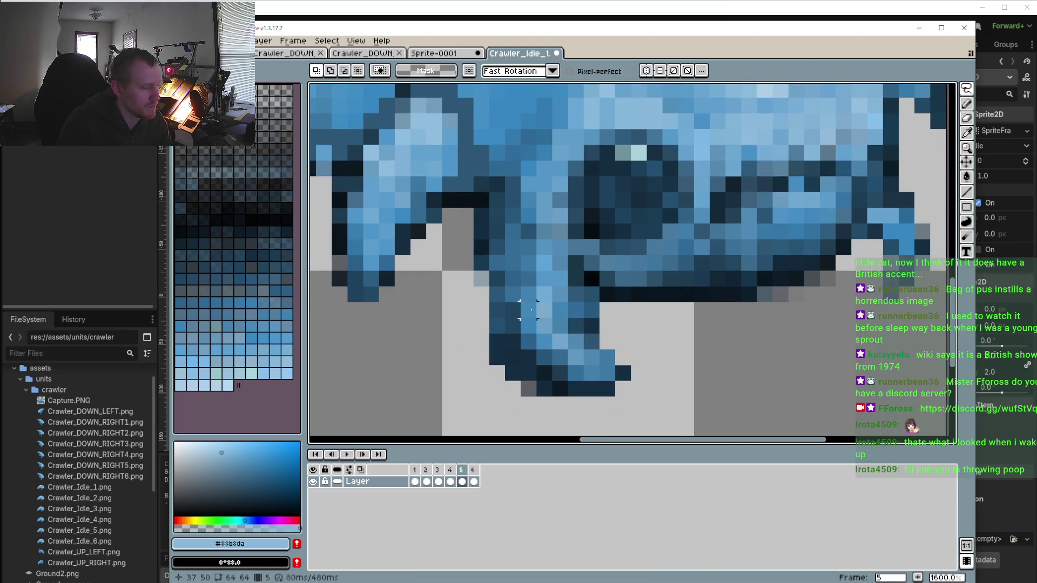
{"action": "key", "text": "b"}
{"action": "left_click", "coordinate": [526, 299], "text": "alt"}
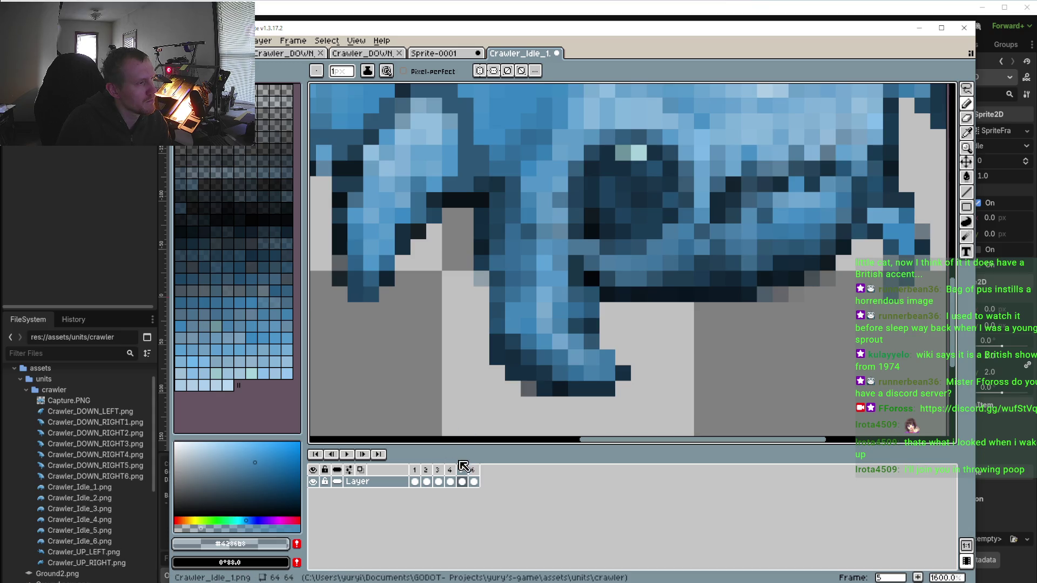
{"action": "left_click", "coordinate": [472, 471]}
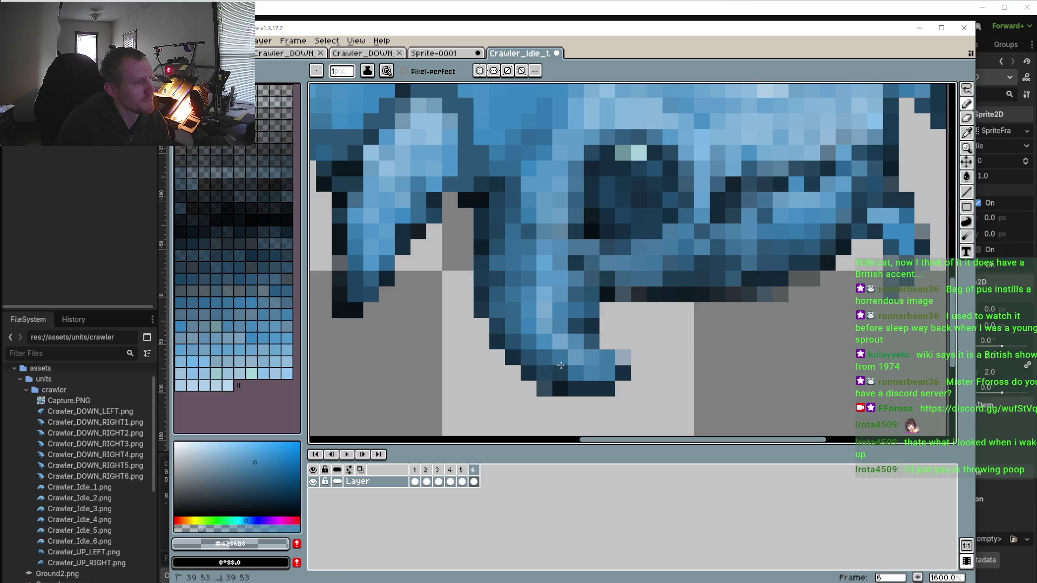
{"action": "left_click", "coordinate": [346, 455]}
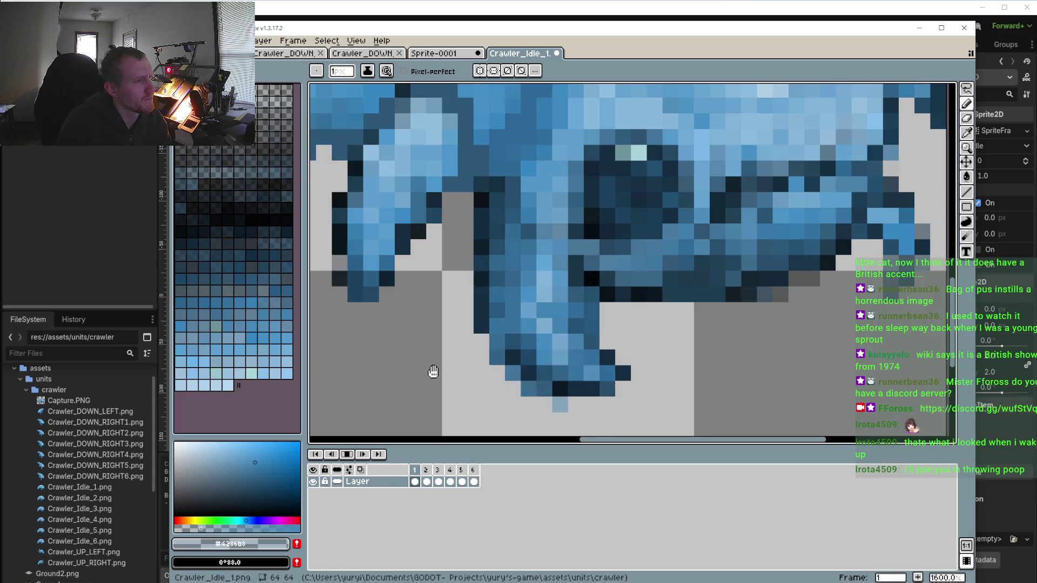
{"action": "scroll", "coordinate": [427, 378], "scroll_direction": "down", "scroll_amount": 4}
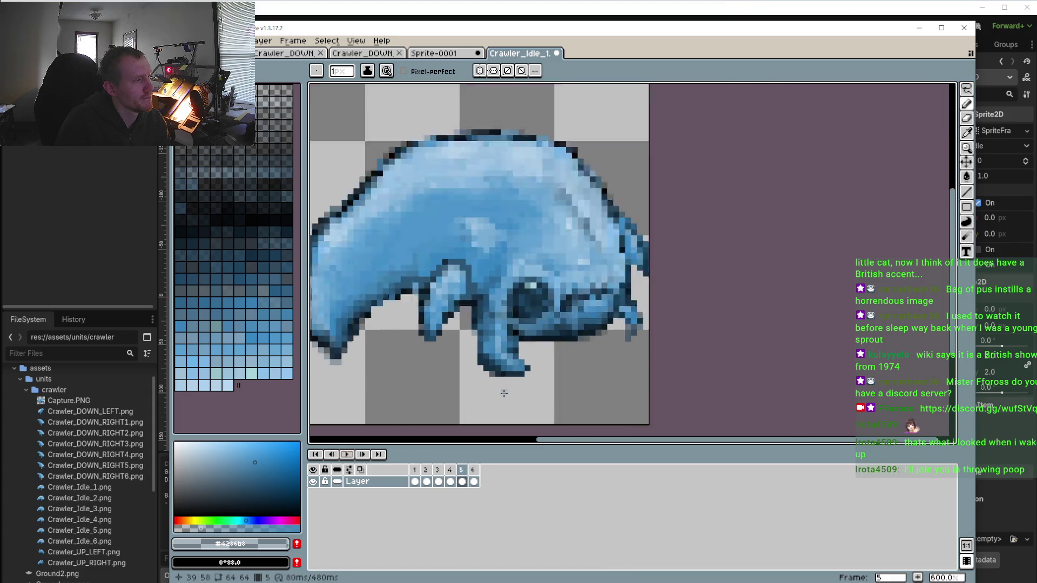
On frame 4, remove the stray pixel below the front foot and replay the animation to check
{"action": "scroll", "coordinate": [505, 395], "scroll_direction": "up", "scroll_amount": 4}
{"action": "left_click", "coordinate": [459, 475]}
{"action": "left_click", "coordinate": [452, 480]}
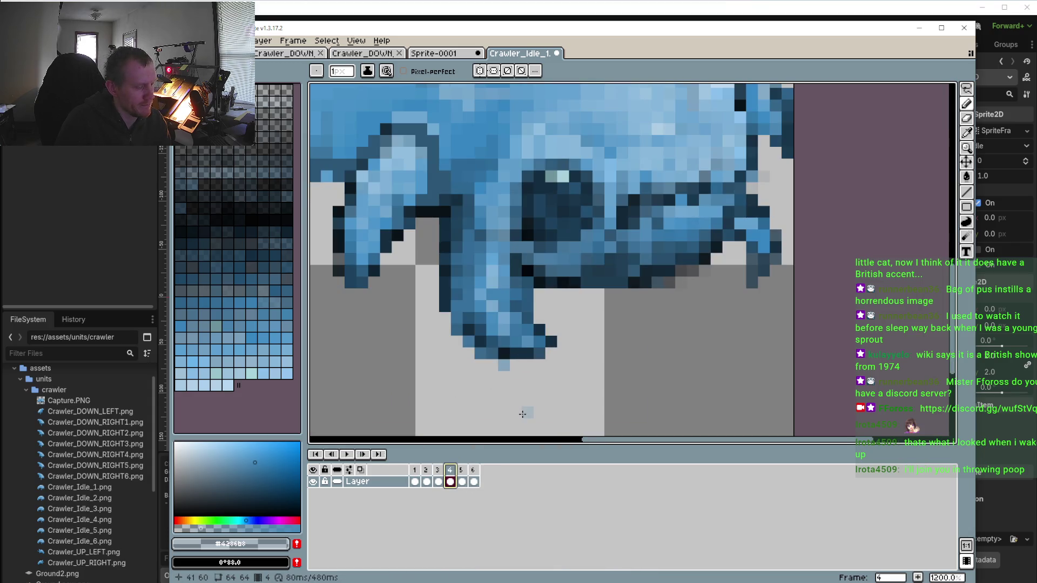
{"action": "key", "text": "o"}
{"action": "key", "text": "b"}
{"action": "left_click", "coordinate": [503, 366]}
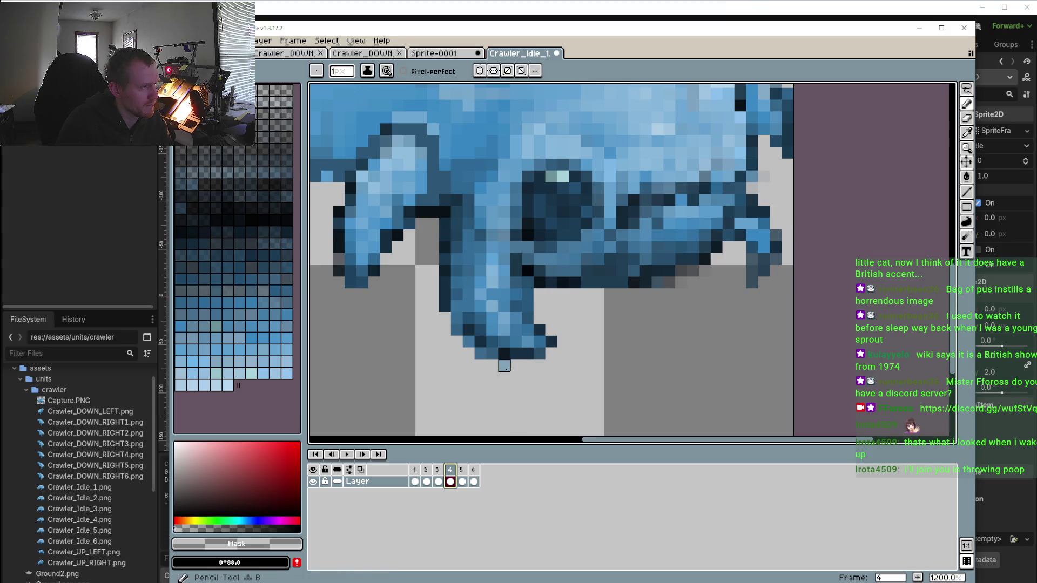
{"action": "left_click", "coordinate": [350, 456]}
{"action": "scroll", "coordinate": [395, 383], "scroll_direction": "down", "scroll_amount": 4}
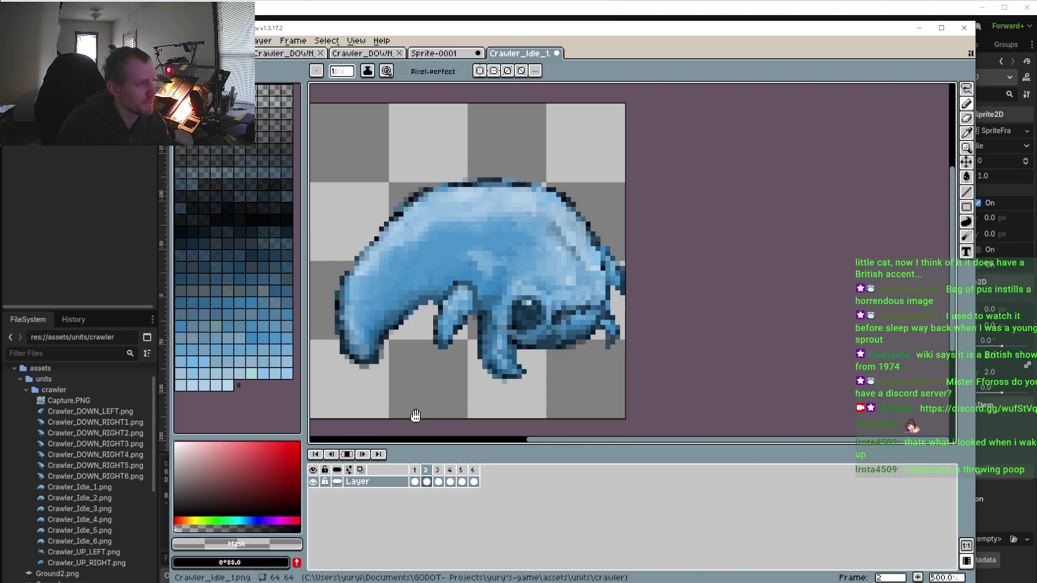
{"action": "left_click", "coordinate": [347, 454]}
{"action": "scroll", "coordinate": [521, 359], "scroll_direction": "up", "scroll_amount": 4}
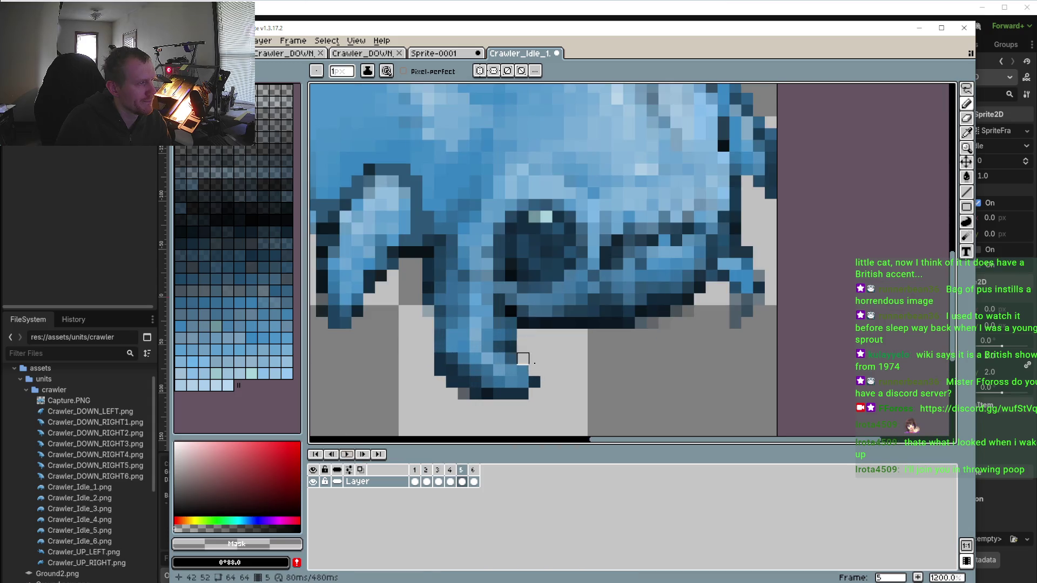
Step through idle frames 1 to 6 one at a time, then play the preview
{"action": "key", "text": "i"}
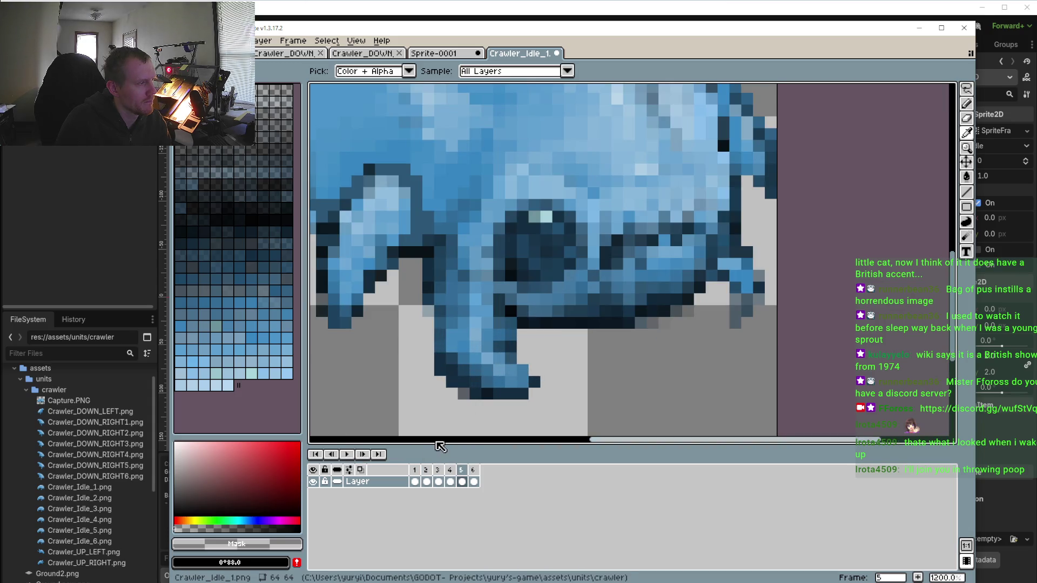
{"action": "left_click", "coordinate": [414, 470]}
{"action": "key", "text": "b"}
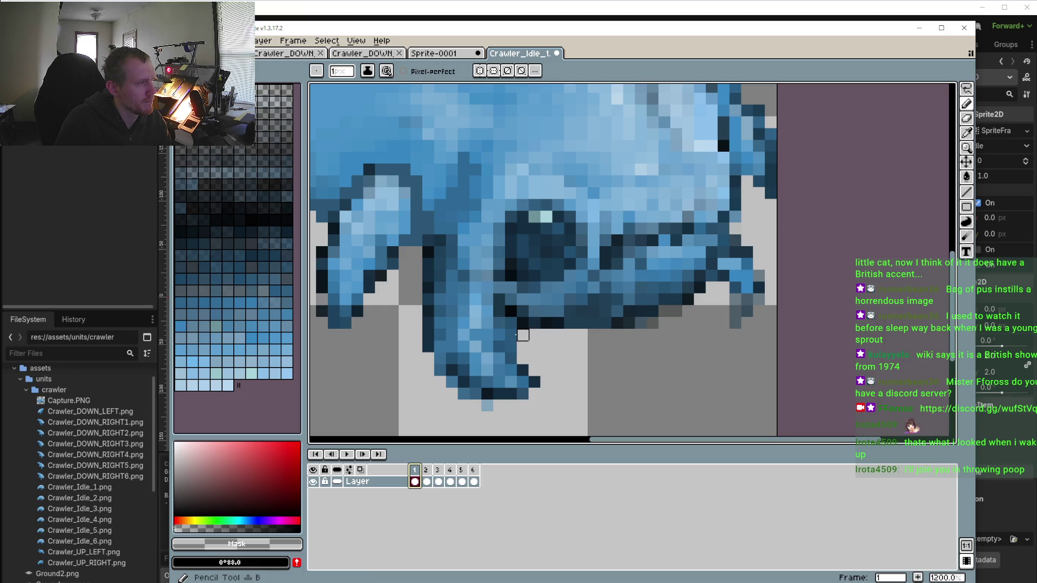
{"action": "key", "text": "period"}
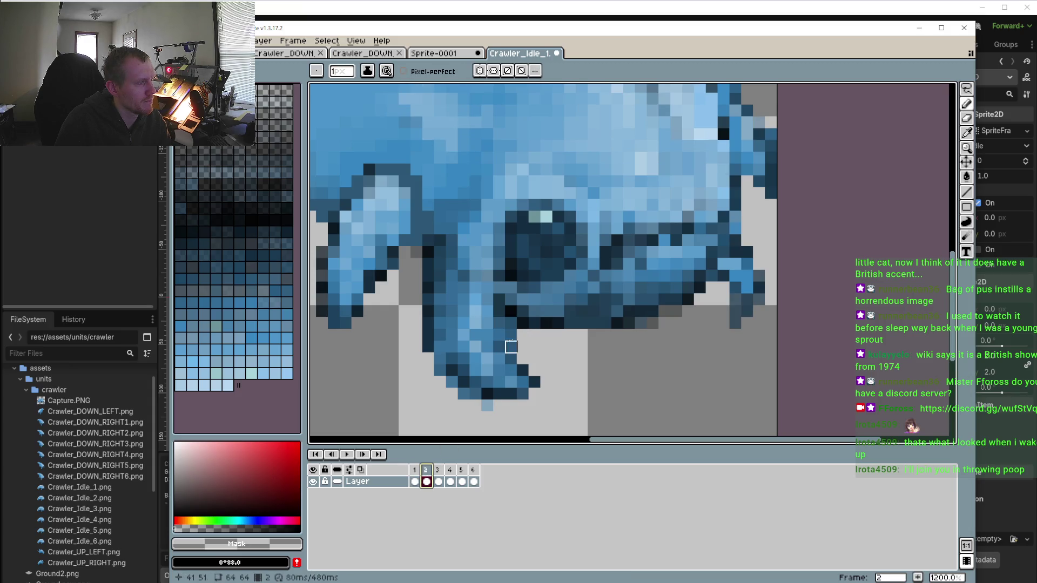
{"action": "left_click", "coordinate": [438, 482]}
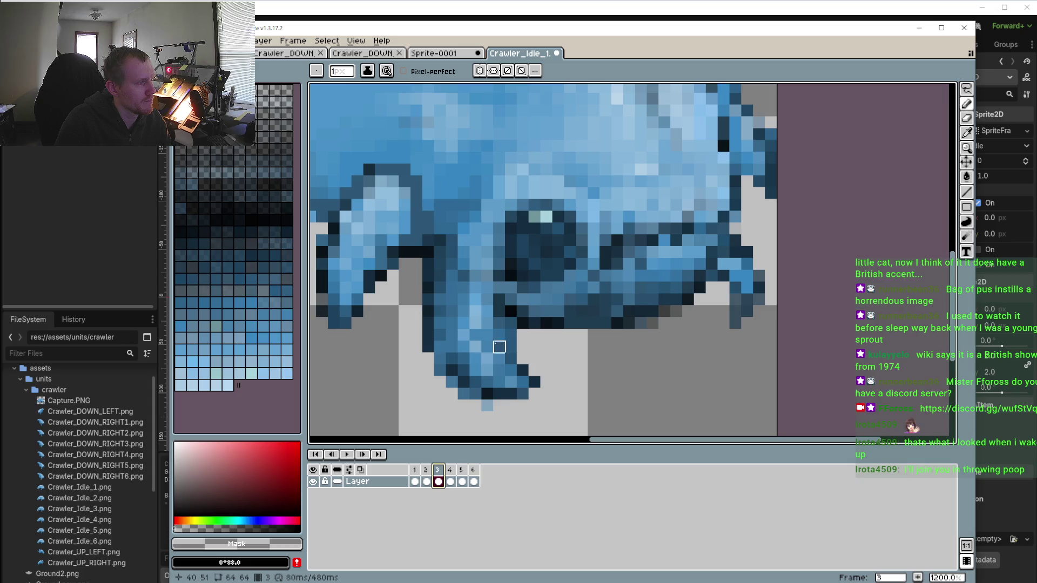
{"action": "left_click", "coordinate": [451, 471]}
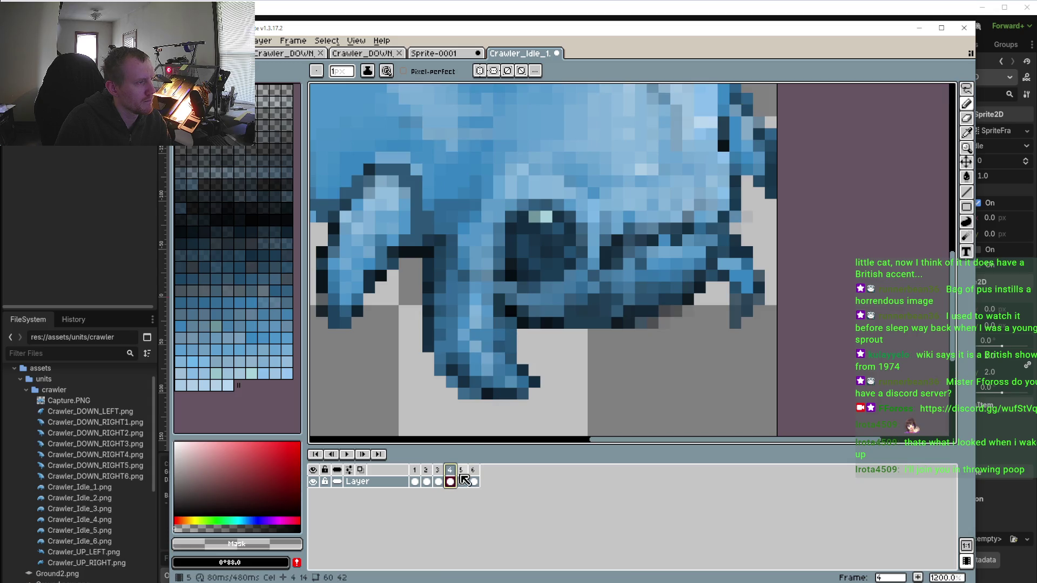
{"action": "key", "text": "period"}
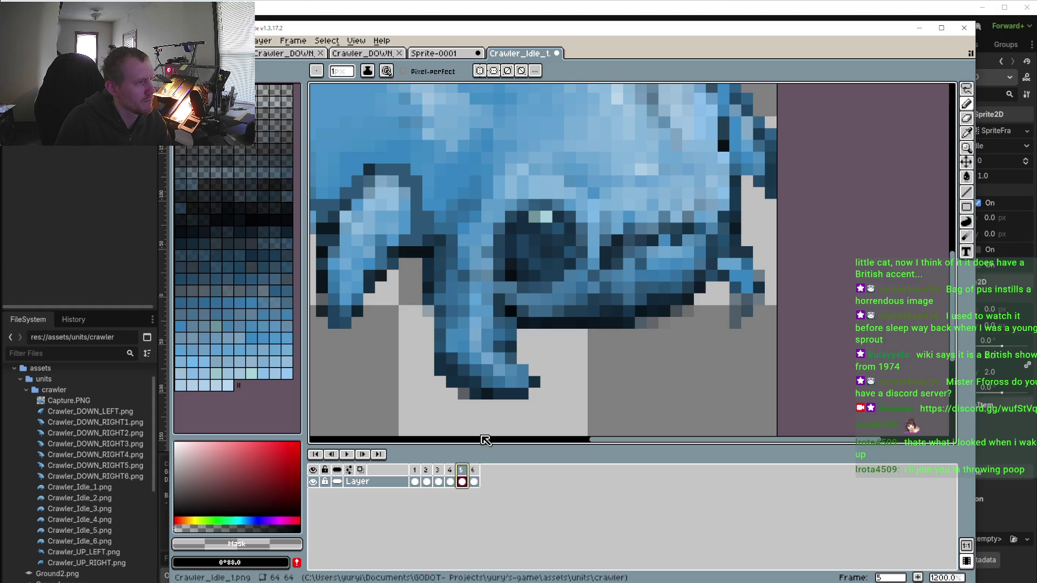
{"action": "left_click", "coordinate": [475, 472]}
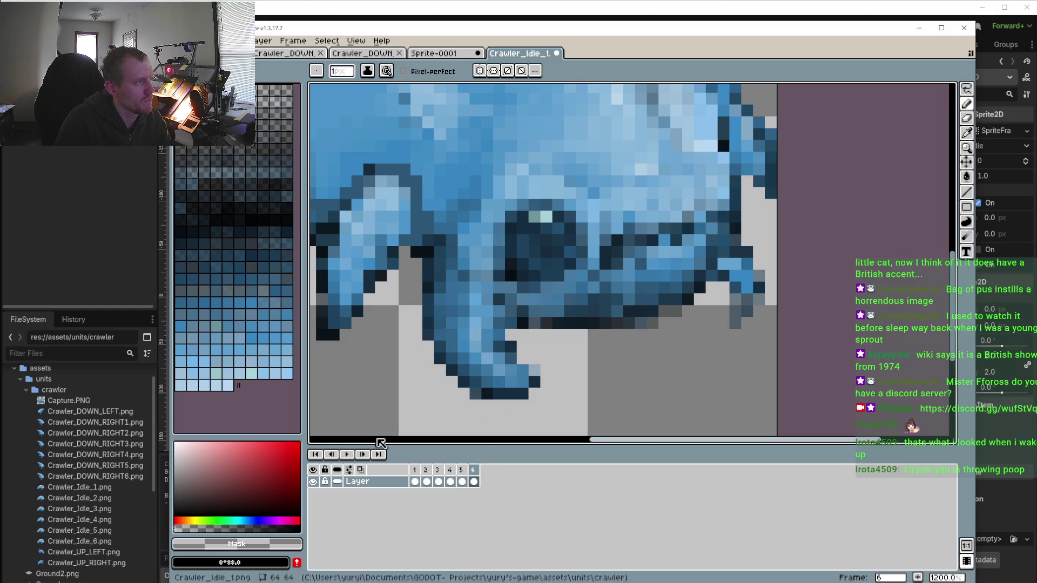
{"action": "left_click", "coordinate": [347, 454]}
{"action": "scroll", "coordinate": [399, 393], "scroll_direction": "down", "scroll_amount": 2}
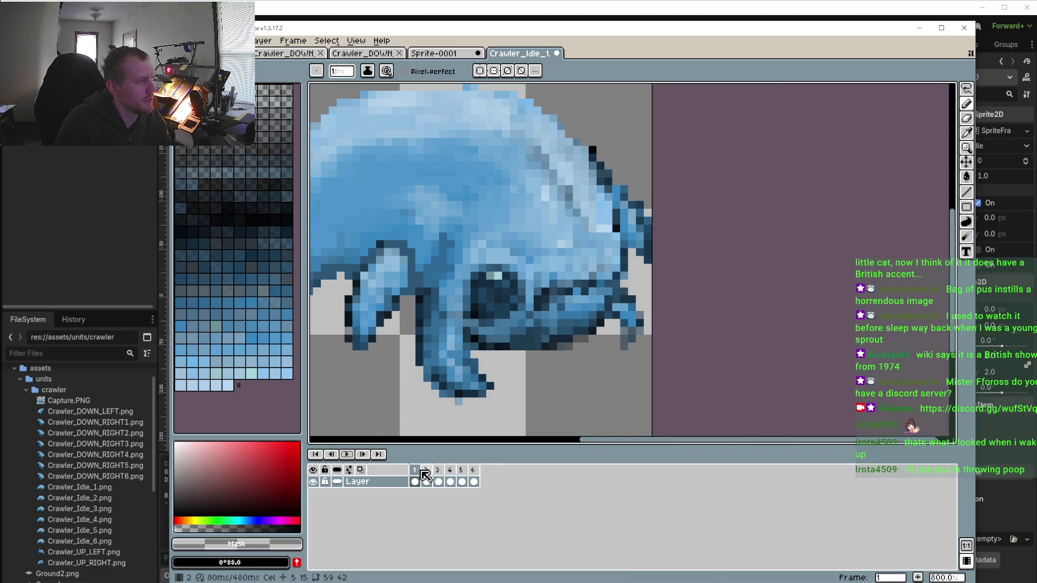
Sample claw blues on frames 4 and 6, then play the idle animation with Enter
{"action": "left_click", "coordinate": [438, 482]}
{"action": "left_click", "coordinate": [452, 482]}
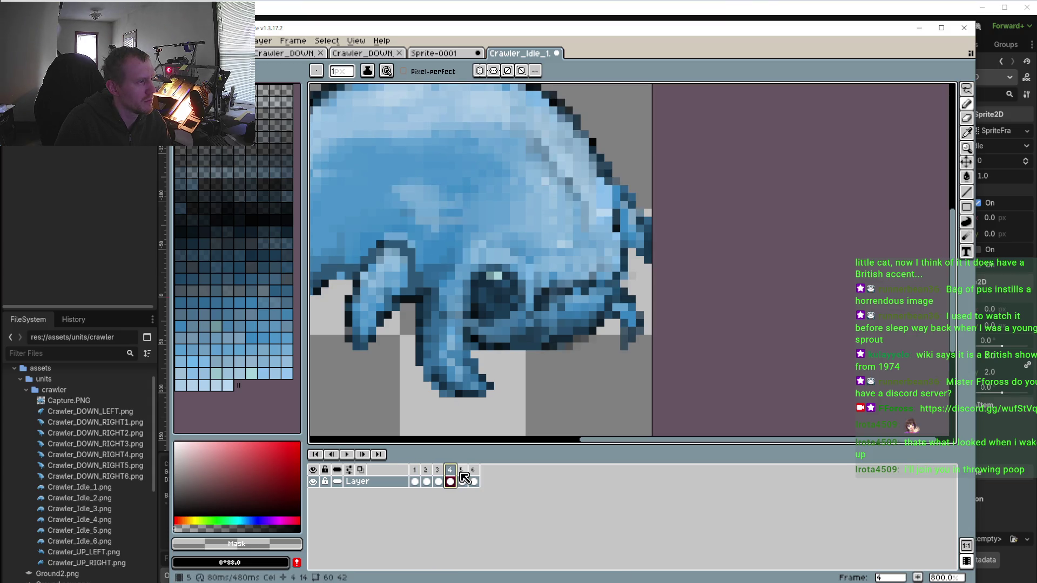
{"action": "scroll", "coordinate": [451, 403], "scroll_direction": "up", "scroll_amount": 3}
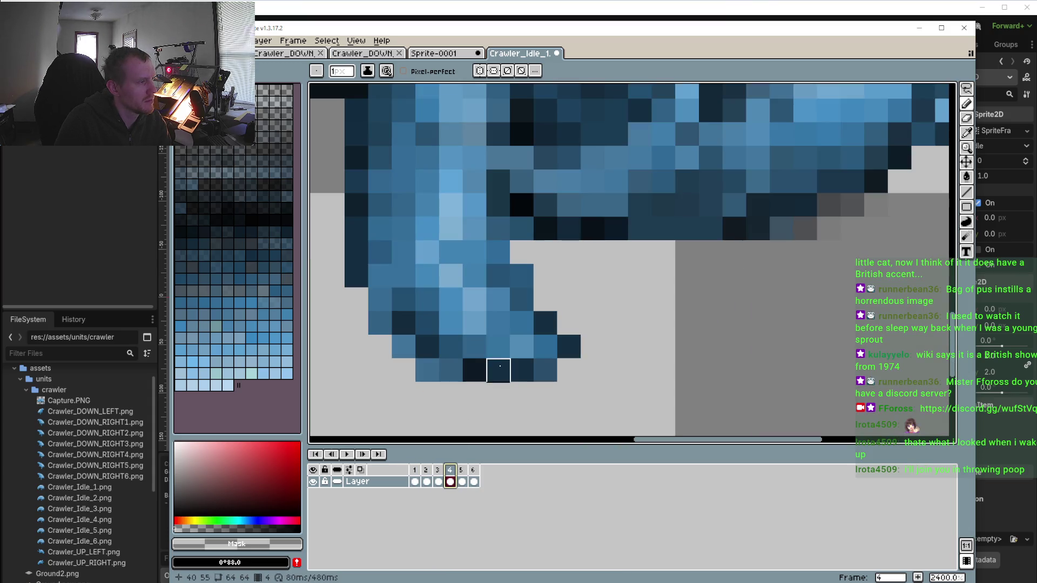
{"action": "left_click", "coordinate": [504, 347], "text": "alt"}
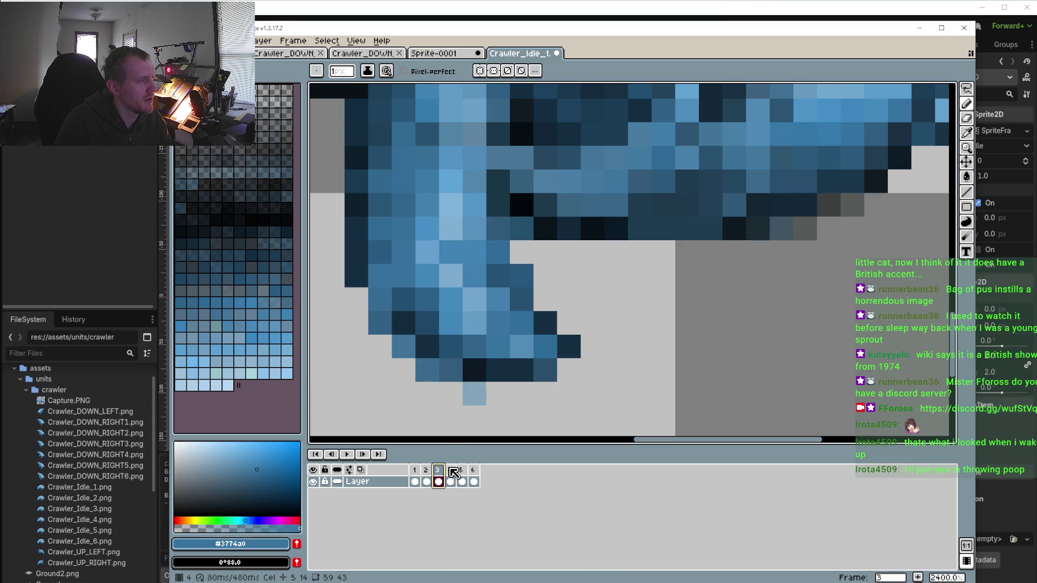
{"action": "left_click", "coordinate": [462, 482]}
{"action": "scroll", "coordinate": [470, 397], "scroll_direction": "down", "scroll_amount": 2}
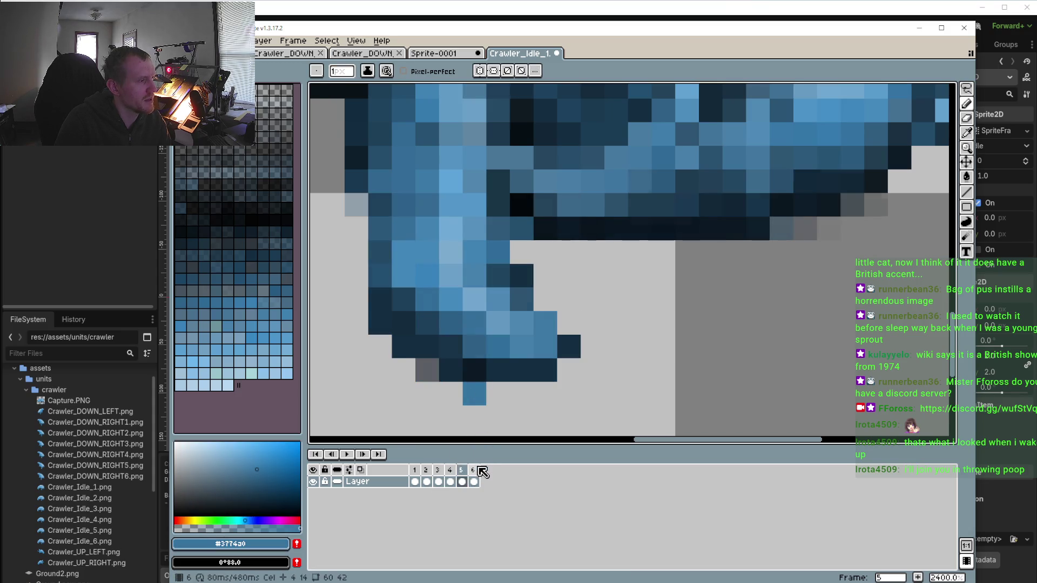
{"action": "key", "text": "ctrl+Right"}
{"action": "scroll", "coordinate": [455, 397], "scroll_direction": "up", "scroll_amount": 3}
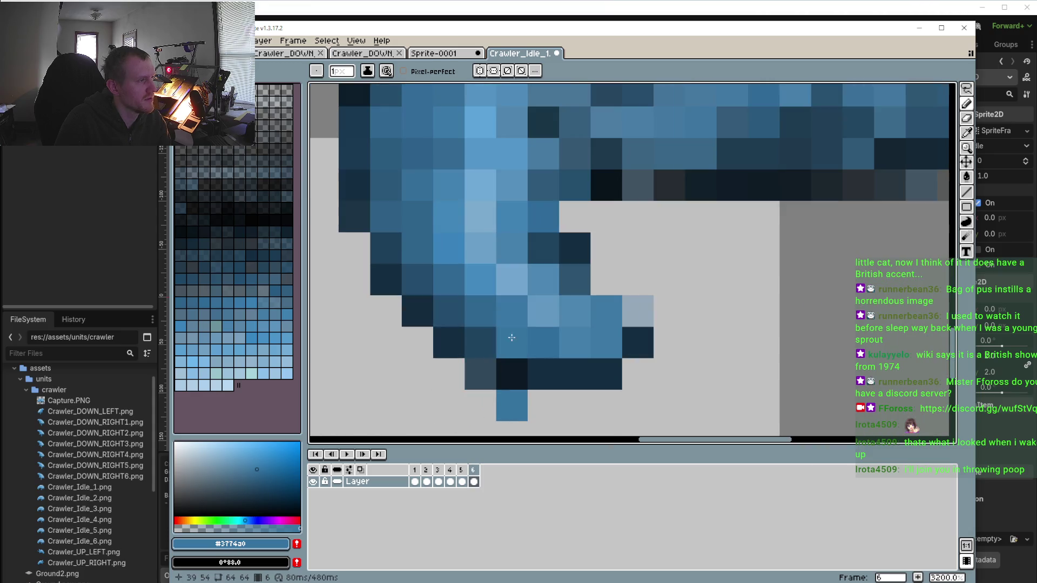
{"action": "left_click", "coordinate": [518, 312], "text": "alt"}
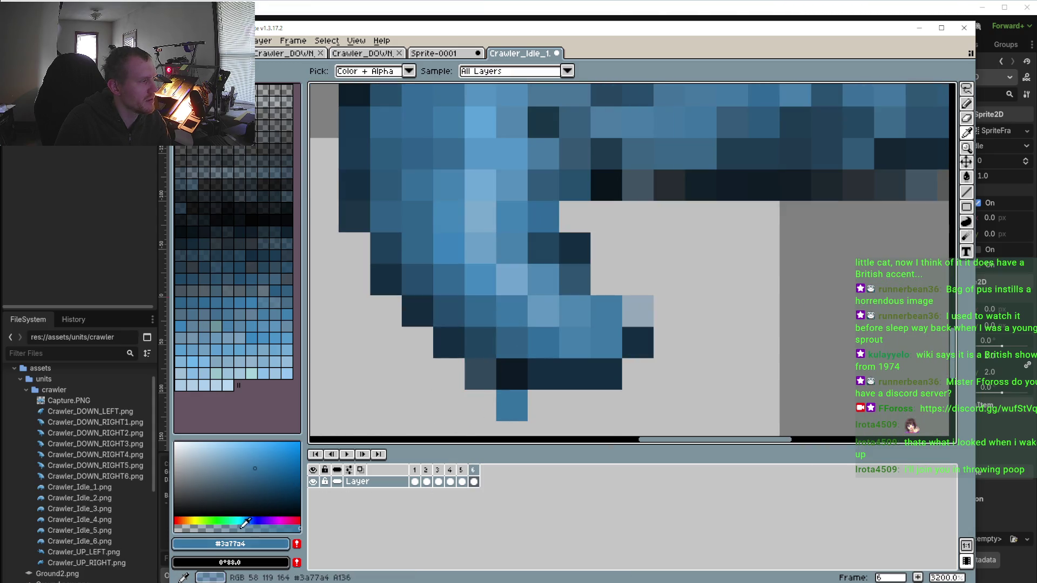
{"action": "scroll", "coordinate": [304, 442], "scroll_direction": "down", "scroll_amount": 2}
{"action": "key", "text": "Return"}
{"action": "scroll", "coordinate": [355, 416], "scroll_direction": "down", "scroll_amount": 5}
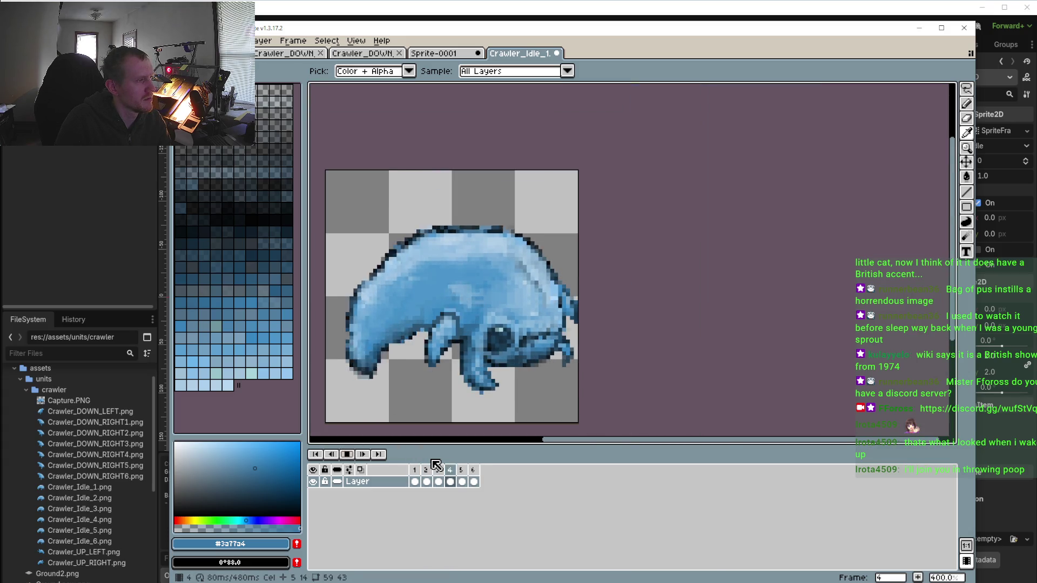
Stop on frame 3, take transparency as the colour, and erase the lone blue pixel below the claw
{"action": "scroll", "coordinate": [440, 424], "scroll_direction": "down", "scroll_amount": 1}
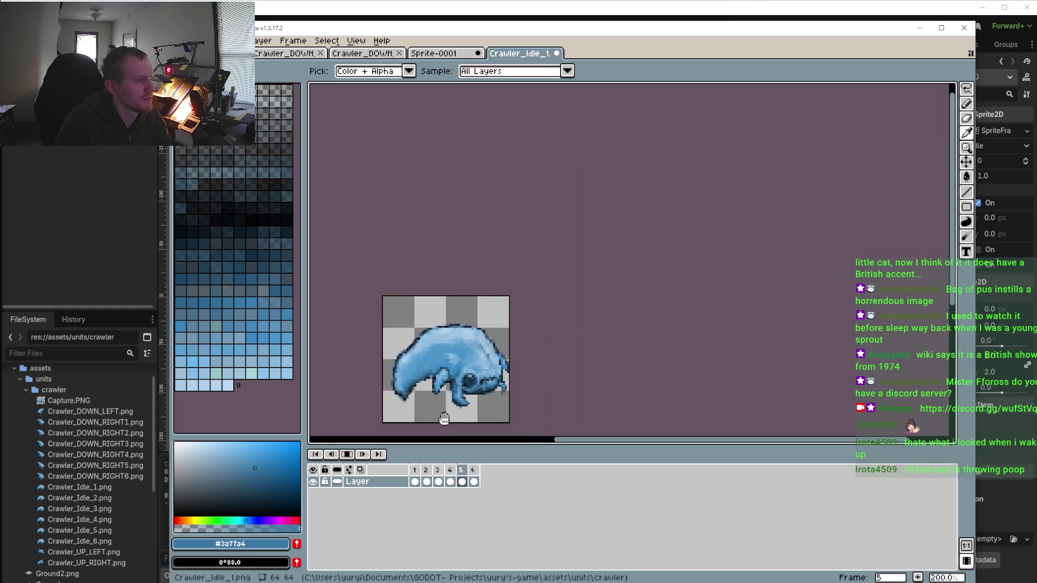
{"action": "scroll", "coordinate": [448, 413], "scroll_direction": "up", "scroll_amount": 5}
{"action": "left_click", "coordinate": [347, 455]}
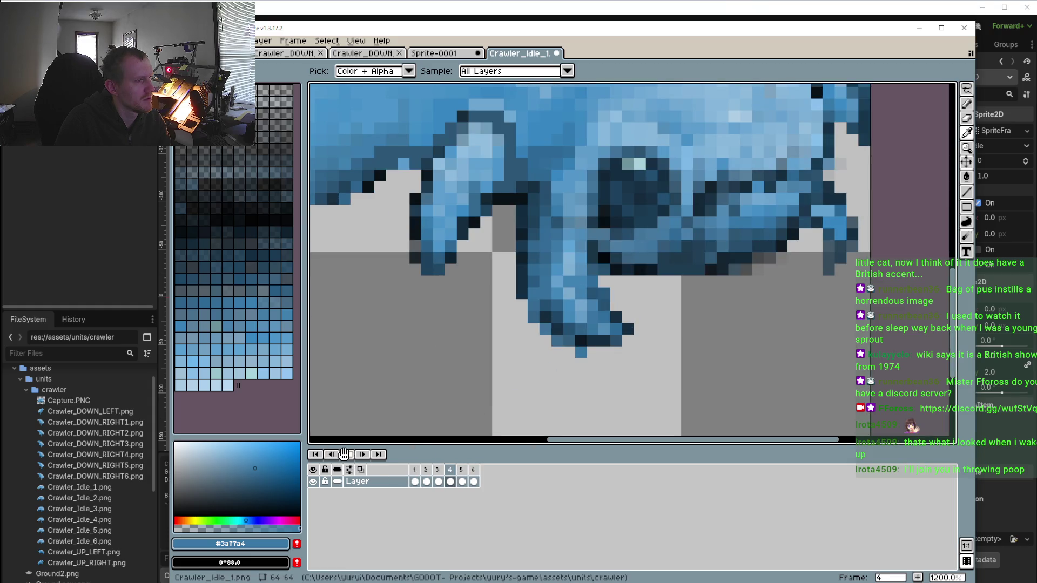
{"action": "left_click", "coordinate": [600, 353]}
{"action": "key", "text": "b"}
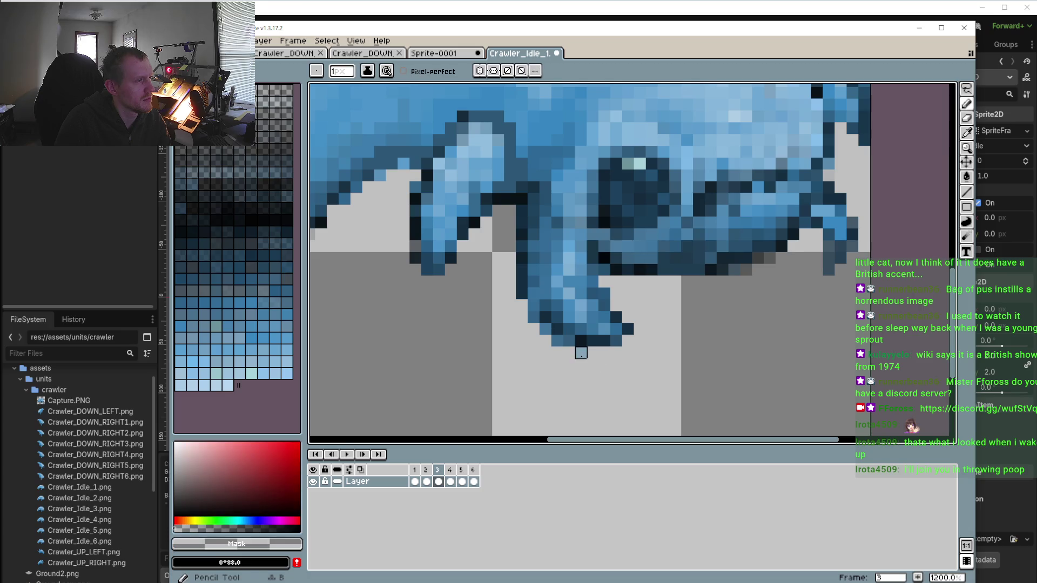
{"action": "left_click", "coordinate": [580, 352]}
Review the poses of frames 2, 1, 6 and 5, sampling the colour at frame 5's claw tip
{"action": "left_click", "coordinate": [427, 480], "text": "shift"}
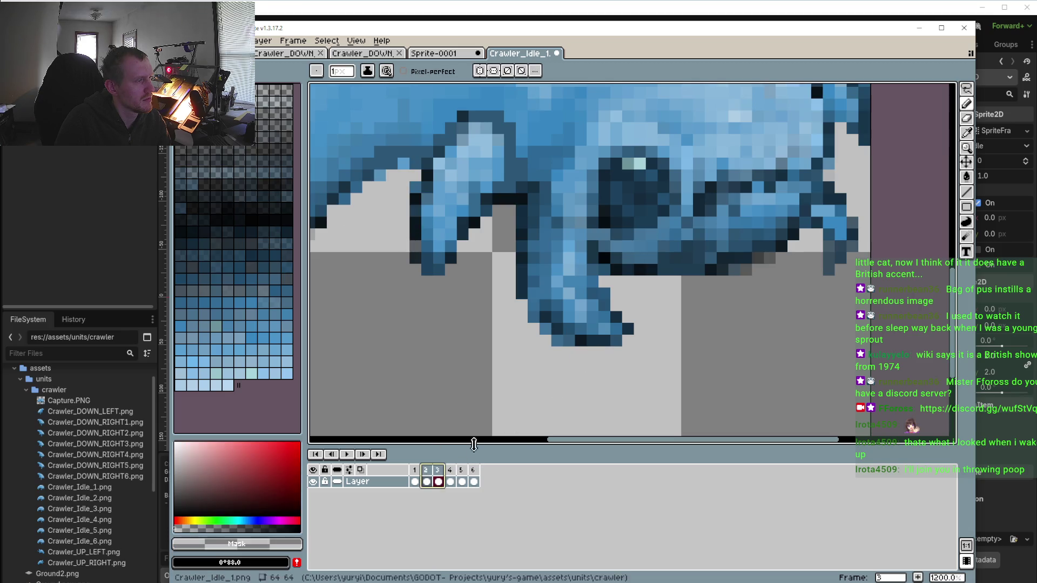
{"action": "left_click", "coordinate": [427, 480]}
{"action": "key", "text": "i"}
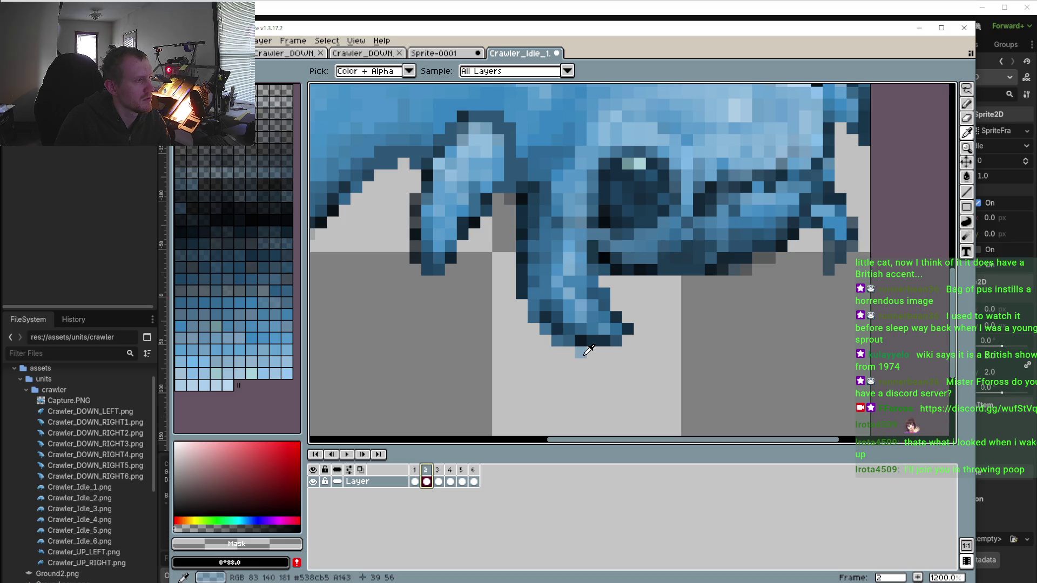
{"action": "left_click", "coordinate": [415, 481]}
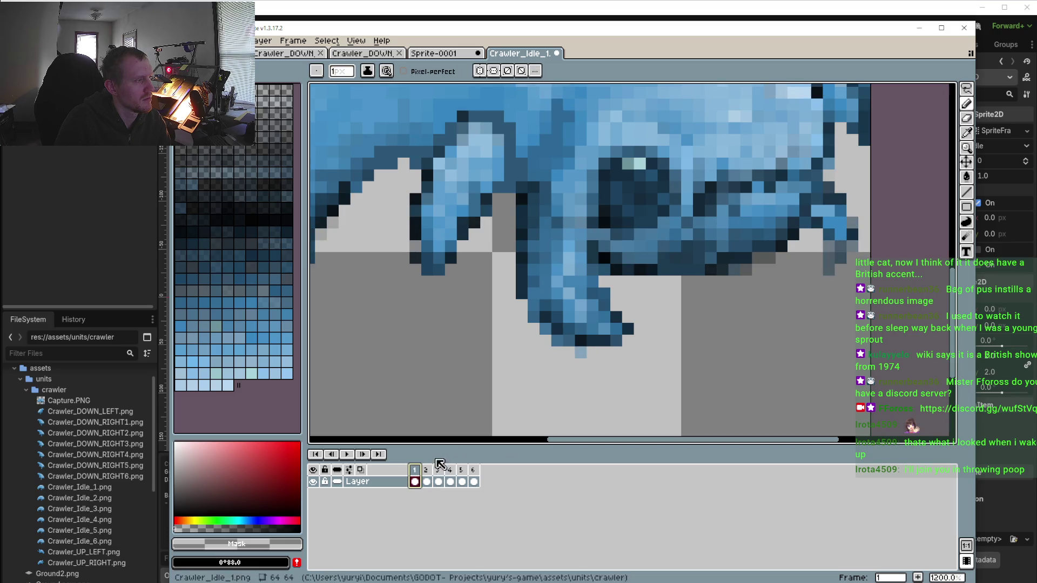
{"action": "left_click", "coordinate": [474, 470]}
{"action": "key", "text": "b"}
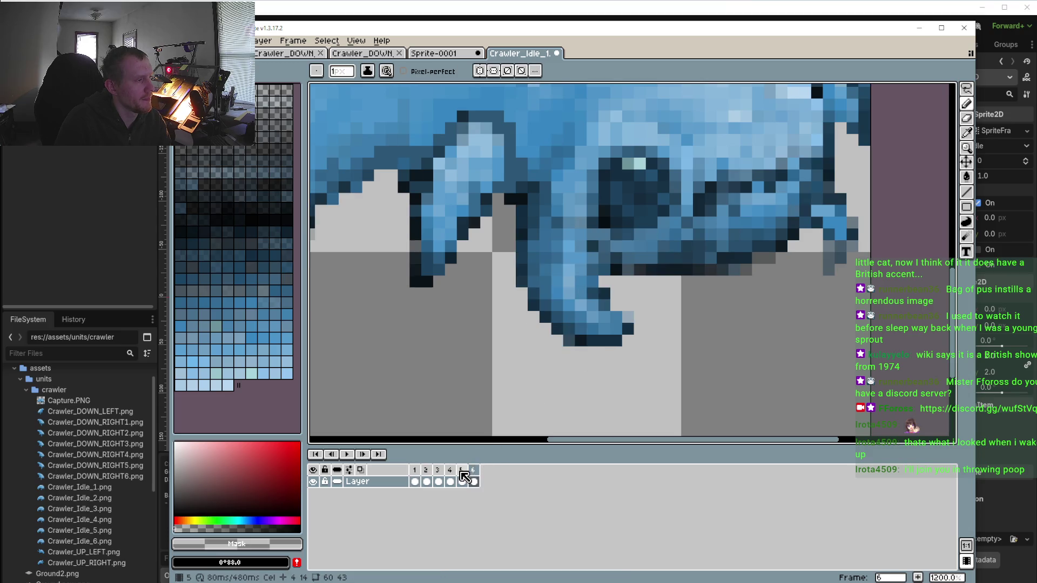
{"action": "left_click", "coordinate": [462, 470]}
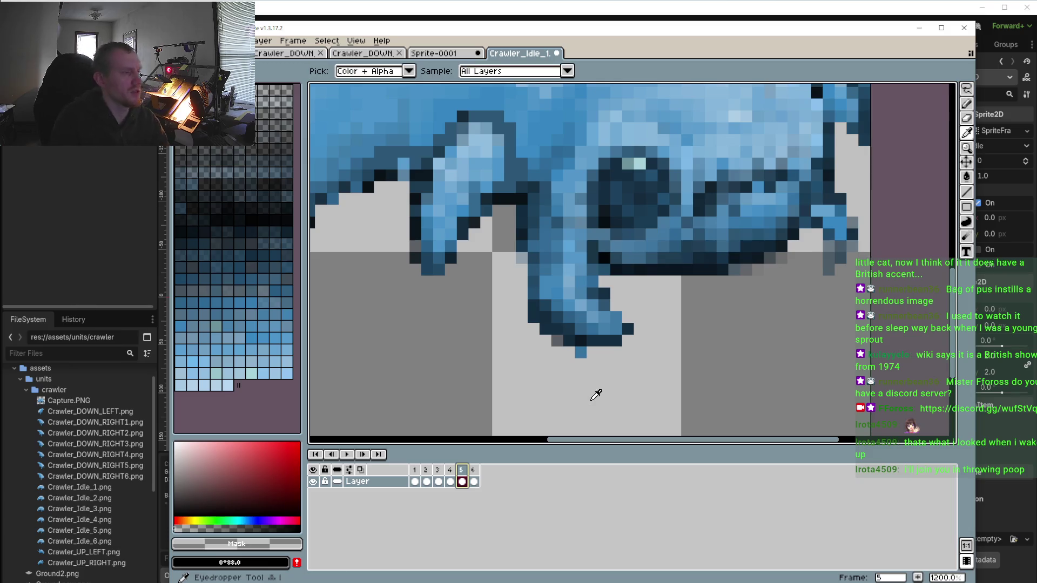
{"action": "left_click", "coordinate": [581, 353], "text": "alt"}
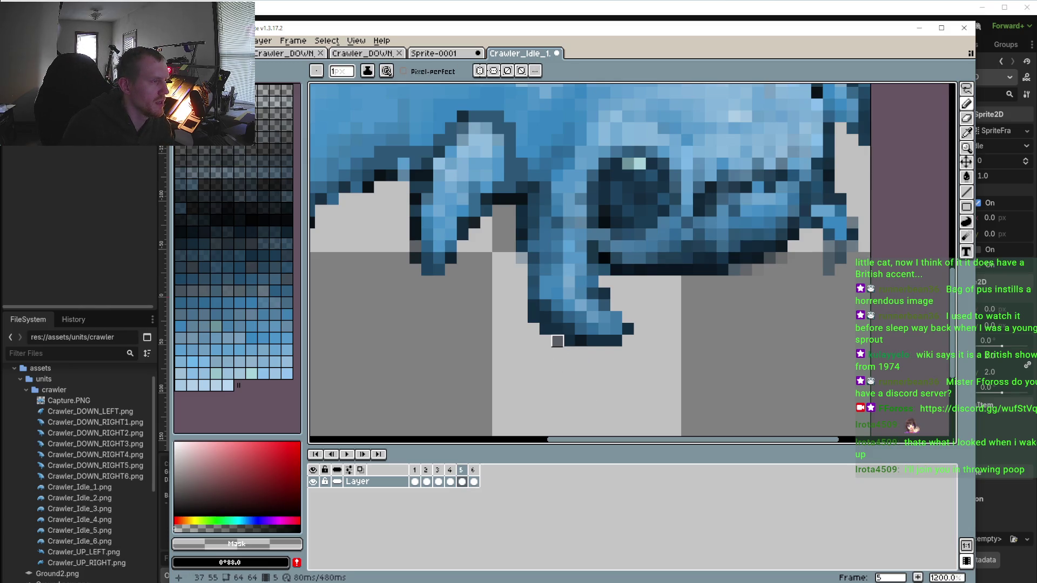
Flip between frames 4 and 5 to compare the front claw
{"action": "left_click", "coordinate": [450, 470]}
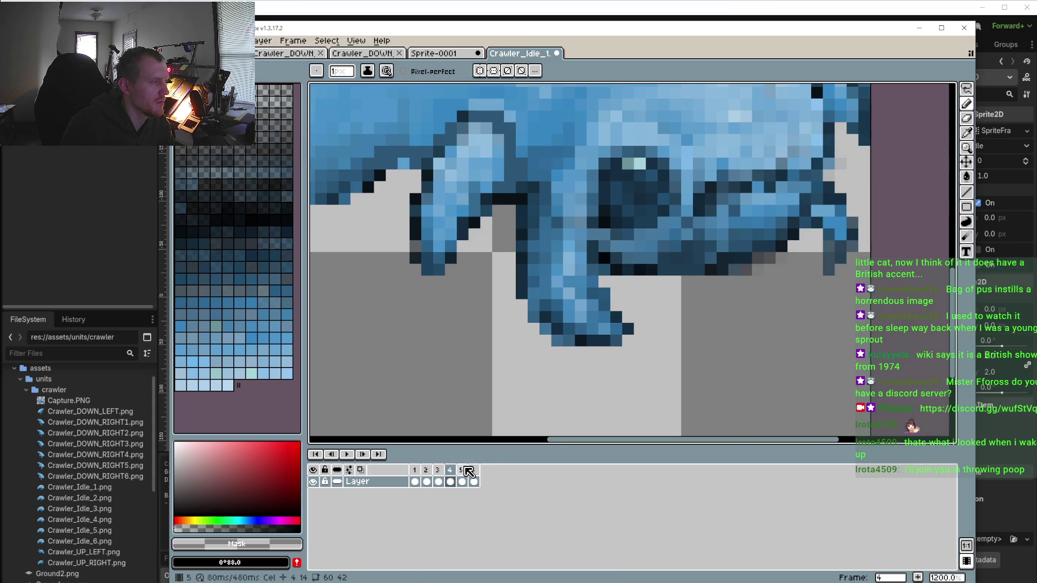
{"action": "left_click", "coordinate": [463, 469]}
{"action": "left_click", "coordinate": [452, 470]}
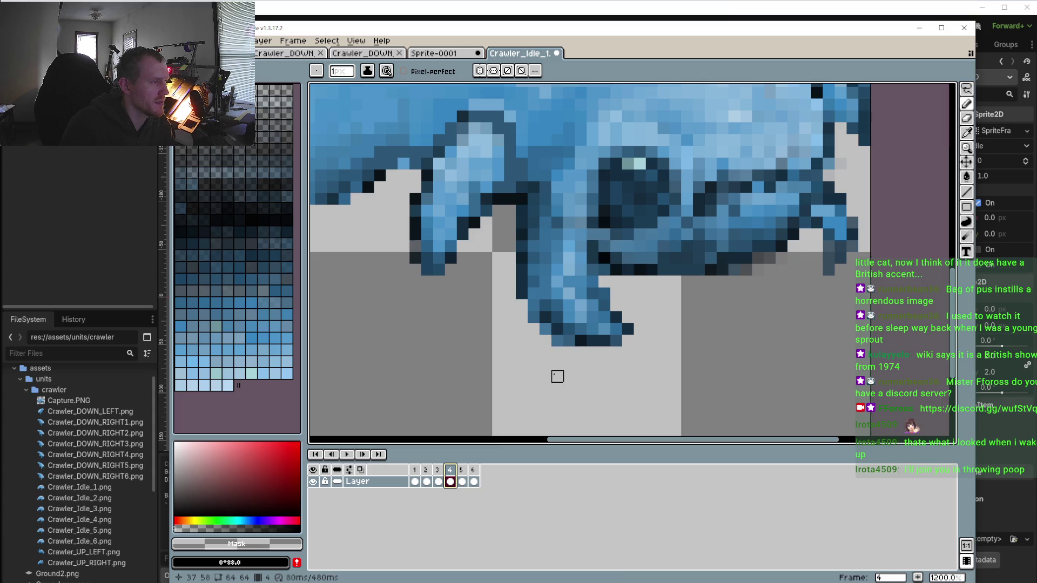
{"action": "left_click", "coordinate": [463, 470]}
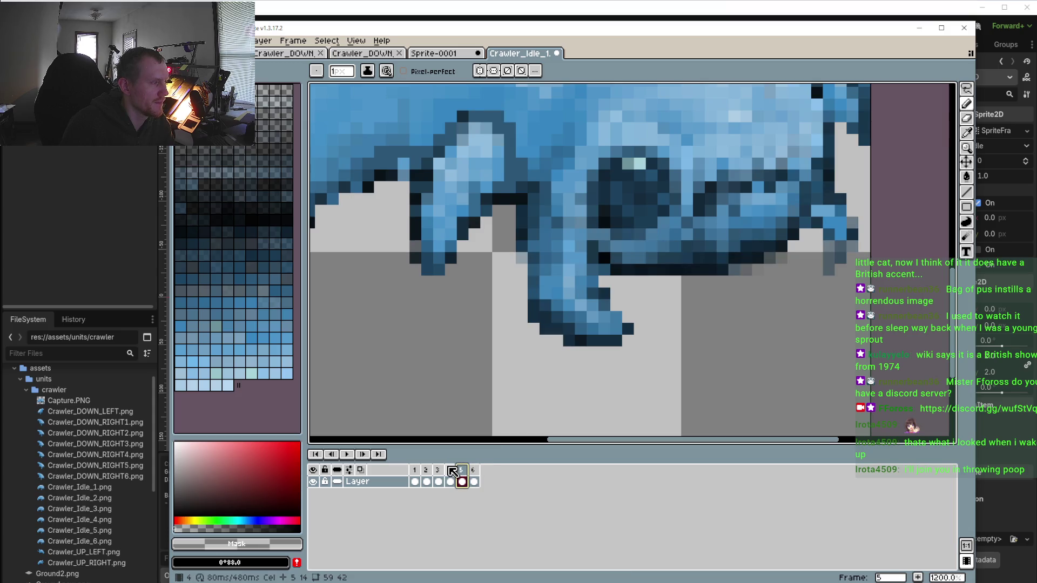
{"action": "left_click", "coordinate": [452, 470]}
{"action": "key", "text": "i"}
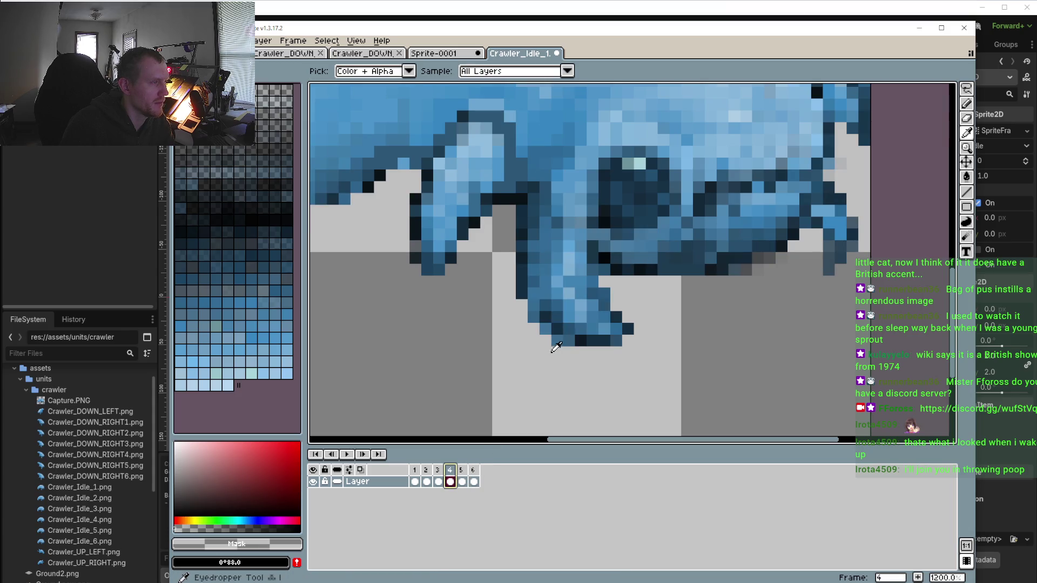
{"action": "key", "text": "b"}
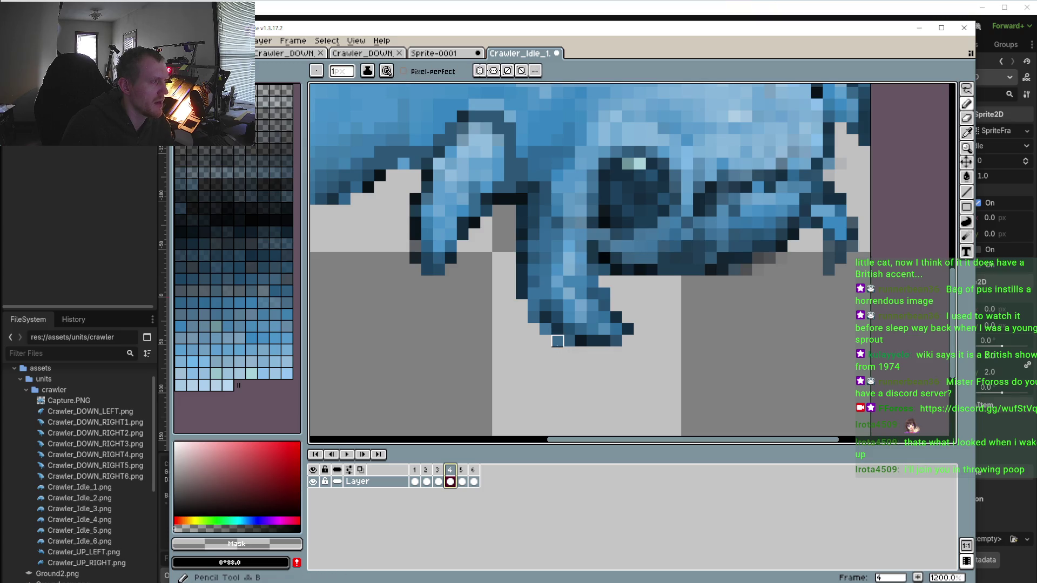
Compare frames 4 and 5 again, then pick the leg's dark navy outline #1f425c on frame 5
{"action": "left_click", "coordinate": [462, 470]}
{"action": "left_click", "coordinate": [452, 471]}
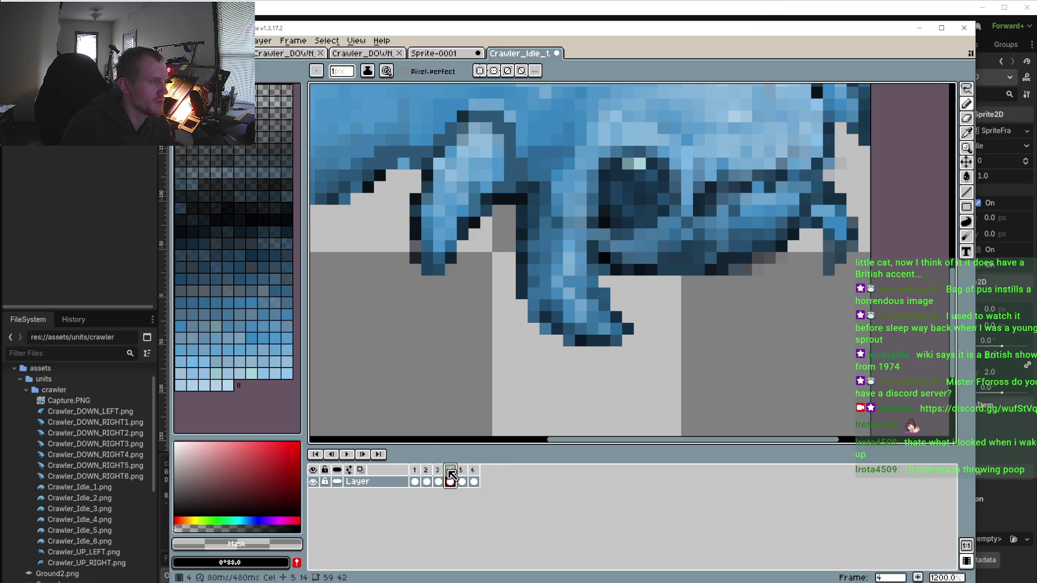
{"action": "left_click", "coordinate": [462, 471]}
{"action": "left_click", "coordinate": [452, 471]}
{"action": "left_click", "coordinate": [465, 470]}
{"action": "key", "text": "i"}
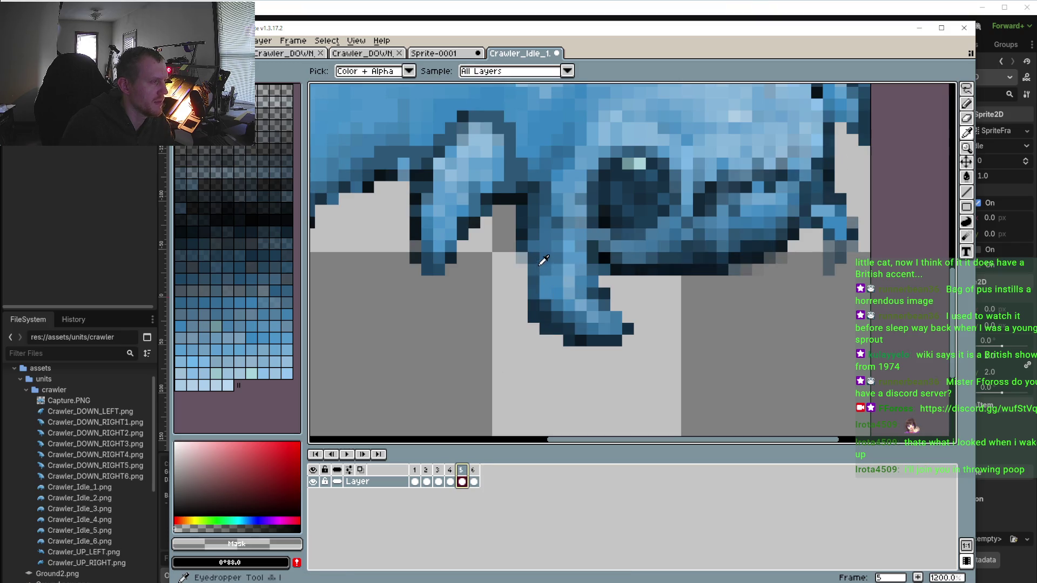
{"action": "left_click", "coordinate": [539, 257], "text": "alt"}
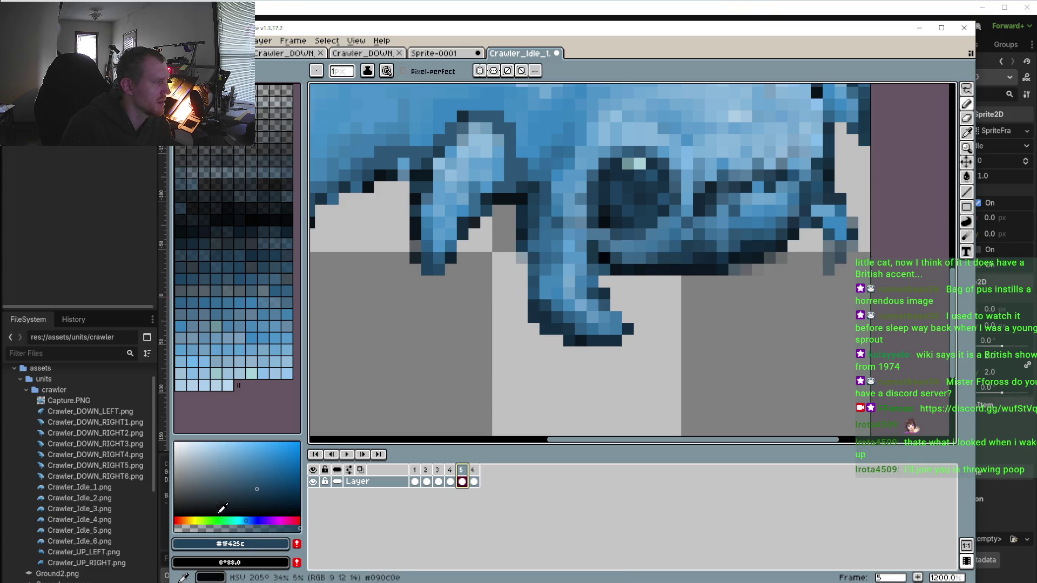
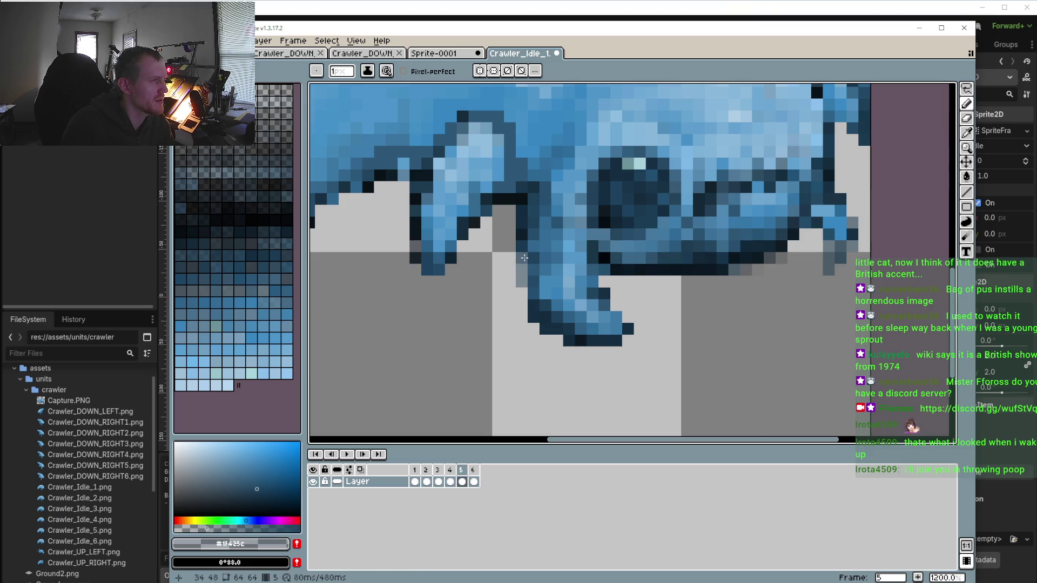
Flip through frames 1–4 to compare the crawler's leg poses
{"action": "left_click", "coordinate": [450, 470]}
{"action": "left_click", "coordinate": [470, 478]}
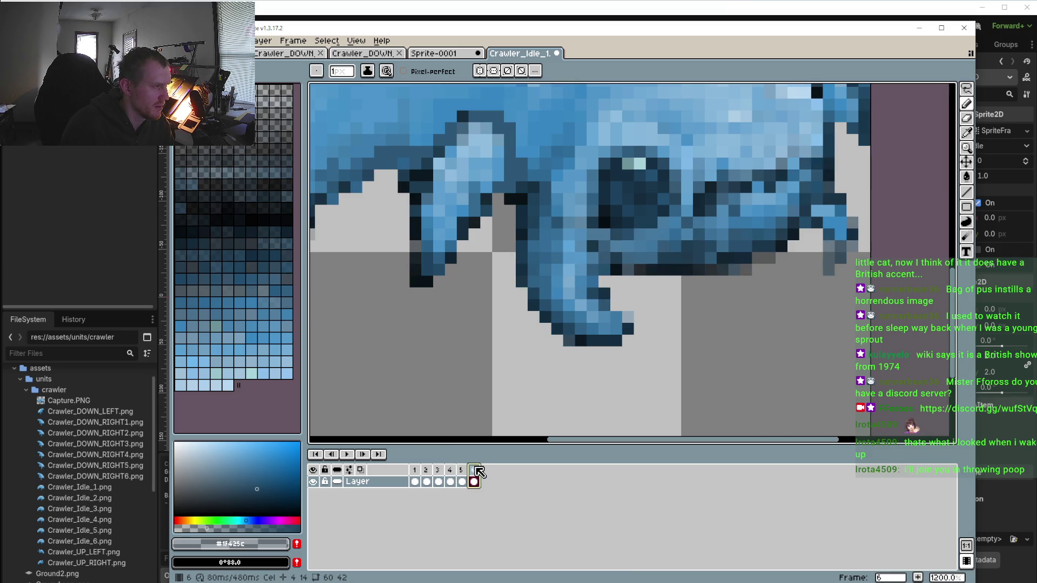
{"action": "left_click", "coordinate": [449, 481]}
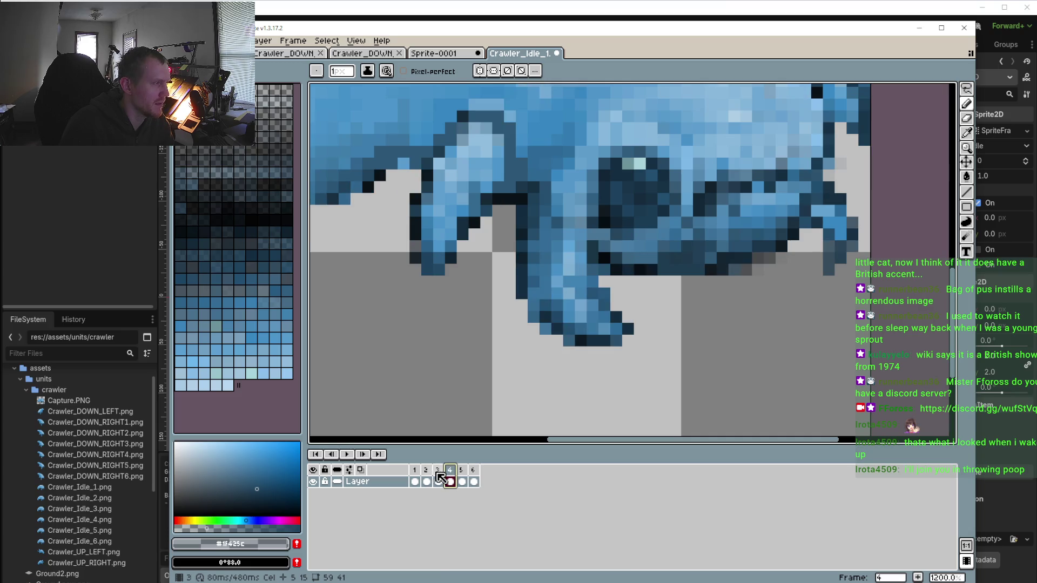
{"action": "left_click", "coordinate": [437, 473]}
{"action": "left_click", "coordinate": [428, 469]}
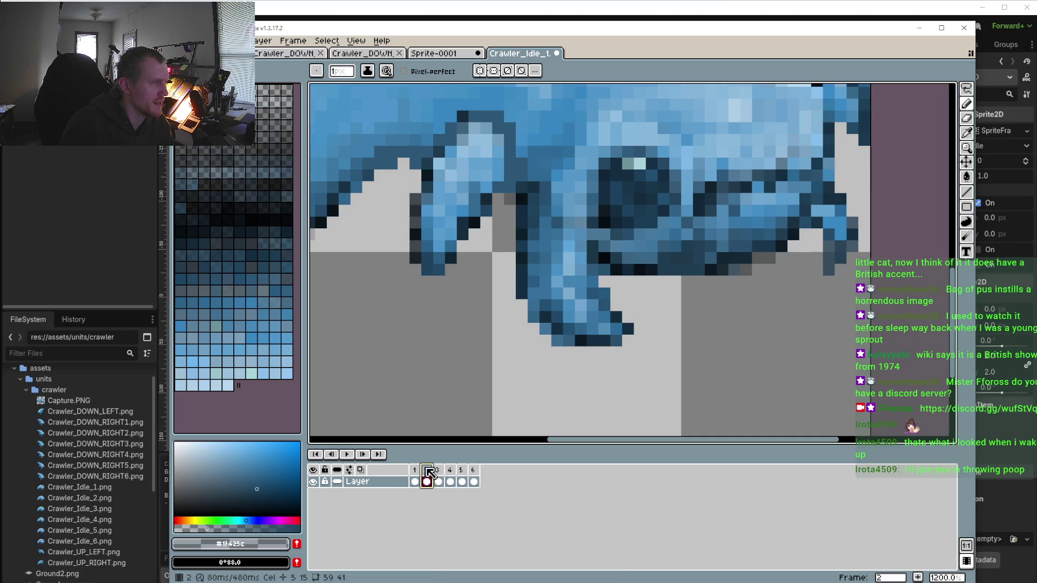
{"action": "left_click", "coordinate": [414, 470]}
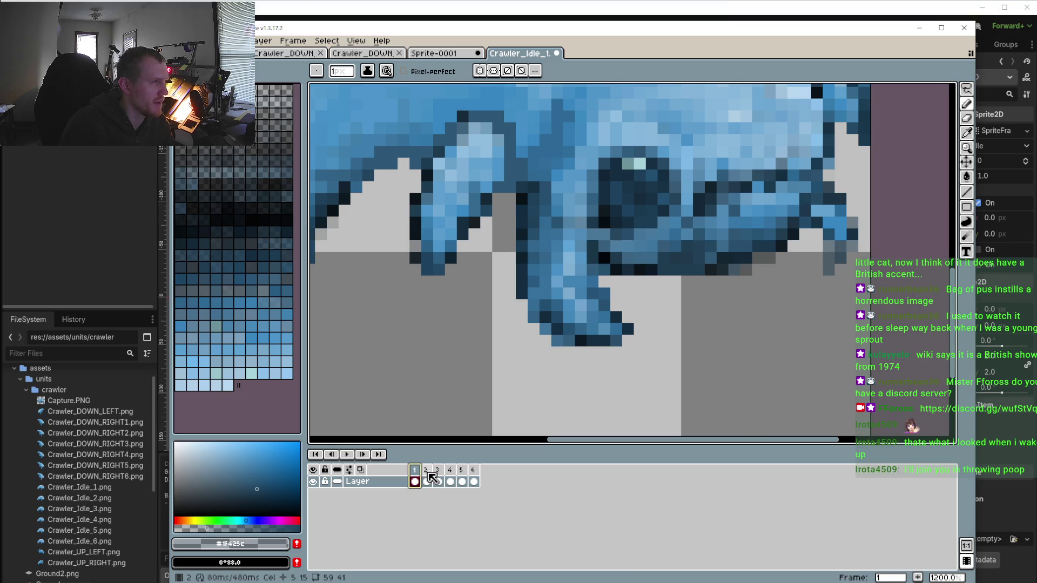
{"action": "left_click", "coordinate": [427, 481]}
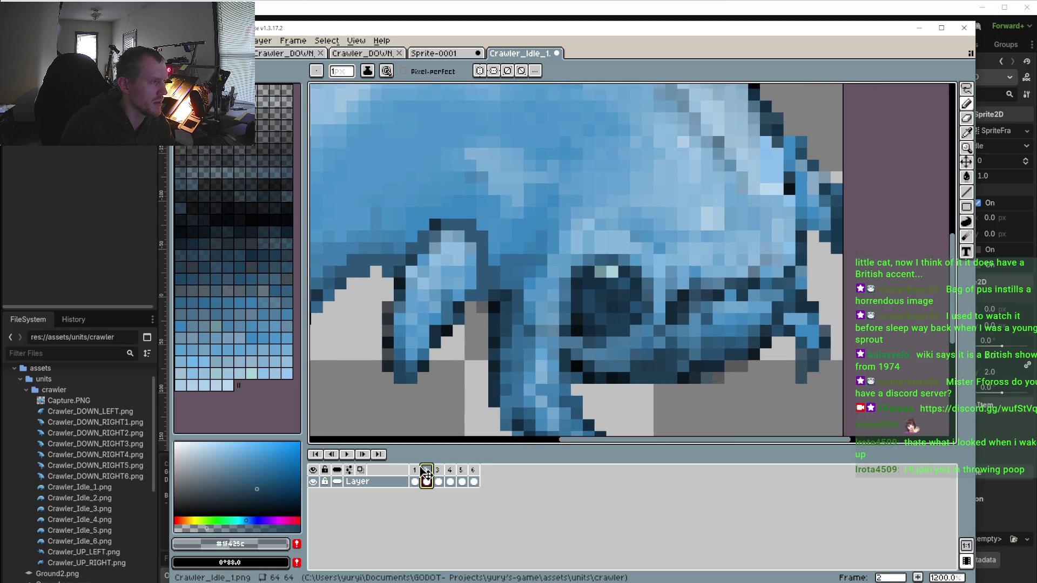
{"action": "left_click", "coordinate": [422, 472]}
{"action": "left_click", "coordinate": [430, 475]}
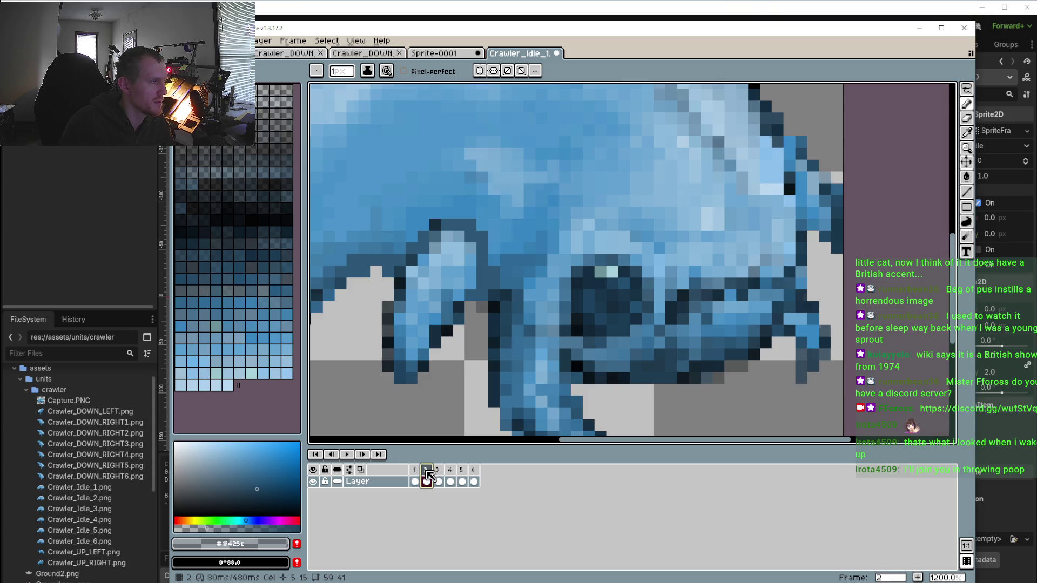
Pick the body's mid blue and compare frames 1 and 2
{"action": "scroll", "coordinate": [527, 271], "scroll_direction": "up", "scroll_amount": 5}
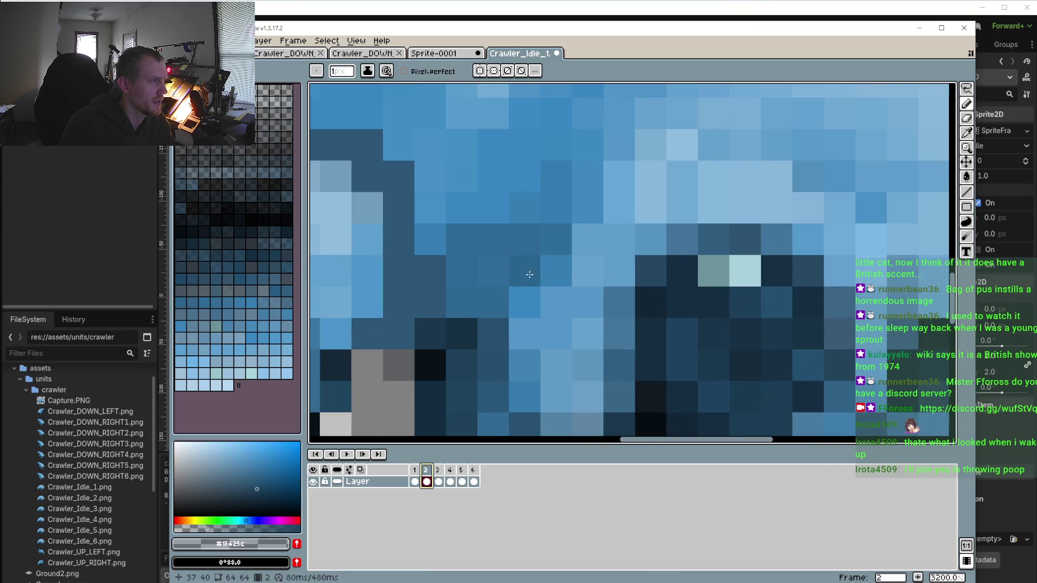
{"action": "left_click", "coordinate": [504, 210], "text": "alt"}
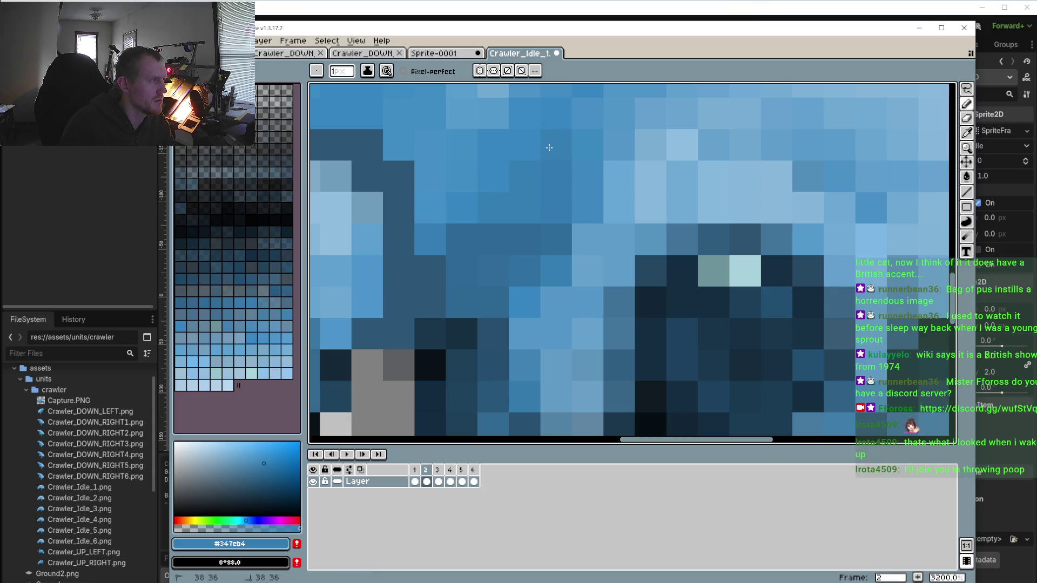
{"action": "scroll", "coordinate": [530, 151], "scroll_direction": "up", "scroll_amount": 3}
{"action": "left_click", "coordinate": [419, 471]}
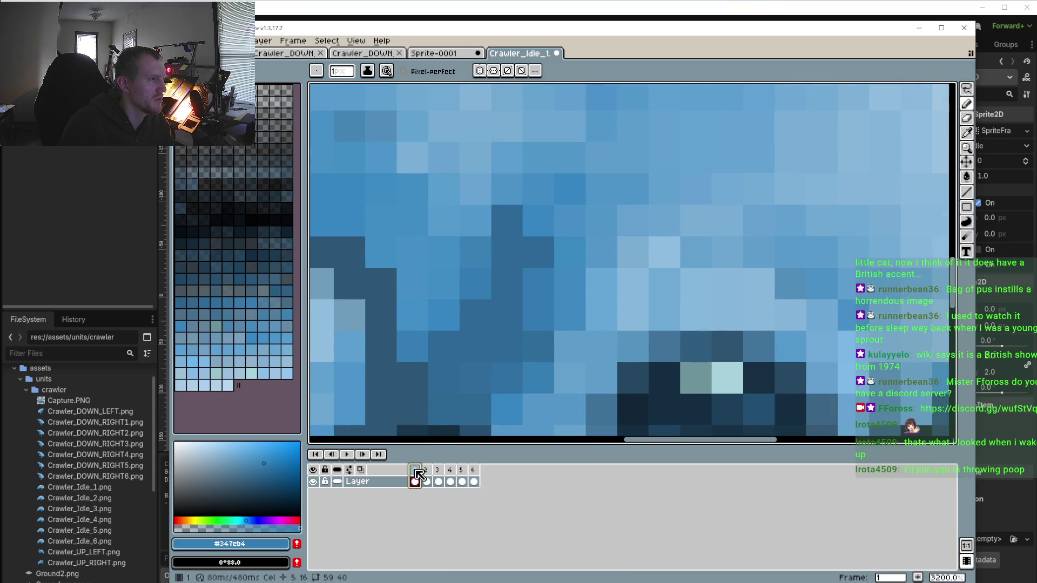
{"action": "left_click", "coordinate": [428, 475]}
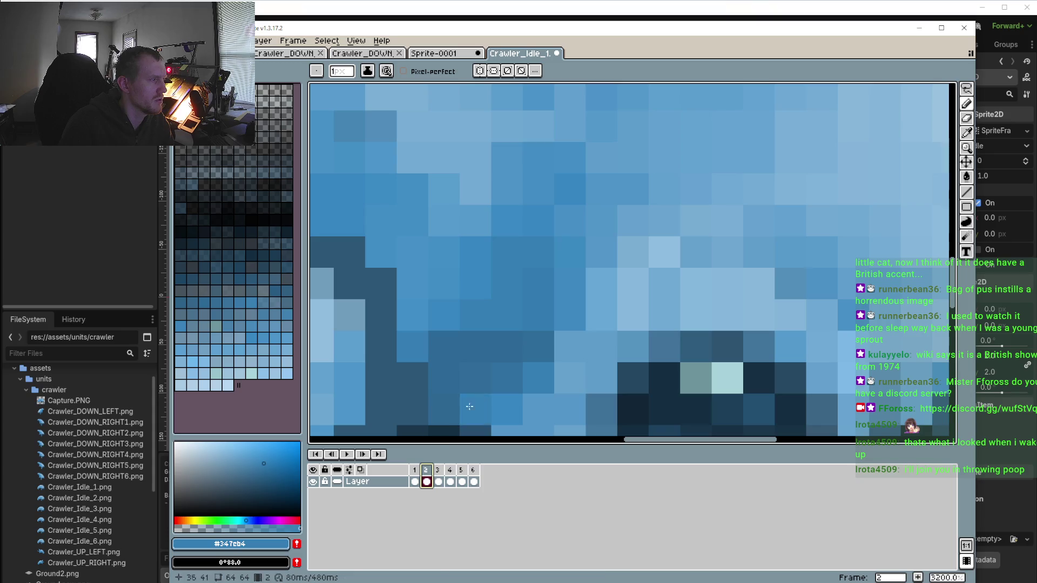
Sample the dark blue #2d6996 from frame 1 and return to frame 2 with the Pencil
{"action": "left_click", "coordinate": [415, 478]}
{"action": "key", "text": "i"}
{"action": "left_click", "coordinate": [511, 325]}
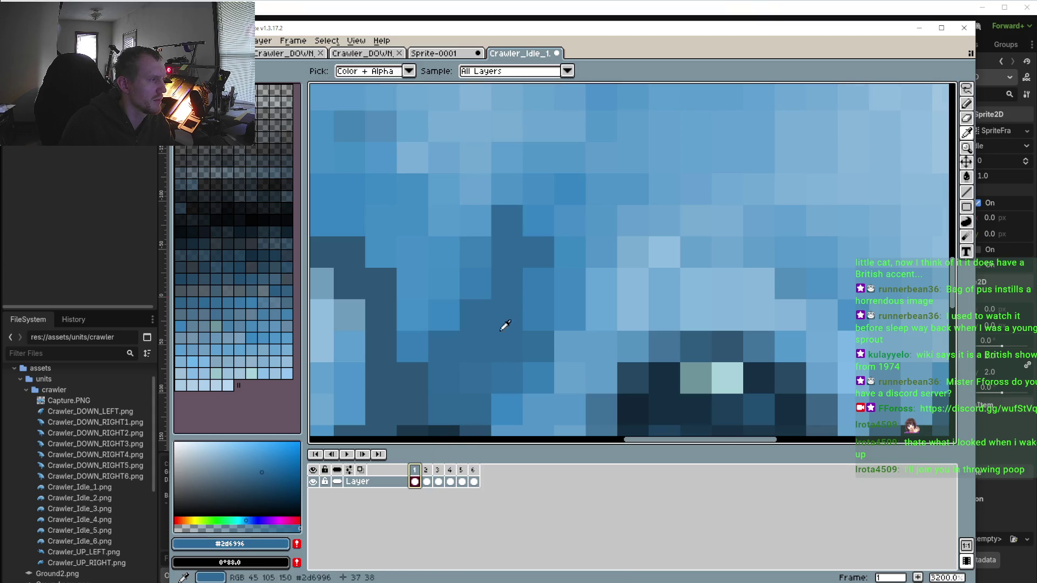
{"action": "key", "text": "period"}
{"action": "key", "text": "b"}
{"action": "left_click", "coordinate": [511, 317]}
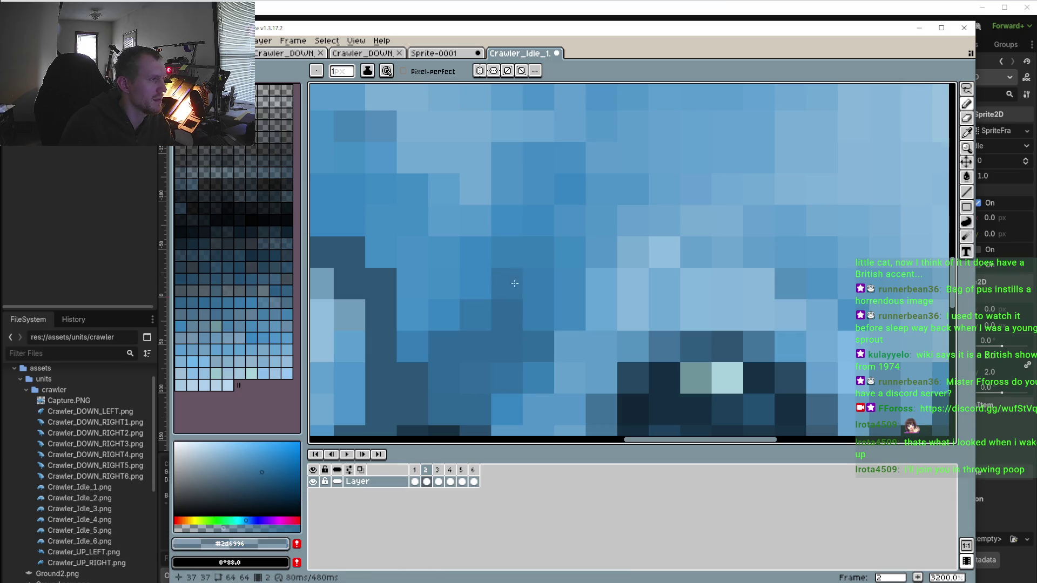
{"action": "left_click", "coordinate": [416, 476]}
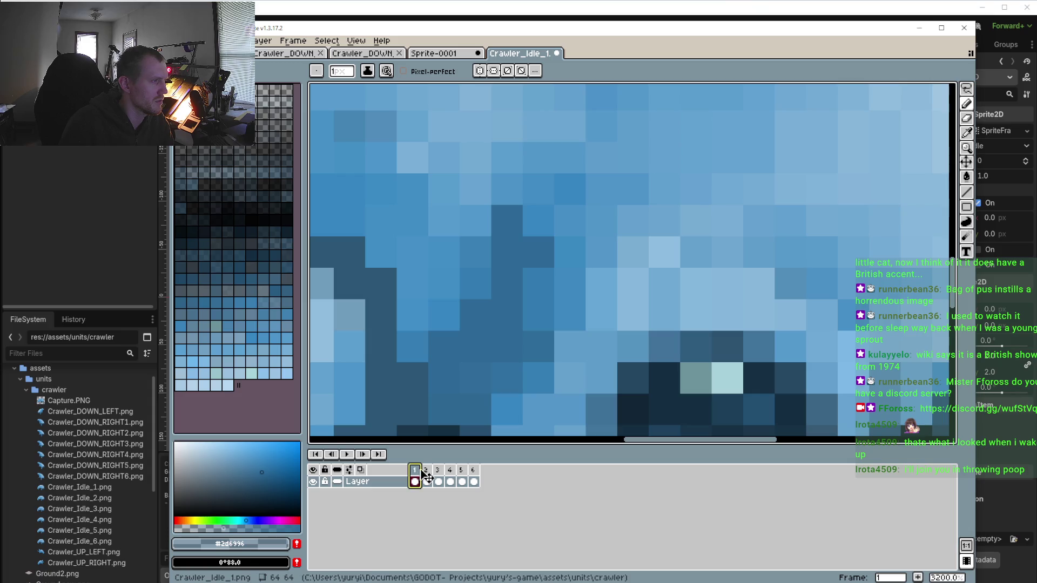
{"action": "left_click", "coordinate": [426, 471]}
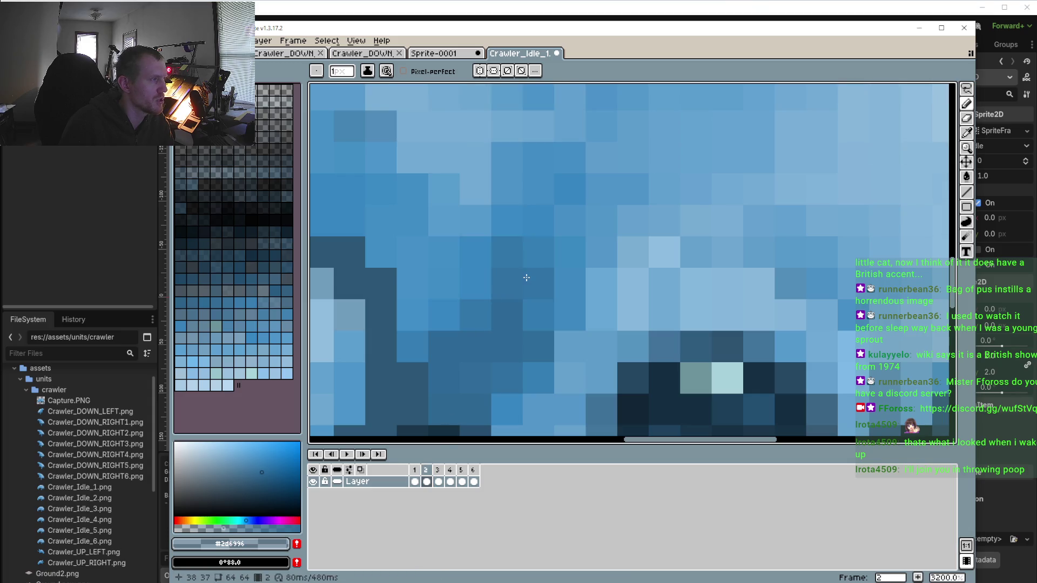
Darken the leg shading pixels on frame 2, then one shading pixel on frame 1
{"action": "left_click", "coordinate": [507, 221]}
{"action": "left_click", "coordinate": [538, 222]}
{"action": "left_click", "coordinate": [503, 192]}
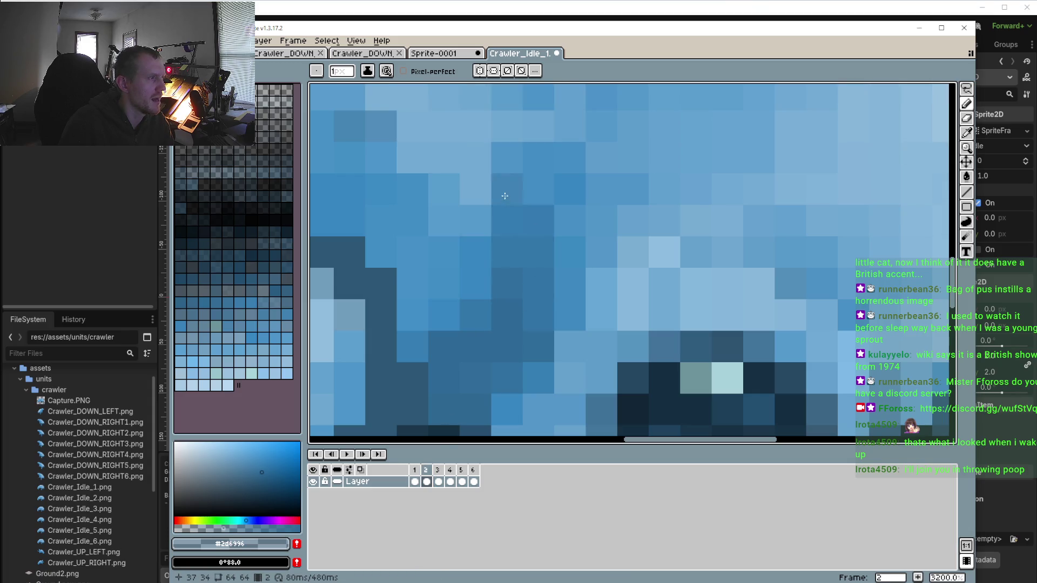
{"action": "left_click", "coordinate": [472, 227]}
{"action": "left_click", "coordinate": [416, 480]}
{"action": "left_click", "coordinate": [426, 480]}
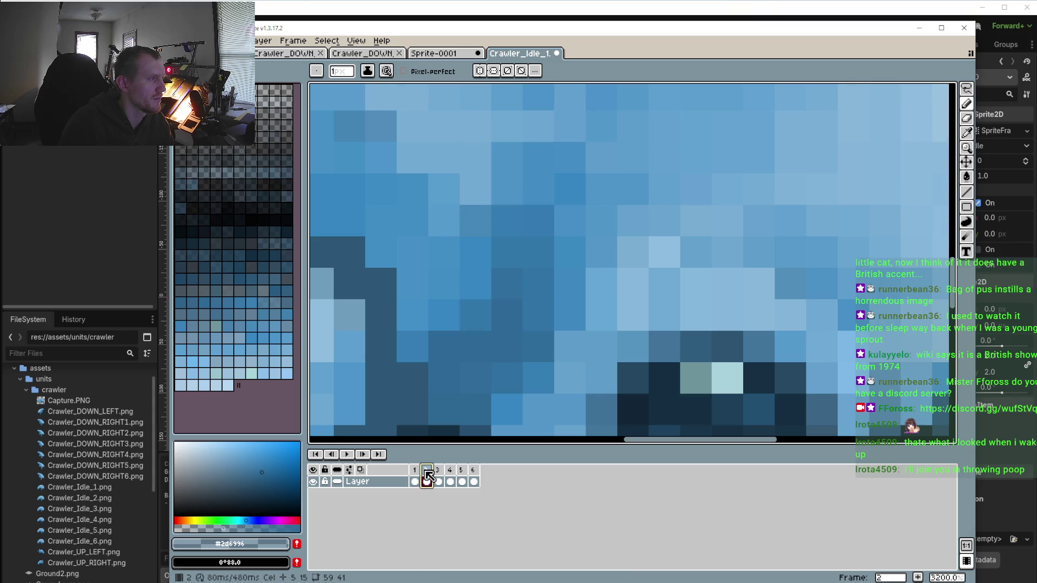
{"action": "left_click", "coordinate": [415, 478]}
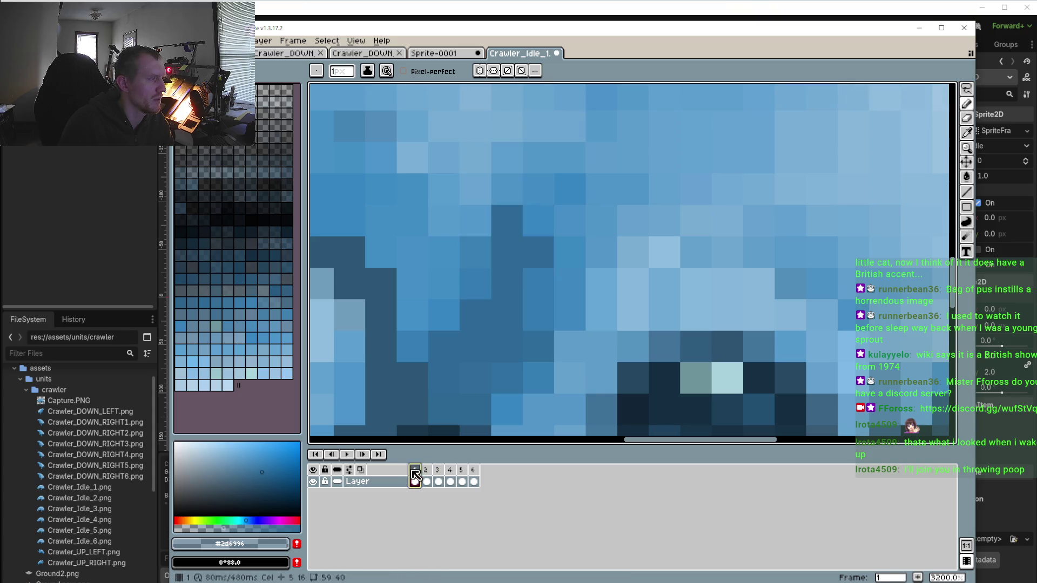
{"action": "left_click", "coordinate": [498, 198]}
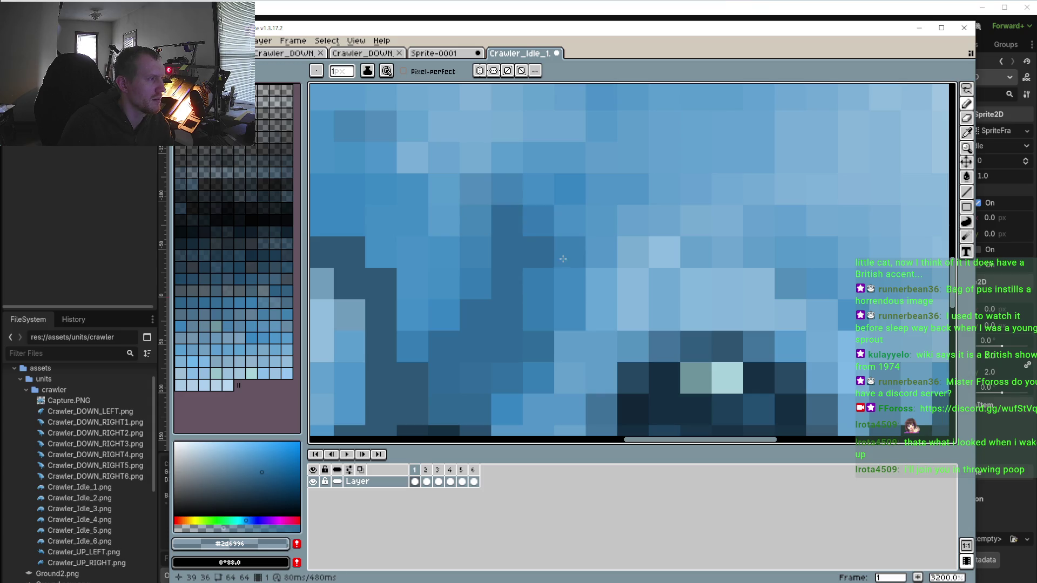
Darken the shading along the leg on frame 3, then sample light blue #90bddf
{"action": "scroll", "coordinate": [562, 259], "scroll_direction": "down", "scroll_amount": 2}
{"action": "left_click", "coordinate": [438, 482]}
{"action": "scroll", "coordinate": [520, 322], "scroll_direction": "up", "scroll_amount": 2}
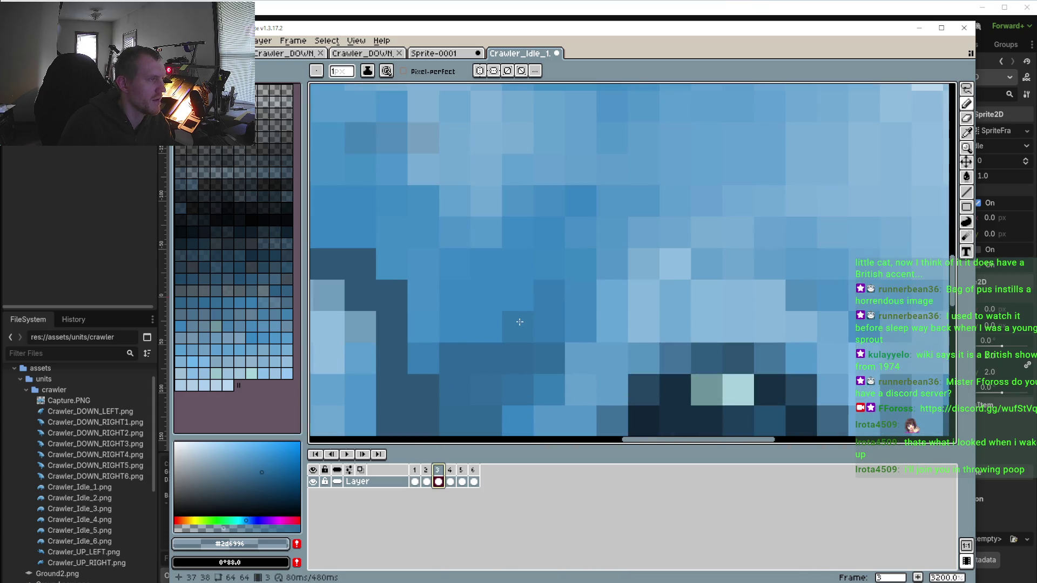
{"action": "left_click", "coordinate": [489, 326]}
{"action": "left_click", "coordinate": [516, 297]}
{"action": "left_click", "coordinate": [550, 265]}
{"action": "left_click", "coordinate": [508, 268]}
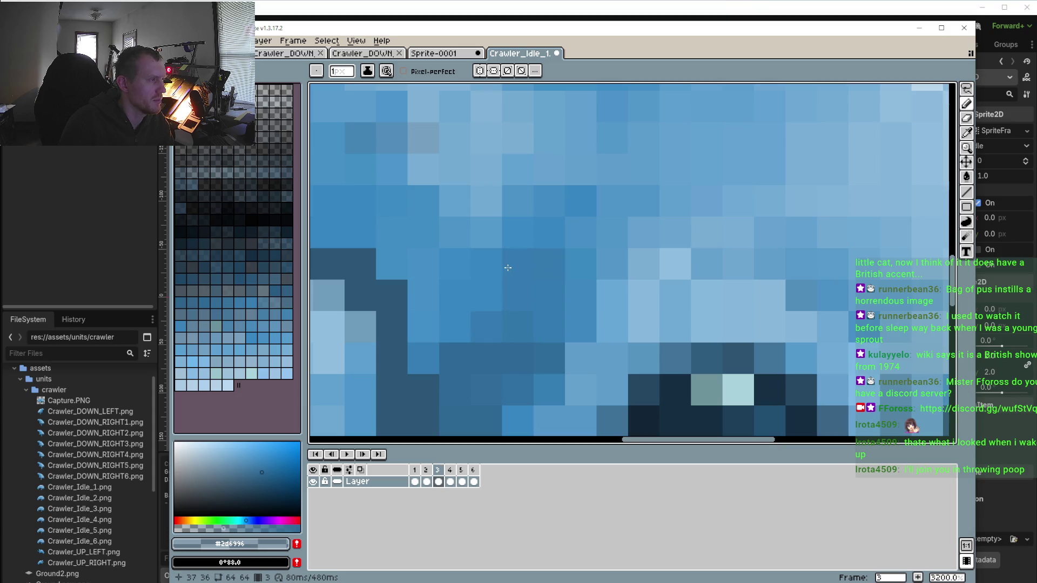
{"action": "scroll", "coordinate": [482, 325], "scroll_direction": "down", "scroll_amount": 3}
{"action": "scroll", "coordinate": [481, 378], "scroll_direction": "up", "scroll_amount": 3}
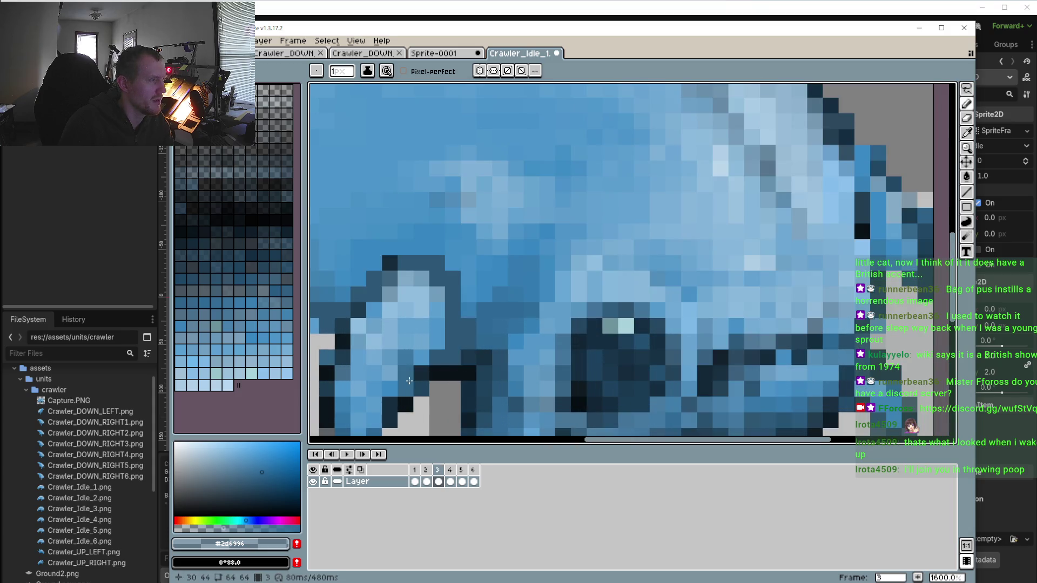
{"action": "scroll", "coordinate": [480, 413], "scroll_direction": "down", "scroll_amount": 1}
{"action": "left_click", "coordinate": [493, 281], "text": "alt"}
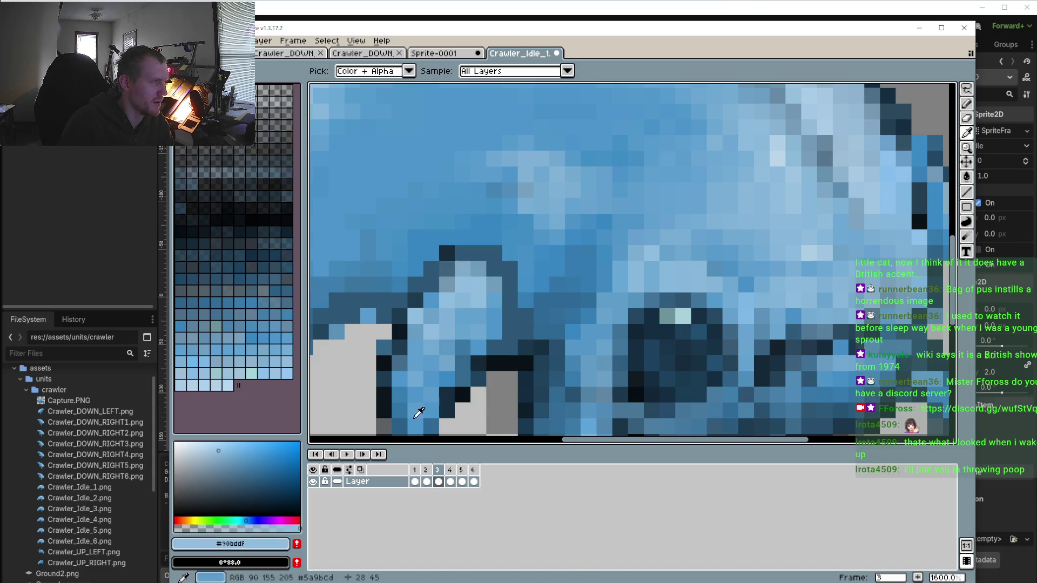
Set the paint colour to a translucent light teal (#90dfd9) highlight blue
{"action": "left_click", "coordinate": [237, 520]}
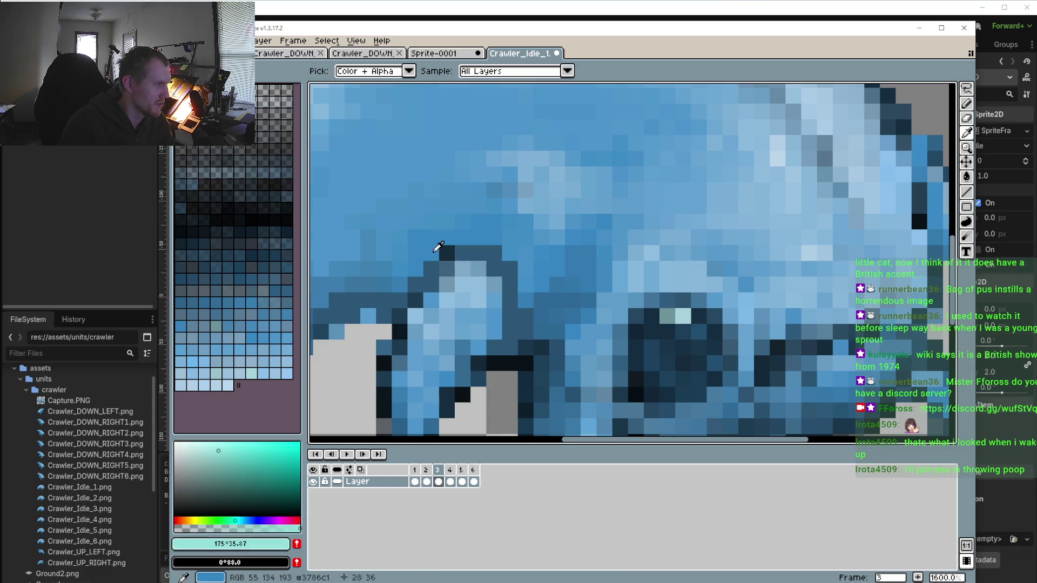
{"action": "scroll", "coordinate": [627, 303], "scroll_direction": "down", "scroll_amount": 1}
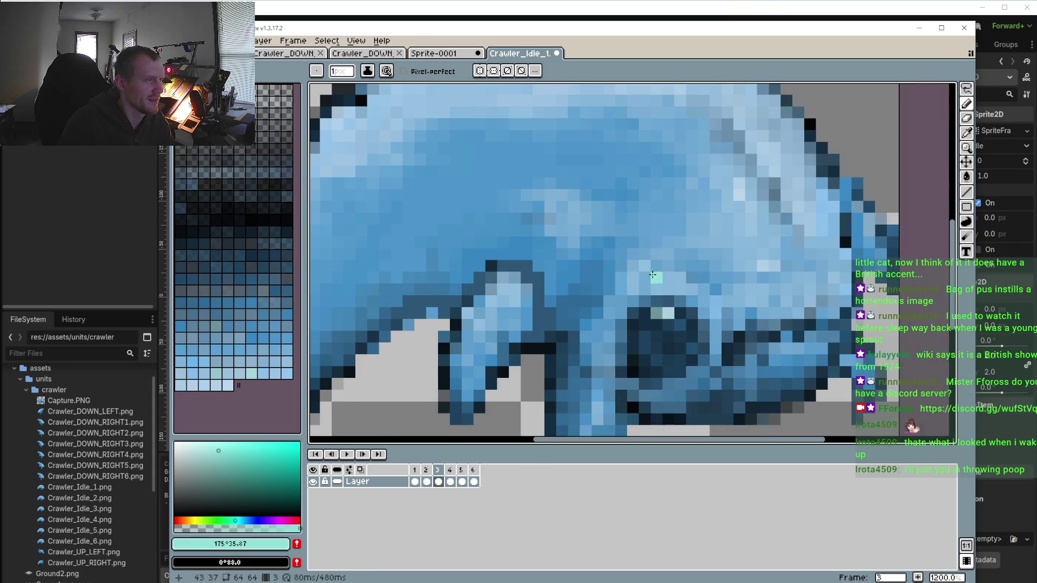
{"action": "left_click", "coordinate": [621, 260], "text": "alt"}
{"action": "scroll", "coordinate": [528, 250], "scroll_direction": "up", "scroll_amount": 2}
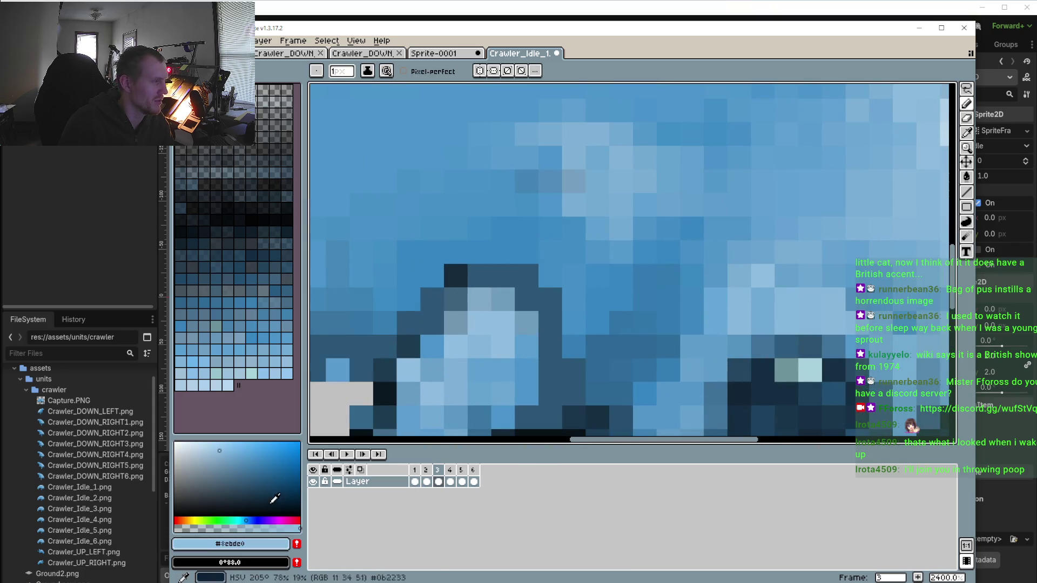
{"action": "left_click", "coordinate": [207, 528]}
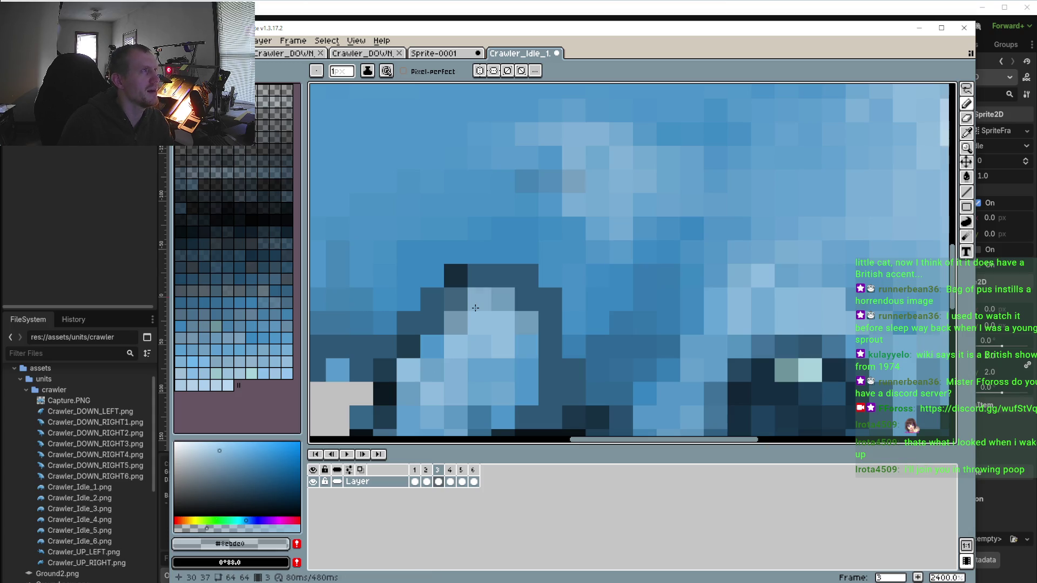
{"action": "scroll", "coordinate": [475, 308], "scroll_direction": "up", "scroll_amount": 2}
Paint lighter highlight pixels along the row above the dark outline on frame 1
{"action": "left_click_drag", "start_coordinate": [530, 195], "coordinate": [577, 196]}
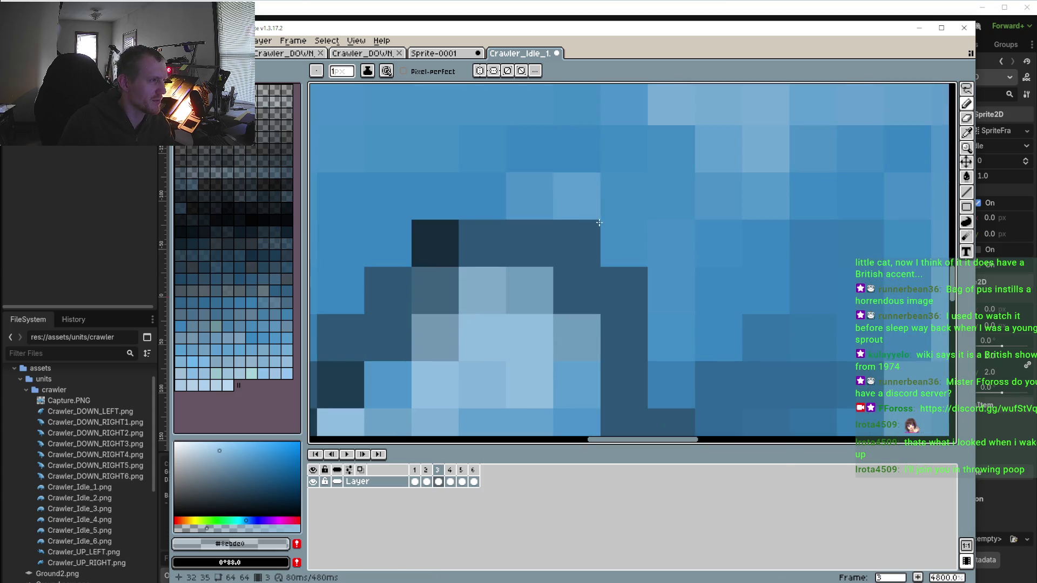
{"action": "left_click", "coordinate": [609, 224]}
{"action": "left_click", "coordinate": [477, 197]}
{"action": "left_click_drag", "start_coordinate": [477, 197], "coordinate": [598, 214]}
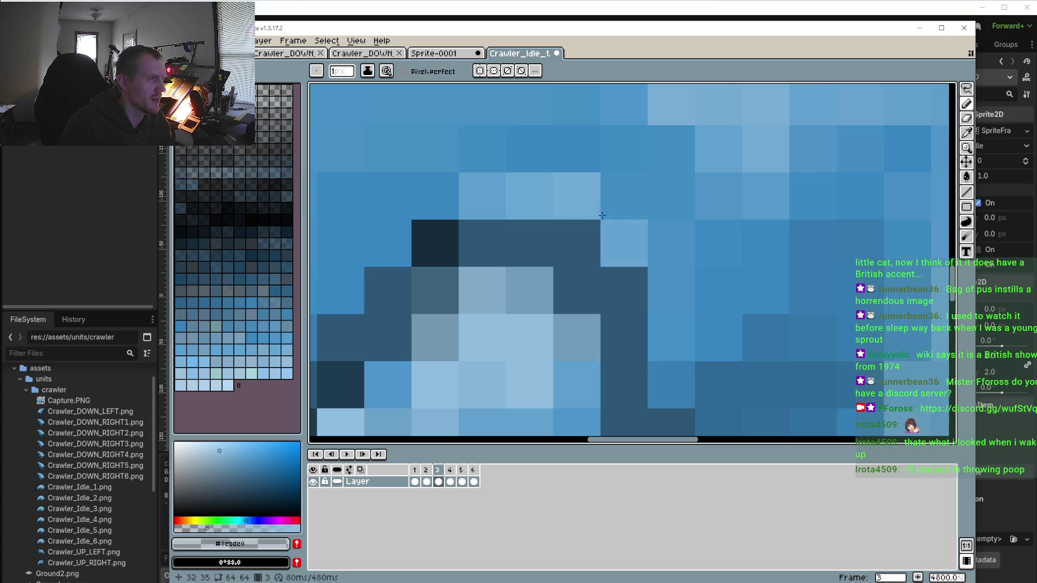
{"action": "left_click", "coordinate": [666, 282]}
{"action": "left_click", "coordinate": [669, 328]}
Lighten the pixels beside the dark leg outline on frame 1
{"action": "scroll", "coordinate": [622, 251], "scroll_direction": "down", "scroll_amount": 2}
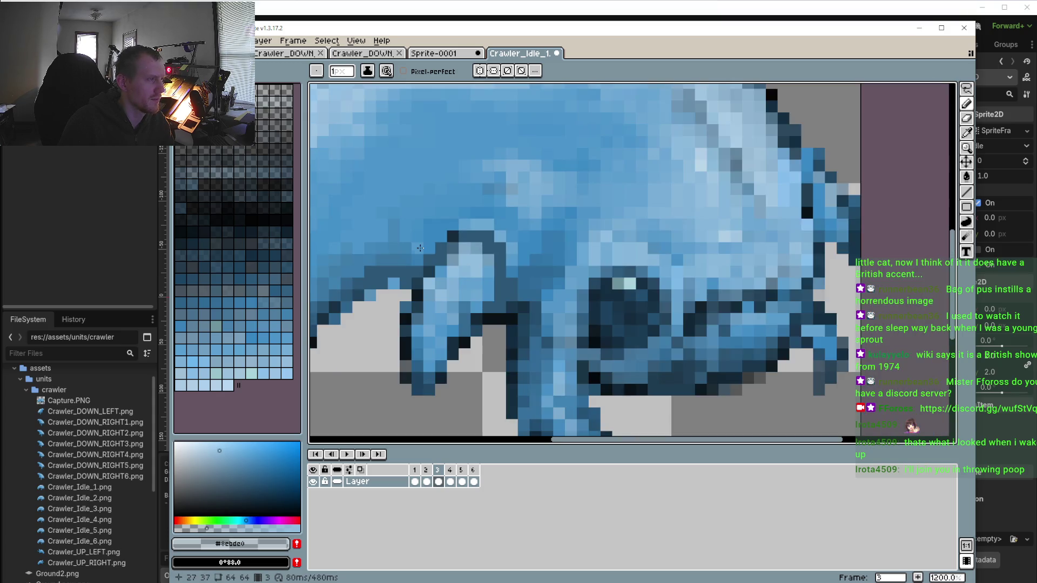
{"action": "scroll", "coordinate": [458, 223], "scroll_direction": "down", "scroll_amount": 3}
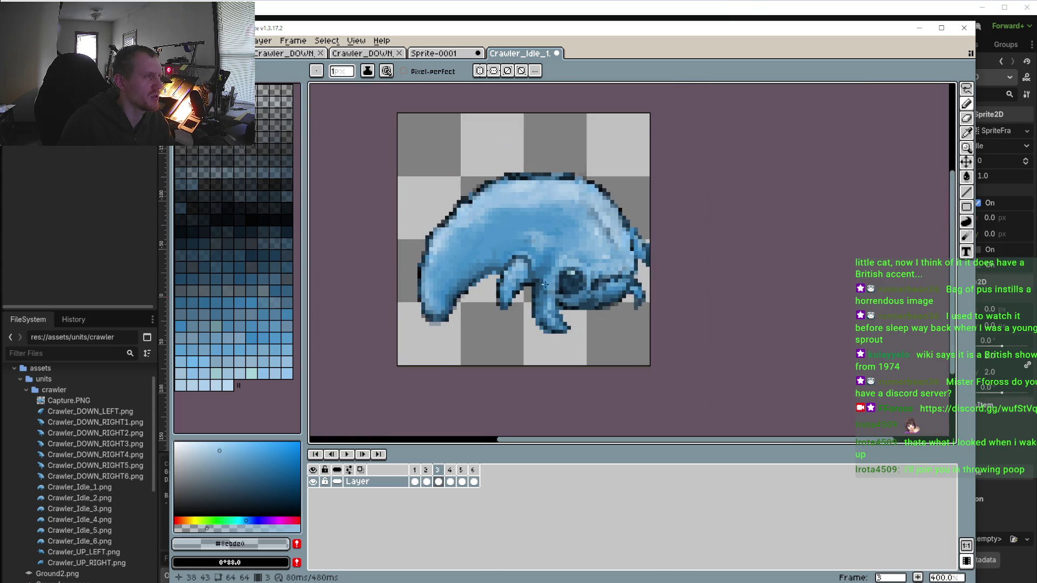
{"action": "scroll", "coordinate": [684, 252], "scroll_direction": "up", "scroll_amount": 5}
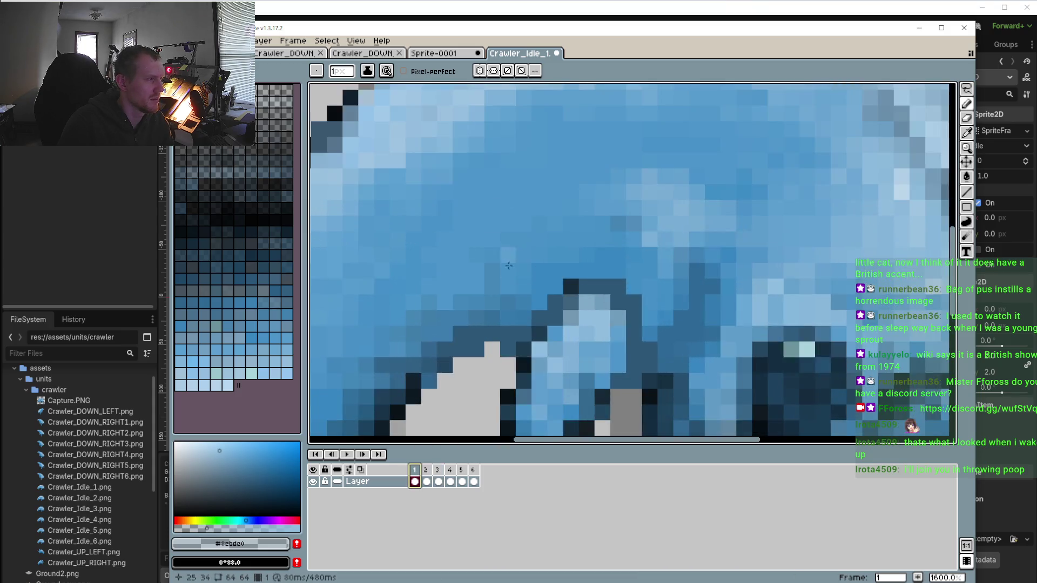
{"action": "left_click_drag", "start_coordinate": [724, 270], "coordinate": [748, 293]}
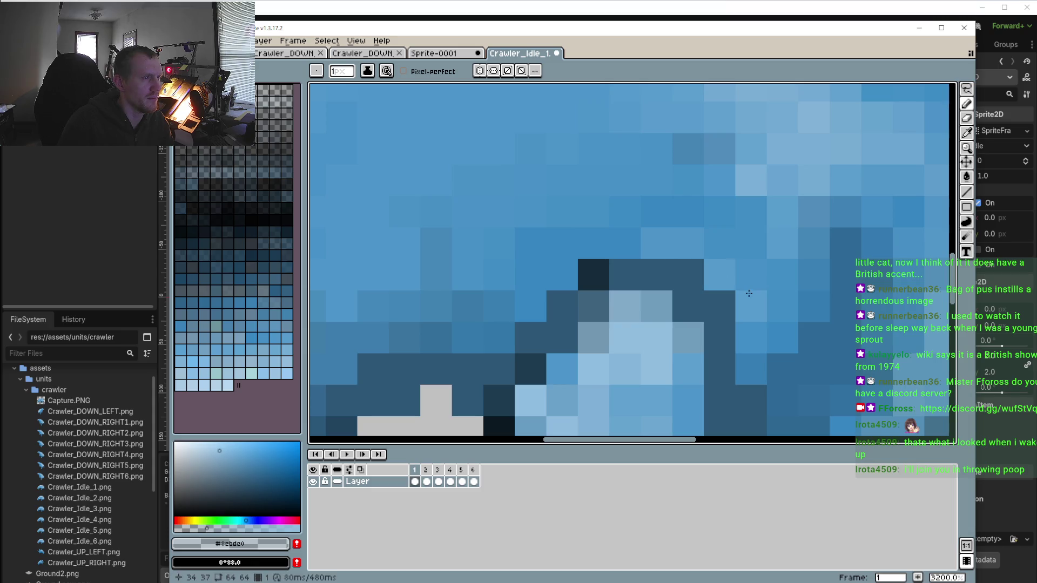
{"action": "mouse_move", "coordinate": [597, 242]}
{"action": "left_mouse_down"}
{"action": "mouse_move", "coordinate": [556, 273]}
{"action": "mouse_move", "coordinate": [630, 243]}
{"action": "mouse_move", "coordinate": [690, 249]}
{"action": "left_mouse_up"}
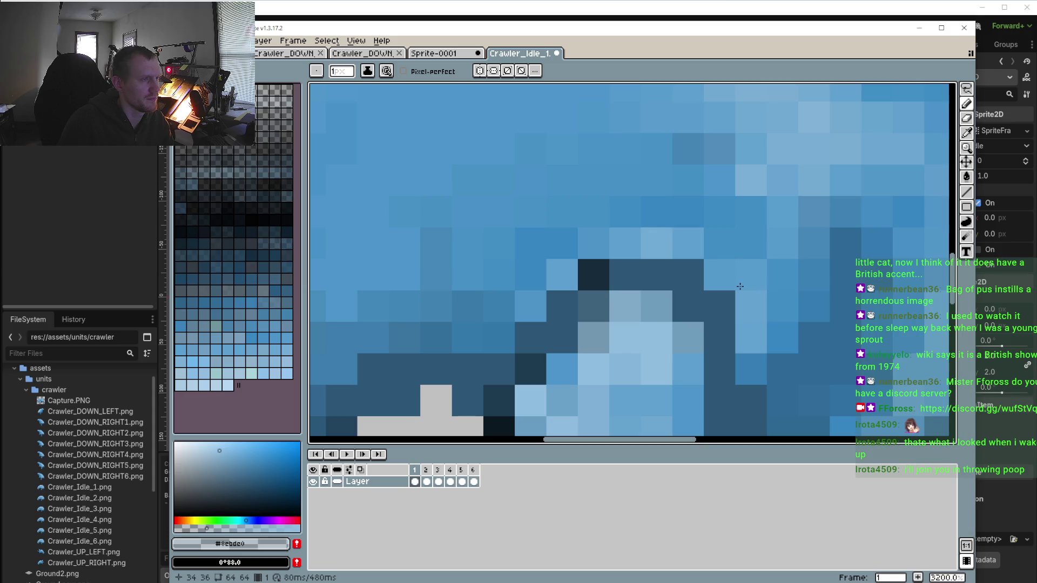
{"action": "left_click_drag", "start_coordinate": [740, 286], "coordinate": [724, 251]}
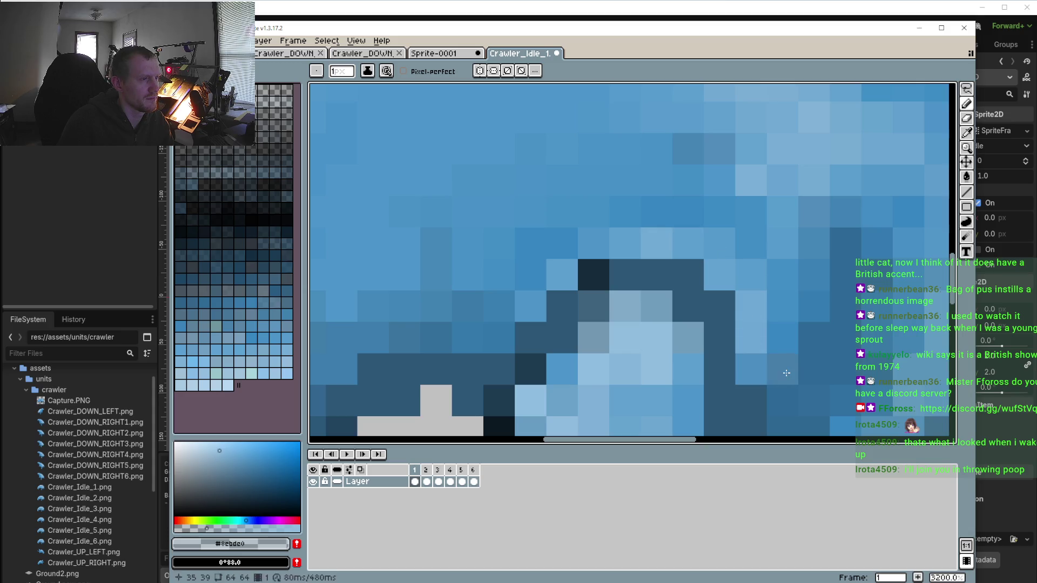
{"action": "scroll", "coordinate": [786, 373], "scroll_direction": "down", "scroll_amount": 5}
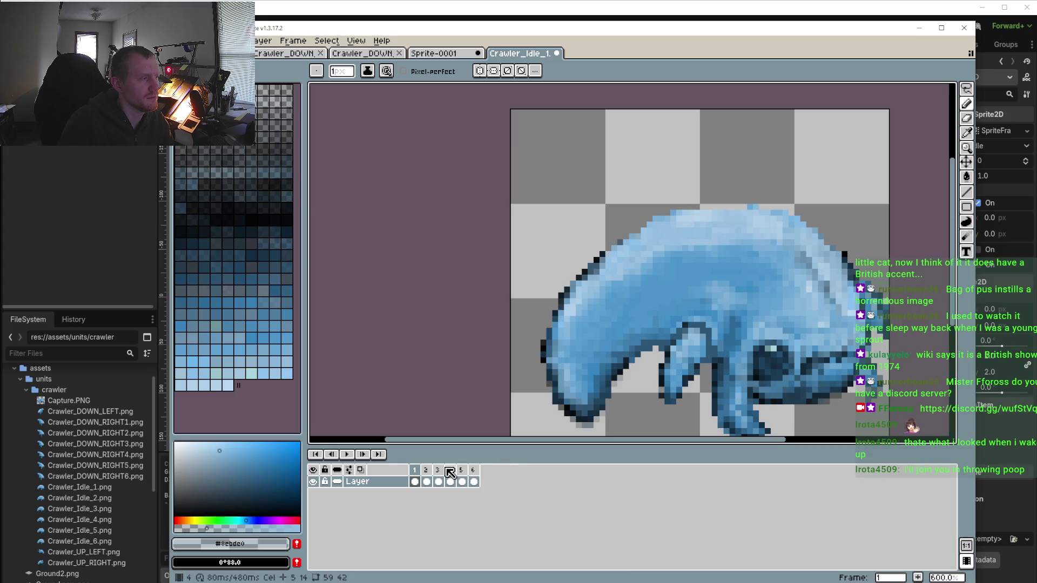
Touch up the top edge of the dark shape on frame 6, then play the animation
{"action": "left_click", "coordinate": [429, 470]}
{"action": "scroll", "coordinate": [692, 305], "scroll_direction": "up", "scroll_amount": 3}
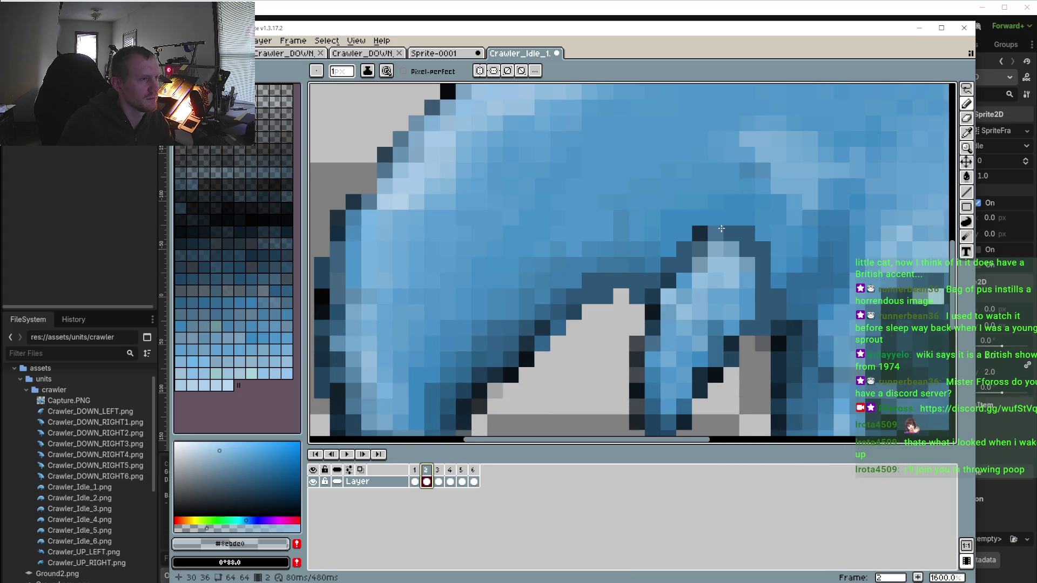
{"action": "left_click", "coordinate": [737, 220]}
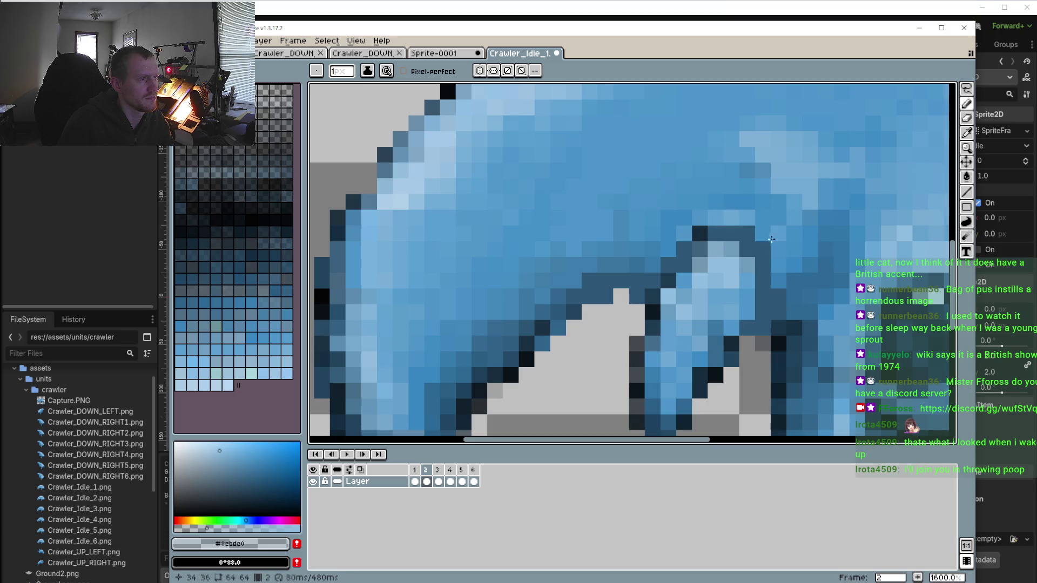
{"action": "left_click", "coordinate": [452, 470]}
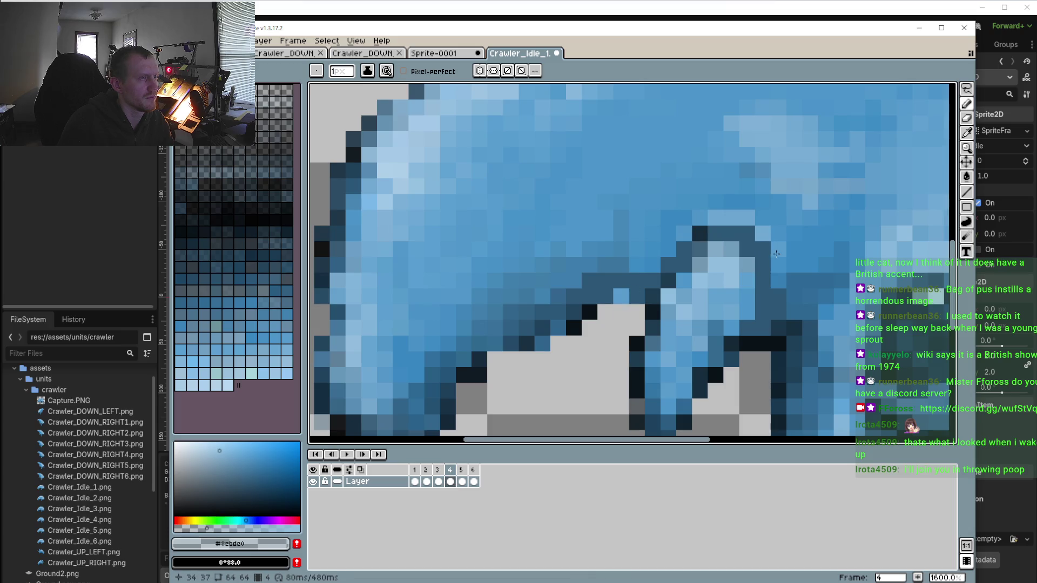
{"action": "key", "text": "period"}
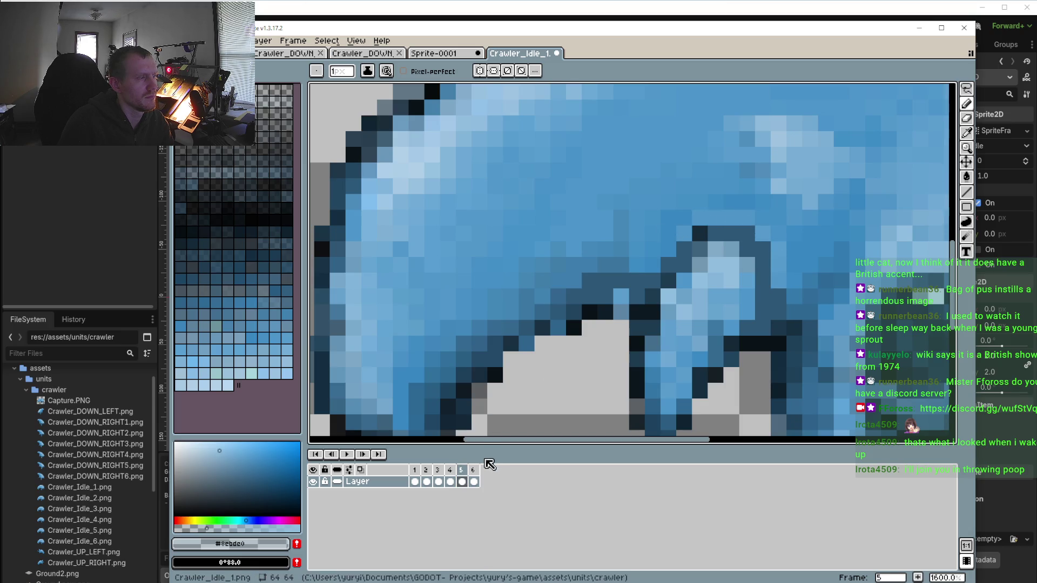
{"action": "key", "text": "period"}
{"action": "left_click_drag", "start_coordinate": [706, 222], "coordinate": [738, 226]}
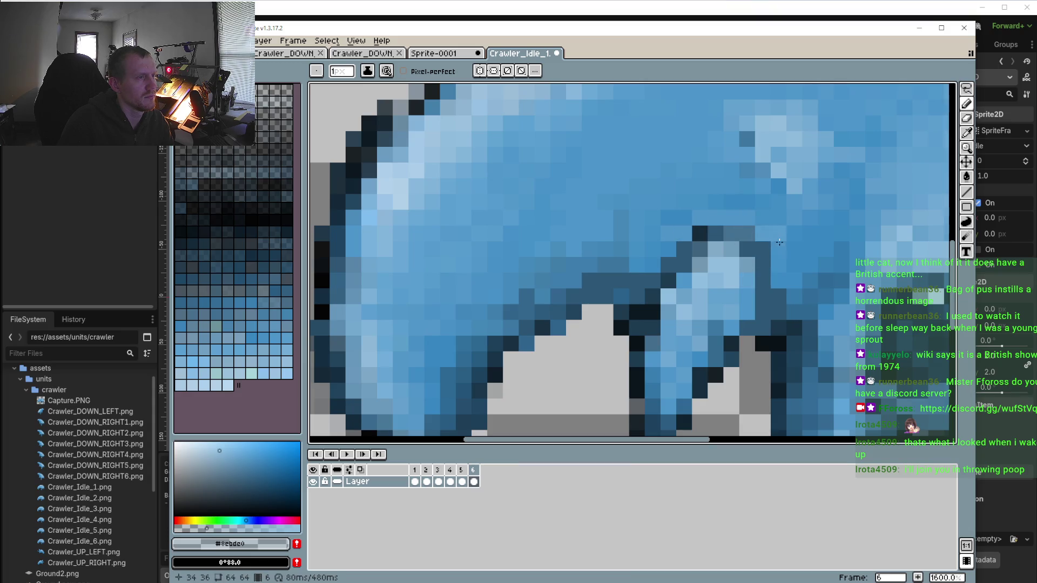
{"action": "left_click", "coordinate": [347, 454]}
{"action": "scroll", "coordinate": [586, 336], "scroll_direction": "down", "scroll_amount": 4}
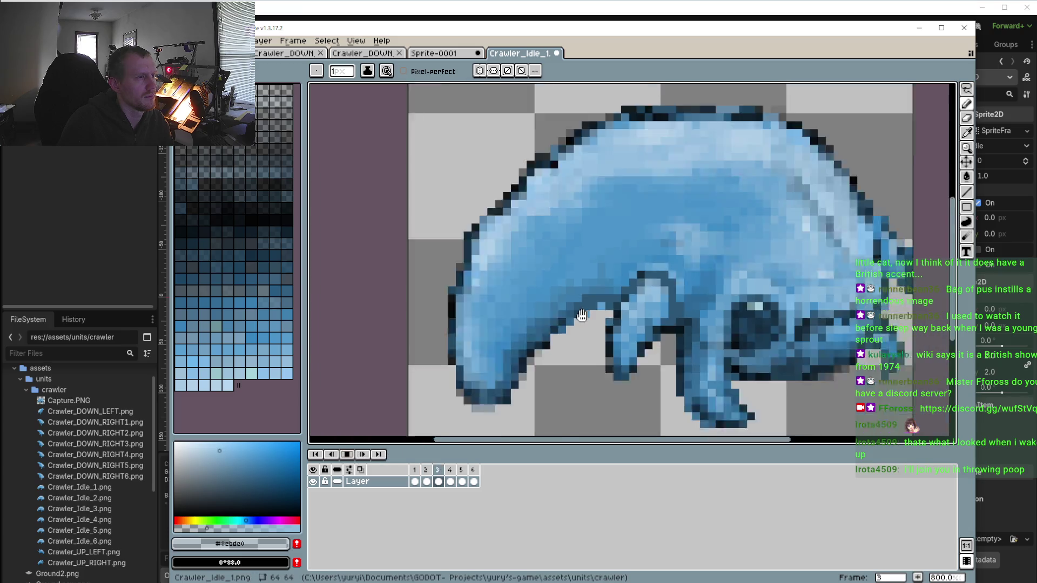
Stop playback and lasso-select the lighter patch on the crawler's back in frame 1
{"action": "scroll", "coordinate": [585, 336], "scroll_direction": "down", "scroll_amount": 2}
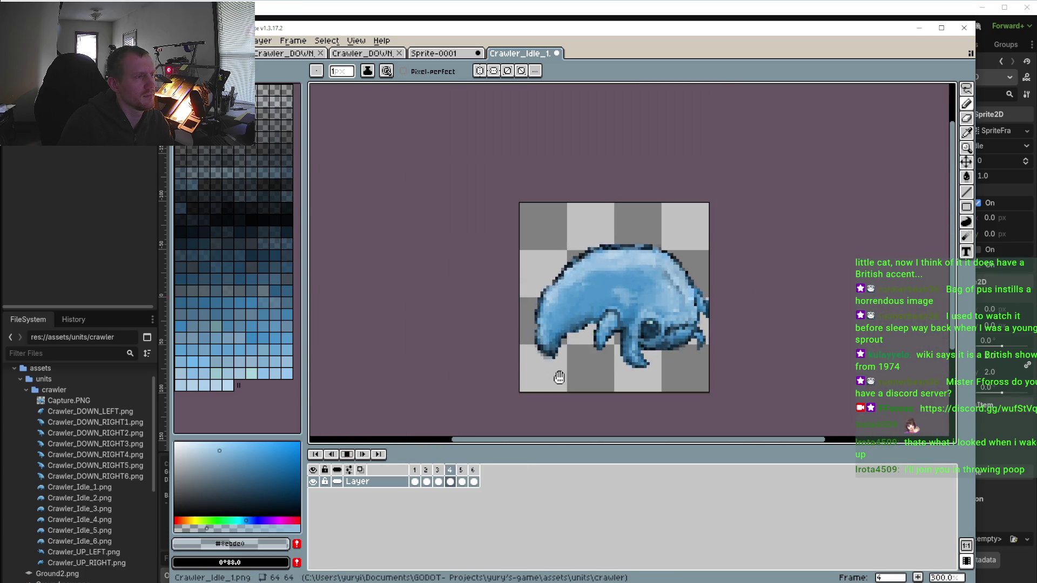
{"action": "left_click", "coordinate": [347, 455]}
{"action": "scroll", "coordinate": [471, 397], "scroll_direction": "up", "scroll_amount": 2}
{"action": "left_click", "coordinate": [419, 470]}
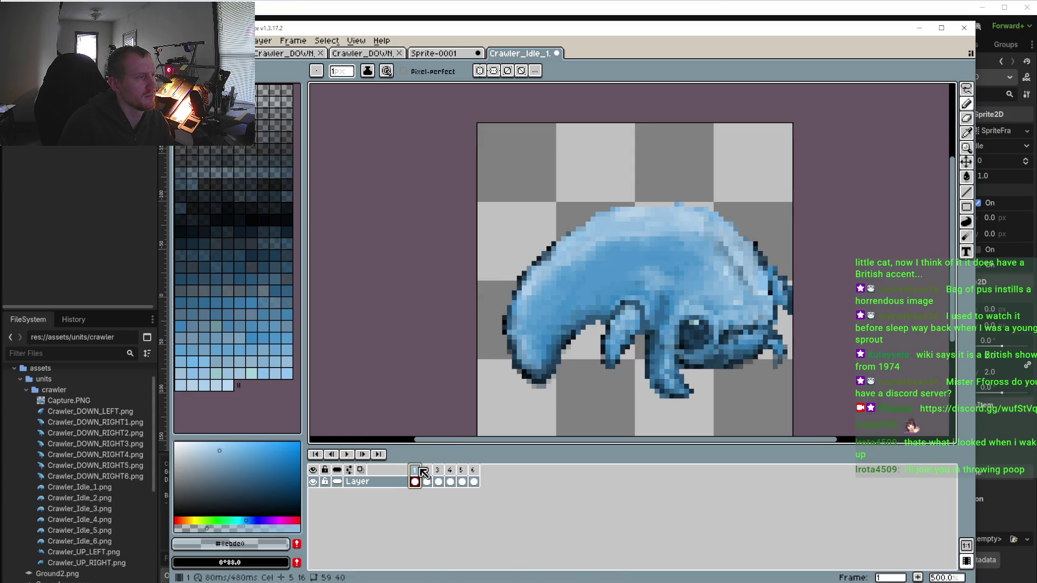
{"action": "scroll", "coordinate": [590, 324], "scroll_direction": "up", "scroll_amount": 2}
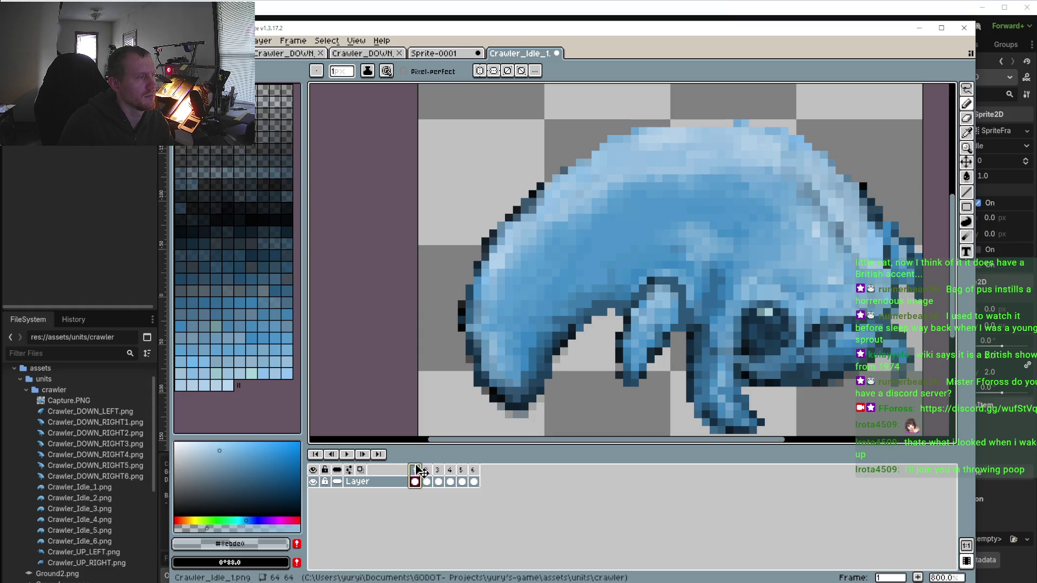
{"action": "left_click", "coordinate": [964, 90]}
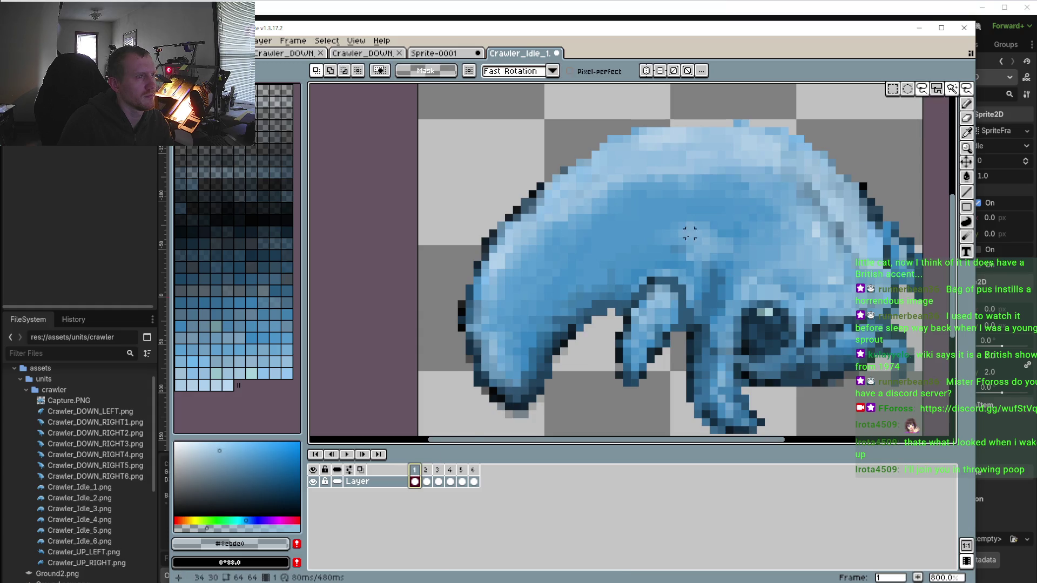
{"action": "left_click_drag", "start_coordinate": [658, 249], "coordinate": [647, 201]}
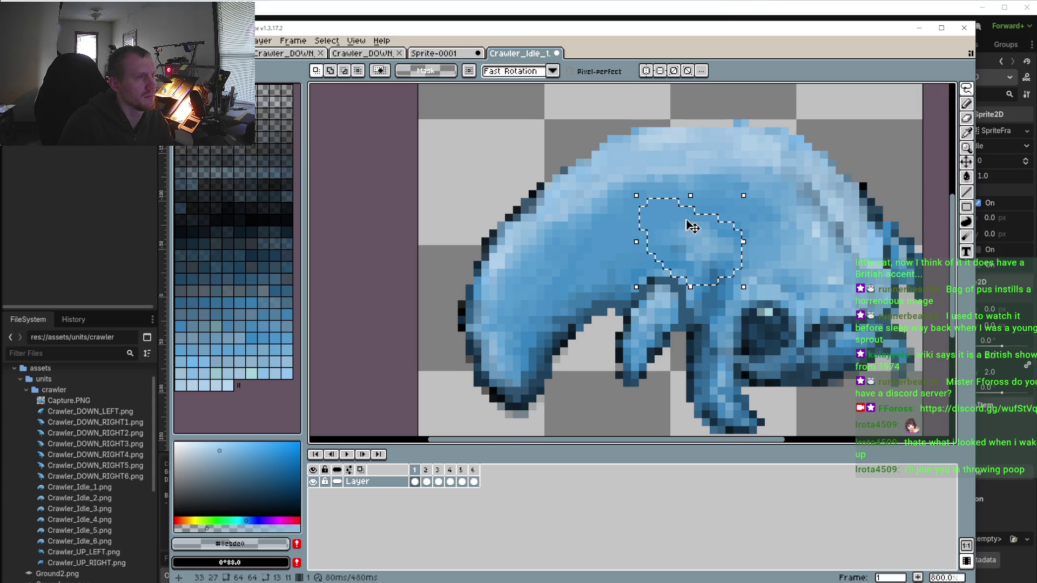
Compare the selected patch across frames 2–6, ending back on frame 3
{"action": "left_click", "coordinate": [426, 470]}
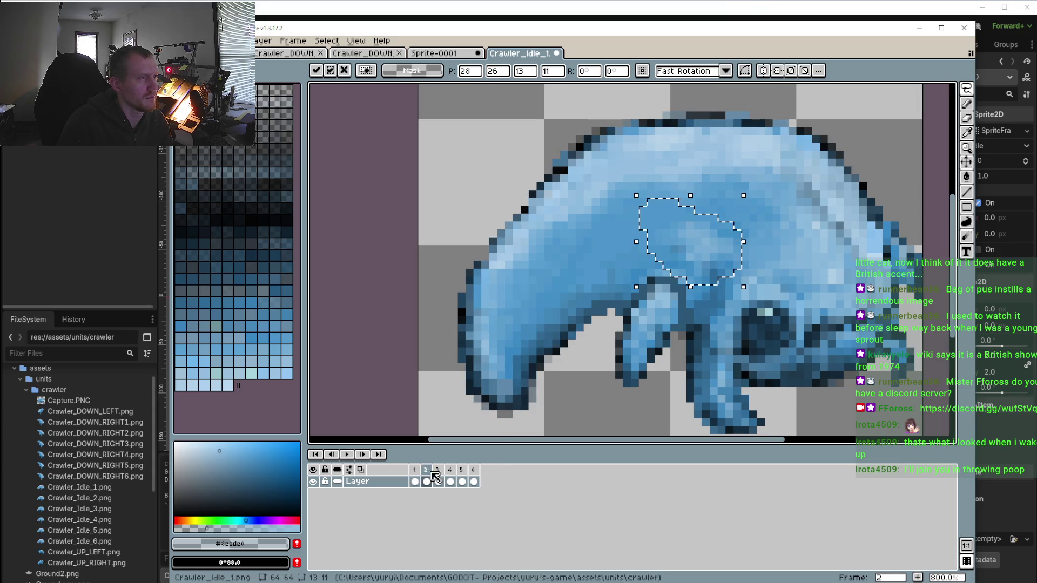
{"action": "left_click", "coordinate": [439, 471]}
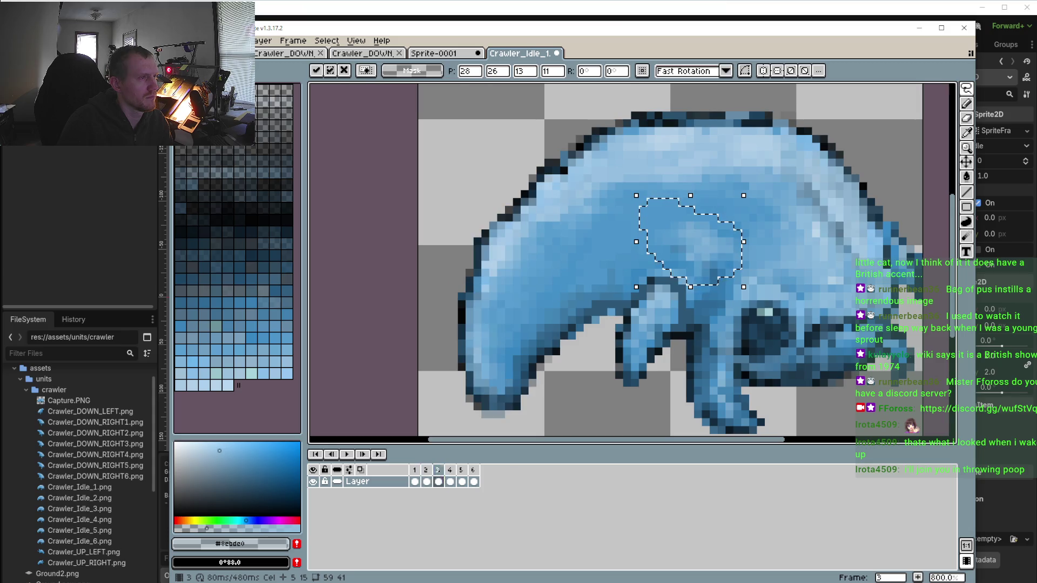
{"action": "left_click", "coordinate": [450, 470]}
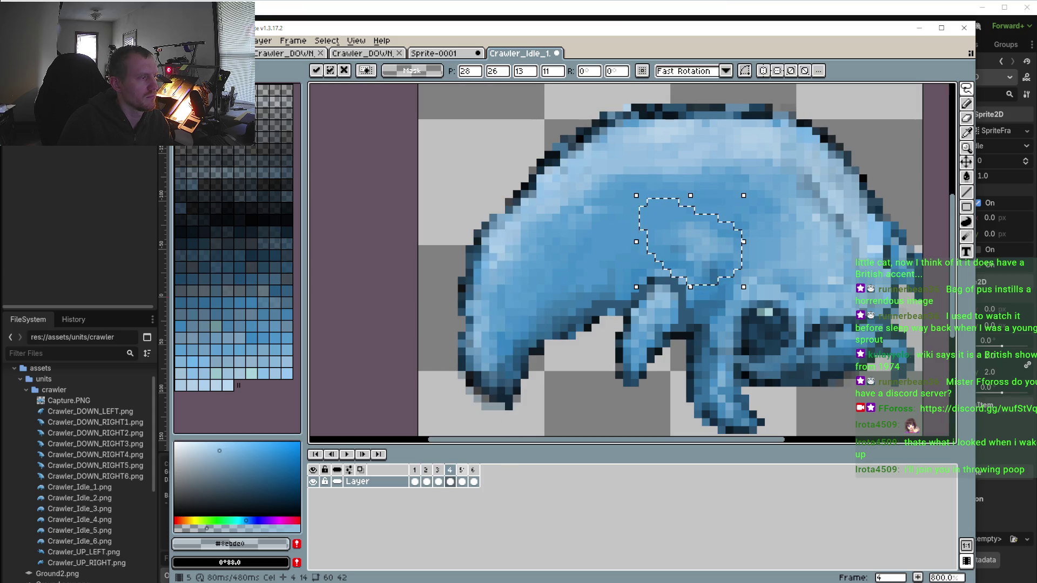
{"action": "left_click", "coordinate": [462, 470]}
{"action": "left_click", "coordinate": [473, 470]}
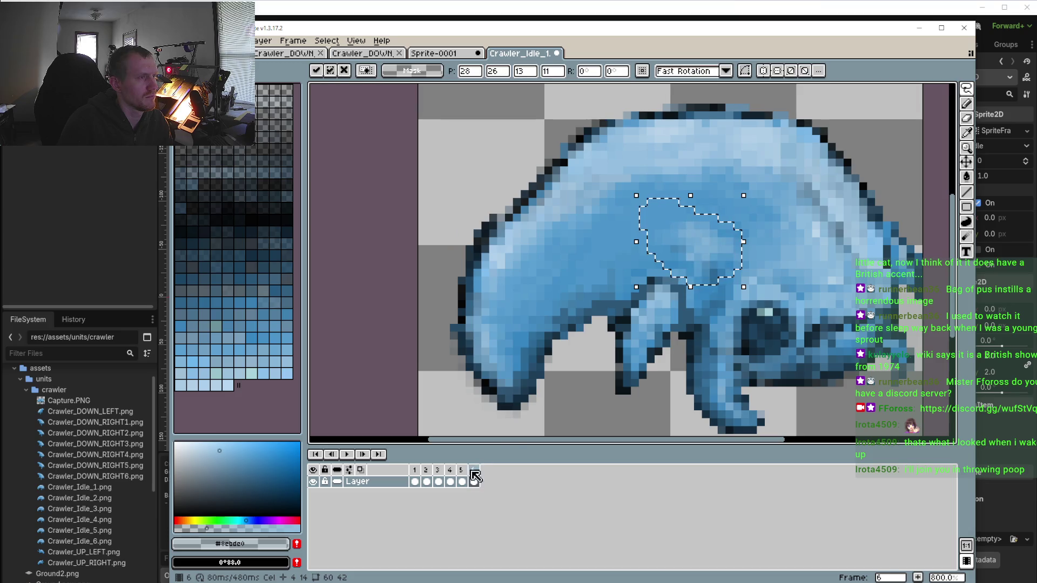
{"action": "left_click", "coordinate": [438, 470]}
{"action": "scroll", "coordinate": [694, 213], "scroll_direction": "up", "scroll_amount": 2}
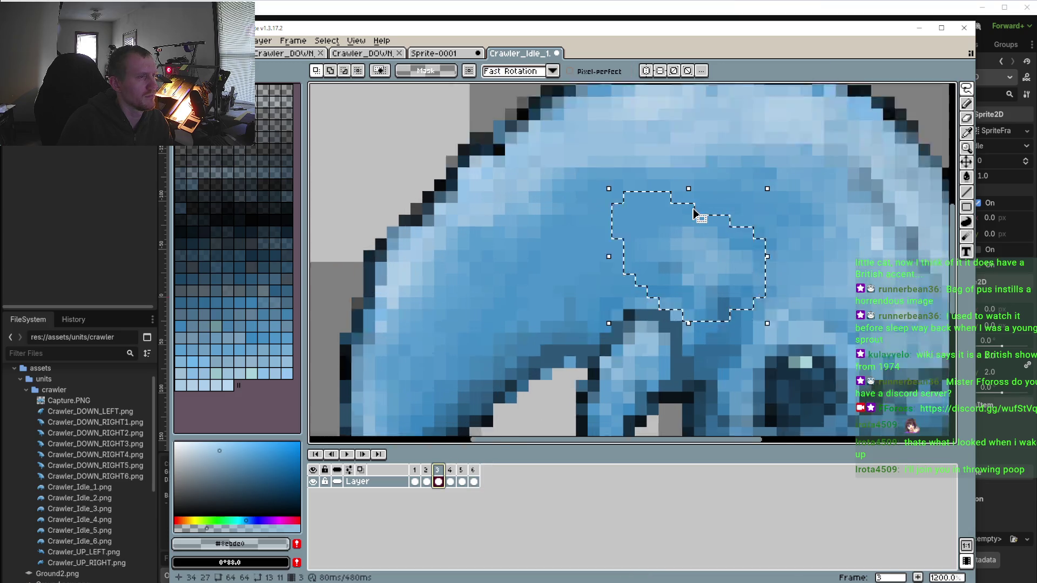
Eyedrop highlight blue #82b2d6, test and undo one pixel, then advance to frame 4
{"action": "scroll", "coordinate": [718, 292], "scroll_direction": "up", "scroll_amount": 5}
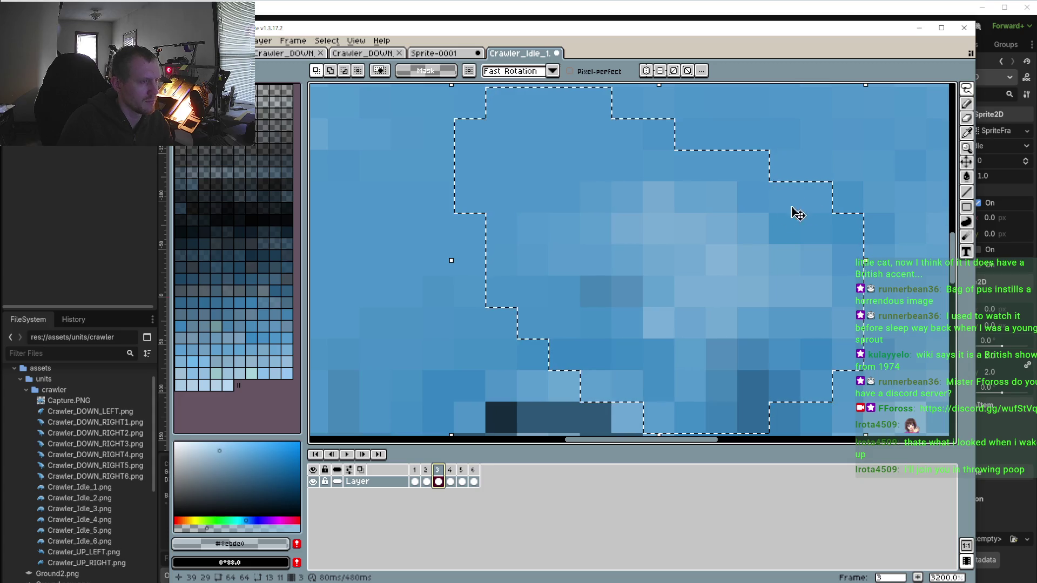
{"action": "key", "text": "i"}
{"action": "left_click", "coordinate": [731, 243]}
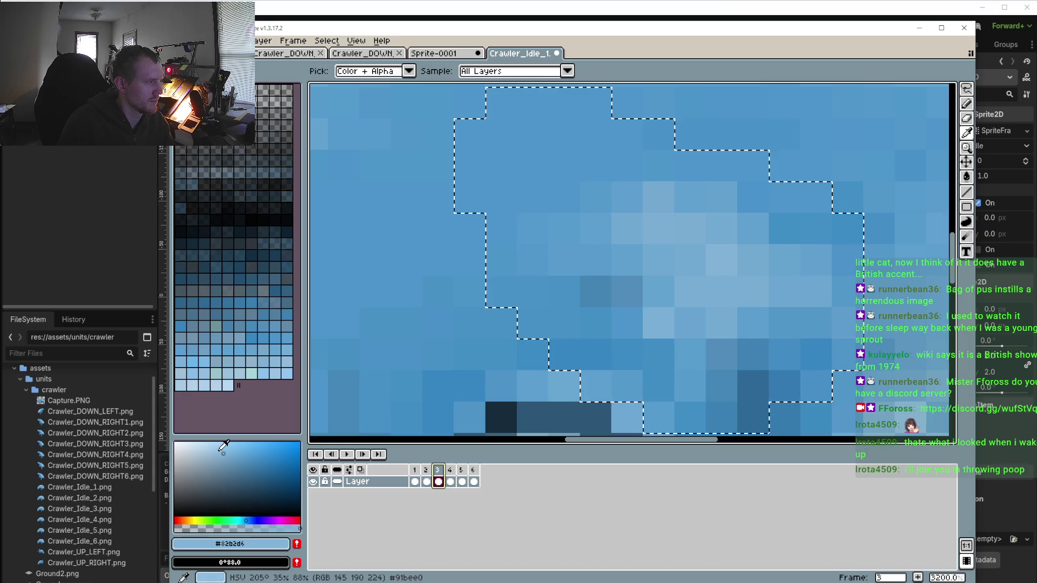
{"action": "key", "text": "b"}
{"action": "left_click", "coordinate": [628, 313]}
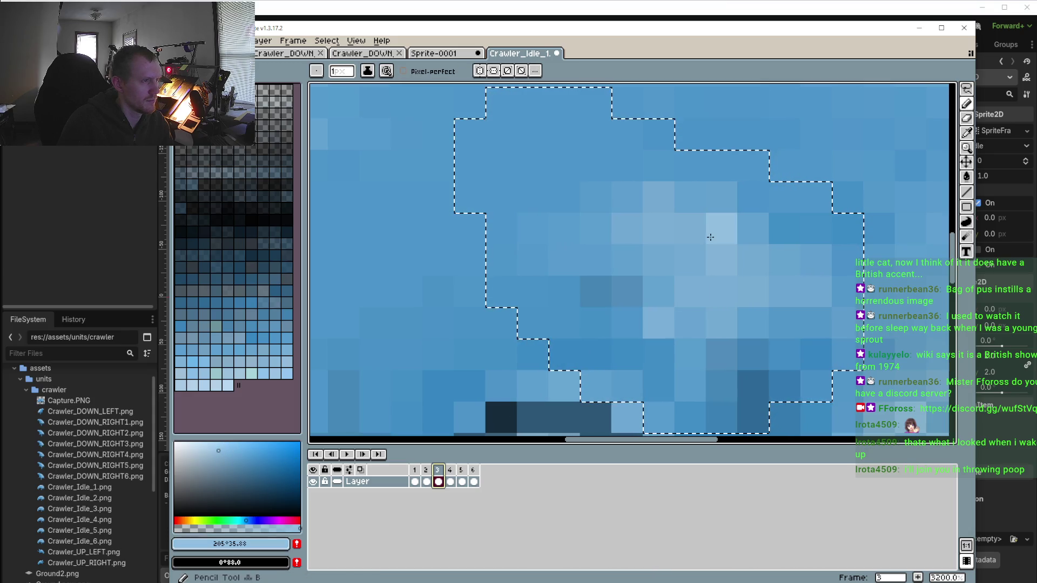
{"action": "key", "text": "ctrl+z"}
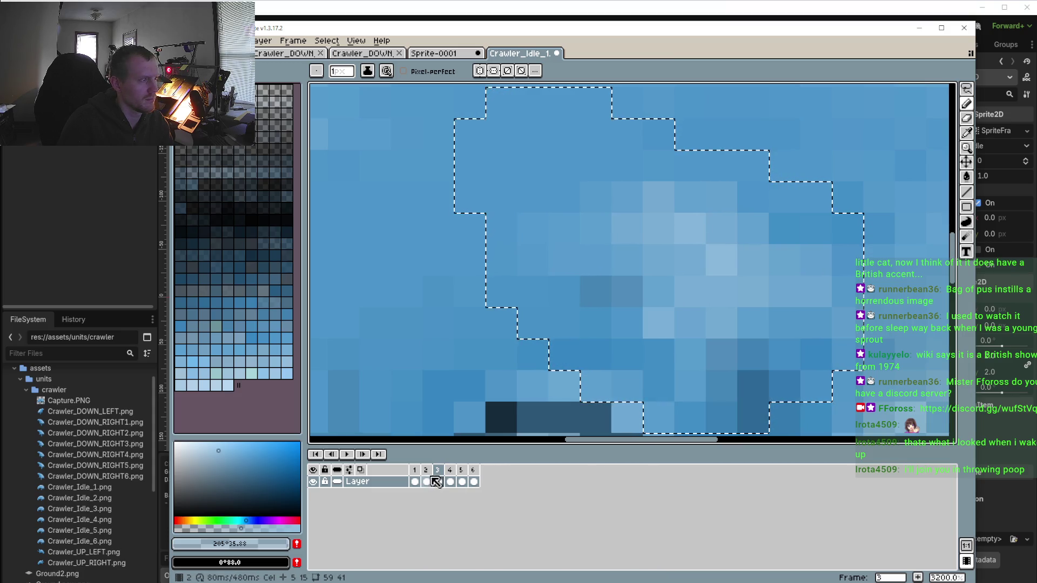
{"action": "key", "text": "Right"}
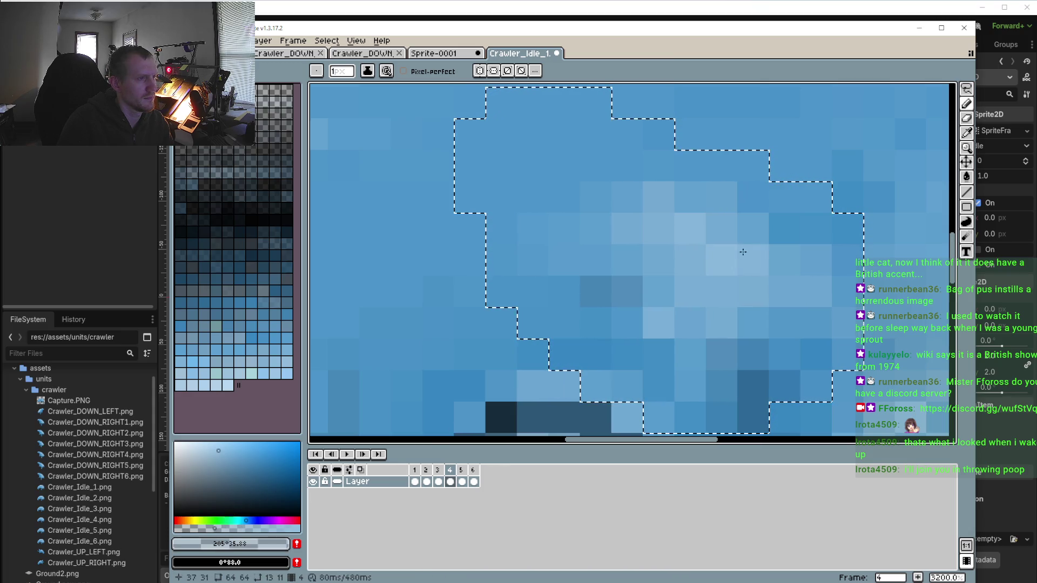
{"action": "scroll", "coordinate": [751, 284], "scroll_direction": "down", "scroll_amount": 7}
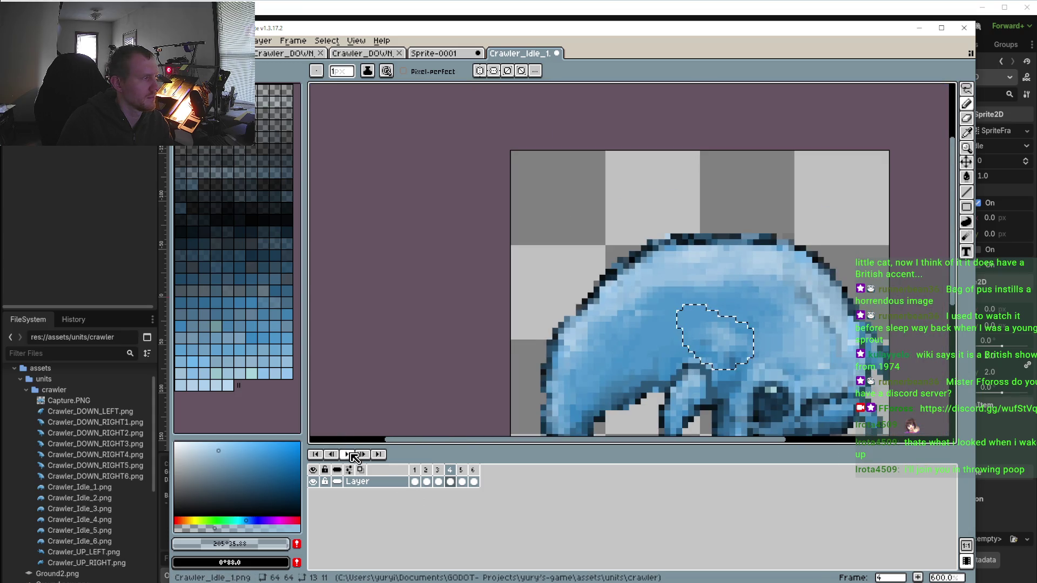
Play the idle loop and recentre and zoom on the crawler while it runs
{"action": "left_click", "coordinate": [351, 455]}
{"action": "scroll", "coordinate": [440, 320], "scroll_direction": "down", "scroll_amount": 2}
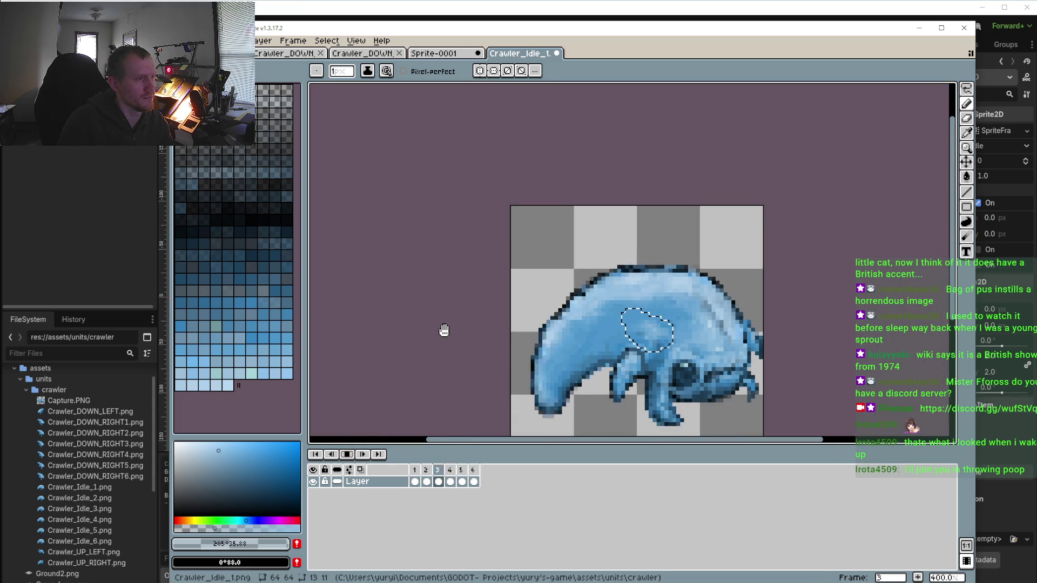
{"action": "left_click_drag", "start_coordinate": [444, 330], "coordinate": [412, 265]}
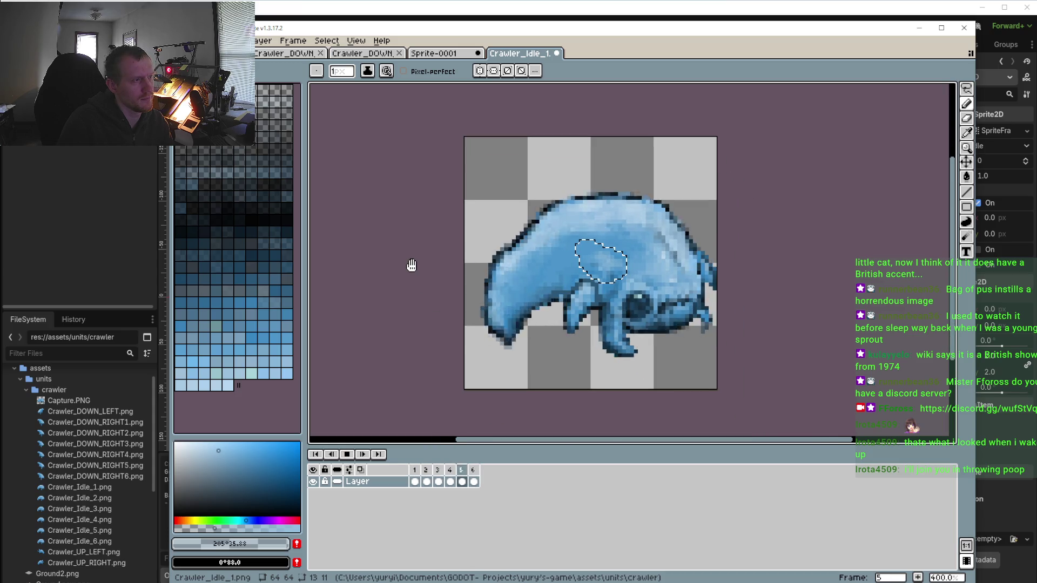
{"action": "scroll", "coordinate": [411, 265], "scroll_direction": "down", "scroll_amount": 2}
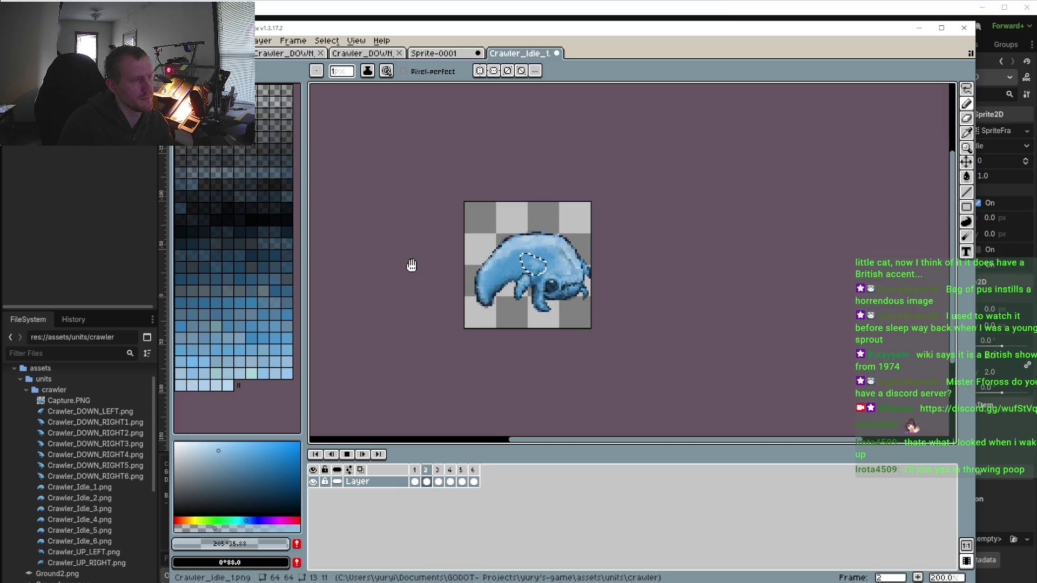
{"action": "scroll", "coordinate": [673, 260], "scroll_direction": "up", "scroll_amount": 5}
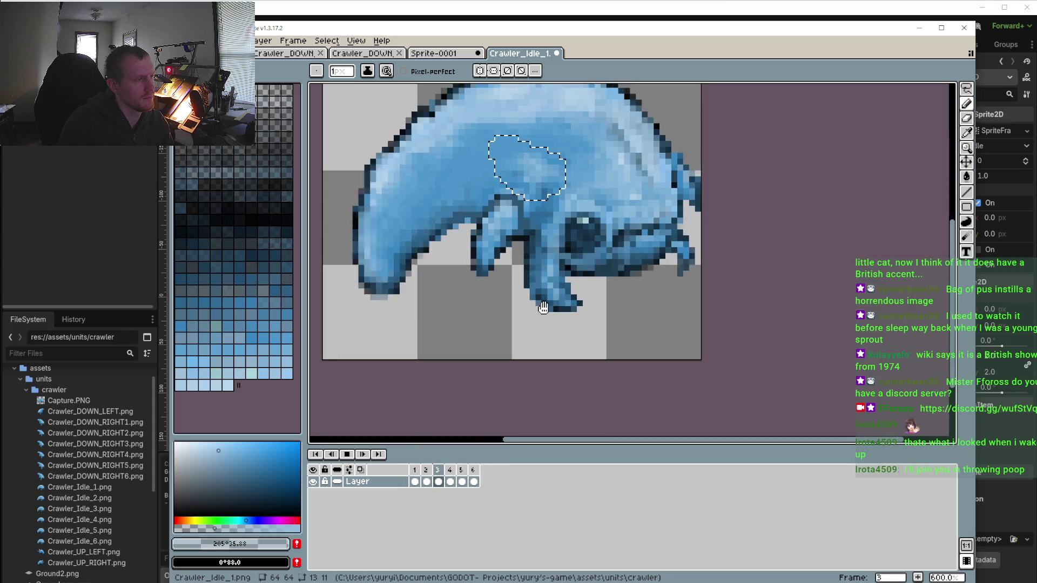
{"action": "scroll", "coordinate": [673, 261], "scroll_direction": "up", "scroll_amount": 2}
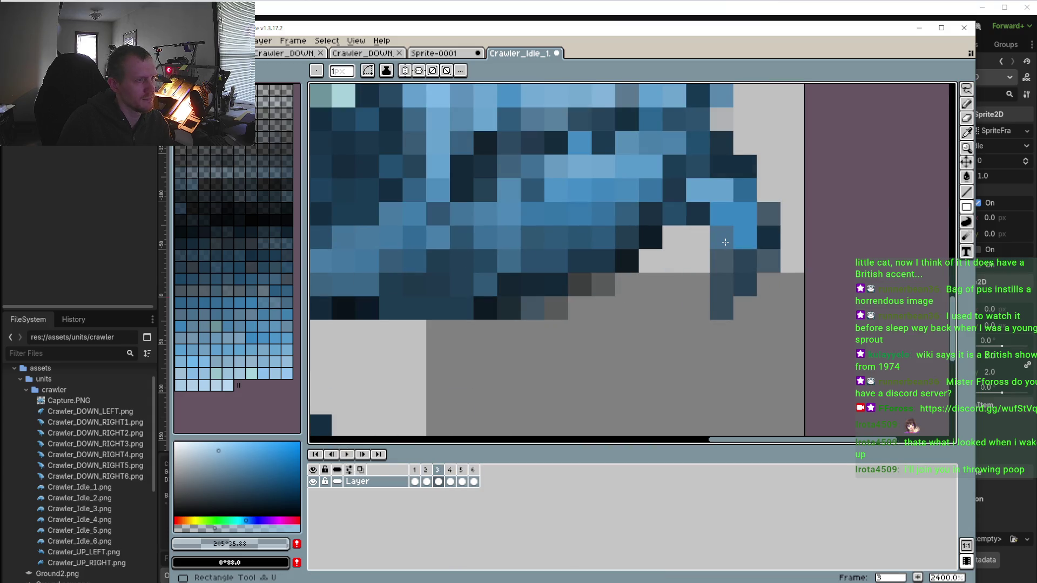
Stop on frame 1, sample the dark blue outline colour, and compare the leg with frame 2
{"action": "left_click", "coordinate": [414, 482]}
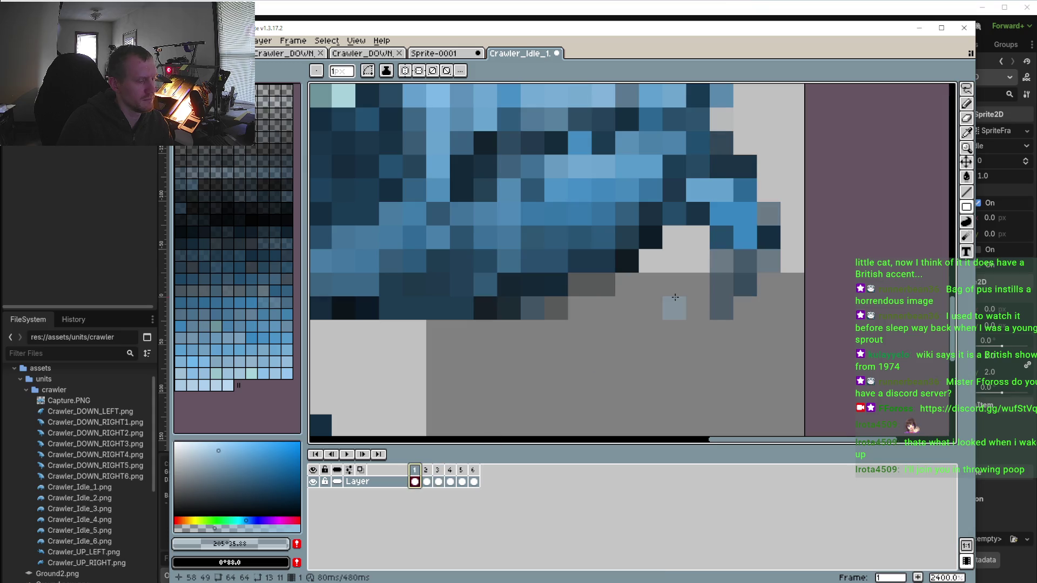
{"action": "key", "text": "i"}
{"action": "left_click", "coordinate": [753, 261]}
{"action": "key", "text": "b"}
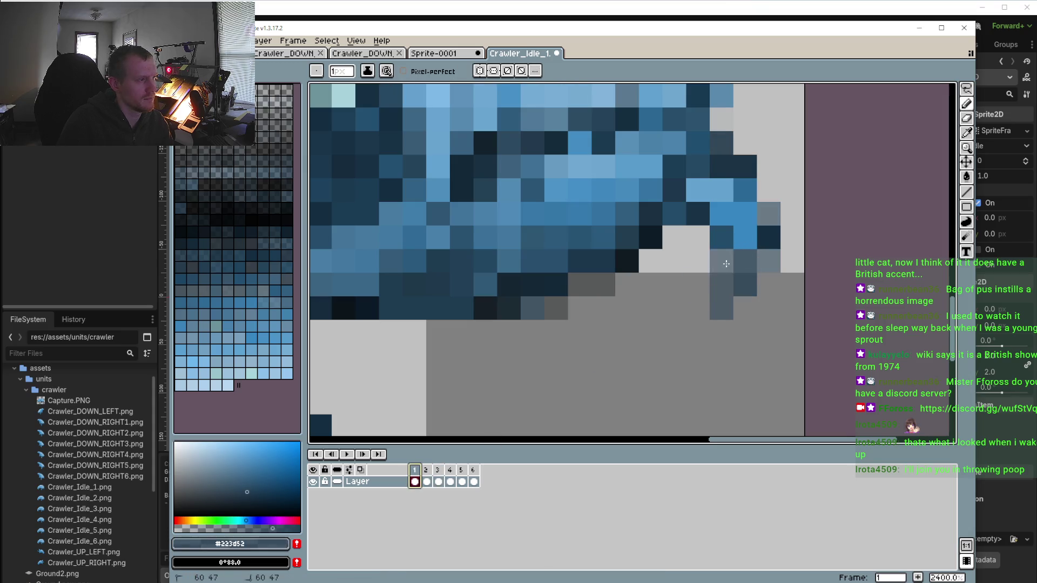
{"action": "left_click", "coordinate": [426, 477]}
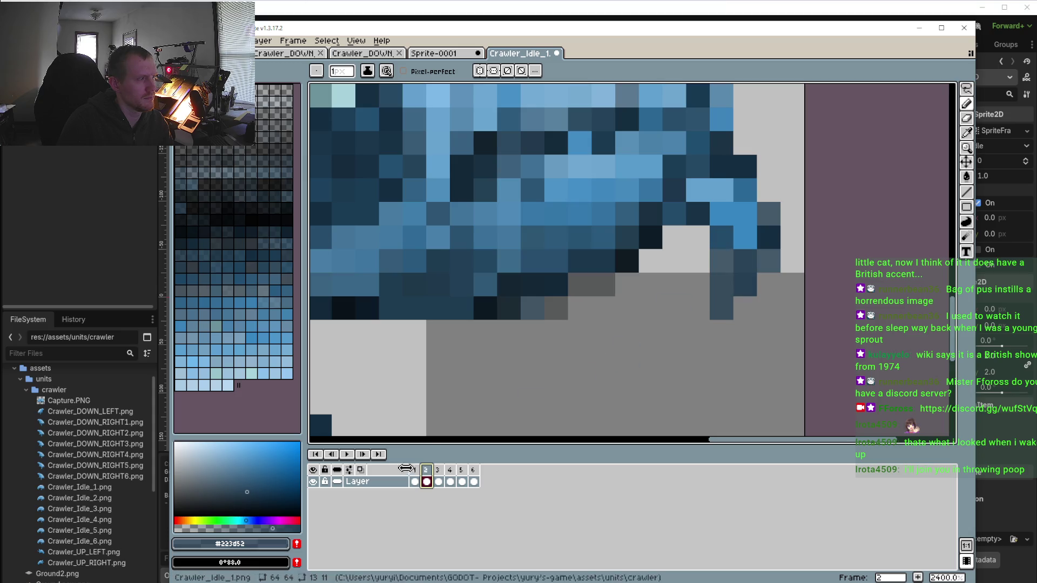
{"action": "left_click", "coordinate": [418, 479]}
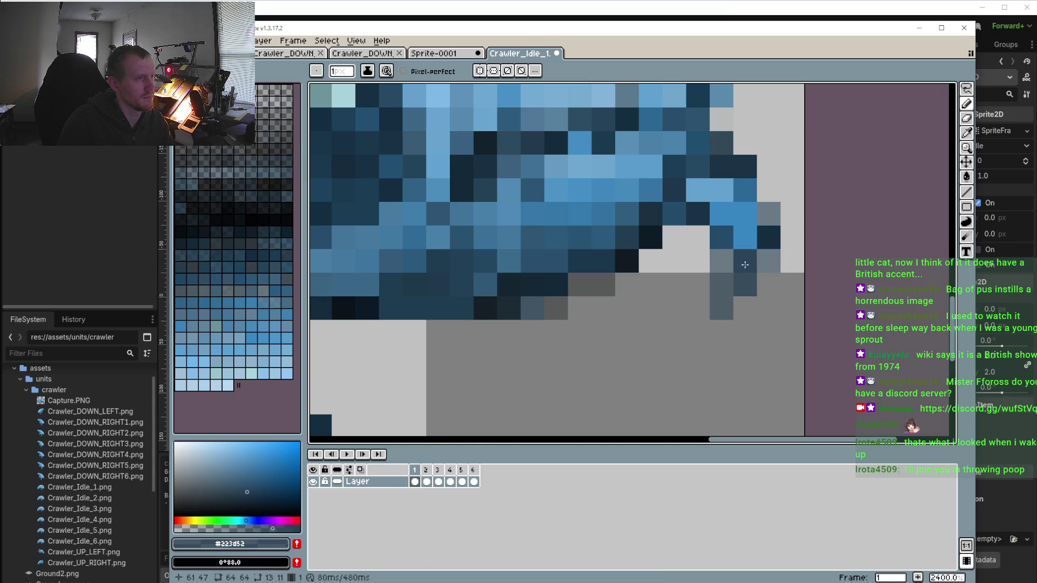
Re-pick a darker outline blue from the sprite, flipping between frames 1 and 2
{"action": "scroll", "coordinate": [744, 265], "scroll_direction": "down", "scroll_amount": 2}
{"action": "key", "text": "m"}
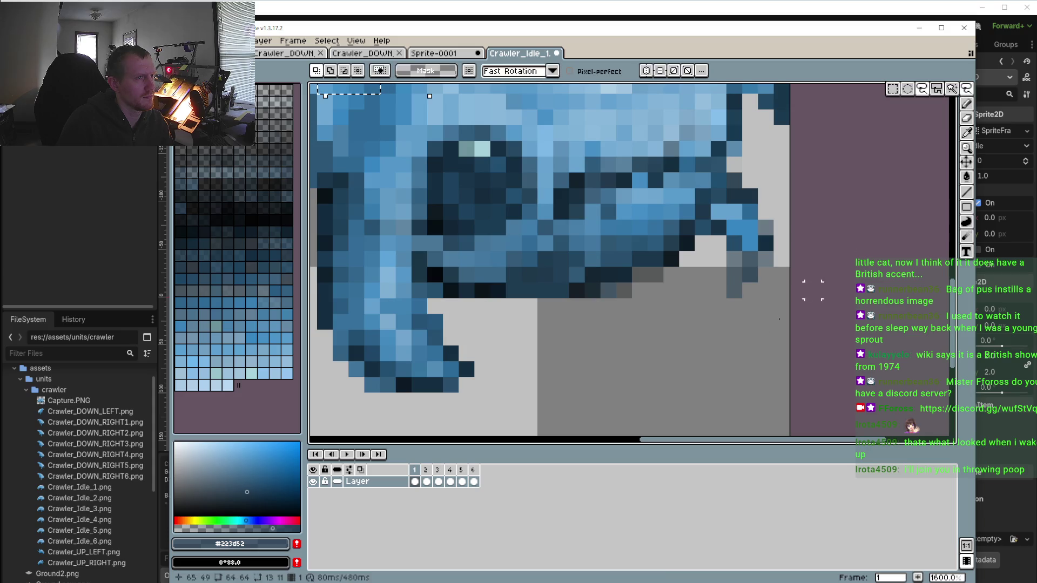
{"action": "scroll", "coordinate": [735, 243], "scroll_direction": "up", "scroll_amount": 2}
{"action": "key", "text": "i"}
{"action": "left_click", "coordinate": [746, 272]}
{"action": "key", "text": "b"}
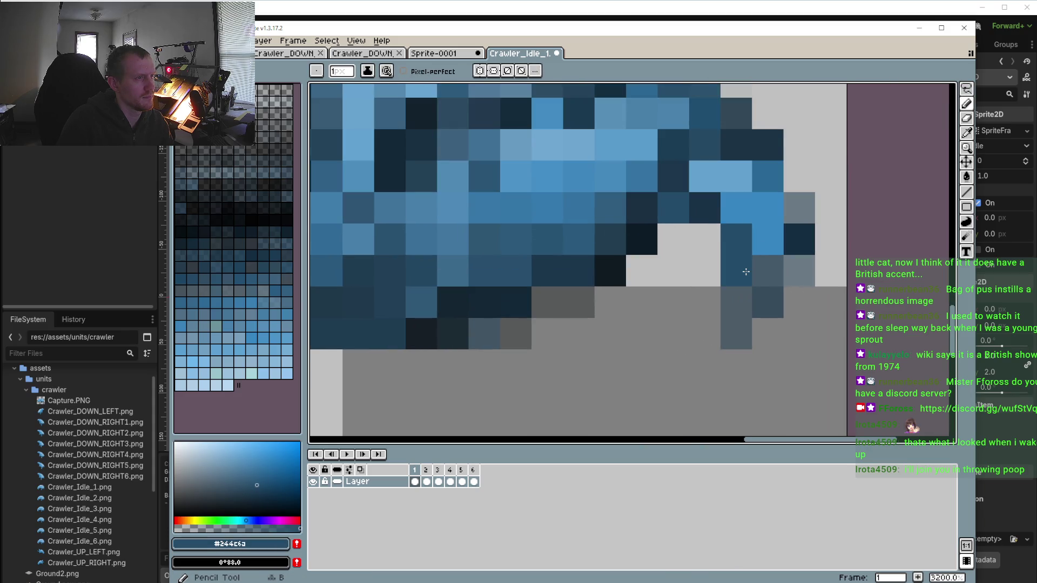
{"action": "left_click", "coordinate": [427, 480]}
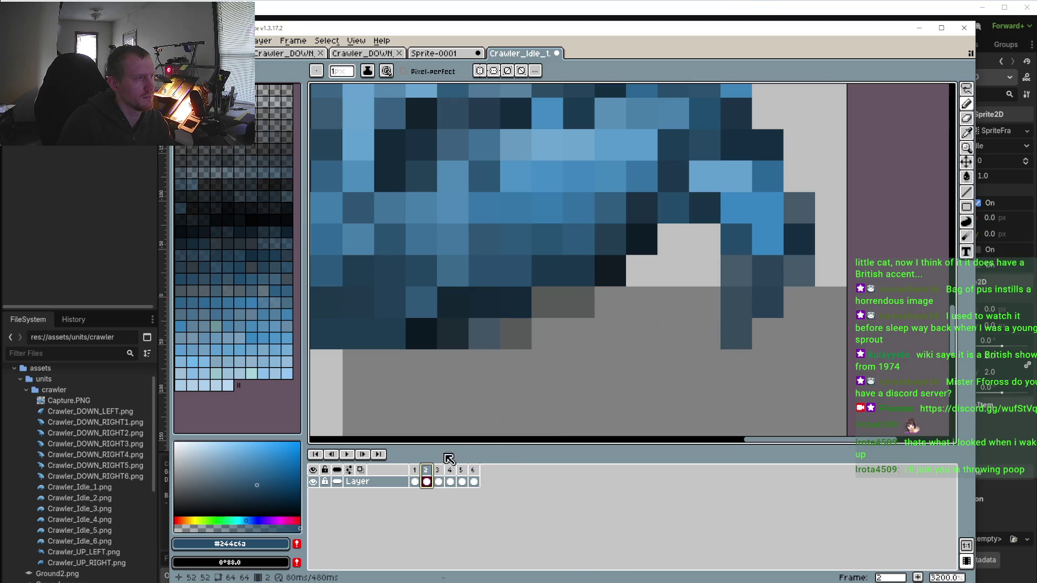
{"action": "left_click", "coordinate": [415, 481]}
Paint three dark blue pixels onto frame 1's right leg outline and check against frame 2
{"action": "left_click", "coordinate": [799, 207]}
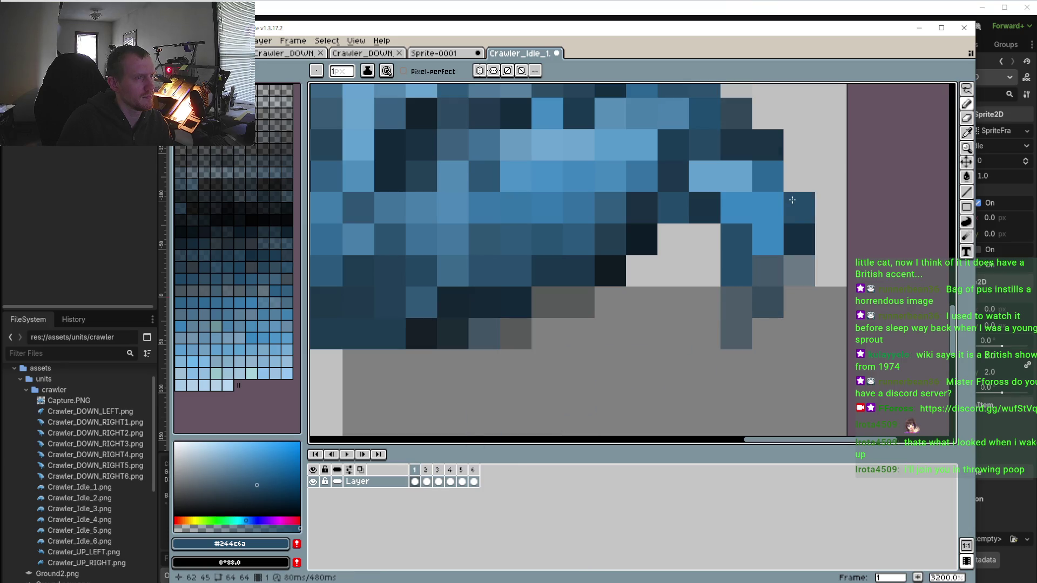
{"action": "left_click", "coordinate": [791, 180]}
{"action": "left_click", "coordinate": [776, 213]}
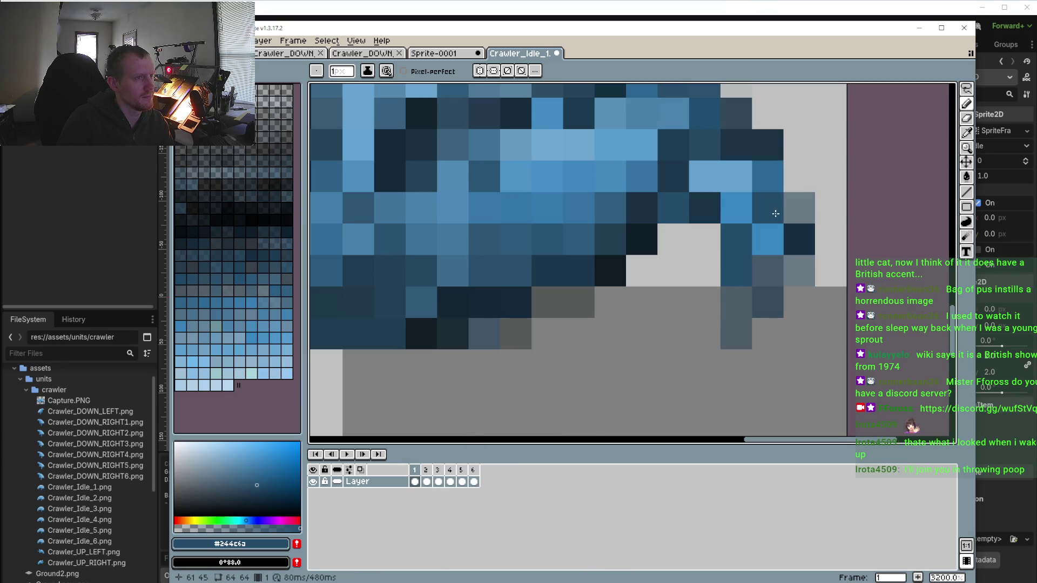
{"action": "left_click", "coordinate": [429, 475]}
{"action": "left_click", "coordinate": [417, 481]}
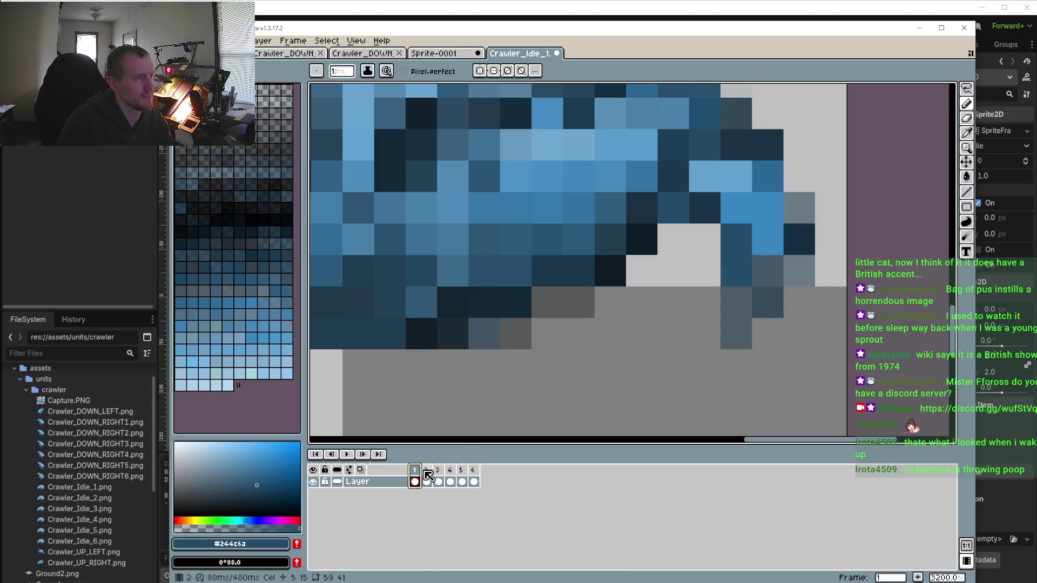
{"action": "left_click", "coordinate": [427, 481]}
{"action": "left_click", "coordinate": [415, 481]}
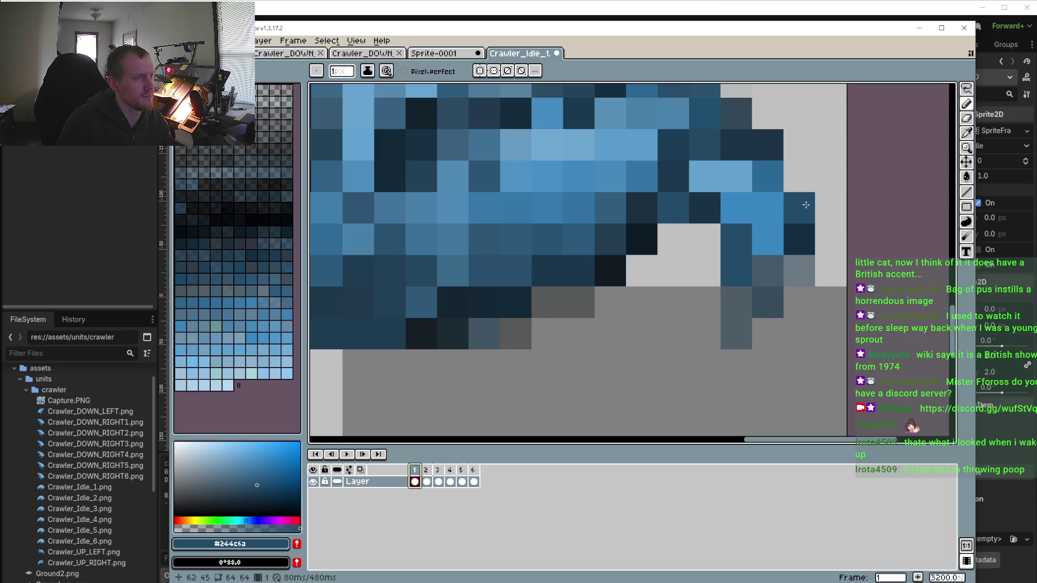
{"action": "scroll", "coordinate": [411, 378], "scroll_direction": "down", "scroll_amount": 5}
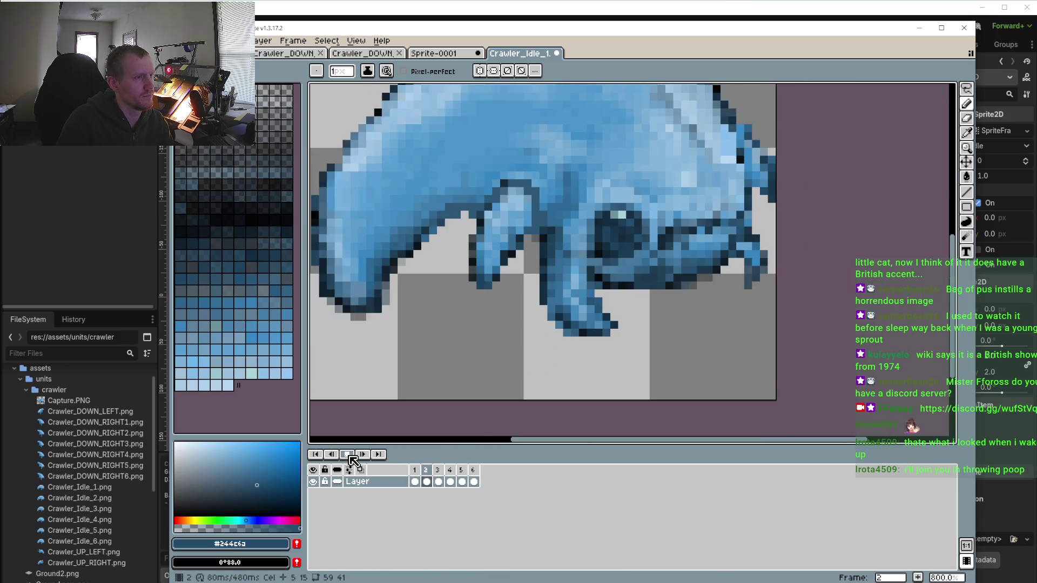
Stop the preview, flip between frames 1–3, then replay the idle animation
{"action": "left_click", "coordinate": [348, 456]}
{"action": "left_click", "coordinate": [414, 480]}
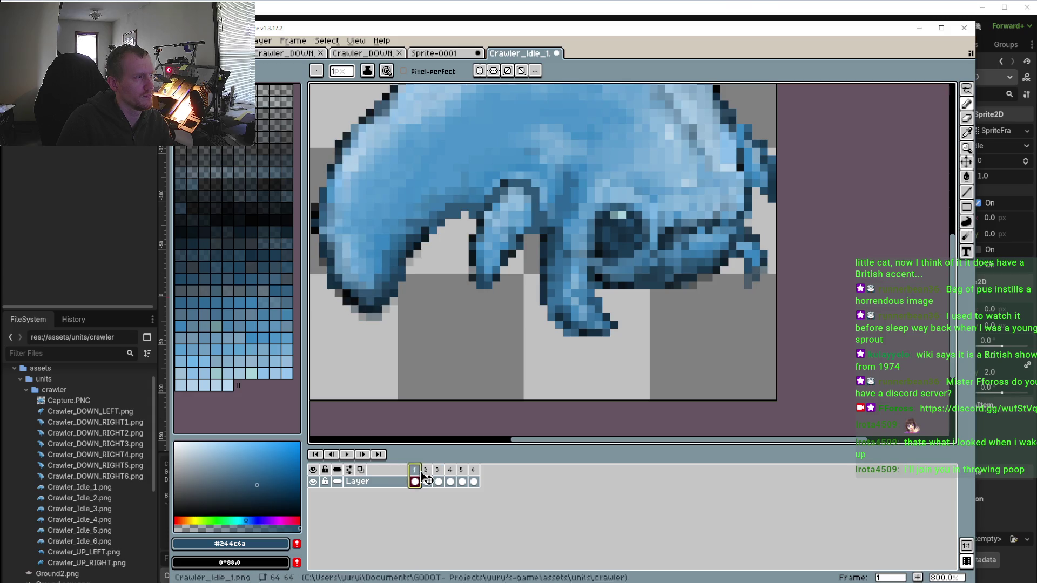
{"action": "left_click", "coordinate": [426, 471]}
{"action": "left_click", "coordinate": [445, 472]}
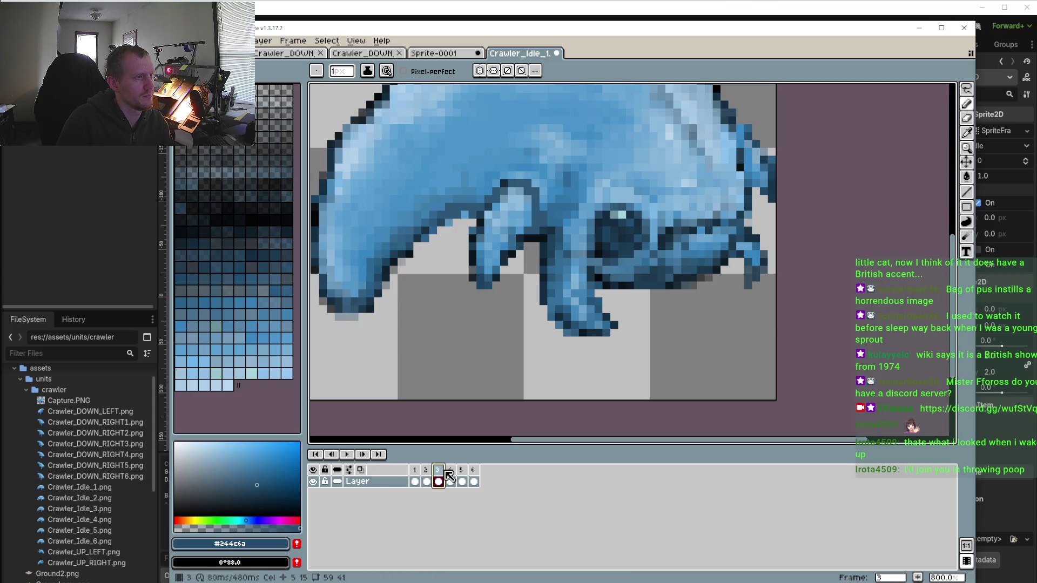
{"action": "left_click", "coordinate": [427, 471]}
{"action": "scroll", "coordinate": [647, 290], "scroll_direction": "up", "scroll_amount": 3}
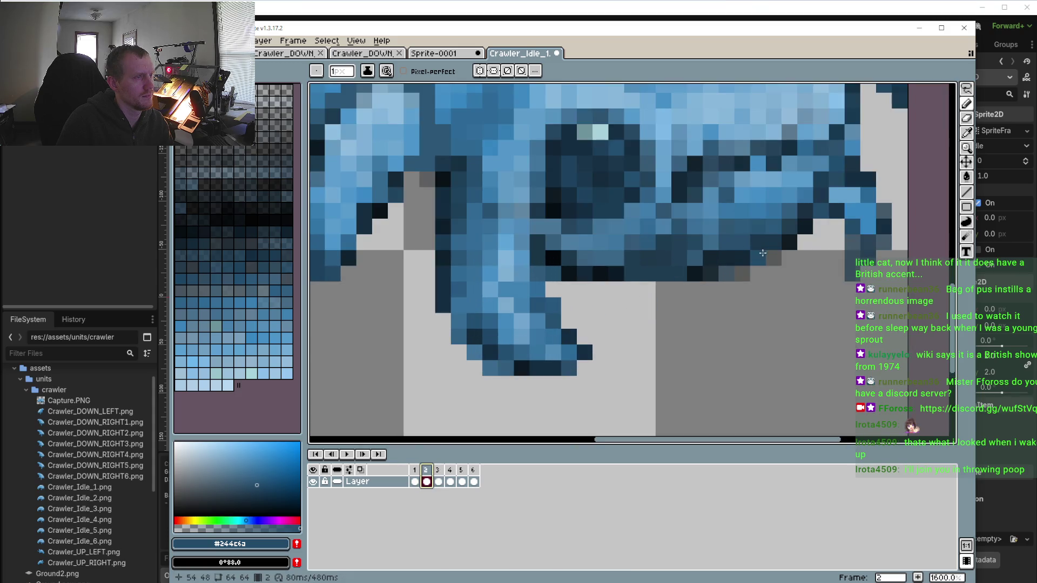
{"action": "left_click", "coordinate": [415, 471]}
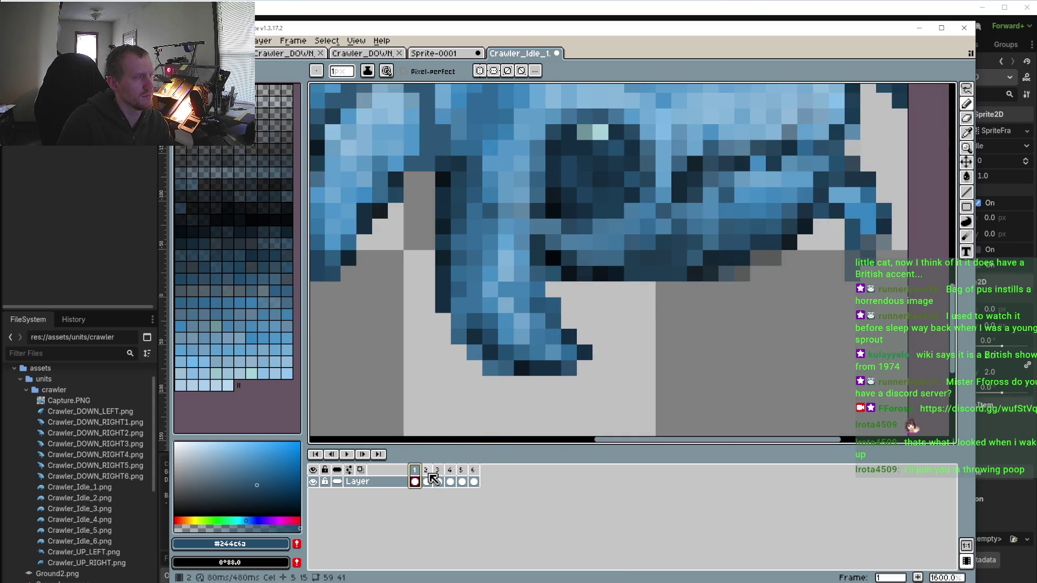
{"action": "left_click", "coordinate": [347, 454]}
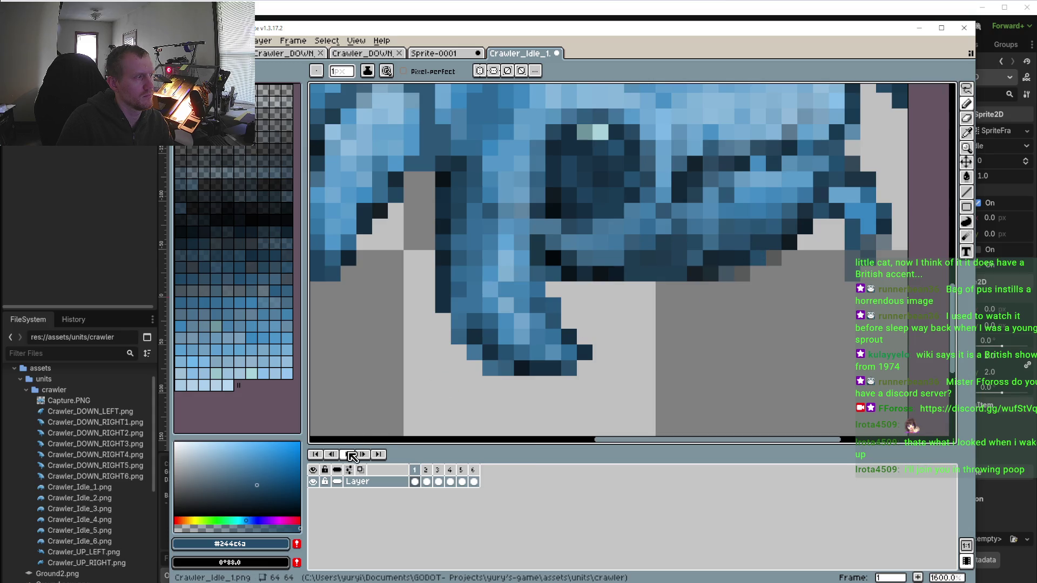
{"action": "scroll", "coordinate": [496, 378], "scroll_direction": "down", "scroll_amount": 4}
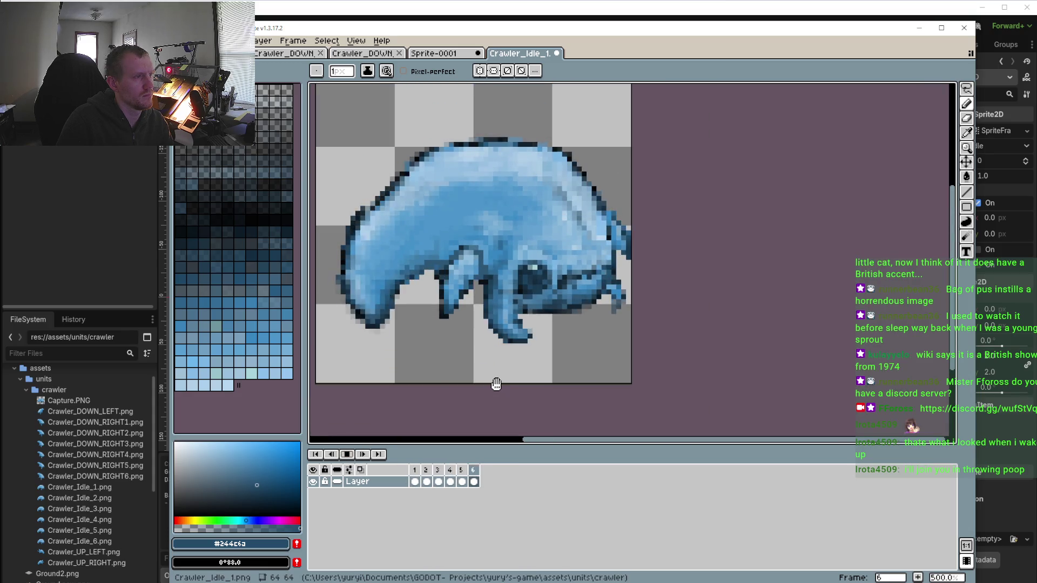
Stop playback and step through frames 2 to 5, settling on frame 5
{"action": "left_click", "coordinate": [347, 455]}
{"action": "left_click", "coordinate": [426, 472]}
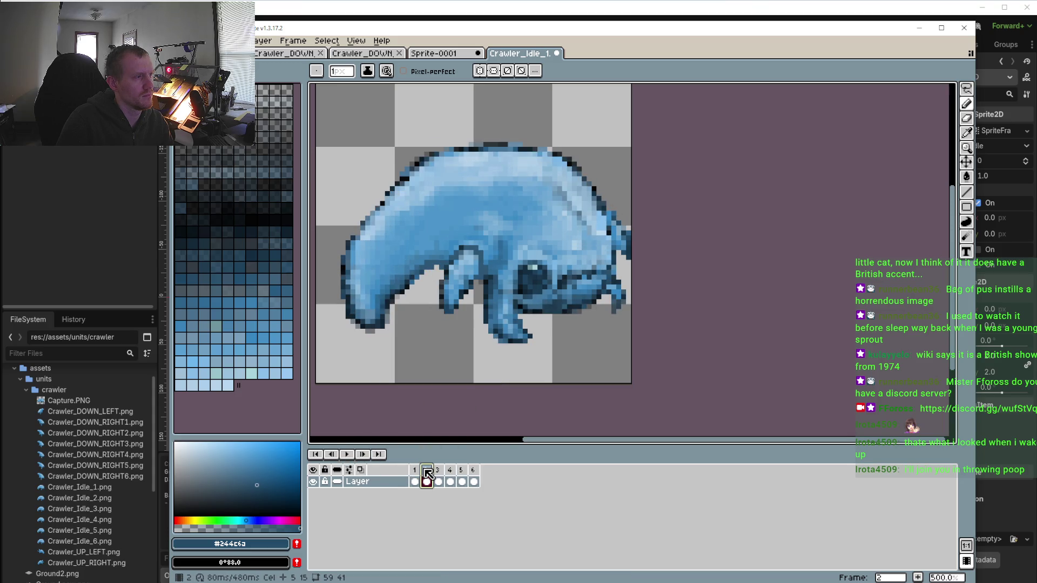
{"action": "left_click", "coordinate": [439, 472]}
{"action": "left_click", "coordinate": [452, 472]}
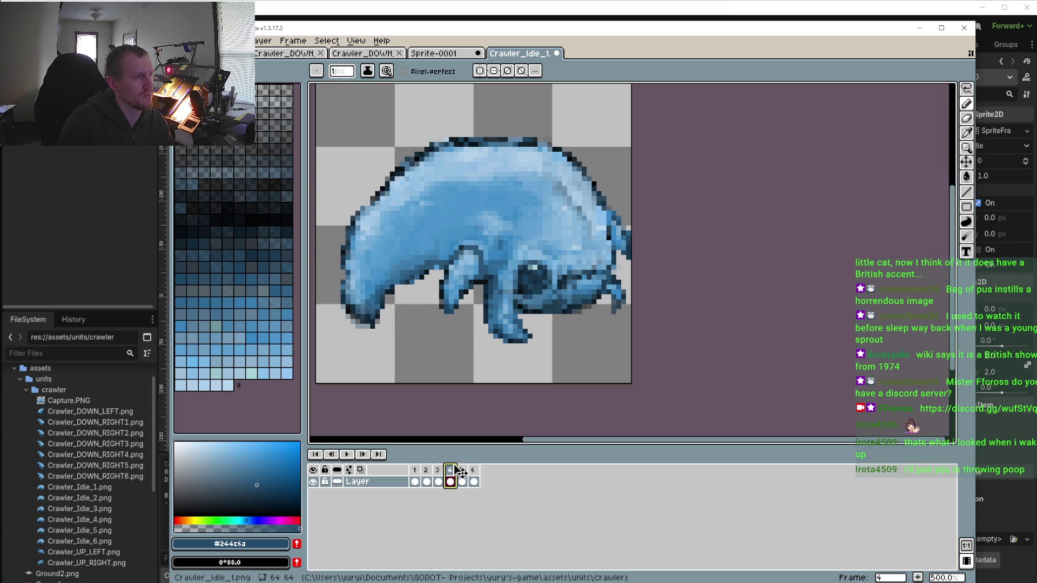
{"action": "left_click", "coordinate": [459, 471]}
{"action": "left_click", "coordinate": [455, 469]}
{"action": "left_click", "coordinate": [462, 471]}
{"action": "scroll", "coordinate": [530, 248], "scroll_direction": "up", "scroll_amount": 6}
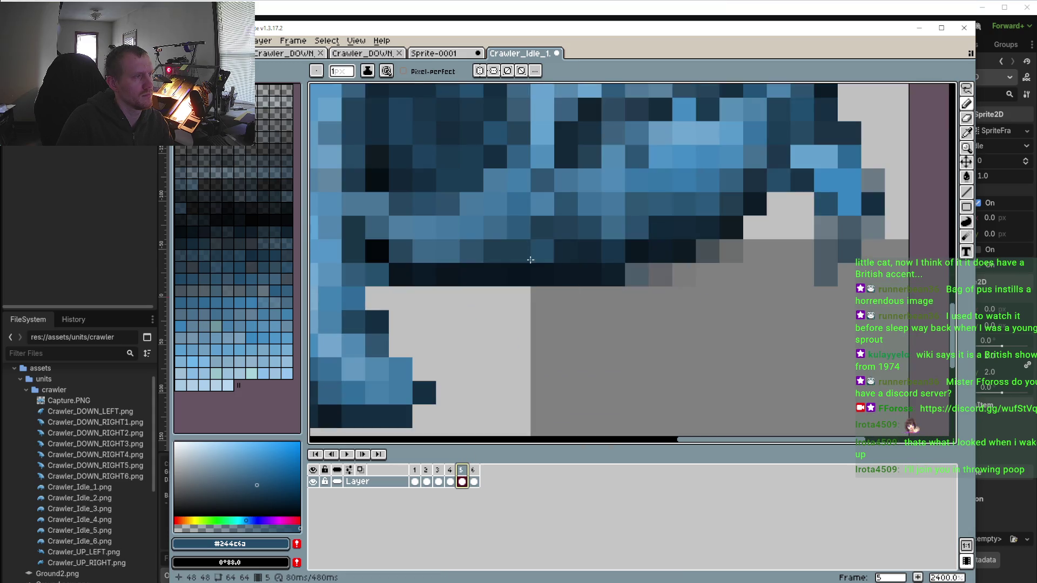
Eyedrop dark navy #203d52 and pencil dark pixels along frame 5's belly outline
{"action": "key", "text": "i"}
{"action": "left_click", "coordinate": [529, 248]}
{"action": "key", "text": "b"}
{"action": "left_click", "coordinate": [542, 289]}
{"action": "left_click_drag", "start_coordinate": [540, 278], "coordinate": [492, 274]}
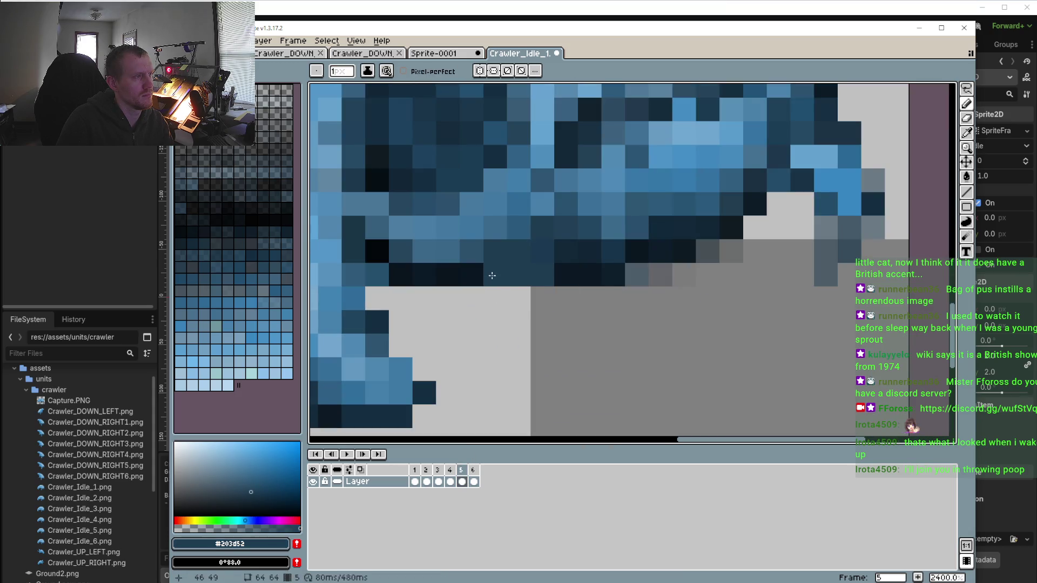
Move on to frame 6 of the idle animation
{"action": "left_click", "coordinate": [473, 470]}
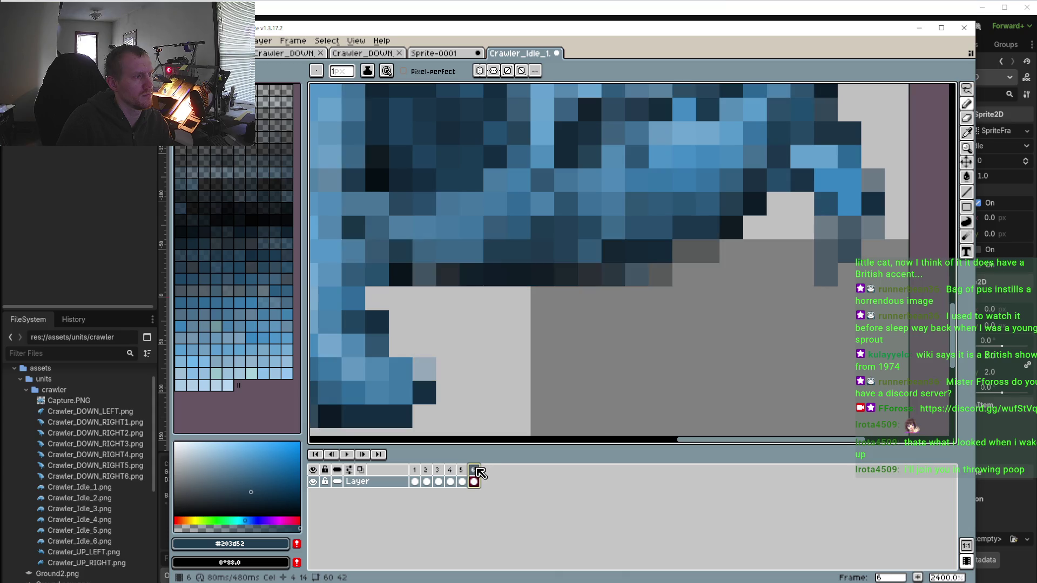
{"action": "left_click", "coordinate": [518, 275]}
{"action": "left_click", "coordinate": [494, 274]}
{"action": "scroll", "coordinate": [502, 345], "scroll_direction": "down", "scroll_amount": 5}
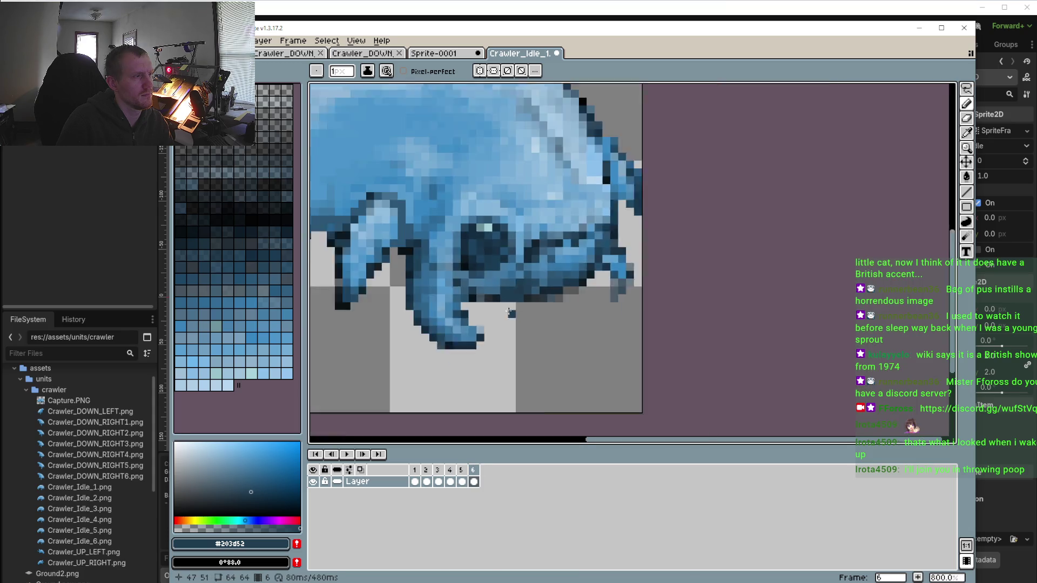
Play and stop the idle loop, then step back and forth between frames 2, 3 and 4
{"action": "left_click", "coordinate": [348, 457]}
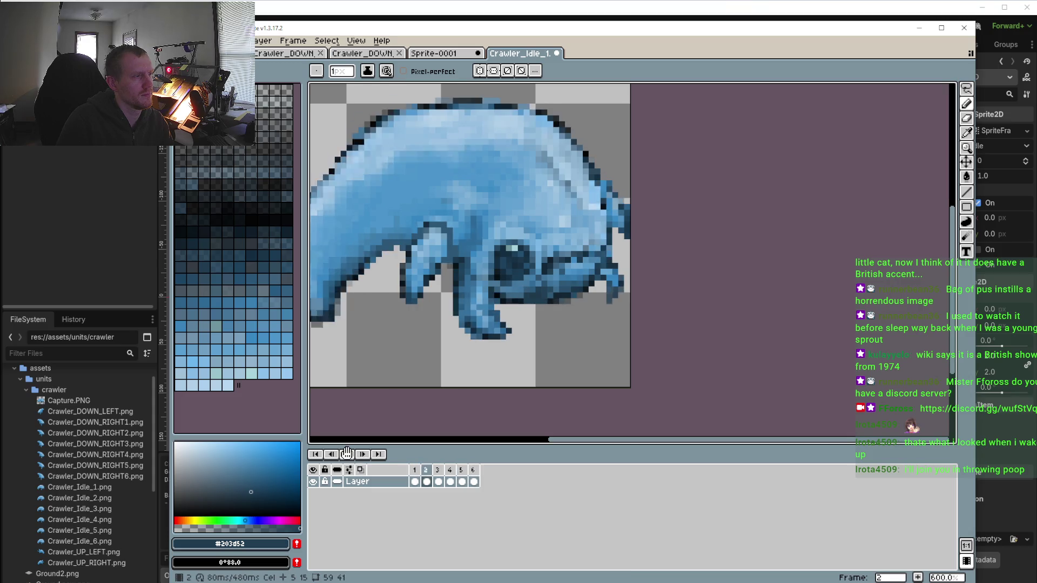
{"action": "scroll", "coordinate": [442, 368], "scroll_direction": "down", "scroll_amount": 1}
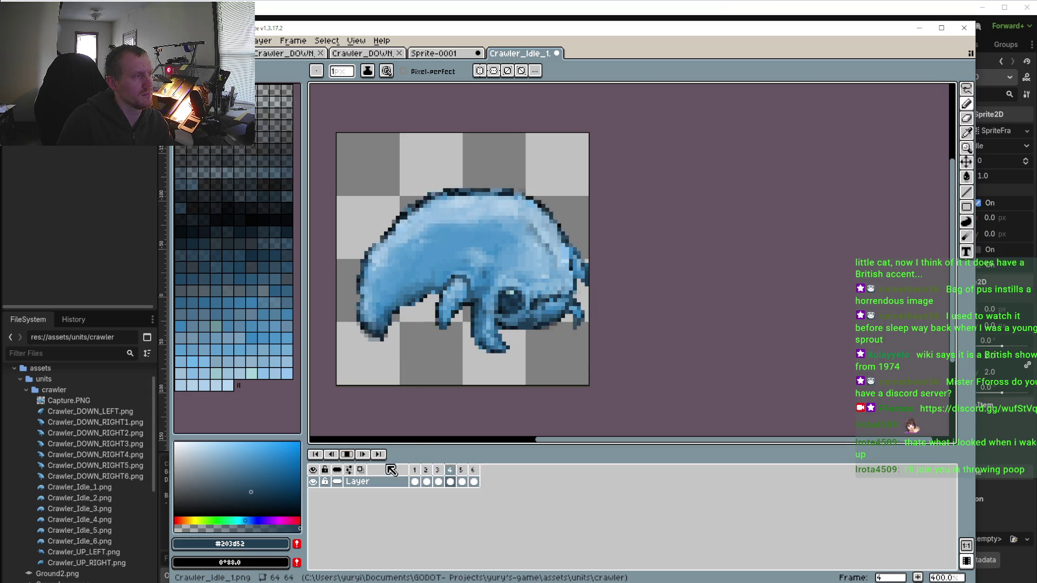
{"action": "left_click", "coordinate": [347, 454]}
{"action": "left_click", "coordinate": [427, 471]}
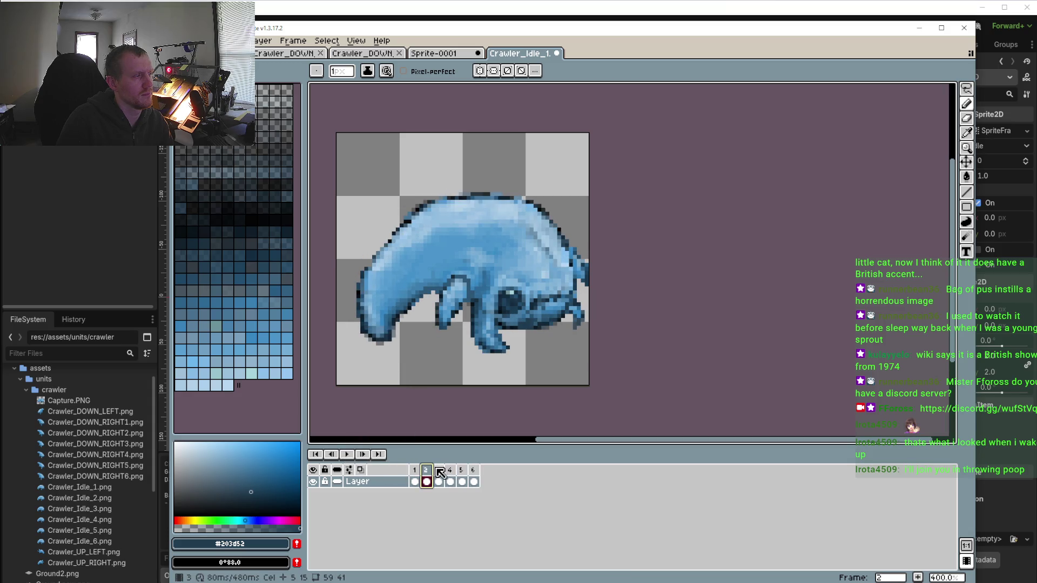
{"action": "left_click", "coordinate": [438, 471]}
{"action": "left_click", "coordinate": [451, 471]}
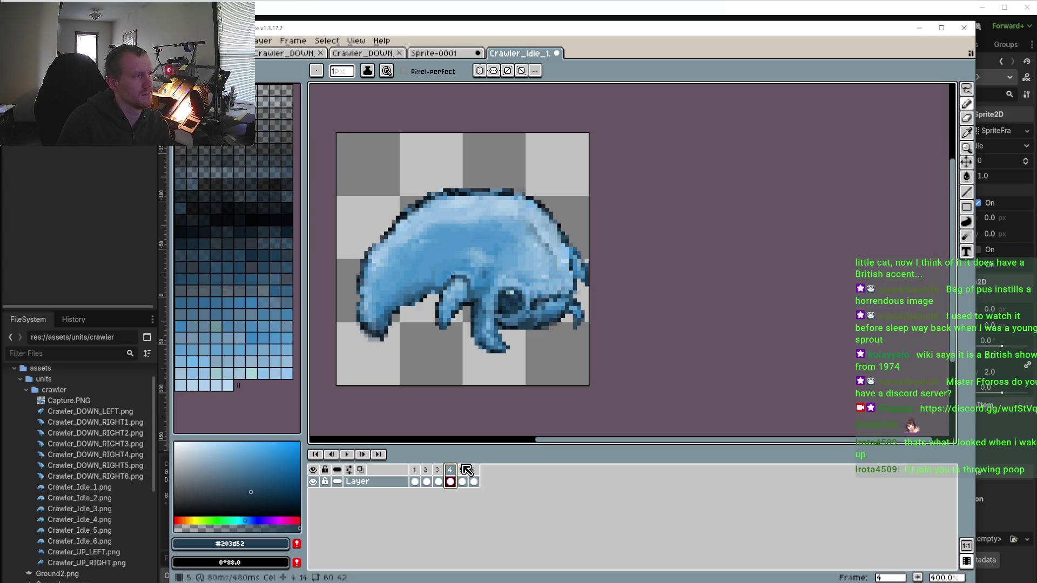
{"action": "left_click", "coordinate": [438, 471]}
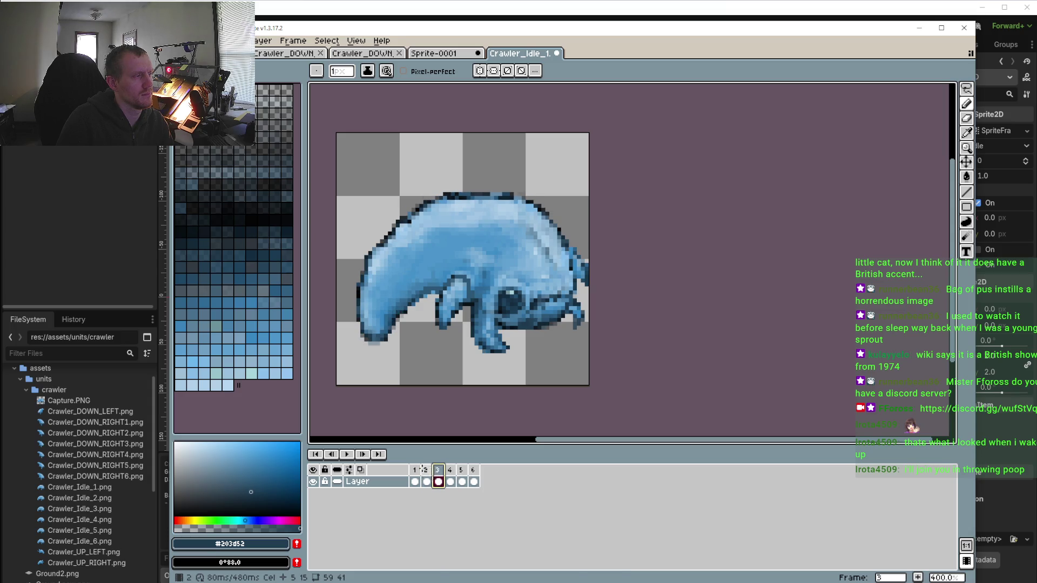
{"action": "left_click", "coordinate": [427, 471]}
{"action": "left_click", "coordinate": [438, 470]}
{"action": "left_click", "coordinate": [451, 471]}
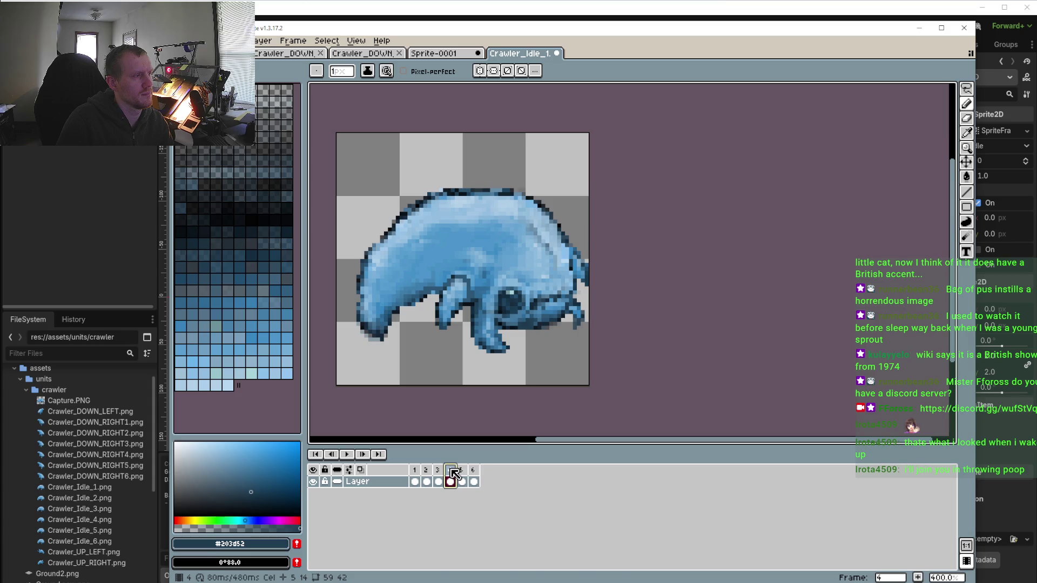
{"action": "scroll", "coordinate": [395, 196], "scroll_direction": "up", "scroll_amount": 2}
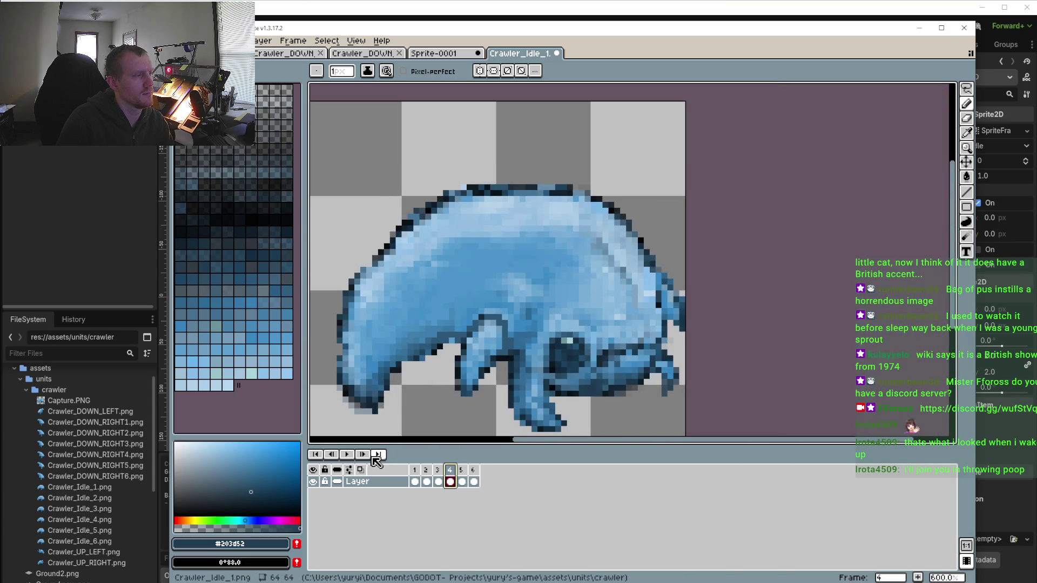
Replay the animation, stopping on frame 4, then play and stop it once more
{"action": "left_click", "coordinate": [347, 455]}
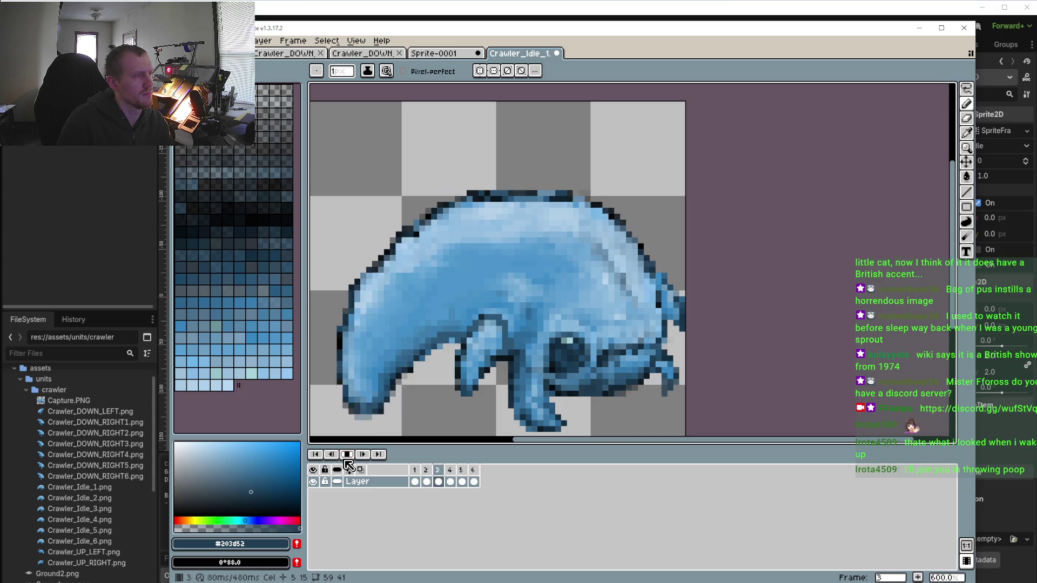
{"action": "left_click", "coordinate": [450, 470]}
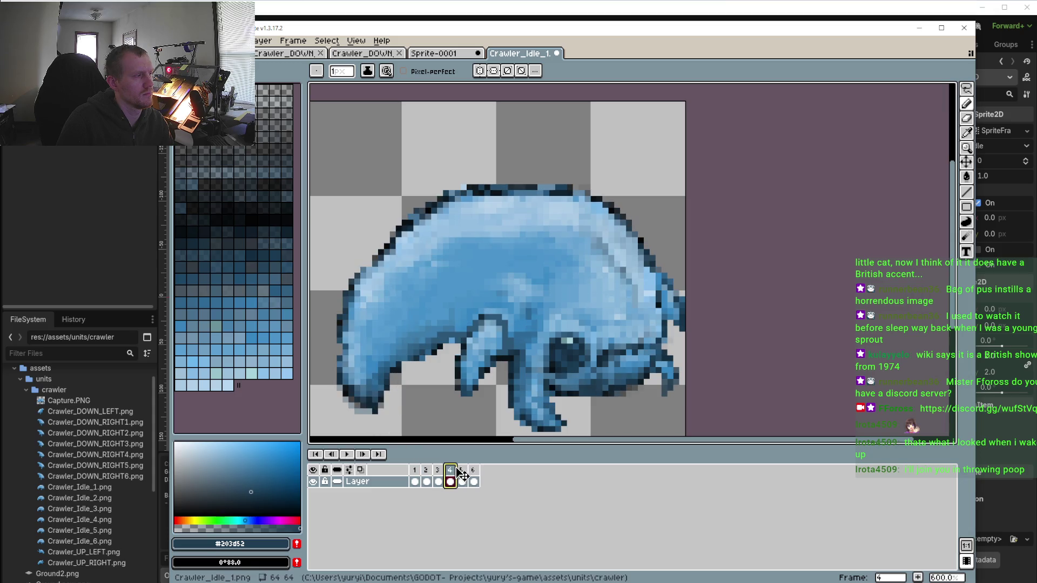
{"action": "key", "text": "i"}
{"action": "scroll", "coordinate": [439, 344], "scroll_direction": "up", "scroll_amount": 4}
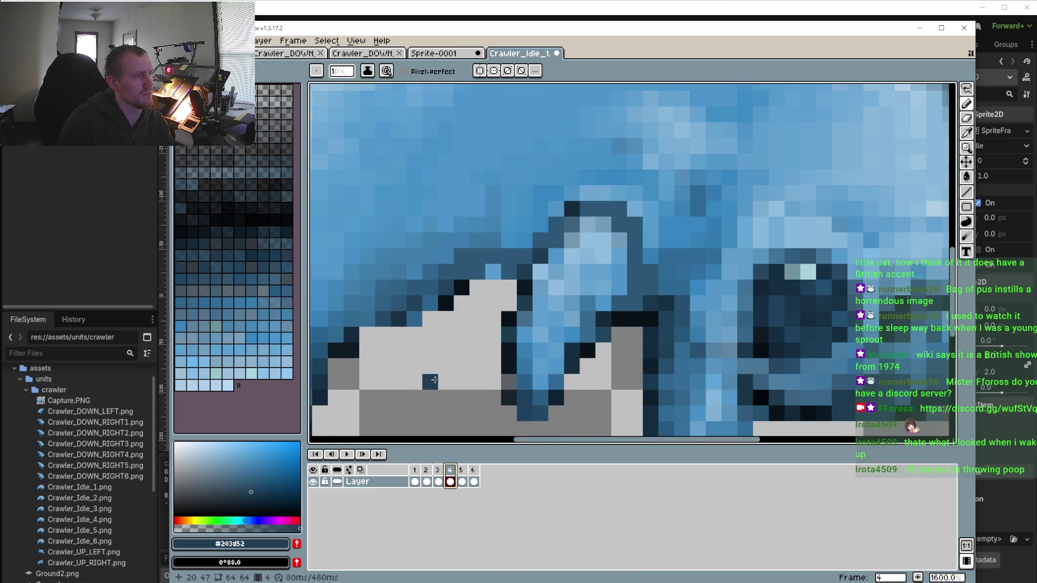
{"action": "key", "text": "b"}
{"action": "scroll", "coordinate": [446, 304], "scroll_direction": "down", "scroll_amount": 4}
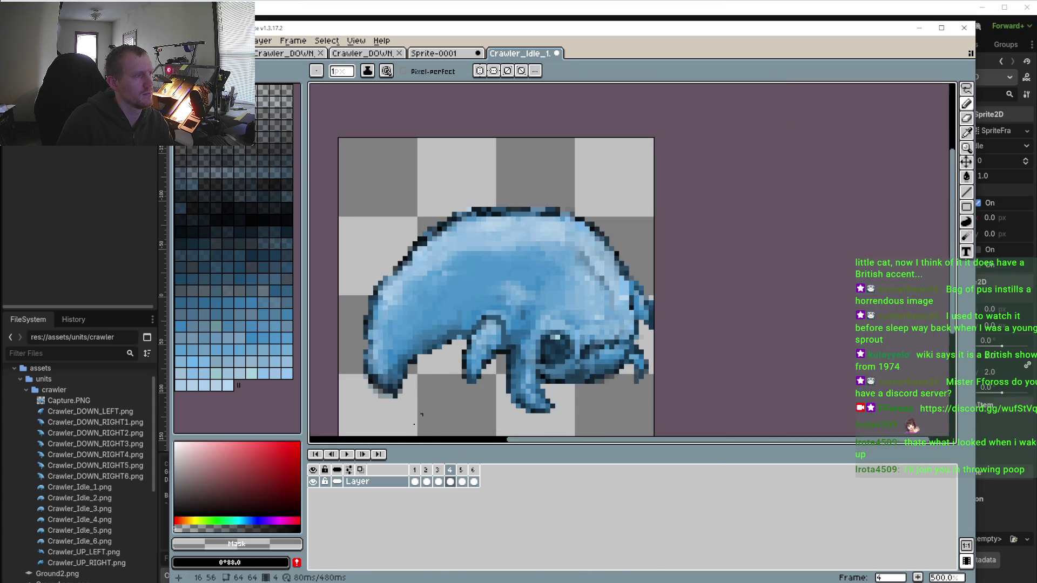
{"action": "left_click", "coordinate": [348, 454]}
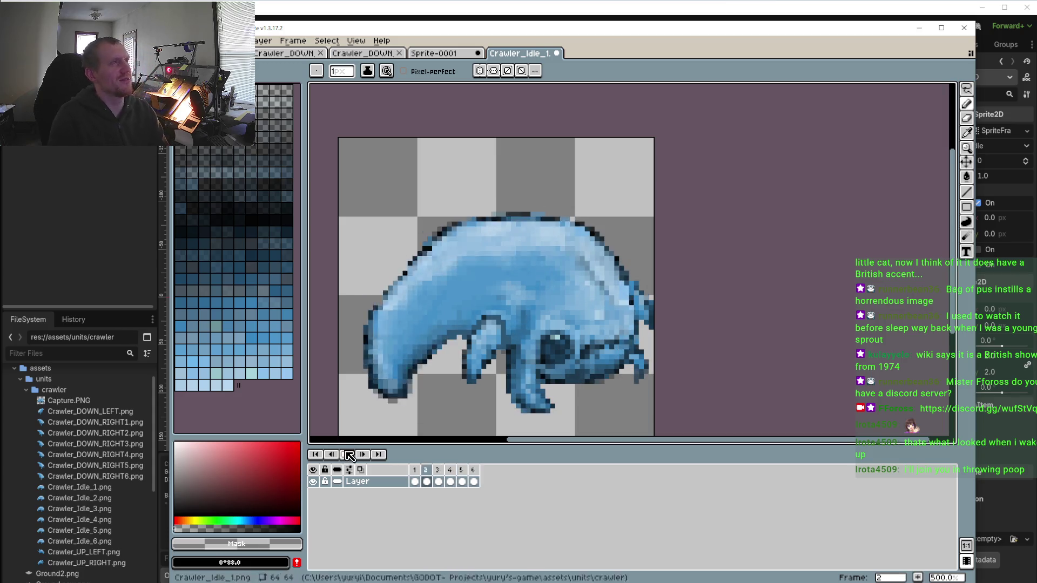
{"action": "left_click", "coordinate": [345, 457]}
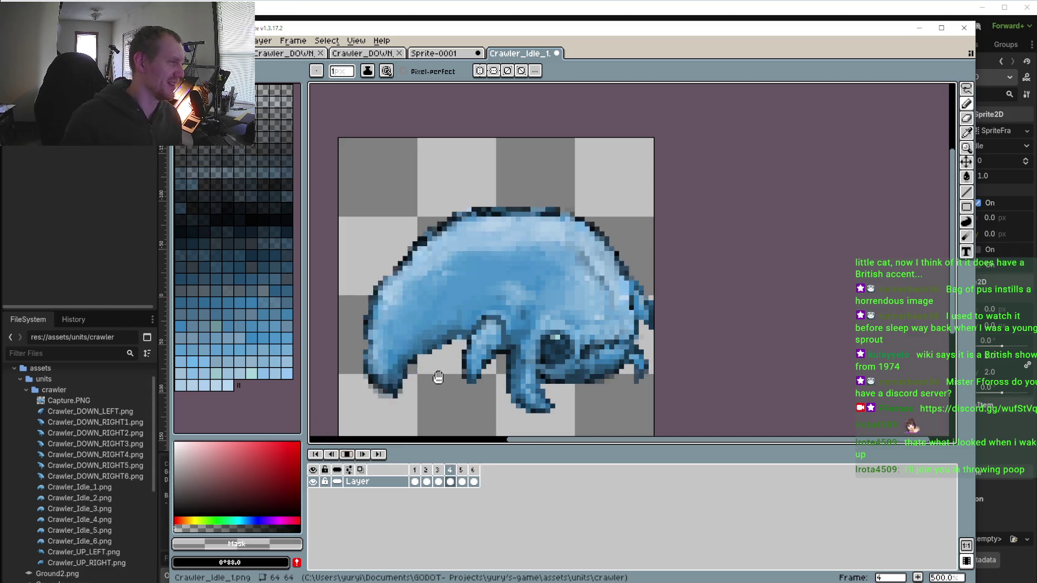
{"action": "scroll", "coordinate": [437, 378], "scroll_direction": "down", "scroll_amount": 2}
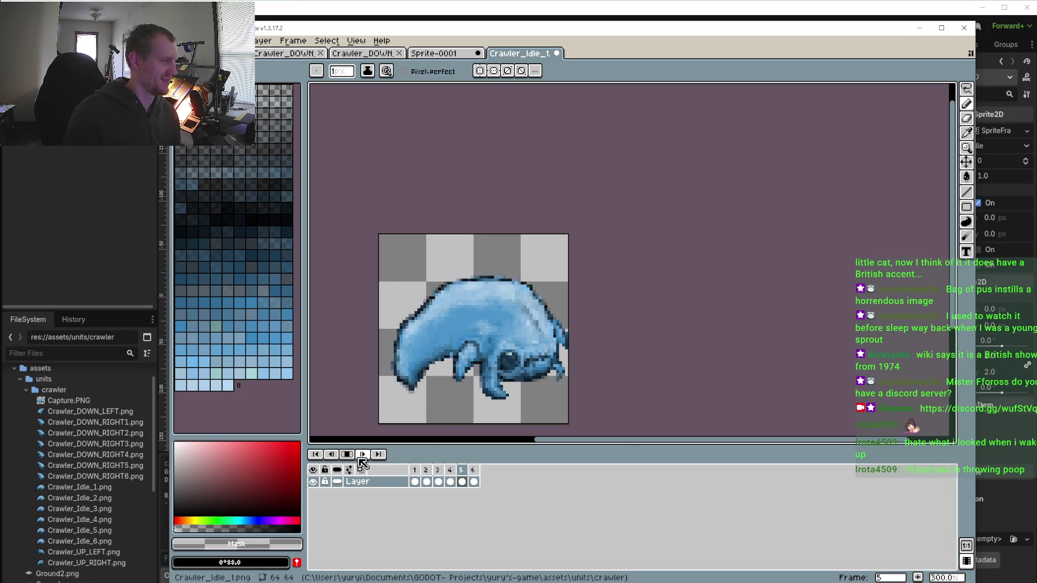
Flip between frames 1 and 2 to compare poses, then advance through frames 3 to 6
{"action": "left_click", "coordinate": [414, 471]}
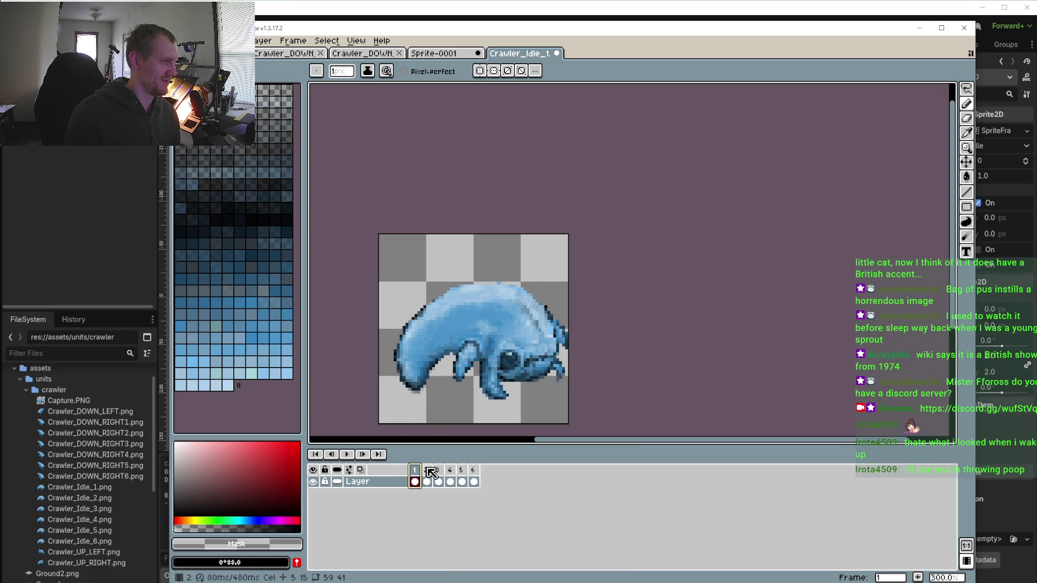
{"action": "left_click", "coordinate": [425, 472]}
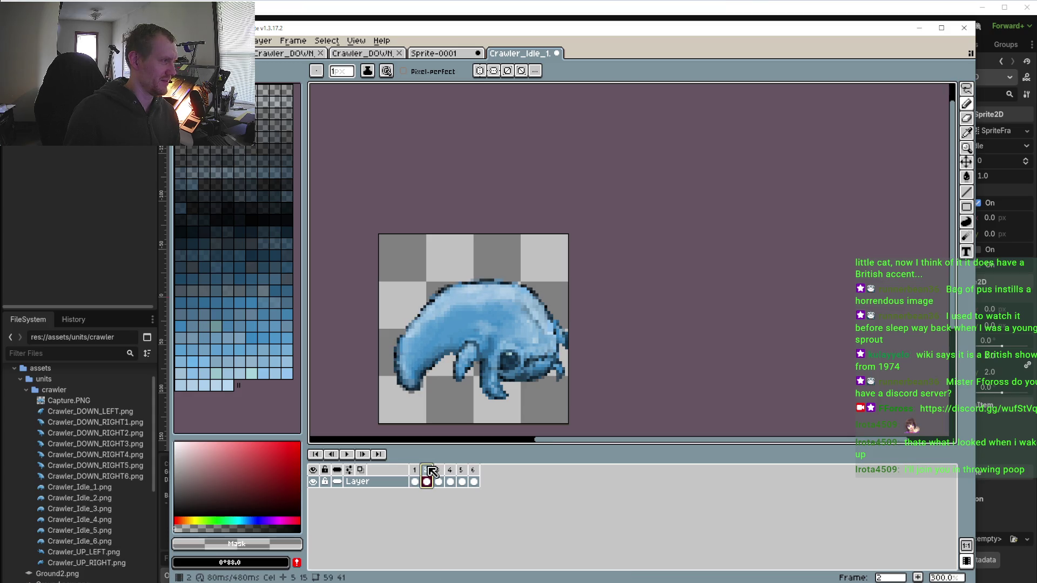
{"action": "left_click", "coordinate": [416, 471]}
{"action": "left_click", "coordinate": [429, 471]}
{"action": "left_click", "coordinate": [416, 471]}
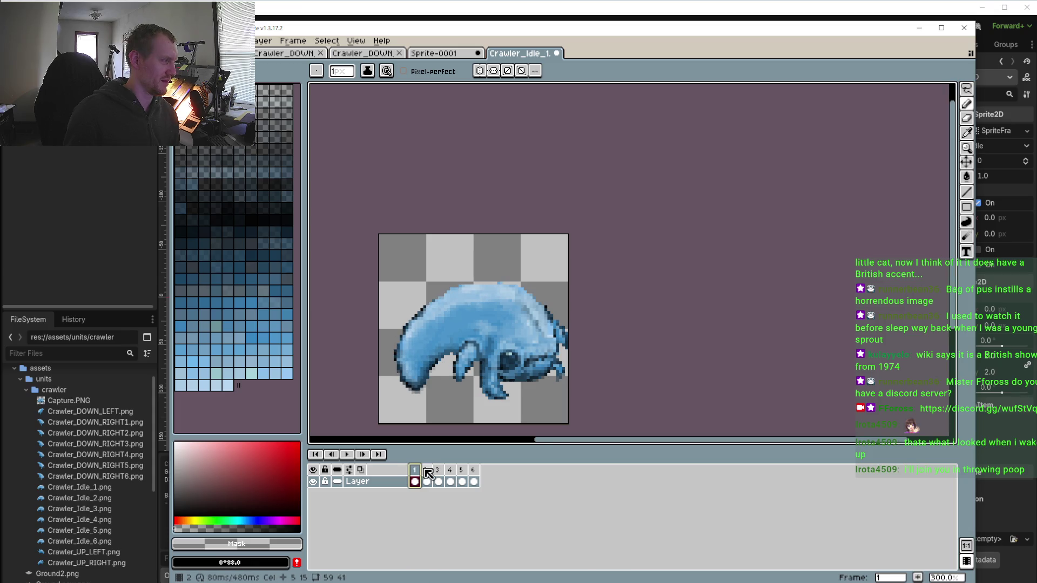
{"action": "left_click", "coordinate": [430, 470]}
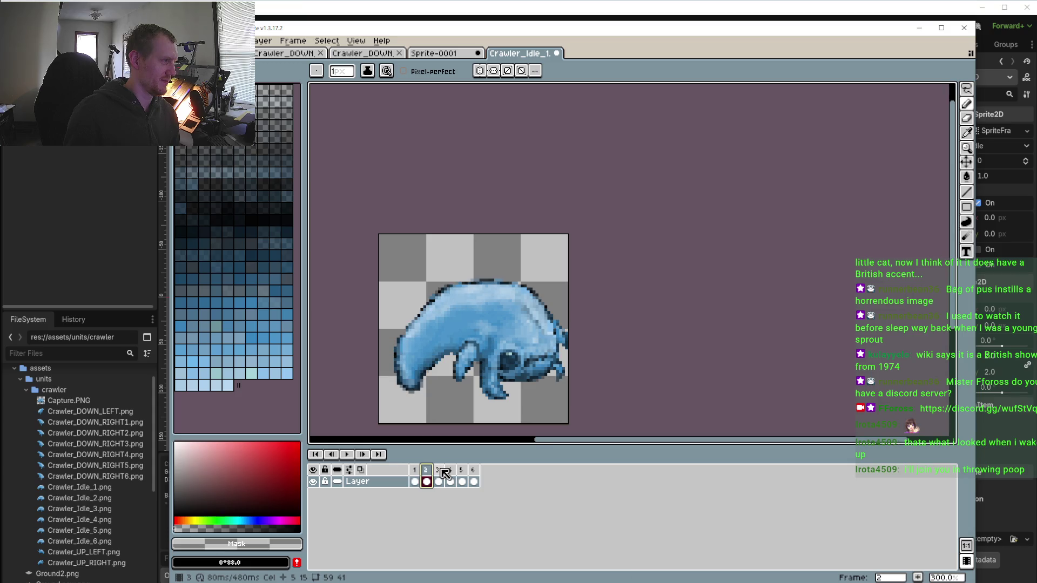
{"action": "left_click", "coordinate": [440, 472]}
{"action": "left_click", "coordinate": [451, 472]}
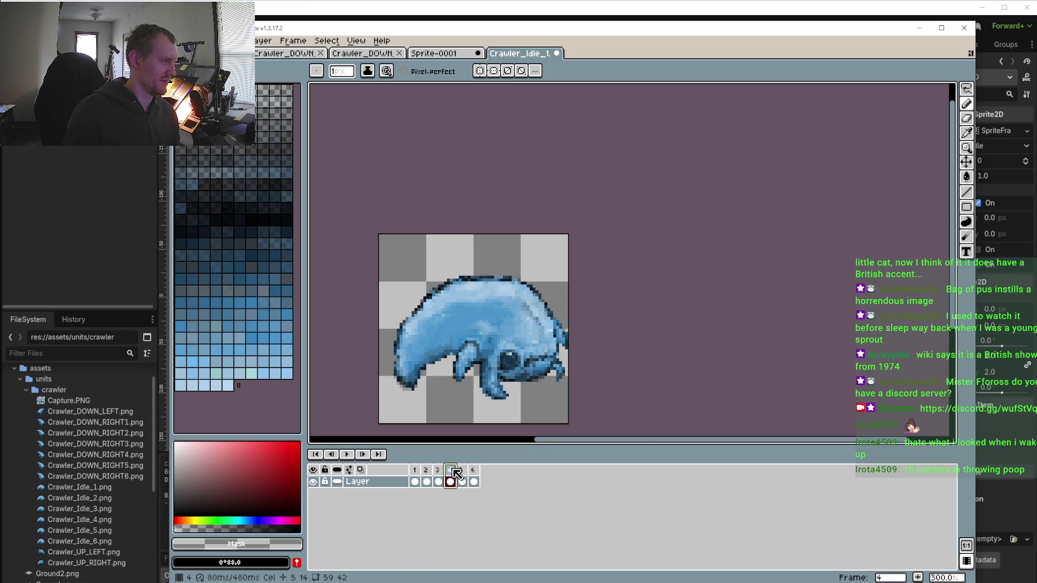
{"action": "left_click", "coordinate": [464, 472]}
{"action": "left_click", "coordinate": [475, 471]}
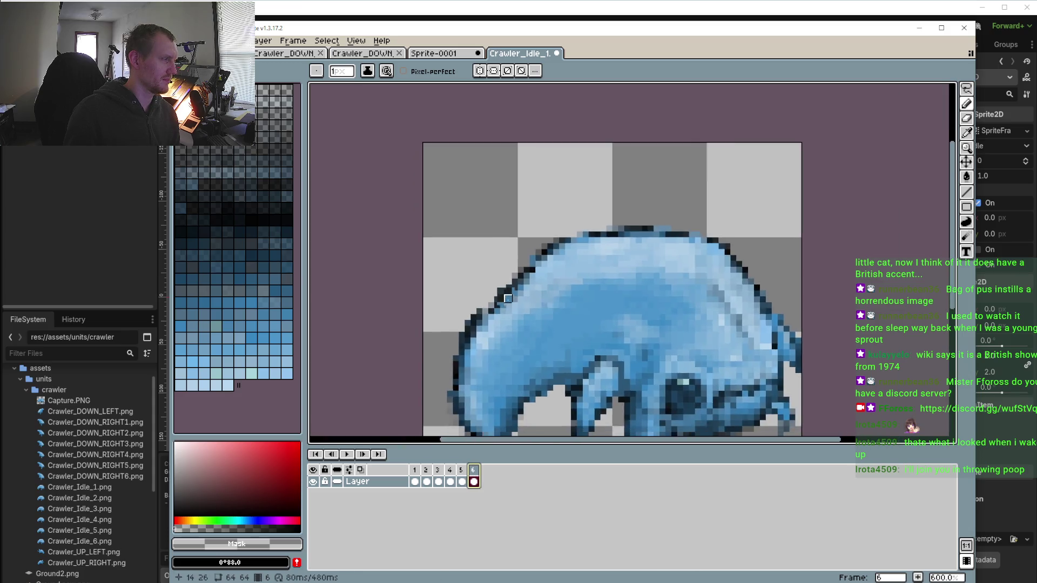
Zoom out to replay the six-frame idle loop, then stop on frame 1 and zoom in
{"action": "scroll", "coordinate": [503, 303], "scroll_direction": "up", "scroll_amount": 5}
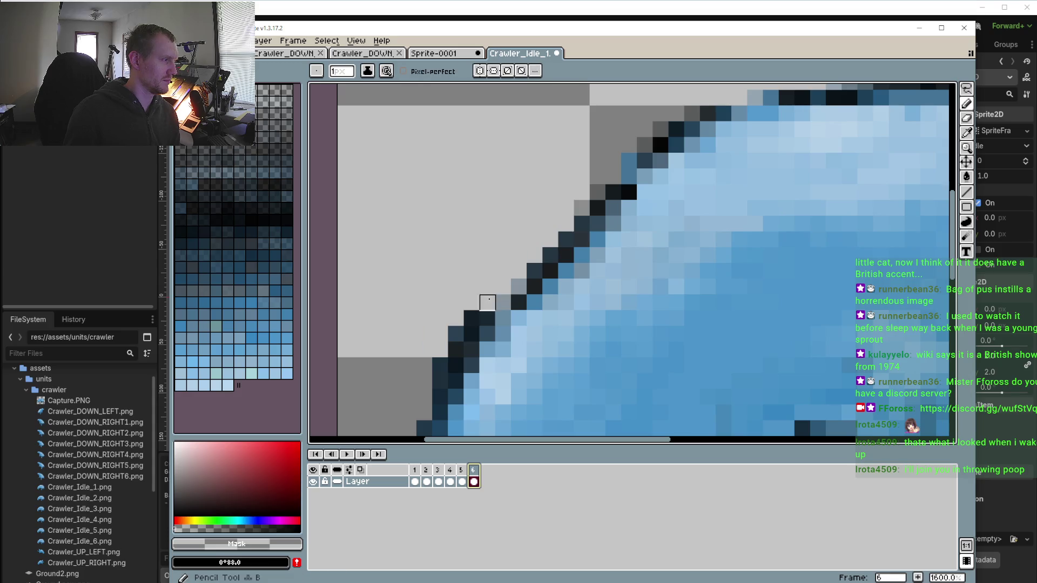
{"action": "scroll", "coordinate": [456, 334], "scroll_direction": "down", "scroll_amount": 5}
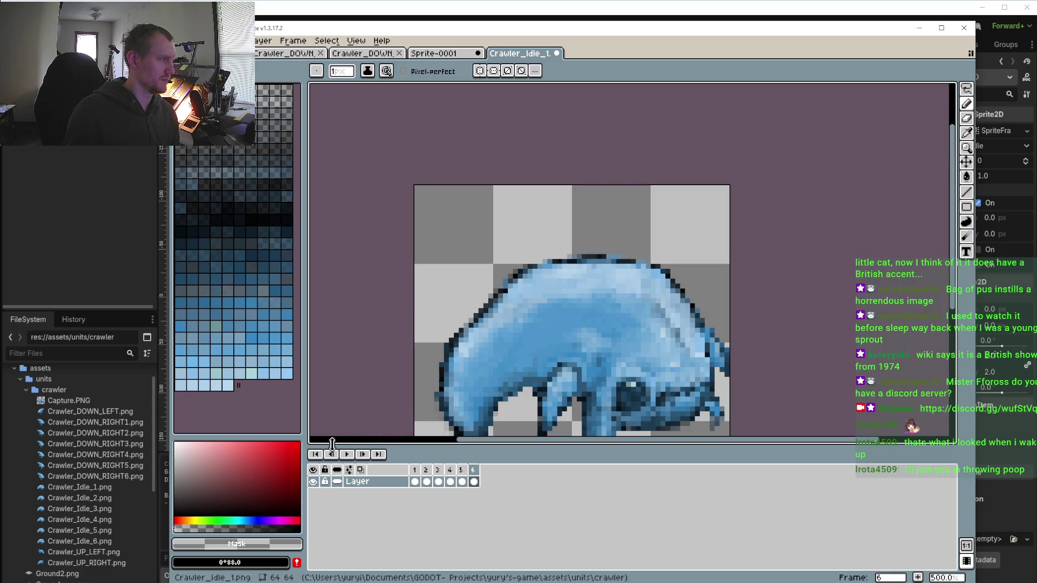
{"action": "scroll", "coordinate": [419, 226], "scroll_direction": "down", "scroll_amount": 3}
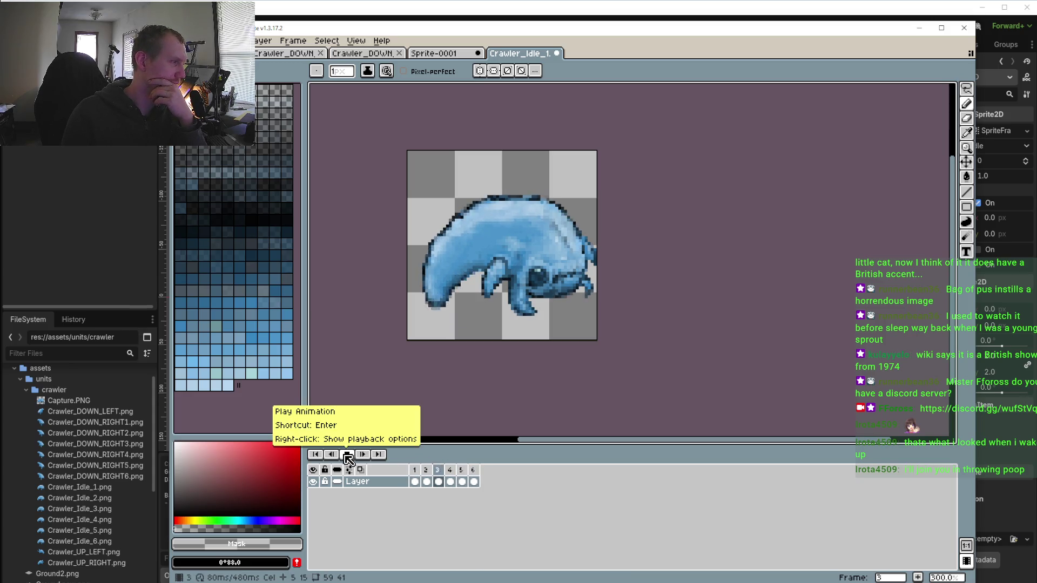
{"action": "left_click", "coordinate": [348, 456]}
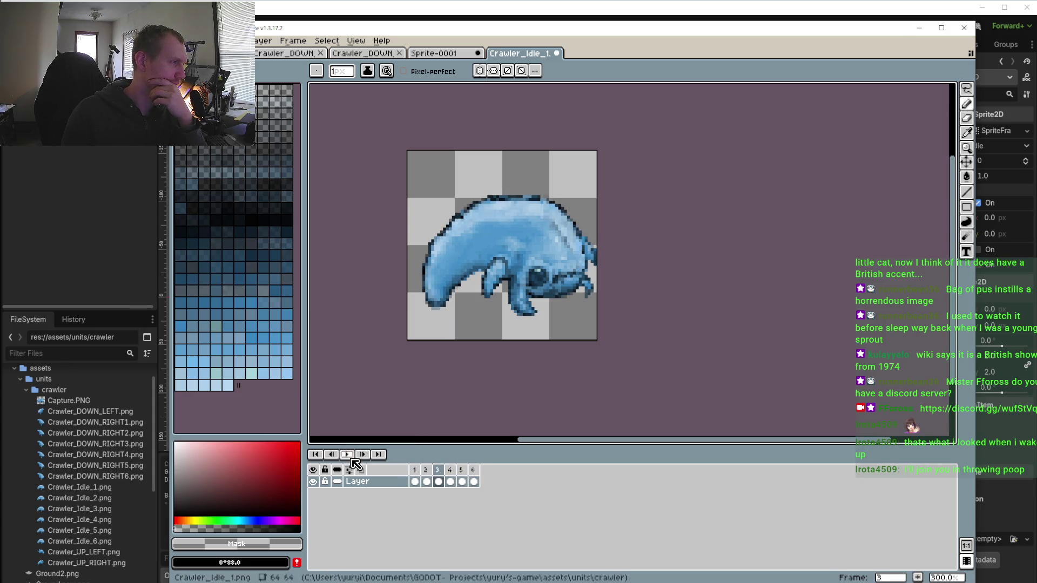
{"action": "left_click", "coordinate": [414, 470]}
{"action": "scroll", "coordinate": [452, 359], "scroll_direction": "up", "scroll_amount": 4}
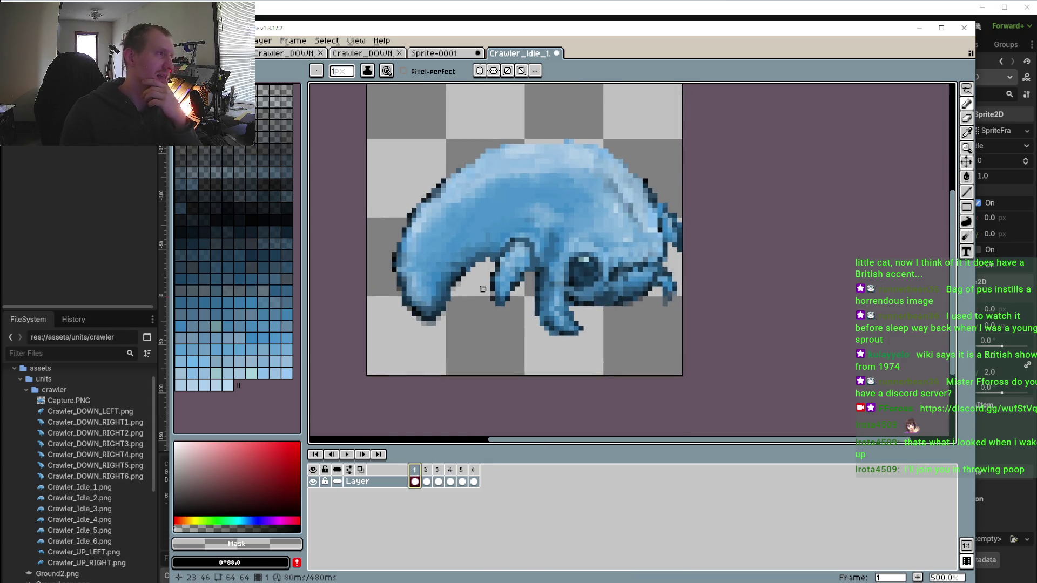
Sample the dark outline blue #162F41 and preview the animation to check the motion
{"action": "scroll", "coordinate": [496, 286], "scroll_direction": "up", "scroll_amount": 2}
{"action": "scroll", "coordinate": [573, 276], "scroll_direction": "up", "scroll_amount": 1}
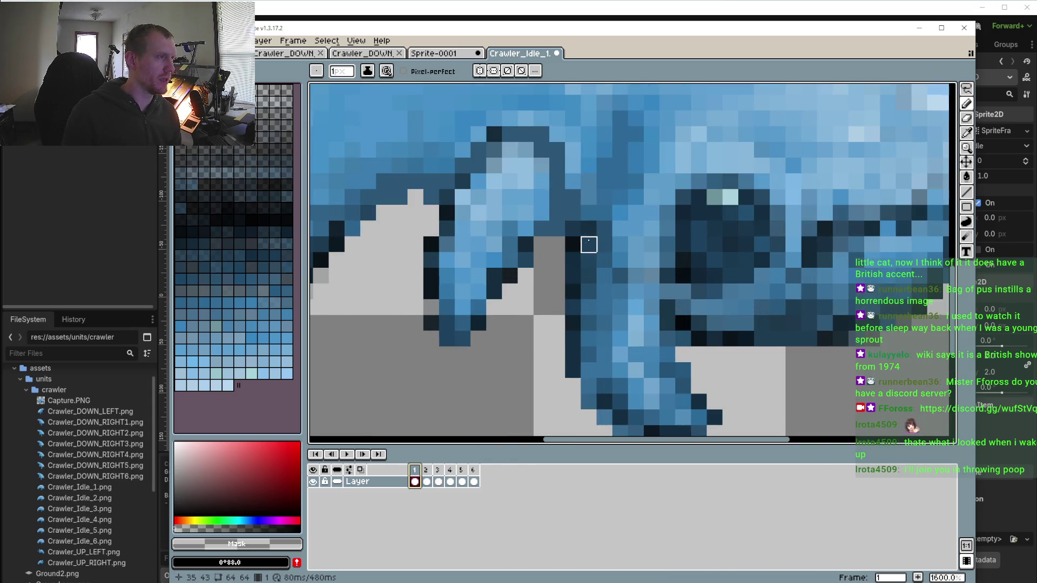
{"action": "left_click", "coordinate": [569, 241], "text": "alt"}
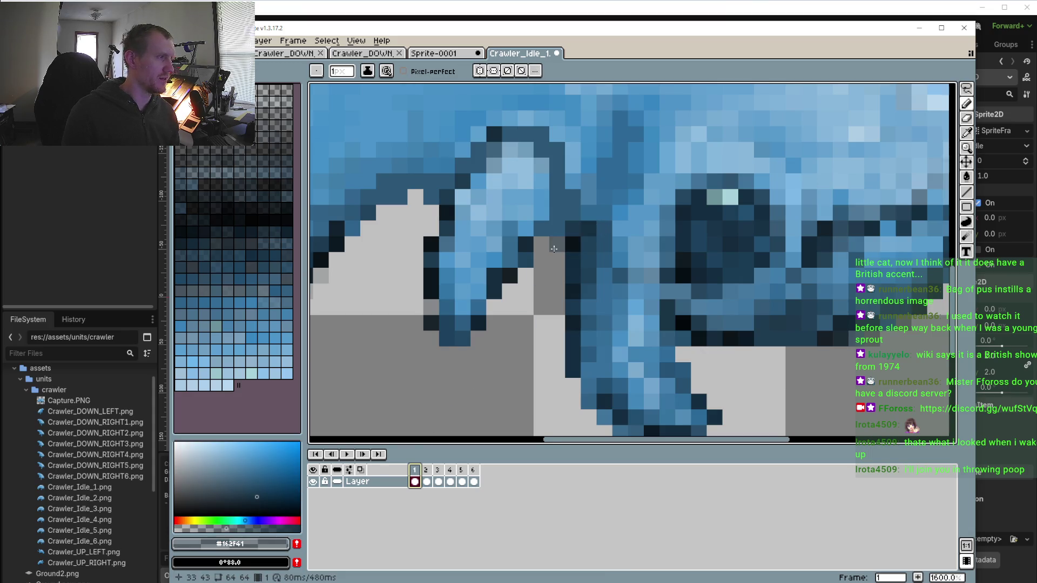
{"action": "scroll", "coordinate": [560, 246], "scroll_direction": "down", "scroll_amount": 4}
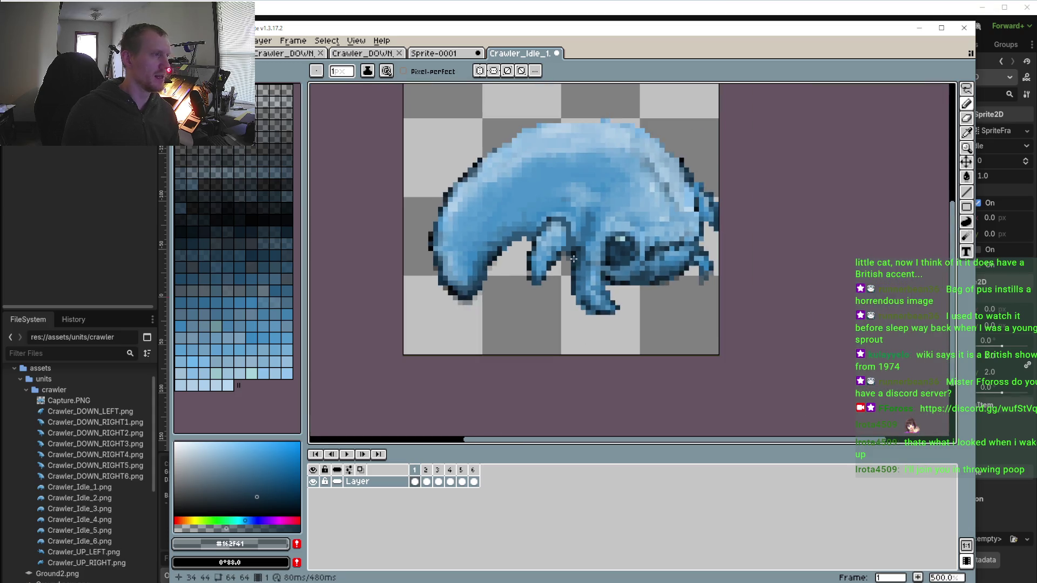
{"action": "scroll", "coordinate": [564, 263], "scroll_direction": "down", "scroll_amount": 2}
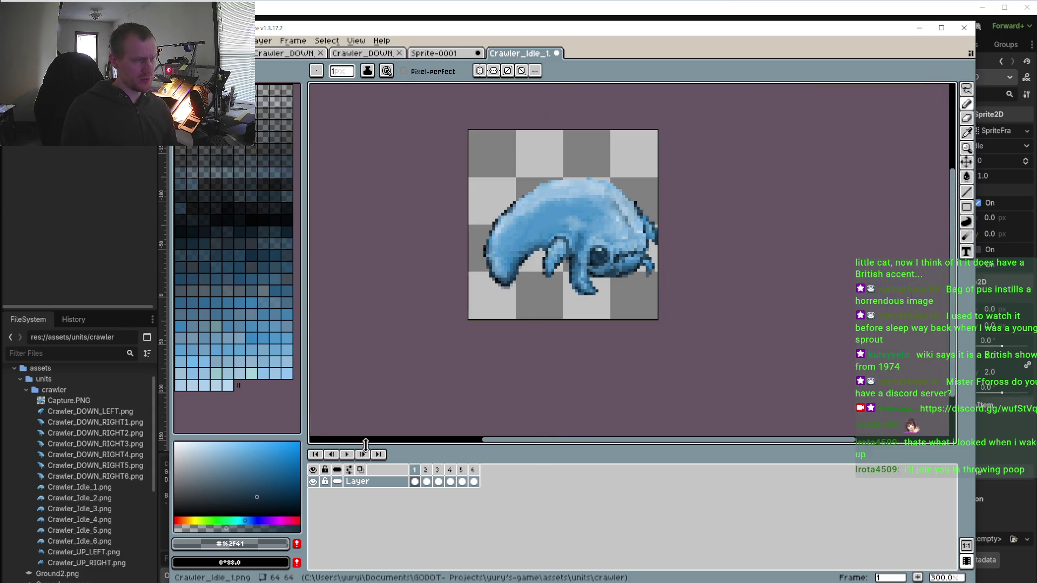
{"action": "left_click", "coordinate": [347, 455]}
{"action": "left_click", "coordinate": [426, 470]}
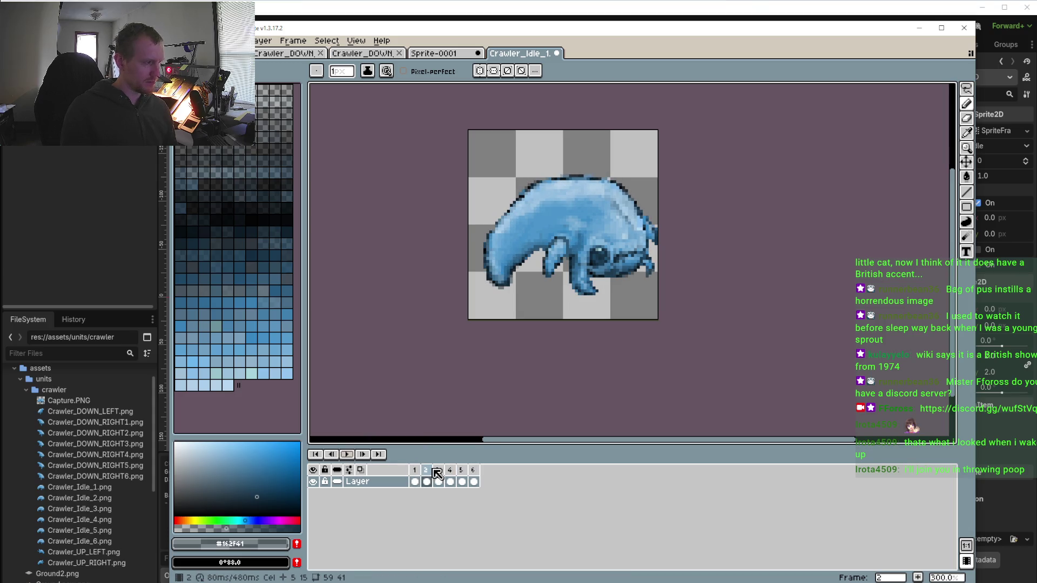
{"action": "key", "text": "Return"}
Paint dark outline pixels around the front leg on frame 2
{"action": "left_click", "coordinate": [426, 470]}
{"action": "scroll", "coordinate": [556, 306], "scroll_direction": "up", "scroll_amount": 8}
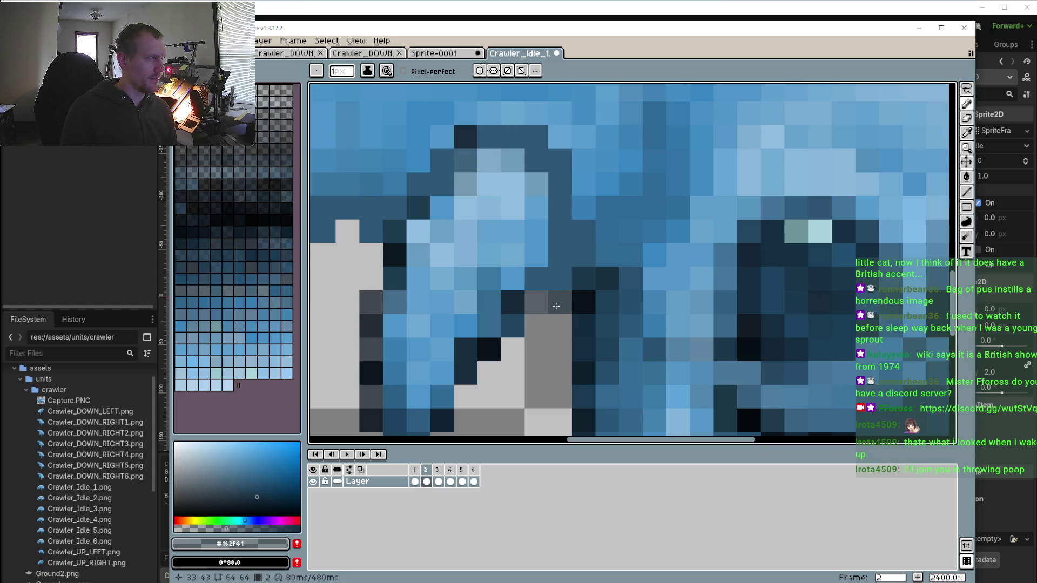
{"action": "left_click", "coordinate": [557, 305]}
{"action": "left_click", "coordinate": [569, 280]}
{"action": "left_click", "coordinate": [560, 350]}
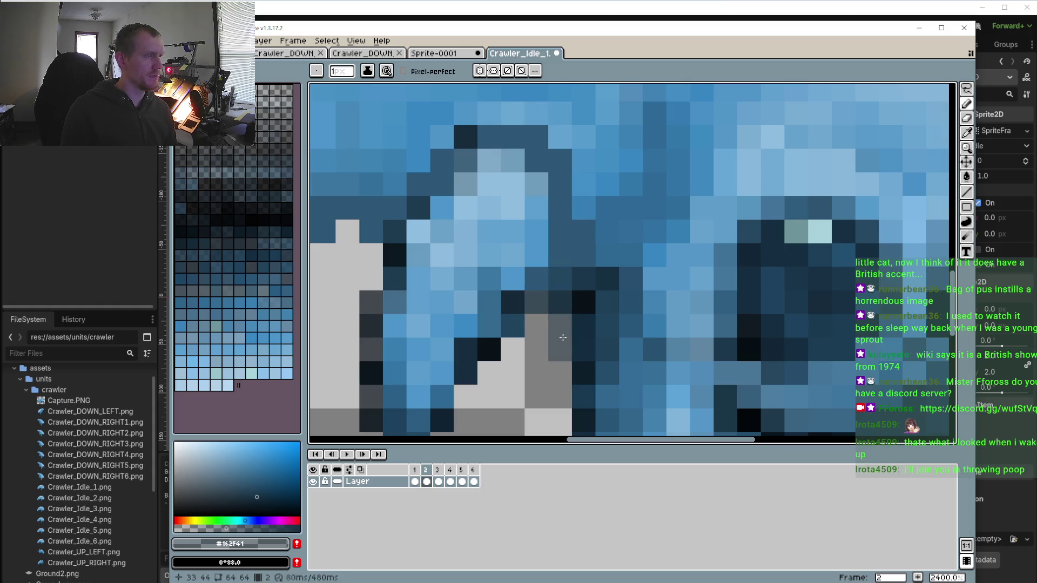
{"action": "left_click", "coordinate": [560, 327]}
{"action": "scroll", "coordinate": [576, 267], "scroll_direction": "down", "scroll_amount": 5}
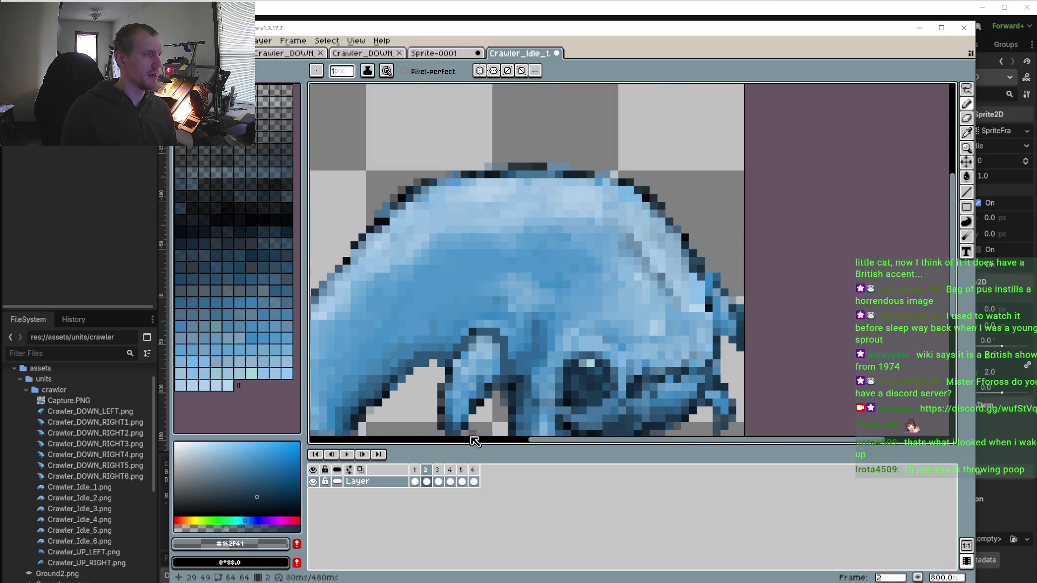
Compare against frames 3 and 1, then add a dim shading pixel by frame 2's leg
{"action": "left_click", "coordinate": [438, 481]}
{"action": "scroll", "coordinate": [464, 429], "scroll_direction": "up", "scroll_amount": 5}
{"action": "scroll", "coordinate": [436, 410], "scroll_direction": "up", "scroll_amount": 1}
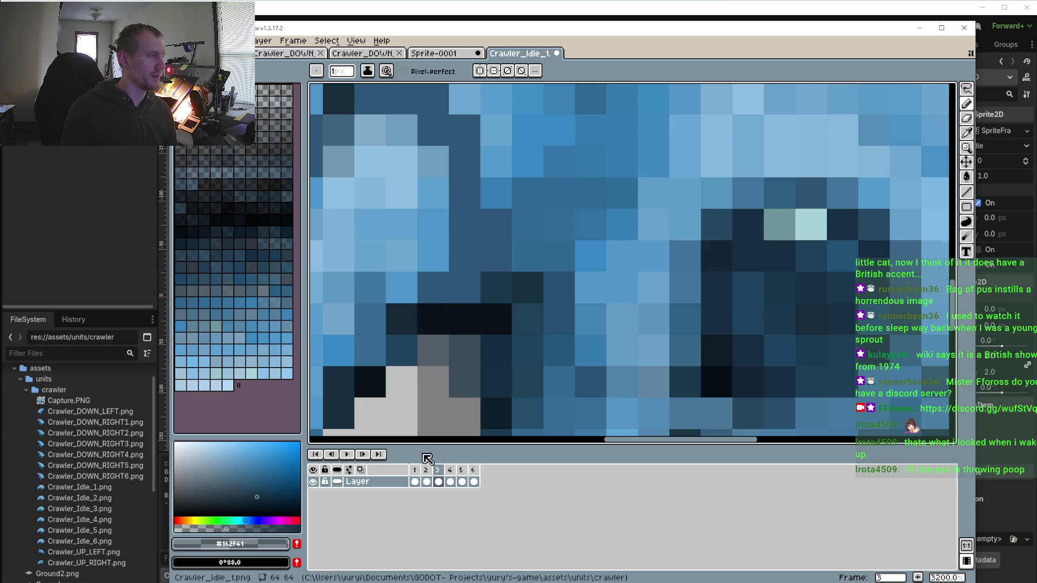
{"action": "left_click", "coordinate": [415, 482]}
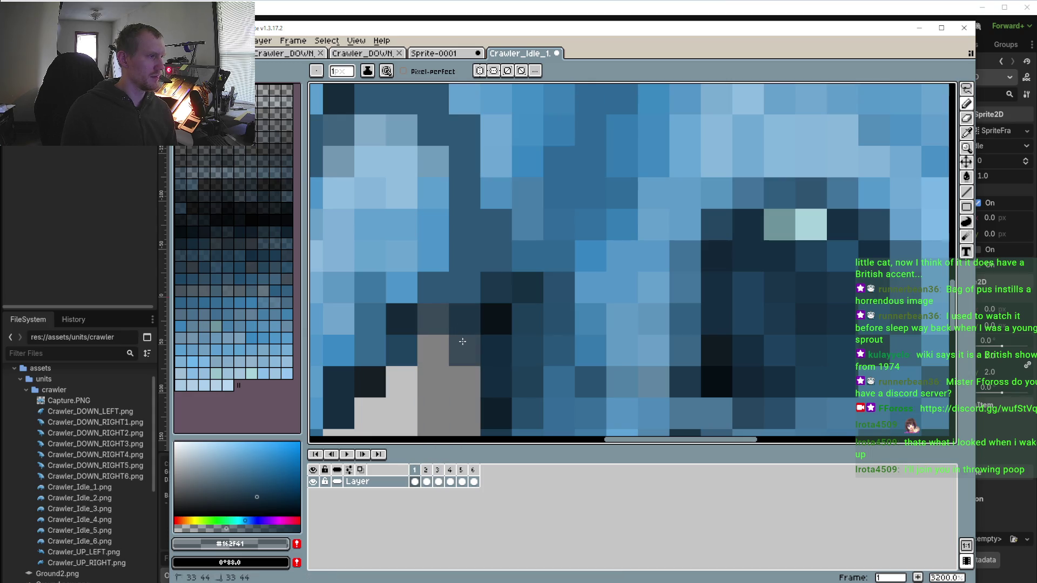
{"action": "left_click", "coordinate": [427, 473]}
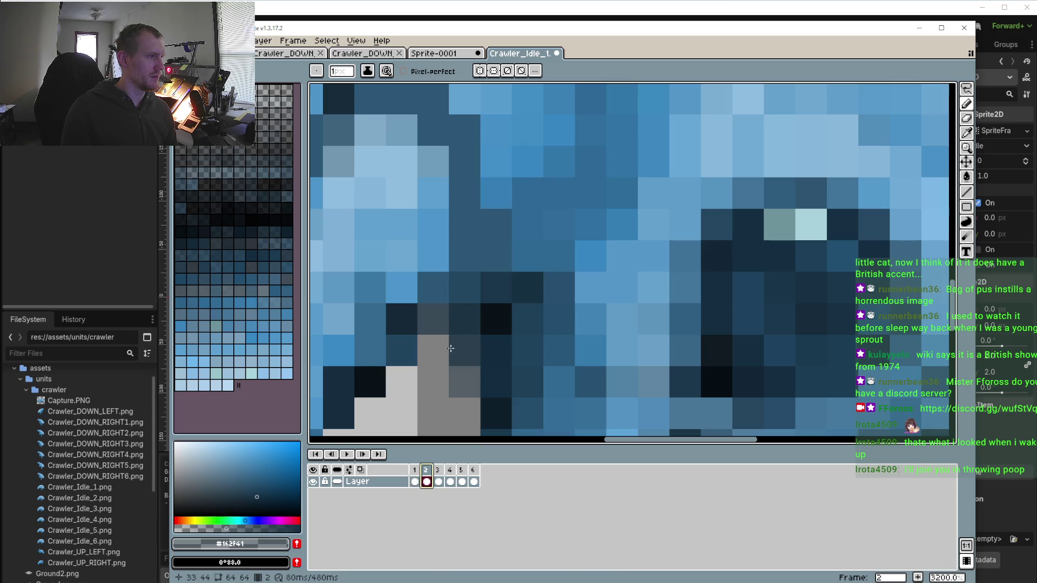
{"action": "left_click", "coordinate": [432, 349]}
Darken four outline pixels along the leg on frame 4
{"action": "left_click", "coordinate": [456, 472]}
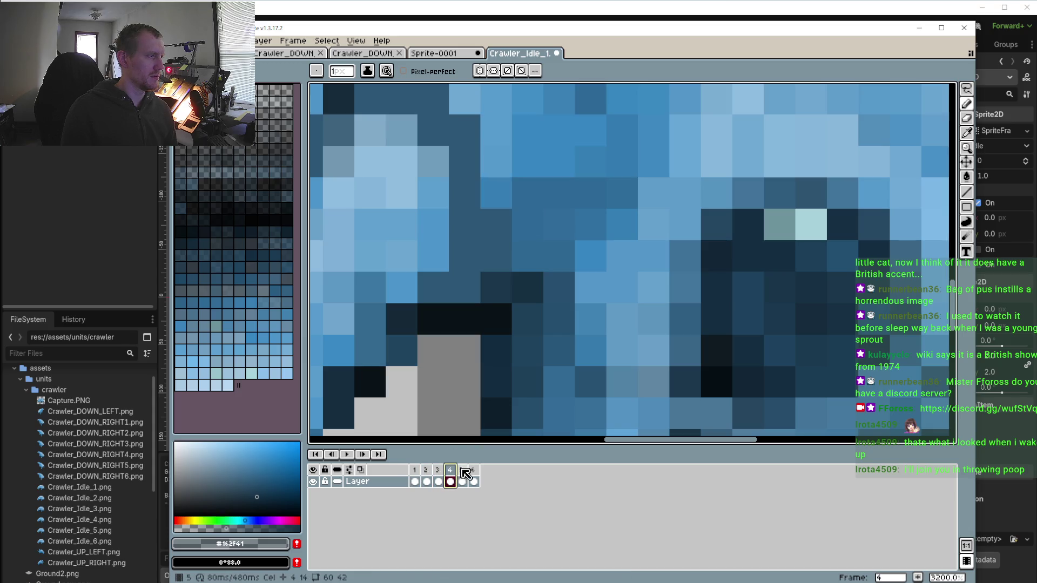
{"action": "left_click", "coordinate": [463, 350]}
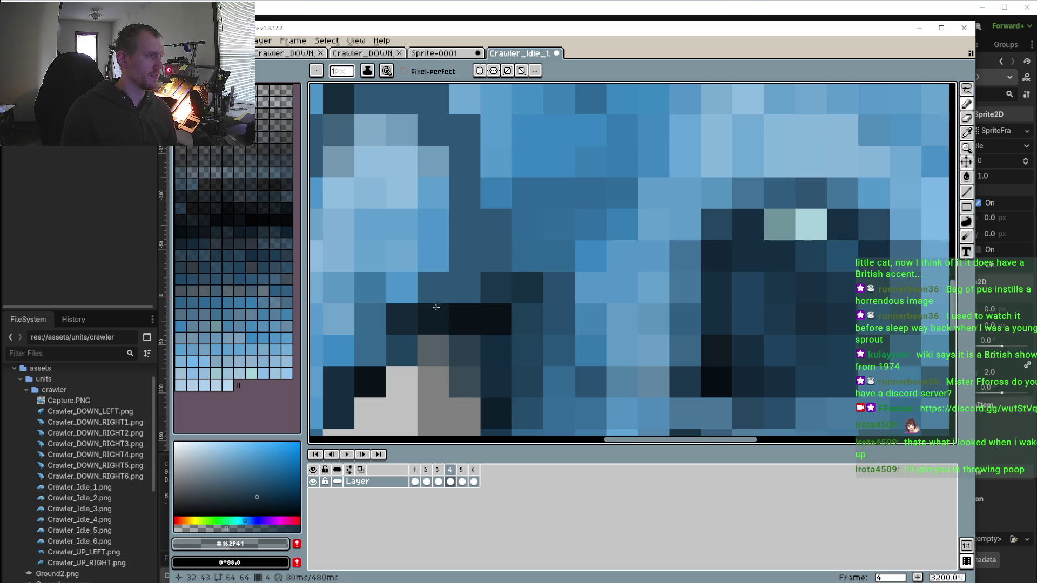
{"action": "left_click", "coordinate": [434, 290]}
{"action": "left_click", "coordinate": [464, 290]}
{"action": "left_click", "coordinate": [451, 352]}
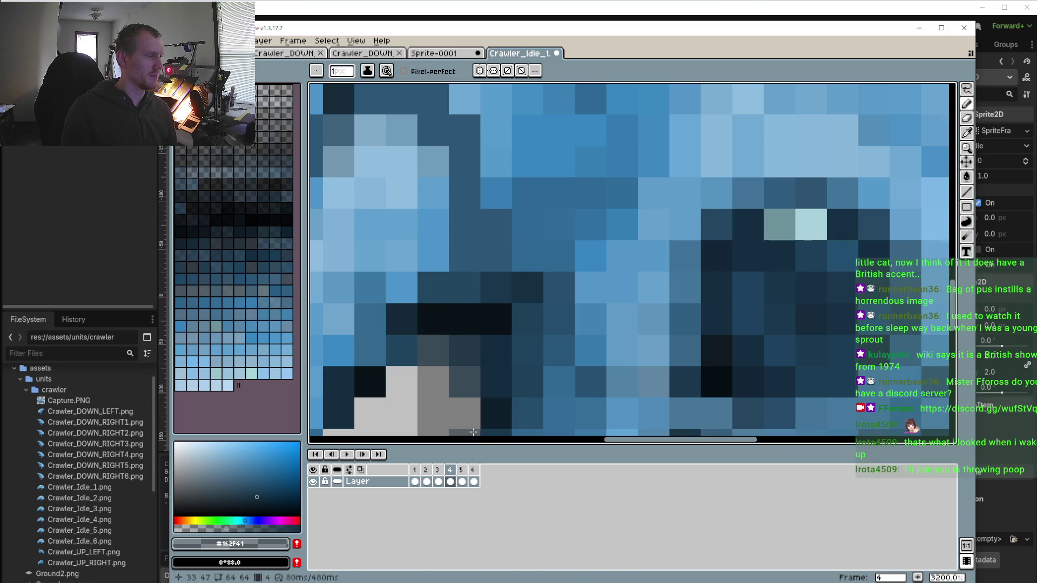
Step through frames 5 and 6, zooming in and out to inspect them, ending on frame 6
{"action": "key", "text": "period"}
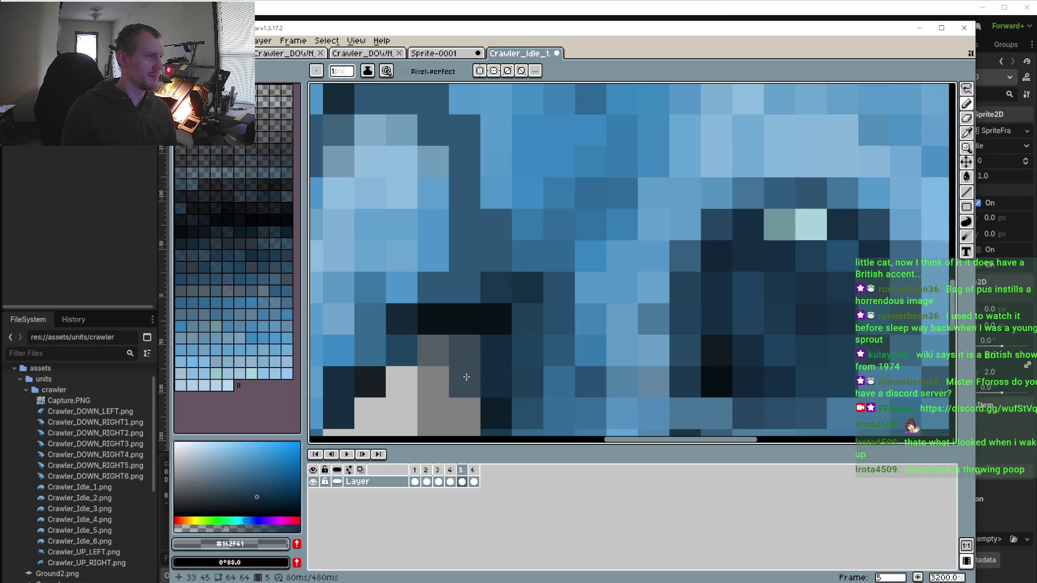
{"action": "scroll", "coordinate": [451, 312], "scroll_direction": "down", "scroll_amount": 4}
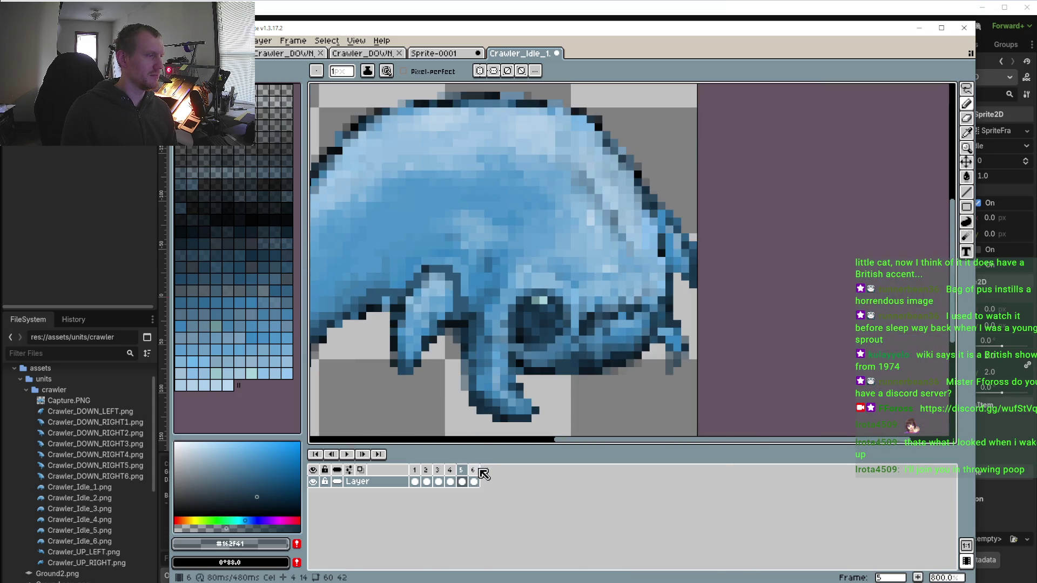
{"action": "key", "text": "period"}
{"action": "scroll", "coordinate": [473, 354], "scroll_direction": "up", "scroll_amount": 3}
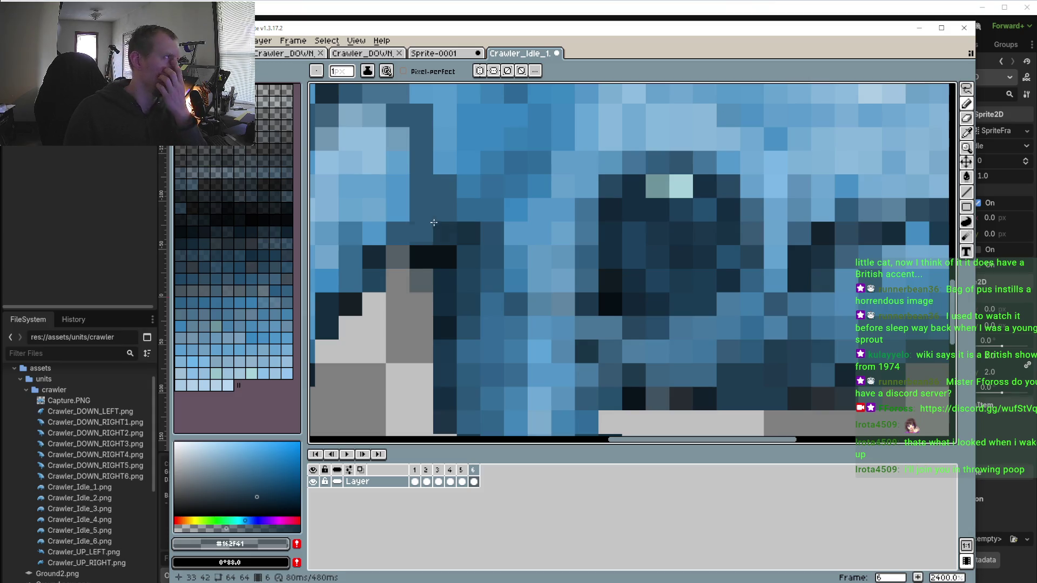
{"action": "scroll", "coordinate": [426, 235], "scroll_direction": "down", "scroll_amount": 3}
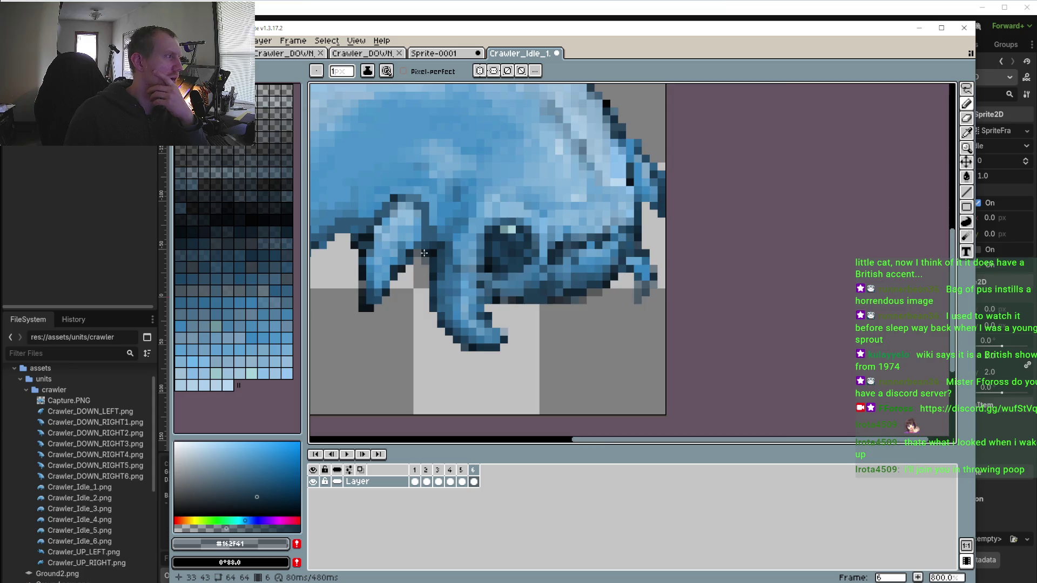
{"action": "scroll", "coordinate": [424, 254], "scroll_direction": "up", "scroll_amount": 3}
{"action": "scroll", "coordinate": [420, 295], "scroll_direction": "down", "scroll_amount": 3}
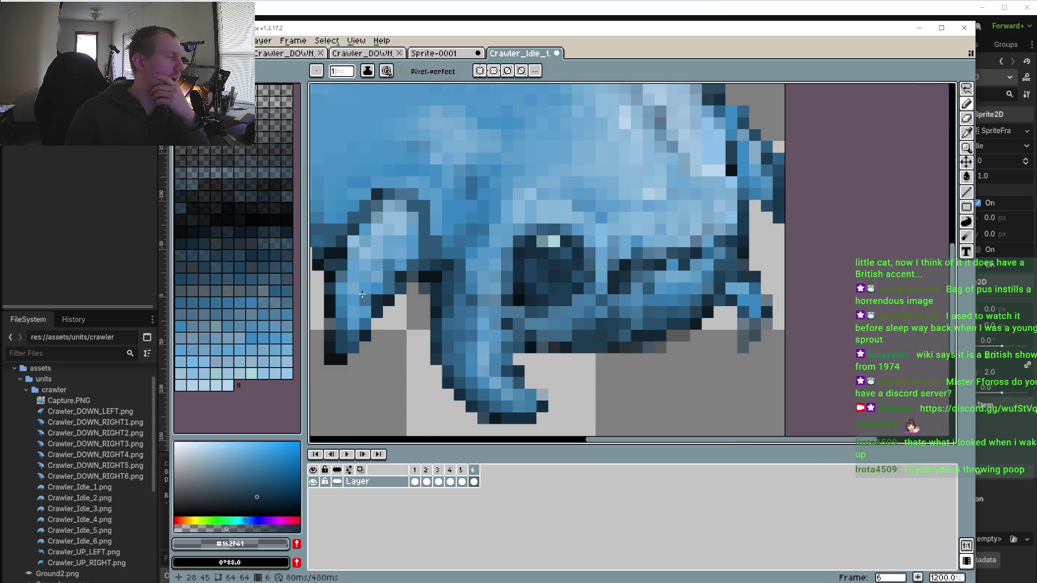
{"action": "scroll", "coordinate": [362, 294], "scroll_direction": "up", "scroll_amount": 3}
{"action": "scroll", "coordinate": [418, 295], "scroll_direction": "down", "scroll_amount": 2}
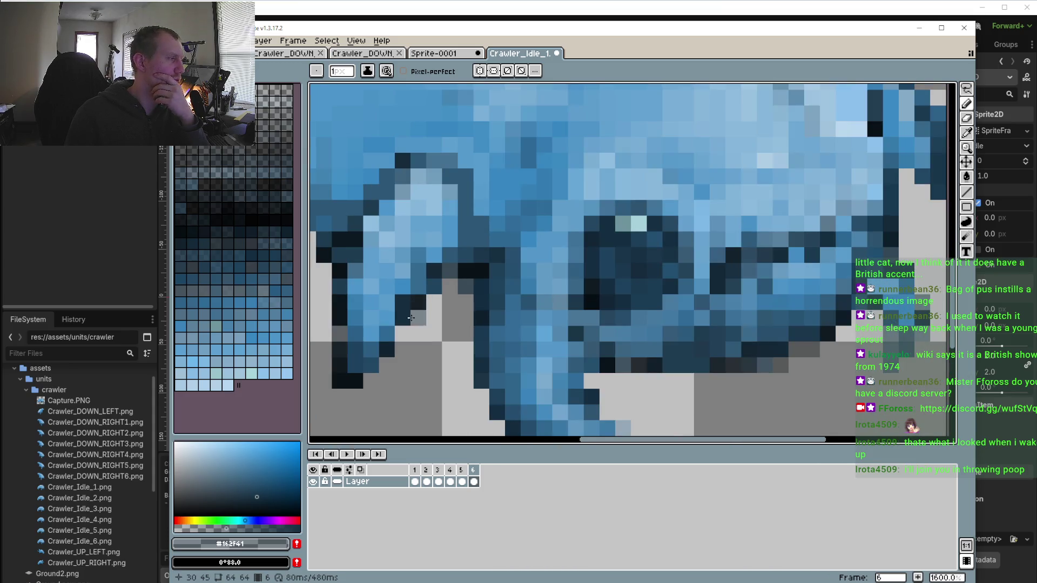
{"action": "scroll", "coordinate": [411, 318], "scroll_direction": "up", "scroll_amount": 1}
{"action": "scroll", "coordinate": [436, 286], "scroll_direction": "down", "scroll_amount": 1}
{"action": "scroll", "coordinate": [404, 288], "scroll_direction": "down", "scroll_amount": 4}
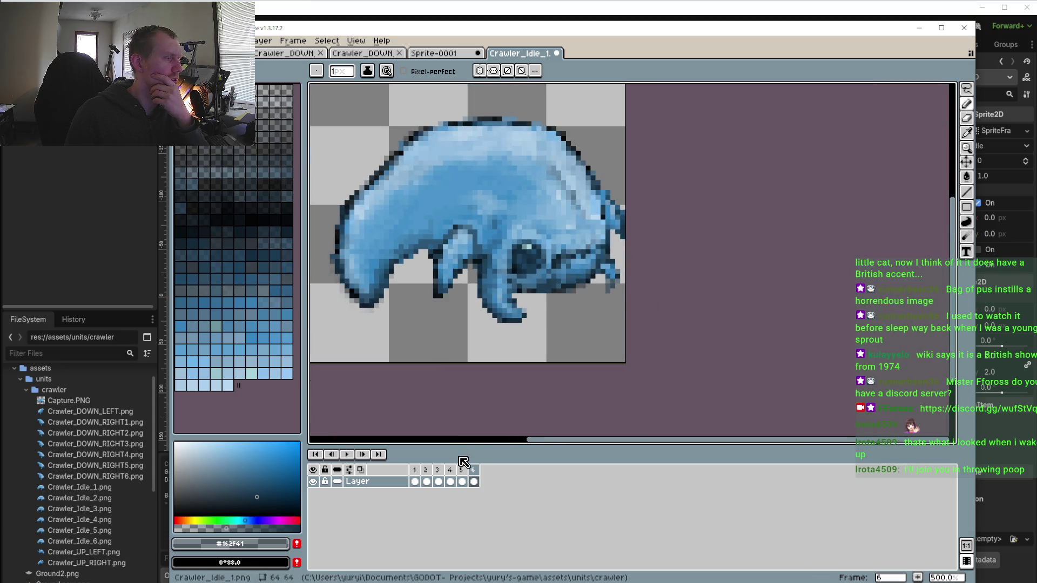
{"action": "left_click", "coordinate": [463, 471]}
{"action": "left_click", "coordinate": [473, 470]}
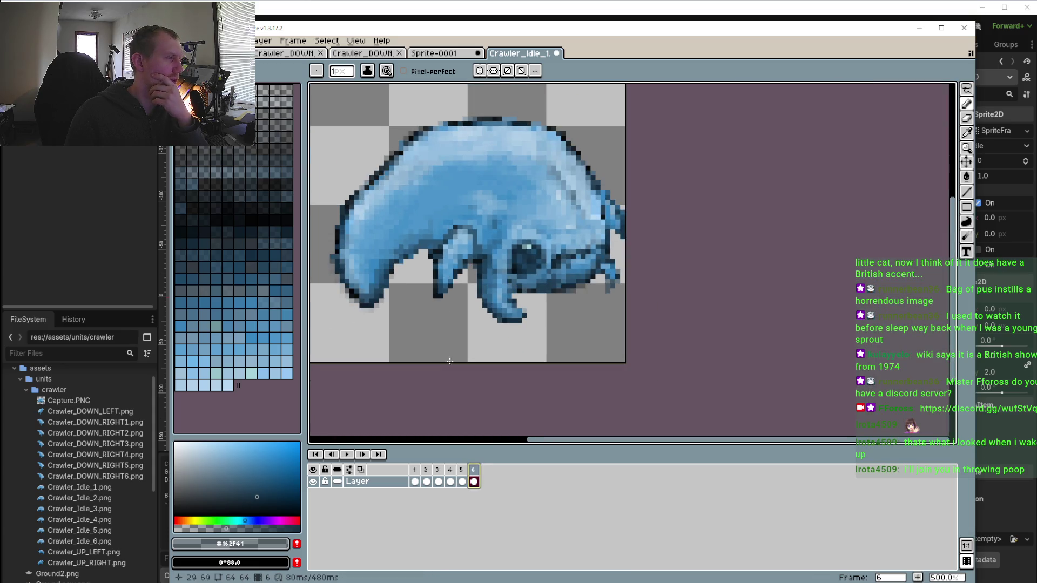
Sample the transparent background colour, then play and stop the idle animation
{"action": "scroll", "coordinate": [432, 310], "scroll_direction": "up", "scroll_amount": 2}
{"action": "left_click", "coordinate": [460, 310], "text": "alt"}
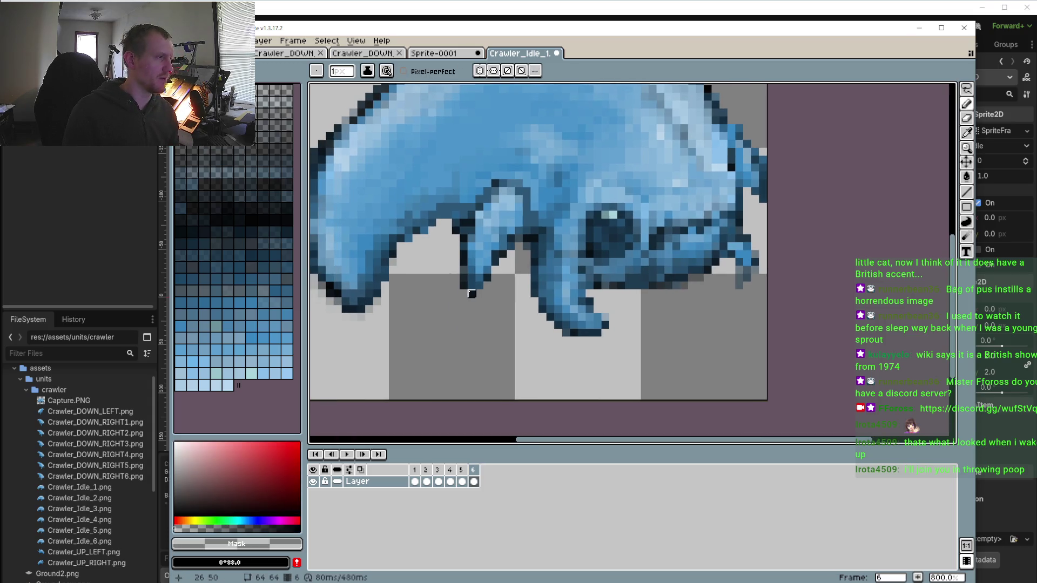
{"action": "scroll", "coordinate": [464, 285], "scroll_direction": "down", "scroll_amount": 2}
{"action": "scroll", "coordinate": [432, 304], "scroll_direction": "up", "scroll_amount": 2}
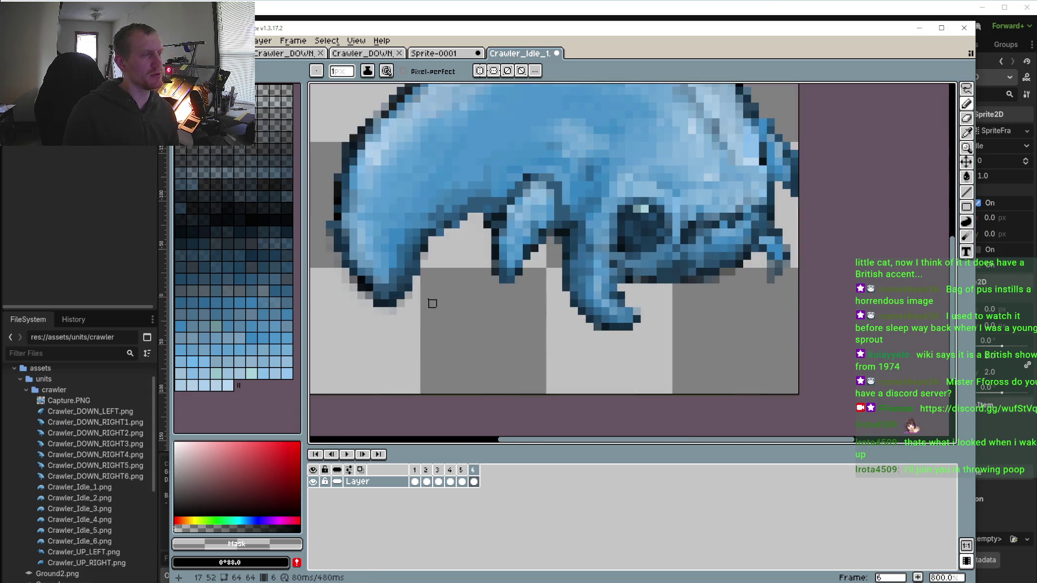
{"action": "left_click", "coordinate": [347, 455]}
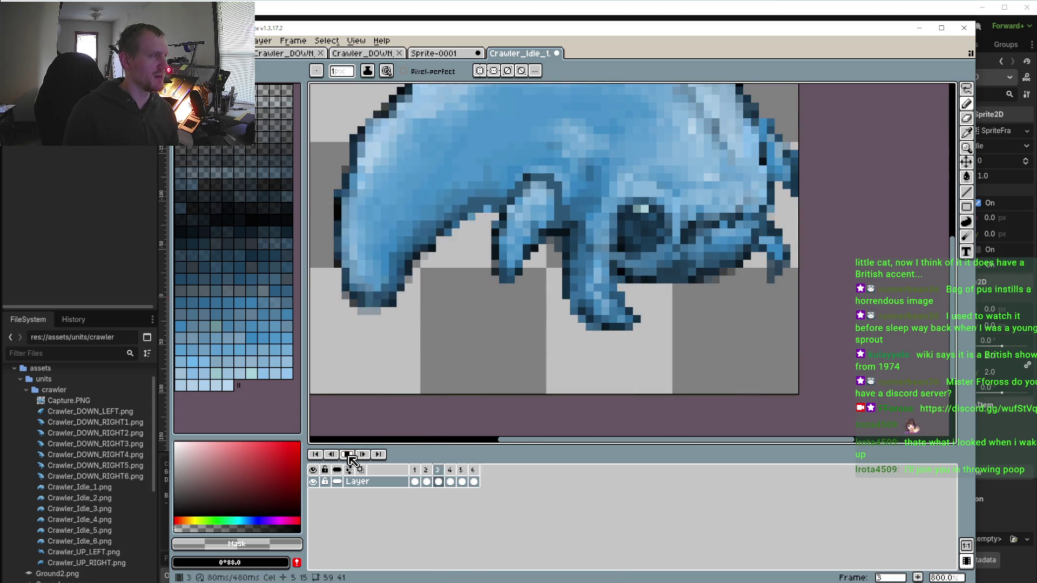
{"action": "left_click", "coordinate": [347, 456]}
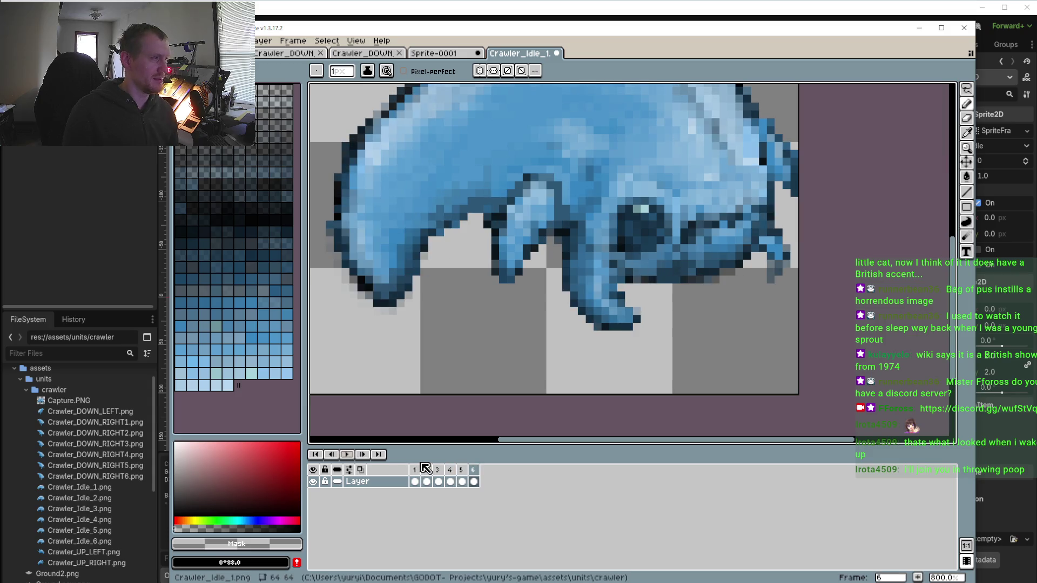
Go to frame 2 and pick the near-black outline colour #091218
{"action": "left_click", "coordinate": [414, 469]}
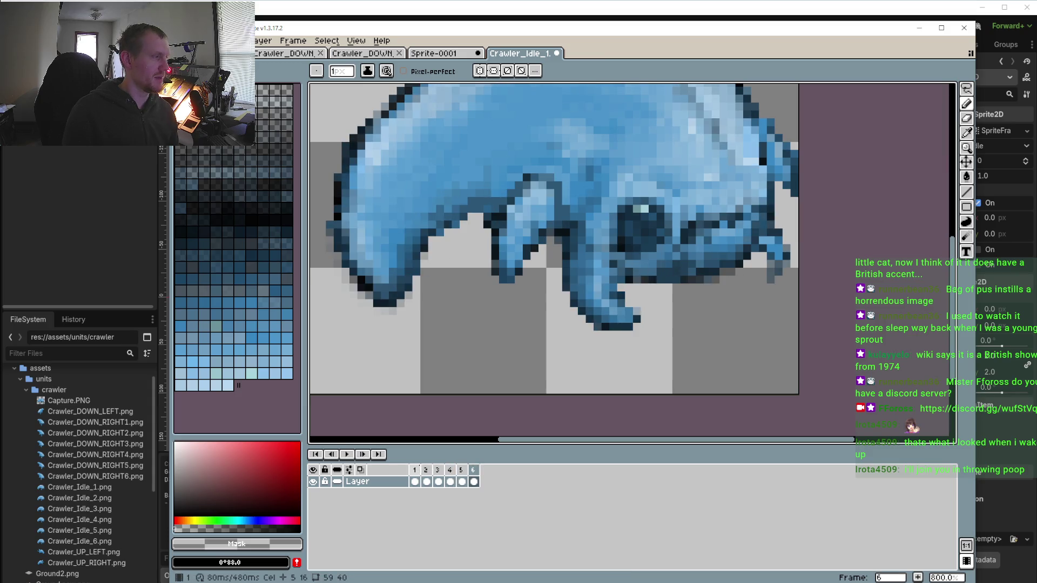
{"action": "left_click", "coordinate": [427, 469]}
{"action": "scroll", "coordinate": [476, 288], "scroll_direction": "up", "scroll_amount": 3}
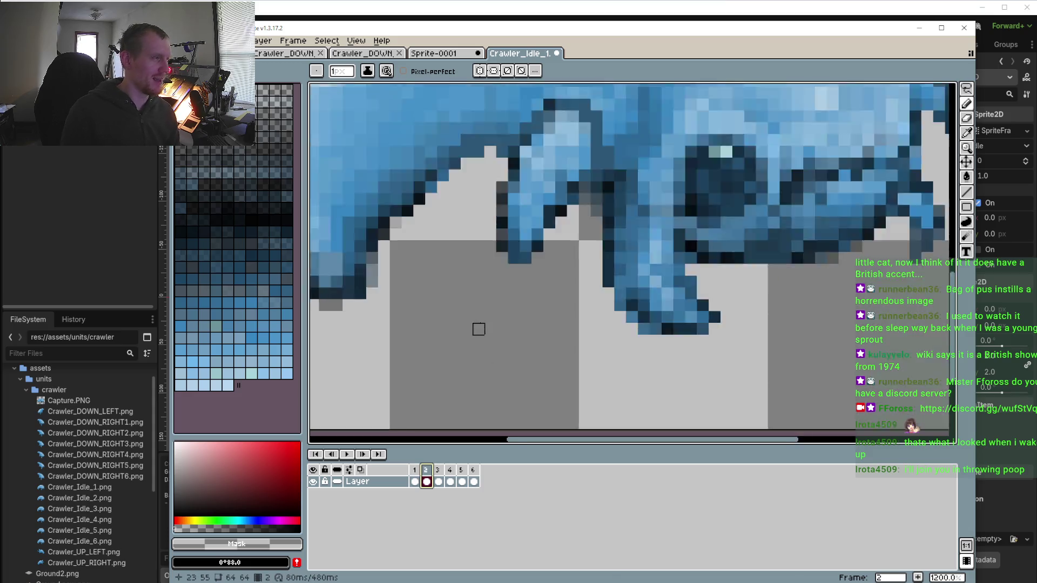
{"action": "left_click", "coordinate": [524, 171], "text": "alt"}
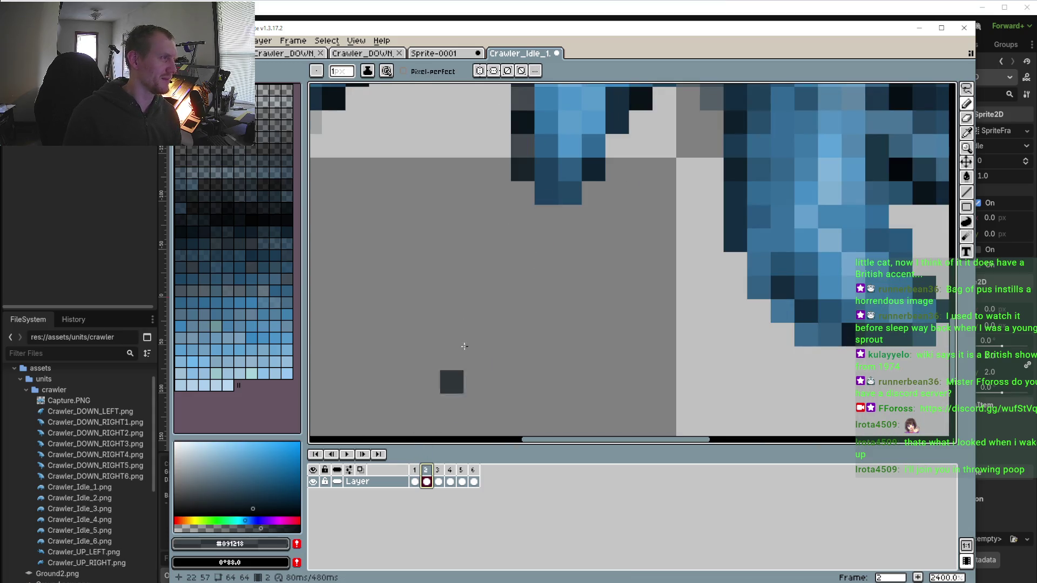
Paint a dark outline pixel beneath the body on frame 1, then replay the loop to check it
{"action": "left_click", "coordinate": [415, 469]}
{"action": "left_click", "coordinate": [527, 157]}
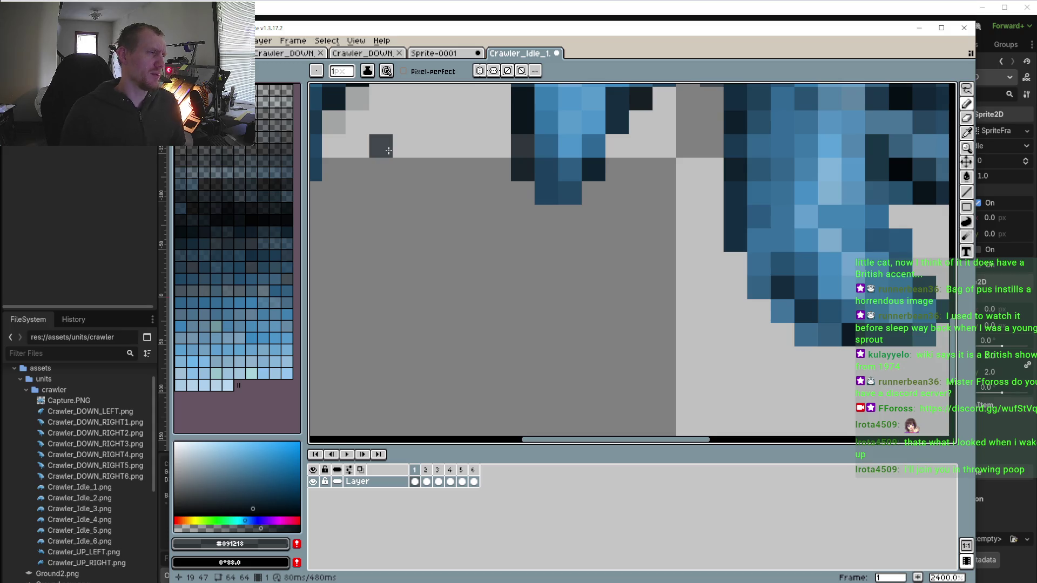
{"action": "scroll", "coordinate": [594, 264], "scroll_direction": "down", "scroll_amount": 5}
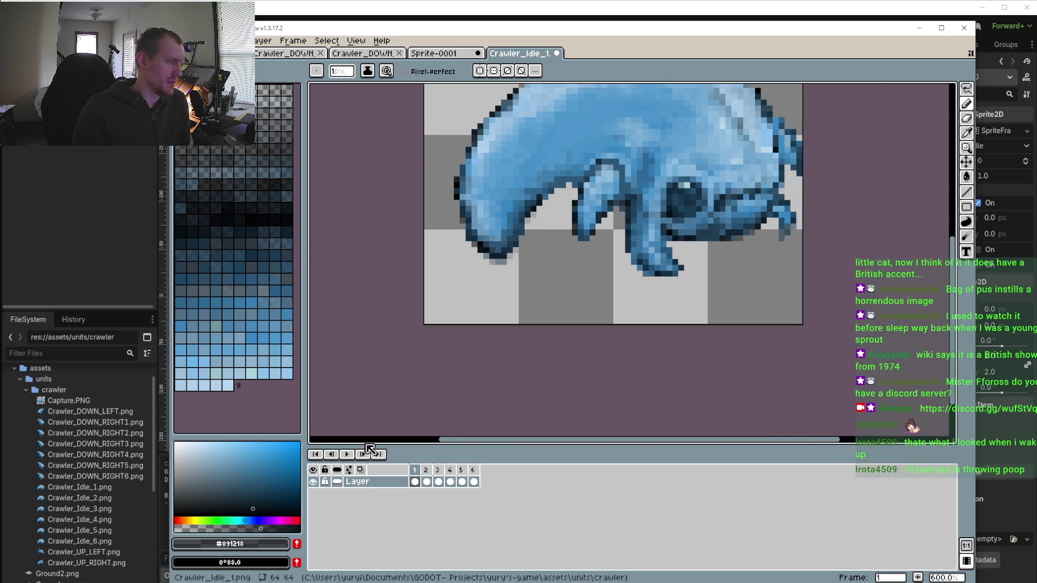
{"action": "left_click", "coordinate": [351, 457]}
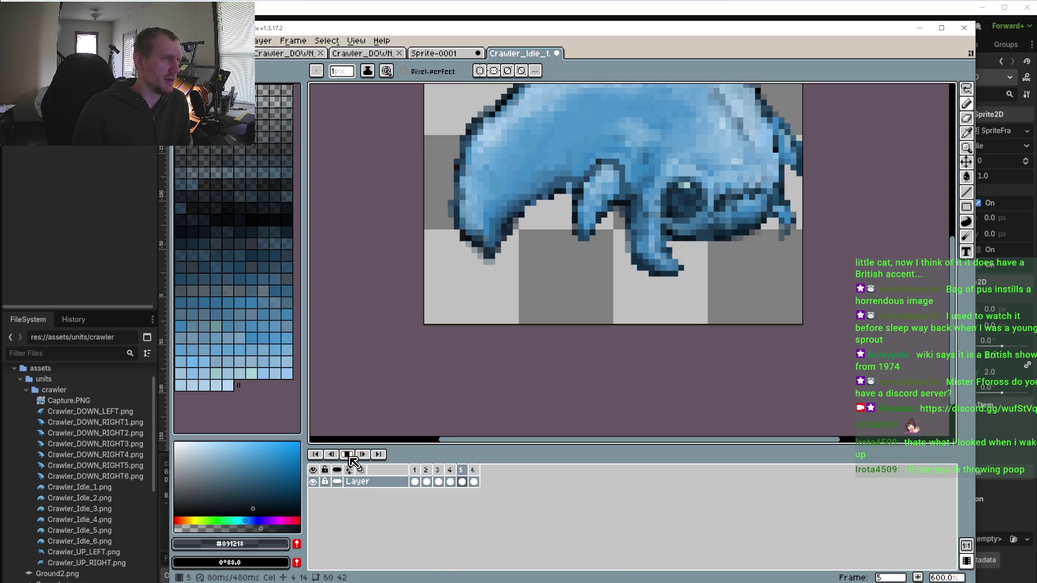
{"action": "left_click", "coordinate": [349, 455]}
{"action": "scroll", "coordinate": [466, 352], "scroll_direction": "up", "scroll_amount": 5}
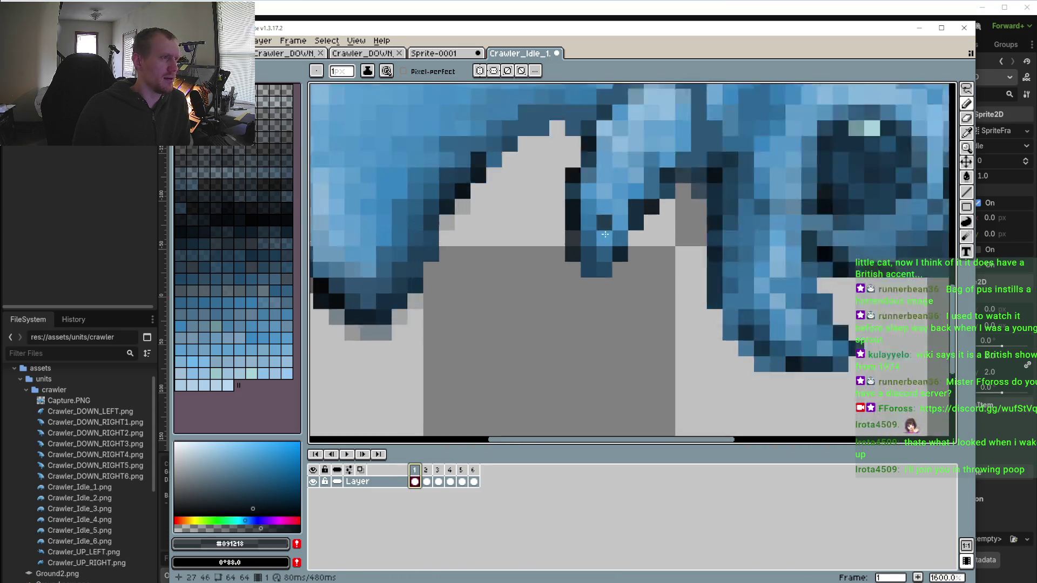
Paint a dark blue pixel on frame 2's leg outline and zoom out to the whole sprite
{"action": "left_click", "coordinate": [426, 469]}
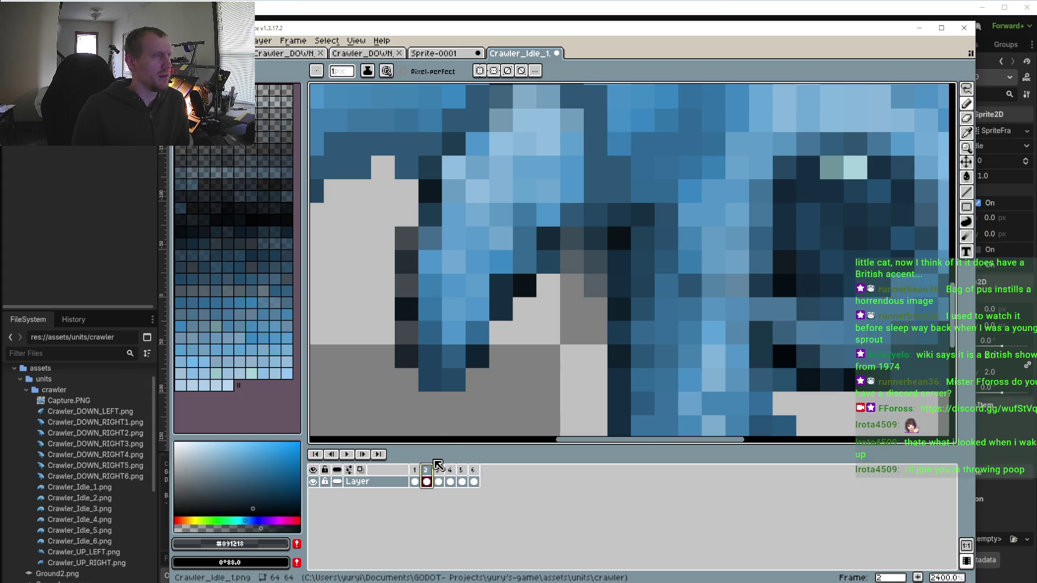
{"action": "left_click", "coordinate": [457, 409]}
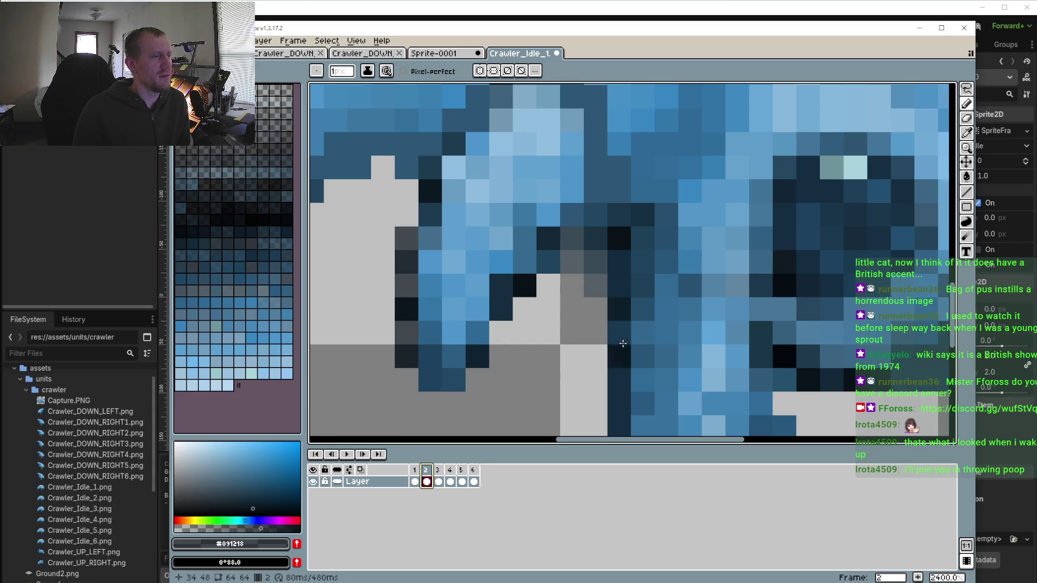
{"action": "left_click_drag", "start_coordinate": [686, 340], "coordinate": [567, 328]}
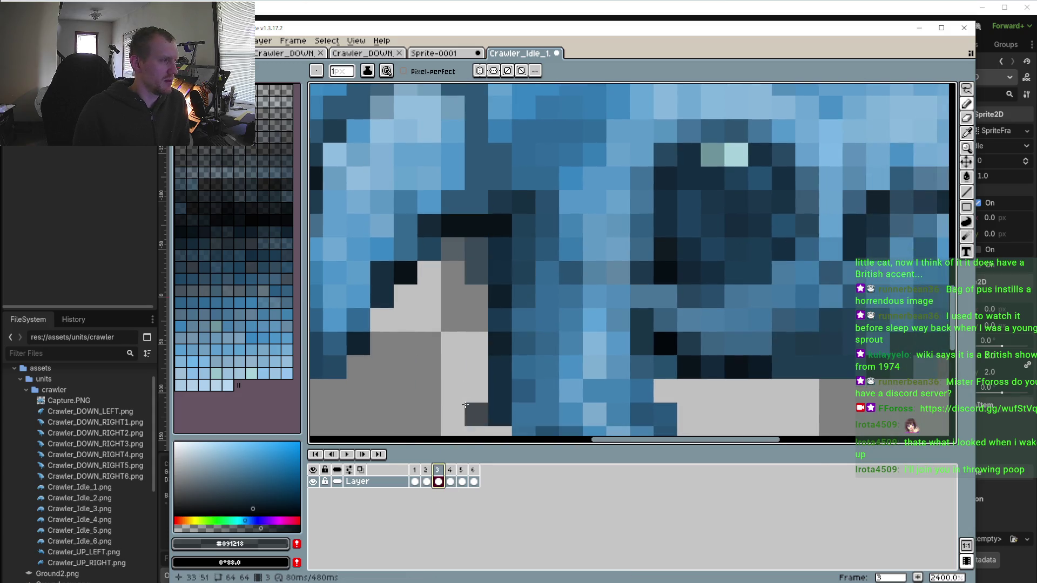
{"action": "key", "text": "ctrl+0"}
{"action": "scroll", "coordinate": [478, 297], "scroll_direction": "up", "scroll_amount": 2}
{"action": "scroll", "coordinate": [478, 297], "scroll_direction": "up", "scroll_amount": 1}
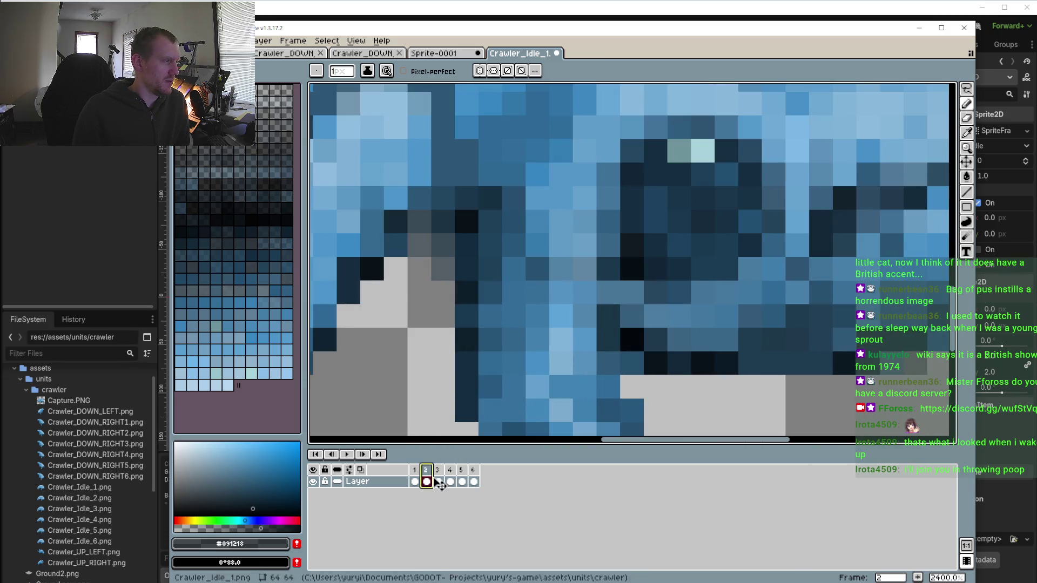
Eyedrop the #1b374c shade from frame 3 and return to frame 2
{"action": "left_click", "coordinate": [437, 470]}
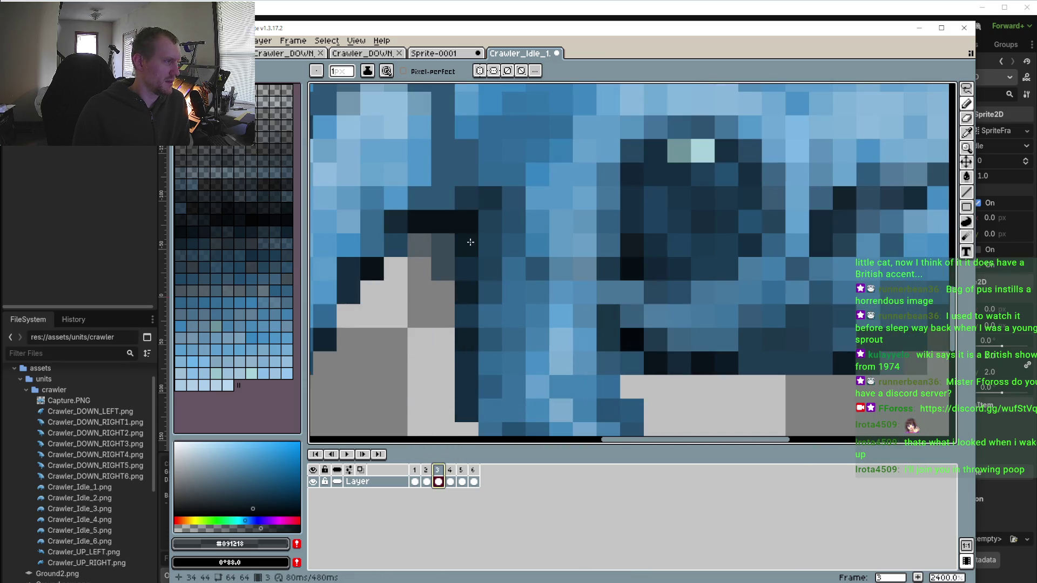
{"action": "key", "text": "i"}
{"action": "left_click", "coordinate": [464, 193]}
{"action": "key", "text": "b"}
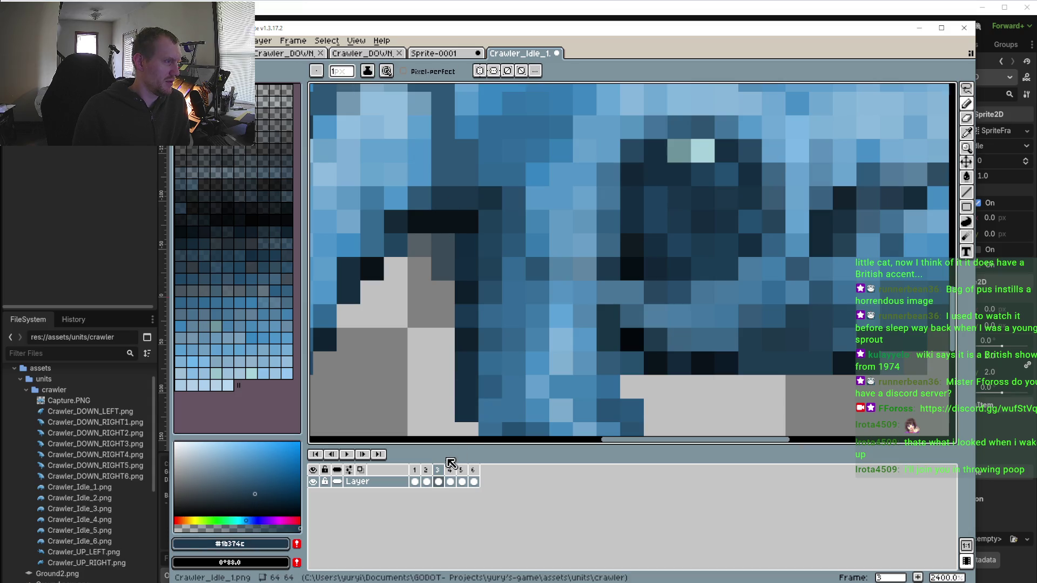
{"action": "left_click", "coordinate": [427, 469]}
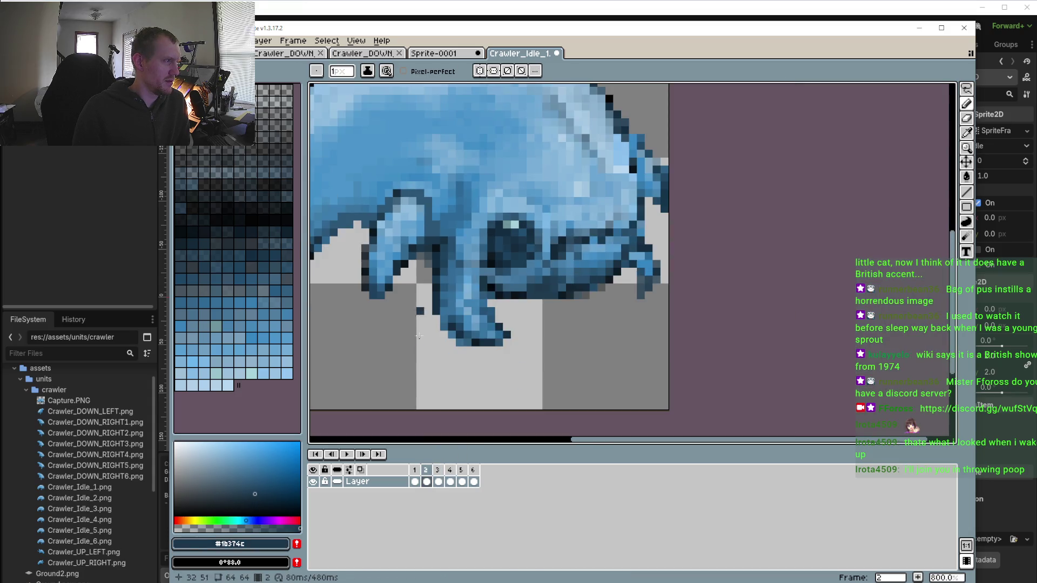
Repaint a black leg-joint outline pixel dark navy on frame 3
{"action": "scroll", "coordinate": [423, 258], "scroll_direction": "down", "scroll_amount": 3}
{"action": "left_click", "coordinate": [414, 470]}
{"action": "scroll", "coordinate": [426, 239], "scroll_direction": "up", "scroll_amount": 2}
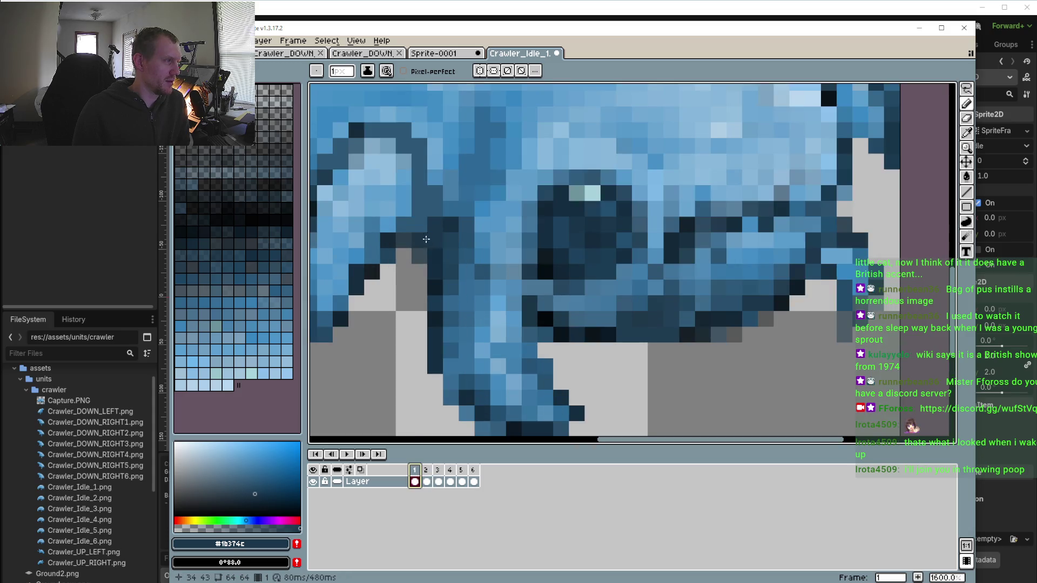
{"action": "left_click", "coordinate": [426, 470]}
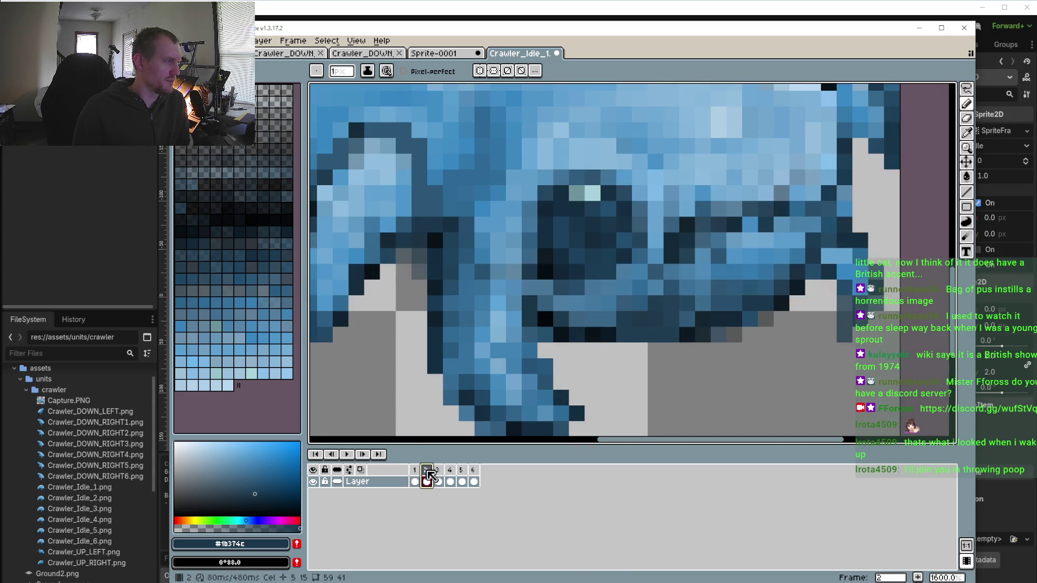
{"action": "left_click", "coordinate": [439, 474]}
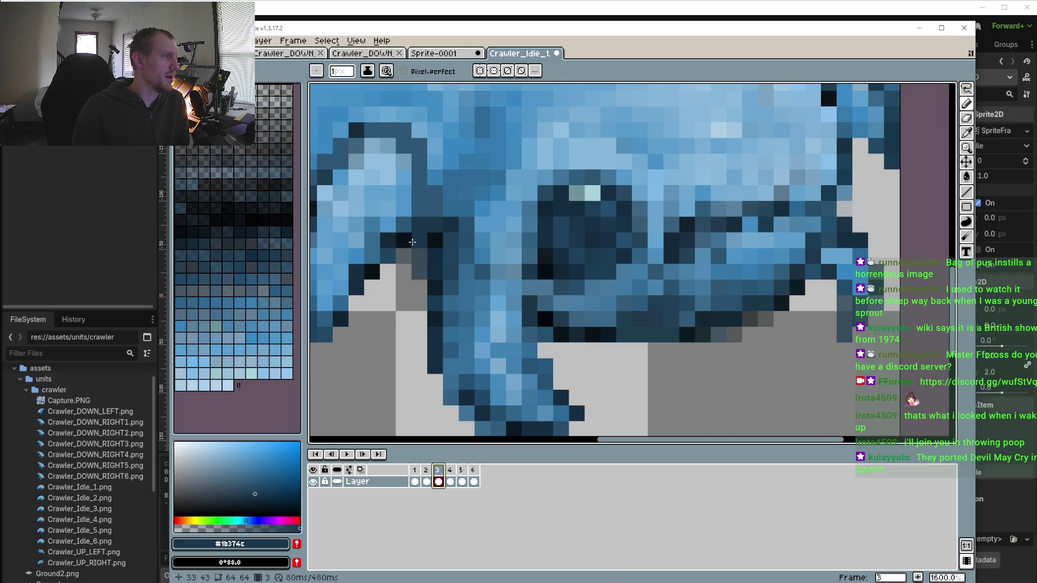
{"action": "left_click", "coordinate": [419, 241]}
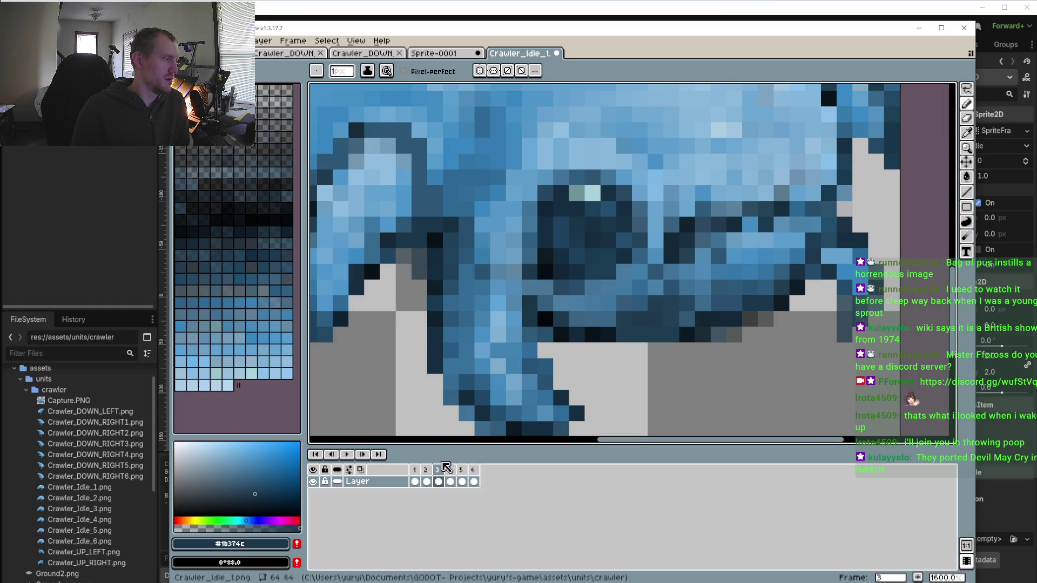
Recolour the leg-joint outline pixels dark navy on frames 4 and 5, then eyedrop mid blue #34698c
{"action": "left_click", "coordinate": [450, 473]}
{"action": "left_click_drag", "start_coordinate": [426, 240], "coordinate": [403, 242]}
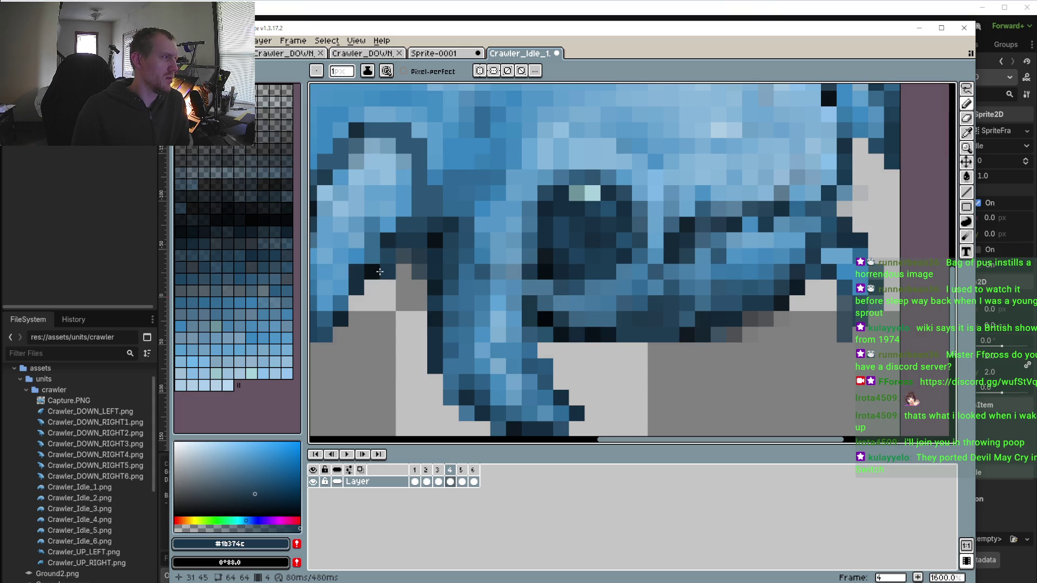
{"action": "left_click", "coordinate": [462, 481]}
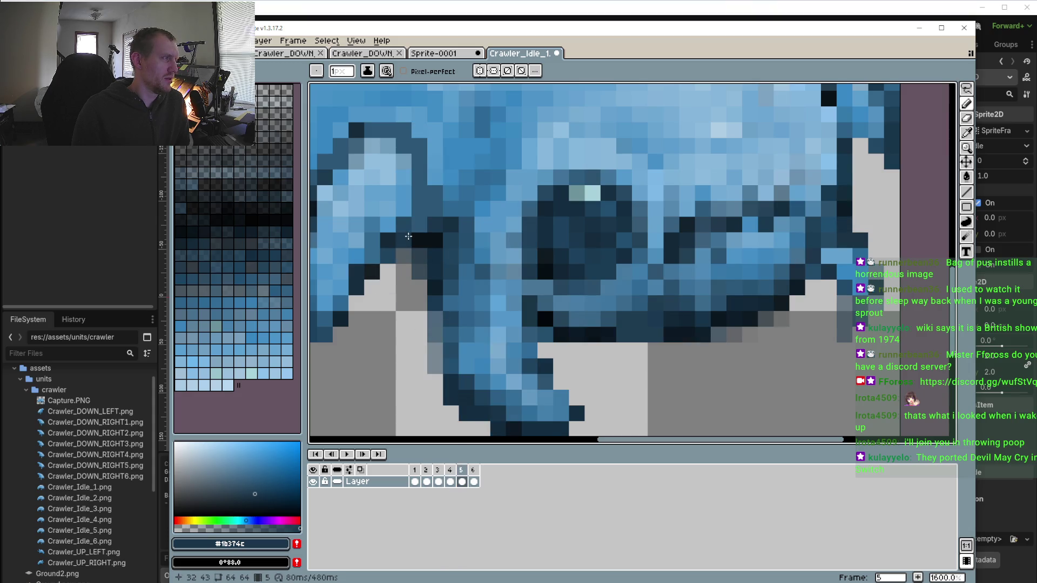
{"action": "left_click_drag", "start_coordinate": [408, 236], "coordinate": [406, 252]}
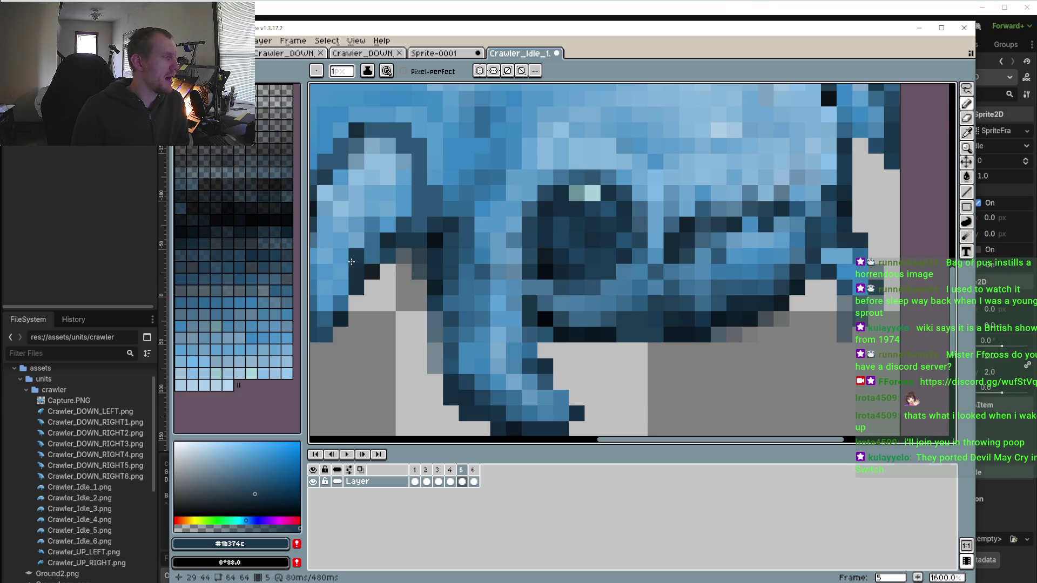
{"action": "left_click", "coordinate": [372, 249], "text": "alt"}
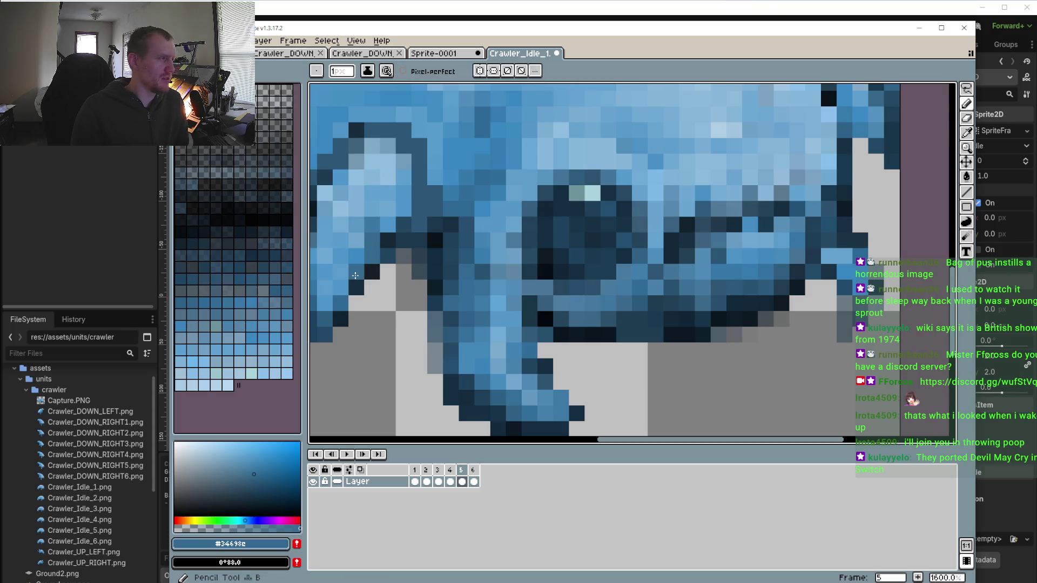
Paint a darker #34698c shade pixel on the front leg in frame 5
{"action": "left_click_drag", "start_coordinate": [339, 308], "coordinate": [375, 288]}
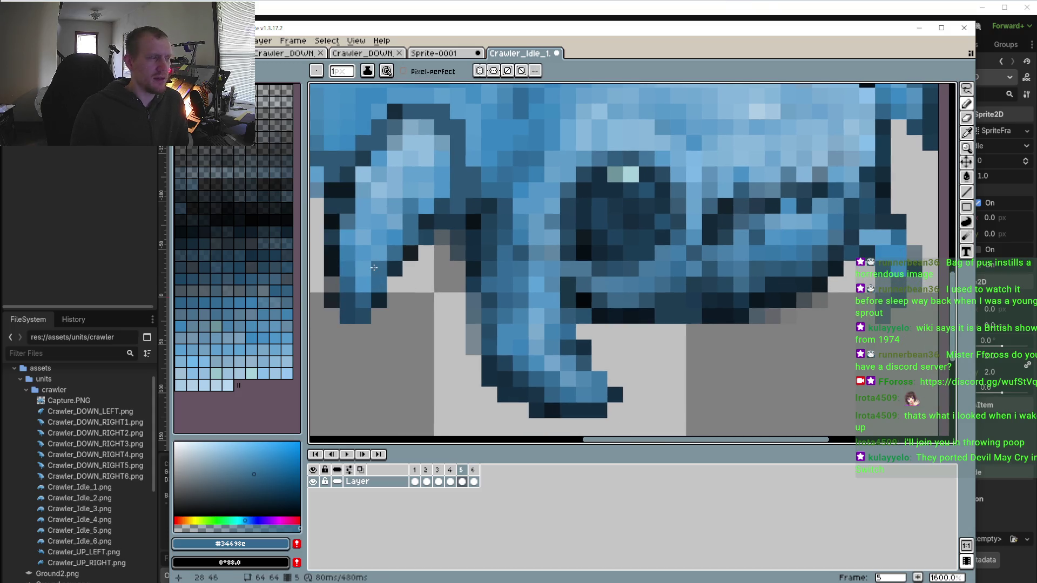
{"action": "left_click", "coordinate": [430, 195]}
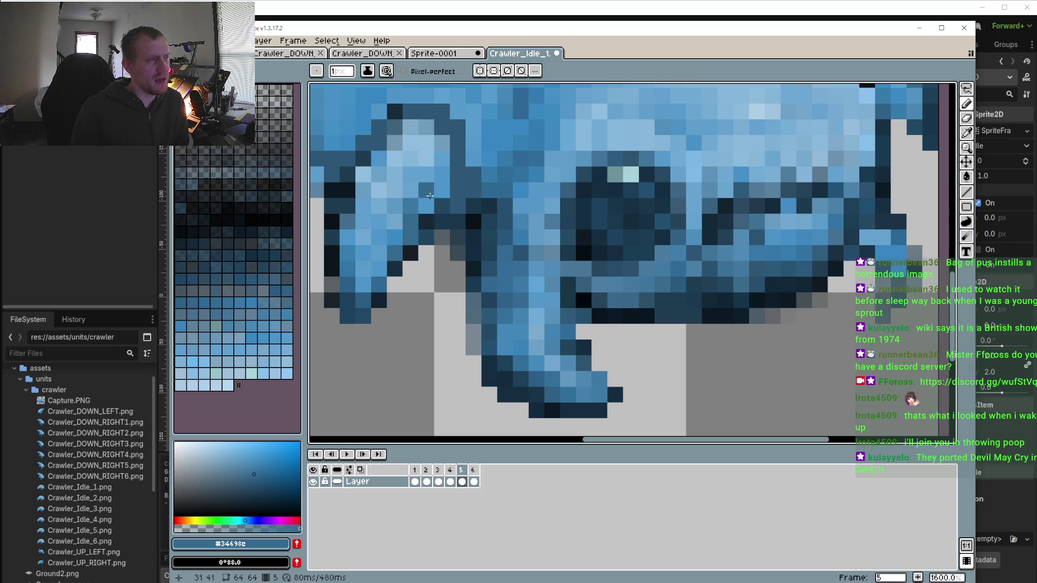
{"action": "scroll", "coordinate": [451, 246], "scroll_direction": "down", "scroll_amount": 2}
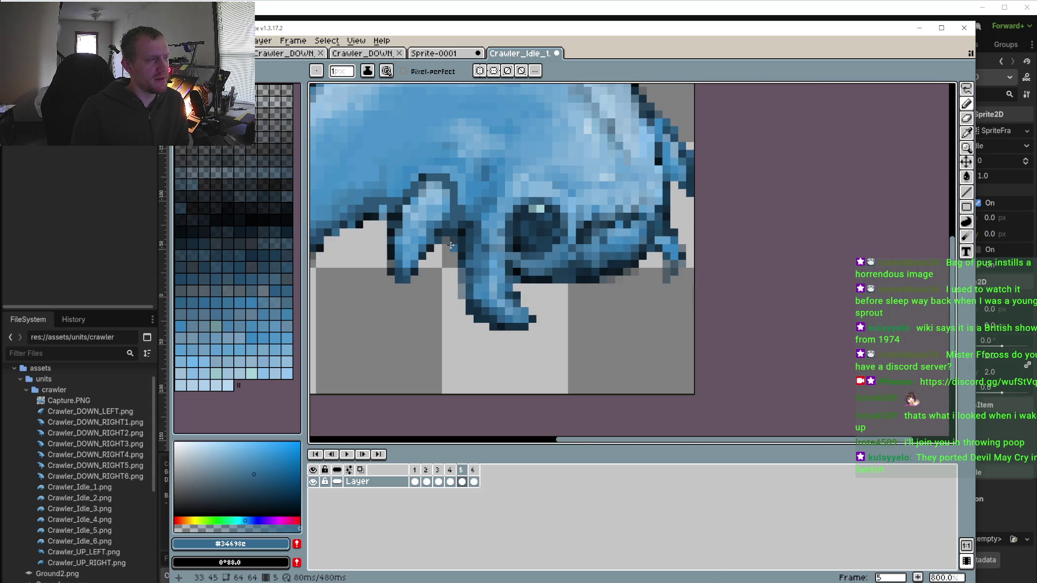
On frame 6, sample #67a4d0 and paint a light-blue highlight pixel beneath the front leg, redoing a misplaced one
{"action": "left_click", "coordinate": [472, 470]}
{"action": "scroll", "coordinate": [449, 287], "scroll_direction": "up", "scroll_amount": 1}
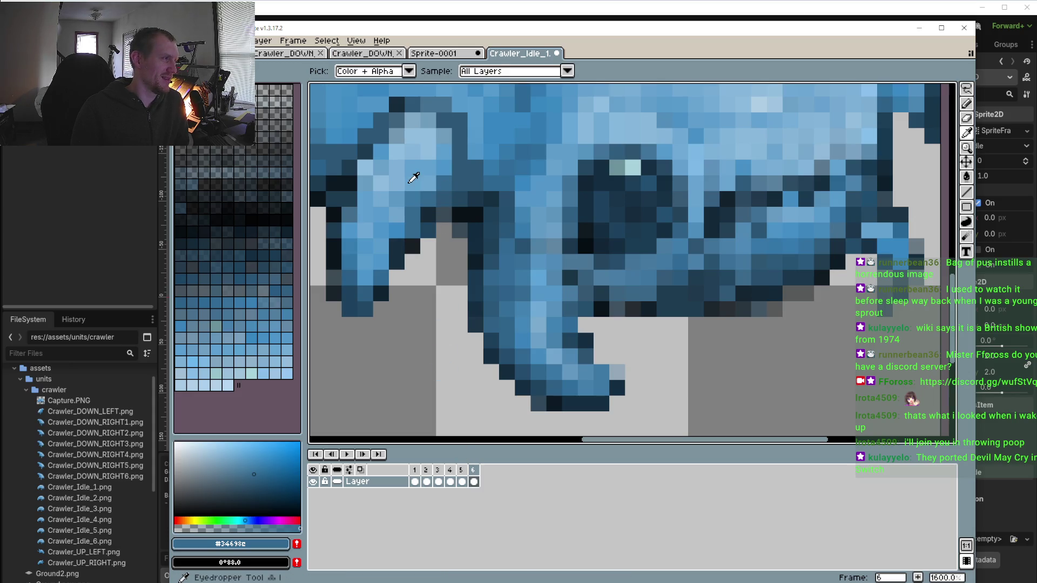
{"action": "left_click", "coordinate": [409, 193], "text": "alt"}
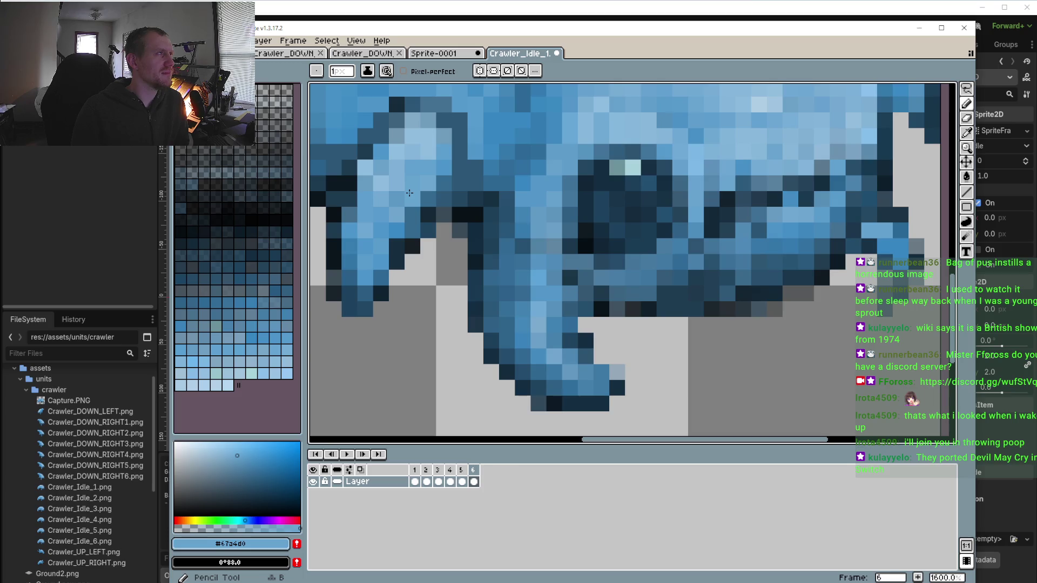
{"action": "left_click", "coordinate": [432, 237]}
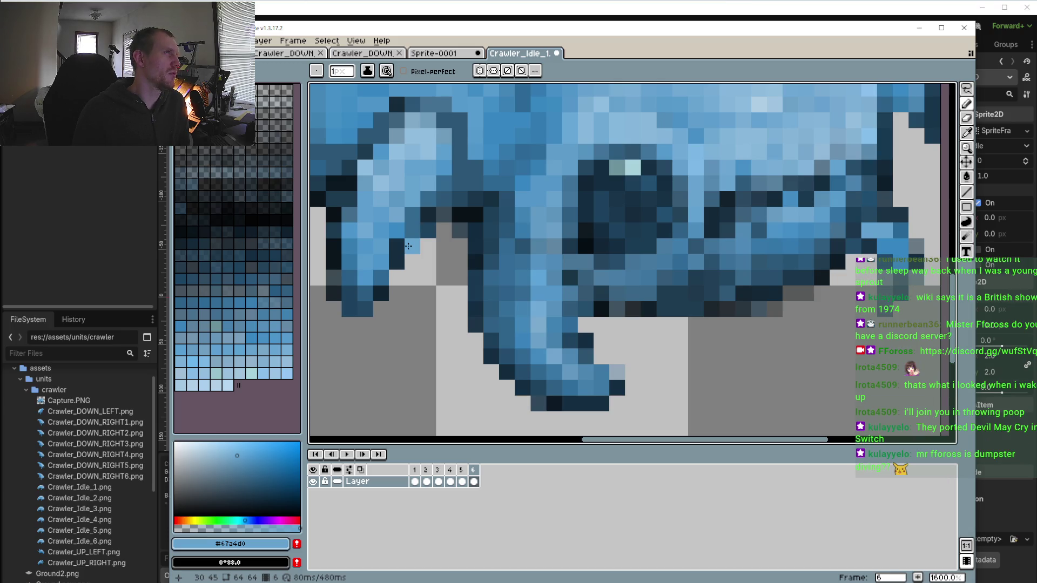
{"action": "key", "text": "ctrl+z"}
{"action": "left_click", "coordinate": [445, 242]}
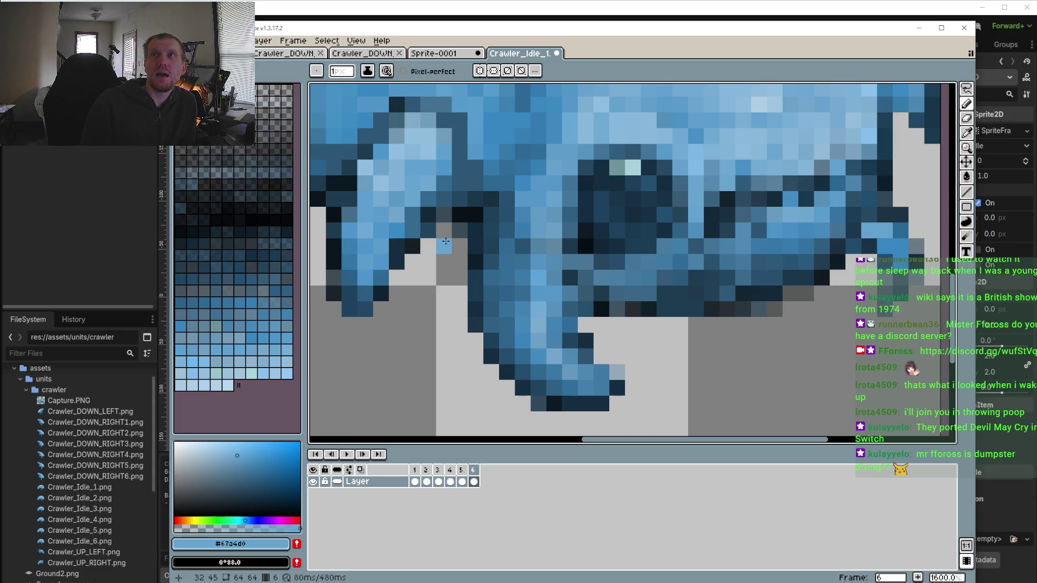
{"action": "scroll", "coordinate": [441, 270], "scroll_direction": "down", "scroll_amount": 4}
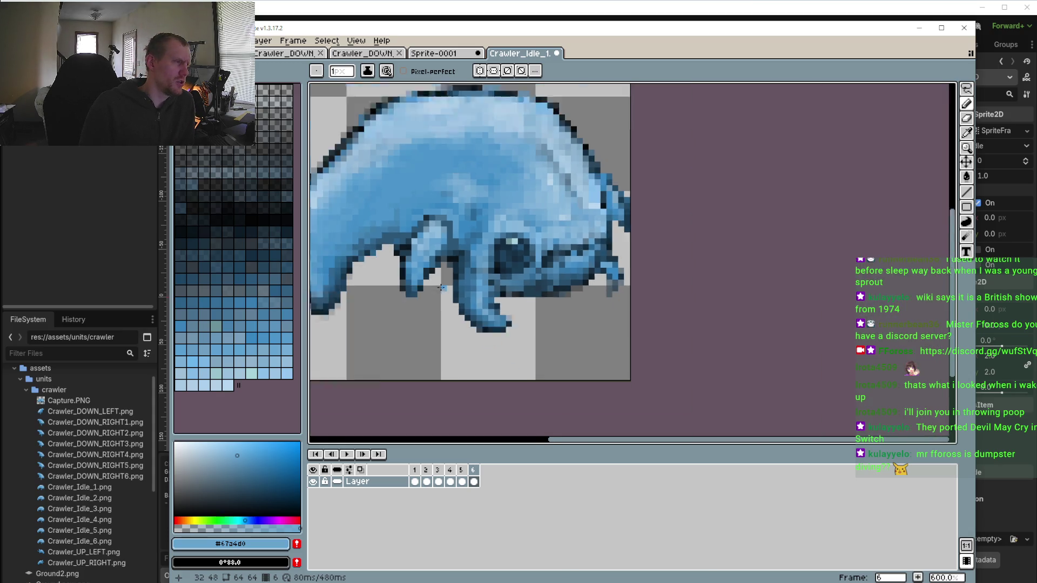
Sample pale blue #90bddf from the body and lower its alpha for semi-transparent Pencil drawing
{"action": "scroll", "coordinate": [402, 256], "scroll_direction": "up", "scroll_amount": 4}
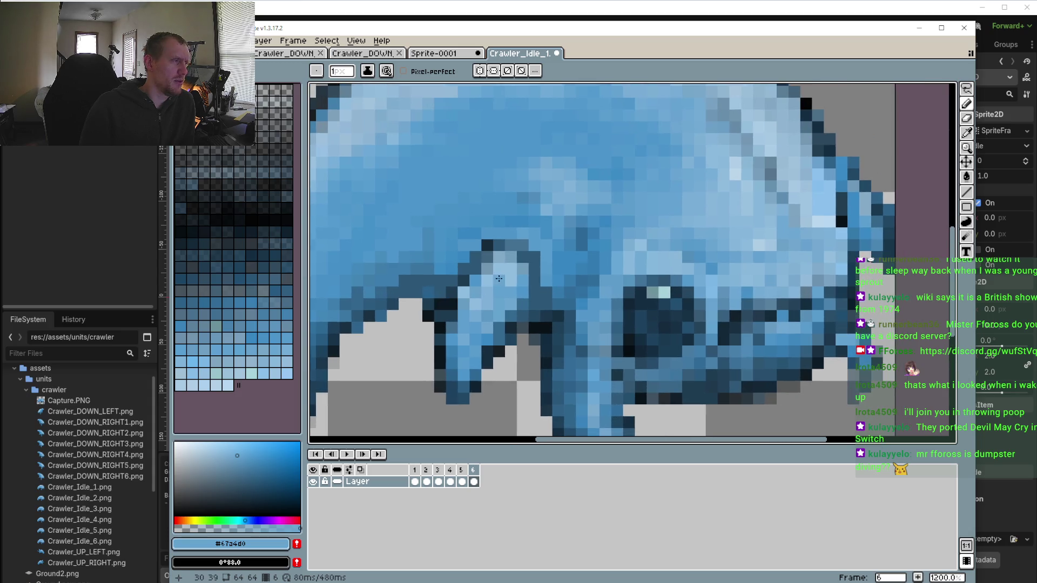
{"action": "key", "text": "o"}
{"action": "left_click", "coordinate": [511, 259]}
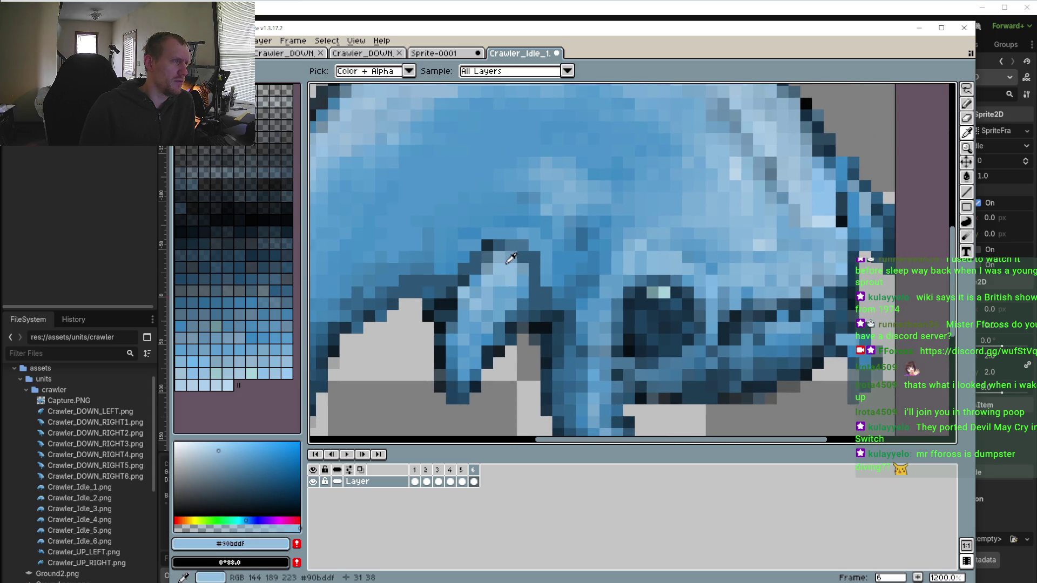
{"action": "left_click", "coordinate": [250, 528]}
{"action": "key", "text": "b"}
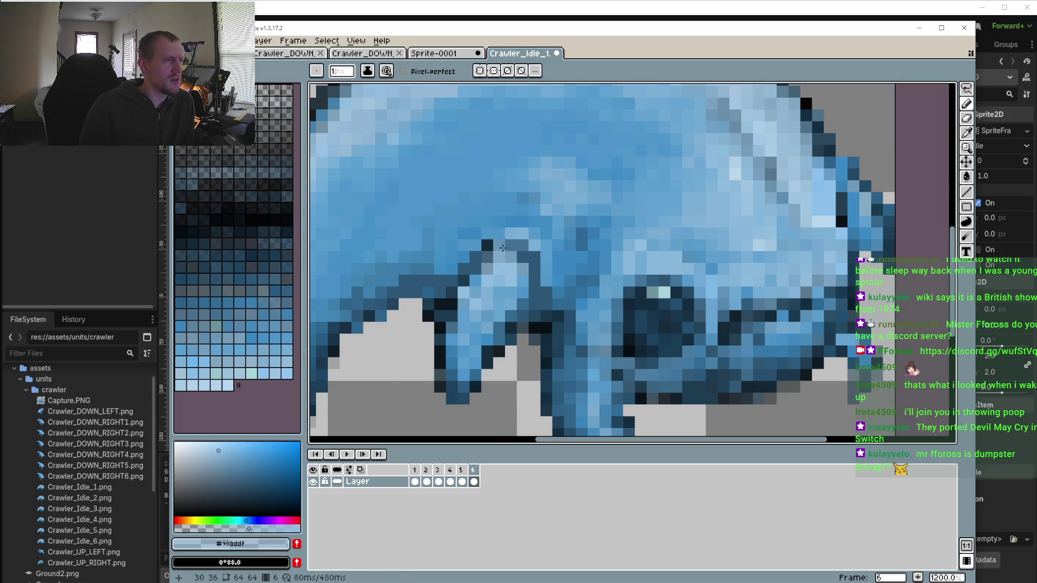
Compare frames 5 and 6, then range-select frames 4 through 6 in the timeline
{"action": "scroll", "coordinate": [521, 317], "scroll_direction": "down", "scroll_amount": 2}
{"action": "left_click", "coordinate": [461, 481]}
{"action": "scroll", "coordinate": [513, 286], "scroll_direction": "up", "scroll_amount": 4}
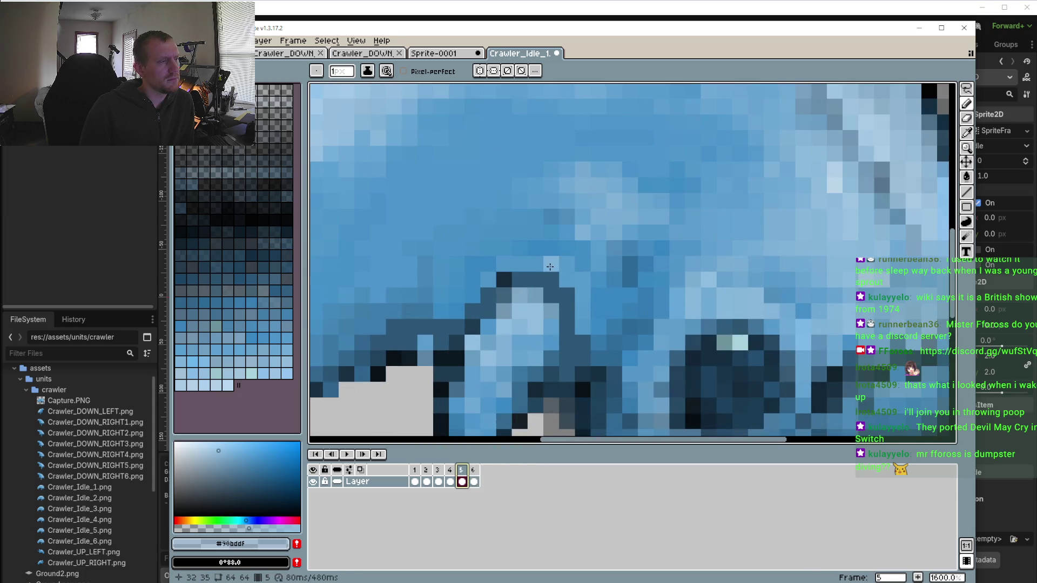
{"action": "left_click", "coordinate": [473, 480]}
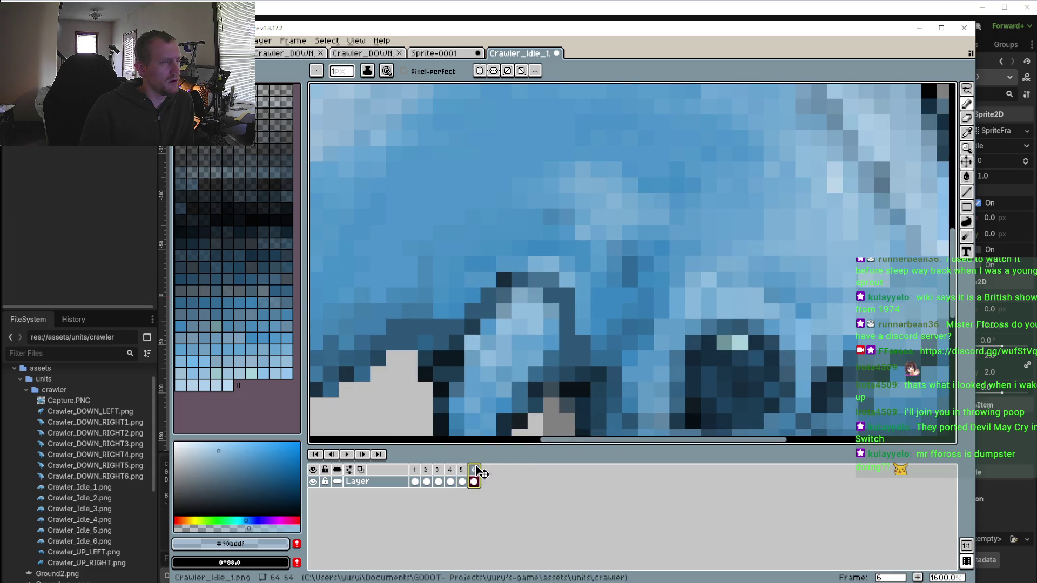
{"action": "left_click", "coordinate": [461, 472]}
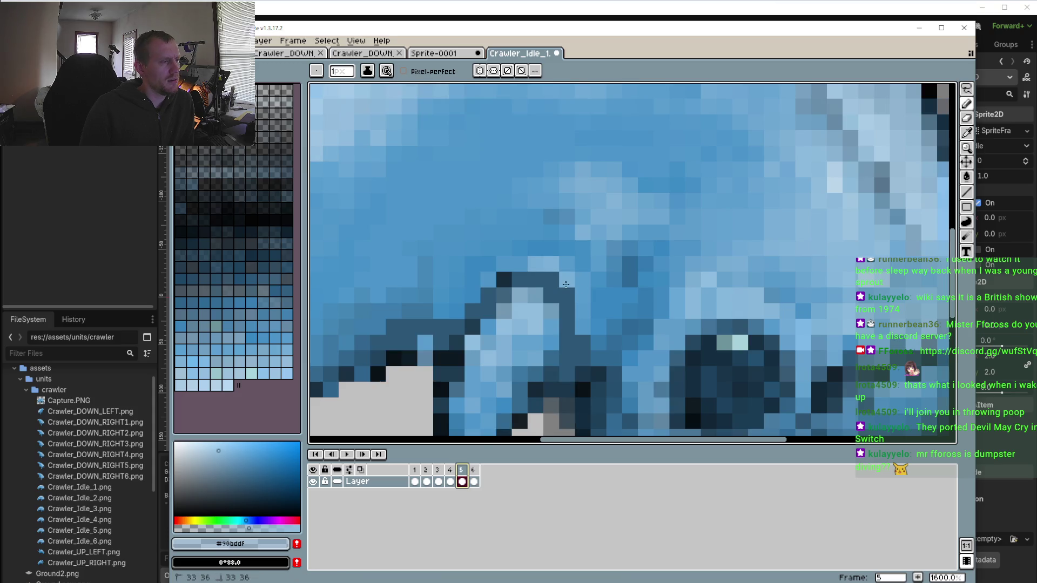
{"action": "left_click_drag", "start_coordinate": [461, 481], "coordinate": [473, 481]}
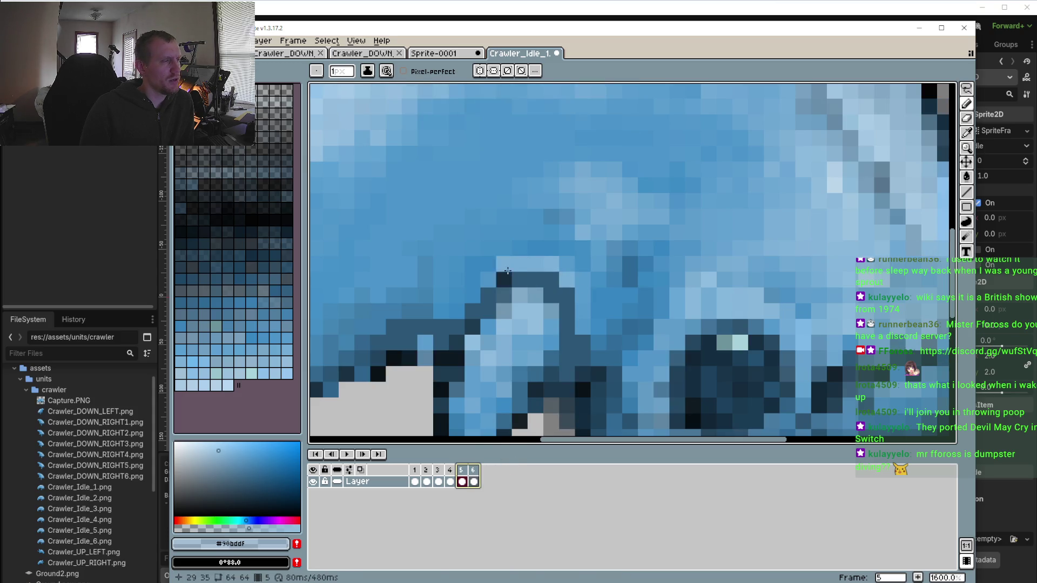
{"action": "left_click", "coordinate": [473, 479]}
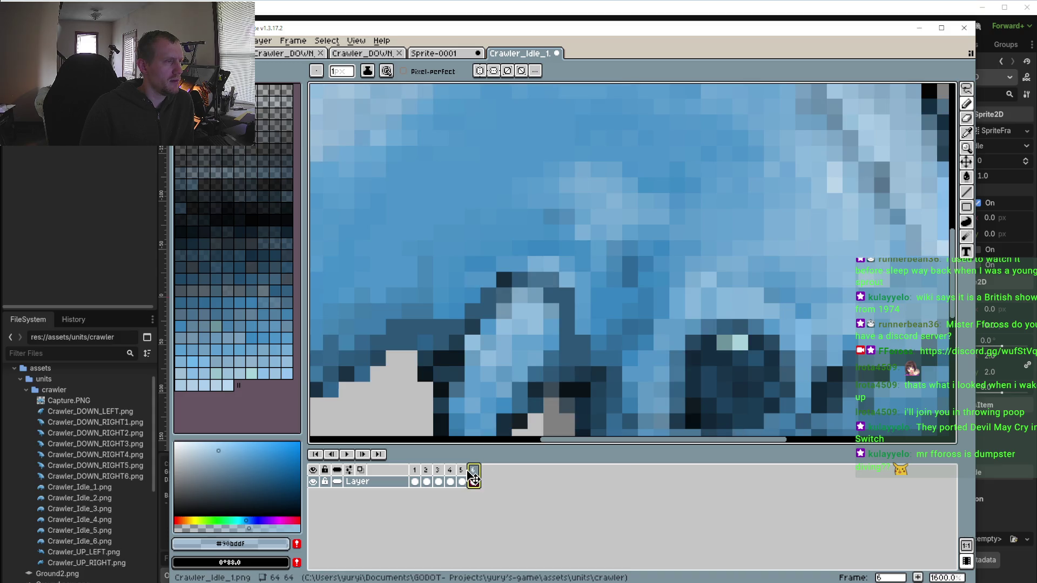
{"action": "left_click", "coordinate": [464, 472]}
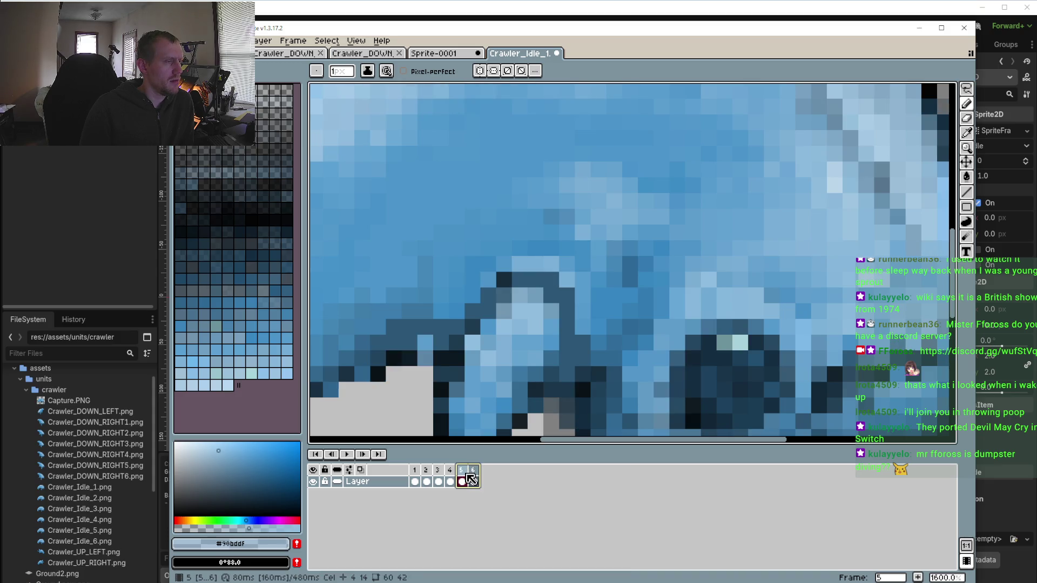
{"action": "left_click", "coordinate": [467, 478]}
{"action": "left_click", "coordinate": [473, 470], "text": "shift"}
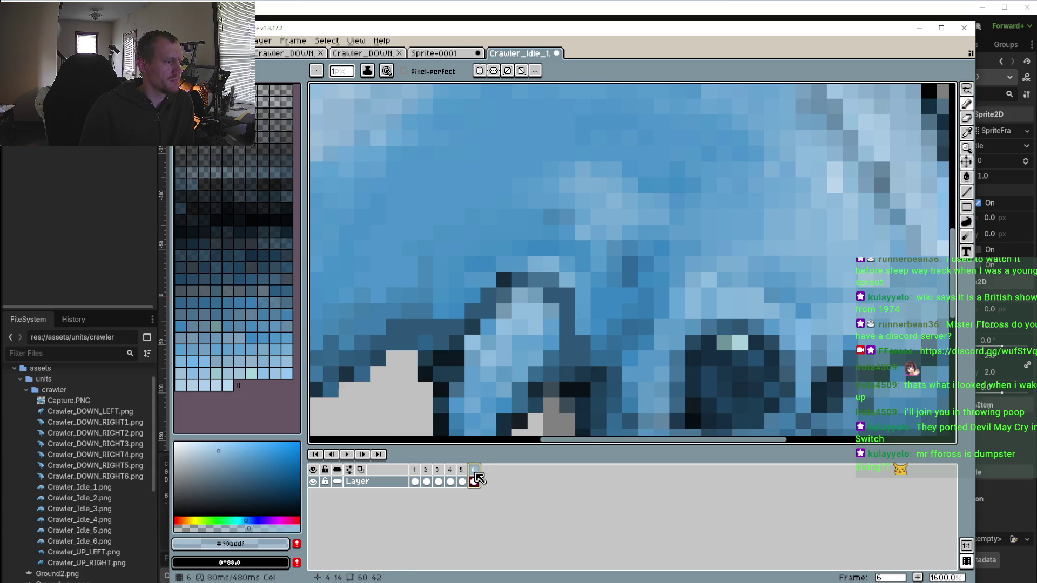
{"action": "left_click_drag", "start_coordinate": [479, 479], "coordinate": [414, 471]}
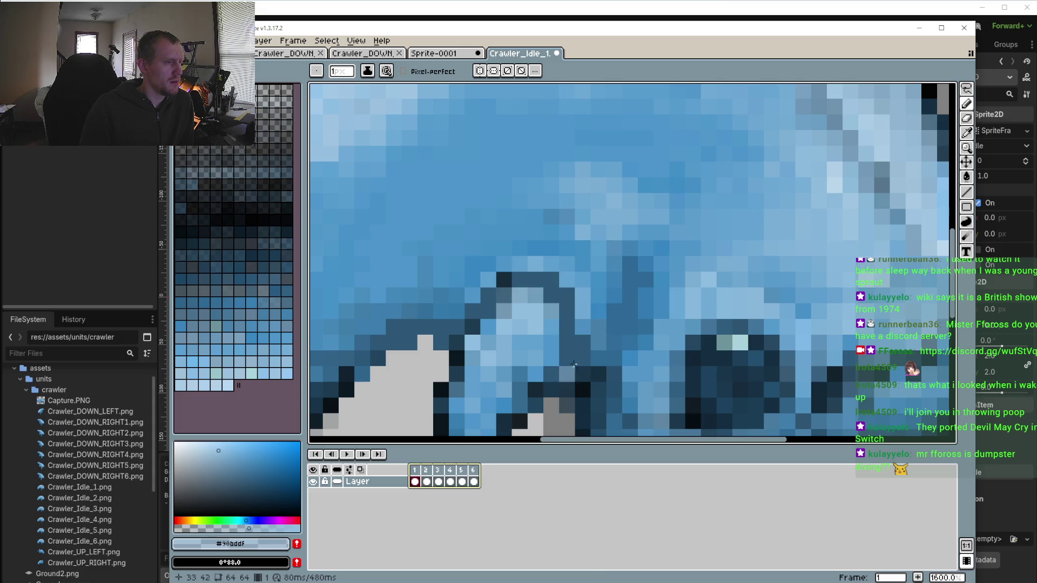
{"action": "scroll", "coordinate": [545, 361], "scroll_direction": "down", "scroll_amount": 4}
{"action": "left_click", "coordinate": [416, 475]}
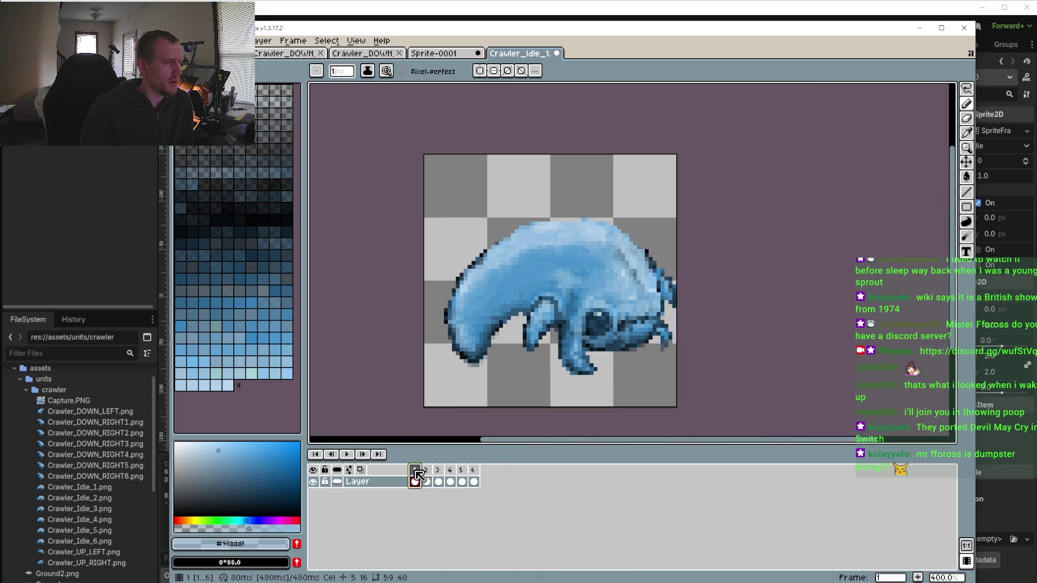
{"action": "left_click", "coordinate": [475, 474], "text": "shift"}
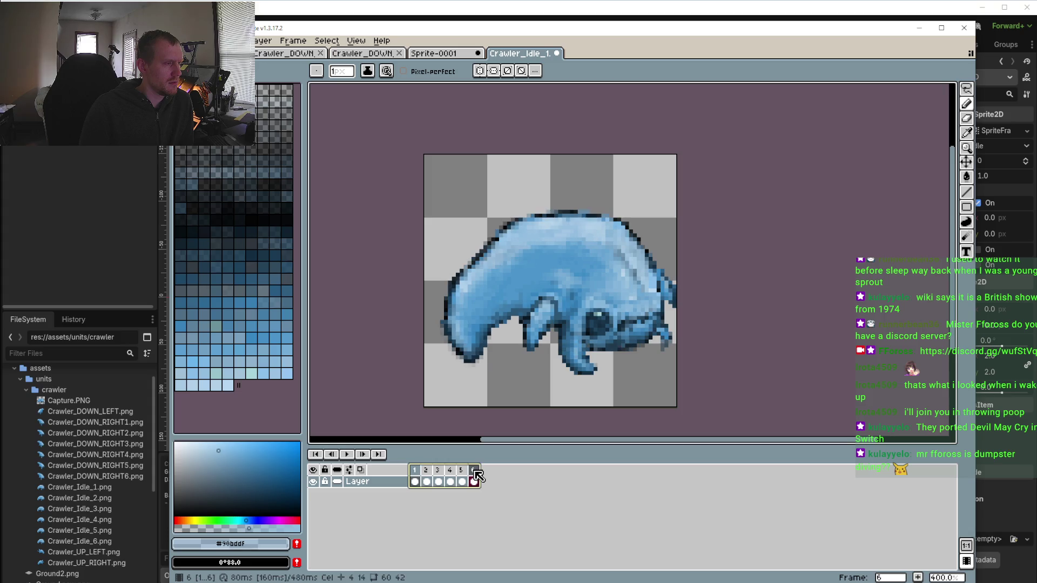
{"action": "left_click", "coordinate": [476, 474]}
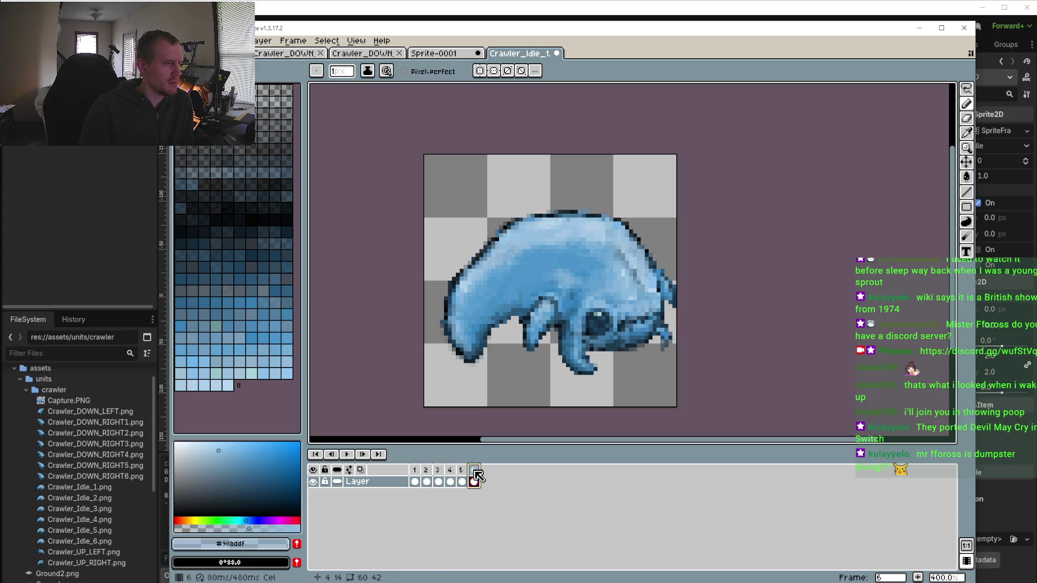
{"action": "left_click", "coordinate": [417, 476], "text": "shift"}
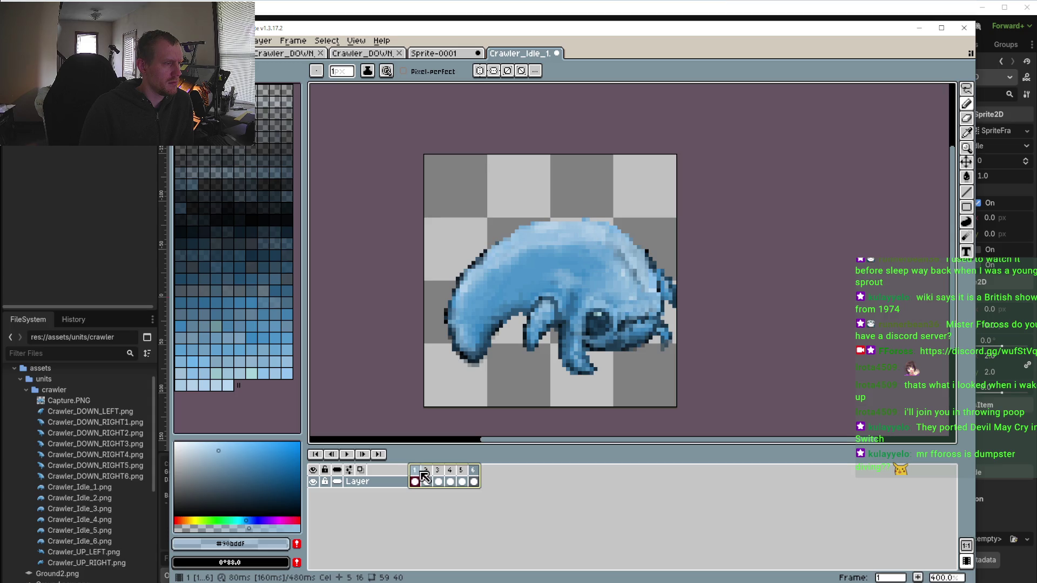
{"action": "left_click", "coordinate": [416, 475]}
{"action": "left_click", "coordinate": [426, 475], "text": "shift"}
{"action": "left_click", "coordinate": [438, 474], "text": "shift"}
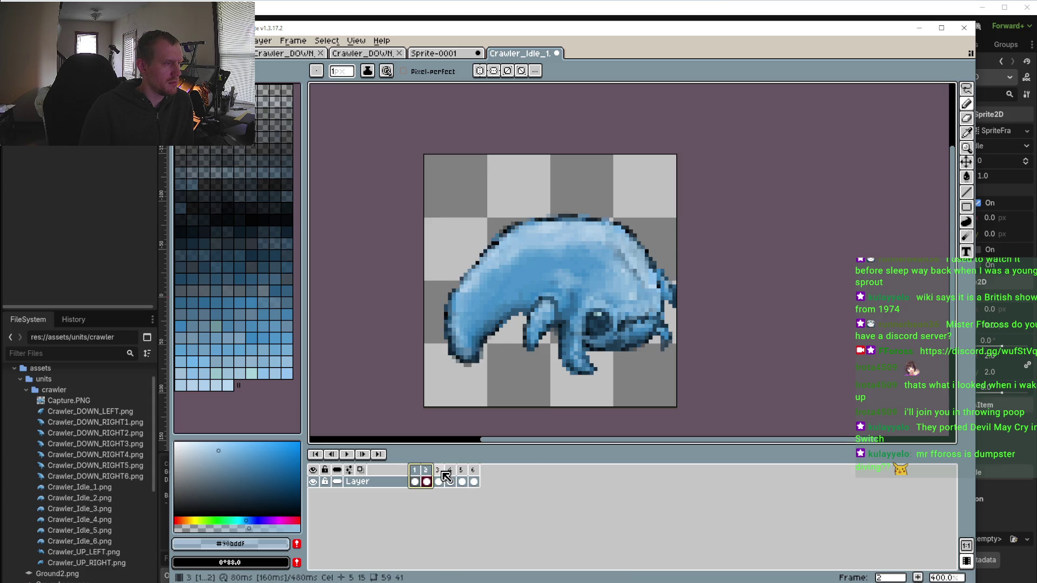
{"action": "left_click", "coordinate": [448, 474], "text": "shift"}
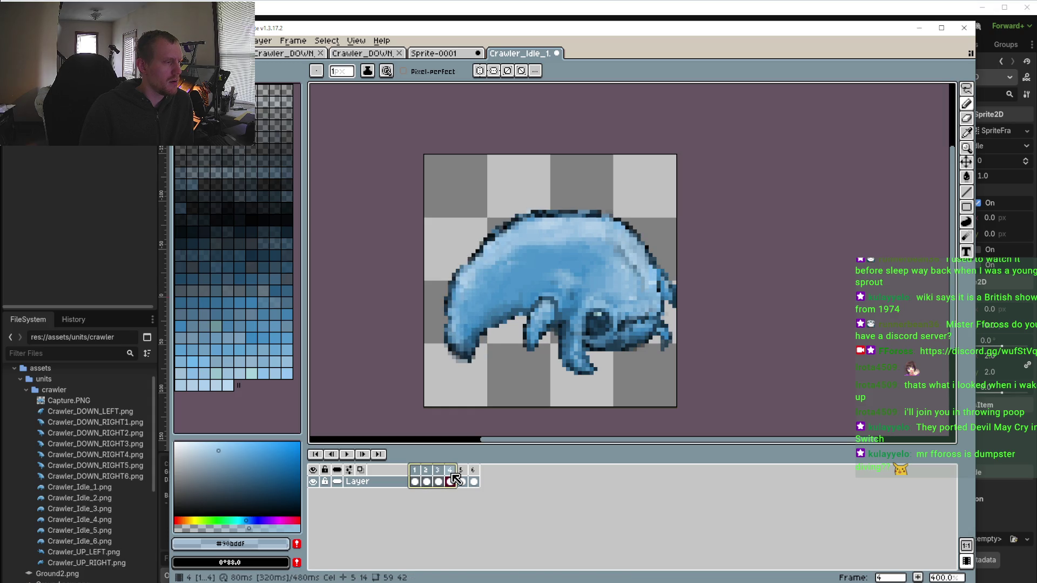
{"action": "left_click", "coordinate": [362, 470]}
{"action": "left_click", "coordinate": [365, 470]}
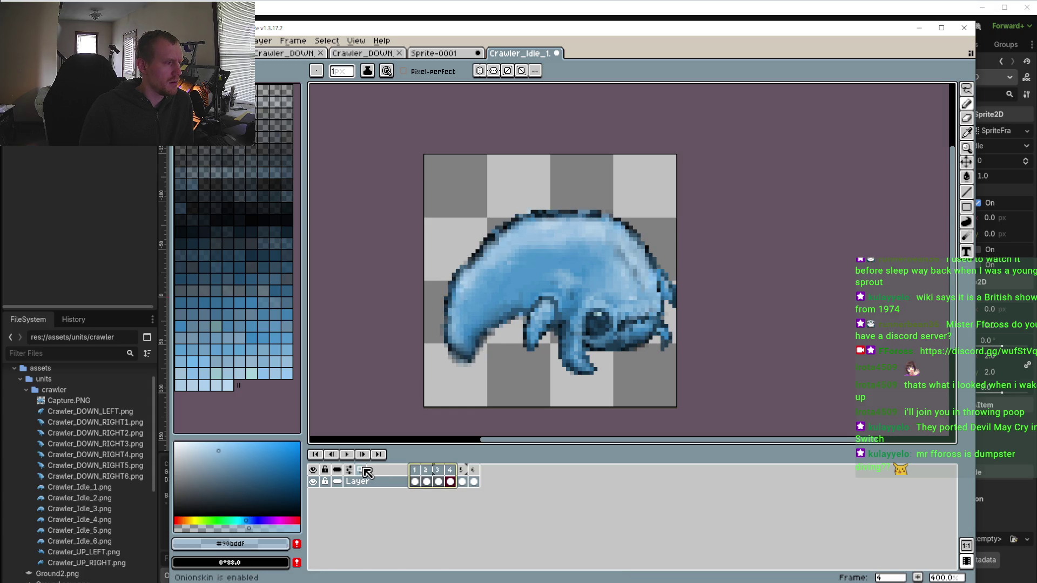
{"action": "left_click", "coordinate": [366, 472]}
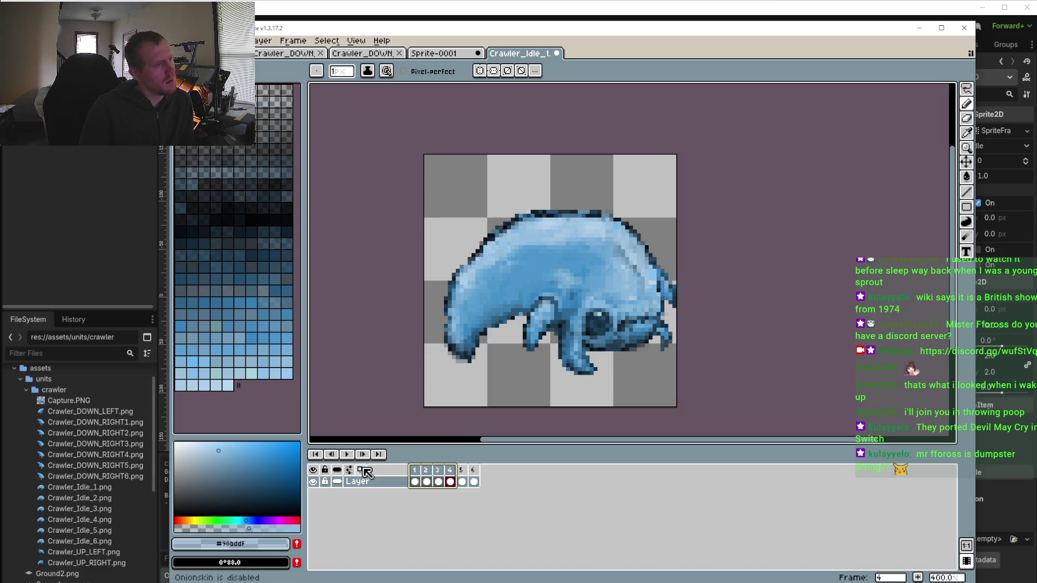
{"action": "left_click", "coordinate": [366, 472]}
{"action": "left_click", "coordinate": [366, 472]}
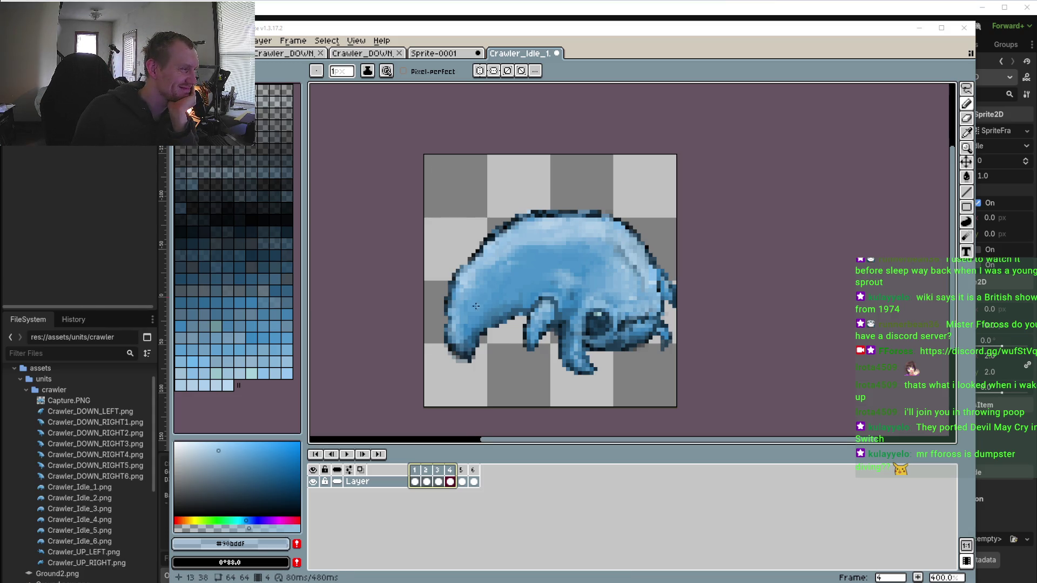
{"action": "scroll", "coordinate": [476, 306], "scroll_direction": "up", "scroll_amount": 5}
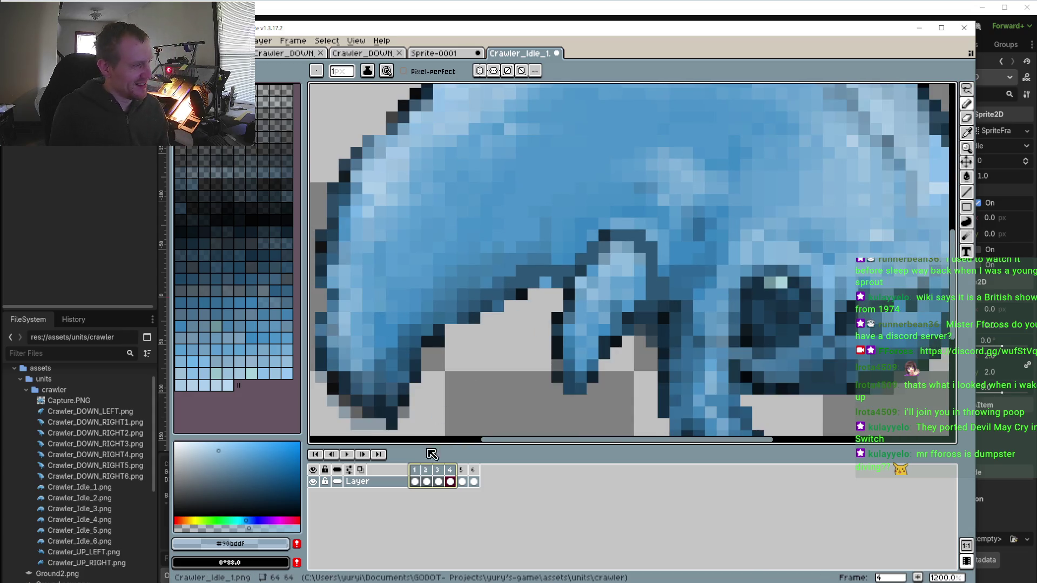
{"action": "left_click", "coordinate": [418, 470]}
{"action": "key", "text": "minus"}
{"action": "key", "text": "minus"}
{"action": "key", "text": "minus"}
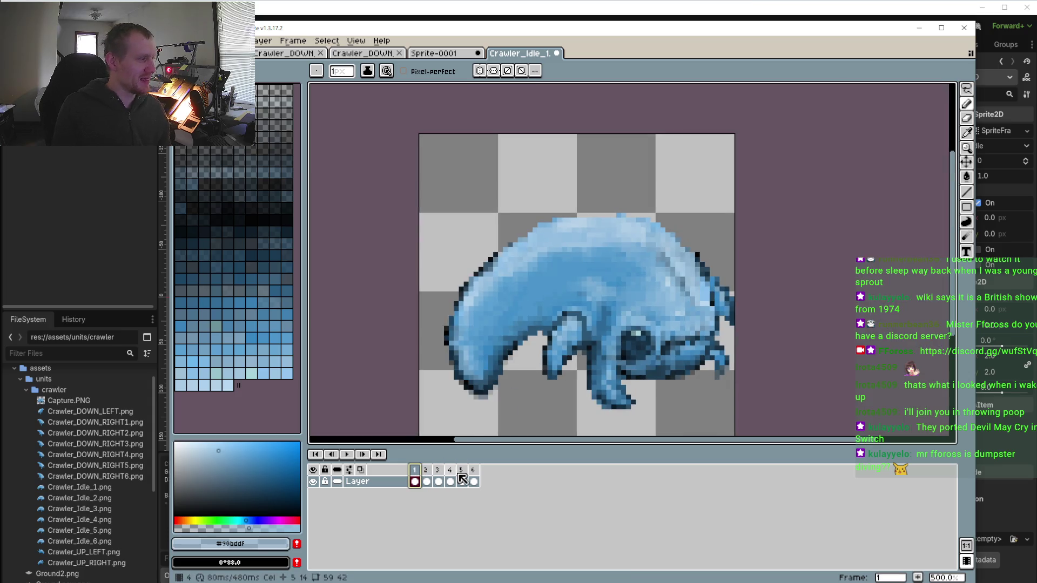
{"action": "left_click", "coordinate": [451, 475], "text": "shift"}
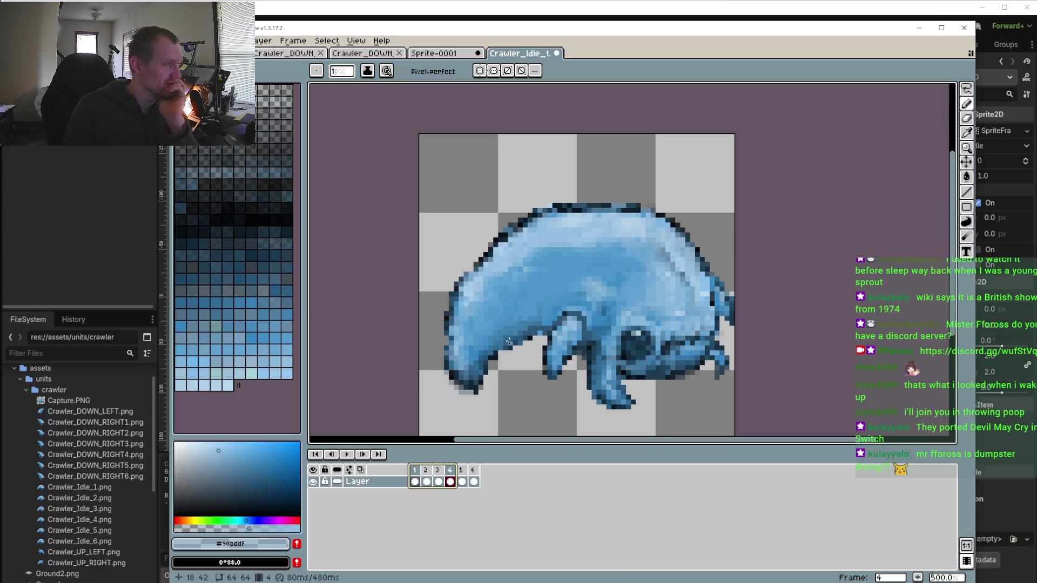
{"action": "scroll", "coordinate": [509, 342], "scroll_direction": "up", "scroll_amount": 2}
{"action": "scroll", "coordinate": [517, 330], "scroll_direction": "down", "scroll_amount": 1}
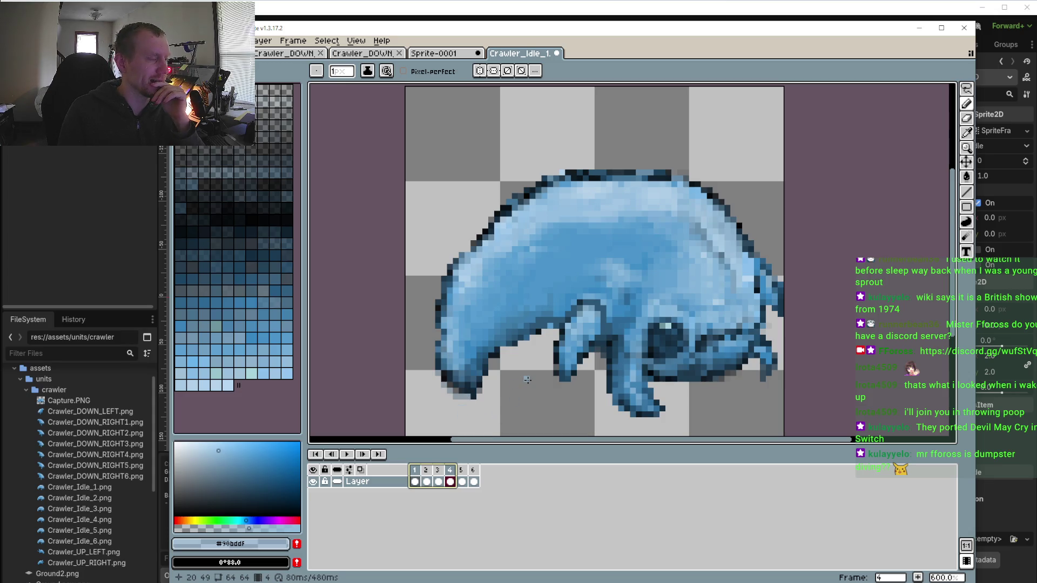
{"action": "scroll", "coordinate": [527, 363], "scroll_direction": "up", "scroll_amount": 3}
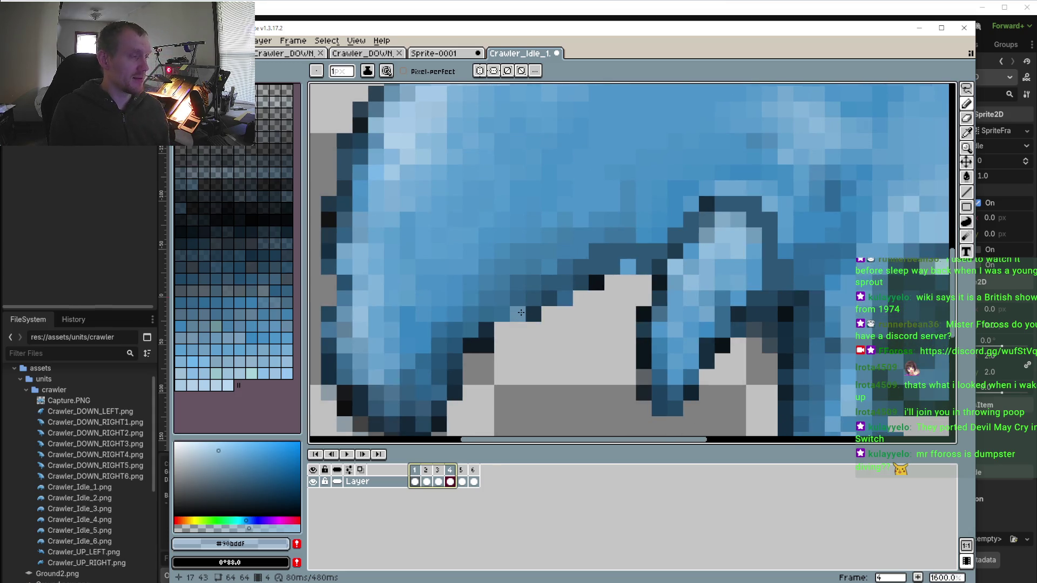
Compare frames 1 and 2 and pick up the dark outline blue #1d3b51 for the Pencil
{"action": "left_click", "coordinate": [416, 474]}
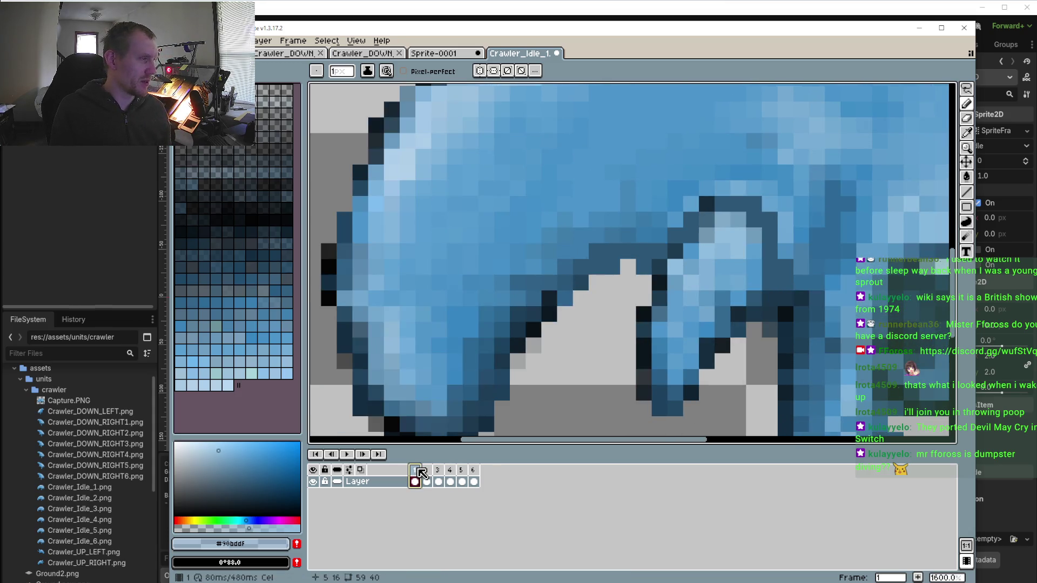
{"action": "left_click", "coordinate": [427, 474]}
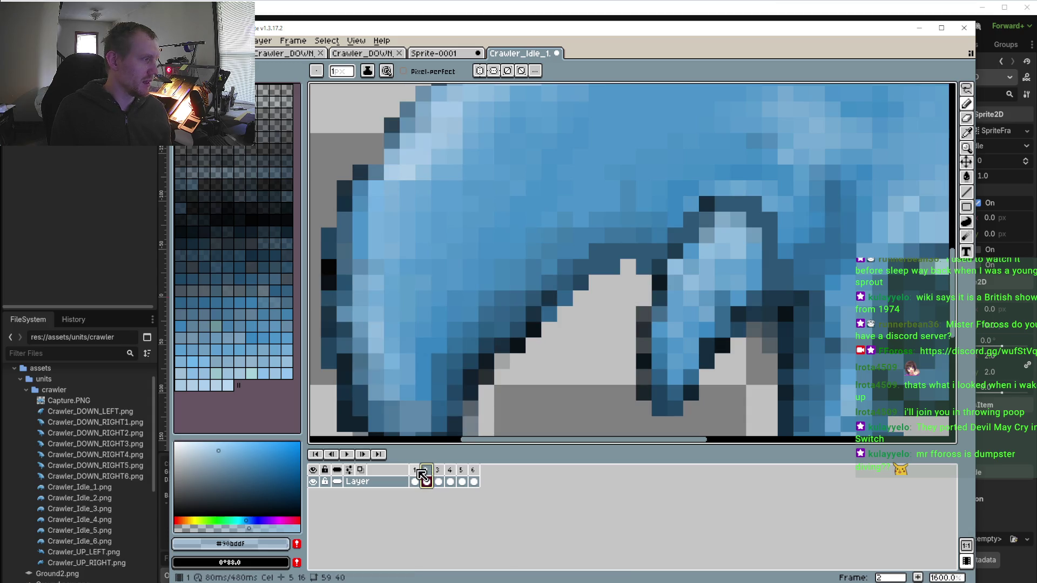
{"action": "left_click", "coordinate": [415, 473]}
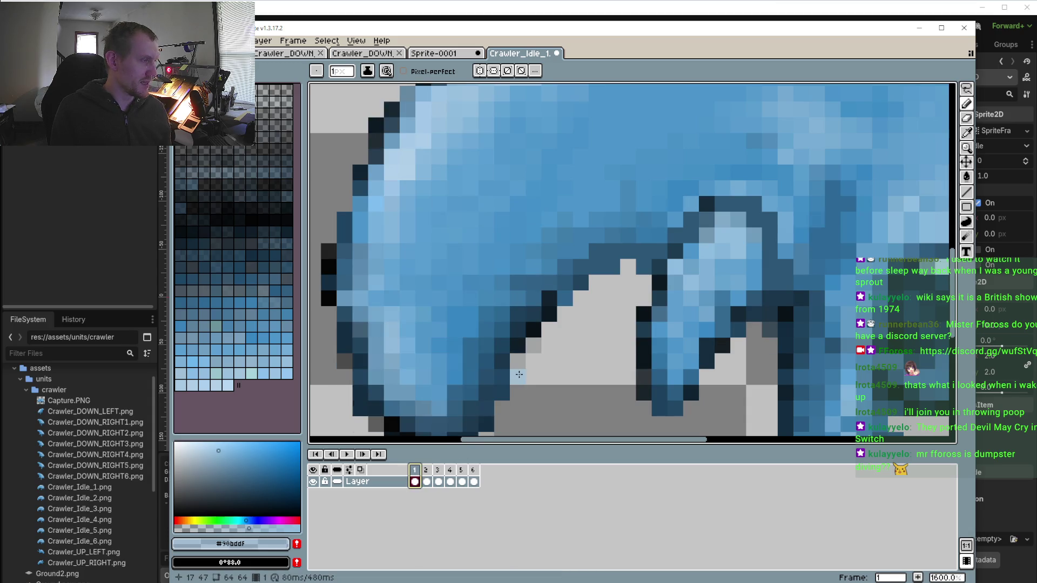
{"action": "key", "text": "i"}
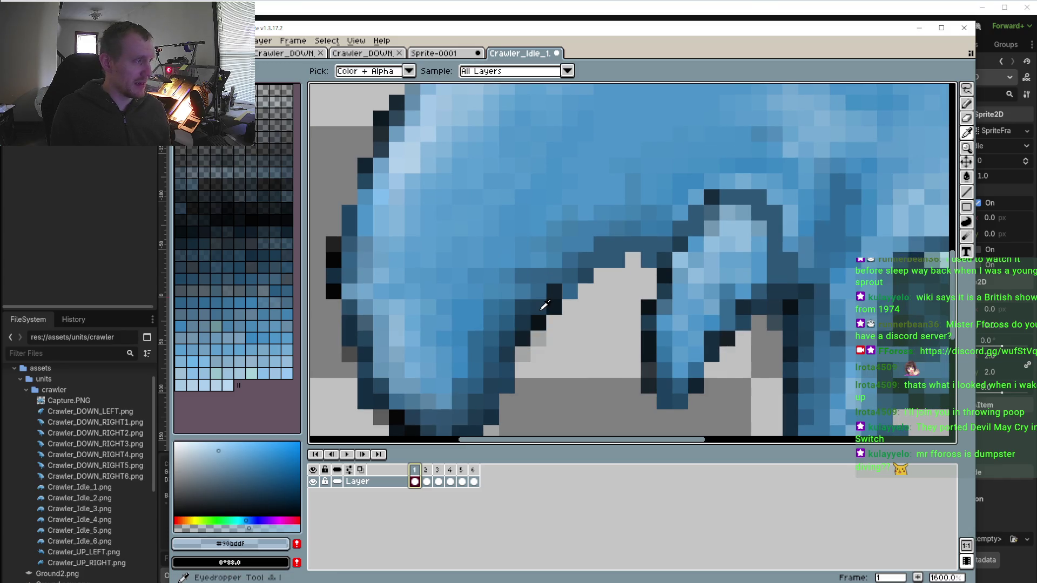
{"action": "left_click", "coordinate": [540, 311]}
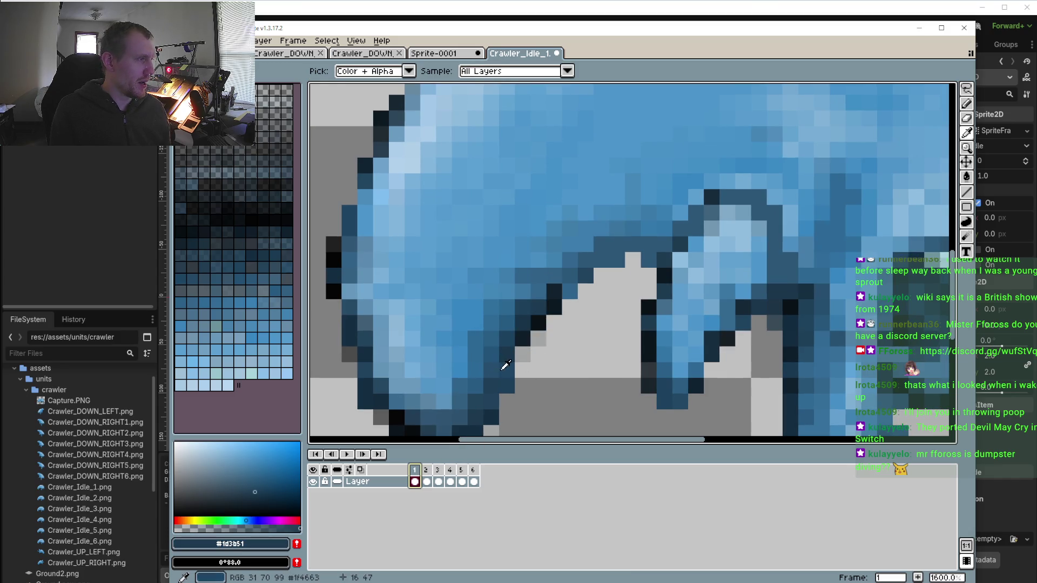
{"action": "key", "text": "b"}
Checking against frame 1's legs, paint a dark #1d3f59 shading pixel on frame 2's front leg
{"action": "left_click", "coordinate": [427, 470]}
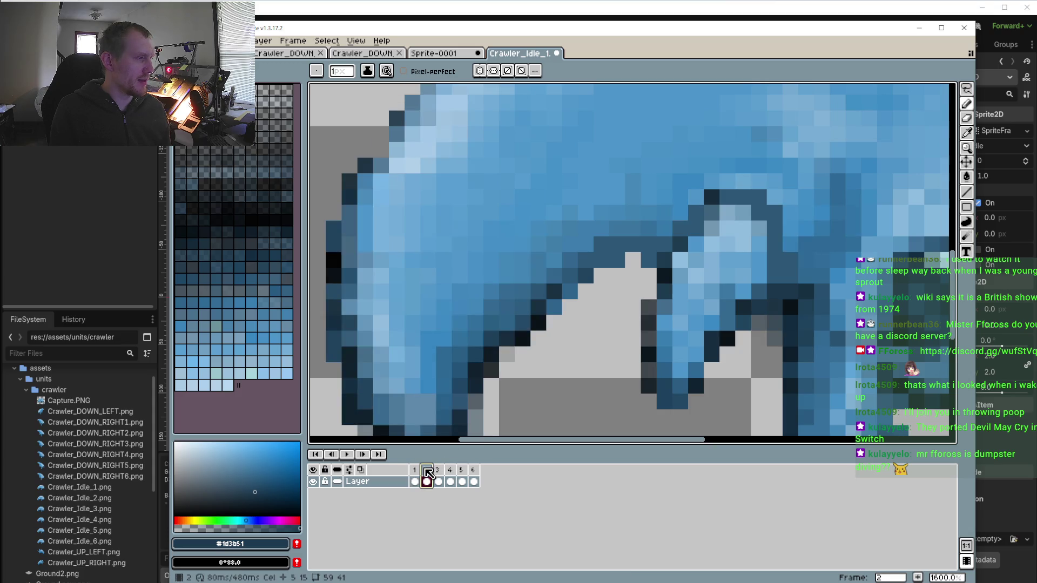
{"action": "left_click", "coordinate": [416, 471]}
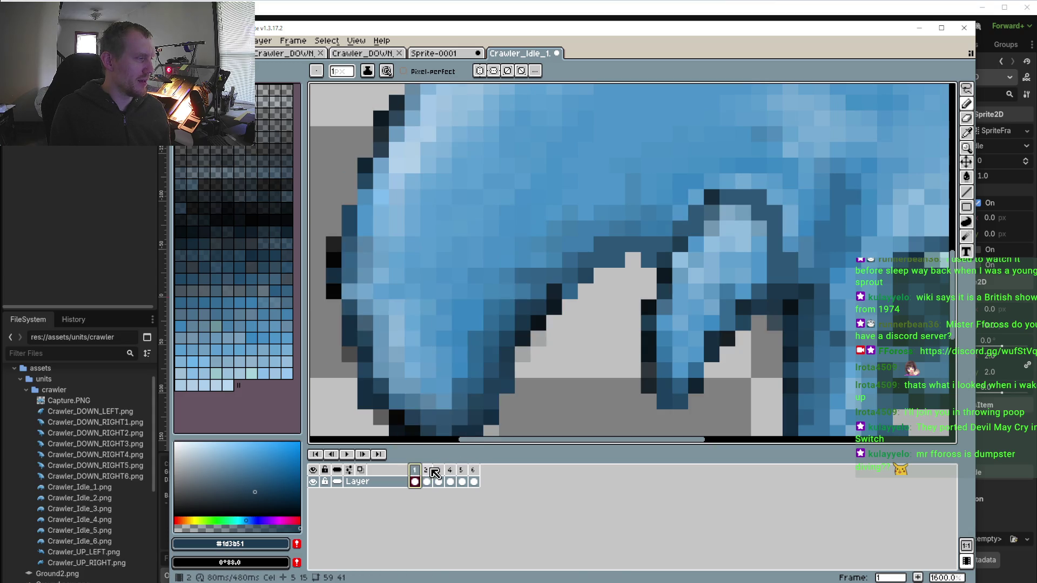
{"action": "left_click", "coordinate": [427, 470]}
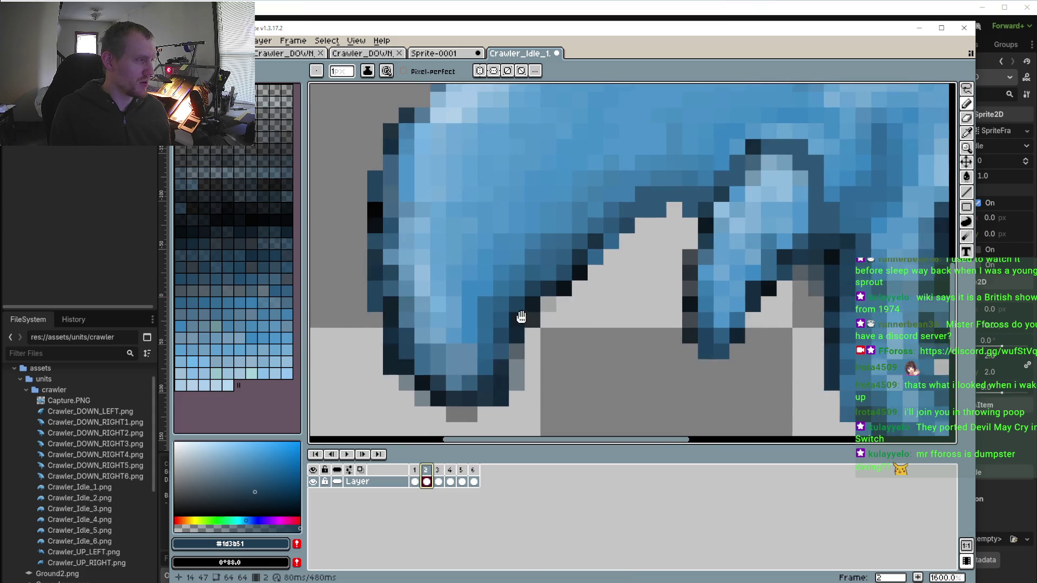
{"action": "left_click", "coordinate": [417, 471]}
{"action": "left_click", "coordinate": [416, 471]}
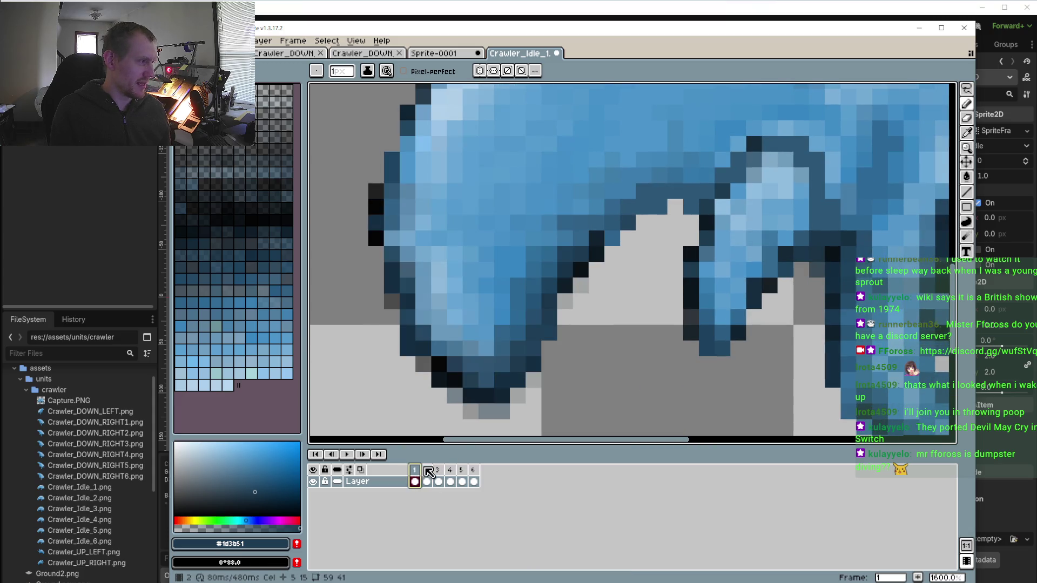
{"action": "left_click", "coordinate": [426, 471]}
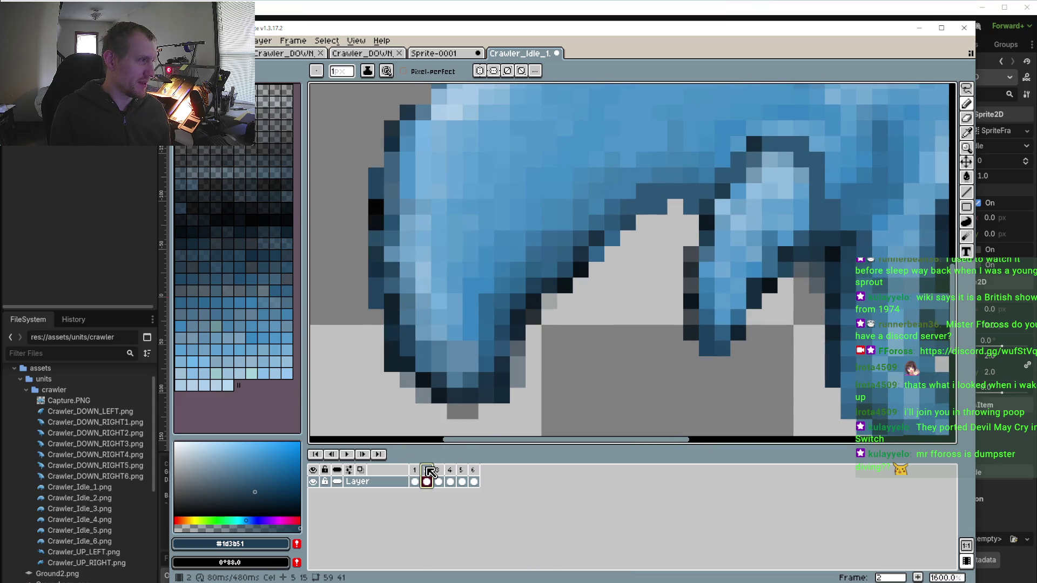
{"action": "left_click", "coordinate": [520, 350], "text": "alt"}
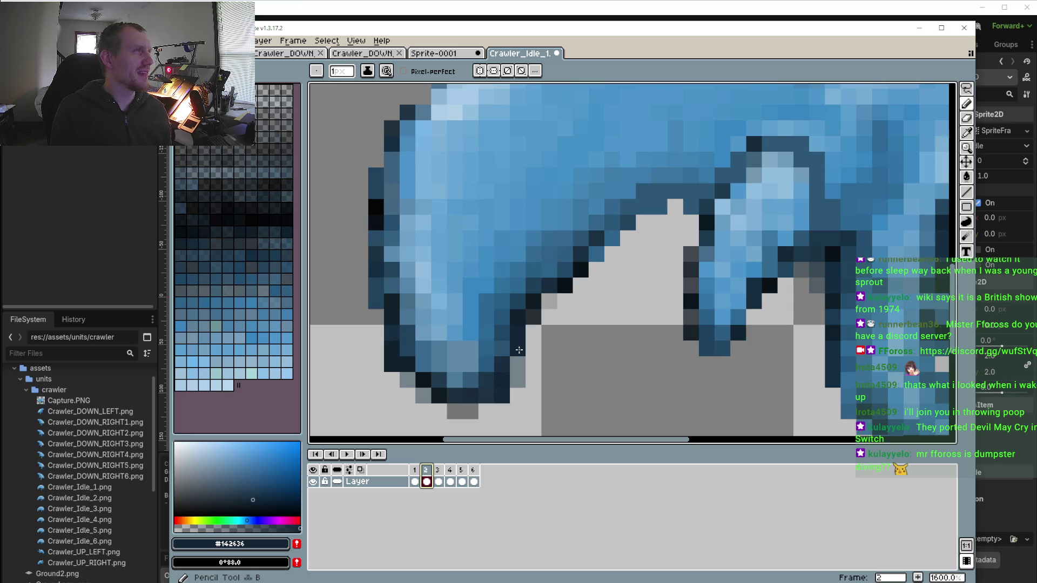
{"action": "left_click", "coordinate": [415, 470]}
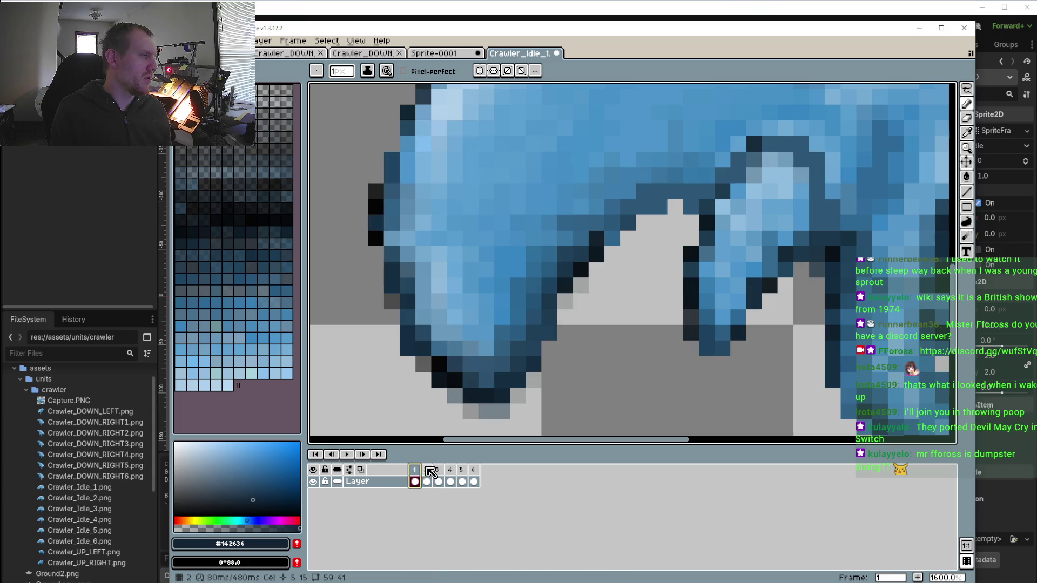
{"action": "left_click", "coordinate": [548, 329], "text": "alt"}
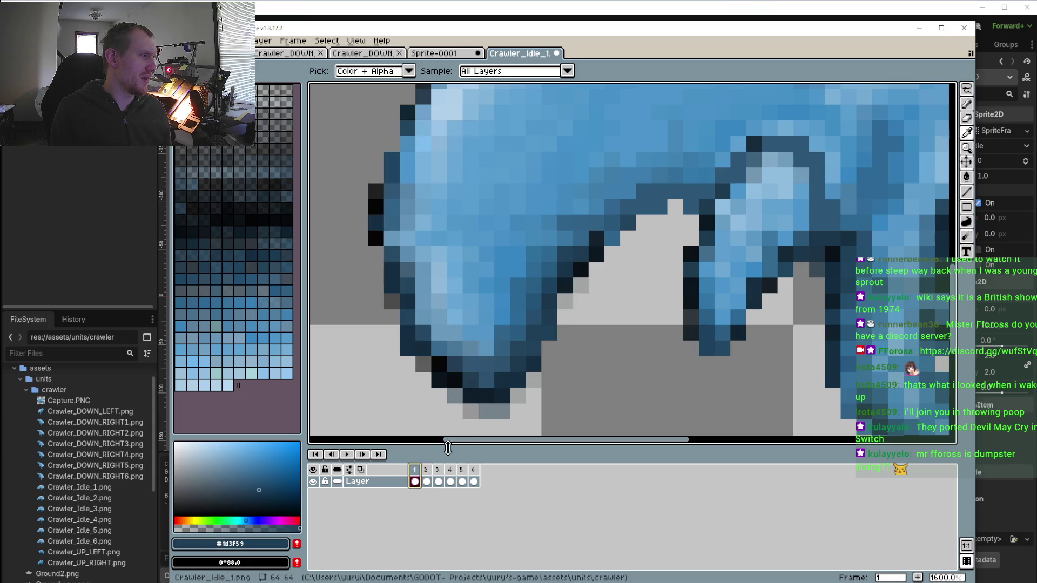
{"action": "left_click", "coordinate": [427, 470]}
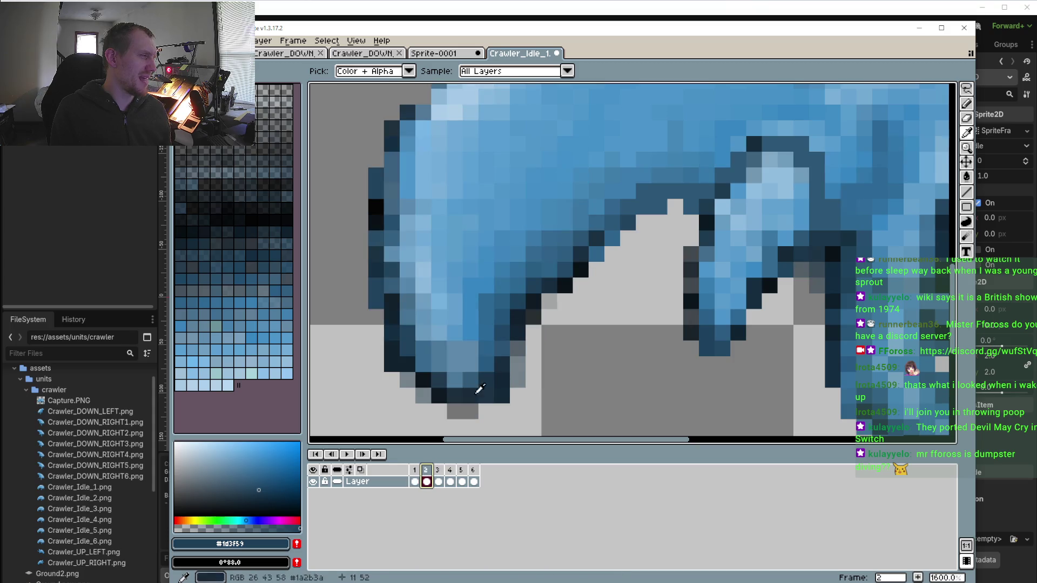
{"action": "left_click", "coordinate": [517, 364]}
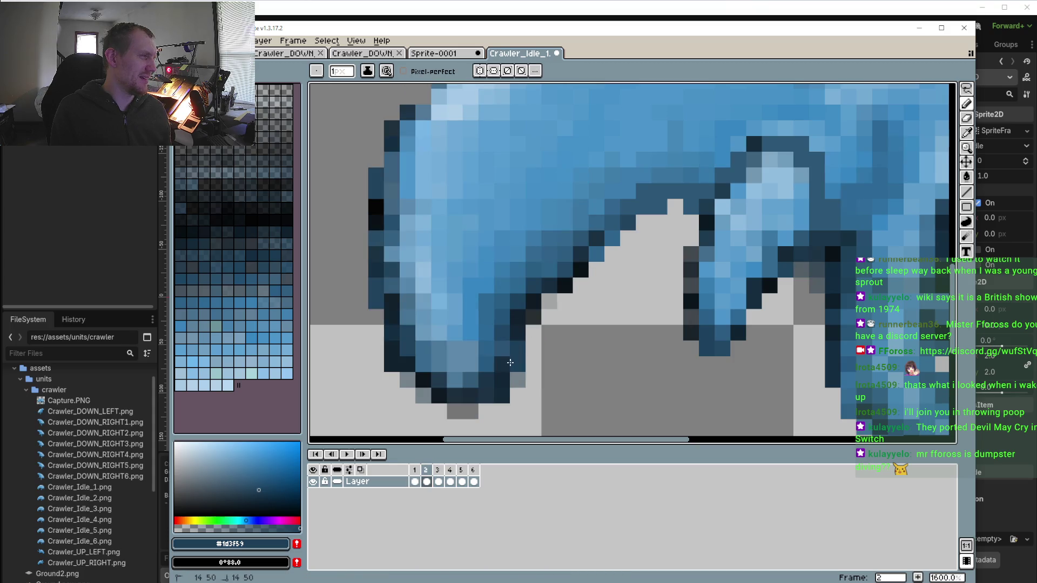
Refine frame 2's leg shading with #244b68 blue pixels, moving one misplaced pixel higher
{"action": "left_click", "coordinate": [419, 470]}
{"action": "left_click", "coordinate": [429, 471]}
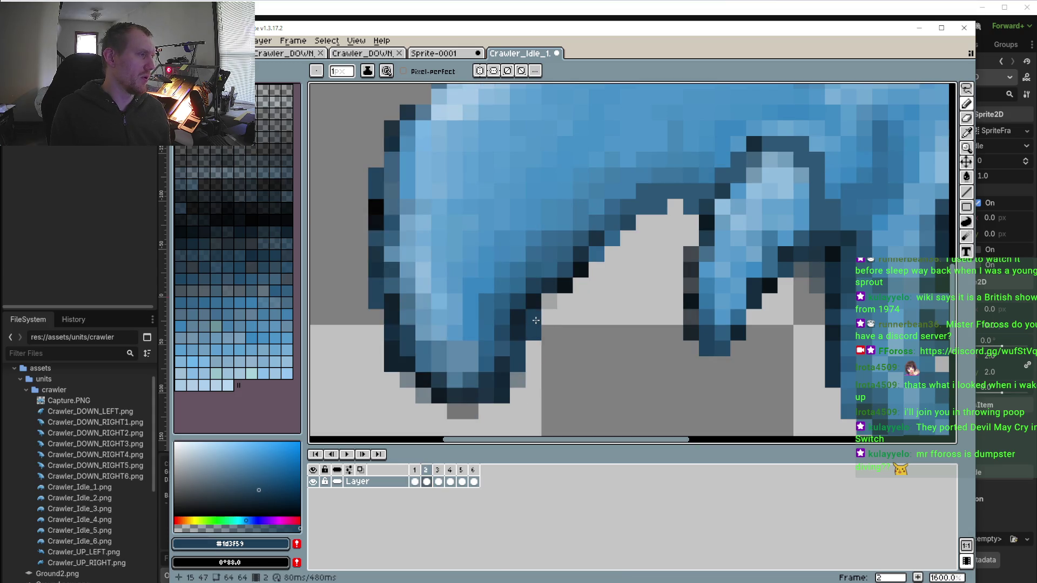
{"action": "left_click", "coordinate": [415, 480]}
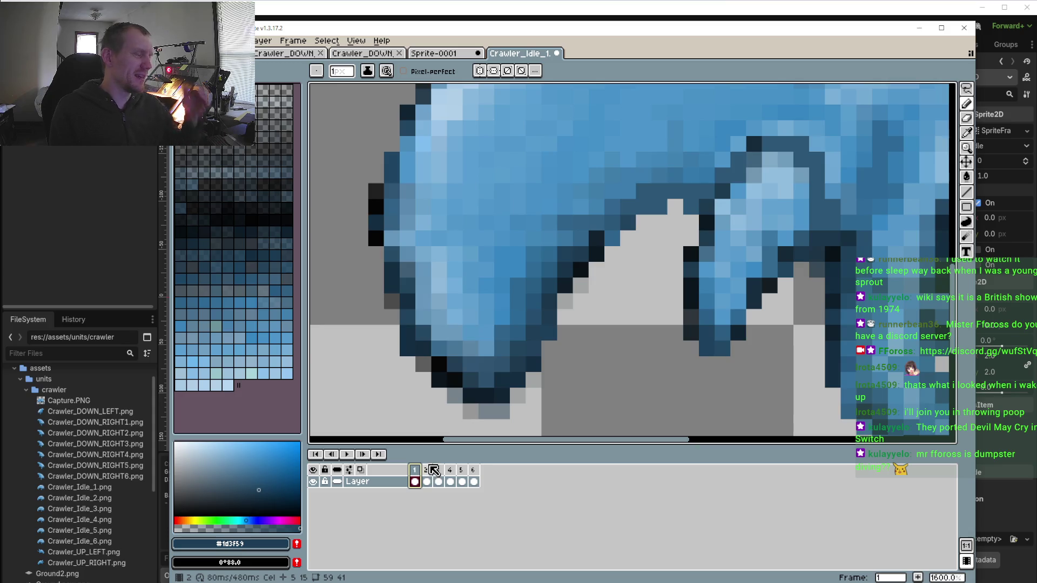
{"action": "left_click", "coordinate": [432, 470]}
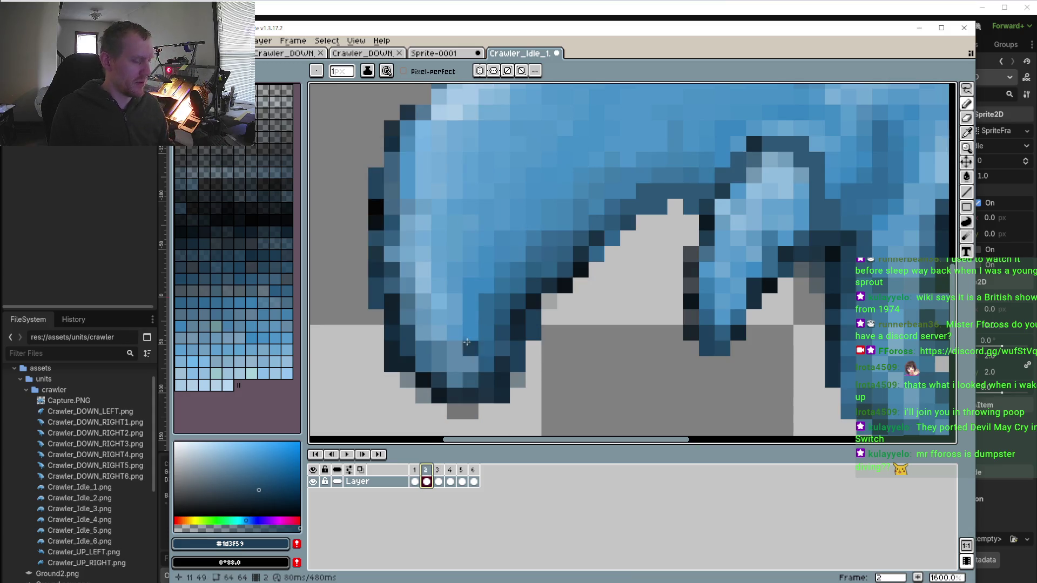
{"action": "left_click", "coordinate": [544, 303]}
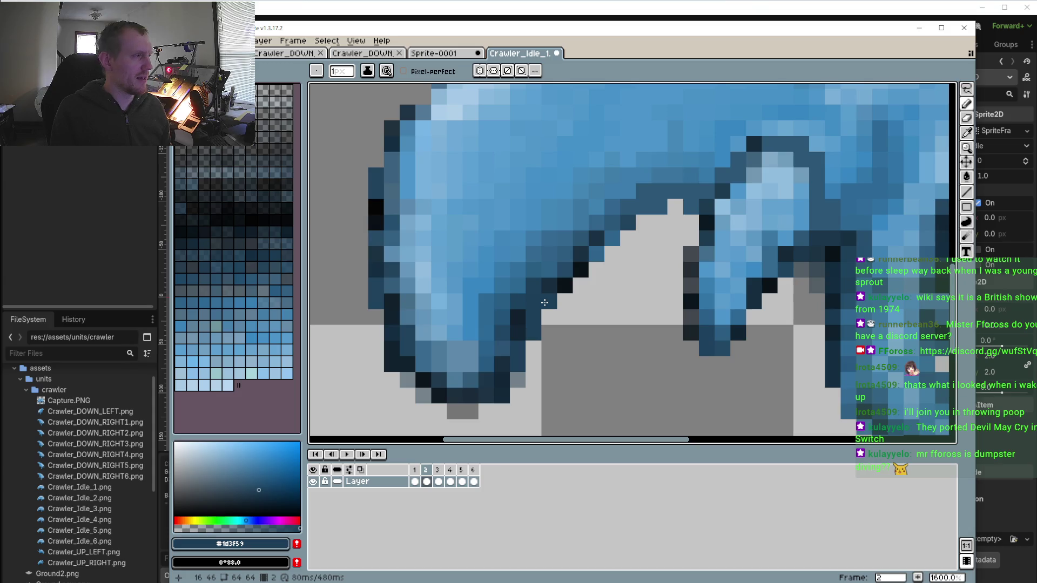
{"action": "key", "text": "i"}
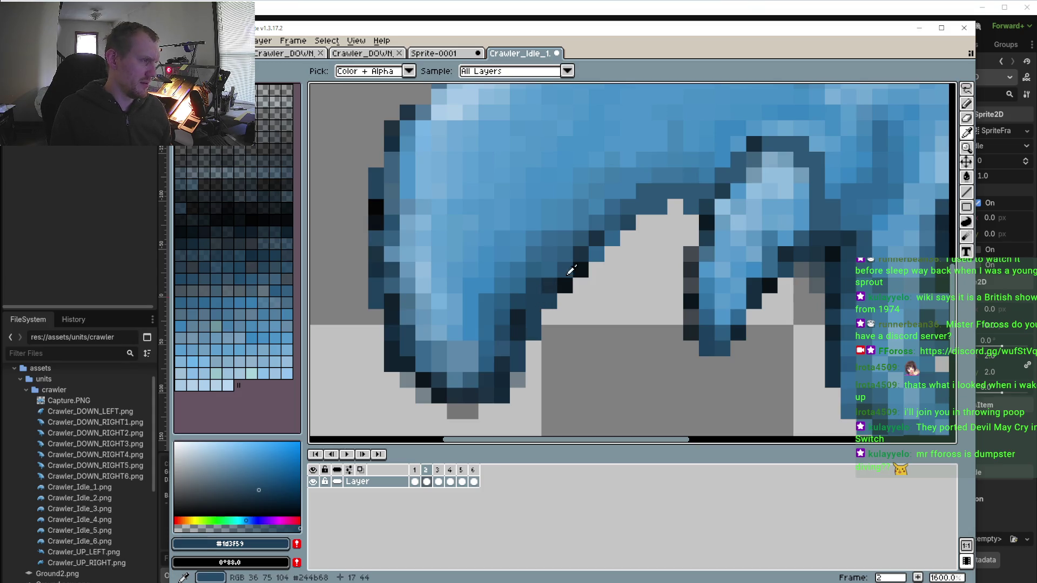
{"action": "left_click", "coordinate": [571, 270]}
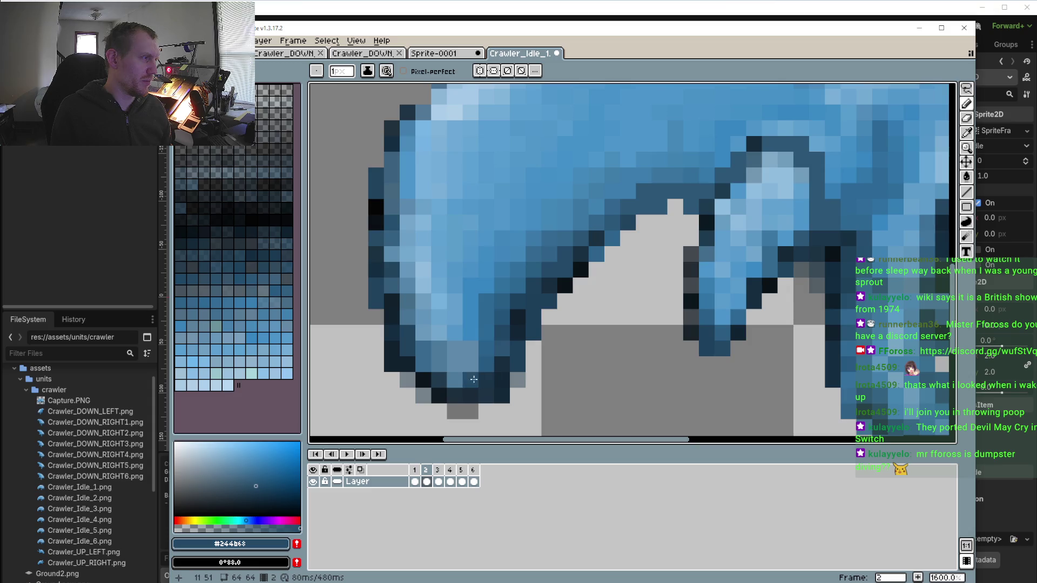
{"action": "left_click_drag", "start_coordinate": [473, 380], "coordinate": [456, 382]}
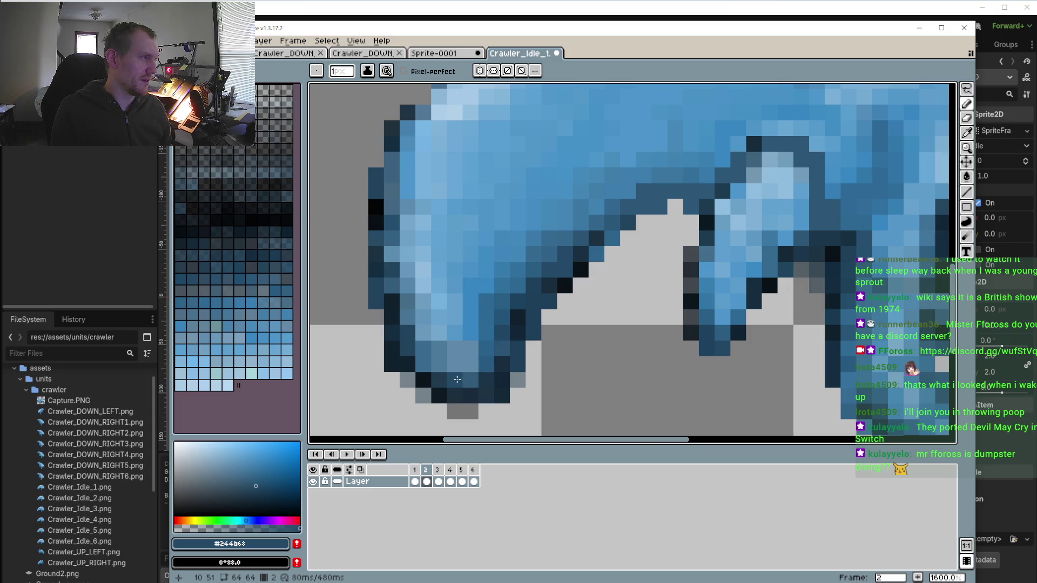
{"action": "key", "text": "ctrl+z"}
{"action": "left_click", "coordinate": [425, 365]}
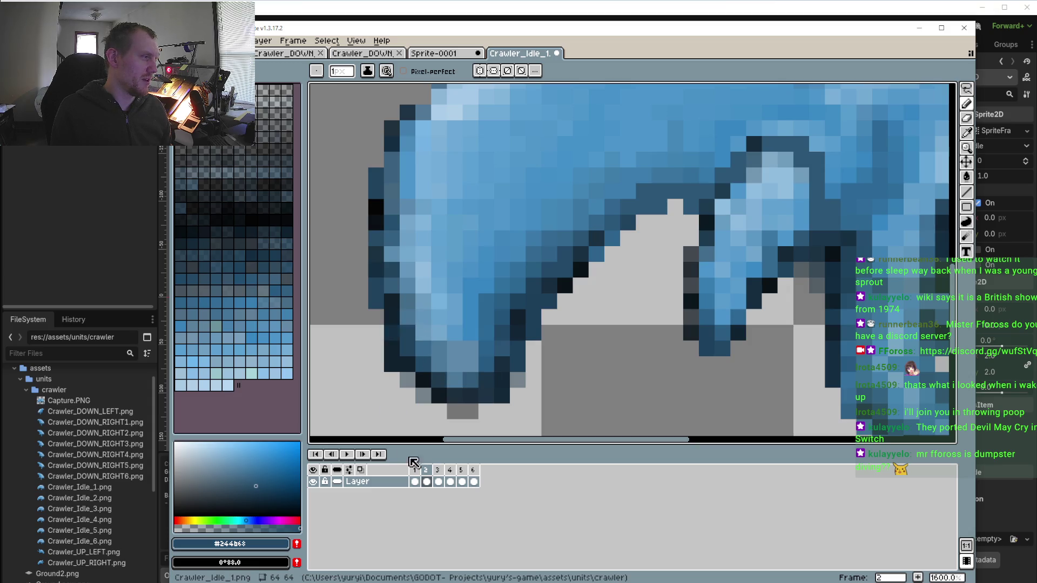
Flip between frames 2 and 3 to compare the front paw
{"action": "left_click", "coordinate": [441, 471]}
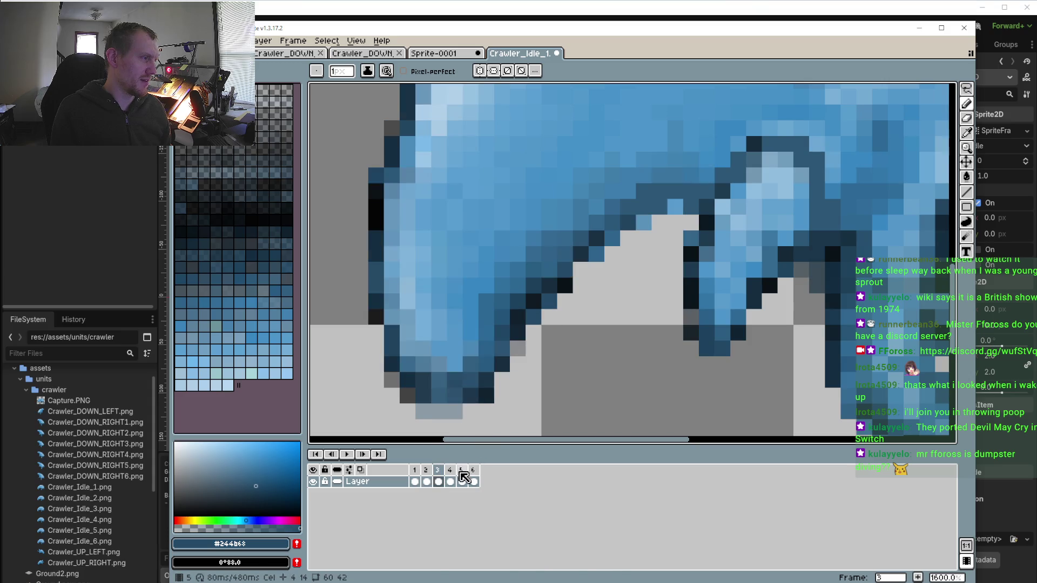
{"action": "left_click", "coordinate": [431, 472]}
{"action": "left_click", "coordinate": [439, 472]}
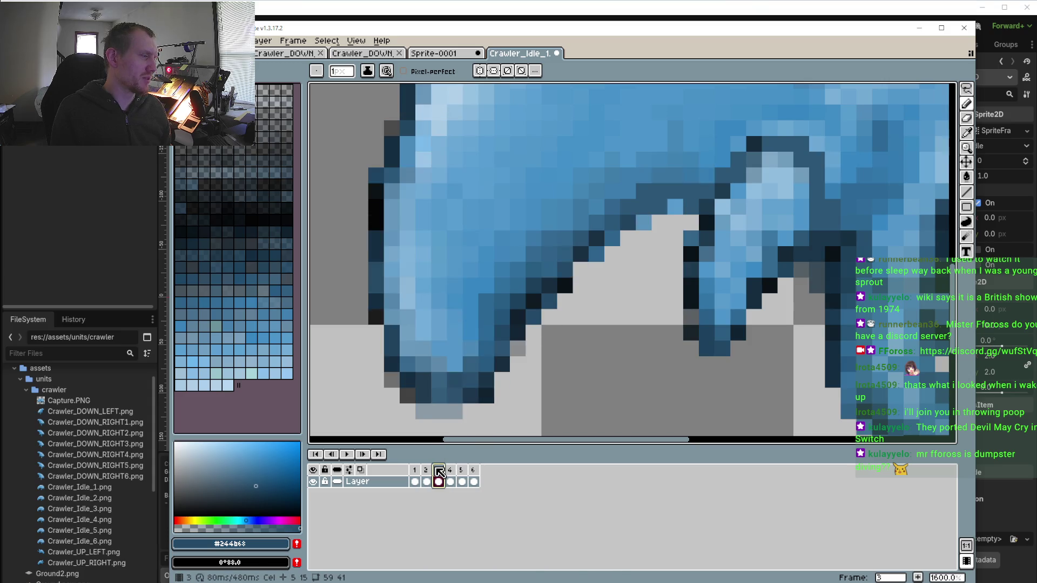
{"action": "left_click", "coordinate": [427, 471]}
{"action": "left_click", "coordinate": [441, 471]}
{"action": "left_click", "coordinate": [426, 471]}
{"action": "left_click", "coordinate": [440, 471]}
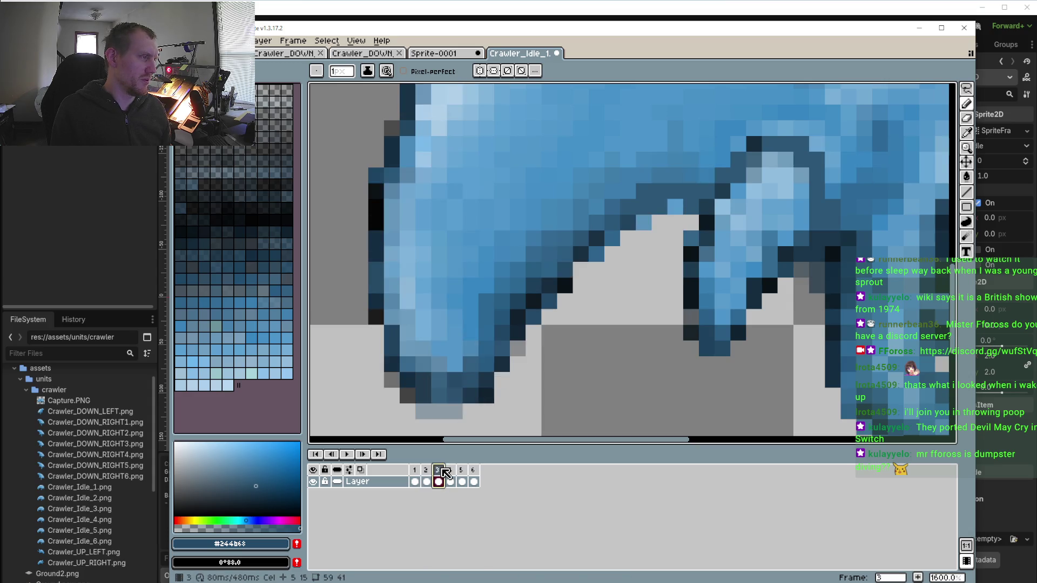
{"action": "left_click", "coordinate": [426, 471]}
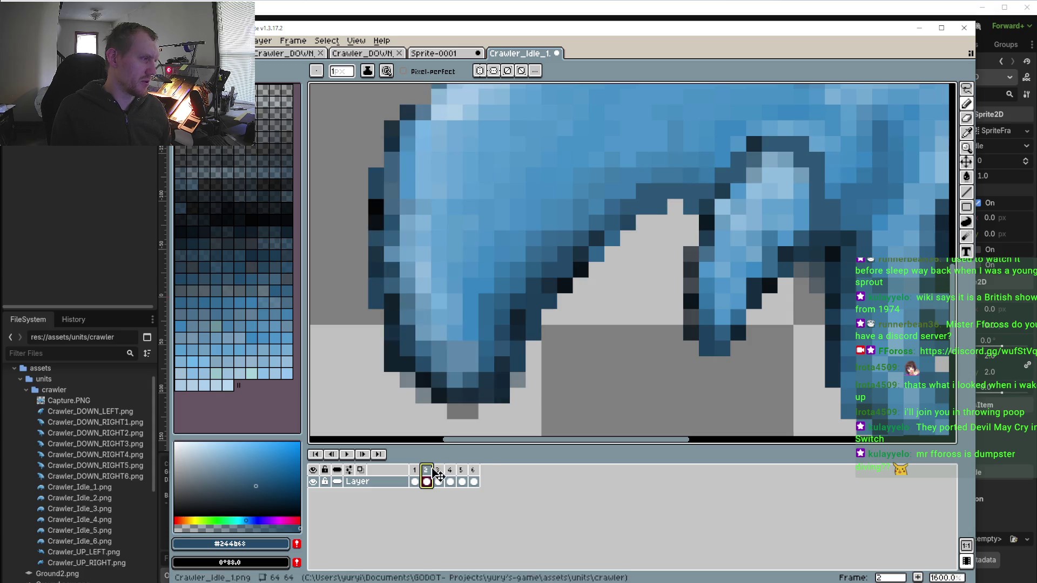
{"action": "left_click", "coordinate": [439, 471]}
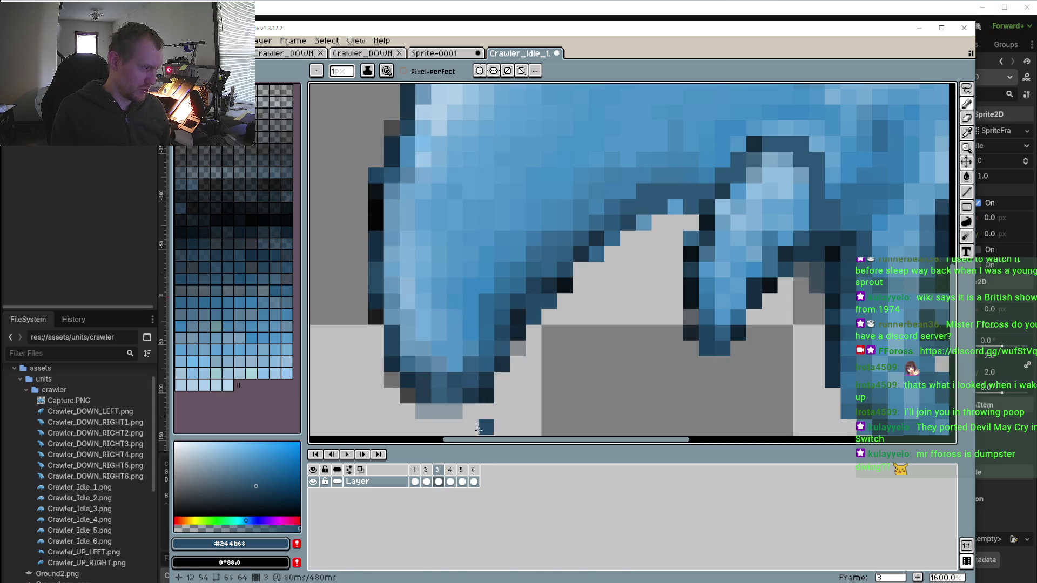
Repaint outline pixels along frame 3's front paw, sampling the darkest and mid outline blues
{"action": "left_click", "coordinate": [518, 301]}
{"action": "left_click", "coordinate": [533, 317], "text": "alt"}
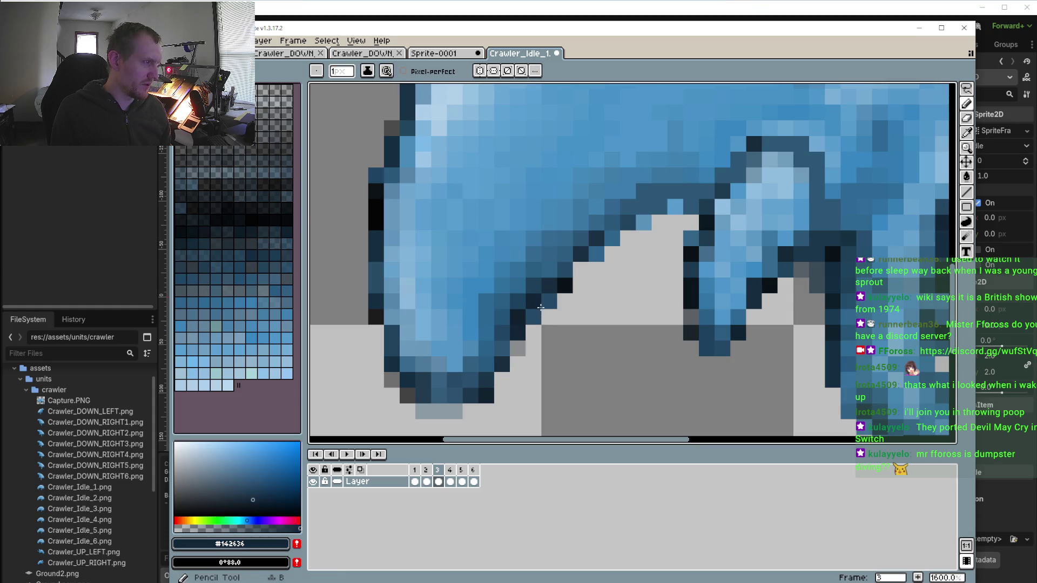
{"action": "left_click", "coordinate": [527, 303], "text": "alt"}
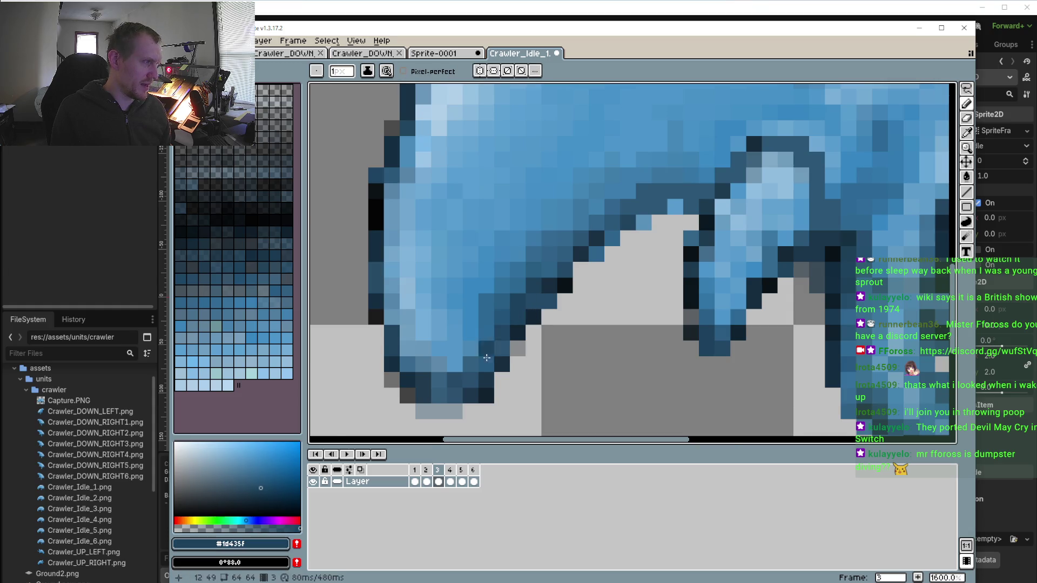
{"action": "scroll", "coordinate": [477, 382], "scroll_direction": "down", "scroll_amount": 1}
Sample the outline blue from frame 2 and add a dark outline pixel under the paw on the next frame
{"action": "left_click", "coordinate": [427, 470]}
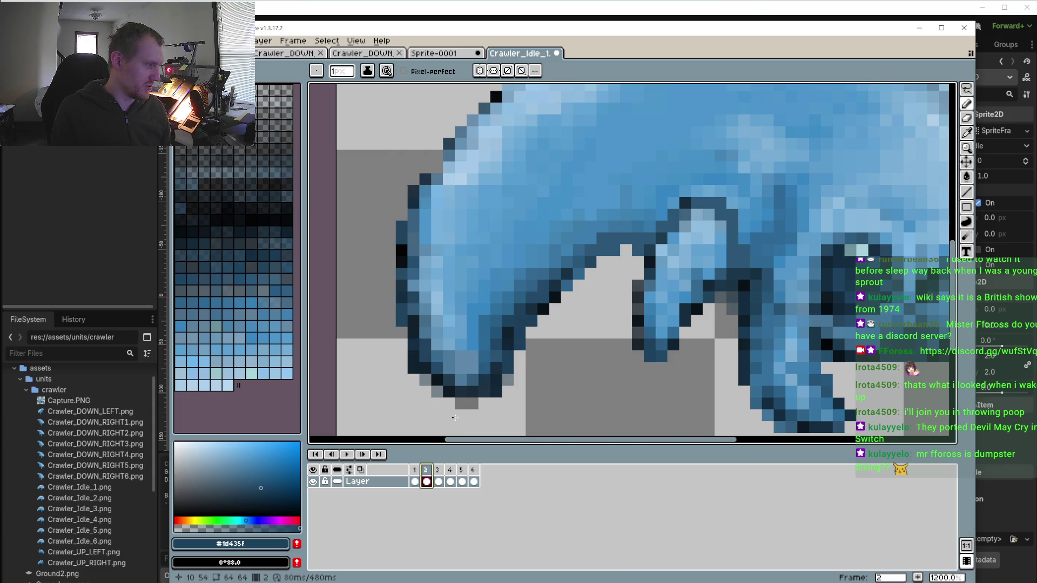
{"action": "left_click", "coordinate": [534, 310], "text": "alt"}
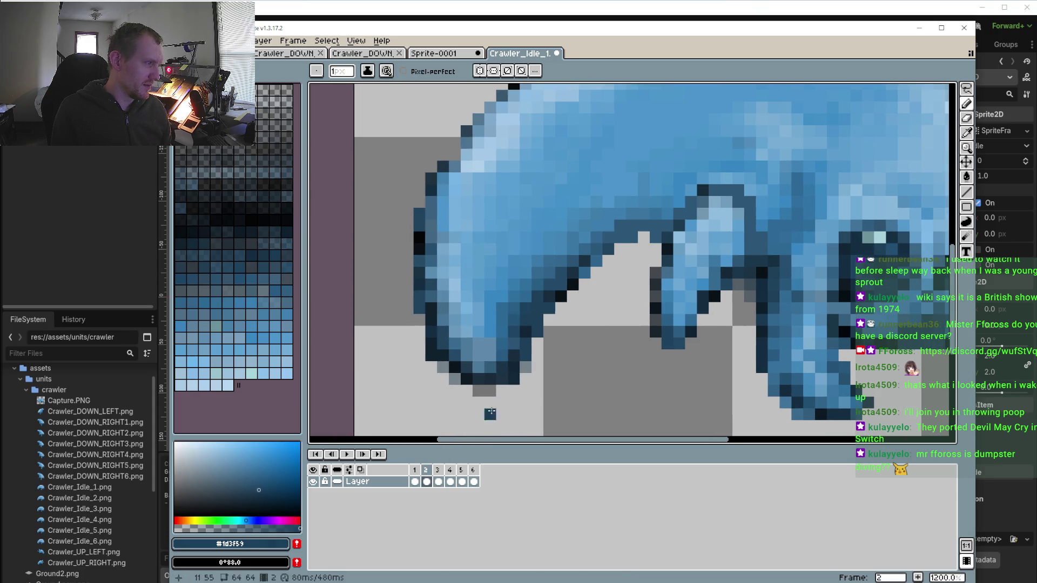
{"action": "key", "text": "period"}
{"action": "key", "text": "period"}
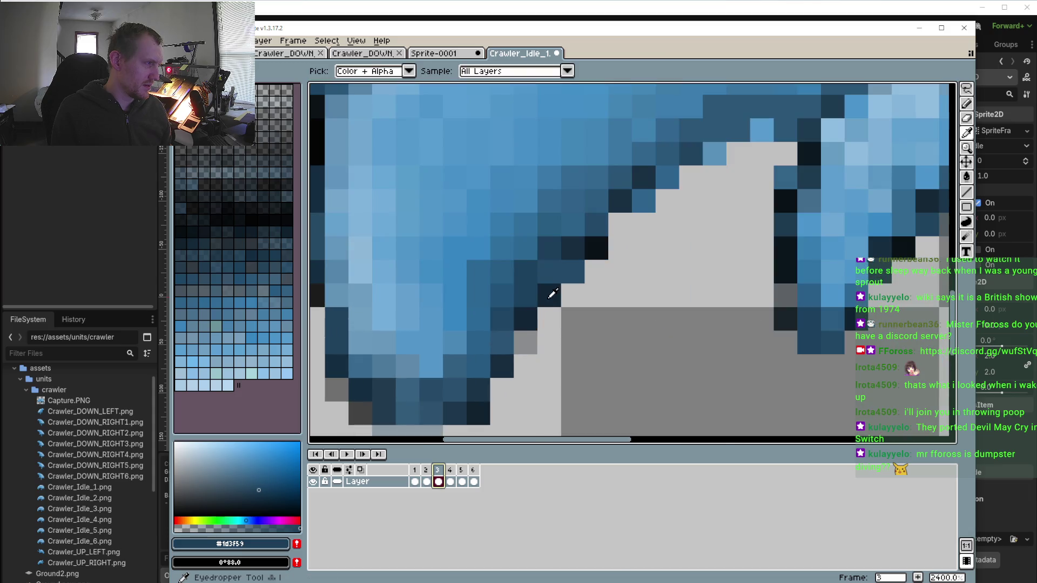
{"action": "left_click", "coordinate": [548, 295], "text": "alt"}
{"action": "scroll", "coordinate": [525, 344], "scroll_direction": "up", "scroll_amount": 3}
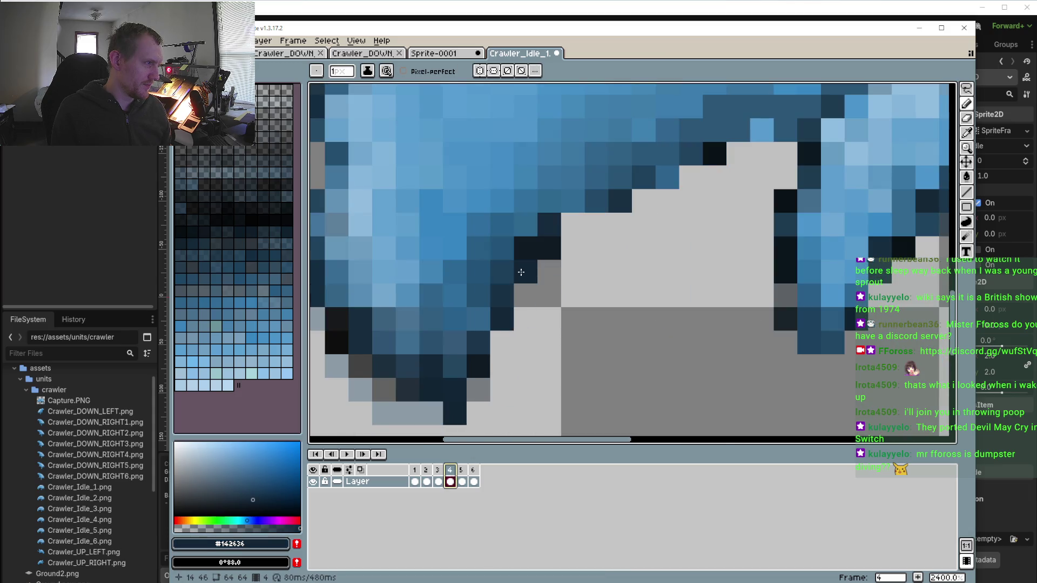
{"action": "scroll", "coordinate": [527, 270], "scroll_direction": "down", "scroll_amount": 4}
{"action": "scroll", "coordinate": [526, 270], "scroll_direction": "up", "scroll_amount": 2}
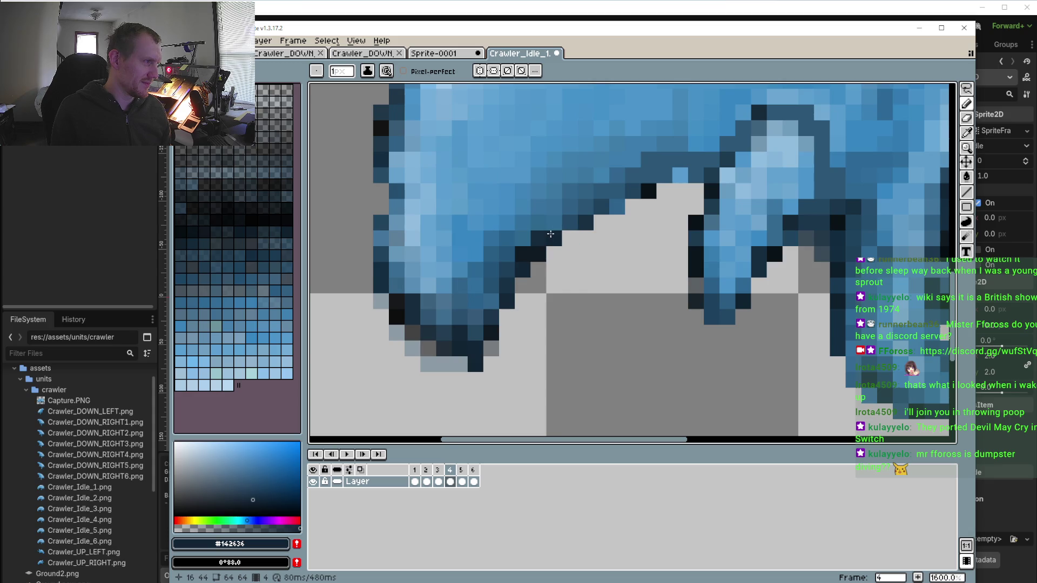
{"action": "left_click", "coordinate": [463, 376]}
{"action": "scroll", "coordinate": [466, 390], "scroll_direction": "down", "scroll_amount": 1}
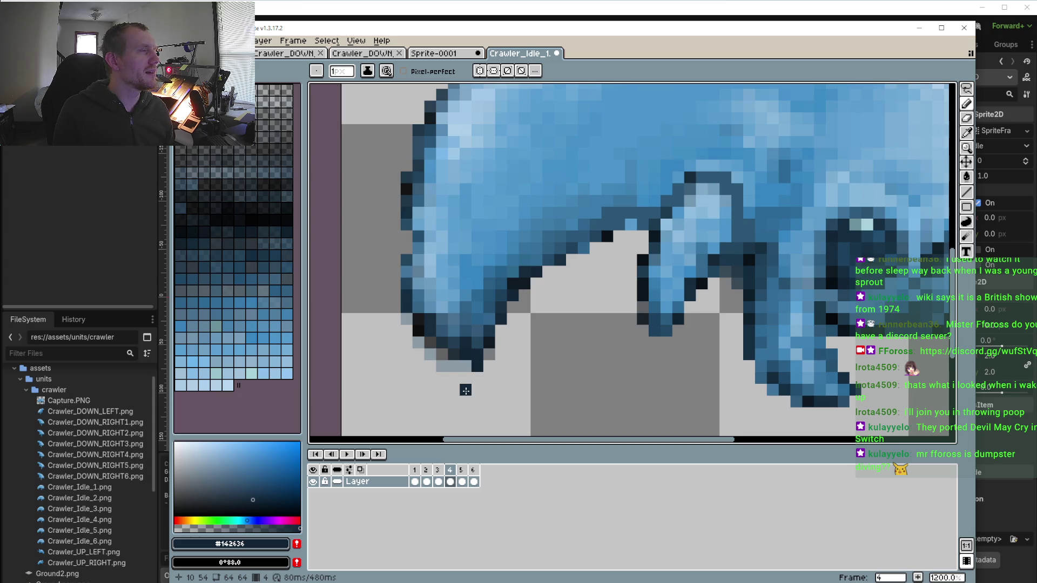
{"action": "scroll", "coordinate": [465, 388], "scroll_direction": "up", "scroll_amount": 2}
Sample a dark blue from the paw and erase the stray dark pixel below it
{"action": "key", "text": "i"}
{"action": "left_click", "coordinate": [489, 326]}
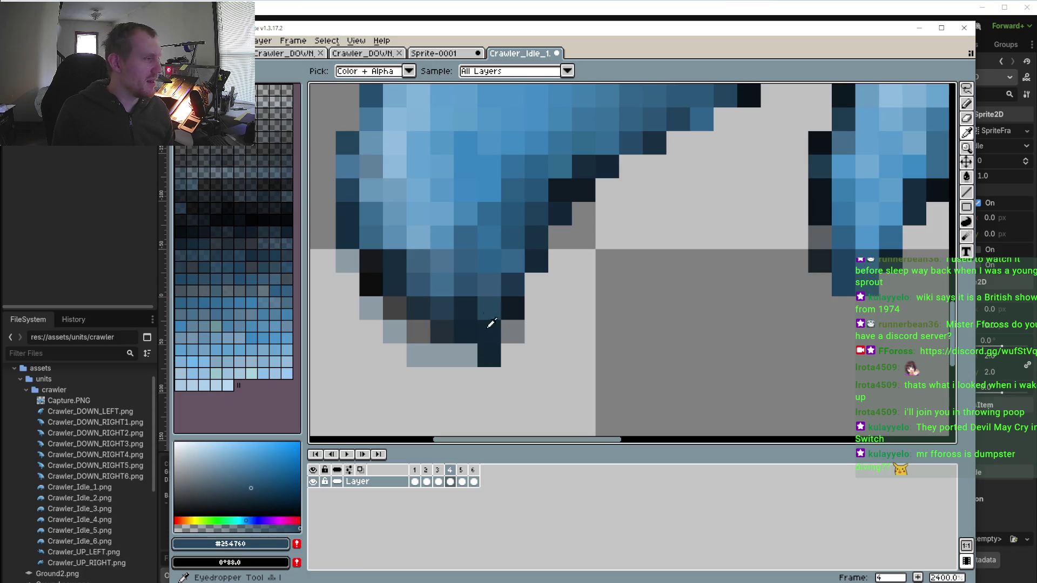
{"action": "key", "text": "b"}
{"action": "key", "text": "x"}
{"action": "left_click", "coordinate": [490, 357]}
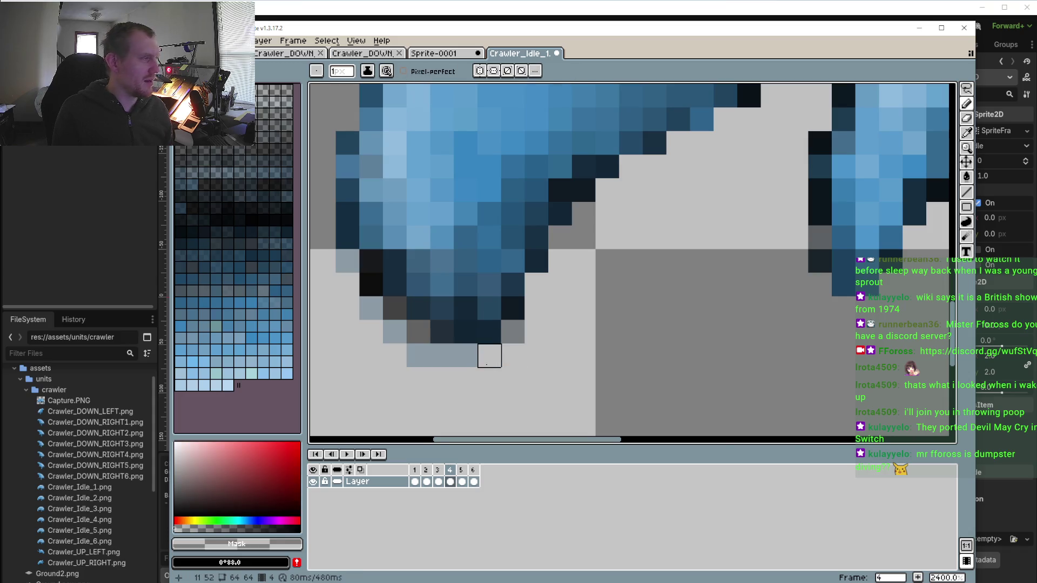
{"action": "scroll", "coordinate": [489, 356], "scroll_direction": "down", "scroll_amount": 4}
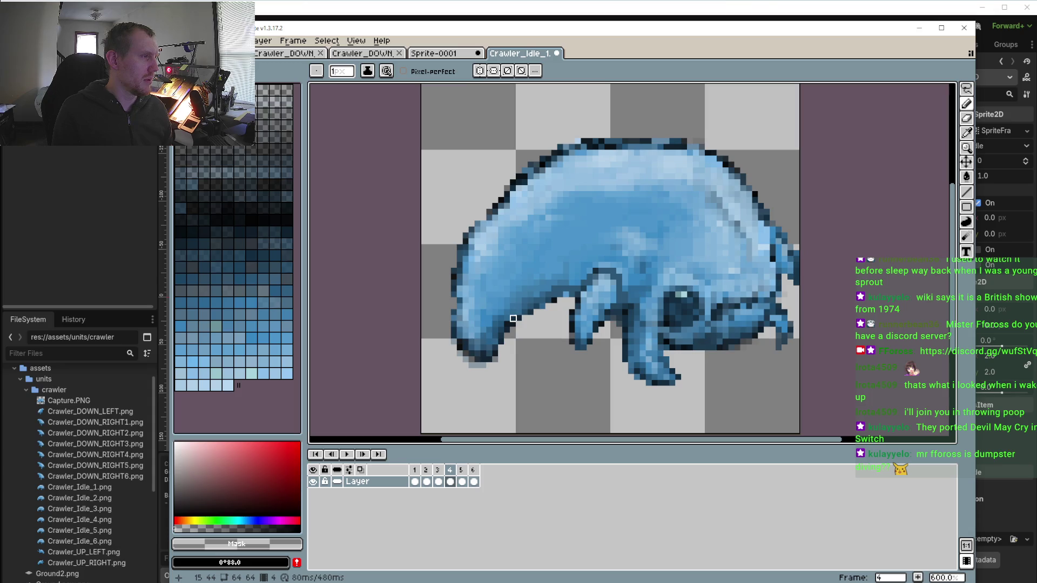
{"action": "scroll", "coordinate": [443, 313], "scroll_direction": "up", "scroll_amount": 3}
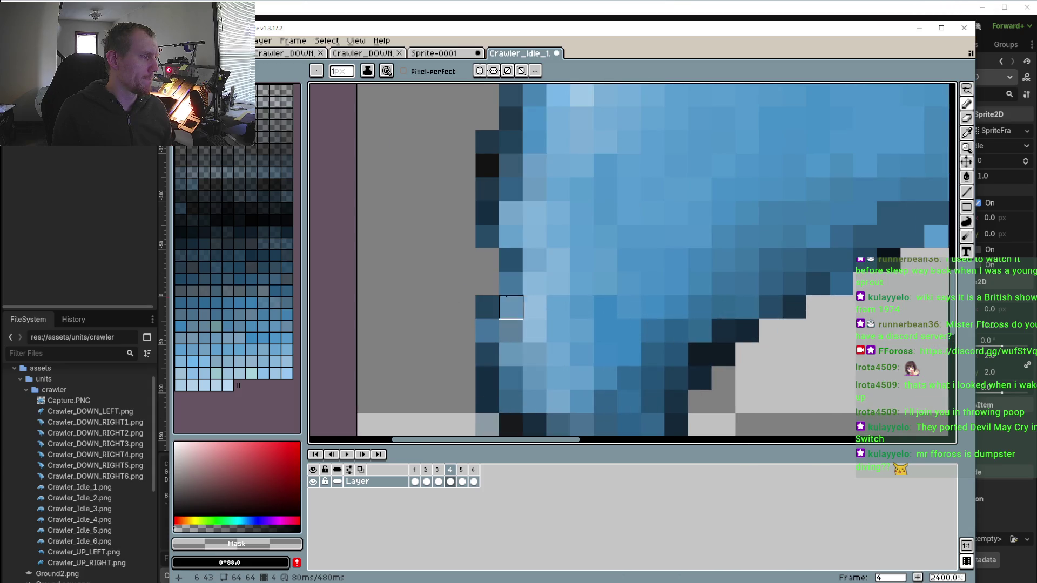
Repaint left-edge outline pixels a lighter blue, reverting one and sampling mid and light body blues
{"action": "left_click", "coordinate": [512, 279], "text": "alt"}
{"action": "left_click", "coordinate": [487, 260]}
{"action": "left_click", "coordinate": [488, 287]}
{"action": "key", "text": "ctrl+z"}
{"action": "left_click", "coordinate": [519, 255], "text": "alt"}
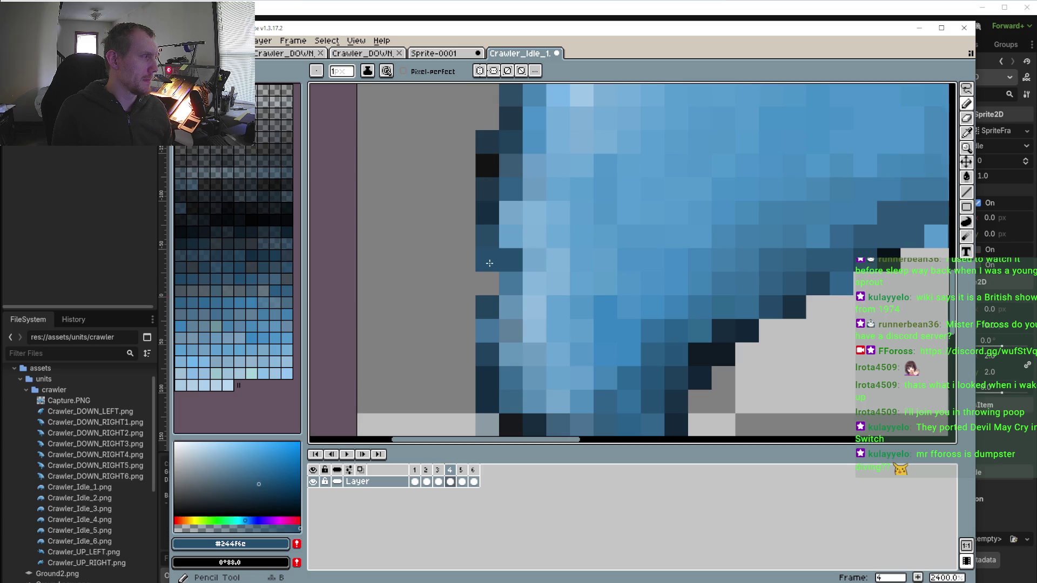
{"action": "left_click", "coordinate": [524, 194], "text": "alt"}
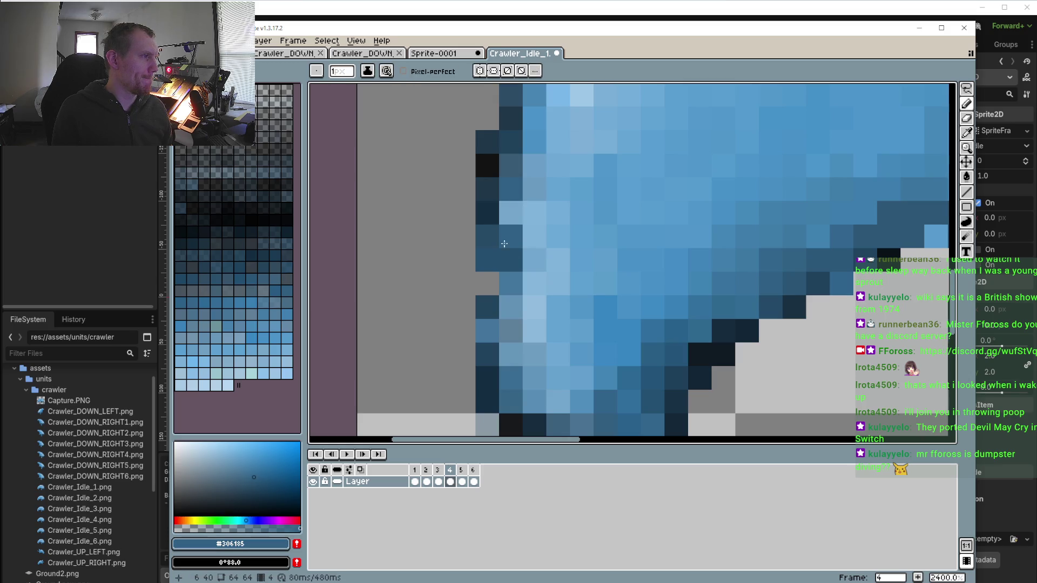
{"action": "scroll", "coordinate": [500, 294], "scroll_direction": "down", "scroll_amount": 7}
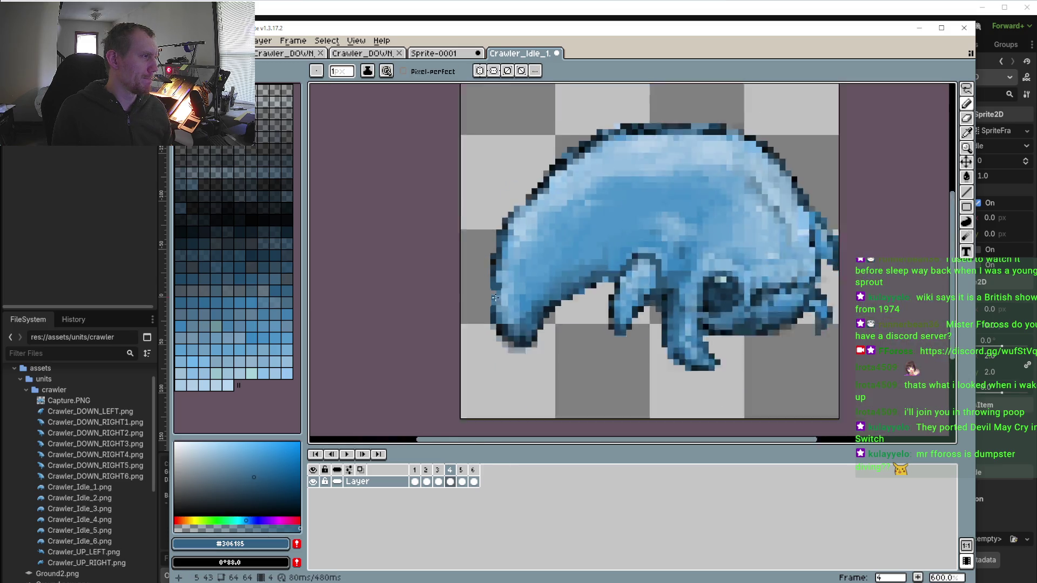
{"action": "scroll", "coordinate": [500, 288], "scroll_direction": "up", "scroll_amount": 1}
{"action": "scroll", "coordinate": [499, 288], "scroll_direction": "up", "scroll_amount": 5}
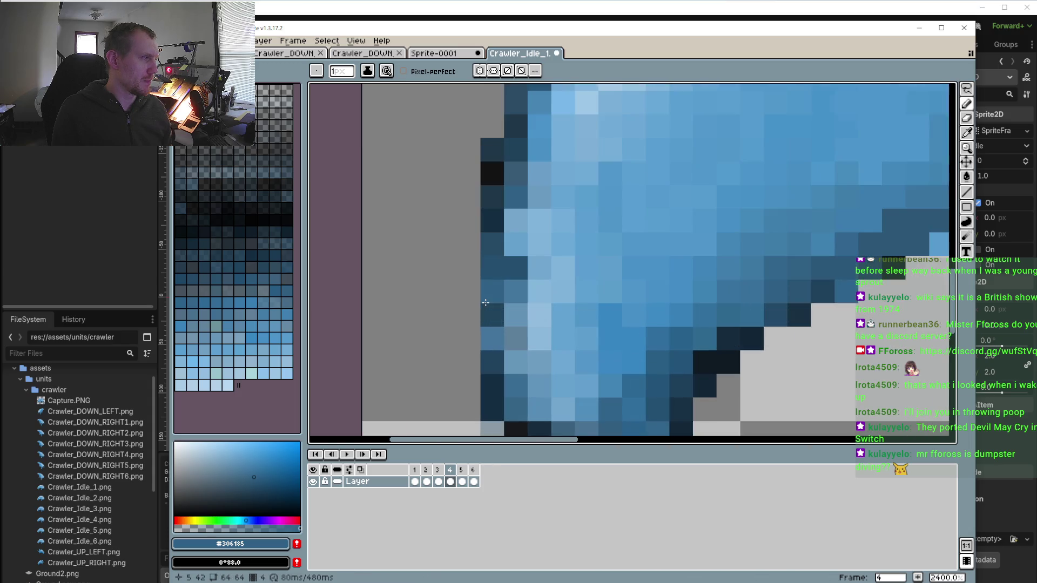
{"action": "scroll", "coordinate": [492, 343], "scroll_direction": "down", "scroll_amount": 5}
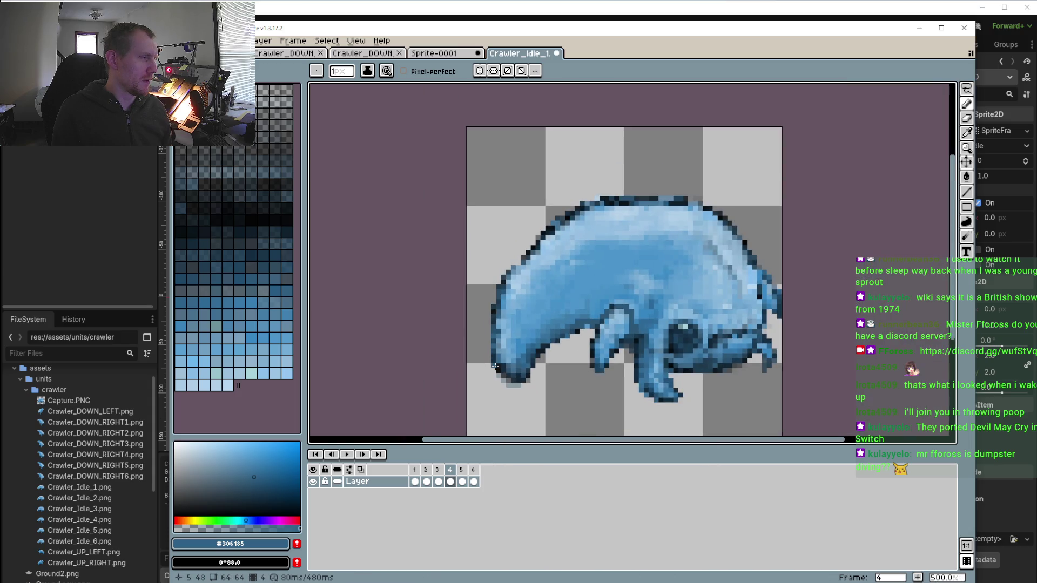
{"action": "scroll", "coordinate": [493, 389], "scroll_direction": "up", "scroll_amount": 3}
{"action": "left_click", "coordinate": [527, 297], "text": "alt"}
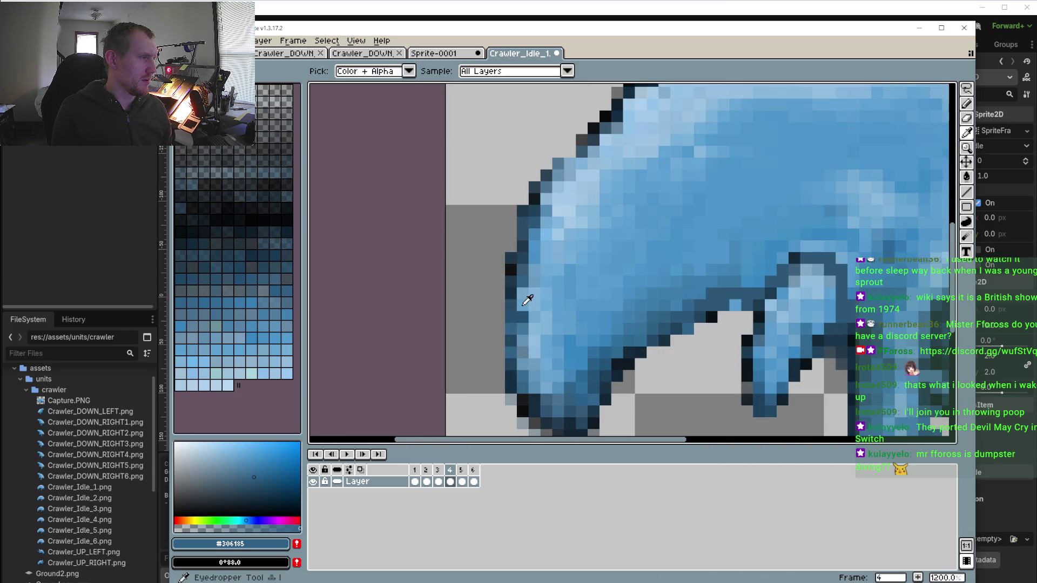
{"action": "scroll", "coordinate": [522, 346], "scroll_direction": "down", "scroll_amount": 1}
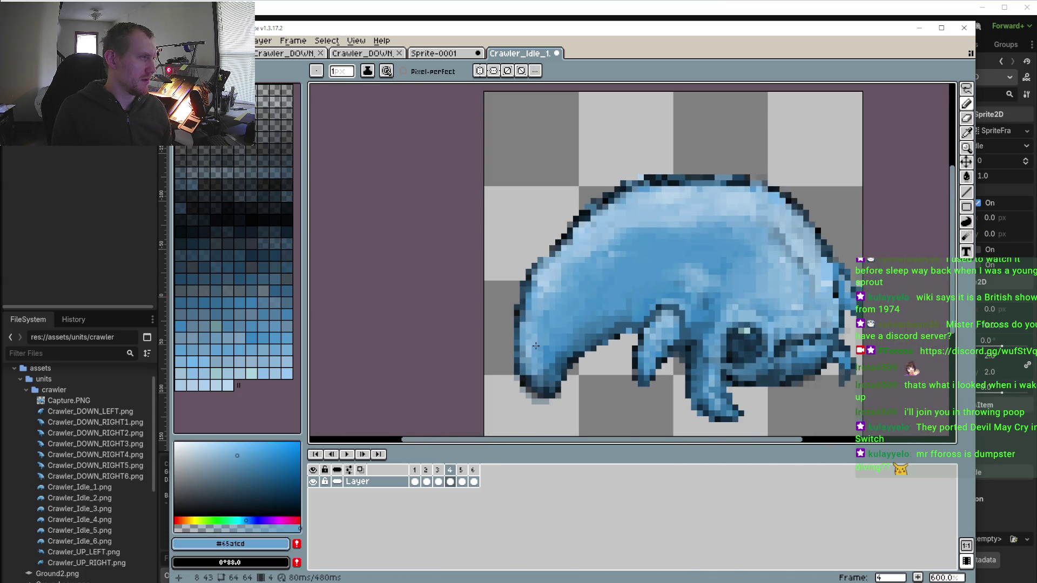
{"action": "scroll", "coordinate": [536, 346], "scroll_direction": "up", "scroll_amount": 4}
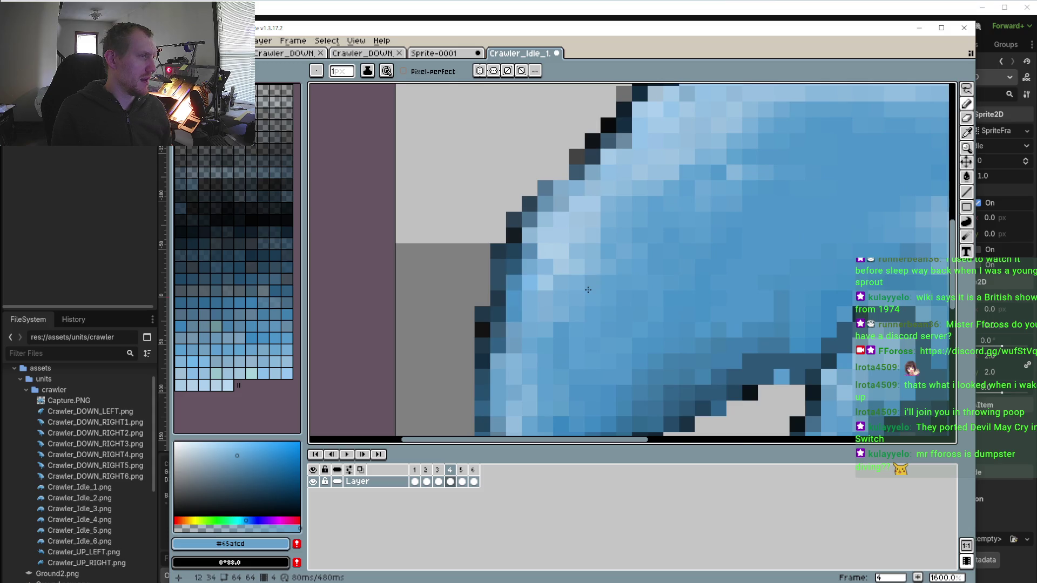
{"action": "scroll", "coordinate": [588, 290], "scroll_direction": "down", "scroll_amount": 3}
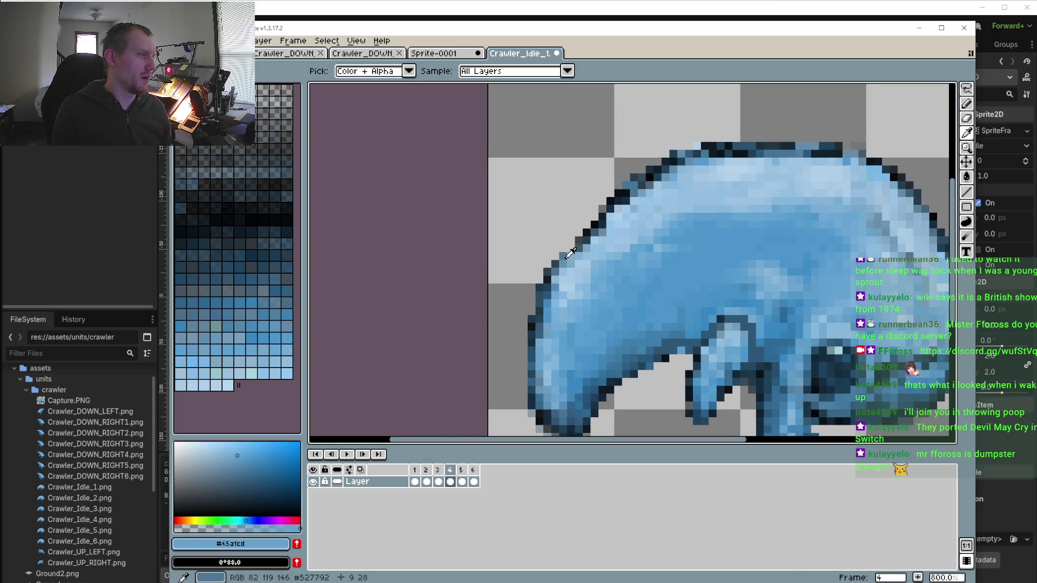
{"action": "left_click", "coordinate": [568, 253], "text": "alt"}
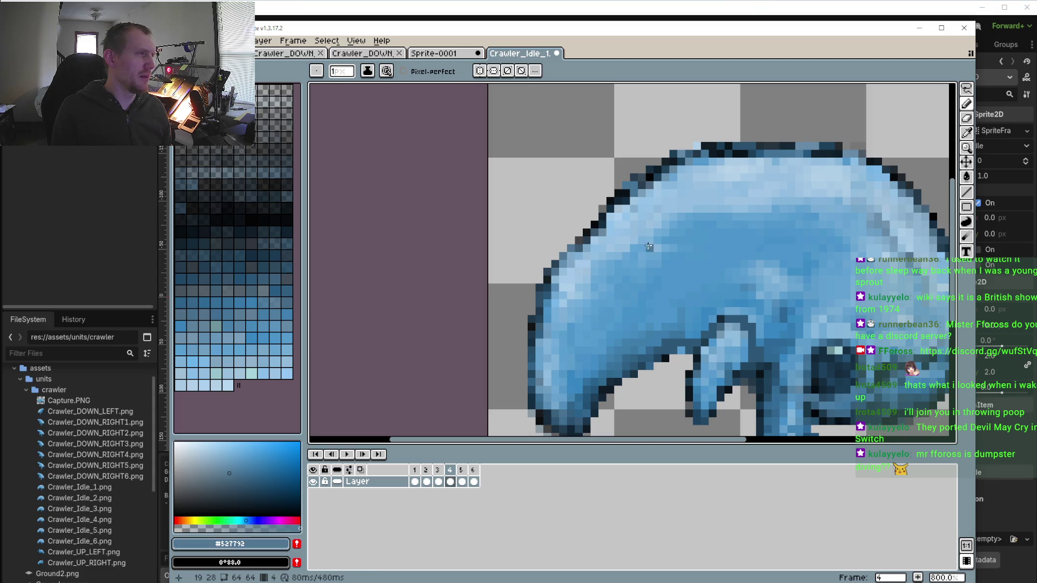
Clean the back outline: erase a grey pixel, fill the gap and darken edge pixels dark blue
{"action": "scroll", "coordinate": [571, 248], "scroll_direction": "up", "scroll_amount": 1}
{"action": "left_click", "coordinate": [607, 265], "text": "alt"}
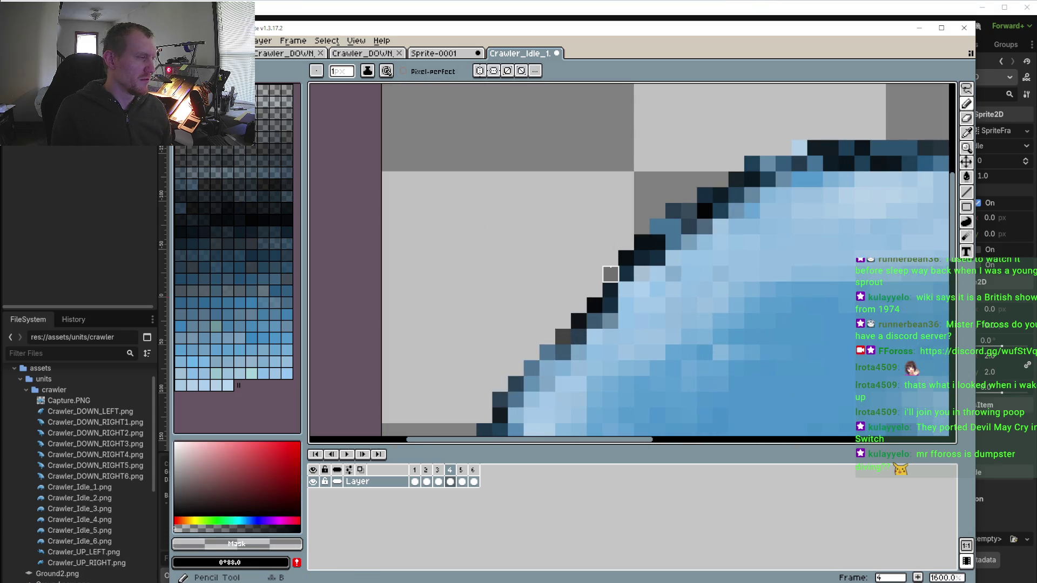
{"action": "left_click", "coordinate": [610, 274]}
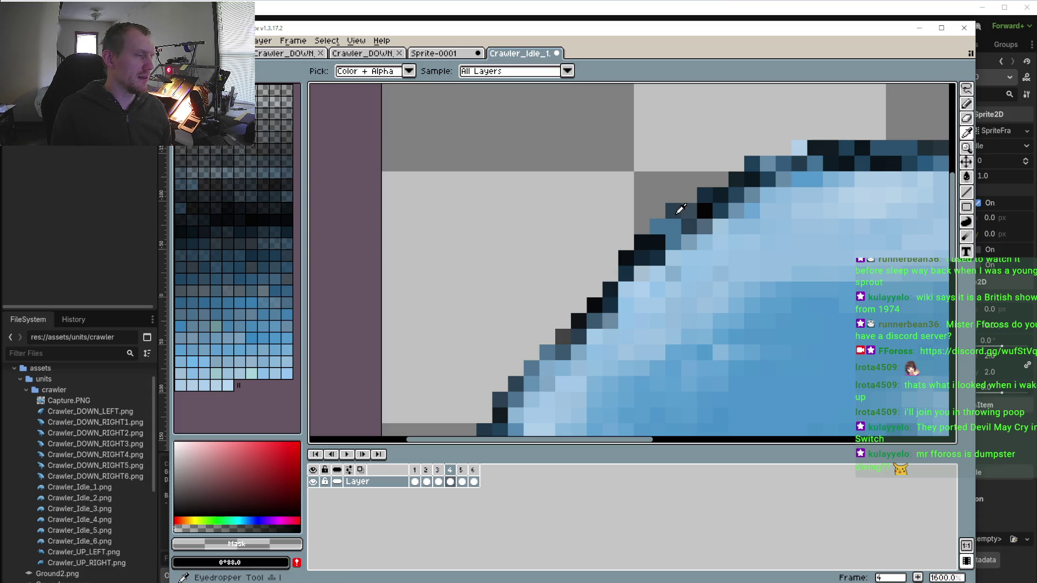
{"action": "left_click", "coordinate": [675, 211], "text": "alt"}
{"action": "left_click", "coordinate": [608, 275]}
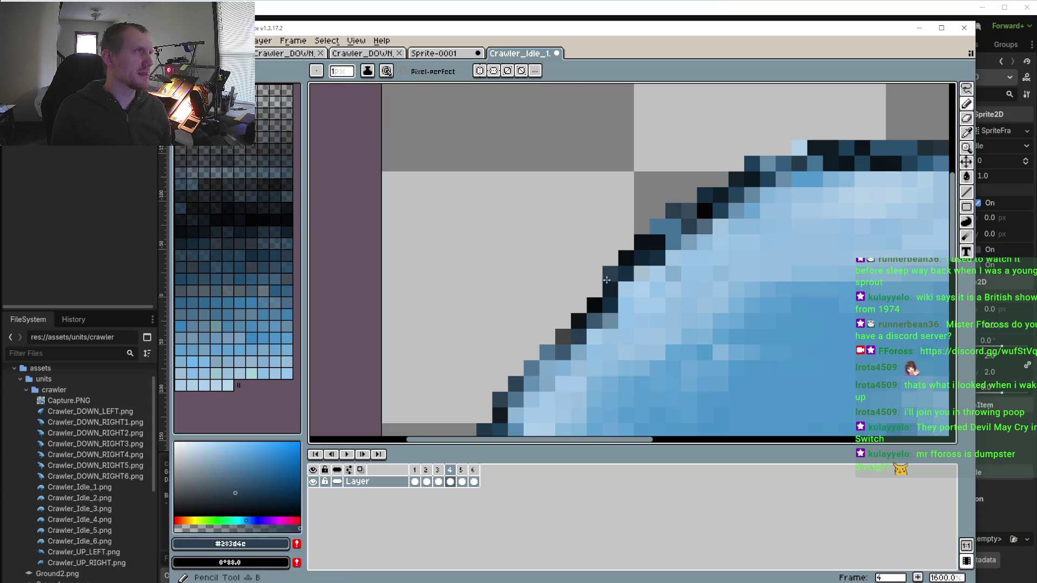
{"action": "left_click", "coordinate": [580, 305]}
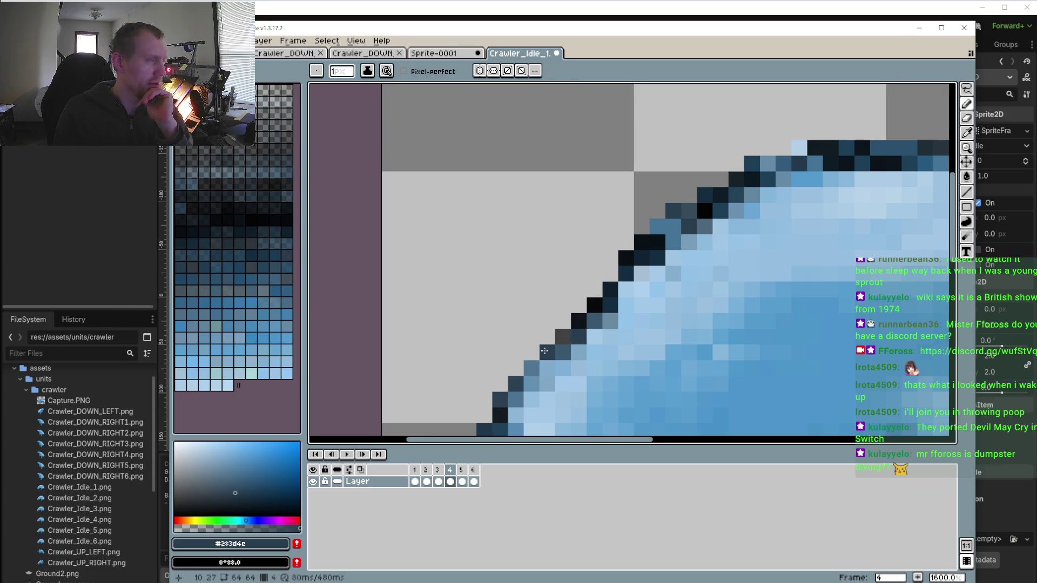
{"action": "scroll", "coordinate": [559, 270], "scroll_direction": "down", "scroll_amount": 3}
{"action": "left_click", "coordinate": [551, 271]}
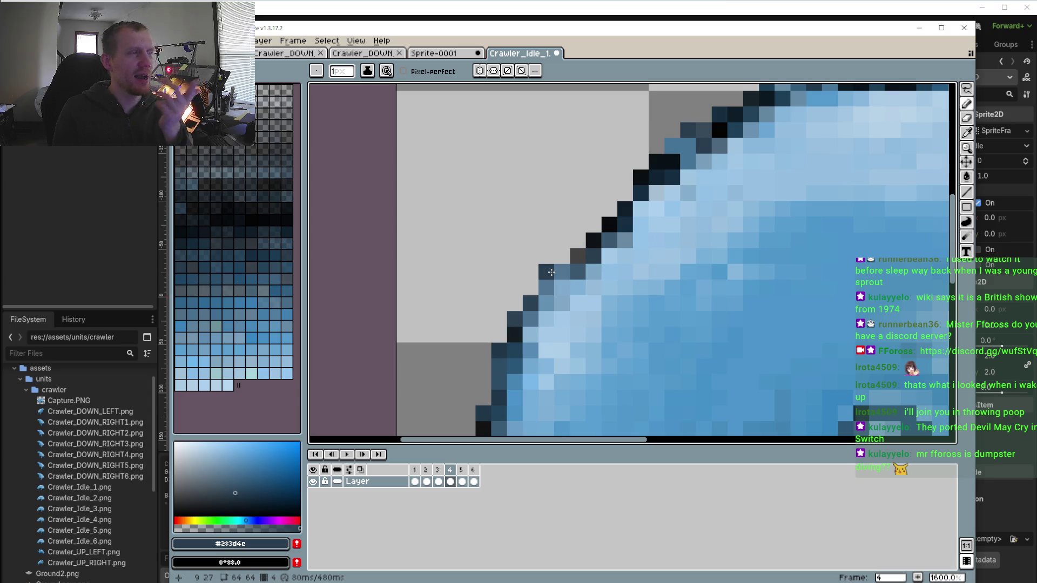
{"action": "scroll", "coordinate": [602, 291], "scroll_direction": "up", "scroll_amount": 2}
{"action": "left_click", "coordinate": [600, 299]}
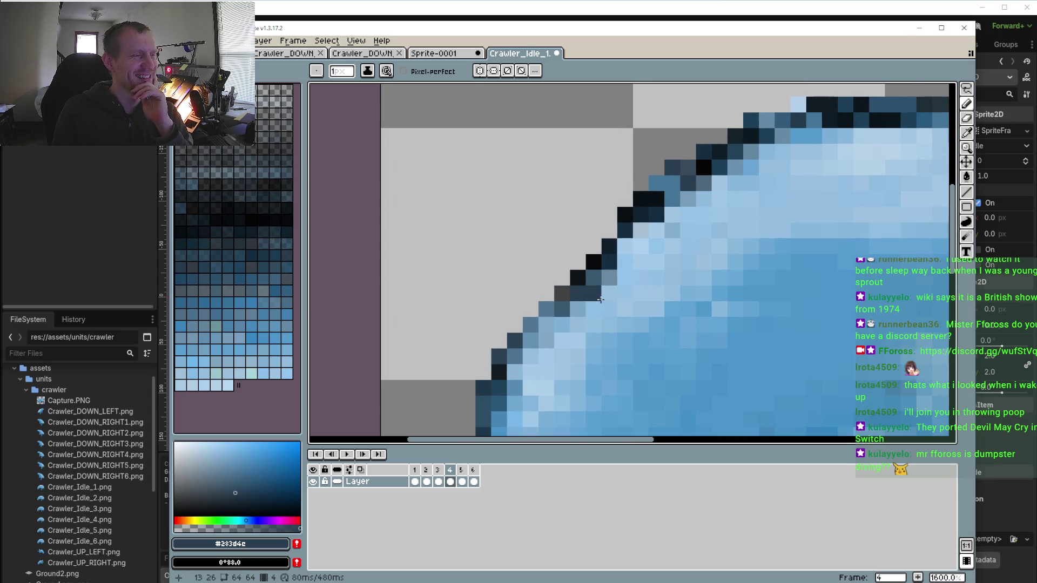
{"action": "key", "text": "ctrl+z"}
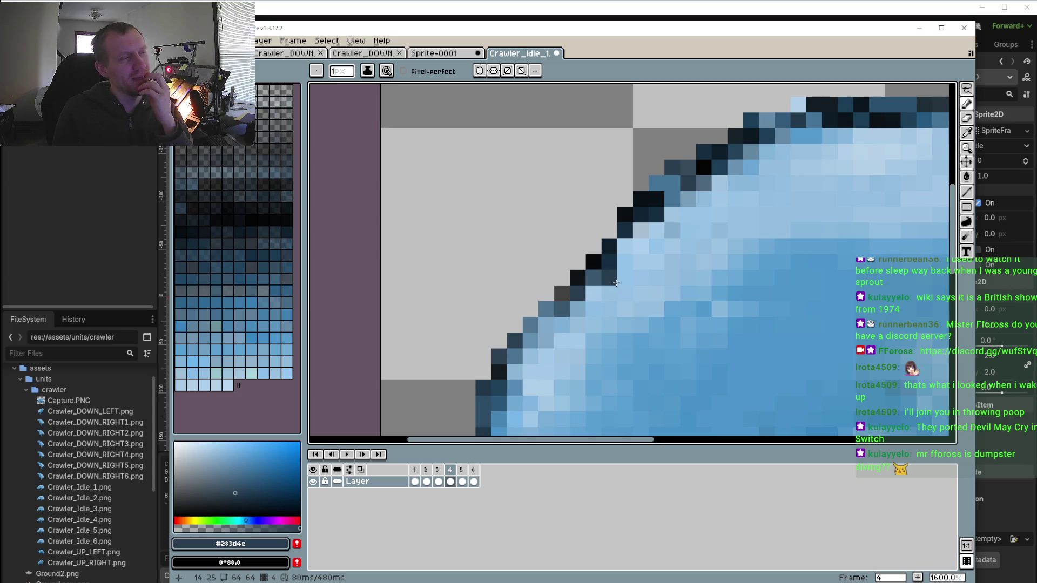
{"action": "left_click", "coordinate": [629, 259]}
{"action": "key", "text": "ctrl+z"}
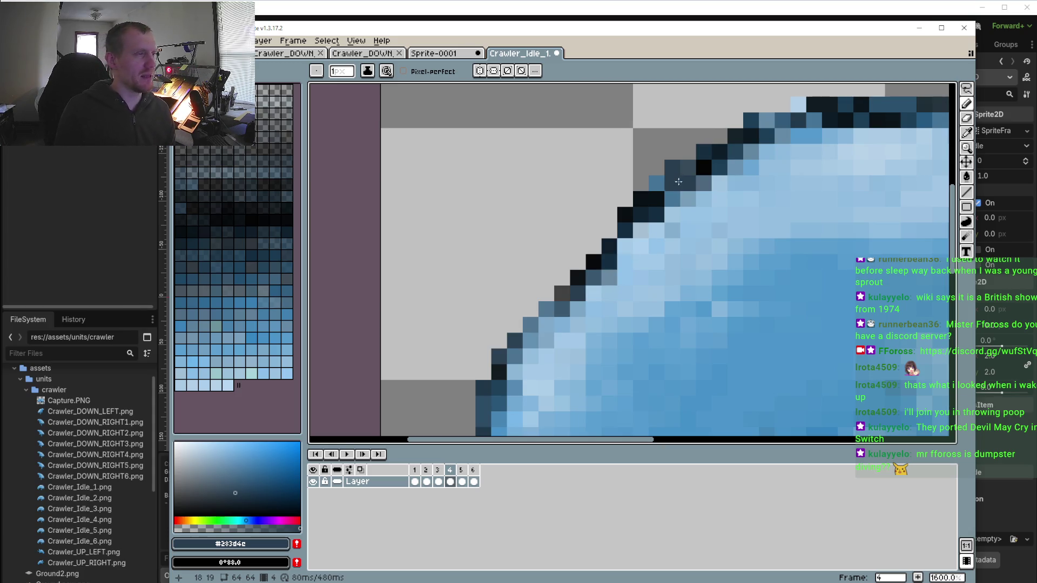
Sample mid blue #467496 and repaint four jagged upper-left outline pixels with it
{"action": "key", "text": "i"}
{"action": "left_click", "coordinate": [653, 184]}
{"action": "key", "text": "b"}
{"action": "left_click", "coordinate": [609, 230]}
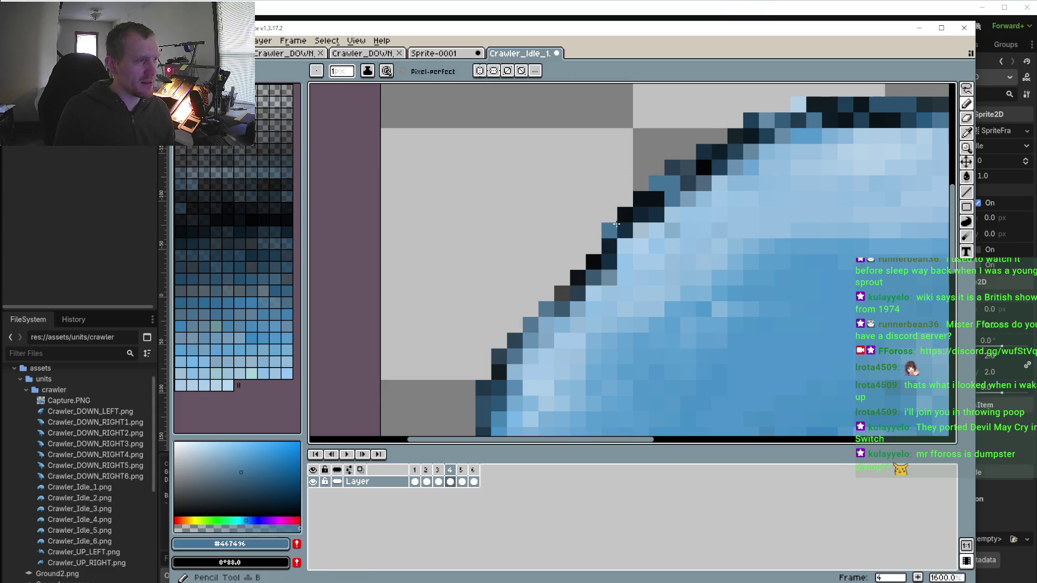
{"action": "left_click", "coordinate": [593, 246]}
{"action": "left_click", "coordinate": [579, 261]}
{"action": "left_click", "coordinate": [561, 277]}
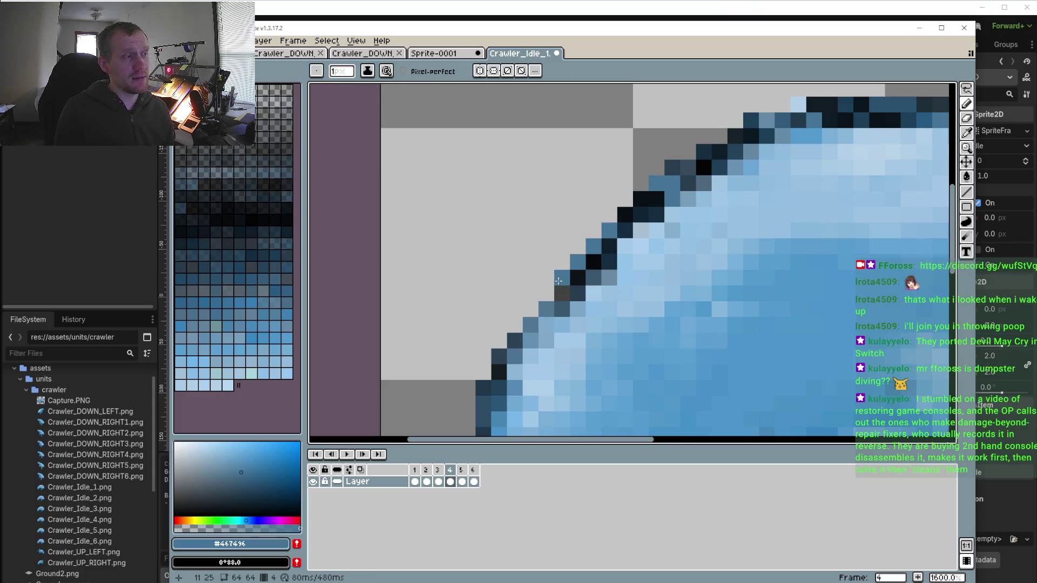
Eyedrop grey-blue #779db9 from the sprite and repaint an upper-left edge pixel with it
{"action": "scroll", "coordinate": [567, 281], "scroll_direction": "down", "scroll_amount": 6}
{"action": "scroll", "coordinate": [574, 286], "scroll_direction": "up", "scroll_amount": 3}
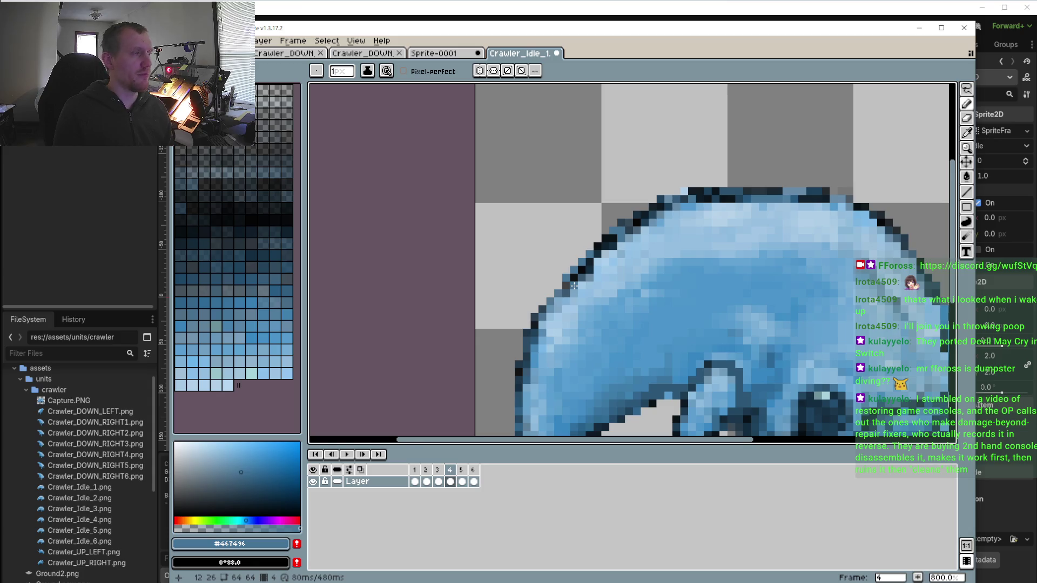
{"action": "scroll", "coordinate": [575, 286], "scroll_direction": "up", "scroll_amount": 5}
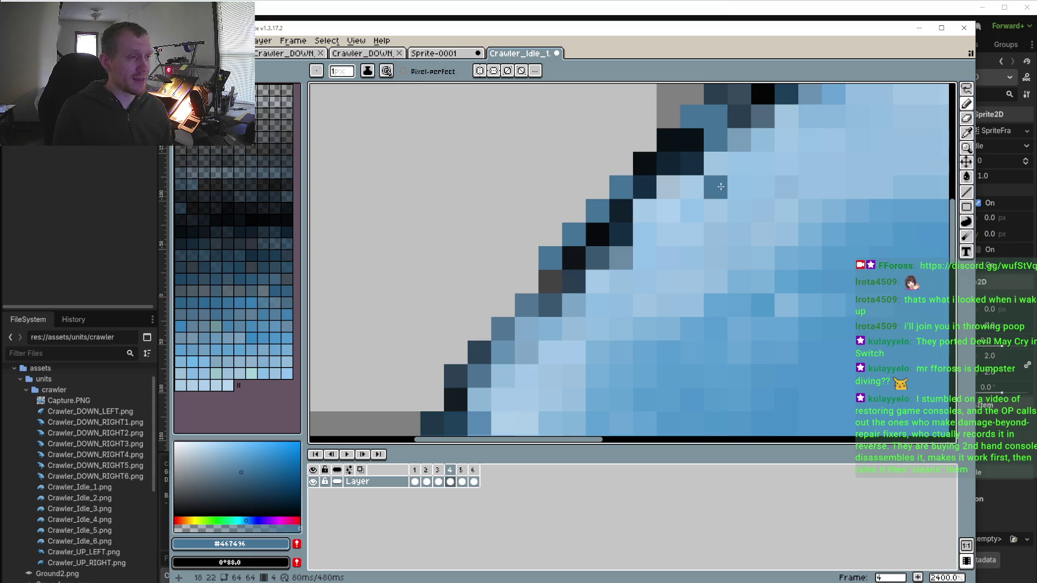
{"action": "left_click", "coordinate": [734, 146], "text": "alt"}
{"action": "left_click", "coordinate": [716, 187]}
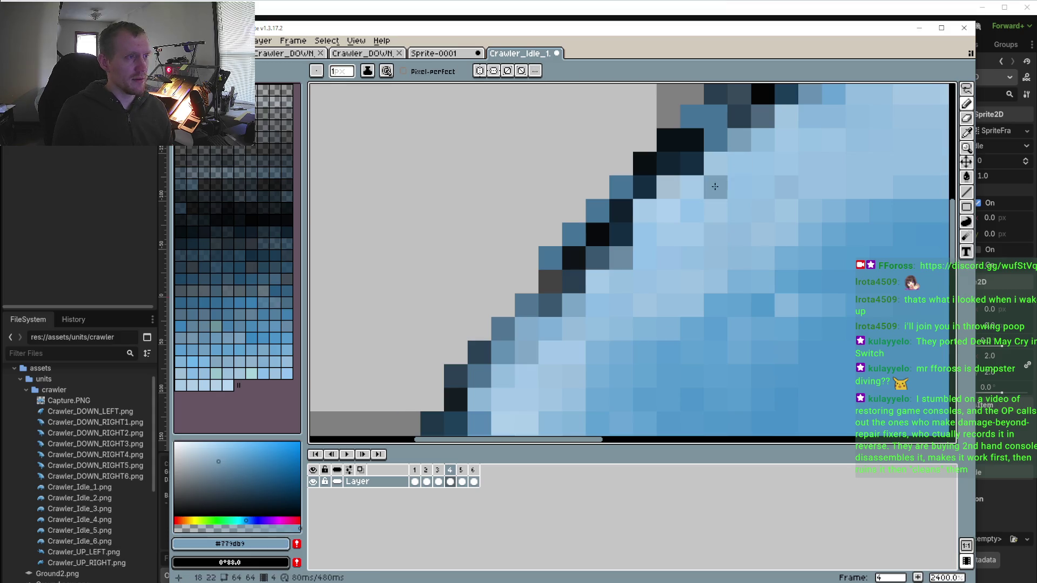
Lighten the dark upper-left edge pixels with light blue #96c0e0
{"action": "left_click", "coordinate": [642, 257], "text": "alt"}
{"action": "left_click", "coordinate": [622, 258]}
{"action": "left_click", "coordinate": [574, 282]}
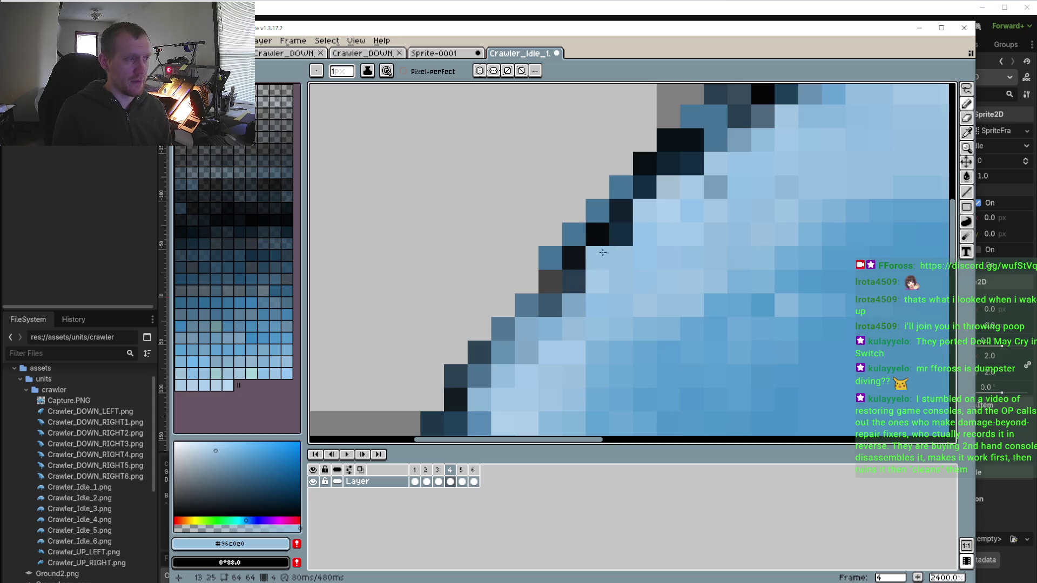
{"action": "left_click", "coordinate": [574, 282]}
{"action": "left_click", "coordinate": [550, 305]}
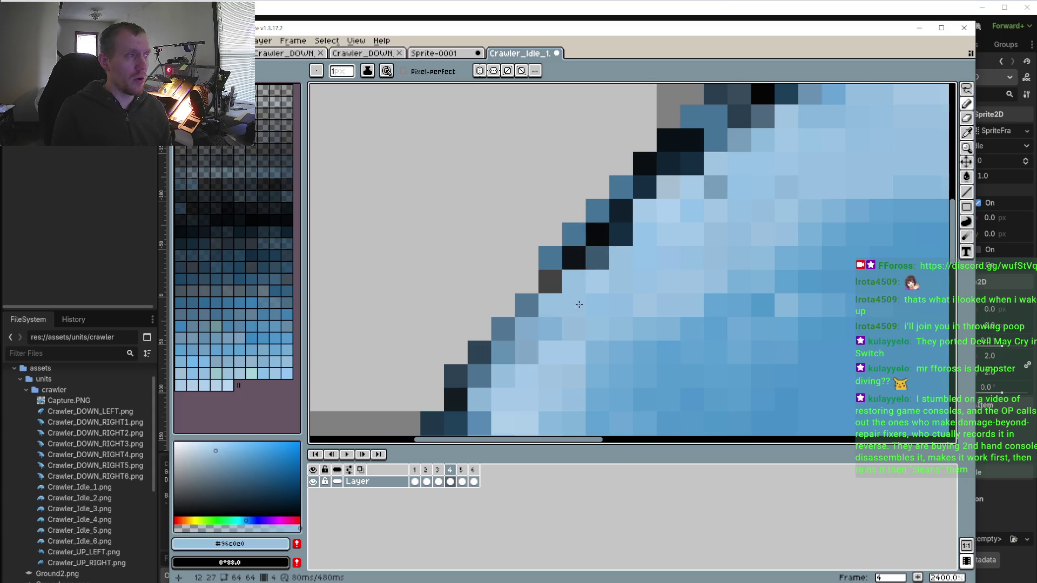
{"action": "scroll", "coordinate": [560, 322], "scroll_direction": "down", "scroll_amount": 2}
{"action": "scroll", "coordinate": [581, 271], "scroll_direction": "up", "scroll_amount": 2}
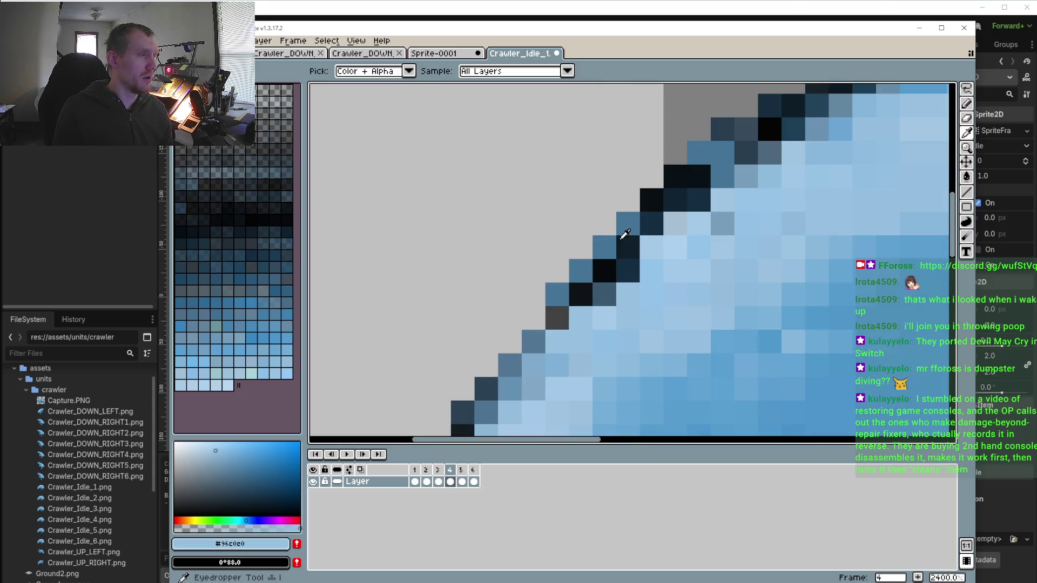
Recolour three dark outline pixels with the slightly lighter blue #559bce
{"action": "left_click", "coordinate": [629, 218], "text": "alt"}
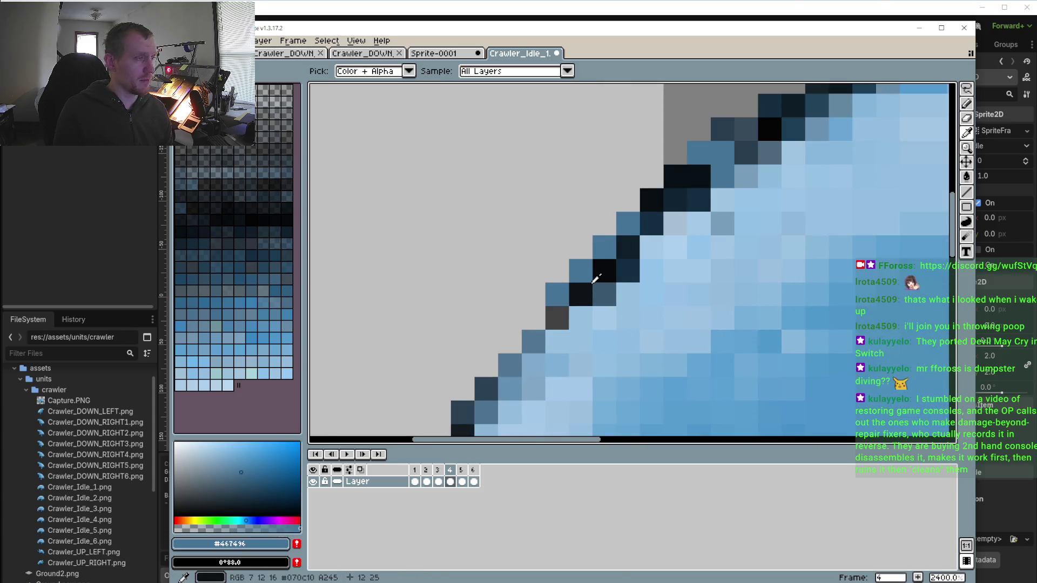
{"action": "left_click", "coordinate": [771, 338]}
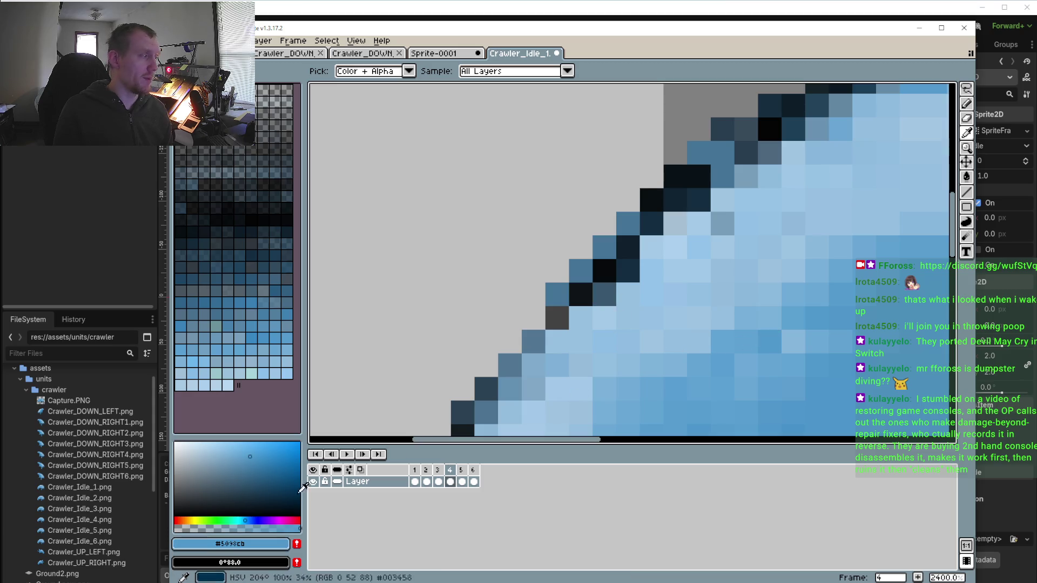
{"action": "key", "text": "b"}
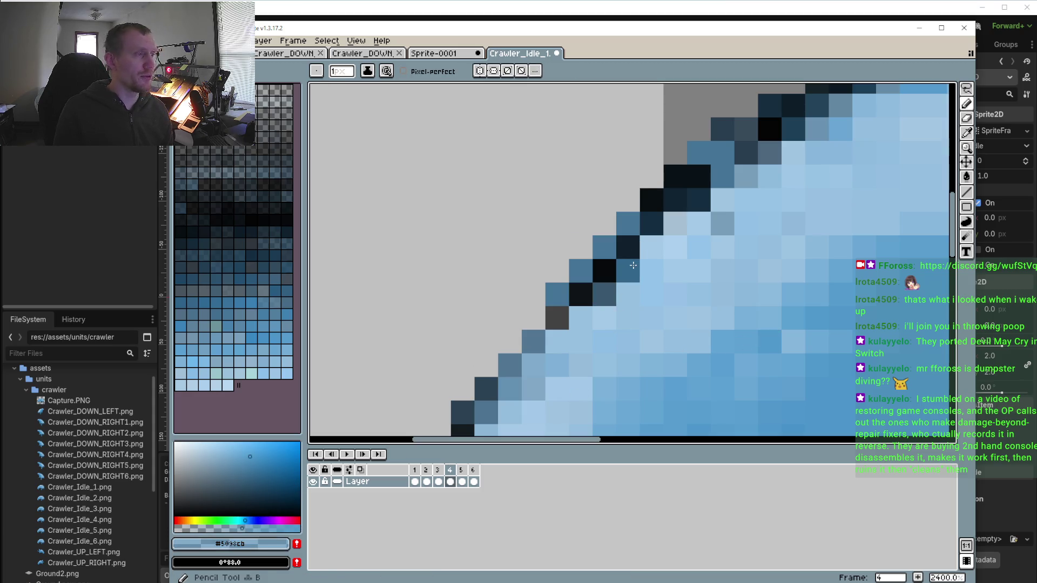
{"action": "left_click", "coordinate": [667, 312], "text": "alt"}
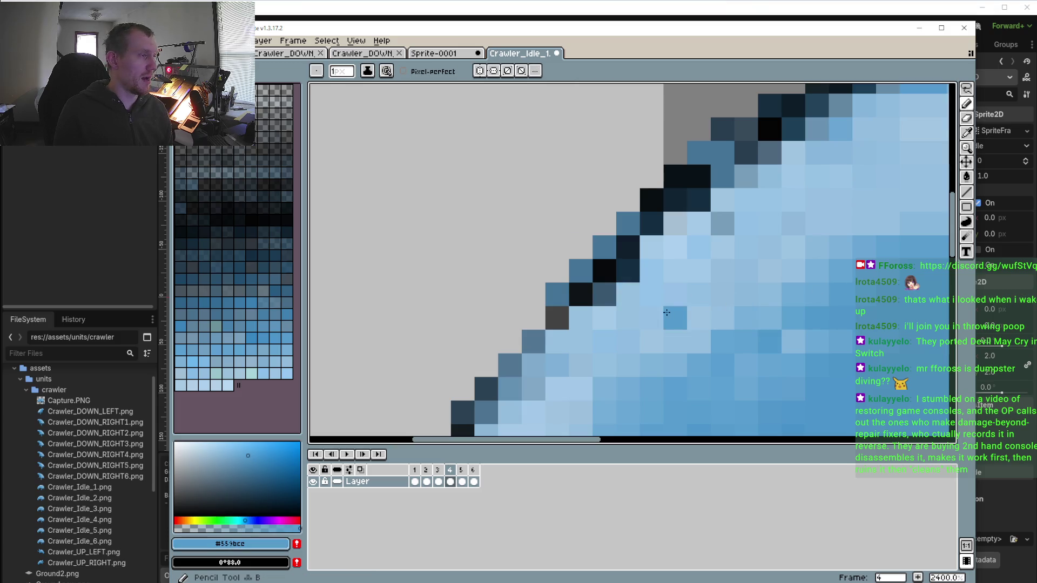
{"action": "left_click", "coordinate": [627, 270]}
{"action": "left_click", "coordinate": [609, 290]}
{"action": "left_click", "coordinate": [549, 323]}
Make the dark navy outline colour #193245 the pencil's drawing colour
{"action": "scroll", "coordinate": [549, 323], "scroll_direction": "down", "scroll_amount": 3}
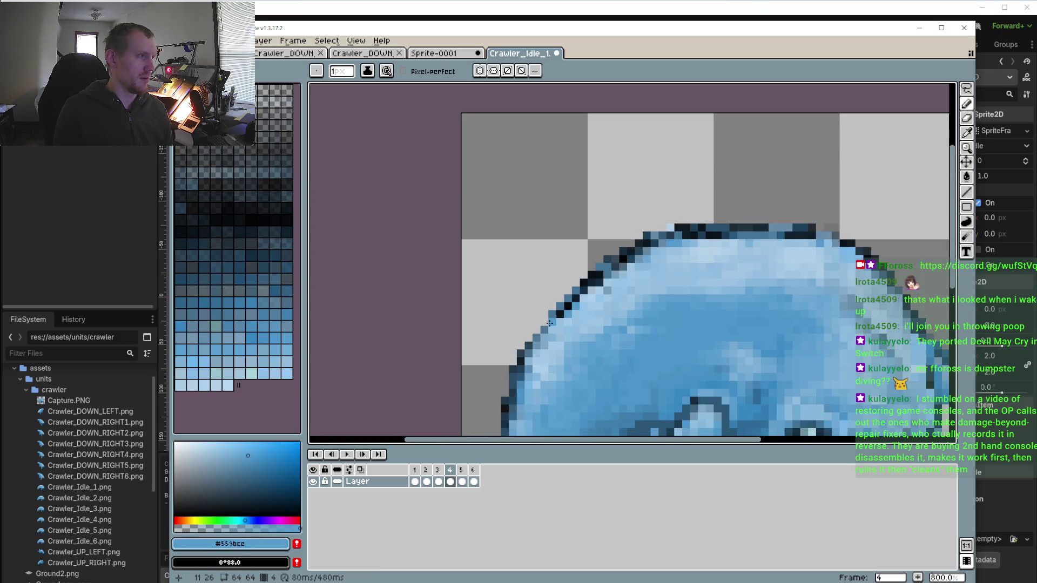
{"action": "scroll", "coordinate": [550, 323], "scroll_direction": "down", "scroll_amount": 1}
{"action": "scroll", "coordinate": [621, 259], "scroll_direction": "up", "scroll_amount": 5}
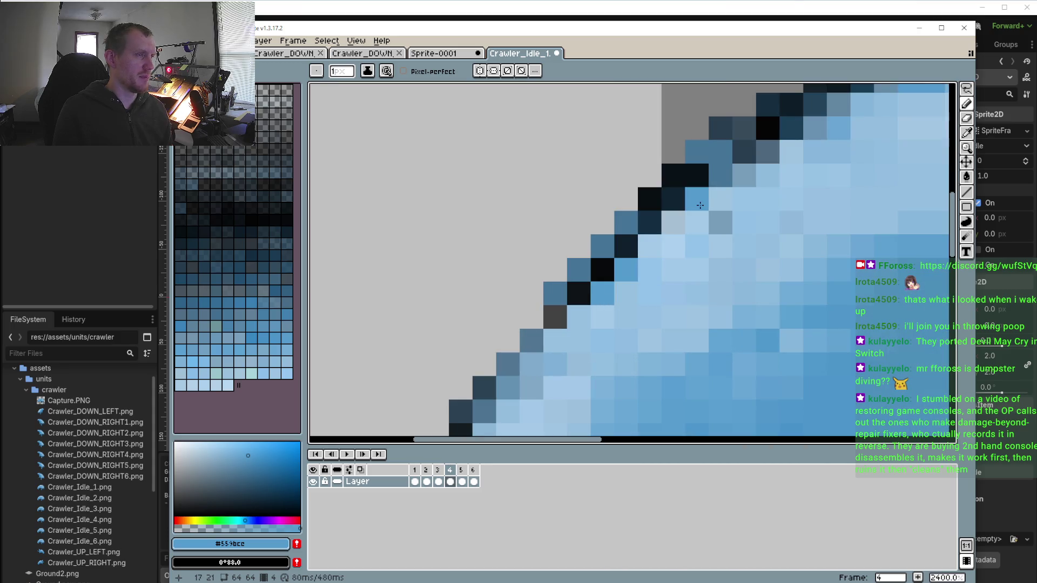
{"action": "scroll", "coordinate": [509, 317], "scroll_direction": "down", "scroll_amount": 3}
{"action": "scroll", "coordinate": [552, 251], "scroll_direction": "down", "scroll_amount": 3}
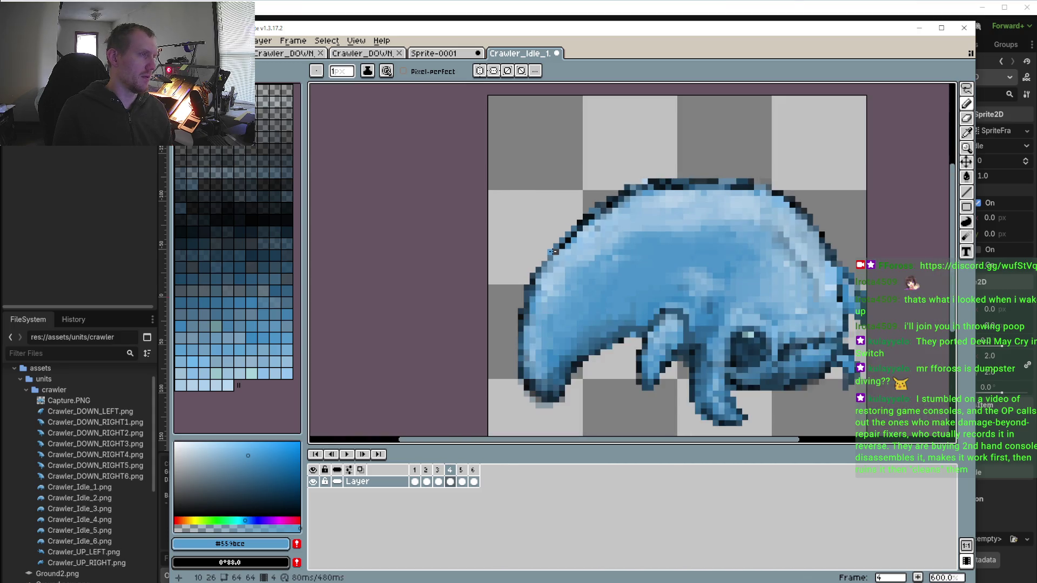
{"action": "scroll", "coordinate": [554, 251], "scroll_direction": "up", "scroll_amount": 3}
{"action": "key", "text": "i"}
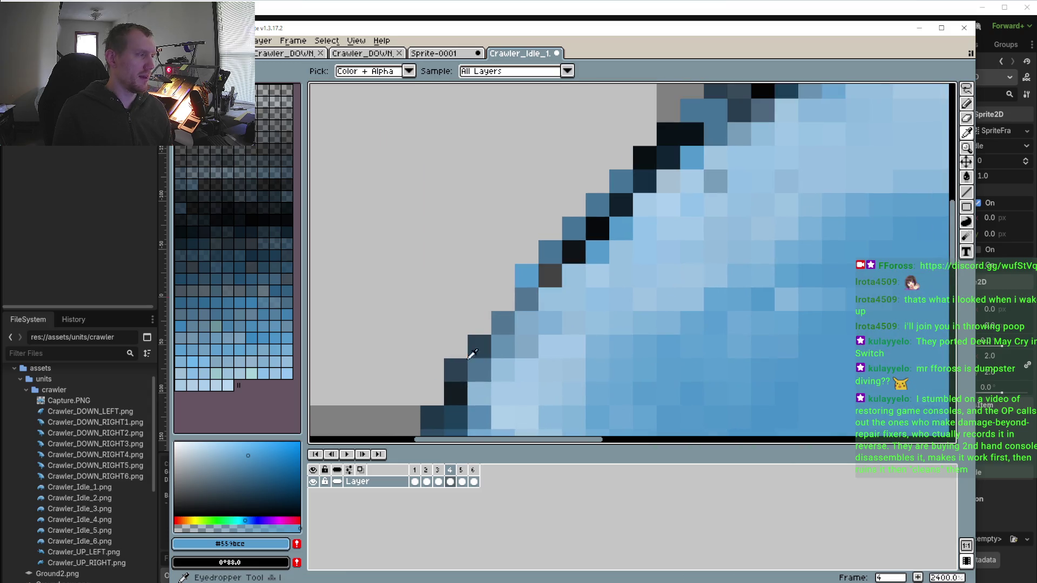
{"action": "left_click", "coordinate": [473, 355]}
{"action": "scroll", "coordinate": [530, 302], "scroll_direction": "down", "scroll_amount": 2}
{"action": "key", "text": "b"}
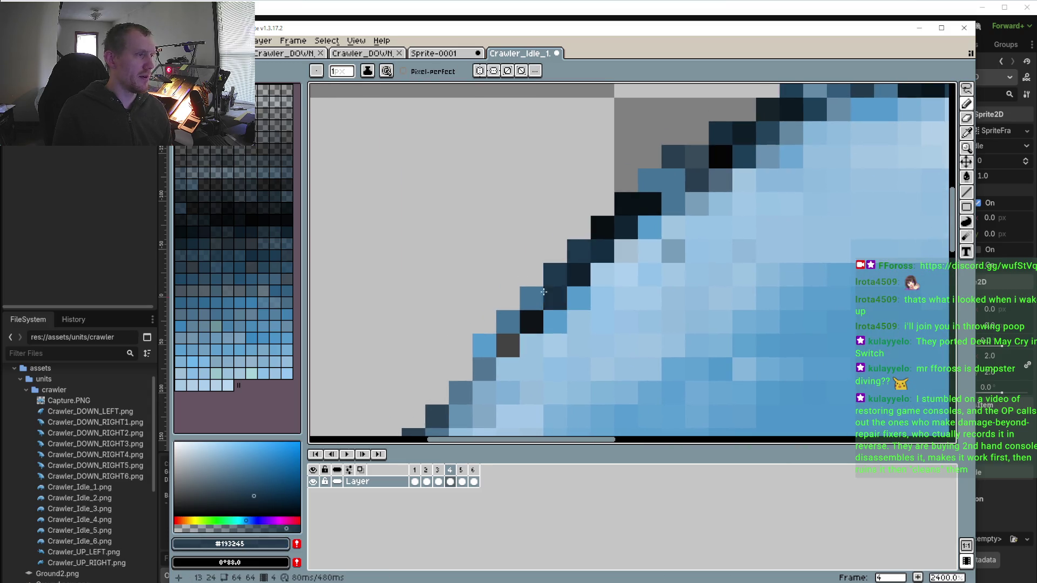
{"action": "scroll", "coordinate": [565, 262], "scroll_direction": "down", "scroll_amount": 1}
{"action": "scroll", "coordinate": [565, 262], "scroll_direction": "up", "scroll_amount": 2}
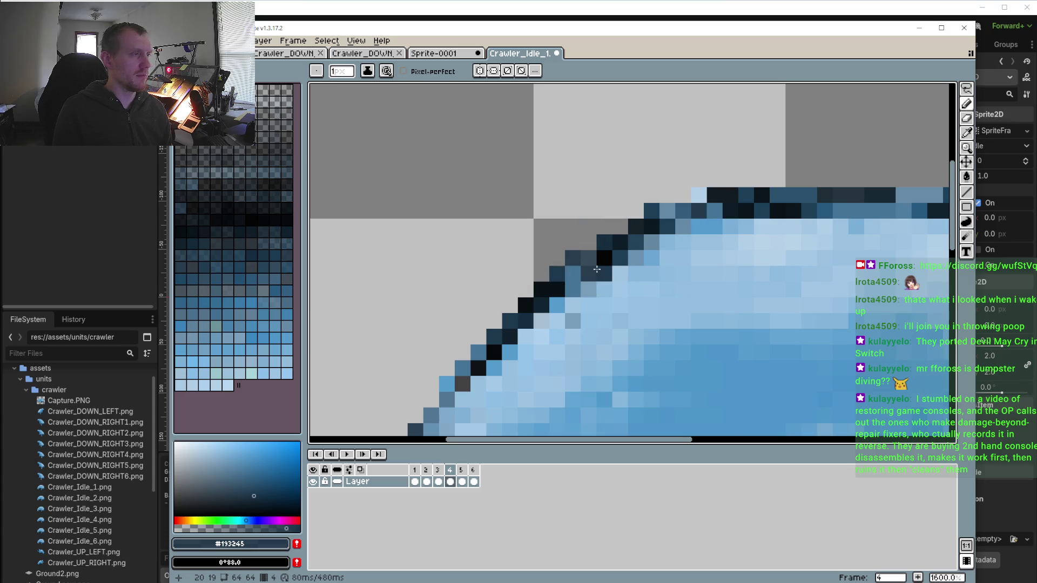
{"action": "scroll", "coordinate": [670, 237], "scroll_direction": "down", "scroll_amount": 2}
Fill the light gaps in the crawler's top outline with dark #1f2e37
{"action": "scroll", "coordinate": [668, 201], "scroll_direction": "up", "scroll_amount": 2}
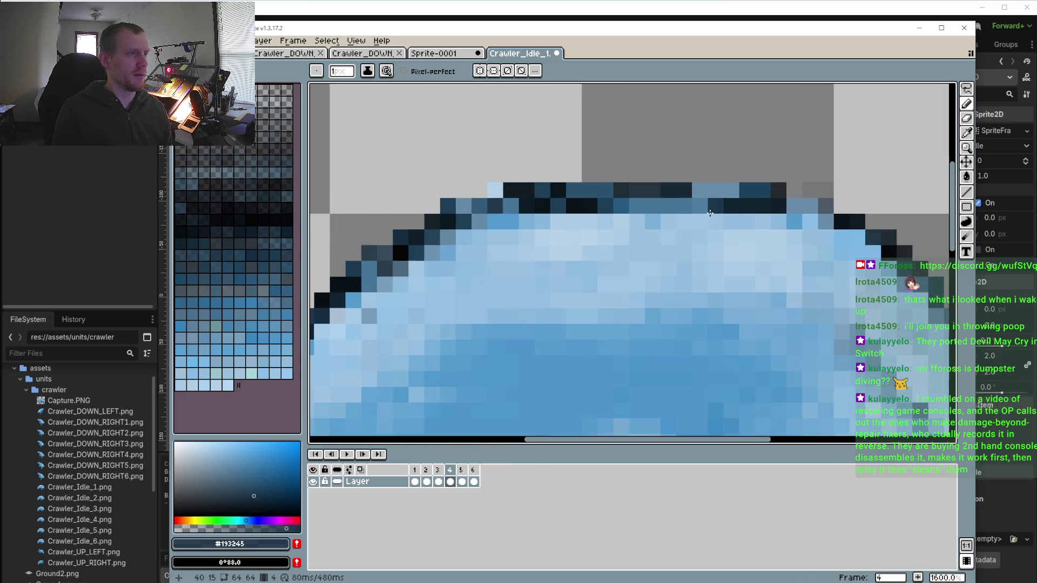
{"action": "scroll", "coordinate": [669, 201], "scroll_direction": "up", "scroll_amount": 1}
{"action": "left_click", "coordinate": [616, 176], "text": "alt"}
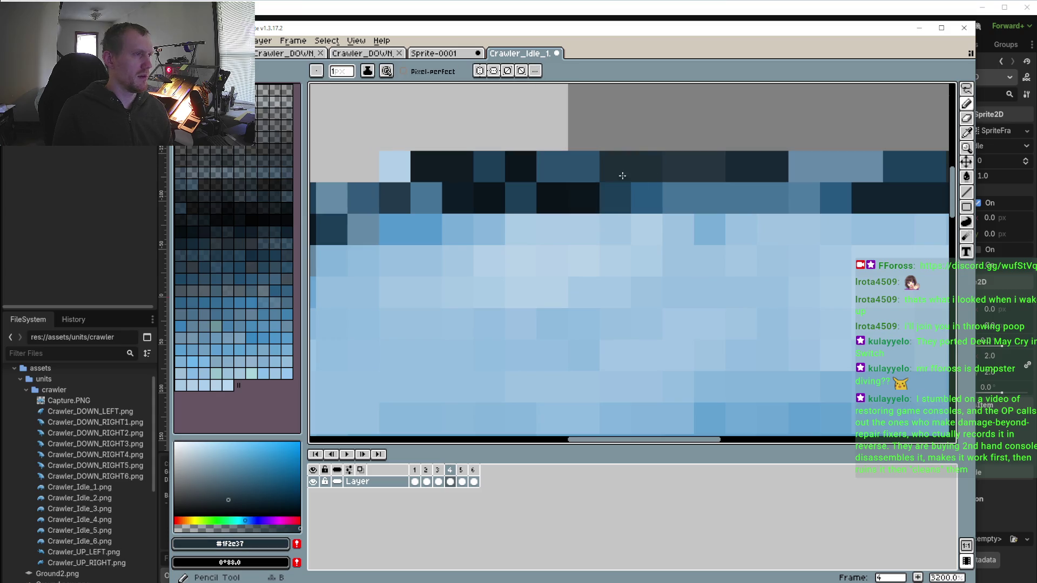
{"action": "left_click", "coordinate": [592, 168]}
{"action": "left_click", "coordinate": [804, 167]}
{"action": "left_click", "coordinate": [826, 171]}
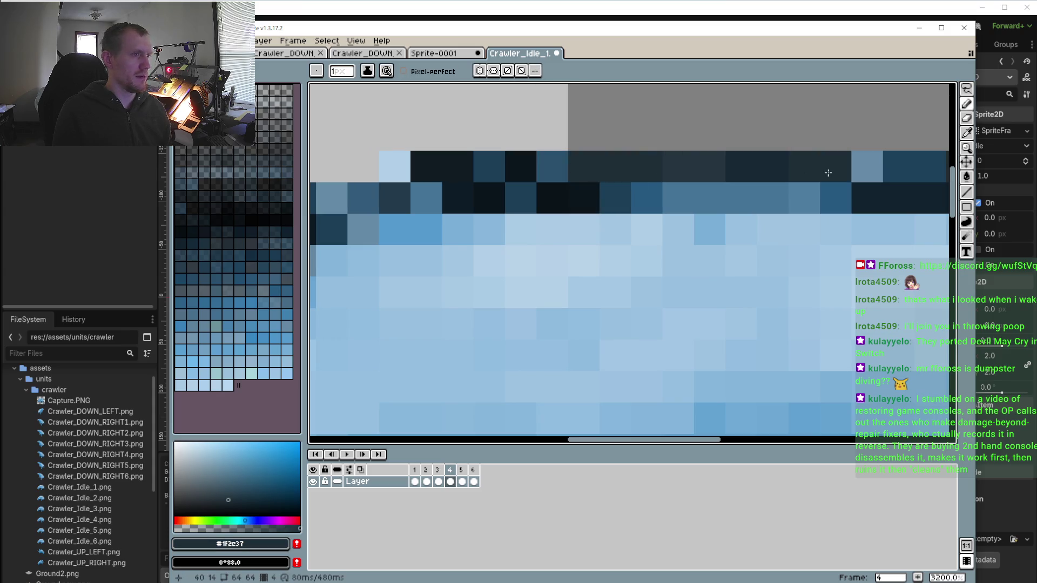
{"action": "left_click_drag", "start_coordinate": [398, 184], "coordinate": [543, 178]}
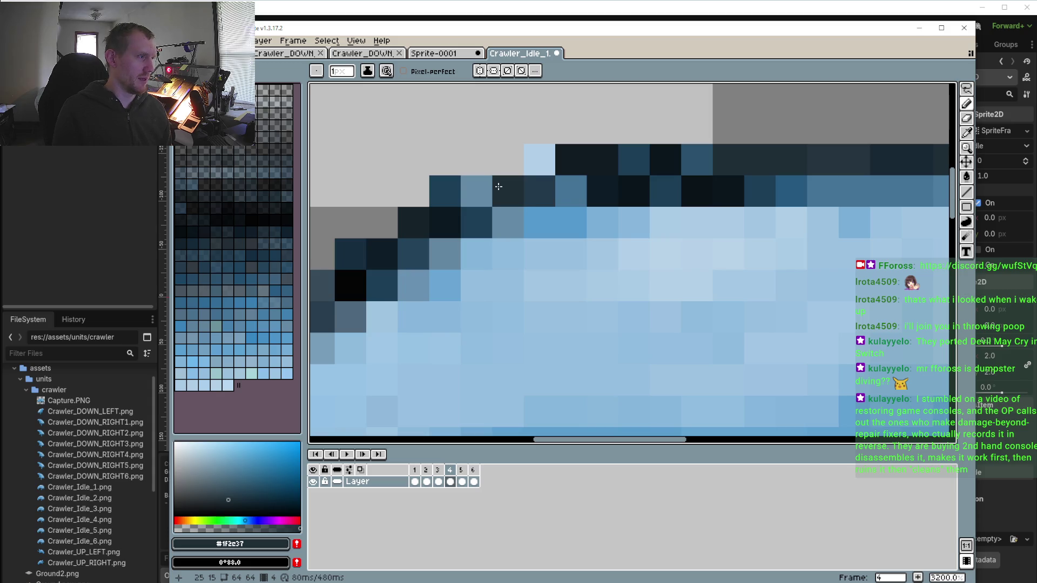
{"action": "left_click", "coordinate": [540, 170]}
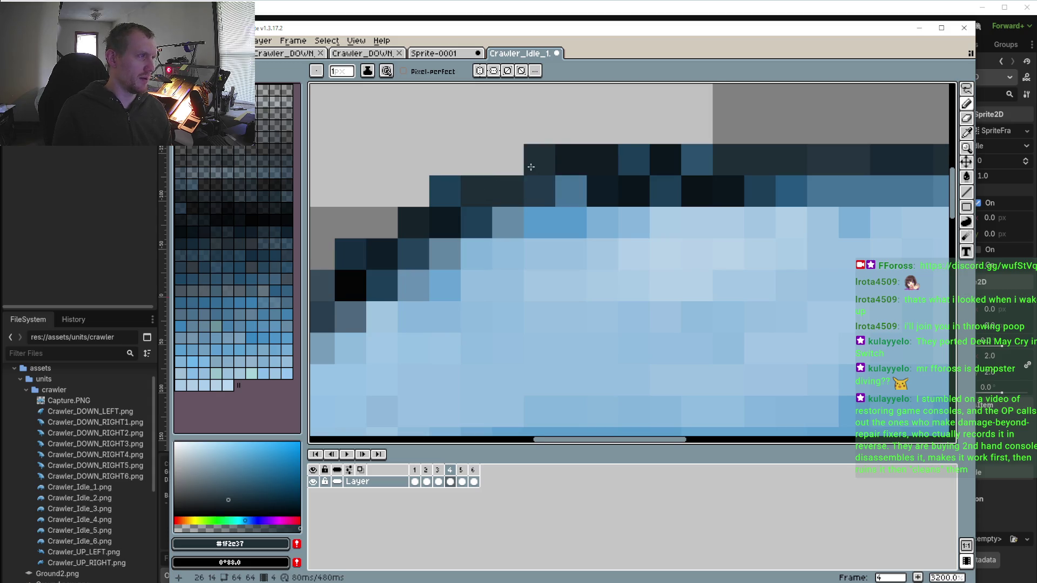
Repaint three dark top-outline cells with light blue #7aafd8
{"action": "left_click_drag", "start_coordinate": [539, 172], "coordinate": [517, 200]}
{"action": "scroll", "coordinate": [530, 197], "scroll_direction": "down", "scroll_amount": 2}
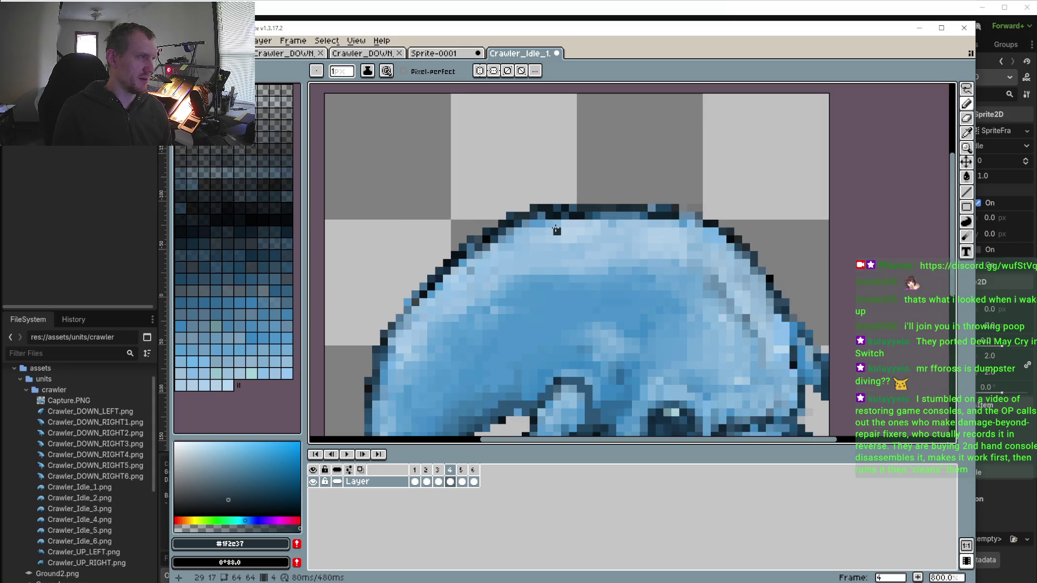
{"action": "scroll", "coordinate": [552, 229], "scroll_direction": "up", "scroll_amount": 2}
{"action": "left_click", "coordinate": [575, 195], "text": "alt"}
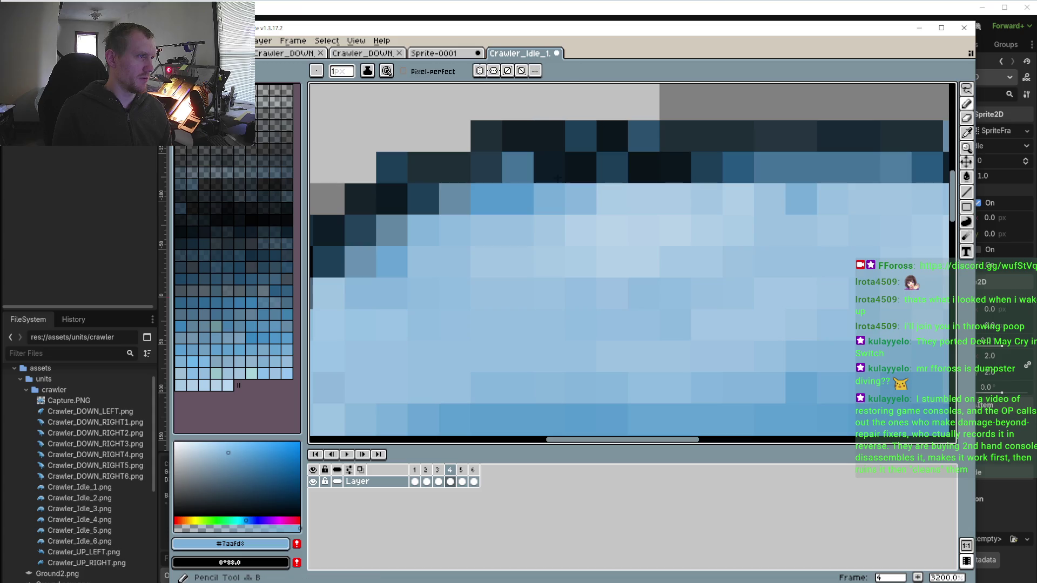
{"action": "left_click_drag", "start_coordinate": [548, 168], "coordinate": [616, 168]}
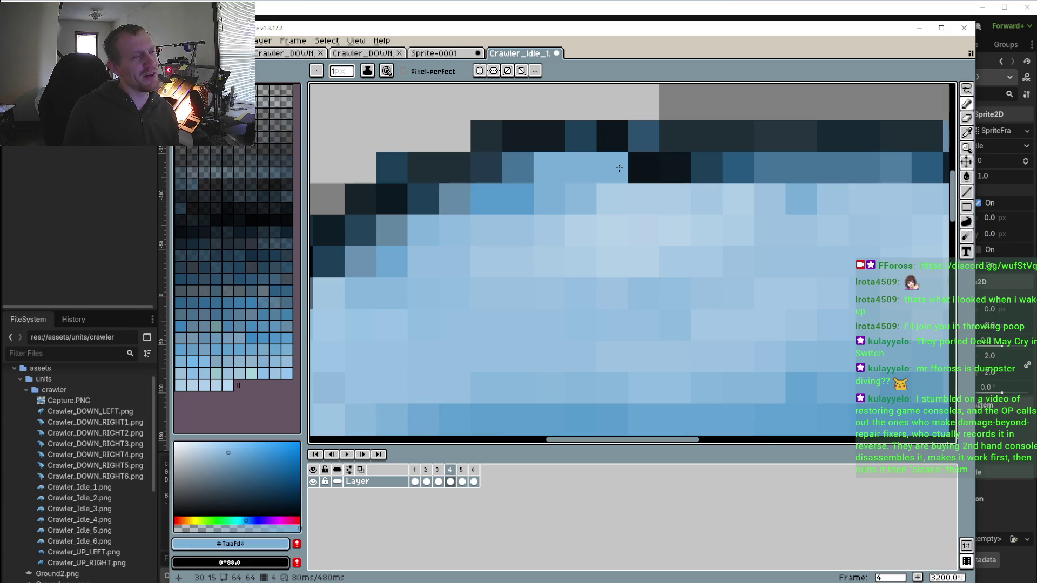
{"action": "scroll", "coordinate": [619, 168], "scroll_direction": "down", "scroll_amount": 4}
{"action": "mouse_move", "coordinate": [616, 168]}
{"action": "left_mouse_down"}
{"action": "mouse_move", "coordinate": [598, 173]}
{"action": "mouse_move", "coordinate": [599, 205]}
{"action": "left_mouse_up"}
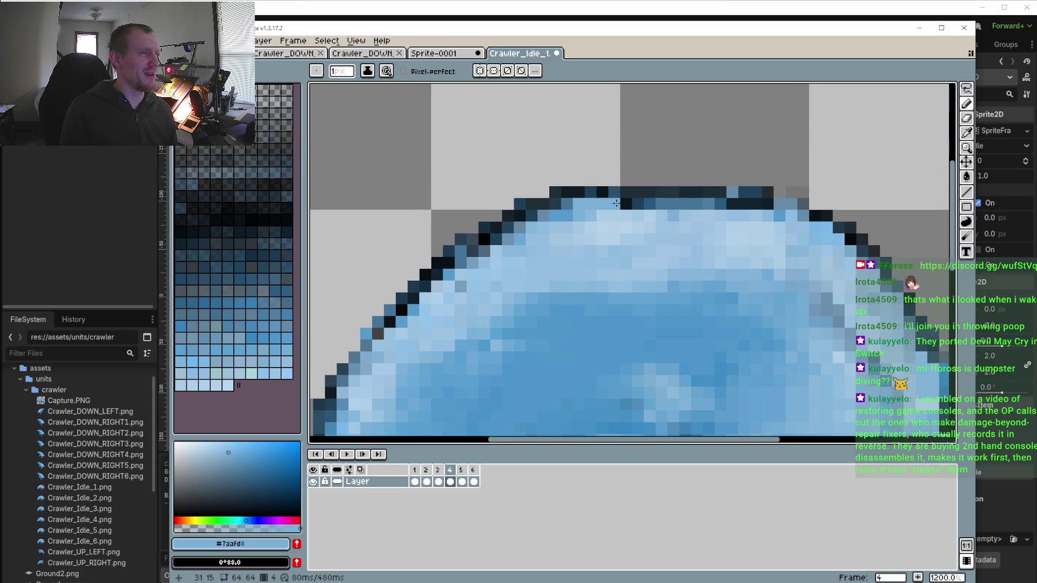
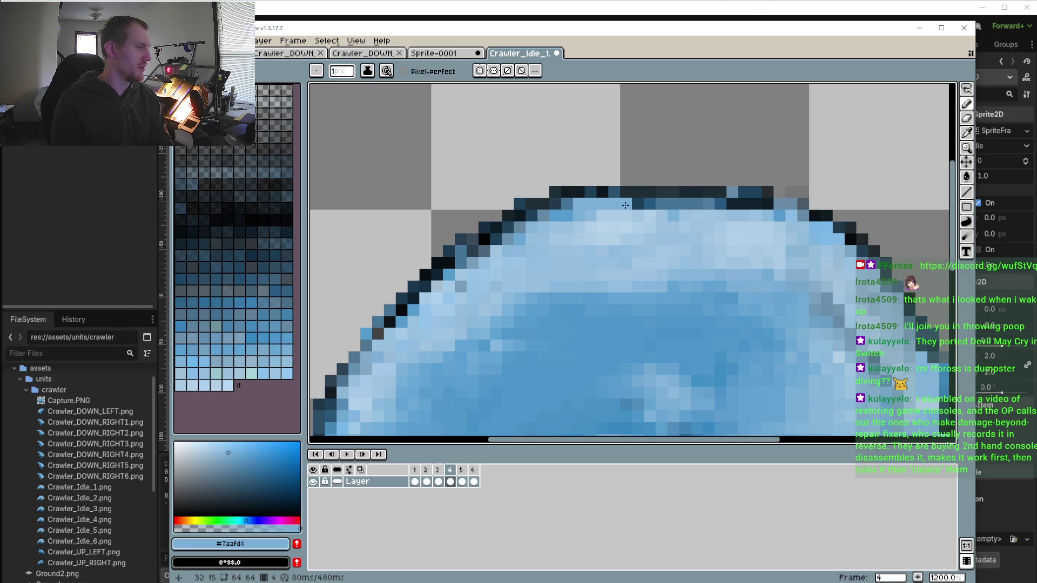
Retouch the top back-outline pixels light and dark on frame 4, undoing the stray light-blue pixel
{"action": "right_click", "coordinate": [625, 204]}
{"action": "left_click", "coordinate": [630, 191]}
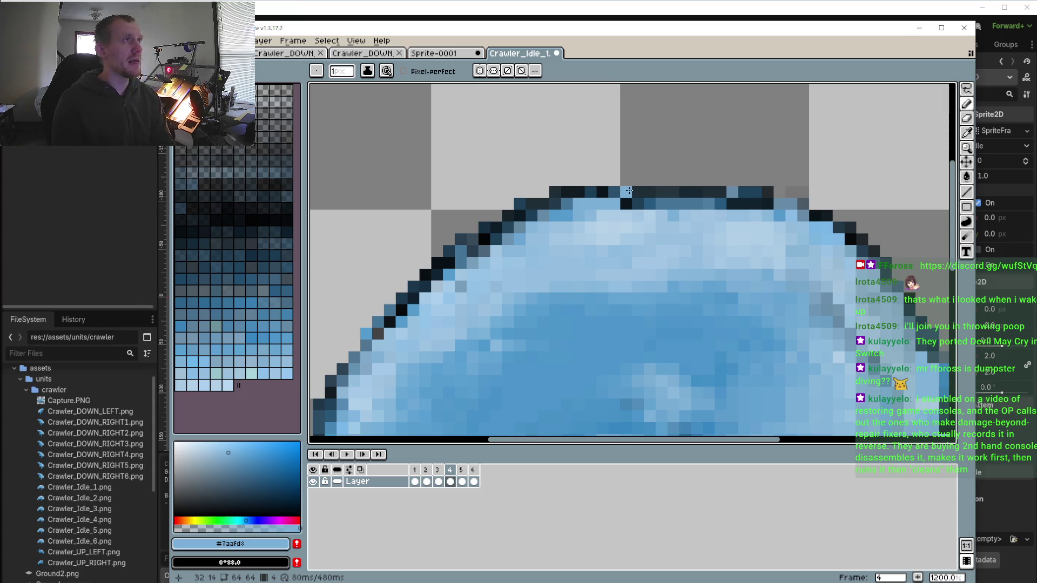
{"action": "right_click", "coordinate": [629, 191]}
{"action": "left_click", "coordinate": [624, 205]}
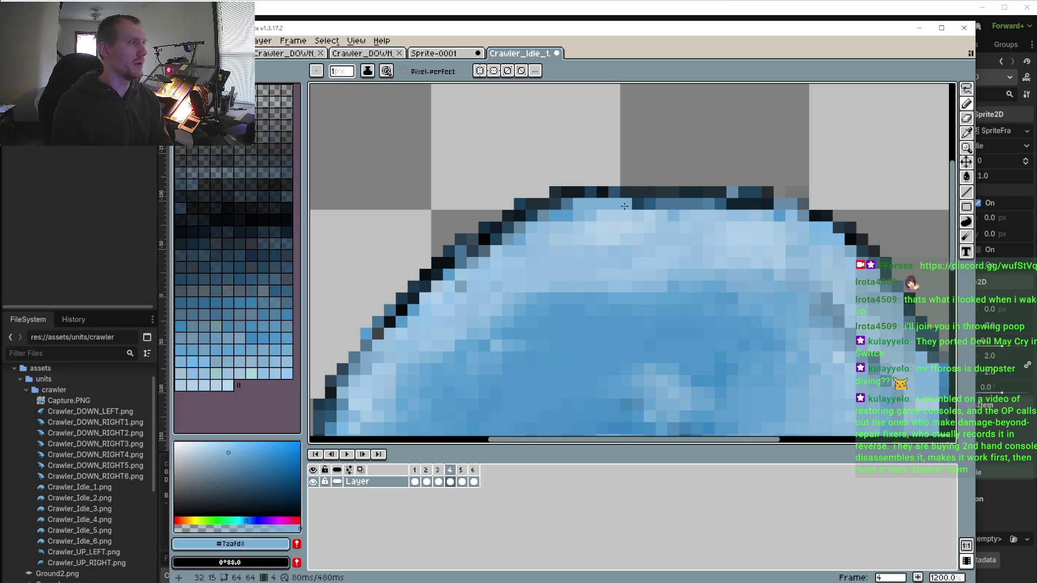
{"action": "right_click", "coordinate": [624, 206]}
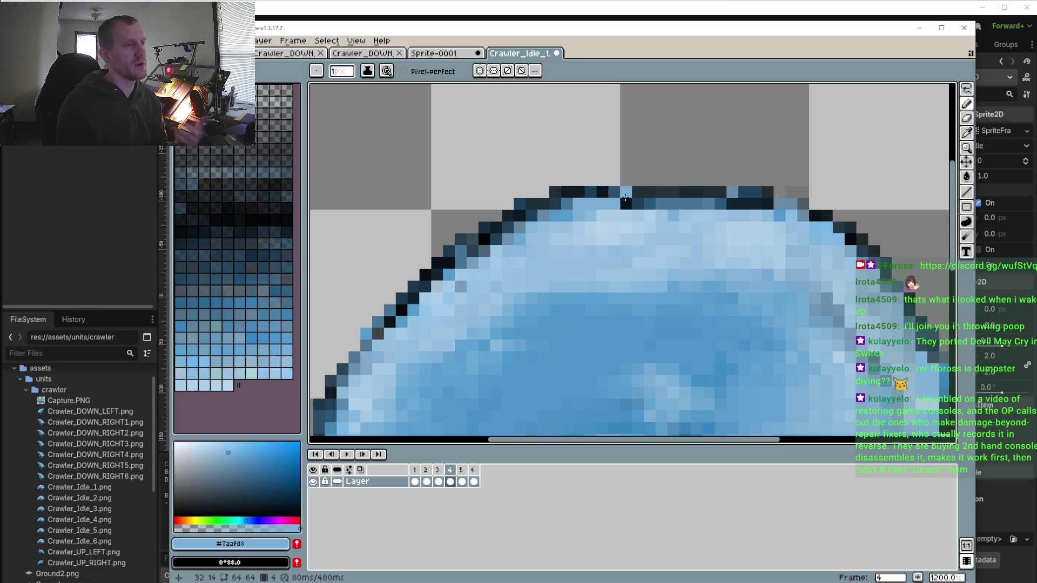
{"action": "left_click", "coordinate": [625, 185]}
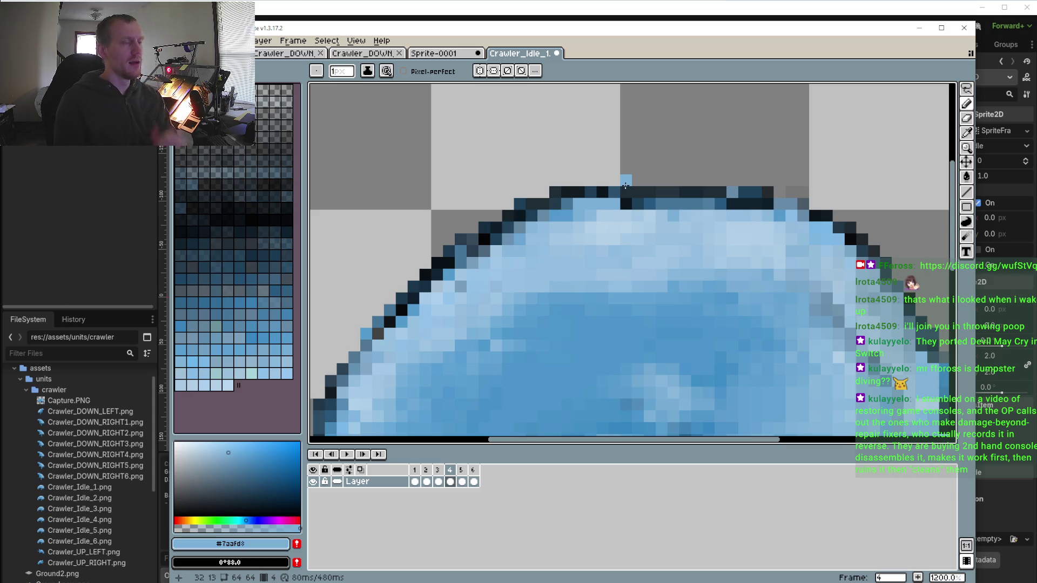
{"action": "key", "text": "ctrl+z"}
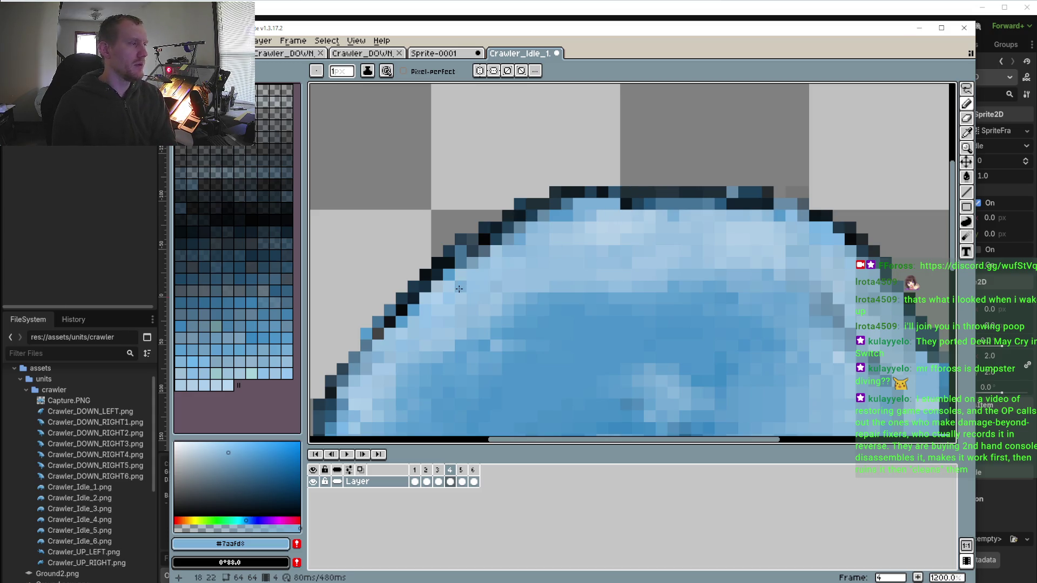
Sample the back's pale blue and lighten a dark outline pixel on top of the back
{"action": "key", "text": "i"}
{"action": "left_click", "coordinate": [503, 258]}
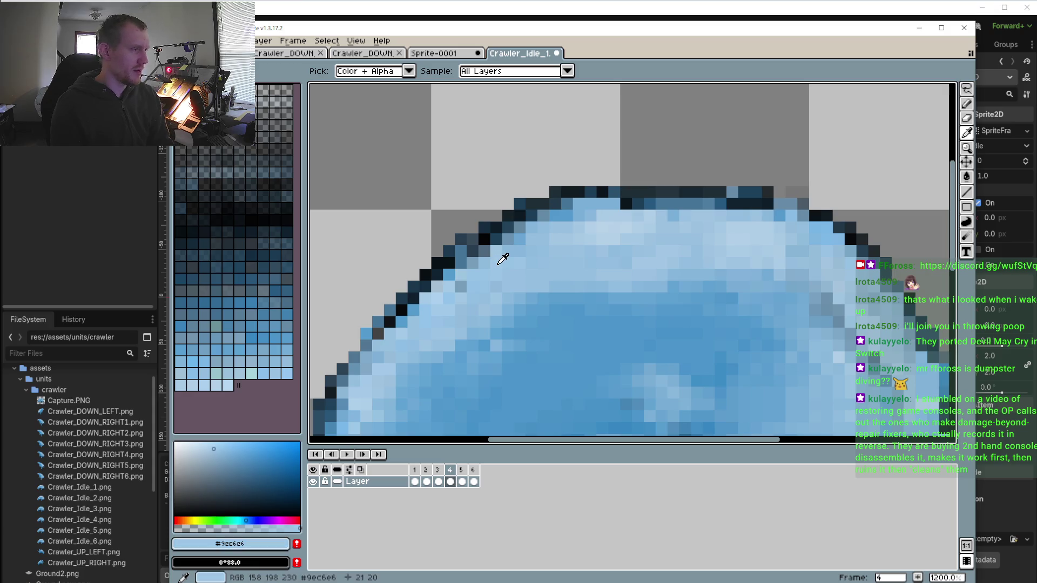
{"action": "key", "text": "b"}
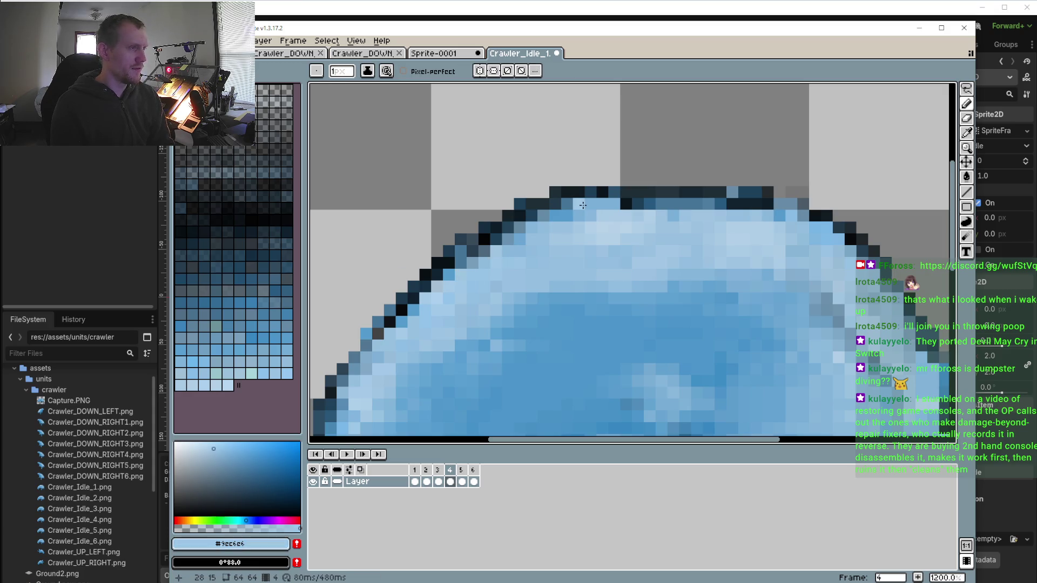
{"action": "left_click", "coordinate": [627, 203]}
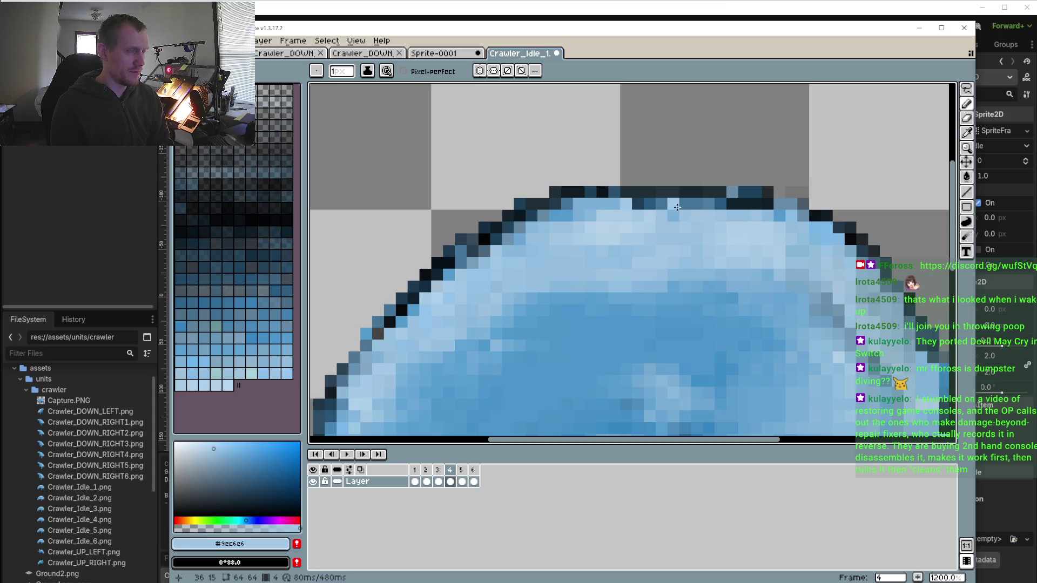
{"action": "scroll", "coordinate": [563, 212], "scroll_direction": "down", "scroll_amount": 5}
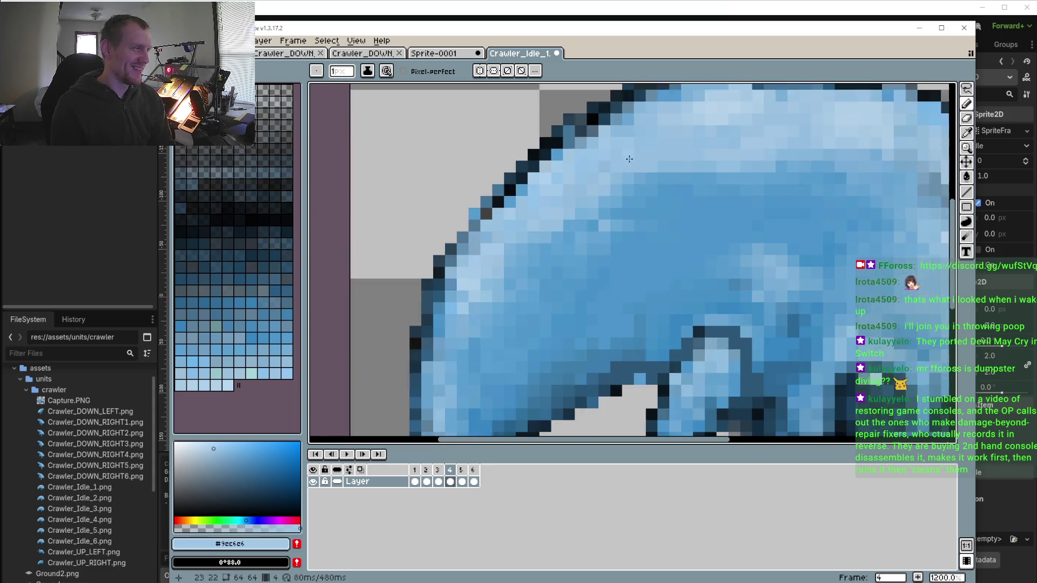
{"action": "scroll", "coordinate": [563, 212], "scroll_direction": "up", "scroll_amount": 6}
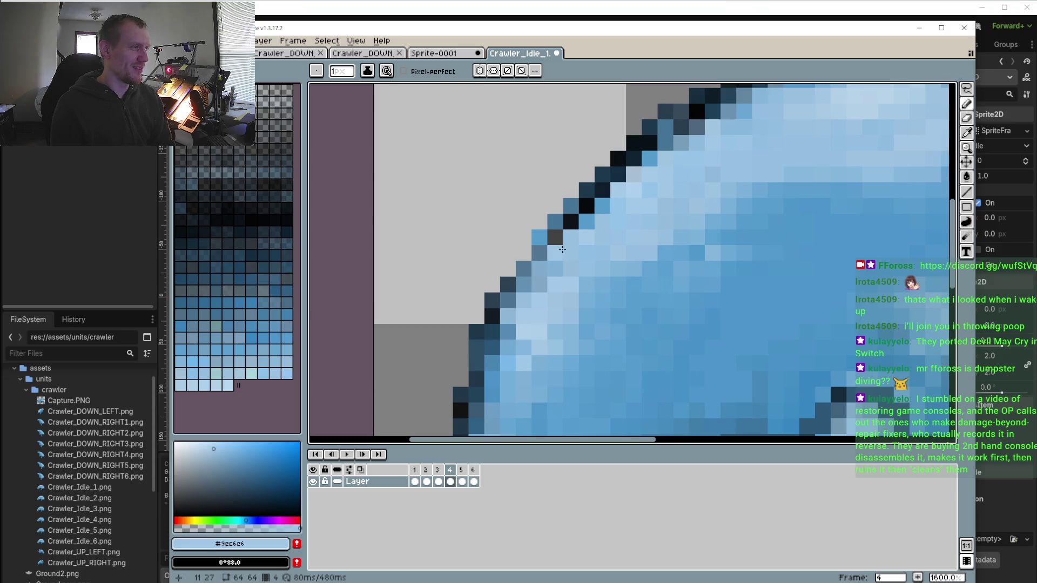
{"action": "scroll", "coordinate": [563, 250], "scroll_direction": "up", "scroll_amount": 4}
Sample the dark outline colour #1c394c and darken three light pixels on the upper-left outline
{"action": "left_click", "coordinate": [602, 157], "text": "alt"}
{"action": "left_click", "coordinate": [548, 196]}
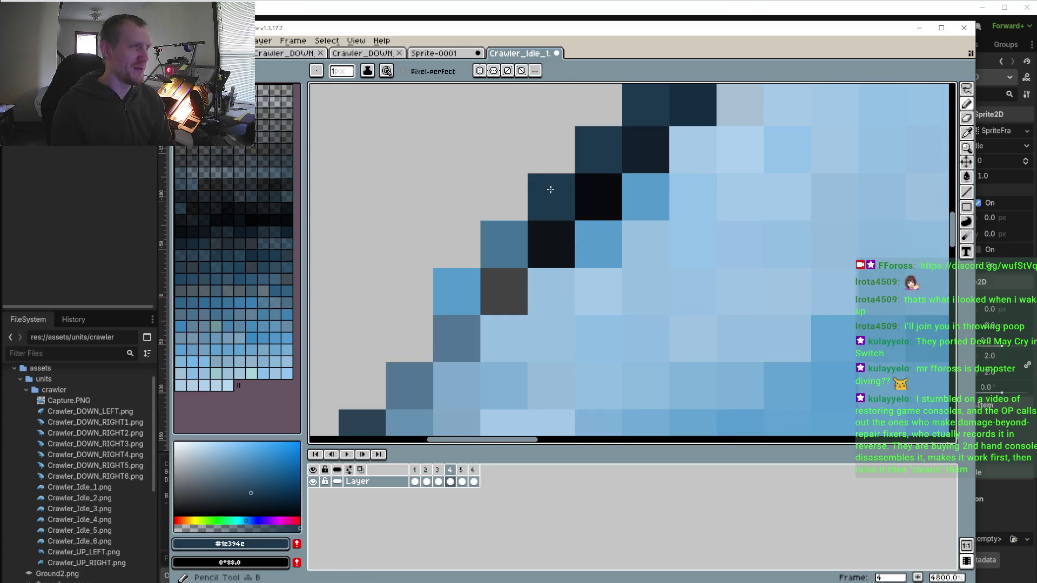
{"action": "left_click", "coordinate": [498, 234]}
{"action": "left_click", "coordinate": [451, 285]}
{"action": "scroll", "coordinate": [474, 246], "scroll_direction": "down", "scroll_amount": 6}
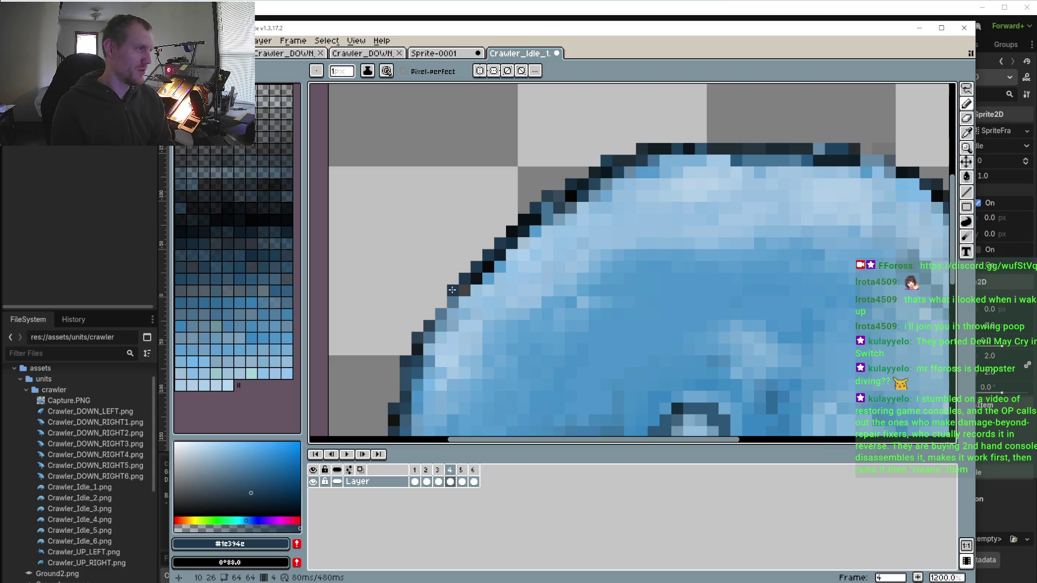
Sample #415F76 from the outline, then light blue #8dbadc from the crawler's back
{"action": "scroll", "coordinate": [527, 222], "scroll_direction": "up", "scroll_amount": 5}
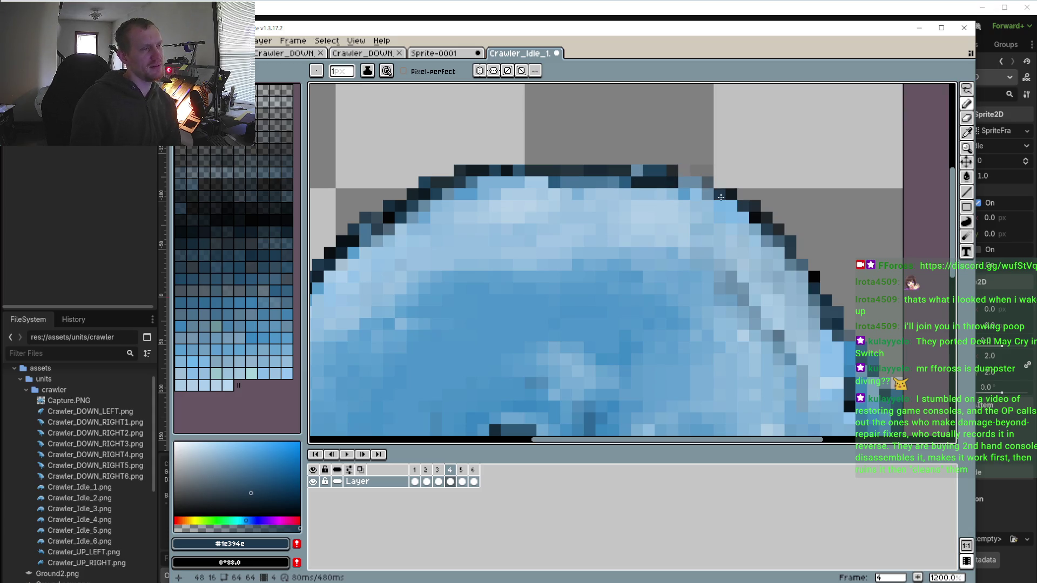
{"action": "left_click", "coordinate": [786, 235], "text": "alt"}
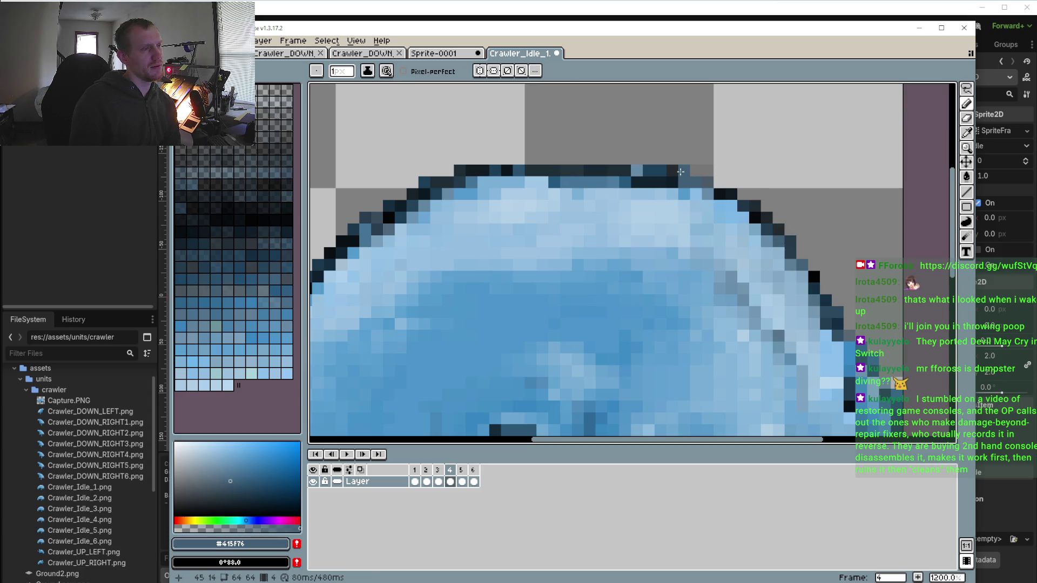
{"action": "scroll", "coordinate": [680, 171], "scroll_direction": "down", "scroll_amount": 3}
{"action": "scroll", "coordinate": [526, 193], "scroll_direction": "up", "scroll_amount": 4}
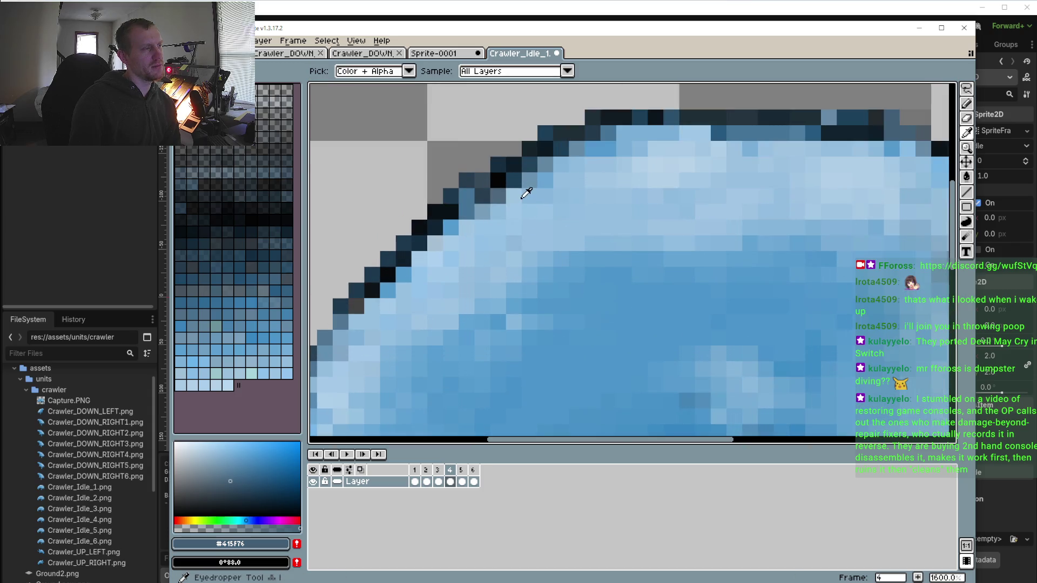
{"action": "left_click", "coordinate": [497, 205], "text": "alt"}
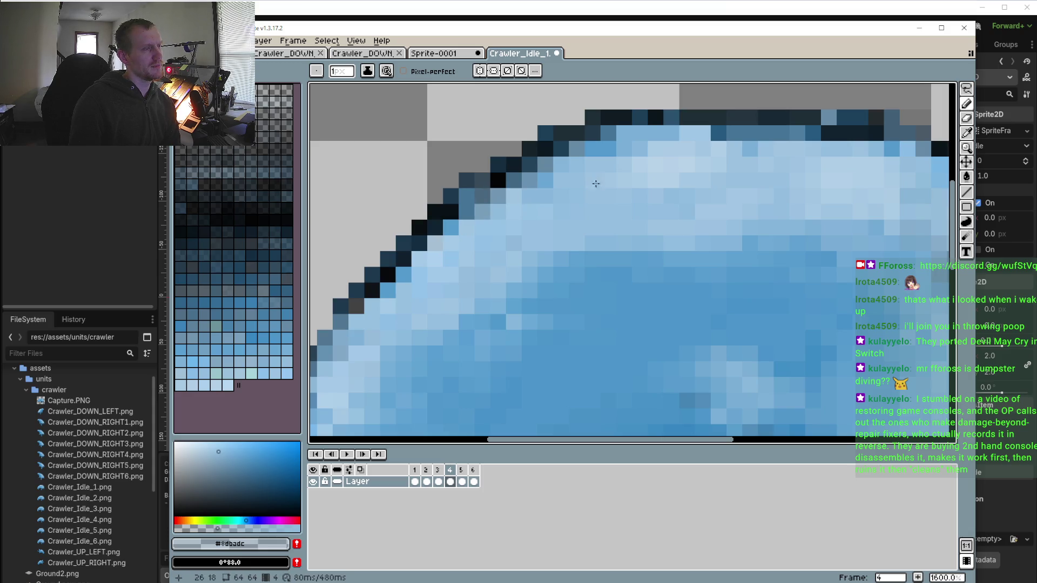
{"action": "scroll", "coordinate": [700, 157], "scroll_direction": "right", "scroll_amount": 3}
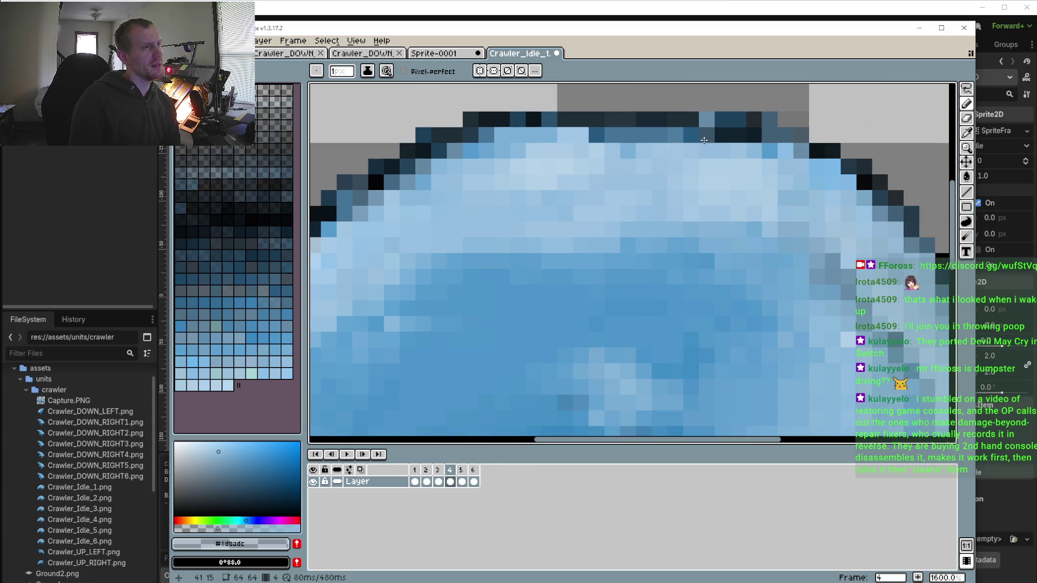
{"action": "scroll", "coordinate": [734, 227], "scroll_direction": "down", "scroll_amount": 1}
{"action": "scroll", "coordinate": [756, 216], "scroll_direction": "right", "scroll_amount": 3}
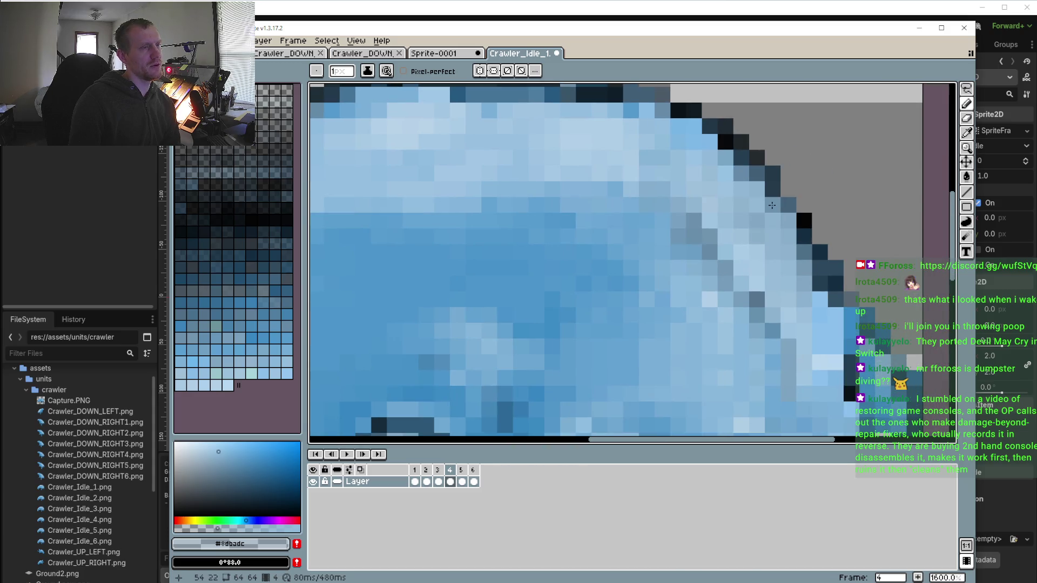
{"action": "scroll", "coordinate": [814, 350], "scroll_direction": "down", "scroll_amount": 4}
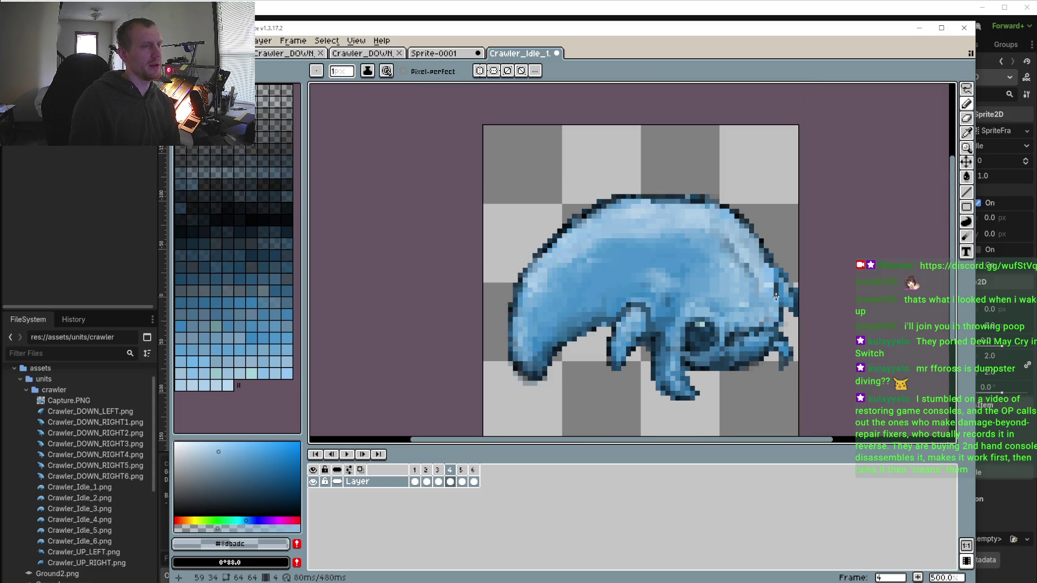
Sample light blue #61a0cf and paint the dark jaw pixel with it on frame 4
{"action": "scroll", "coordinate": [776, 296], "scroll_direction": "up", "scroll_amount": 4}
{"action": "left_click", "coordinate": [772, 236], "text": "alt"}
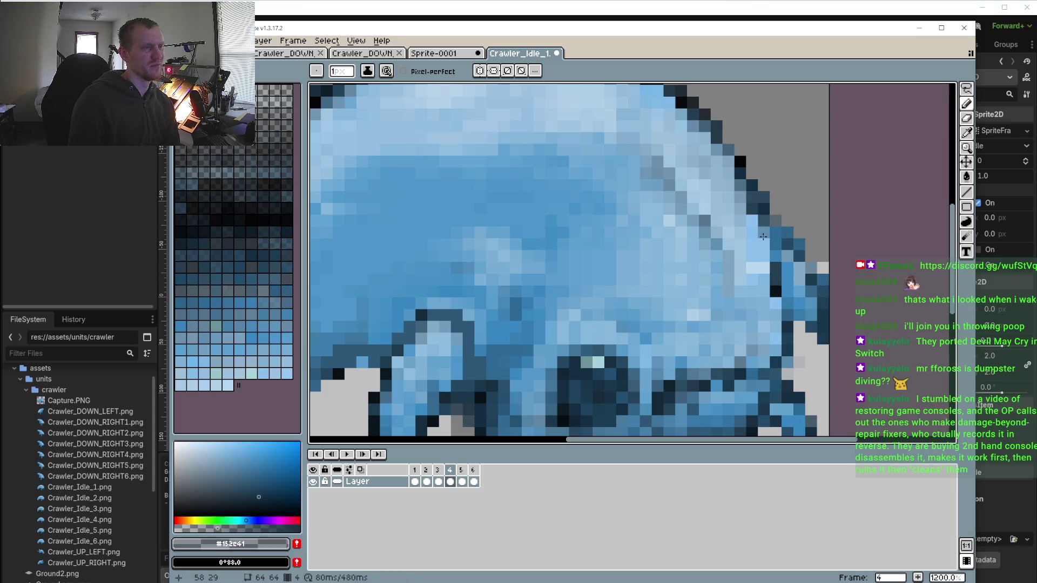
{"action": "scroll", "coordinate": [776, 320], "scroll_direction": "down", "scroll_amount": 1}
{"action": "scroll", "coordinate": [586, 308], "scroll_direction": "up", "scroll_amount": 3}
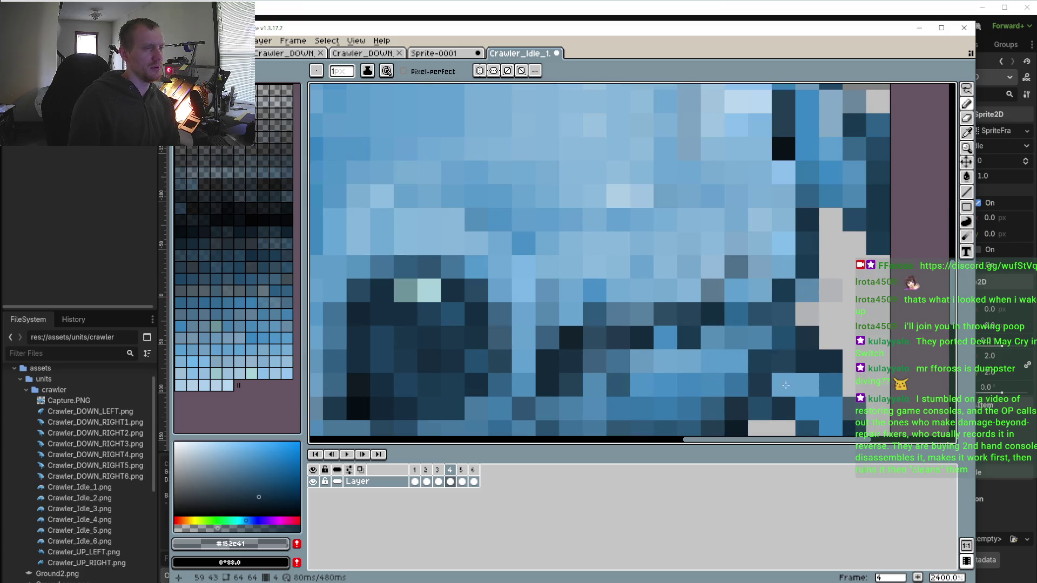
{"action": "scroll", "coordinate": [788, 346], "scroll_direction": "down", "scroll_amount": 1}
{"action": "scroll", "coordinate": [791, 334], "scroll_direction": "up", "scroll_amount": 1}
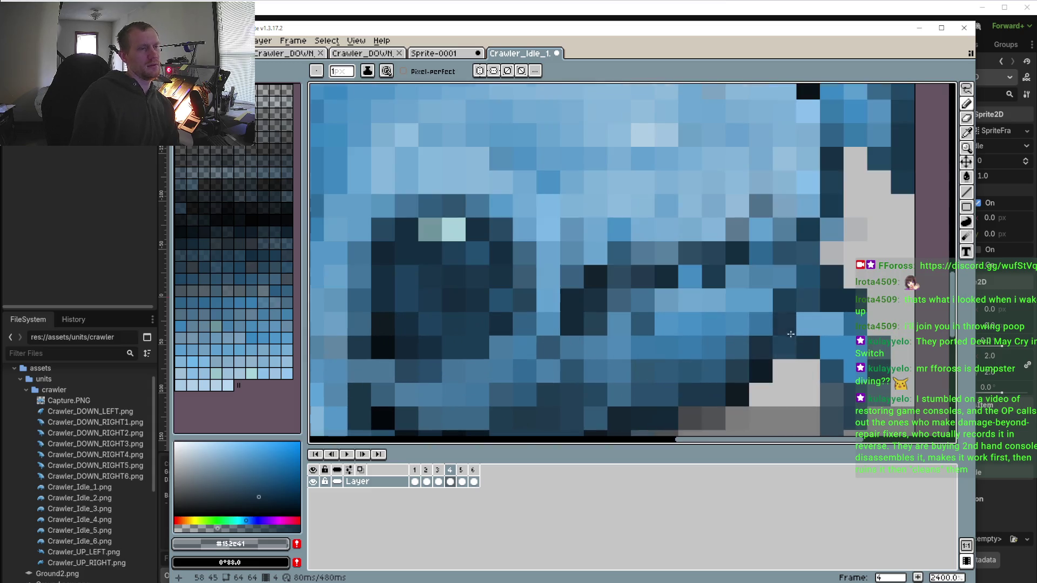
{"action": "left_click", "coordinate": [764, 225], "text": "alt"}
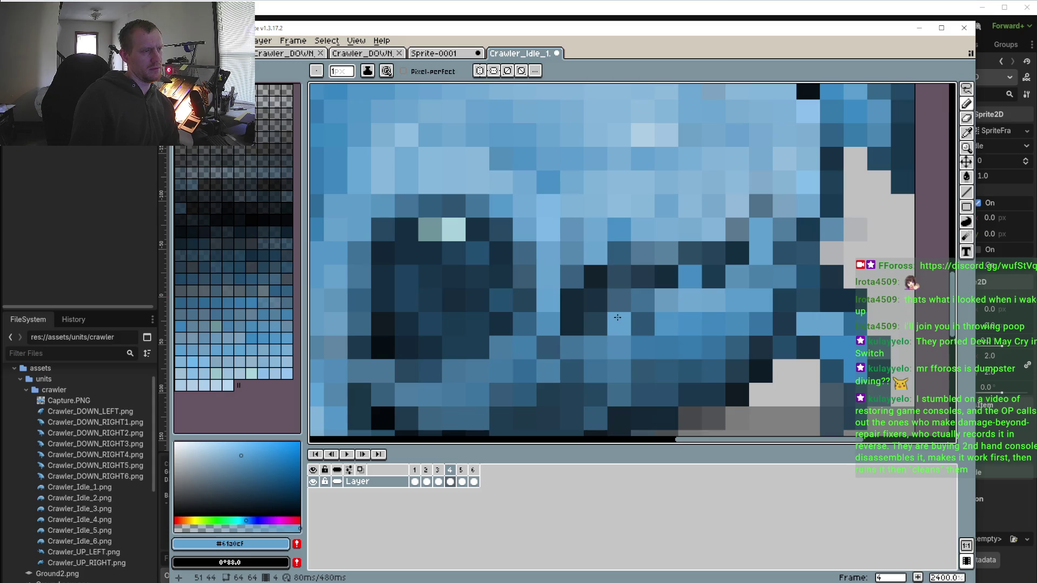
{"action": "left_click", "coordinate": [619, 301]}
{"action": "scroll", "coordinate": [673, 356], "scroll_direction": "down", "scroll_amount": 7}
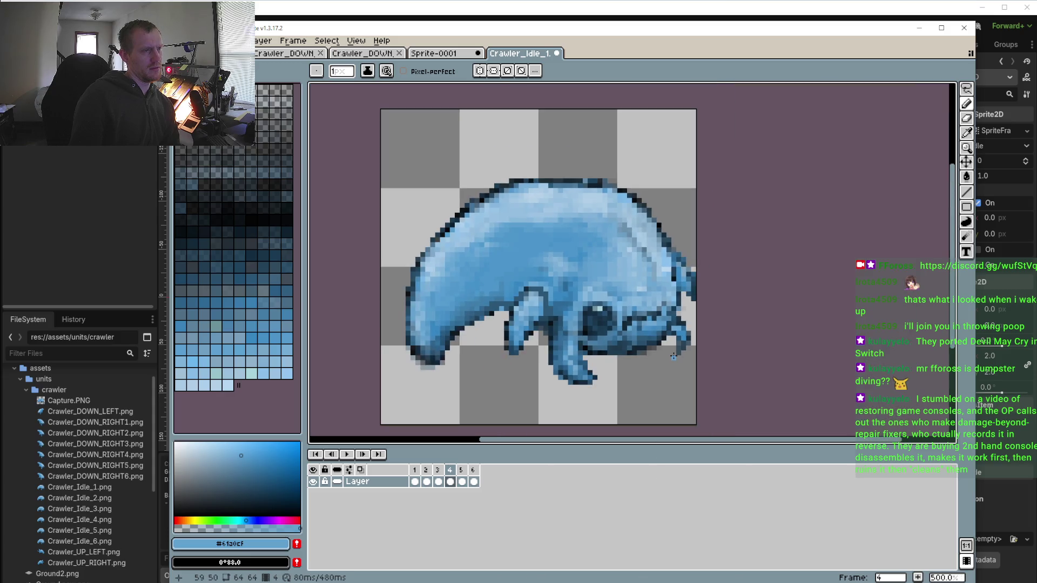
Preview the idle animation, then pick a light blue from the canvas for painting
{"action": "left_click", "coordinate": [461, 481]}
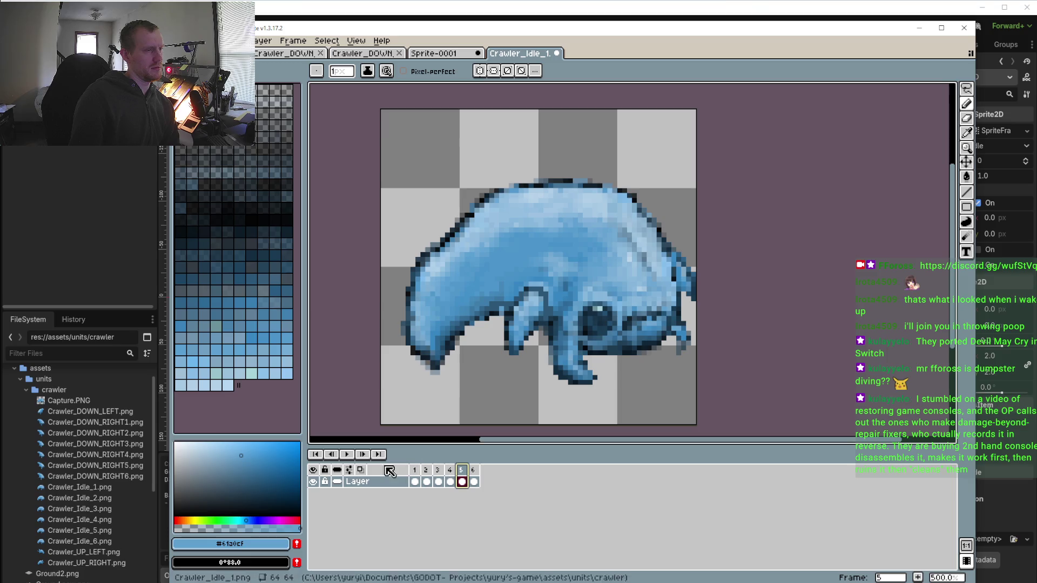
{"action": "left_click", "coordinate": [352, 455]}
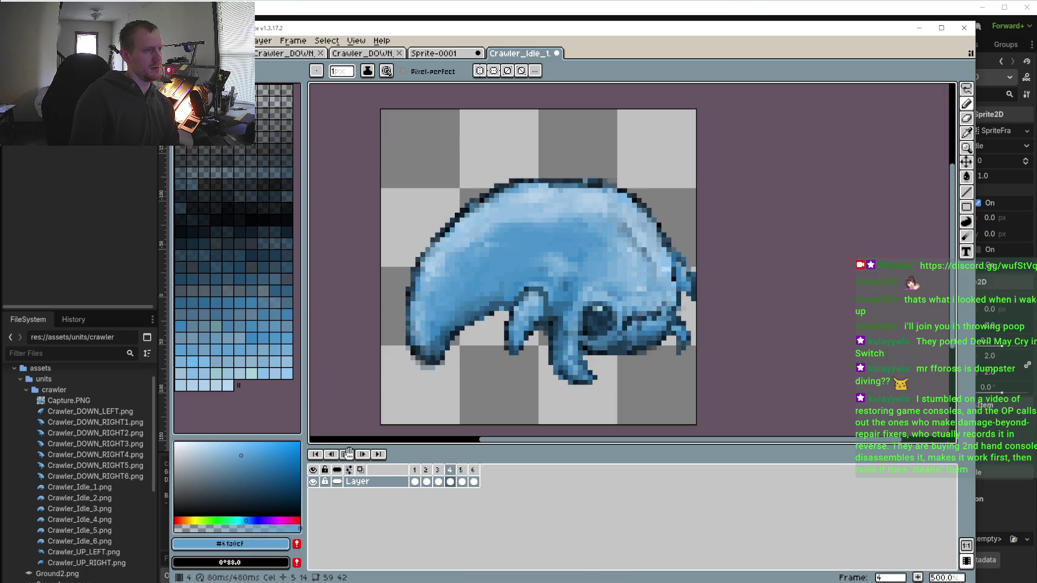
{"action": "left_click", "coordinate": [355, 455]}
{"action": "left_click", "coordinate": [451, 470]}
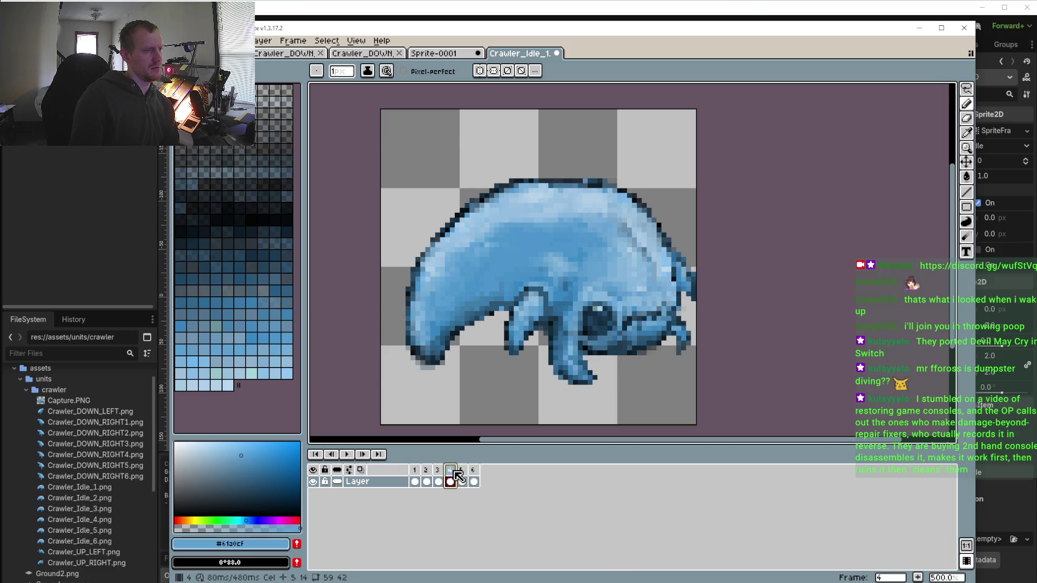
{"action": "left_click", "coordinate": [458, 471]}
{"action": "scroll", "coordinate": [653, 332], "scroll_direction": "up", "scroll_amount": 3}
{"action": "scroll", "coordinate": [653, 332], "scroll_direction": "up", "scroll_amount": 3}
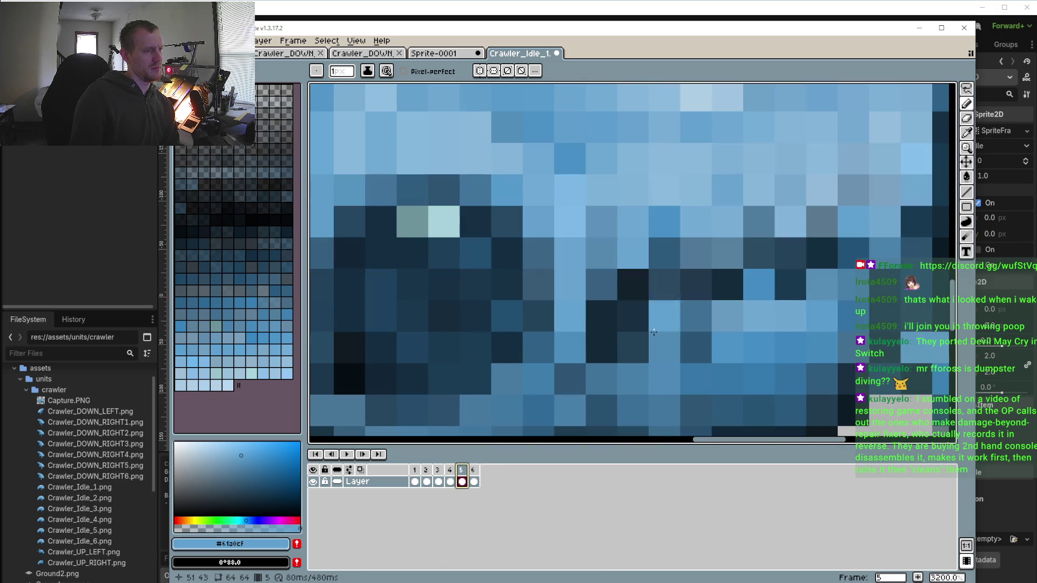
{"action": "key", "text": "i"}
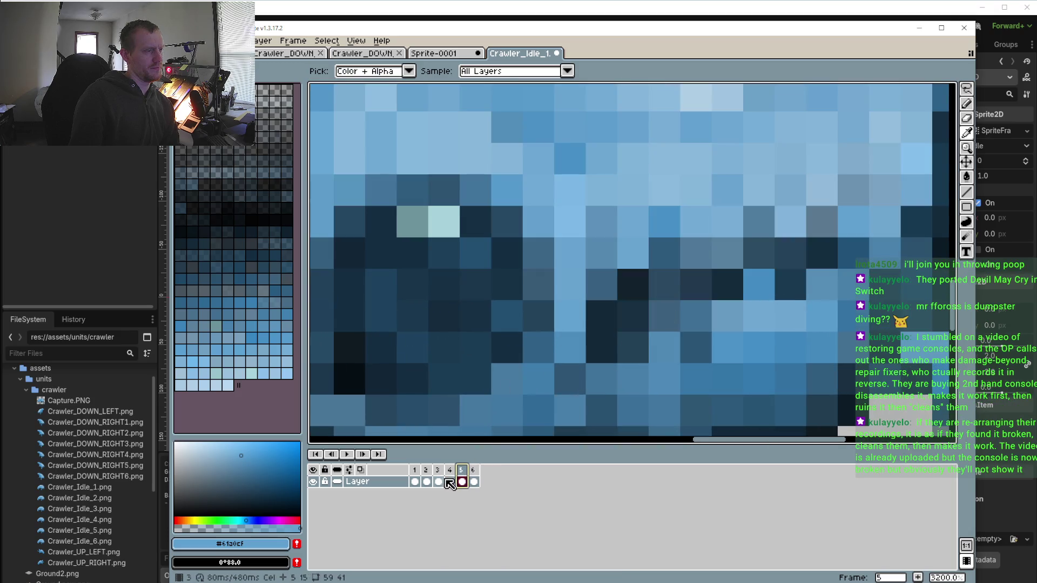
{"action": "key", "text": "Left"}
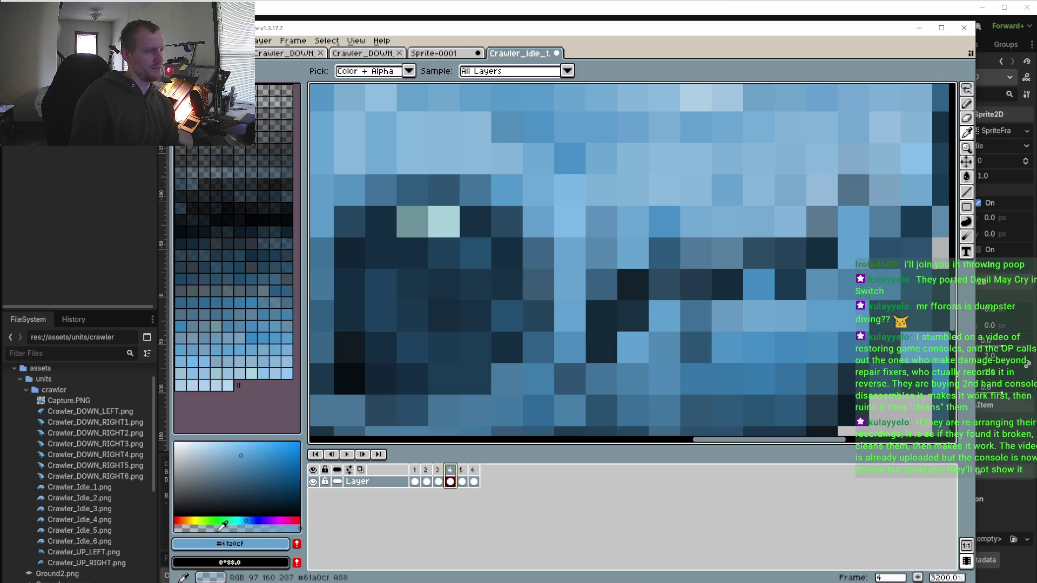
{"action": "left_click", "coordinate": [208, 528]}
{"action": "key", "text": "b"}
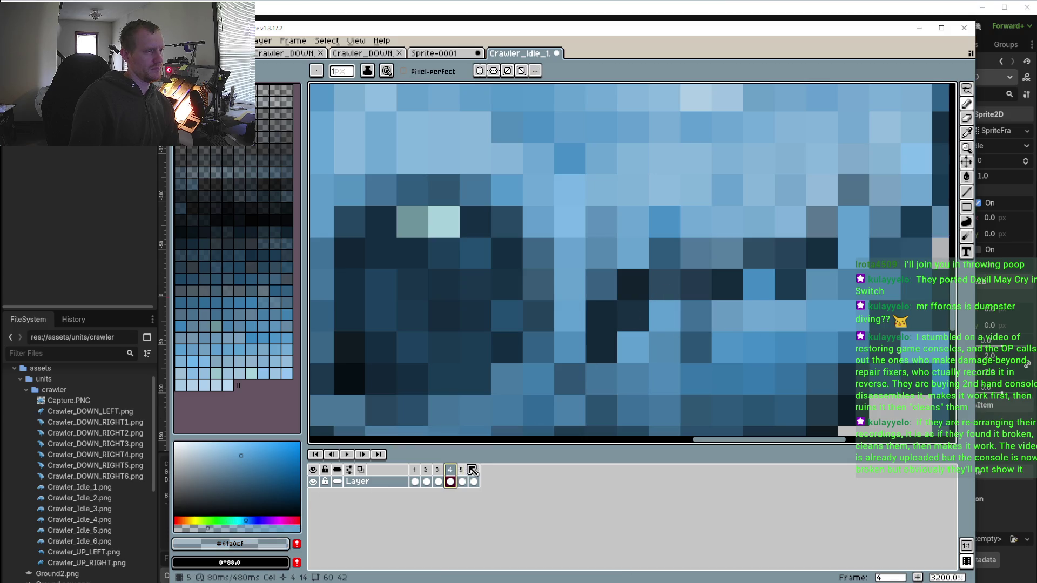
Lighten the stray dark jaw pixels near the eye on frames 5 and 6
{"action": "left_click", "coordinate": [462, 470]}
{"action": "left_click", "coordinate": [664, 317]}
{"action": "left_click", "coordinate": [633, 347]}
{"action": "left_click", "coordinate": [633, 347]}
{"action": "left_click", "coordinate": [633, 347]}
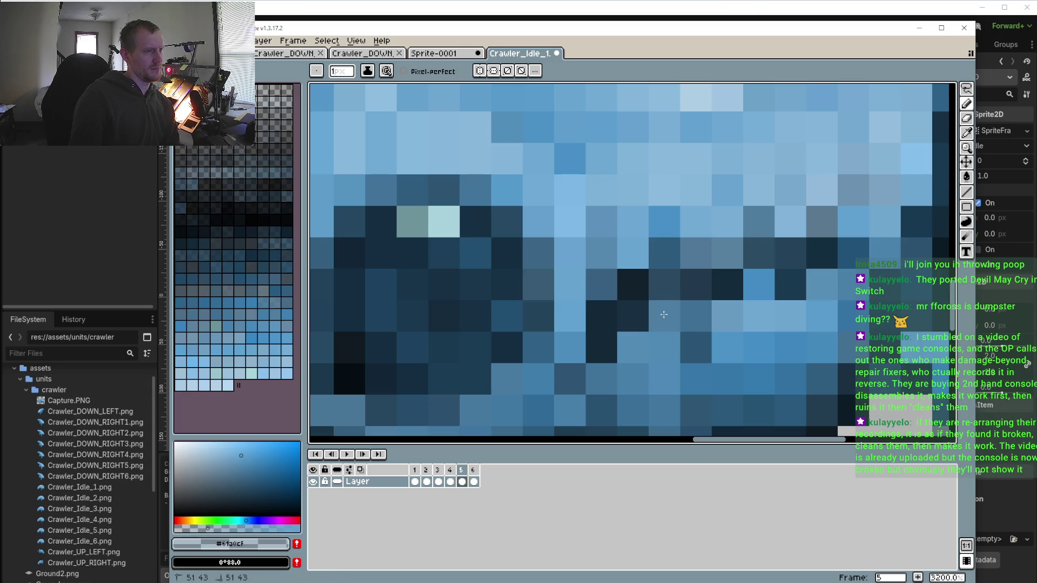
{"action": "left_click", "coordinate": [662, 314]}
{"action": "left_click", "coordinate": [473, 470]}
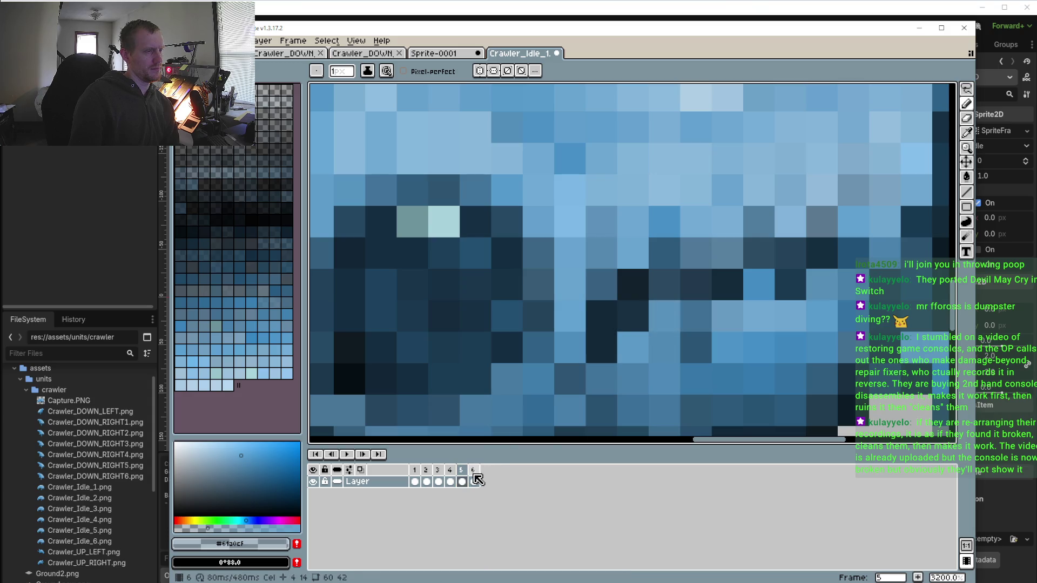
{"action": "left_click", "coordinate": [664, 317]}
{"action": "left_click", "coordinate": [633, 347]}
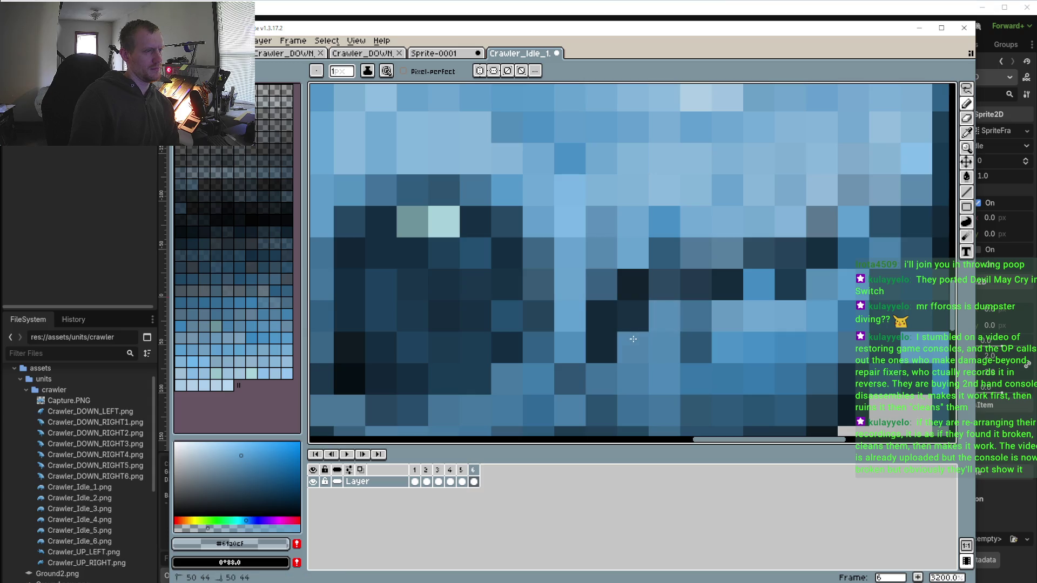
Play the animation to check, then lighten the dark jaw pixel on frame 3
{"action": "left_click", "coordinate": [347, 454]}
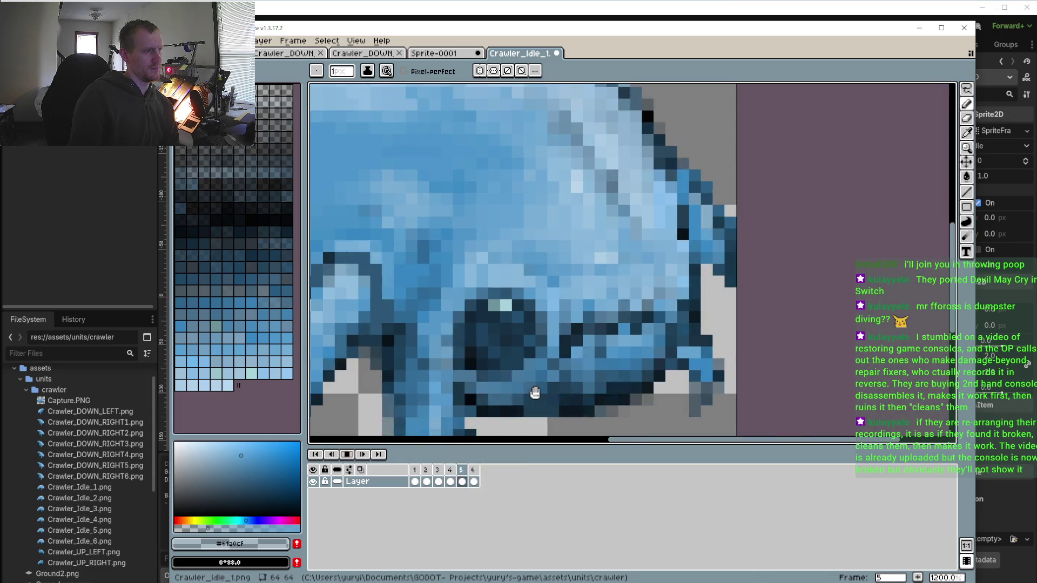
{"action": "left_click", "coordinate": [438, 481]}
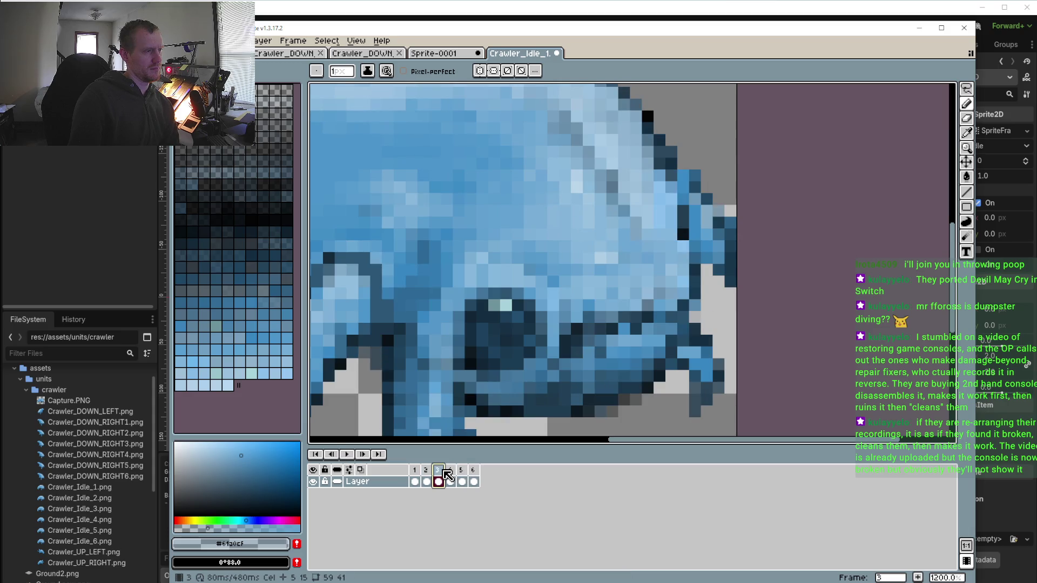
{"action": "scroll", "coordinate": [589, 341], "scroll_direction": "up", "scroll_amount": 5}
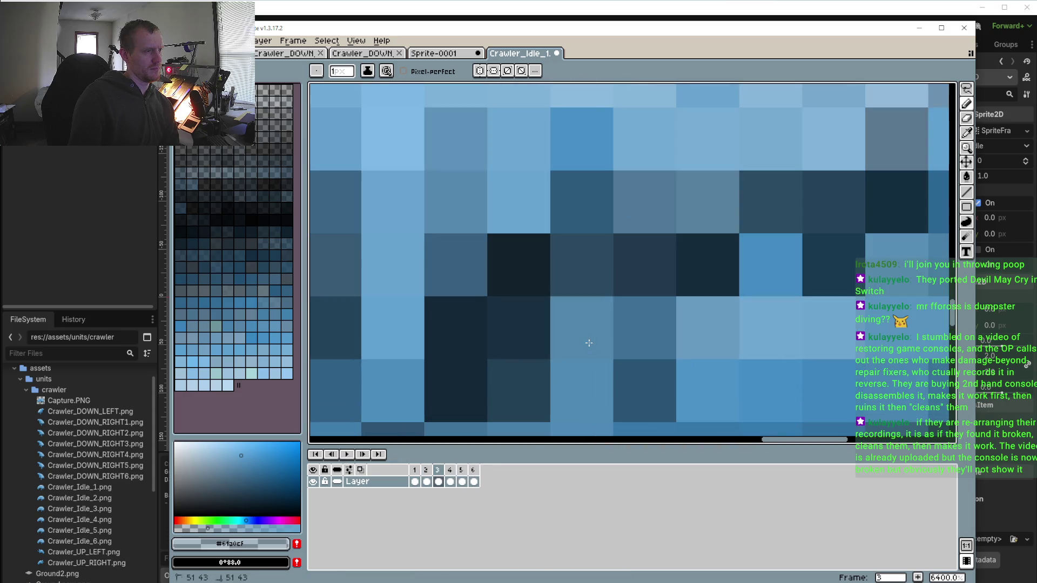
{"action": "left_click", "coordinate": [531, 386]}
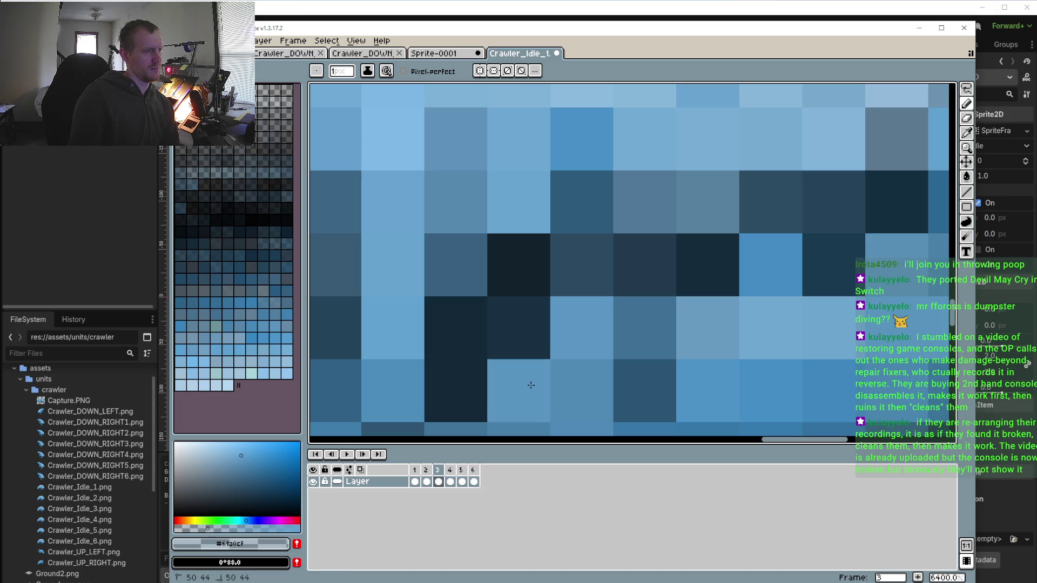
{"action": "scroll", "coordinate": [540, 391], "scroll_direction": "down", "scroll_amount": 3}
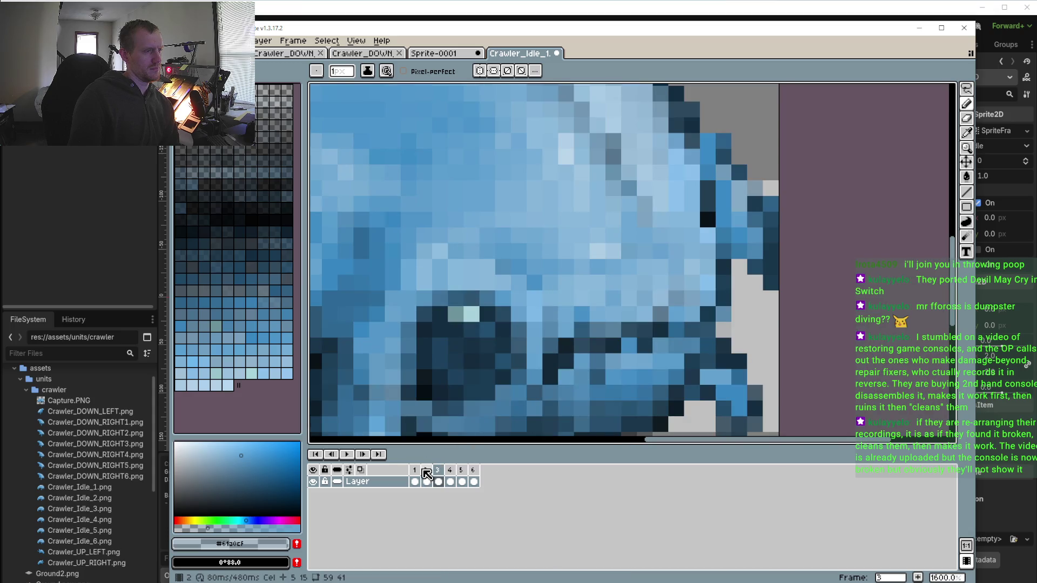
Lighten the dark jaw pixels on frames 2 and 1
{"action": "key", "text": "Left"}
{"action": "scroll", "coordinate": [562, 400], "scroll_direction": "up", "scroll_amount": 2}
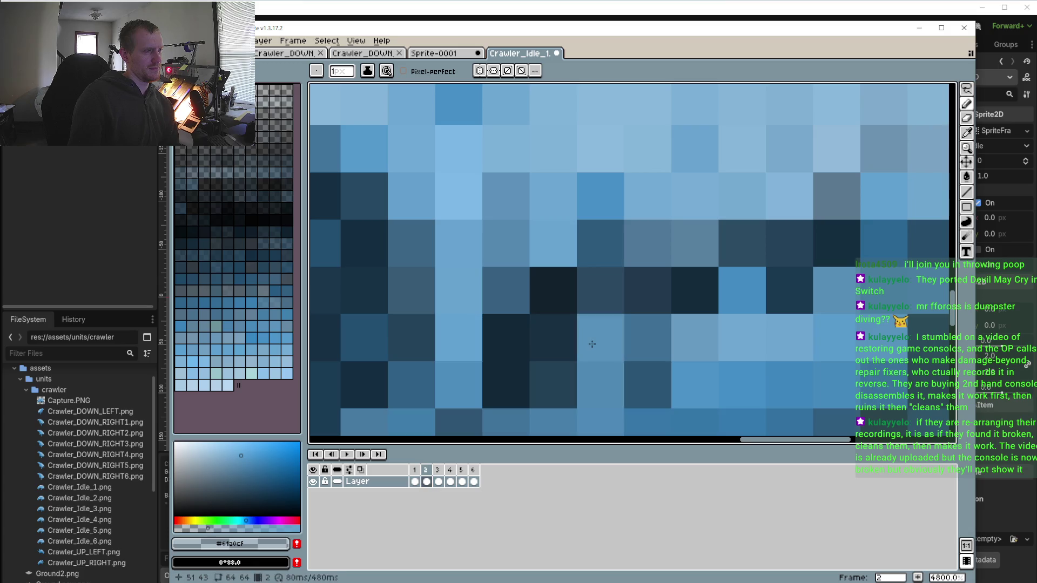
{"action": "left_click", "coordinate": [567, 371]}
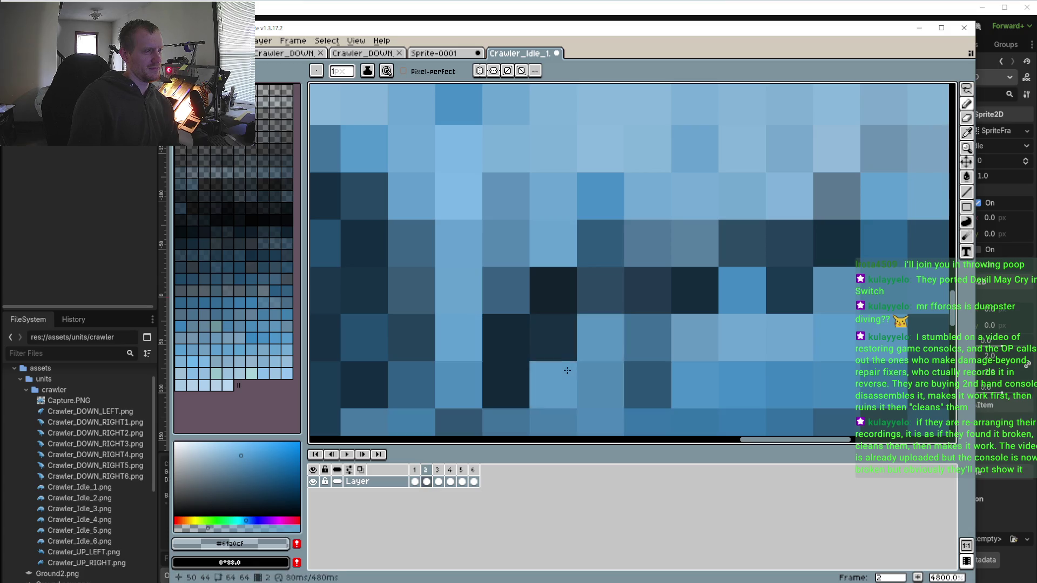
{"action": "scroll", "coordinate": [608, 337], "scroll_direction": "down", "scroll_amount": 2}
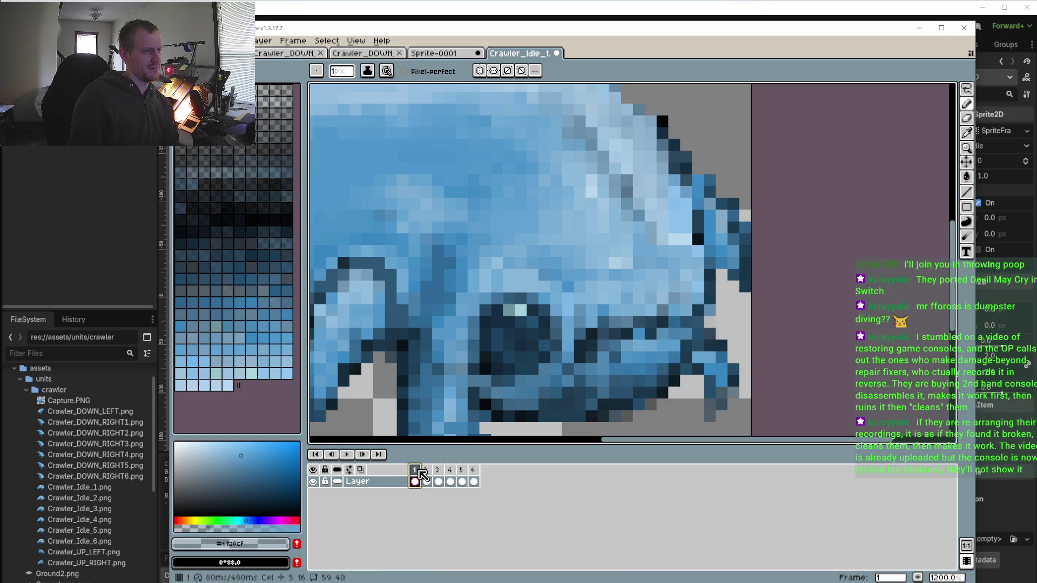
{"action": "left_click", "coordinate": [414, 476]}
{"action": "scroll", "coordinate": [616, 348], "scroll_direction": "up", "scroll_amount": 1}
{"action": "left_click", "coordinate": [633, 312]}
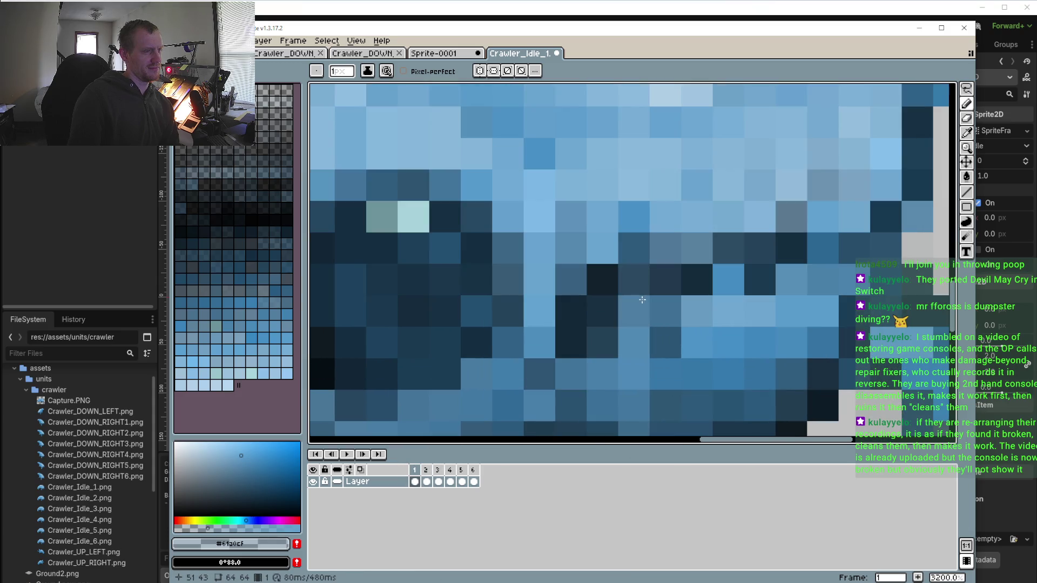
{"action": "left_click", "coordinate": [607, 338]}
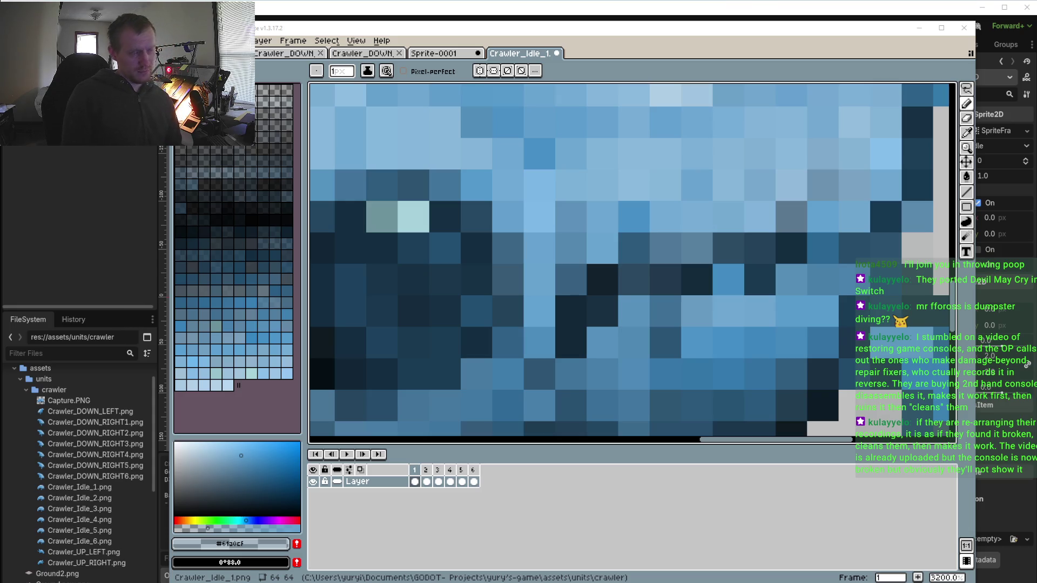
Review the jaw on frames 4, 6 and 5, touching up one jaw pixel on frame 4
{"action": "scroll", "coordinate": [634, 340], "scroll_direction": "down", "scroll_amount": 3}
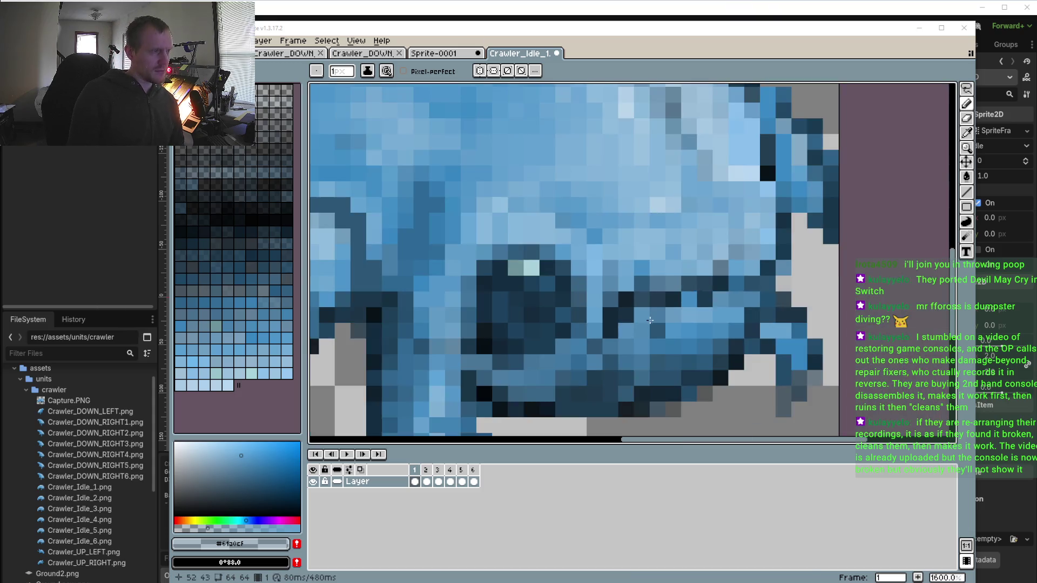
{"action": "scroll", "coordinate": [634, 340], "scroll_direction": "up", "scroll_amount": 4}
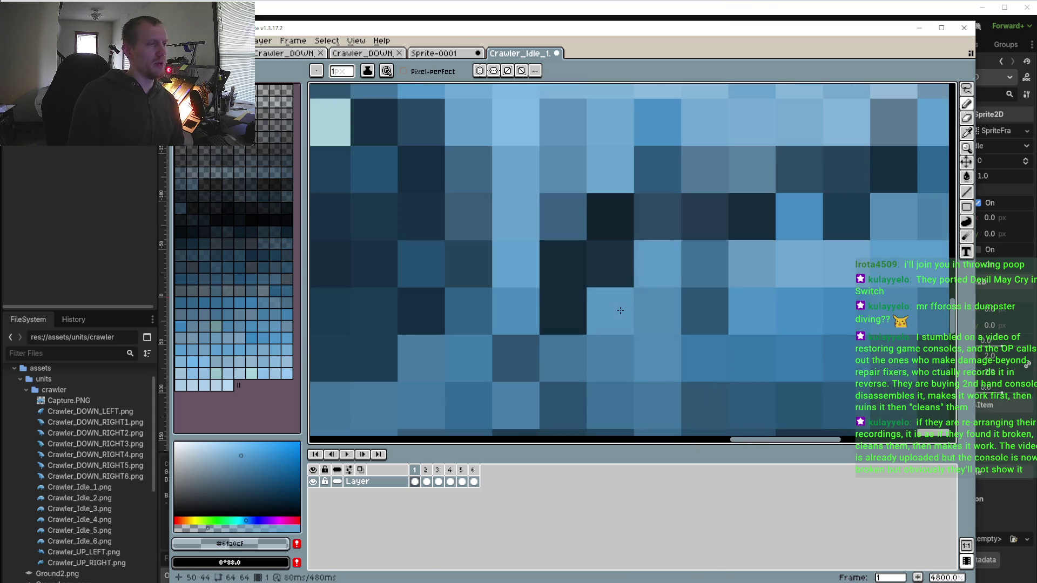
{"action": "left_click", "coordinate": [450, 471]}
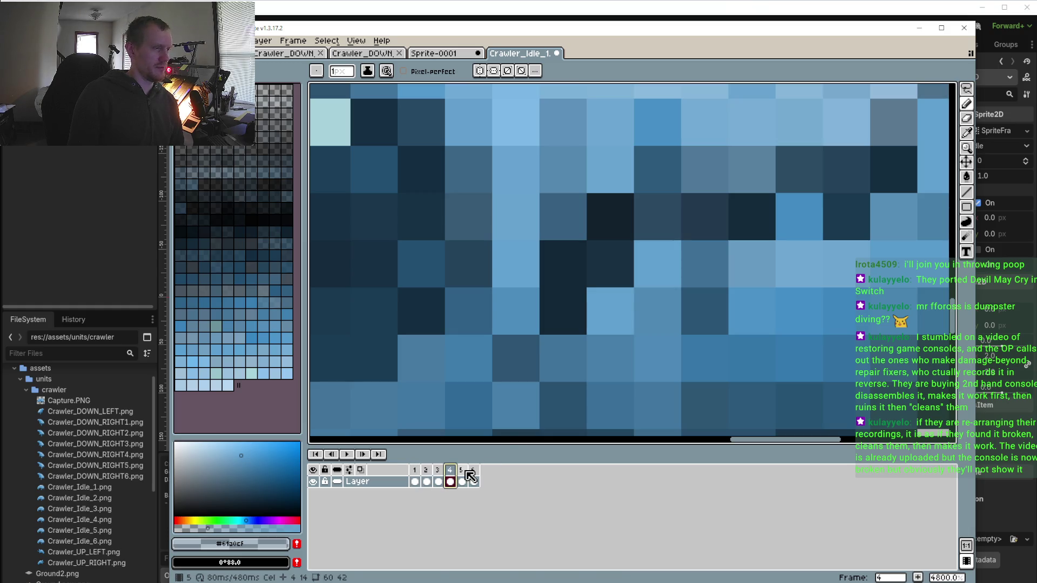
{"action": "left_click", "coordinate": [462, 475]}
{"action": "left_click", "coordinate": [473, 474]}
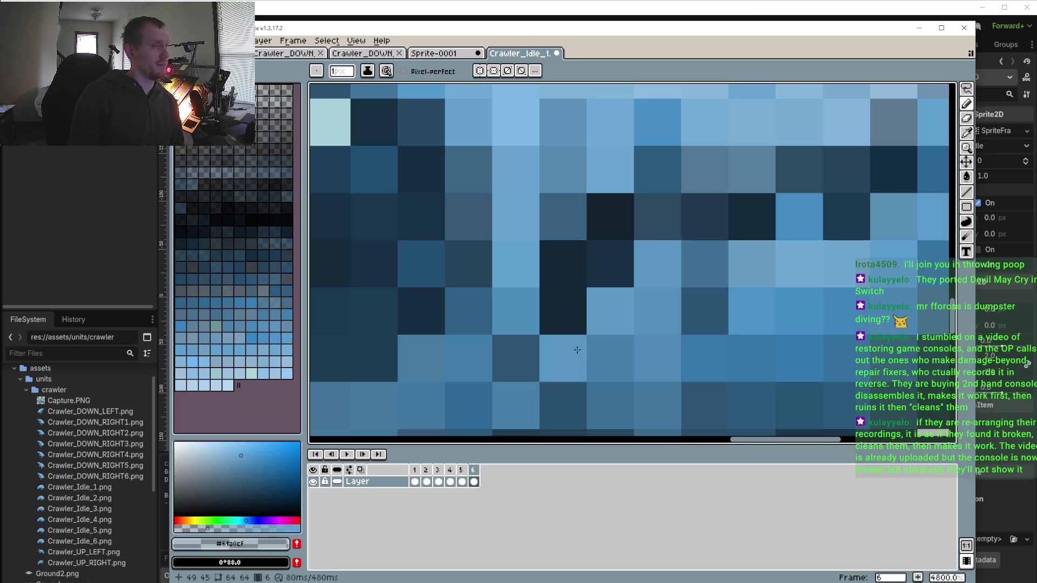
{"action": "scroll", "coordinate": [577, 350], "scroll_direction": "down", "scroll_amount": 4}
{"action": "scroll", "coordinate": [585, 343], "scroll_direction": "up", "scroll_amount": 4}
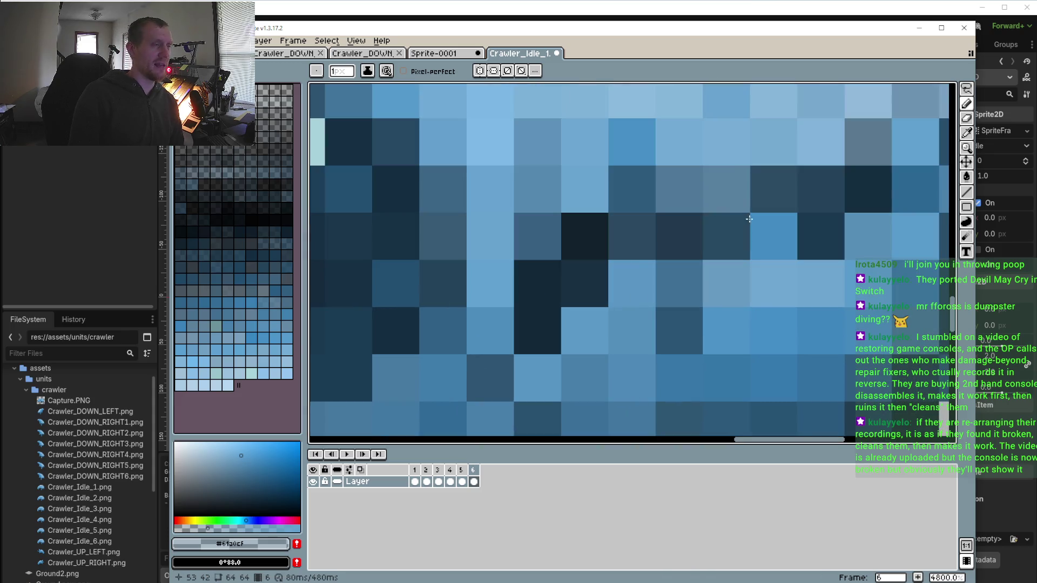
{"action": "left_click", "coordinate": [460, 470]}
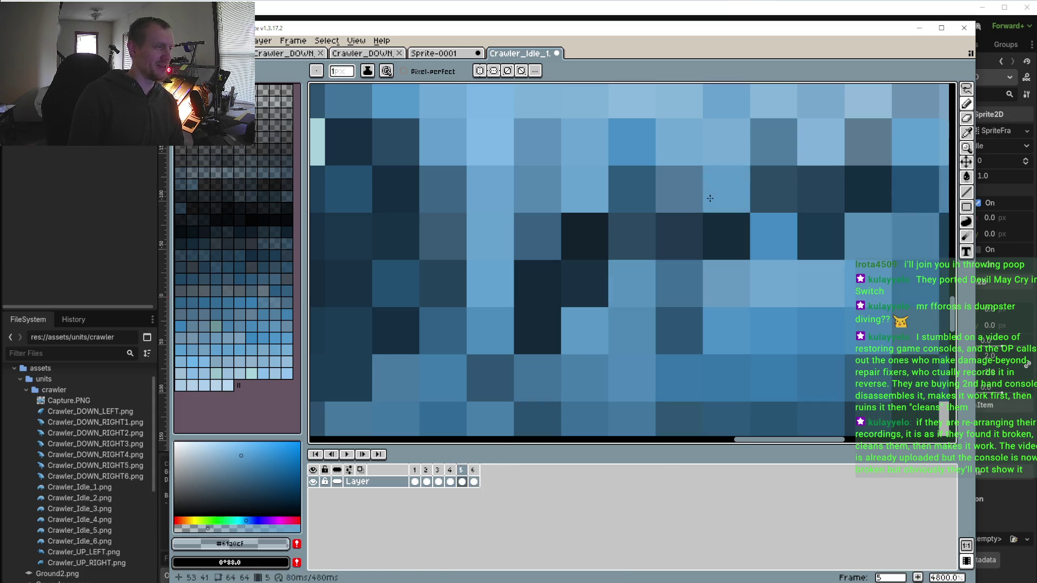
{"action": "left_click", "coordinate": [452, 470]}
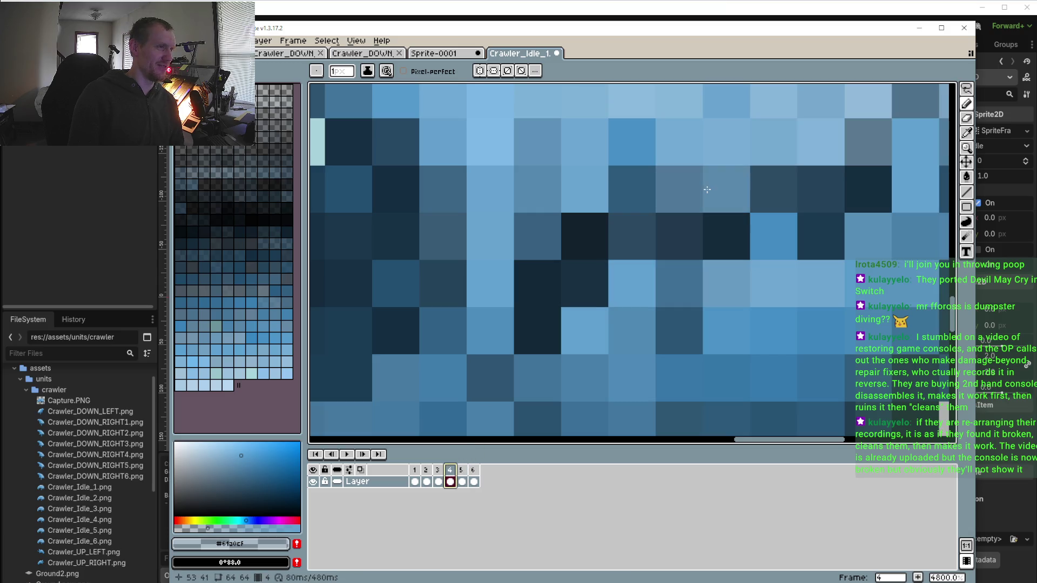
{"action": "left_click", "coordinate": [666, 238]}
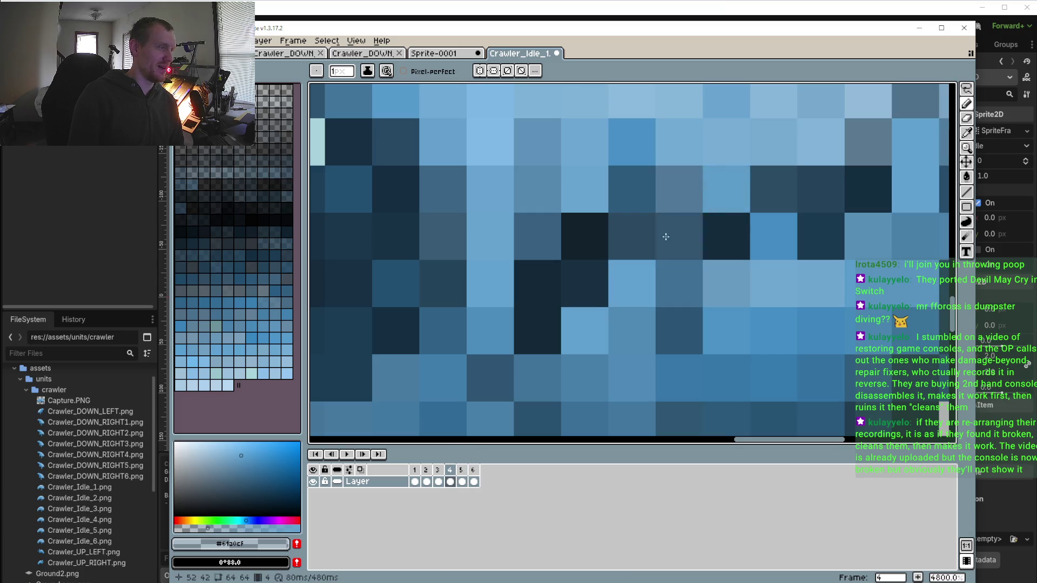
Check the jaw on frames 3, 2 and 1, clear the cel selection, and land on frame 2
{"action": "left_click", "coordinate": [438, 470]}
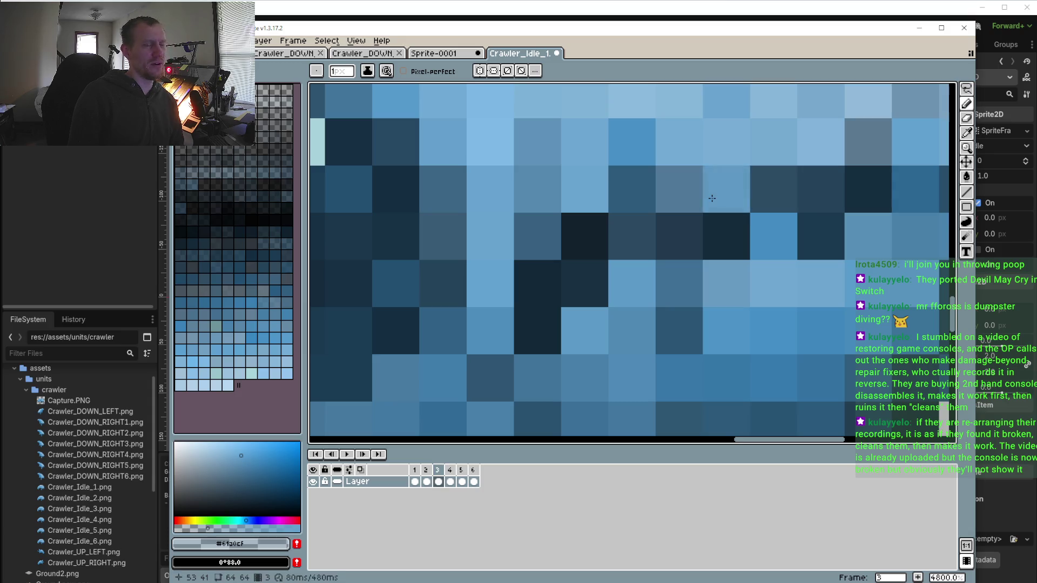
{"action": "scroll", "coordinate": [711, 201], "scroll_direction": "down", "scroll_amount": 5}
{"action": "left_click_drag", "start_coordinate": [712, 204], "coordinate": [685, 266]}
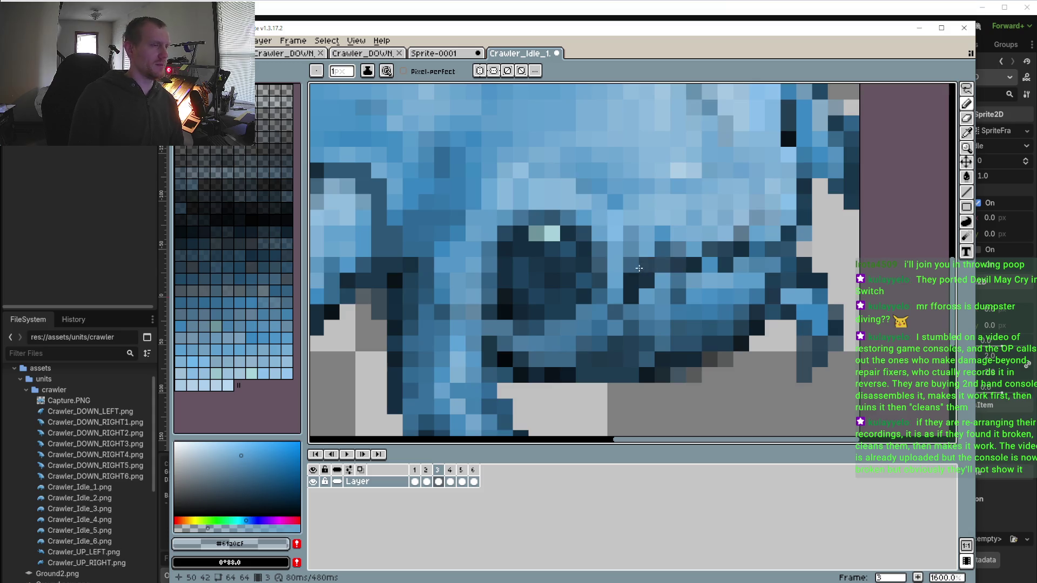
{"action": "left_click", "coordinate": [426, 470]}
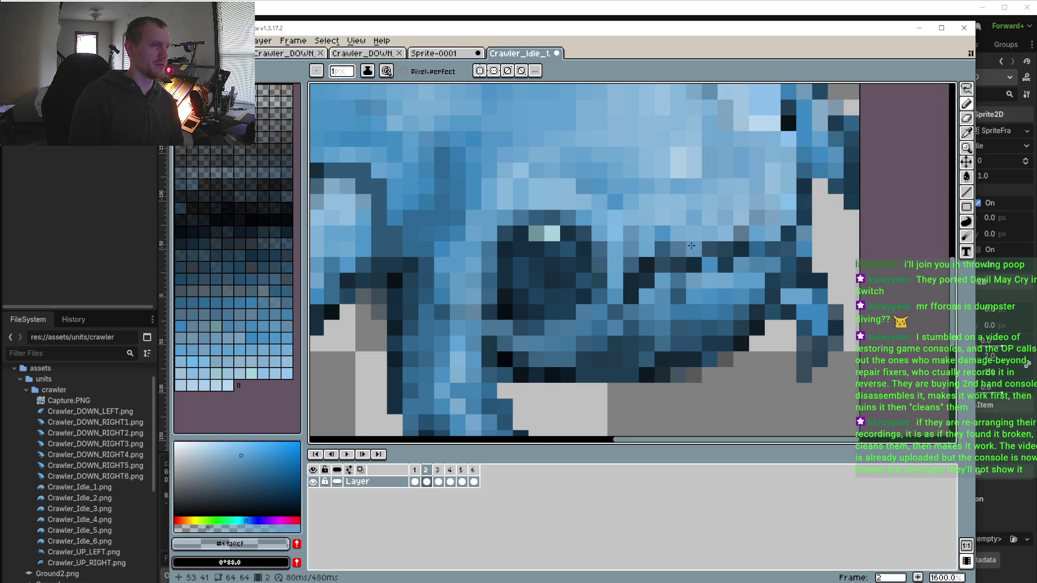
{"action": "left_click", "coordinate": [414, 470]}
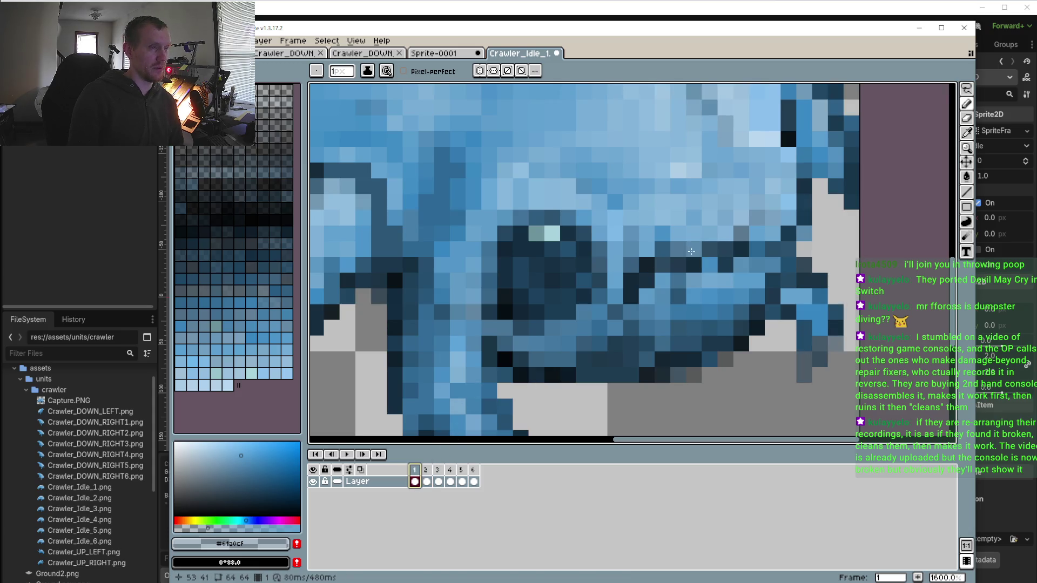
{"action": "key", "text": "Escape"}
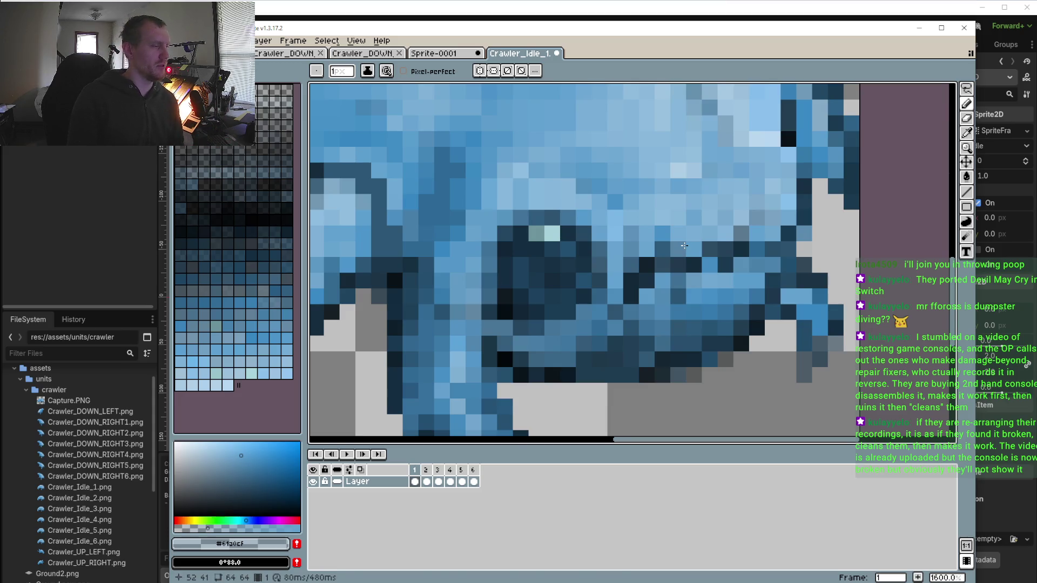
{"action": "key", "text": "Right"}
{"action": "scroll", "coordinate": [703, 298], "scroll_direction": "down", "scroll_amount": 3}
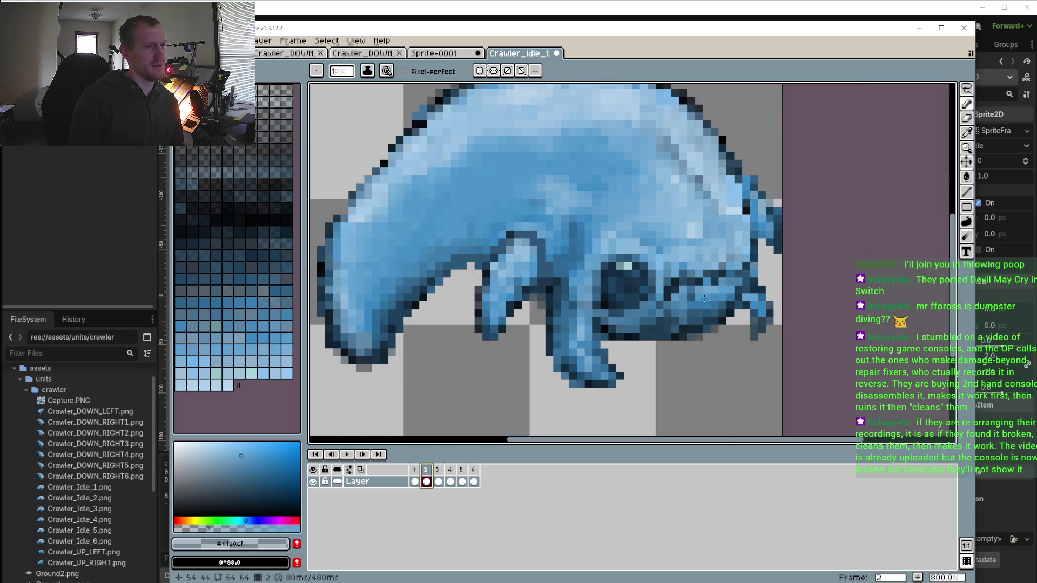
Pan to the jaw and sample the mid blue #3e84b8 from the leg
{"action": "left_click", "coordinate": [418, 475]}
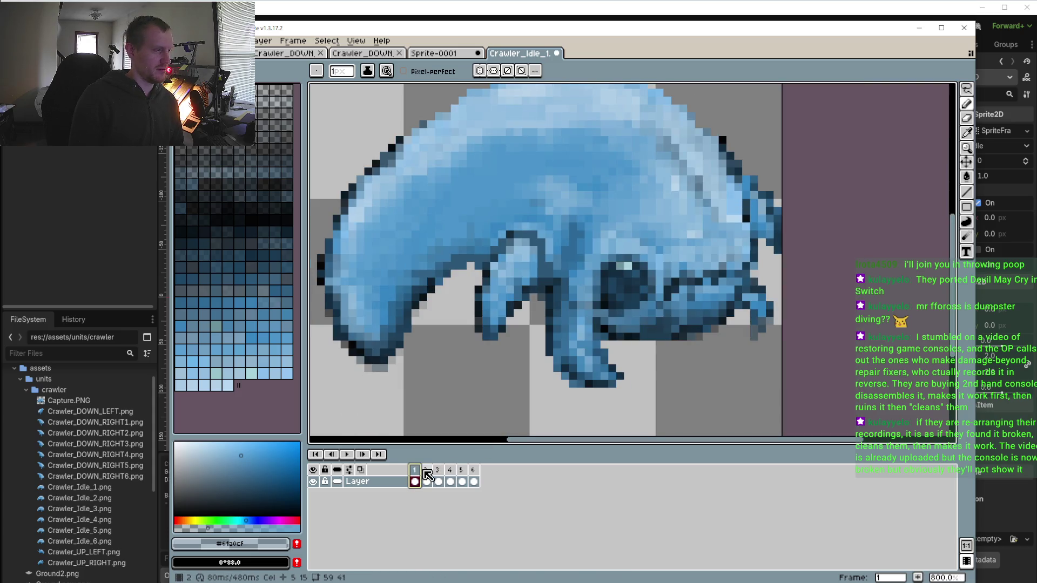
{"action": "left_click", "coordinate": [426, 475]}
{"action": "scroll", "coordinate": [728, 297], "scroll_direction": "up", "scroll_amount": 3}
{"action": "left_click_drag", "start_coordinate": [787, 285], "coordinate": [720, 293]}
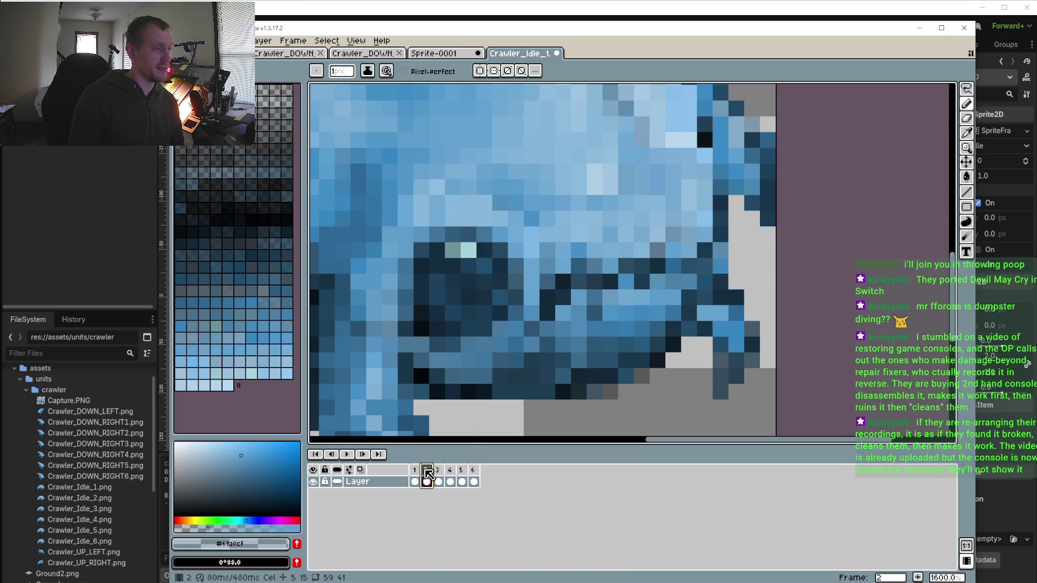
{"action": "key", "text": "i"}
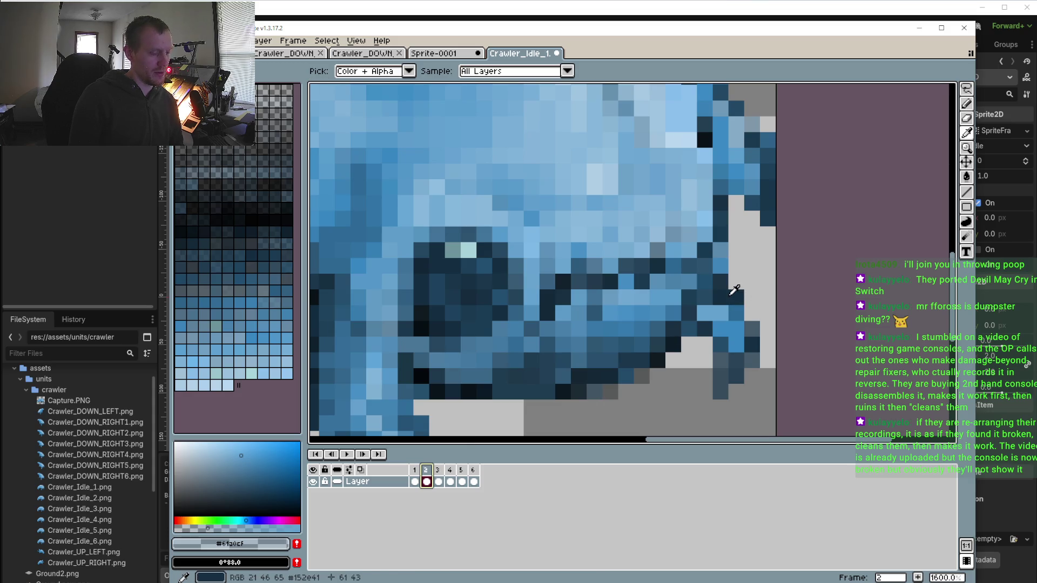
{"action": "left_click", "coordinate": [728, 259]}
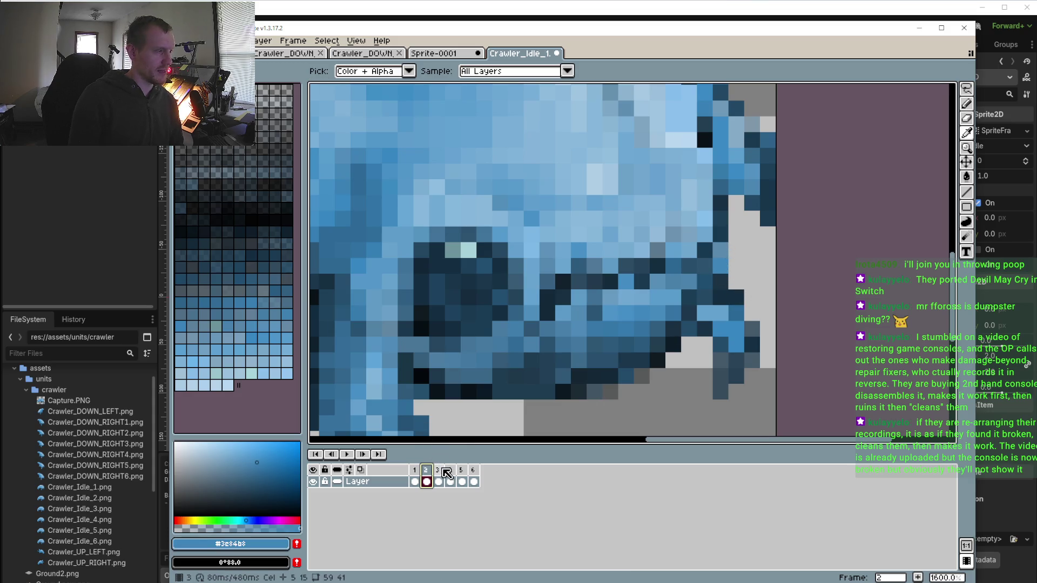
Paint jaw pixels with the mid blue on frames 5 and 4
{"action": "key", "text": "ctrl+Right"}
{"action": "key", "text": "b"}
{"action": "key", "text": "Right"}
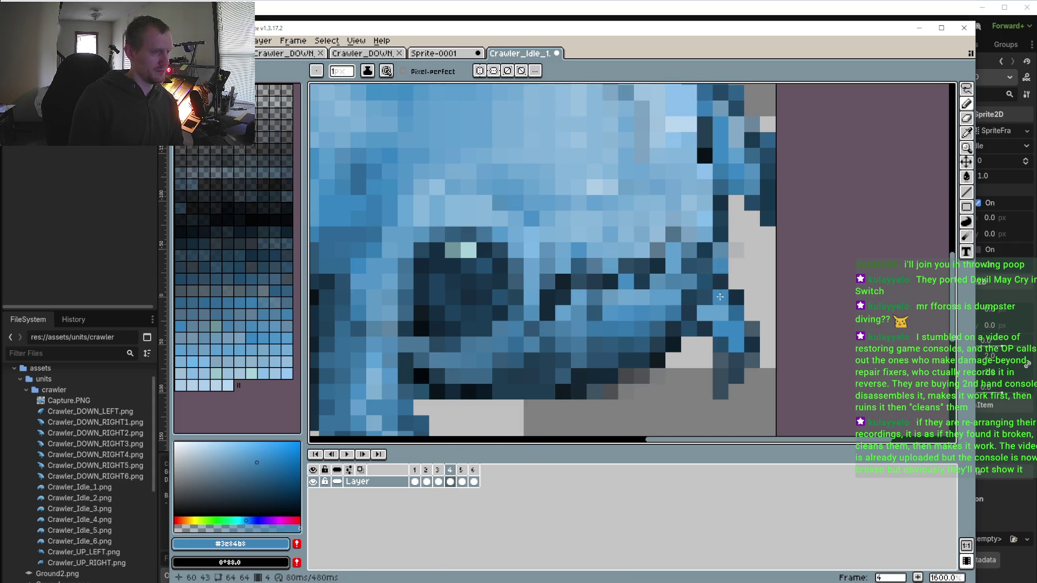
{"action": "key", "text": "Right"}
{"action": "left_click", "coordinate": [718, 273]}
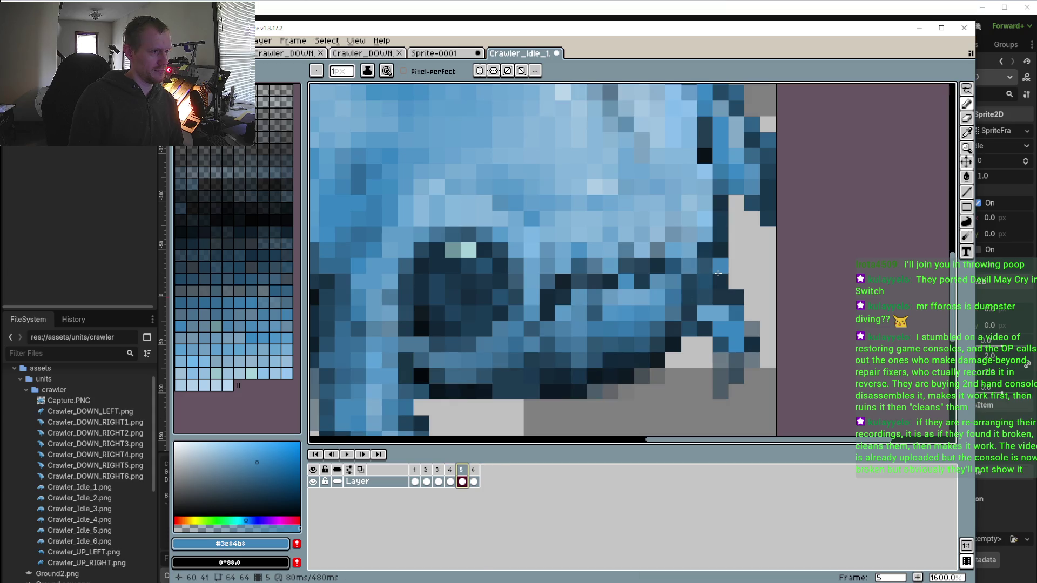
{"action": "key", "text": "Left"}
{"action": "left_click", "coordinate": [742, 277]}
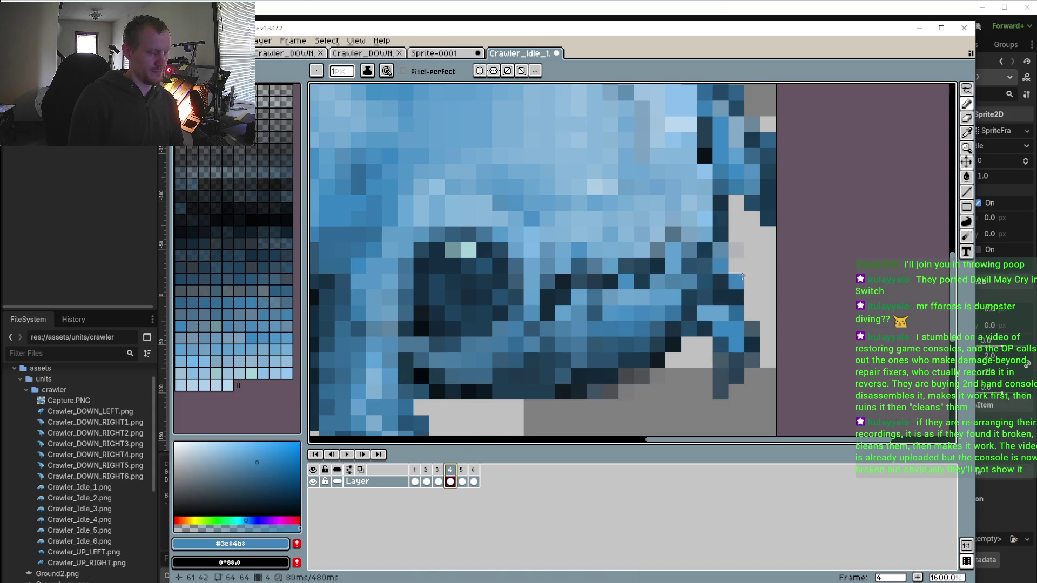
Sample the dark navy, step back through frames 3, 2 and 1, and zoom out
{"action": "left_click", "coordinate": [724, 274], "text": "alt"}
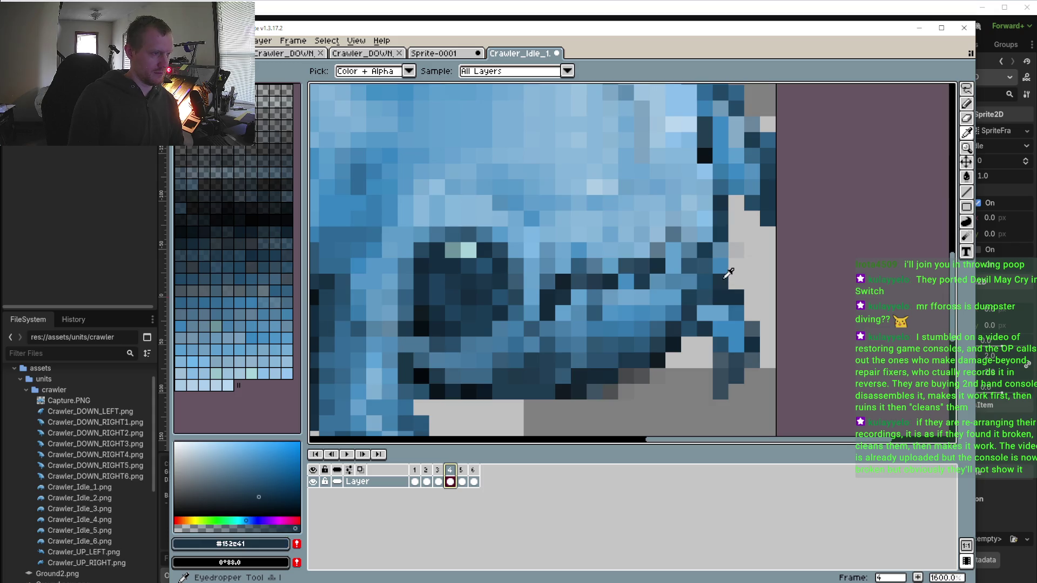
{"action": "left_click", "coordinate": [435, 479]}
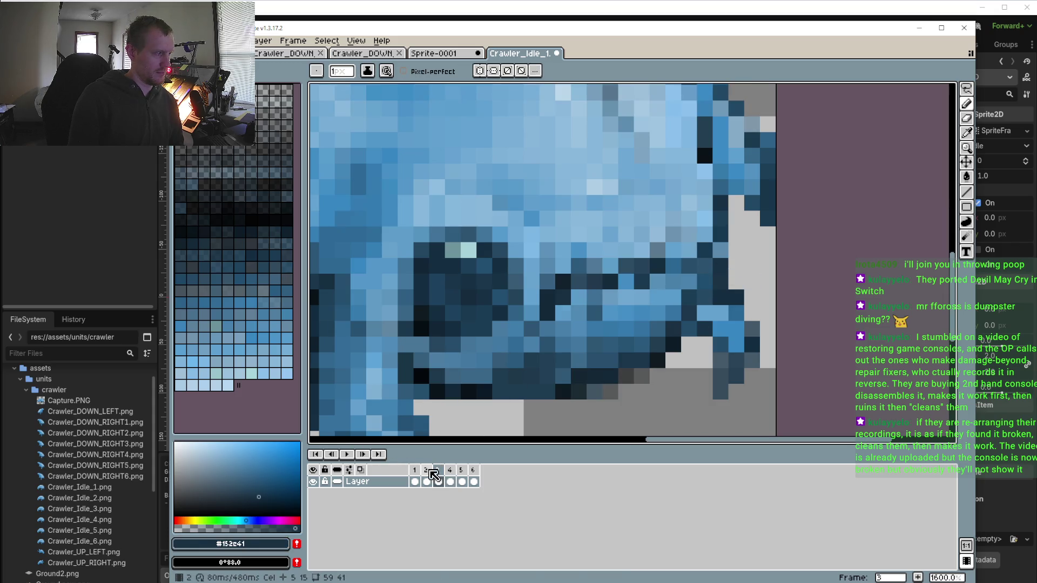
{"action": "key", "text": "Left"}
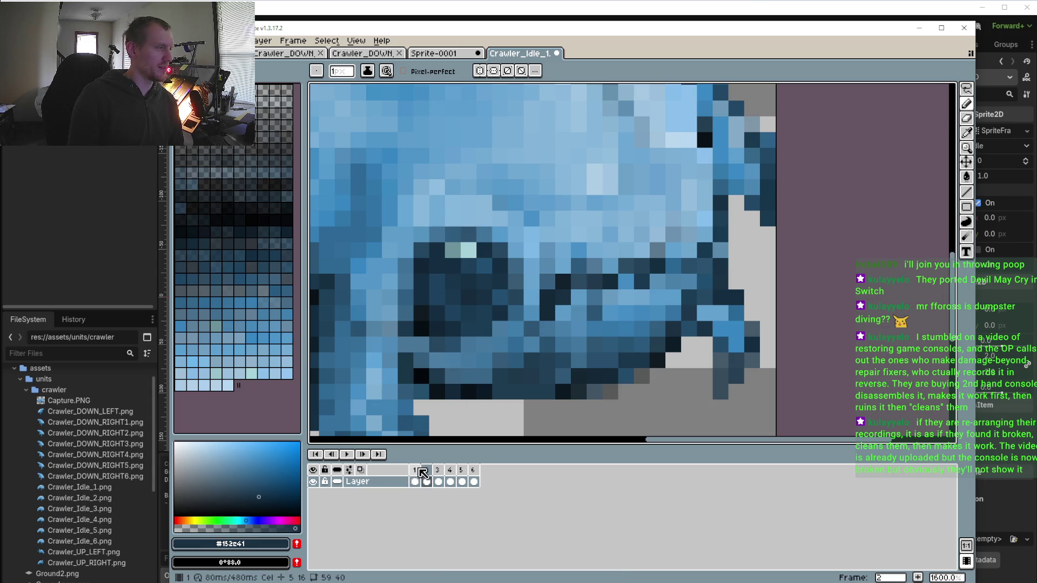
{"action": "left_click", "coordinate": [416, 479]}
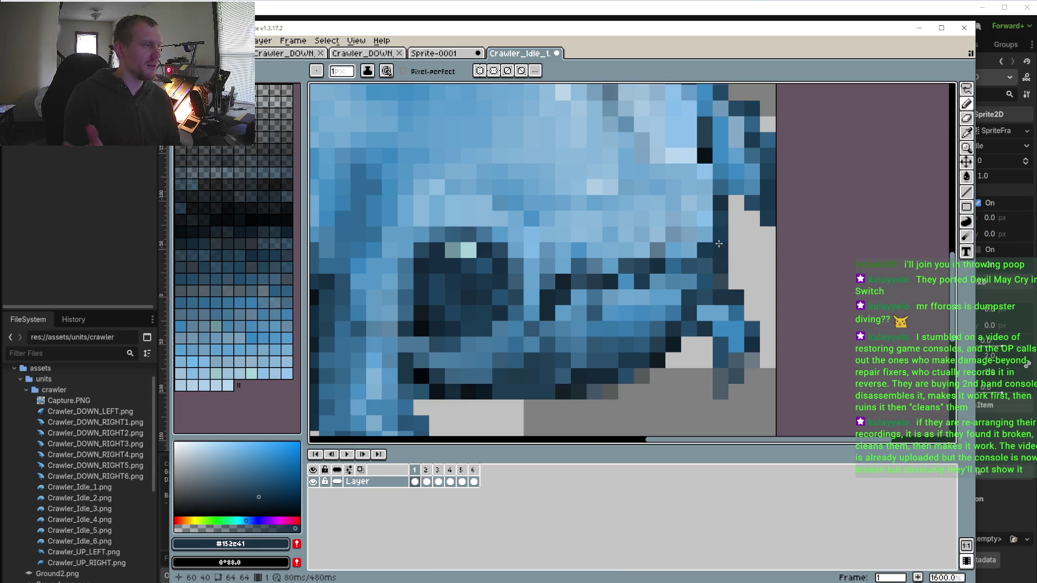
{"action": "scroll", "coordinate": [679, 276], "scroll_direction": "down", "scroll_amount": 3}
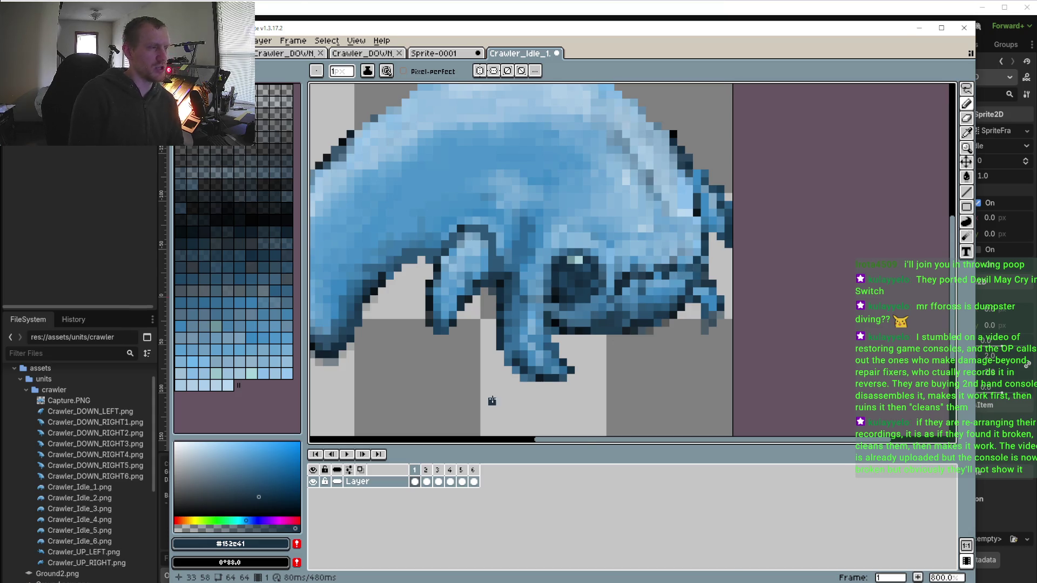
Sample dark navy and darken three leg-gap pixels on frame 1
{"action": "scroll", "coordinate": [540, 378], "scroll_direction": "up", "scroll_amount": 5}
{"action": "key", "text": "i"}
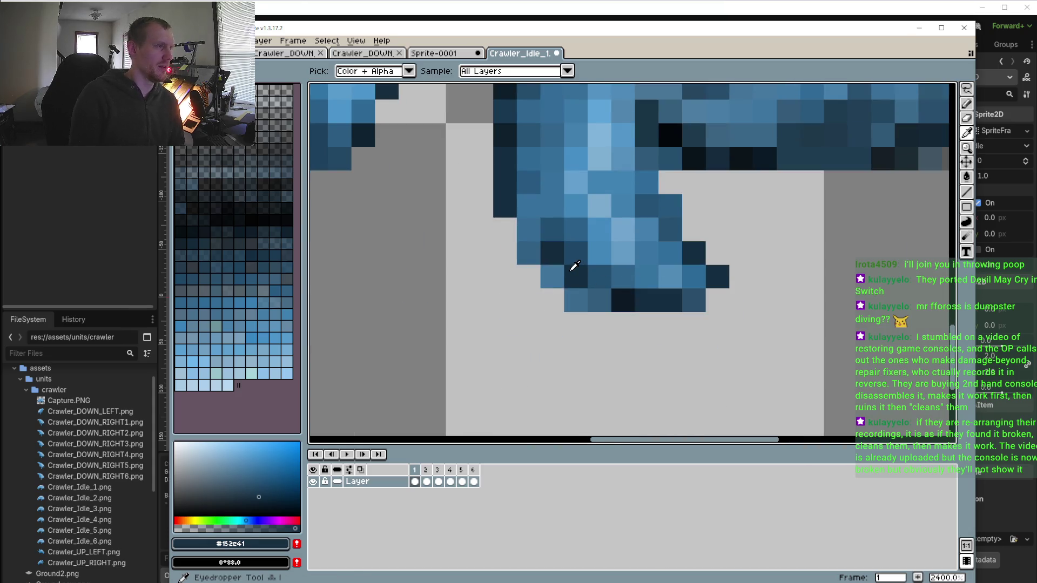
{"action": "left_click", "coordinate": [574, 265], "text": "alt"}
{"action": "left_click", "coordinate": [529, 229]}
{"action": "left_click", "coordinate": [553, 277]}
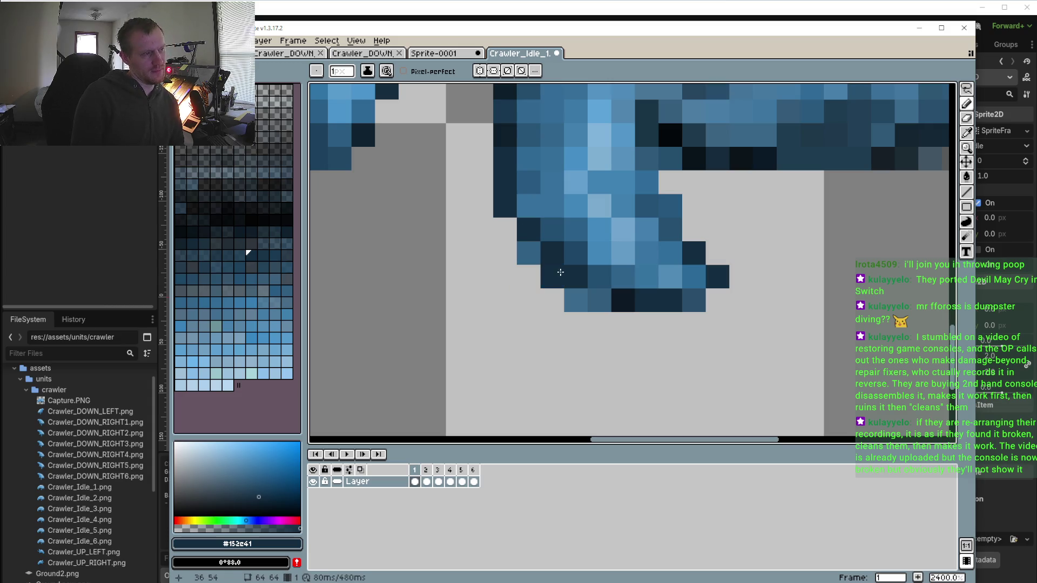
{"action": "left_click", "coordinate": [590, 302]}
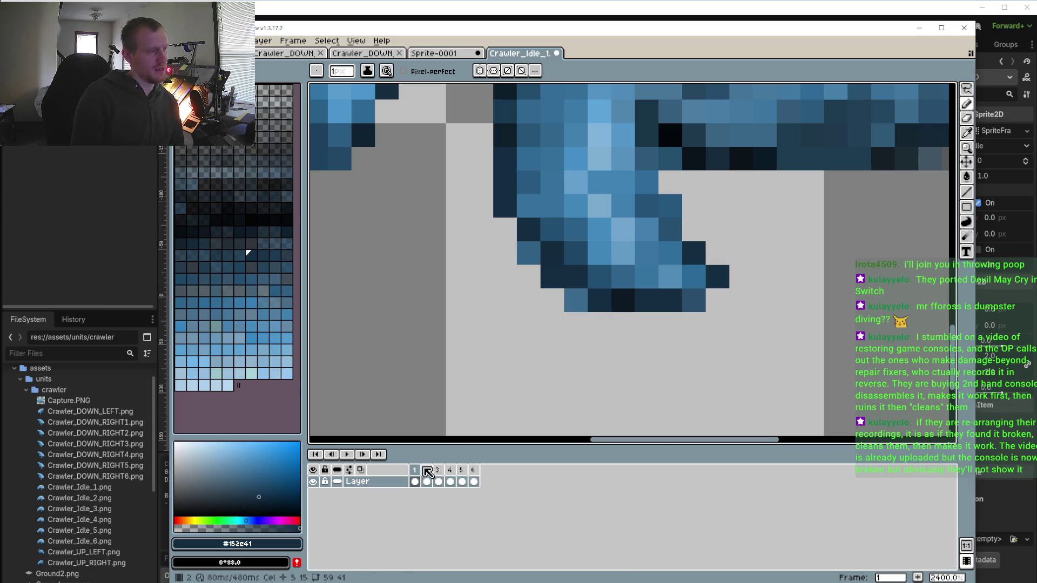
Darken the upper and lower leg-gap pixels on frame 2
{"action": "left_click", "coordinate": [426, 470]}
{"action": "left_click", "coordinate": [528, 256]}
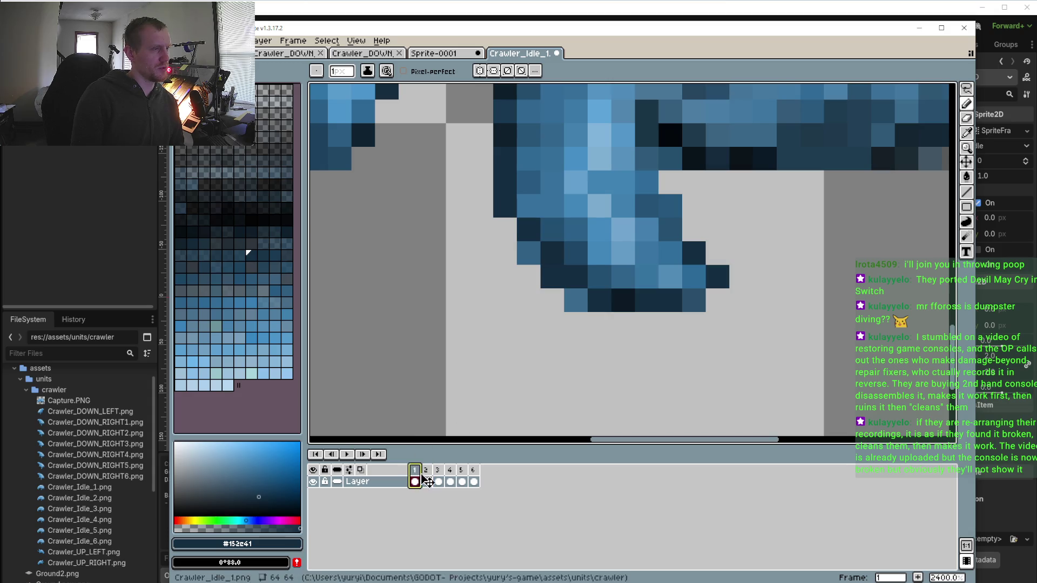
{"action": "left_click", "coordinate": [529, 229]}
{"action": "left_click", "coordinate": [590, 296]}
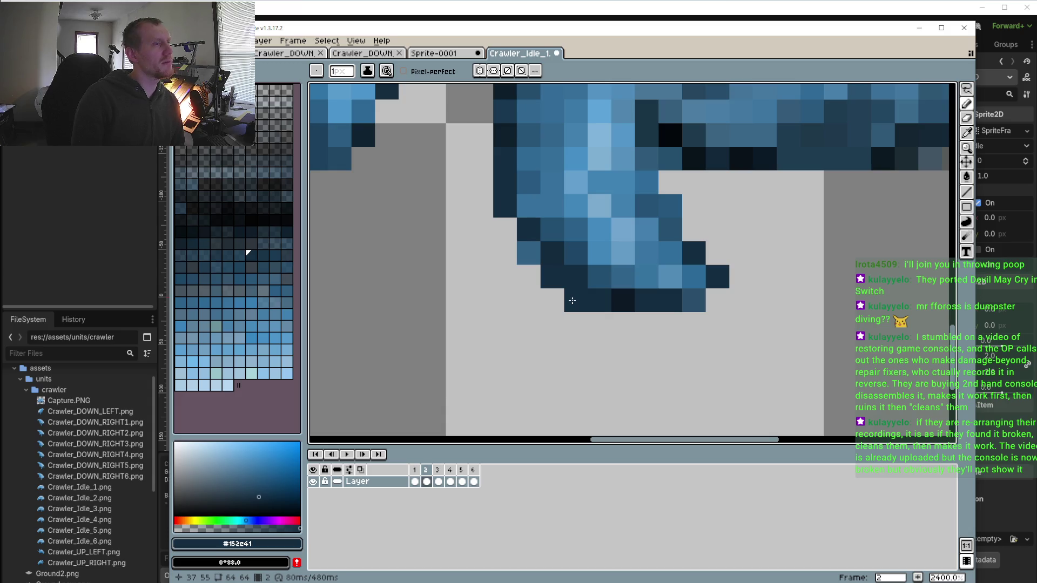
Compare frames 1 and 3, then darken the upper and lower leg-gap pixels on frame 4
{"action": "left_click", "coordinate": [416, 478]}
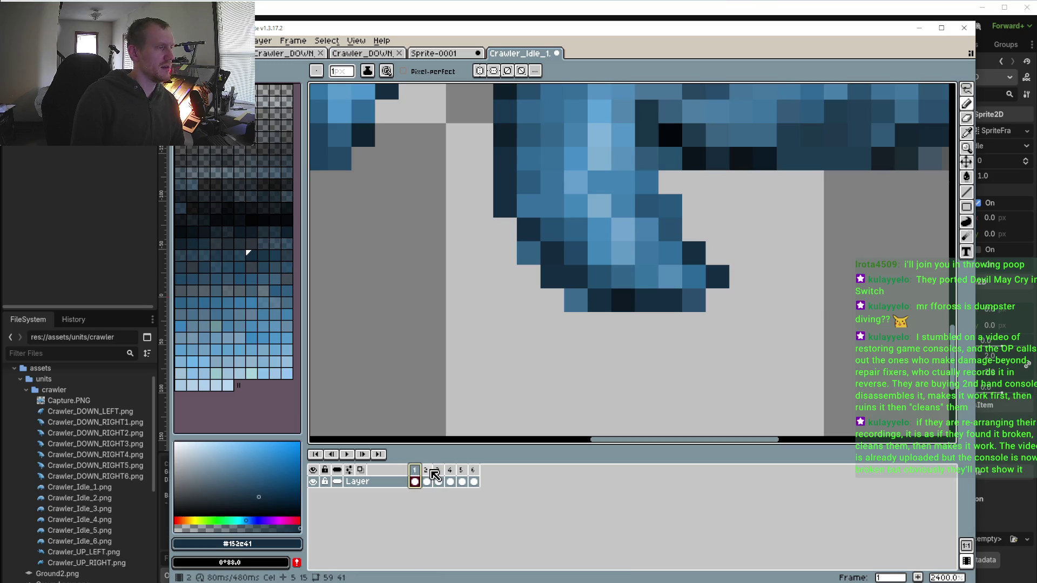
{"action": "left_click", "coordinate": [436, 476]}
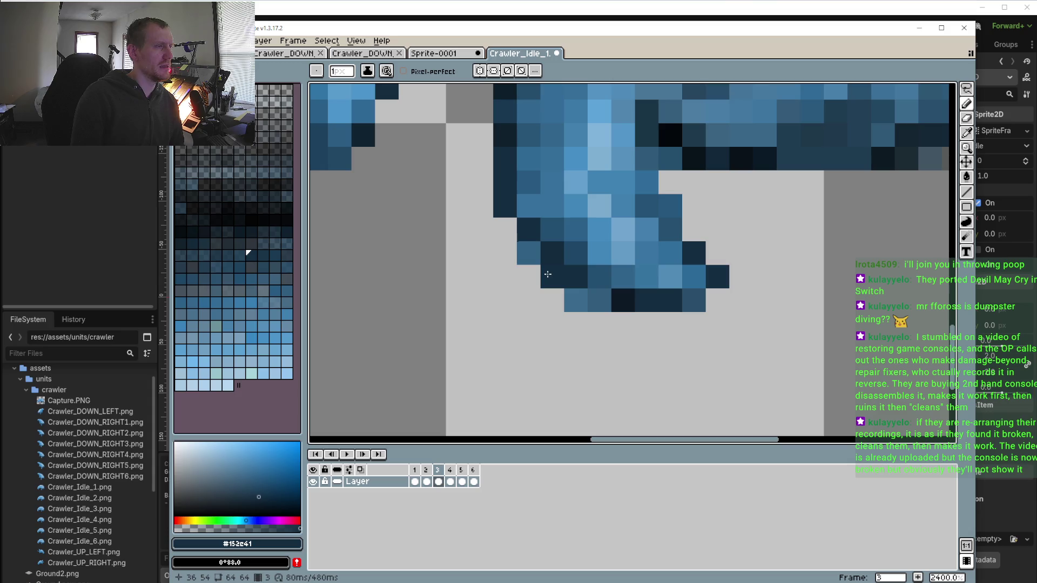
{"action": "left_click", "coordinate": [450, 482]}
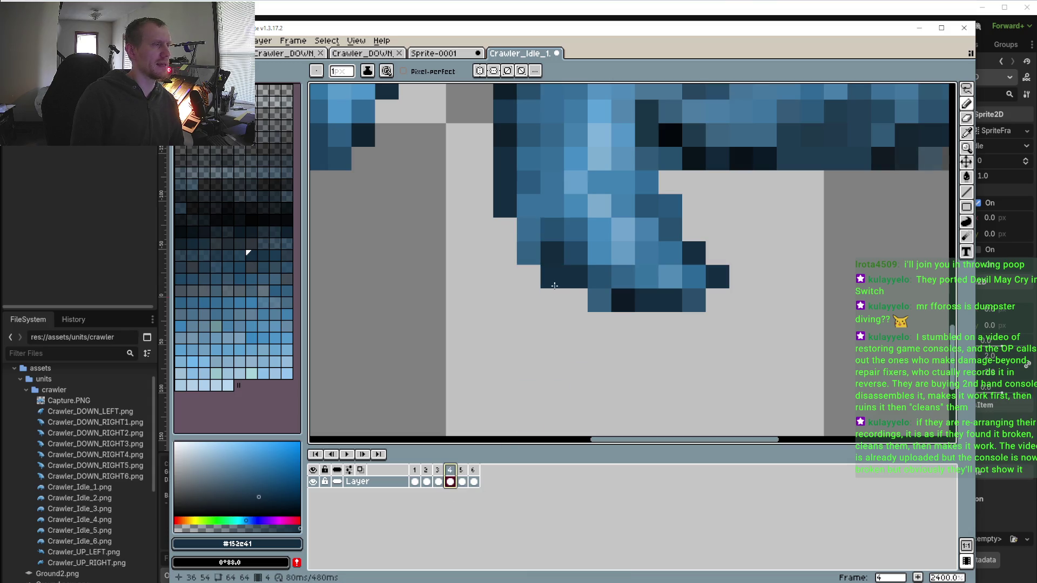
{"action": "left_click", "coordinate": [528, 229]}
{"action": "left_click", "coordinate": [599, 300]}
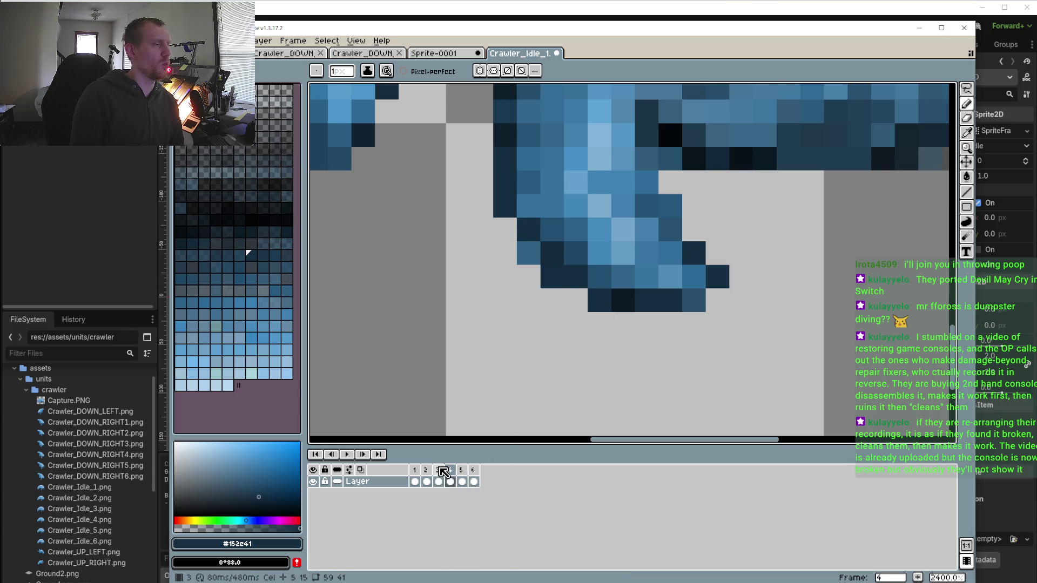
Sample mid blue #3c6b8c and fill a lower-jaw leg pixel on frame 5, then view frame 6
{"action": "left_click", "coordinate": [438, 470]}
{"action": "key", "text": "i"}
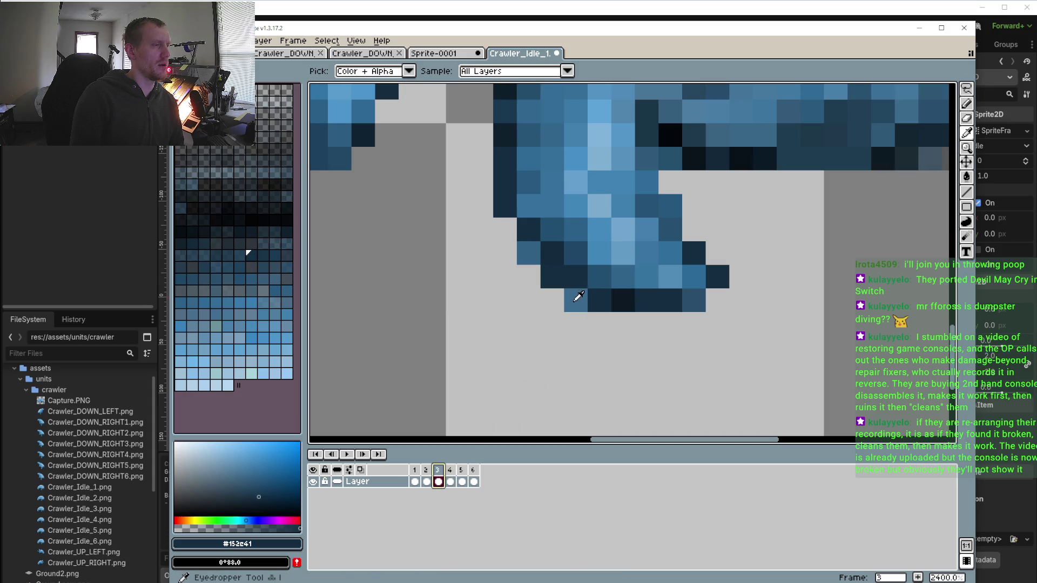
{"action": "left_click", "coordinate": [575, 301]}
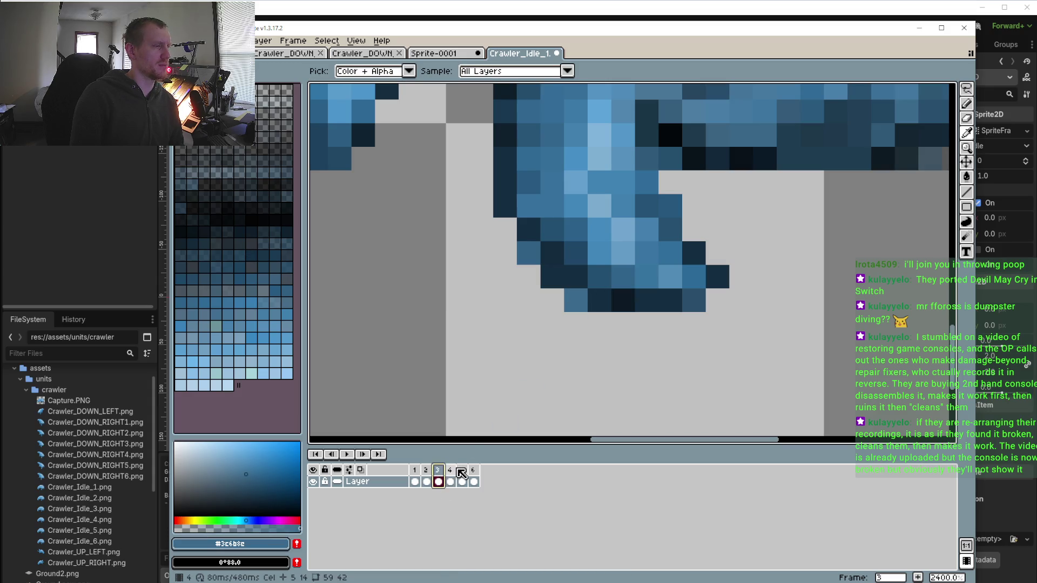
{"action": "key", "text": "Right"}
{"action": "key", "text": "b"}
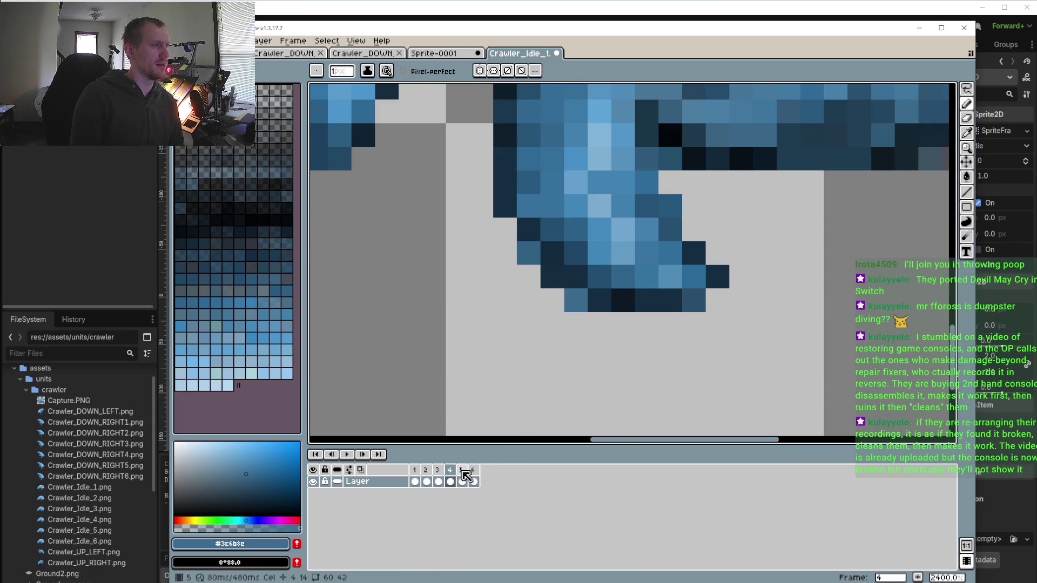
{"action": "left_click", "coordinate": [463, 471]}
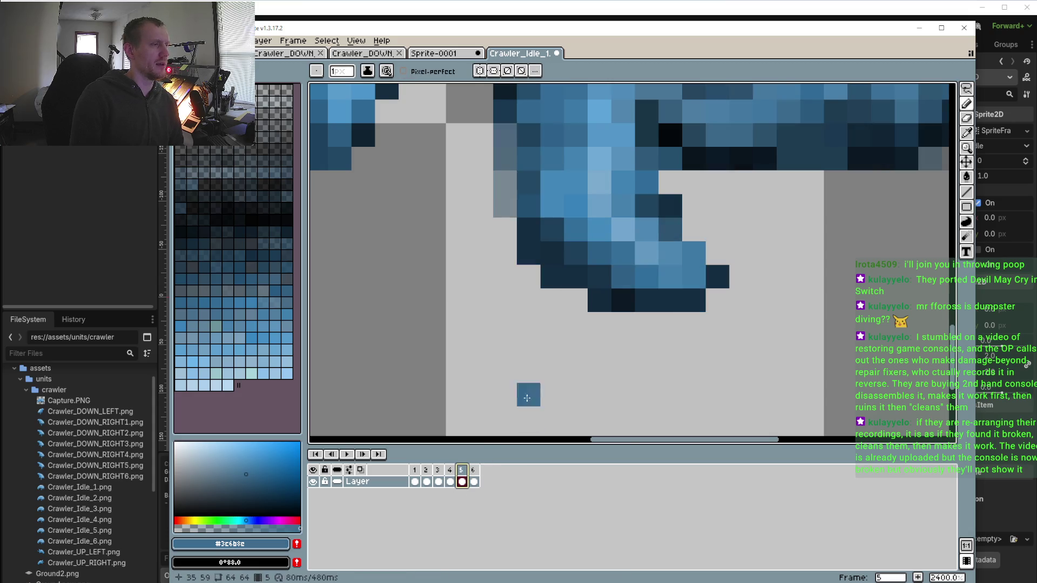
{"action": "left_click", "coordinate": [450, 471]}
{"action": "left_click", "coordinate": [465, 478]}
{"action": "key", "text": "i"}
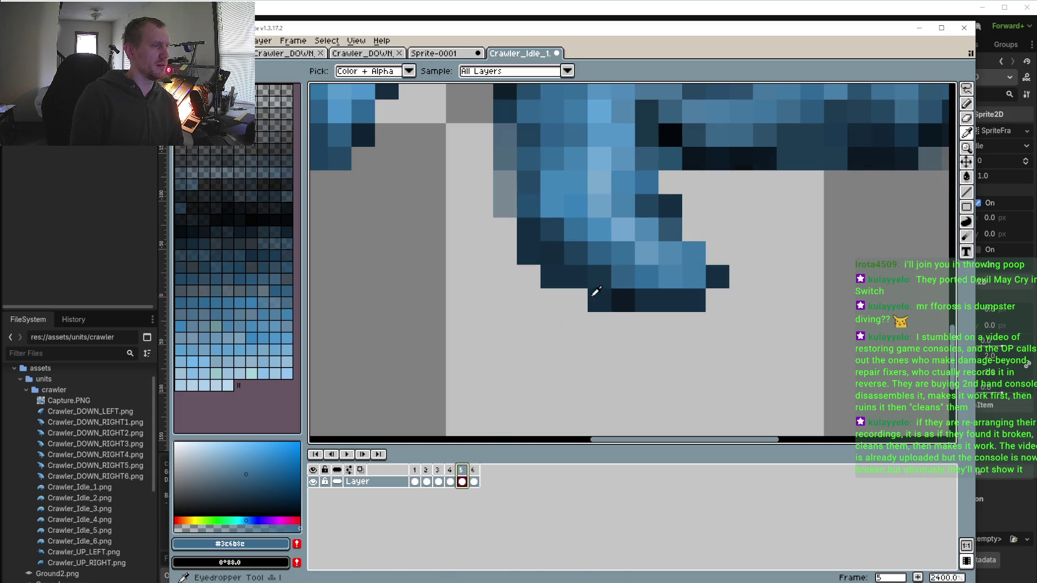
{"action": "key", "text": "b"}
{"action": "left_click", "coordinate": [583, 294]}
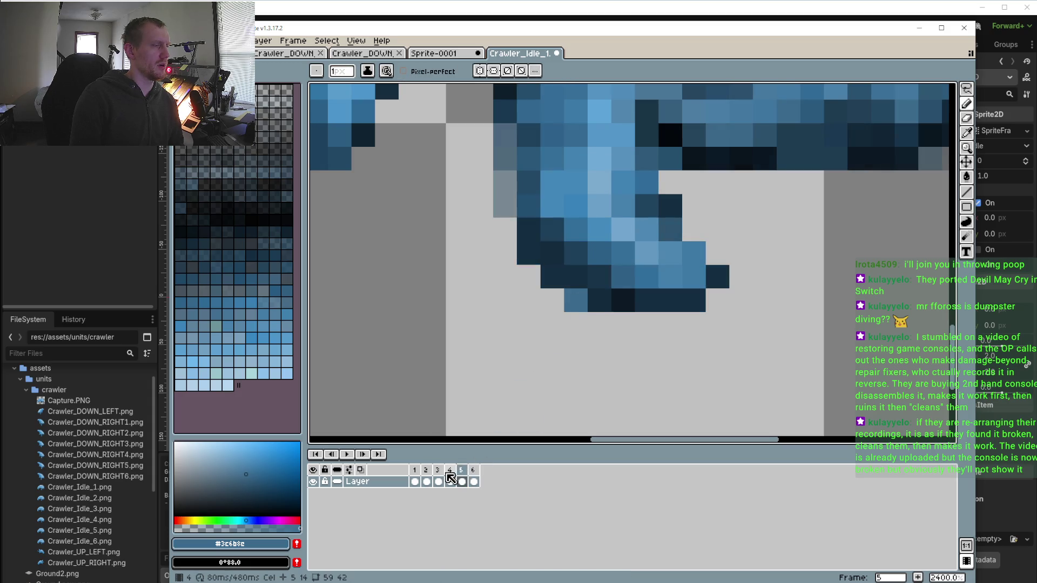
{"action": "left_click", "coordinate": [474, 481]}
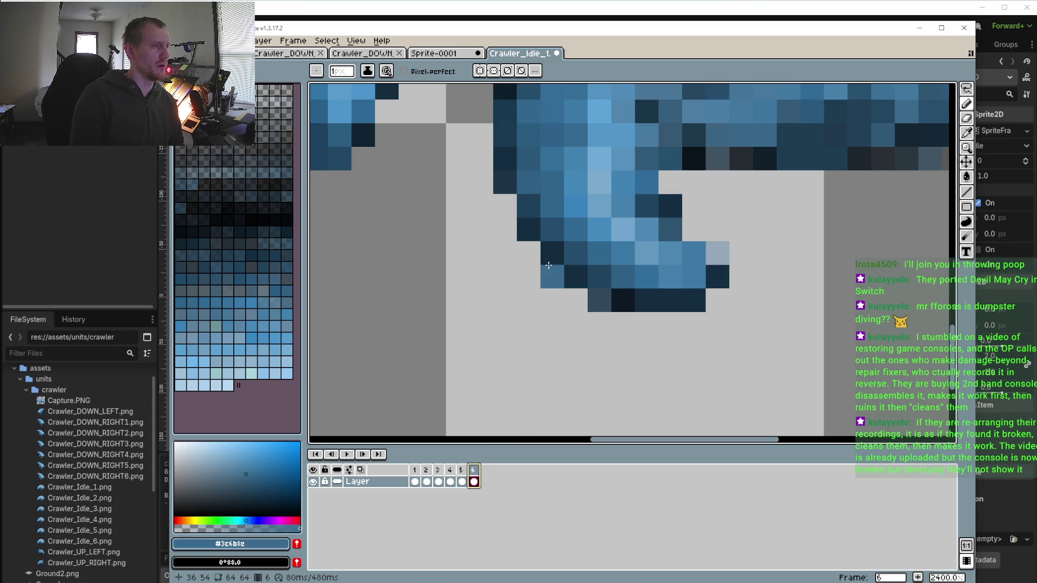
{"action": "scroll", "coordinate": [521, 275], "scroll_direction": "down", "scroll_amount": 4}
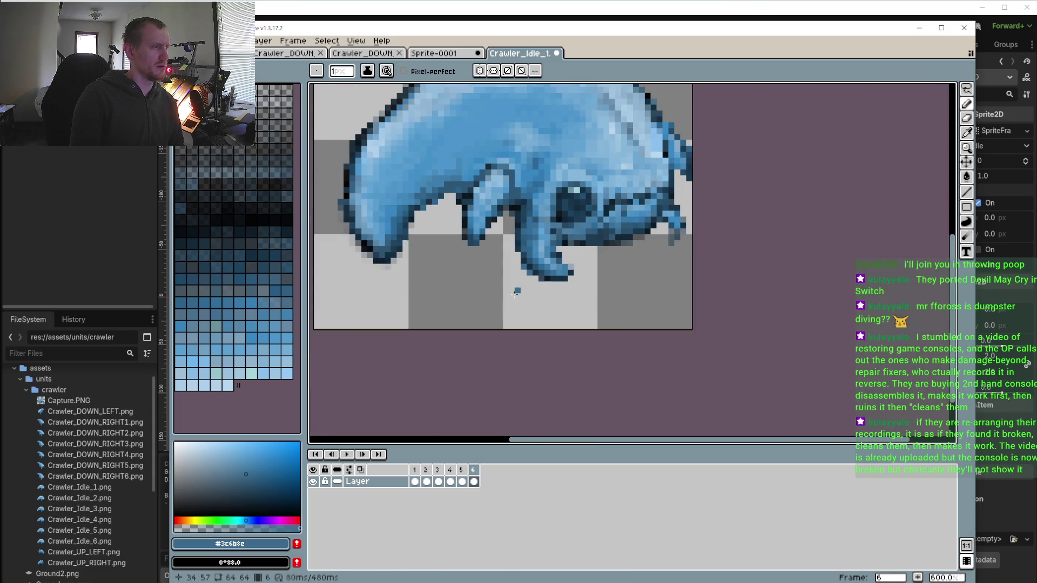
{"action": "left_click", "coordinate": [349, 457]}
{"action": "scroll", "coordinate": [474, 317], "scroll_direction": "down", "scroll_amount": 1}
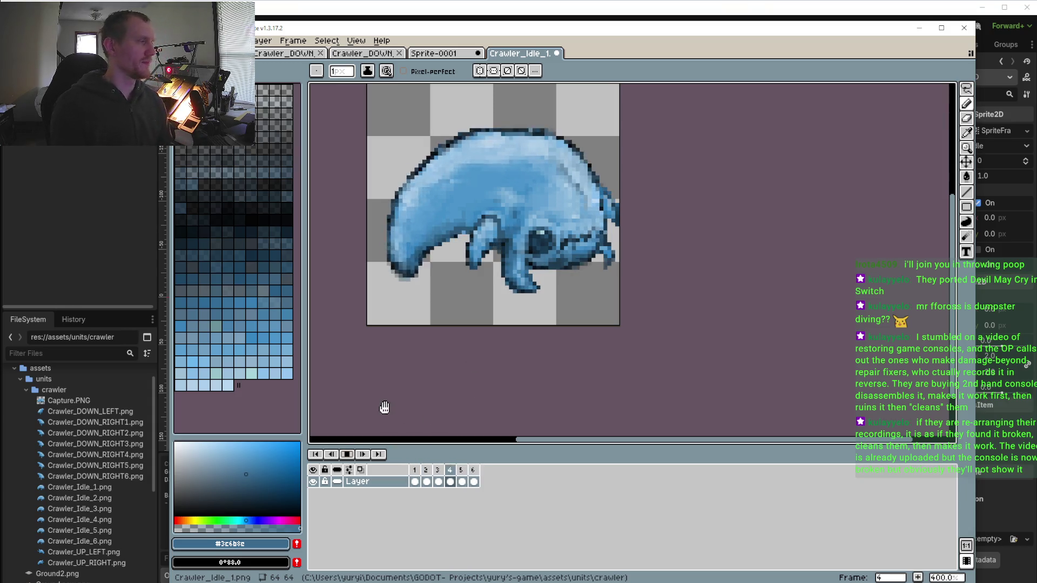
{"action": "left_click", "coordinate": [350, 454]}
{"action": "left_click", "coordinate": [414, 470]}
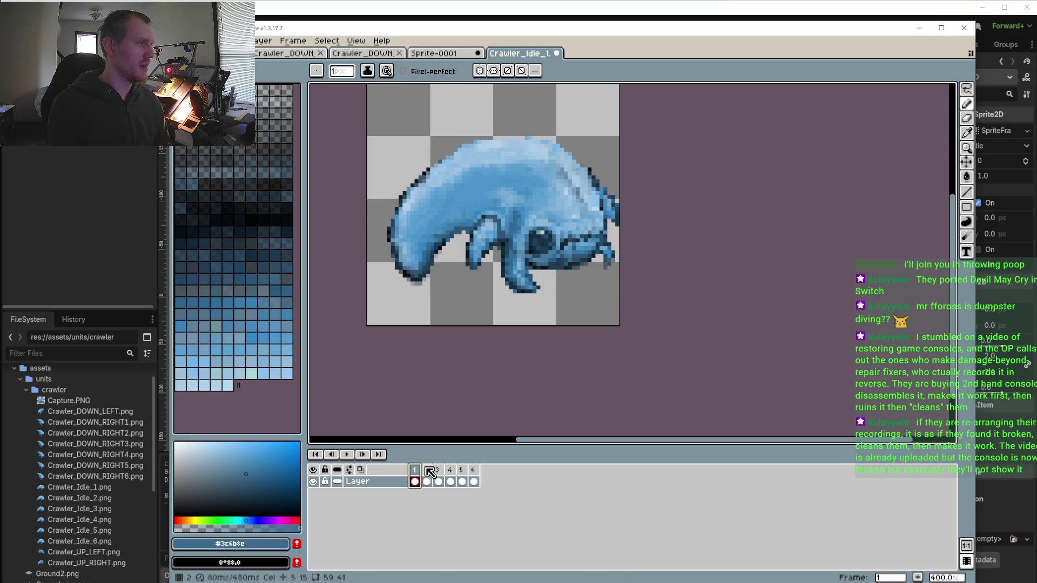
{"action": "left_click", "coordinate": [431, 469]}
{"action": "left_click", "coordinate": [445, 471]}
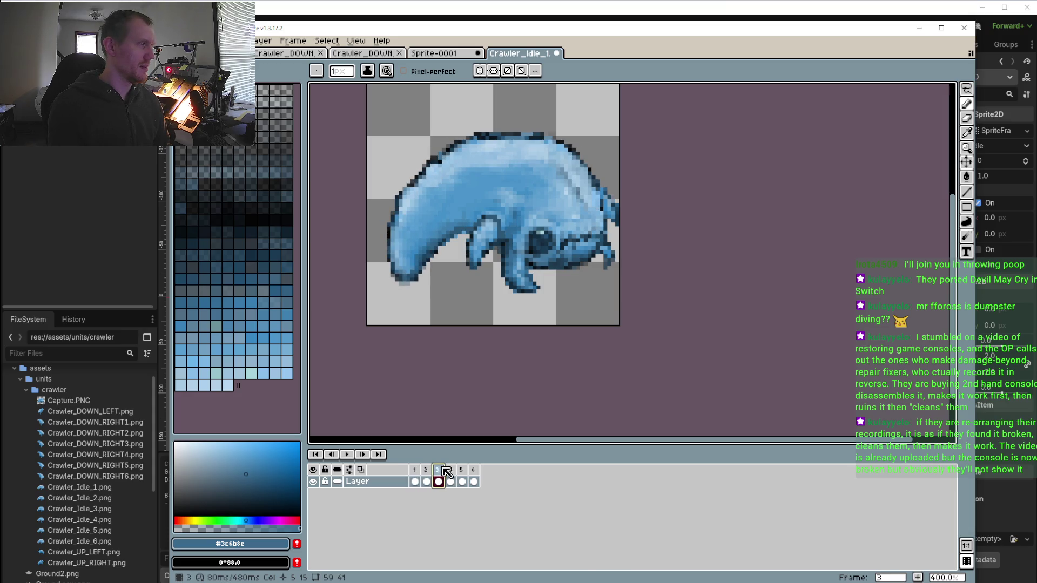
{"action": "left_click", "coordinate": [453, 470]}
{"action": "left_click", "coordinate": [436, 480]}
{"action": "left_click", "coordinate": [426, 480]}
{"action": "left_click", "coordinate": [419, 482]}
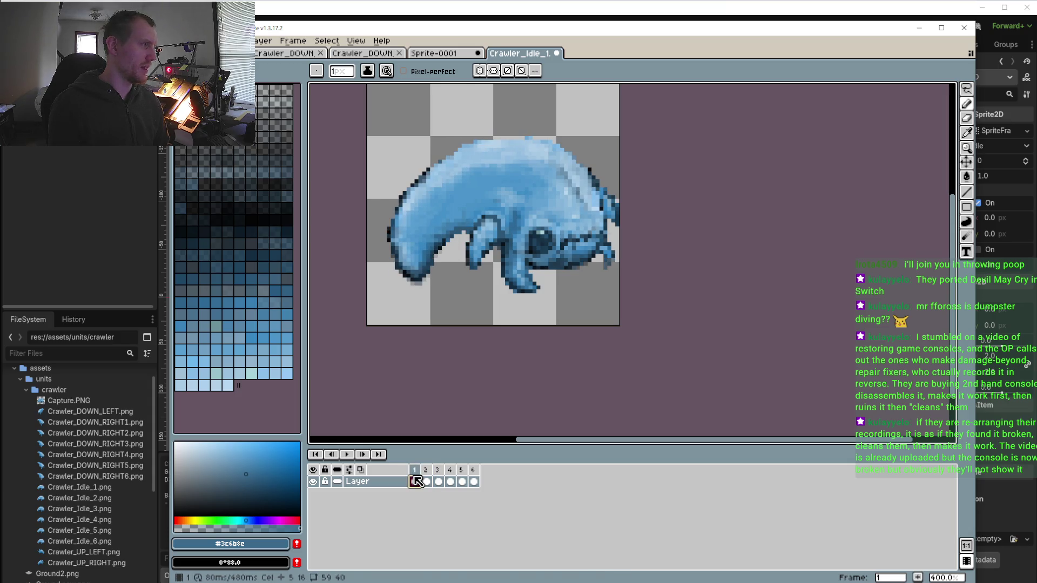
{"action": "left_click", "coordinate": [427, 470]}
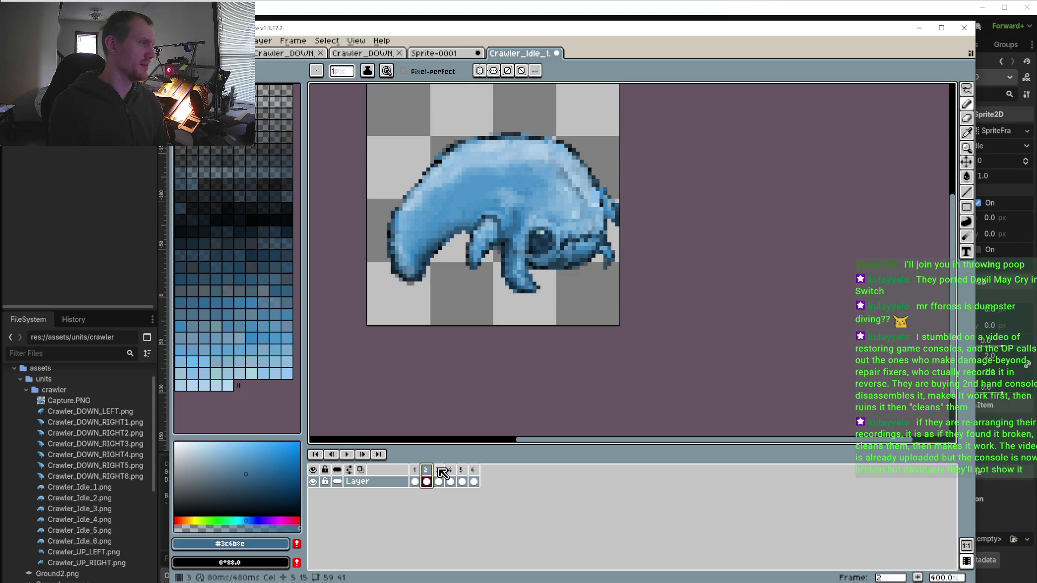
{"action": "left_click", "coordinate": [440, 470]}
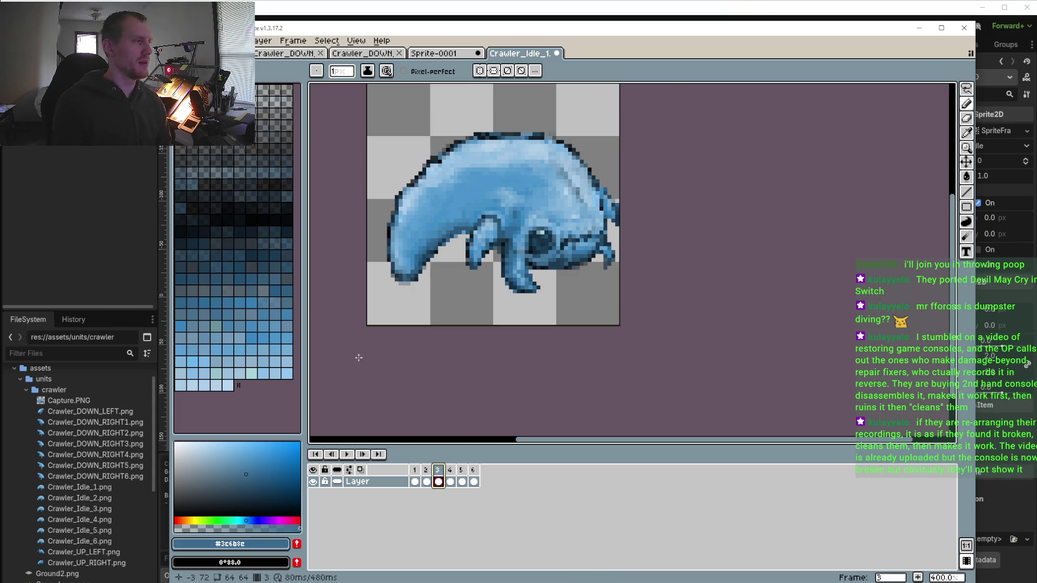
Sample the back-outline blue #2c6996 and make the drawing colour semi-transparent
{"action": "scroll", "coordinate": [402, 259], "scroll_direction": "up", "scroll_amount": 3}
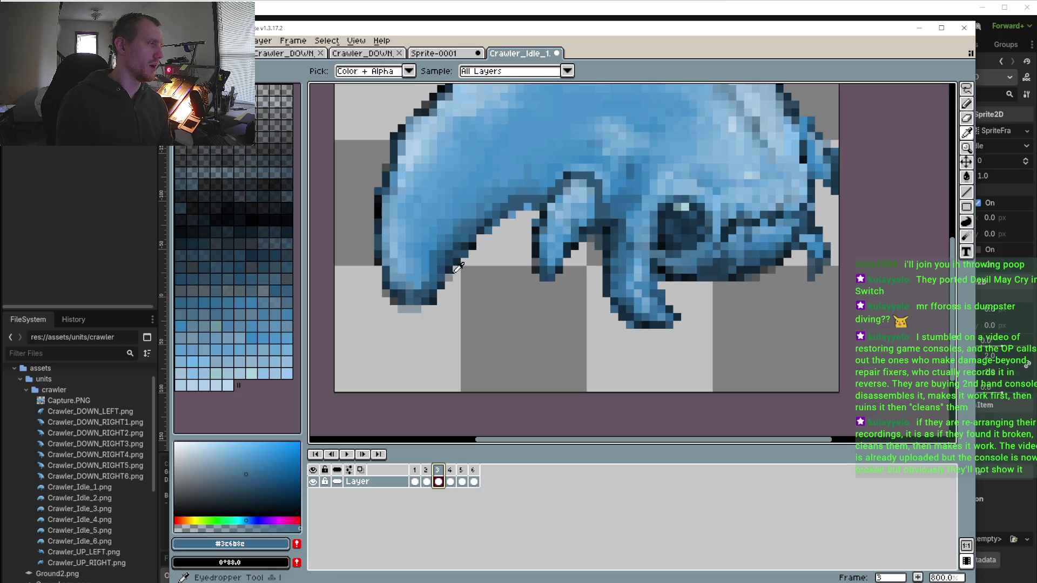
{"action": "left_click", "coordinate": [423, 286], "text": "alt"}
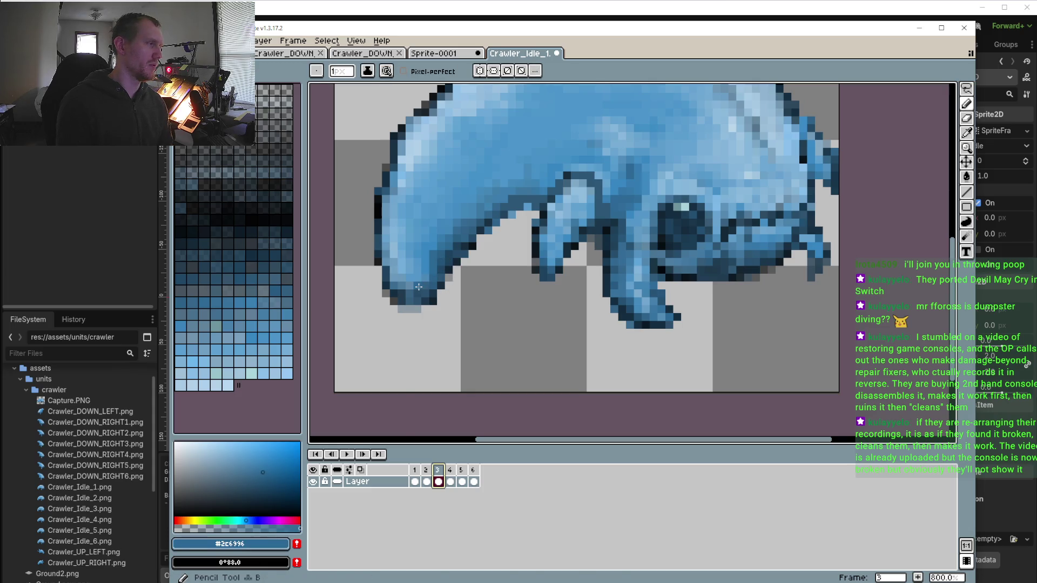
{"action": "left_click", "coordinate": [444, 331], "text": "alt"}
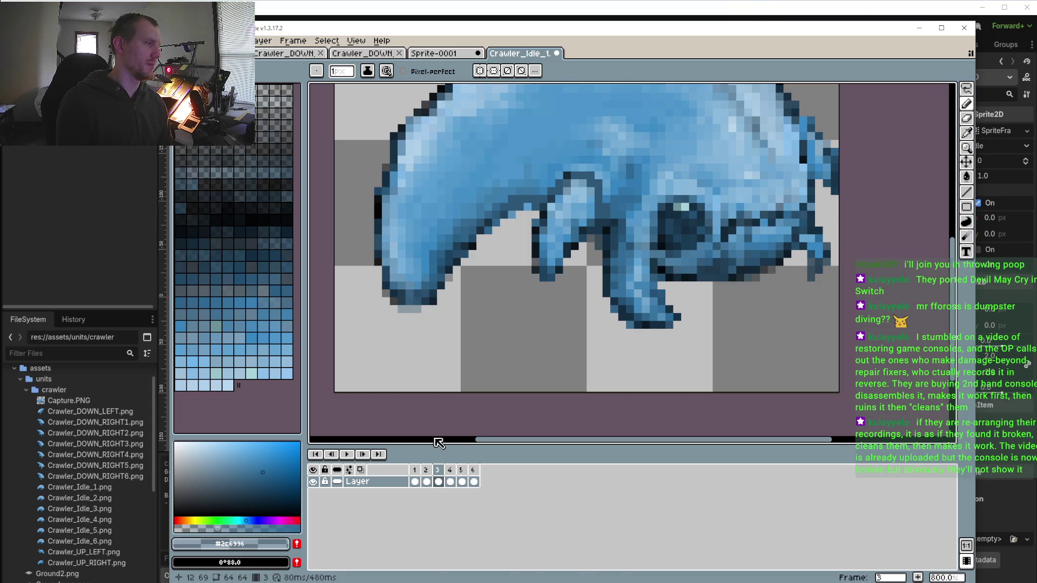
Compare idle frames 2, 3, 4 and 5, ending back on frame 4
{"action": "left_click", "coordinate": [427, 473]}
{"action": "scroll", "coordinate": [416, 347], "scroll_direction": "up", "scroll_amount": 2}
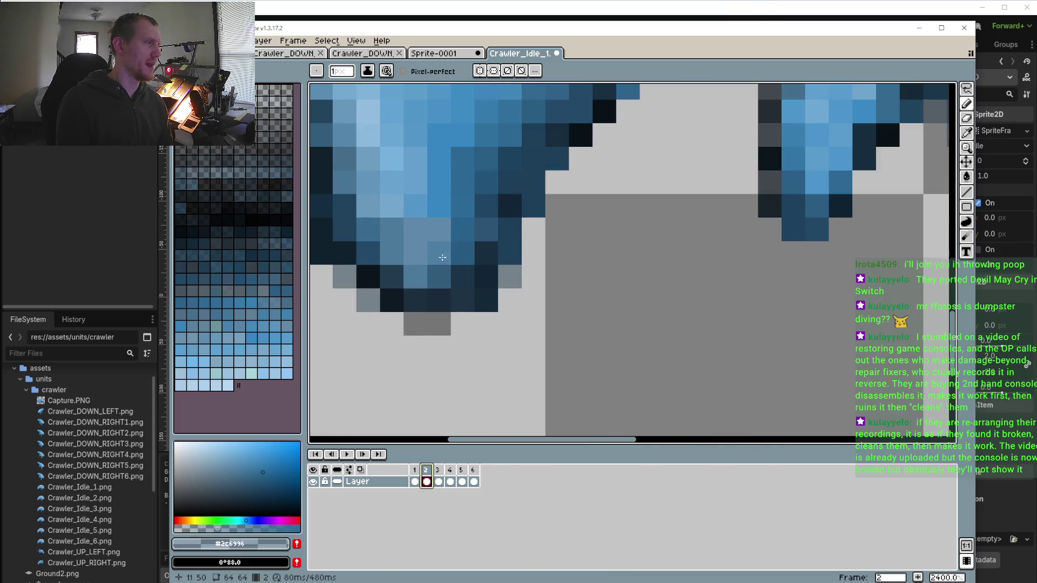
{"action": "scroll", "coordinate": [432, 346], "scroll_direction": "down", "scroll_amount": 6}
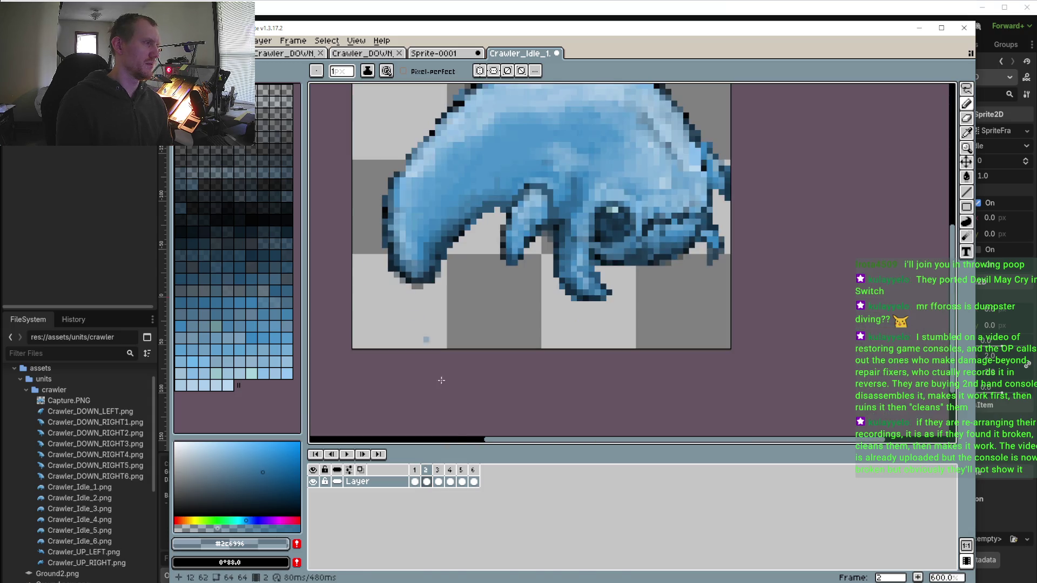
{"action": "key", "text": "Right"}
{"action": "scroll", "coordinate": [354, 210], "scroll_direction": "up", "scroll_amount": 4}
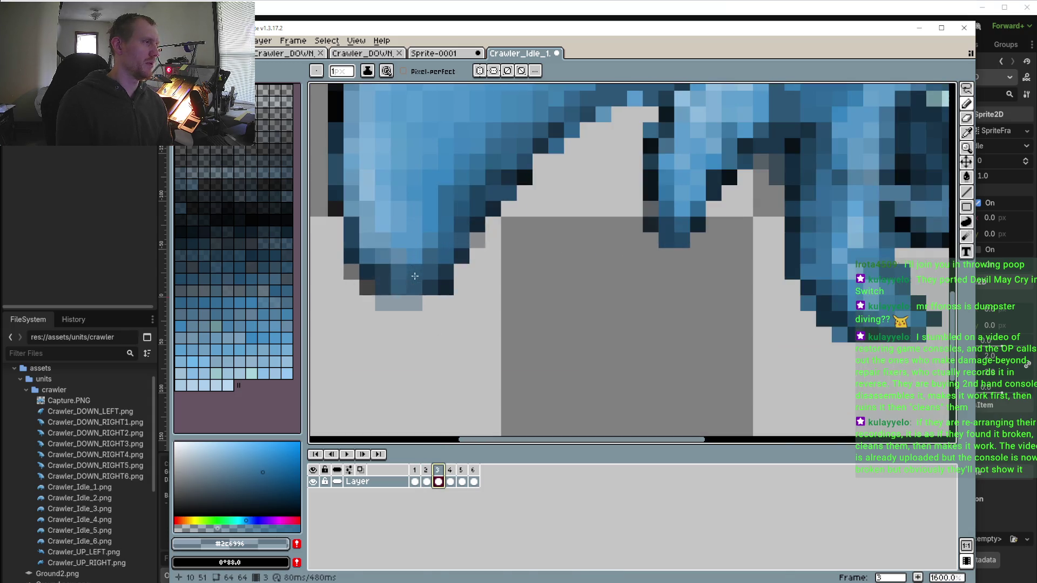
{"action": "scroll", "coordinate": [354, 210], "scroll_direction": "down", "scroll_amount": 4}
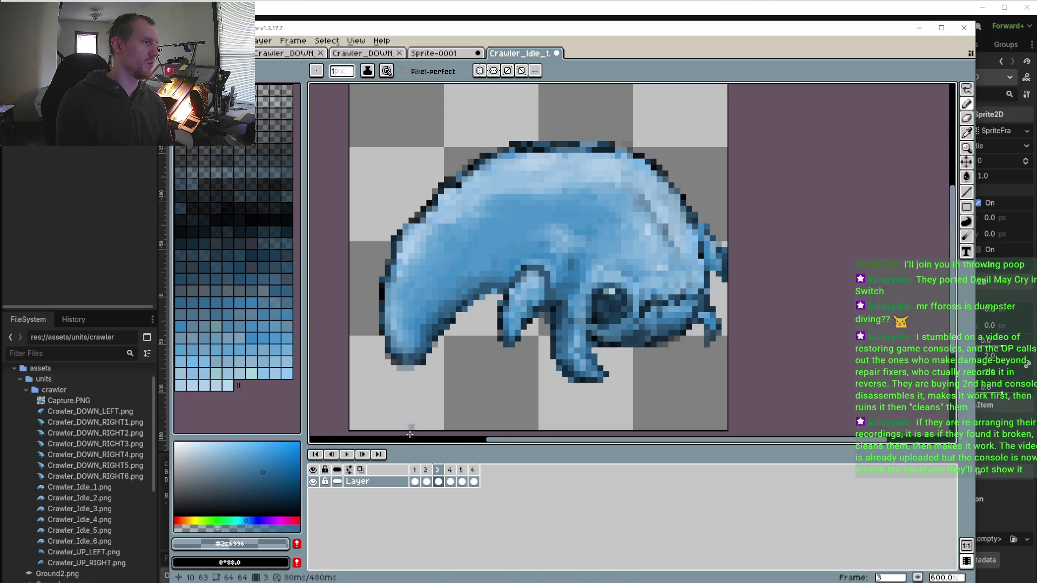
{"action": "left_click", "coordinate": [451, 471]}
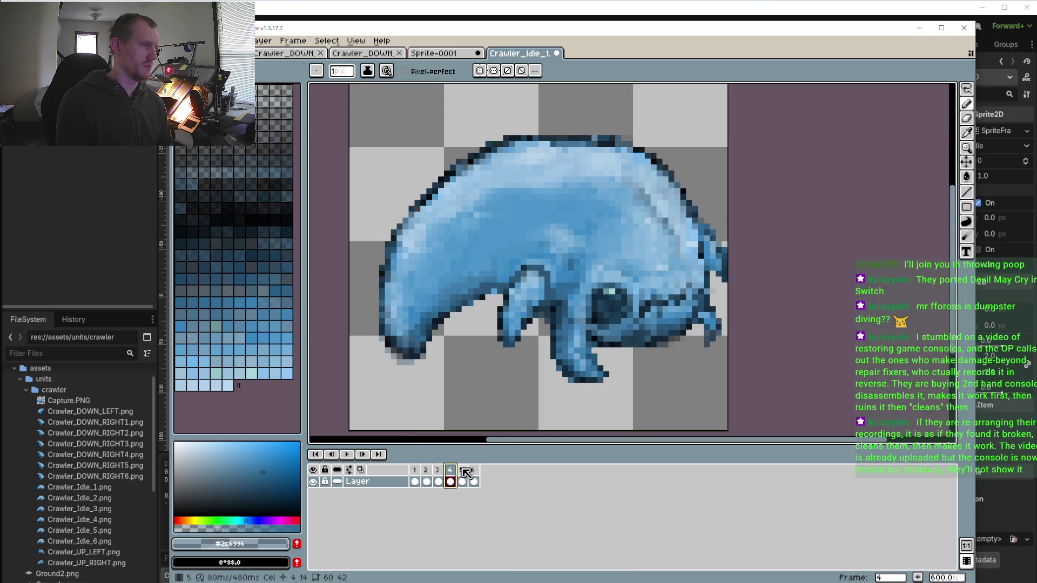
{"action": "left_click", "coordinate": [462, 471]}
{"action": "key", "text": "ctrl+Left"}
{"action": "left_click", "coordinate": [465, 473]}
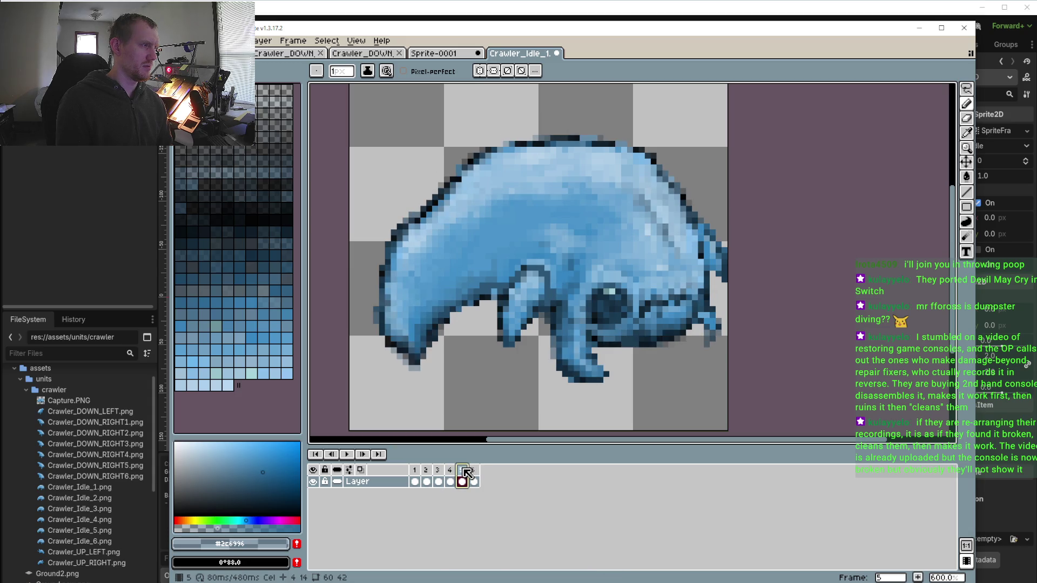
{"action": "key", "text": "ctrl+Left"}
{"action": "scroll", "coordinate": [427, 312], "scroll_direction": "up", "scroll_amount": 3}
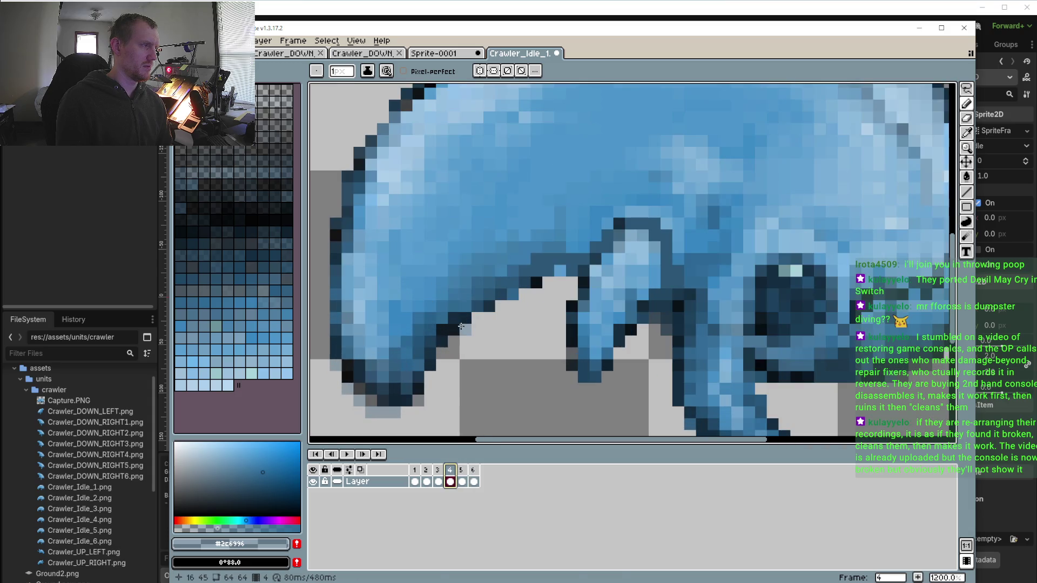
Pick outline colour #142636, check frame 3, then darken frame 4's light underside-outline pixel
{"action": "left_click", "coordinate": [465, 316], "text": "alt"}
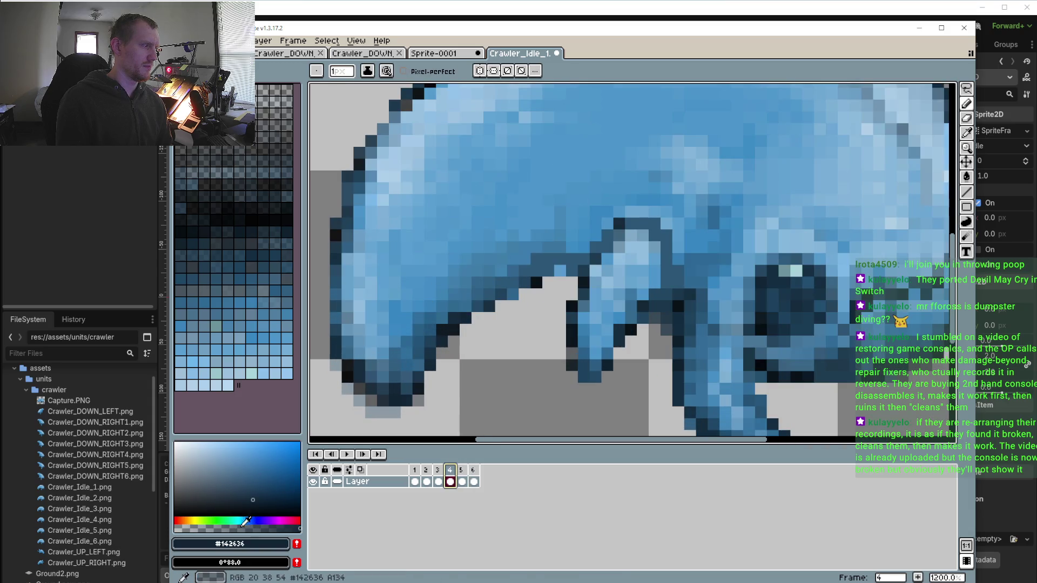
{"action": "left_click_drag", "start_coordinate": [241, 529], "coordinate": [220, 528]}
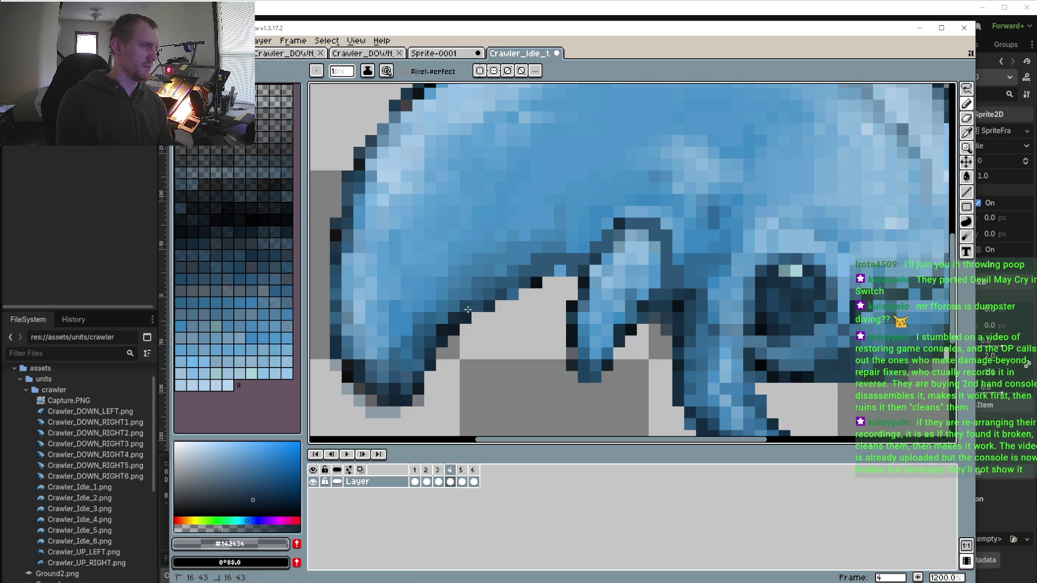
{"action": "left_click", "coordinate": [438, 471]}
{"action": "left_click", "coordinate": [450, 470]}
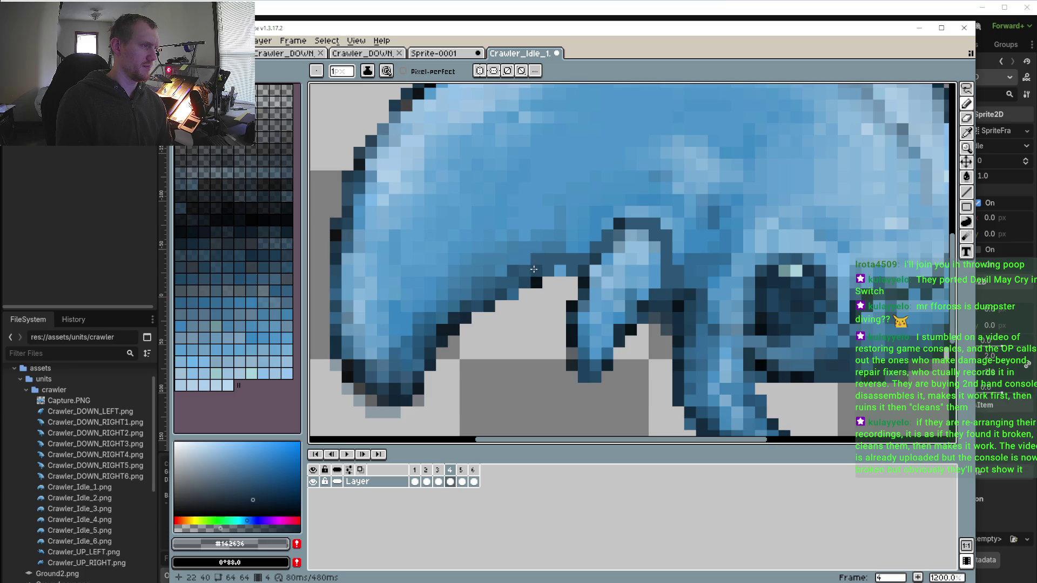
{"action": "left_click", "coordinate": [556, 269]}
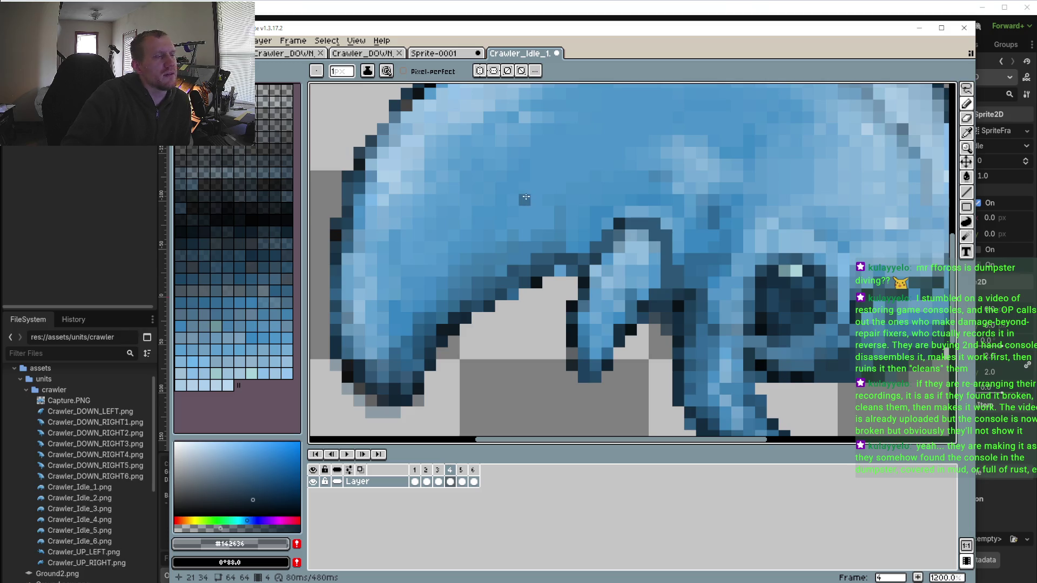
{"action": "scroll", "coordinate": [483, 247], "scroll_direction": "down", "scroll_amount": 3}
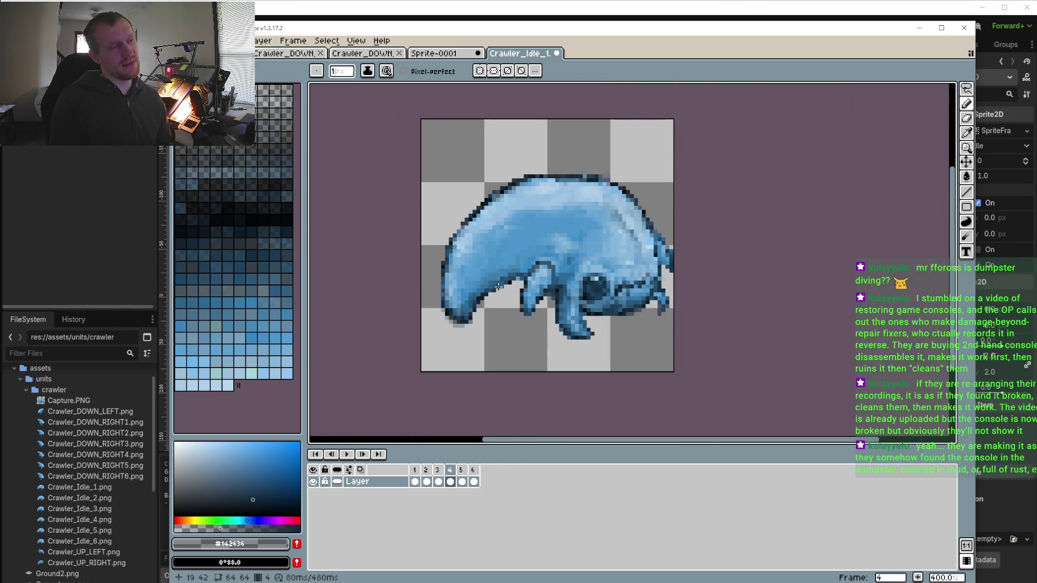
Pick mid-dark blue #295372 and darken the shading pixels beneath the eye and front leg
{"action": "scroll", "coordinate": [589, 343], "scroll_direction": "up", "scroll_amount": 4}
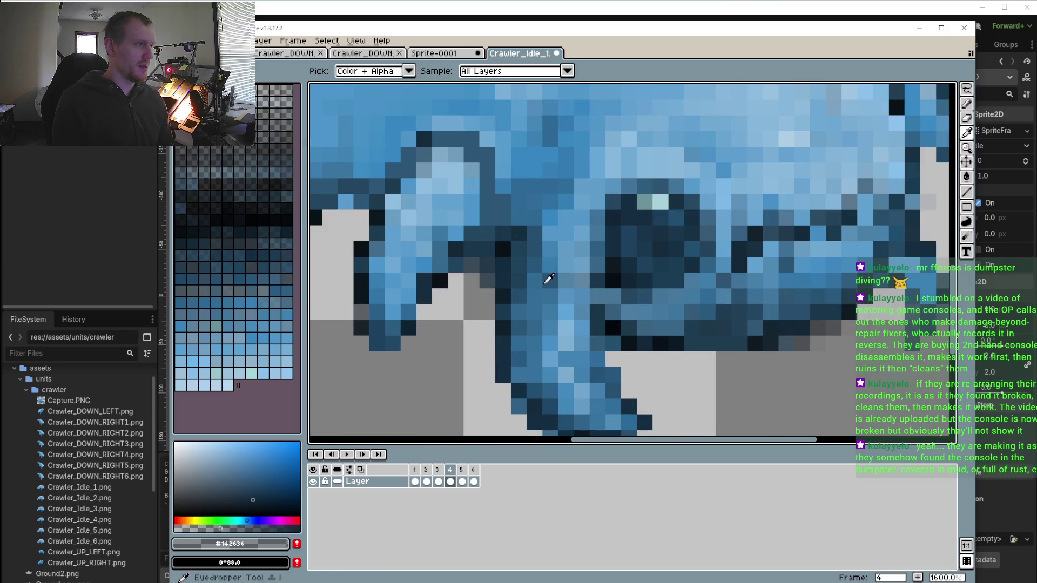
{"action": "left_click", "coordinate": [549, 280], "text": "alt"}
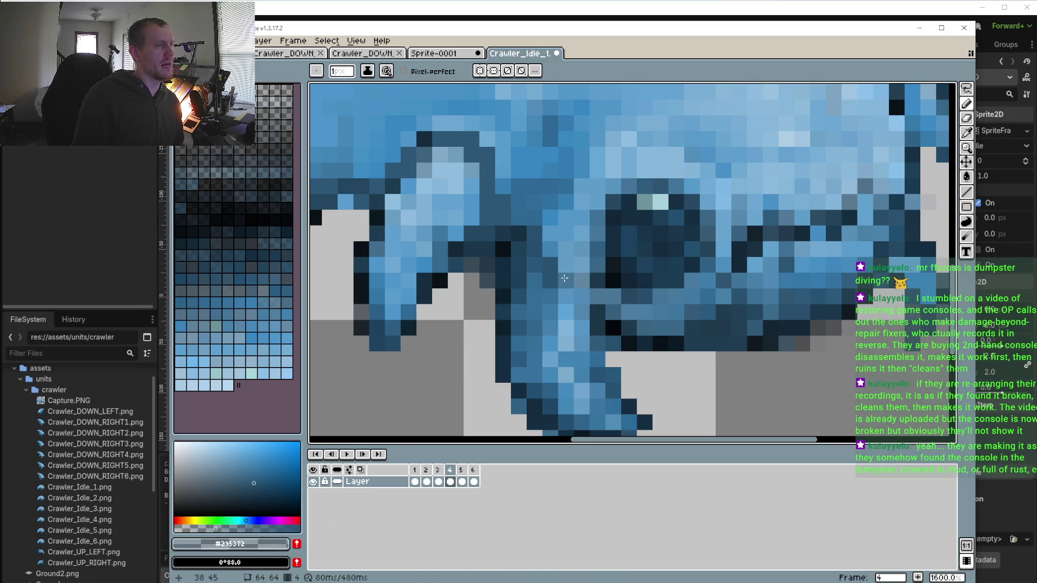
{"action": "left_click_drag", "start_coordinate": [572, 280], "coordinate": [582, 300]}
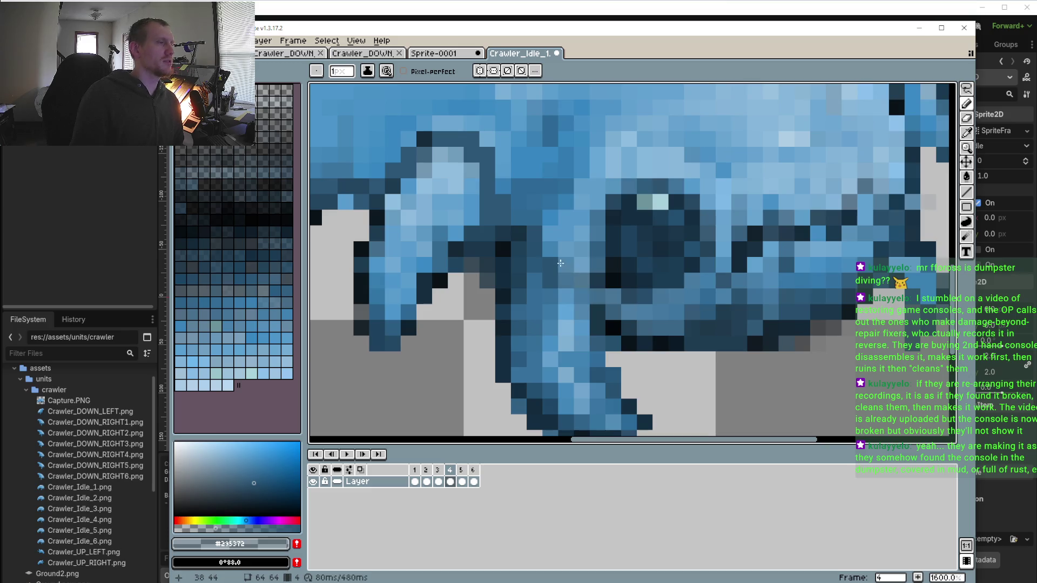
Sample a light body blue, then a slightly different body blue, from the sprite
{"action": "scroll", "coordinate": [546, 254], "scroll_direction": "down", "scroll_amount": 4}
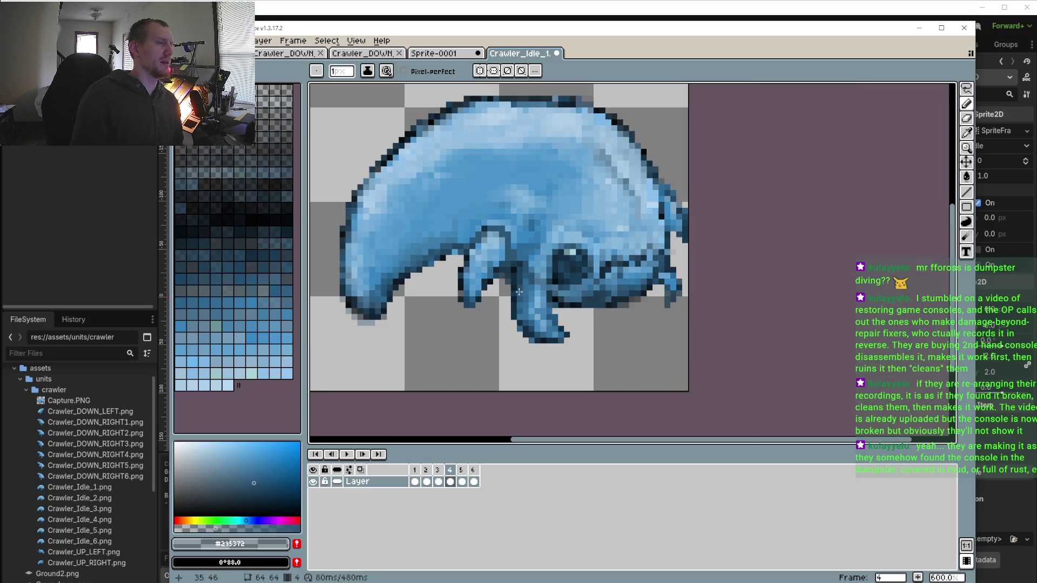
{"action": "scroll", "coordinate": [527, 306], "scroll_direction": "up", "scroll_amount": 4}
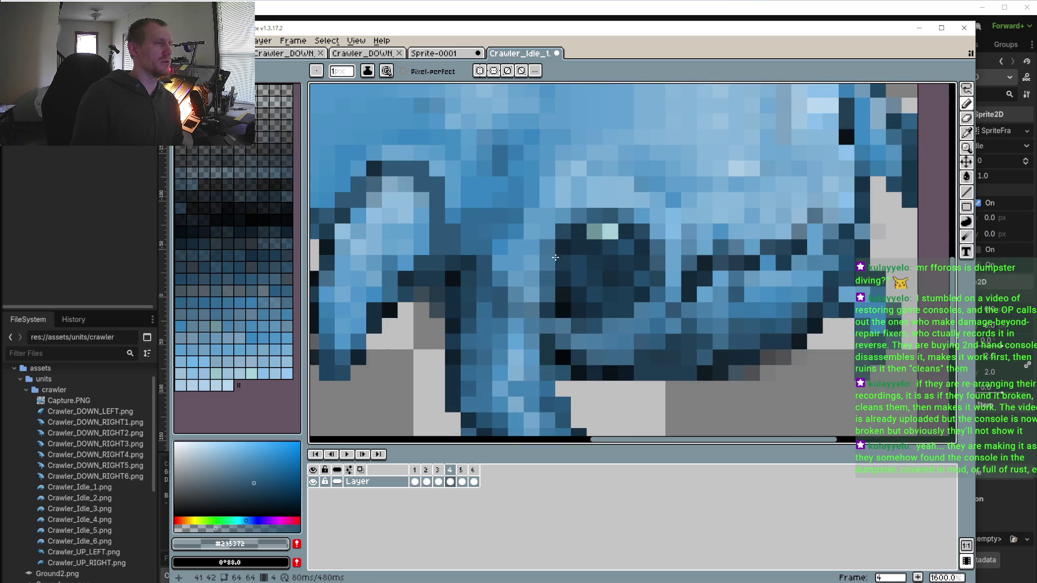
{"action": "left_click", "coordinate": [533, 294], "text": "alt"}
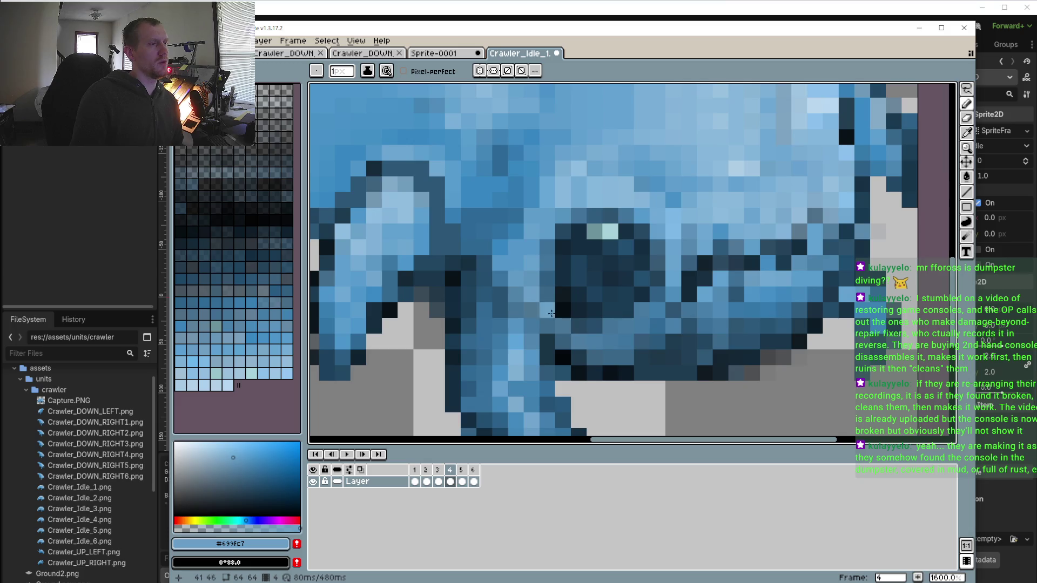
{"action": "scroll", "coordinate": [580, 346], "scroll_direction": "down", "scroll_amount": 2}
{"action": "scroll", "coordinate": [555, 225], "scroll_direction": "up", "scroll_amount": 3}
{"action": "key", "text": "i"}
{"action": "left_click", "coordinate": [554, 225]}
{"action": "key", "text": "b"}
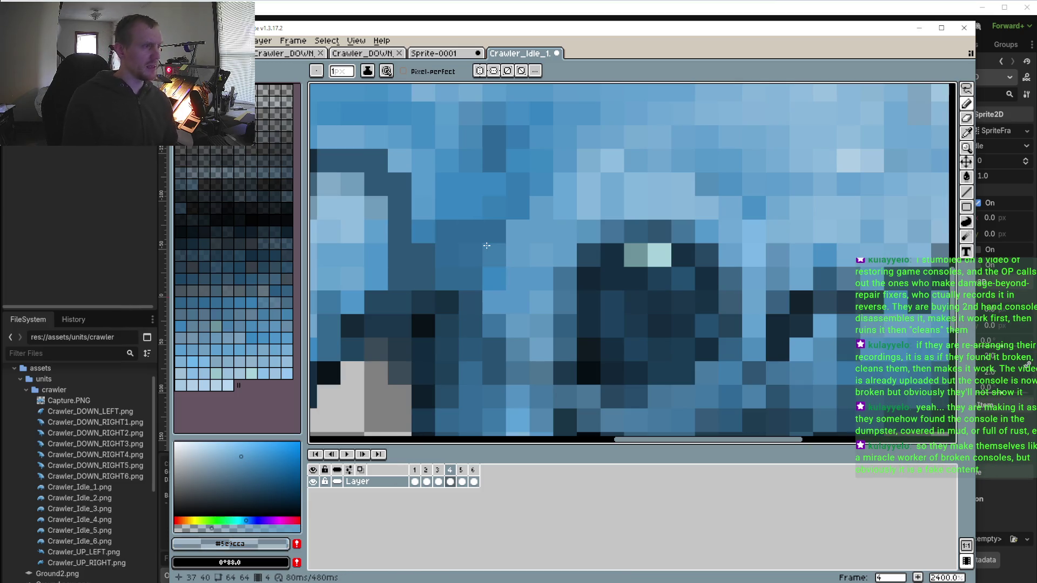
{"action": "scroll", "coordinate": [553, 253], "scroll_direction": "down", "scroll_amount": 5}
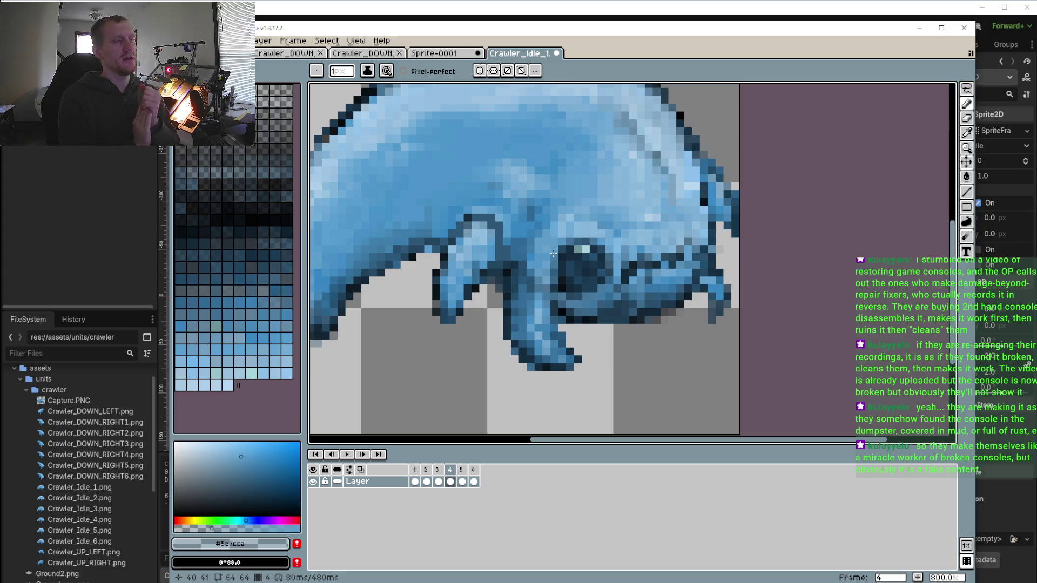
{"action": "scroll", "coordinate": [526, 296], "scroll_direction": "down", "scroll_amount": 2}
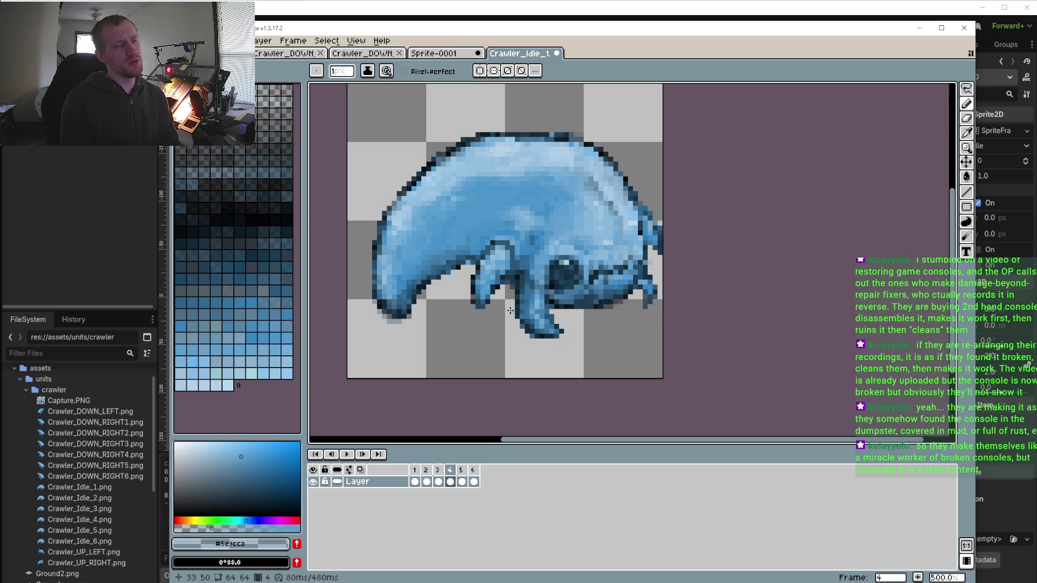
{"action": "scroll", "coordinate": [510, 311], "scroll_direction": "up", "scroll_amount": 2}
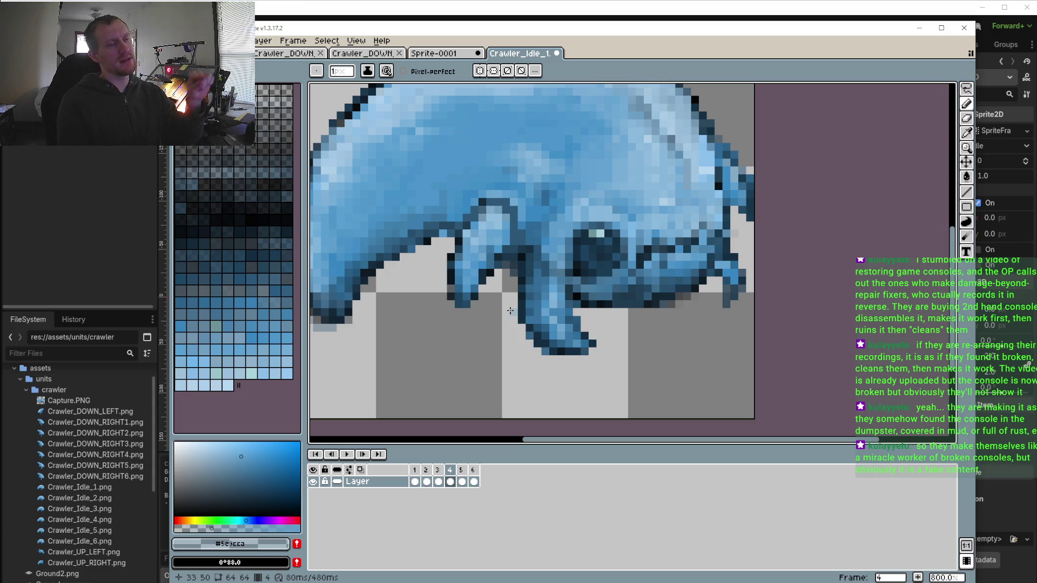
On frame 5, darken the leg-outline pixels with the dark navy outline colour
{"action": "left_click", "coordinate": [461, 469]}
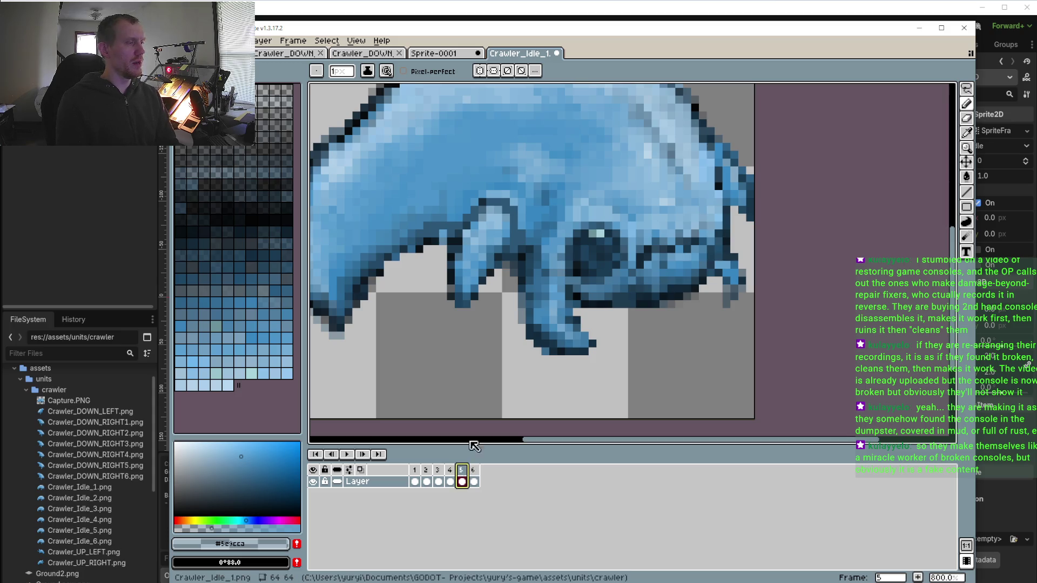
{"action": "scroll", "coordinate": [542, 270], "scroll_direction": "up", "scroll_amount": 3}
{"action": "key", "text": "i"}
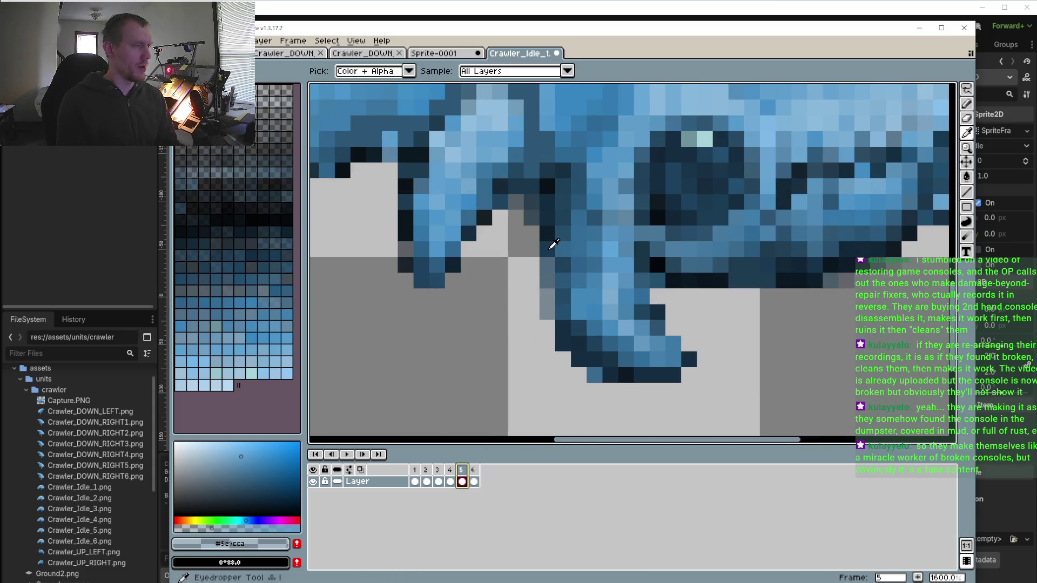
{"action": "left_click", "coordinate": [550, 241]}
{"action": "left_click", "coordinate": [473, 473]}
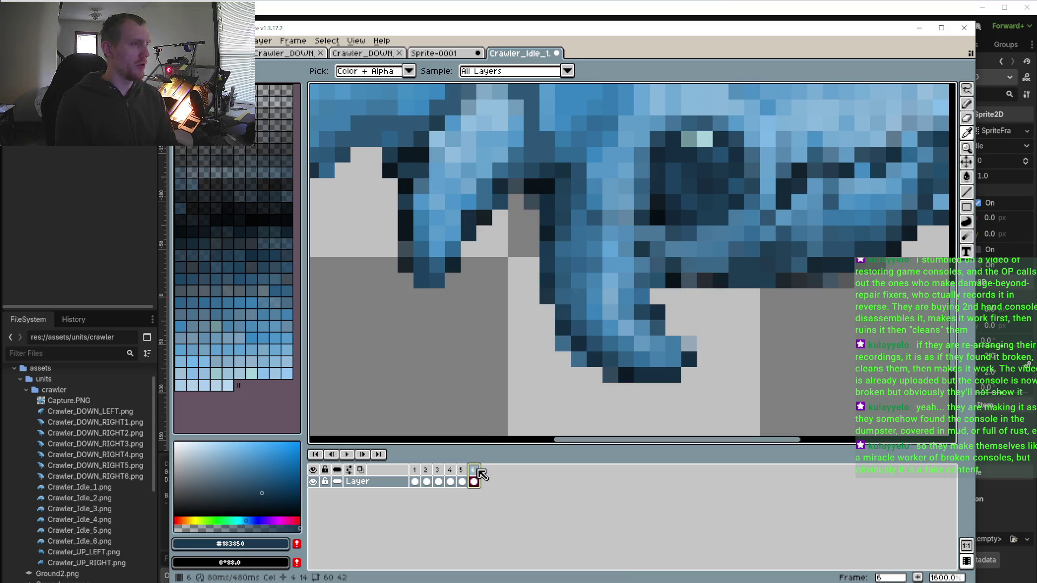
{"action": "left_click", "coordinate": [462, 481]}
{"action": "key", "text": "b"}
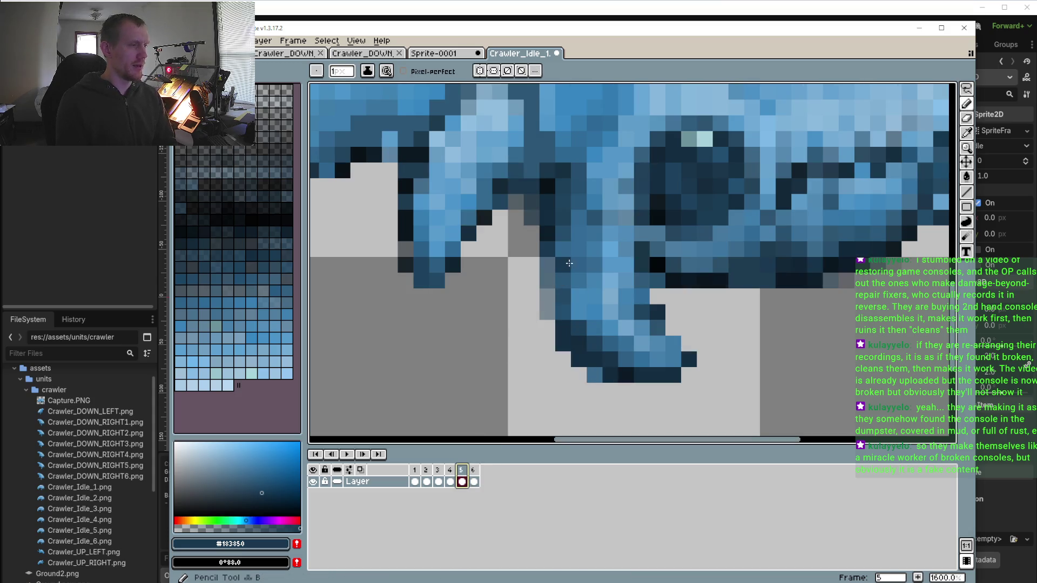
{"action": "left_click_drag", "start_coordinate": [547, 296], "coordinate": [547, 312]}
{"action": "left_click", "coordinate": [474, 481]}
{"action": "left_click", "coordinate": [462, 481]}
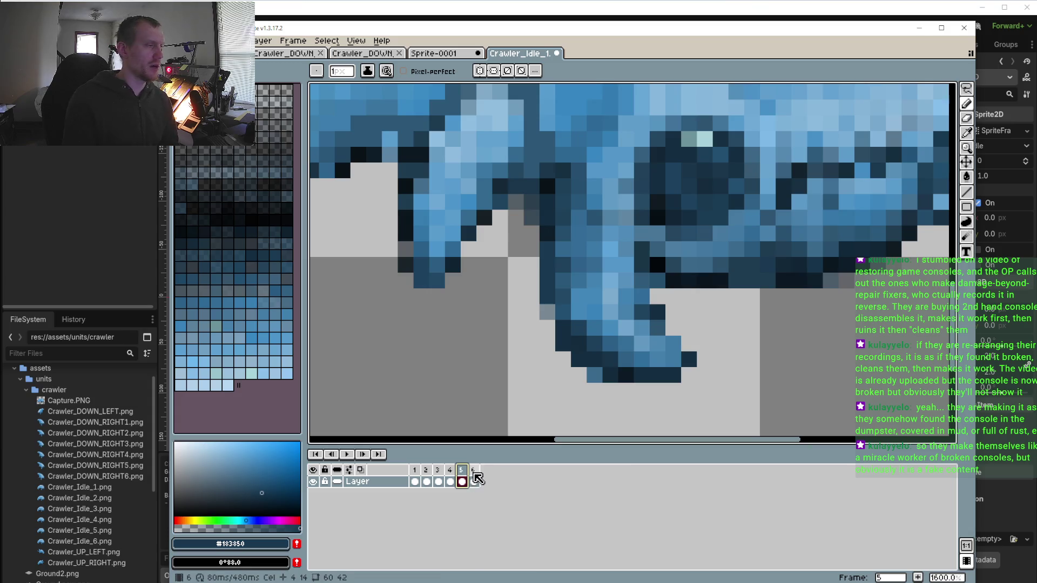
On frame 6, fill the gap beside the leg with dark outline colour #162f41
{"action": "left_click", "coordinate": [474, 475]}
{"action": "left_click", "coordinate": [462, 482]}
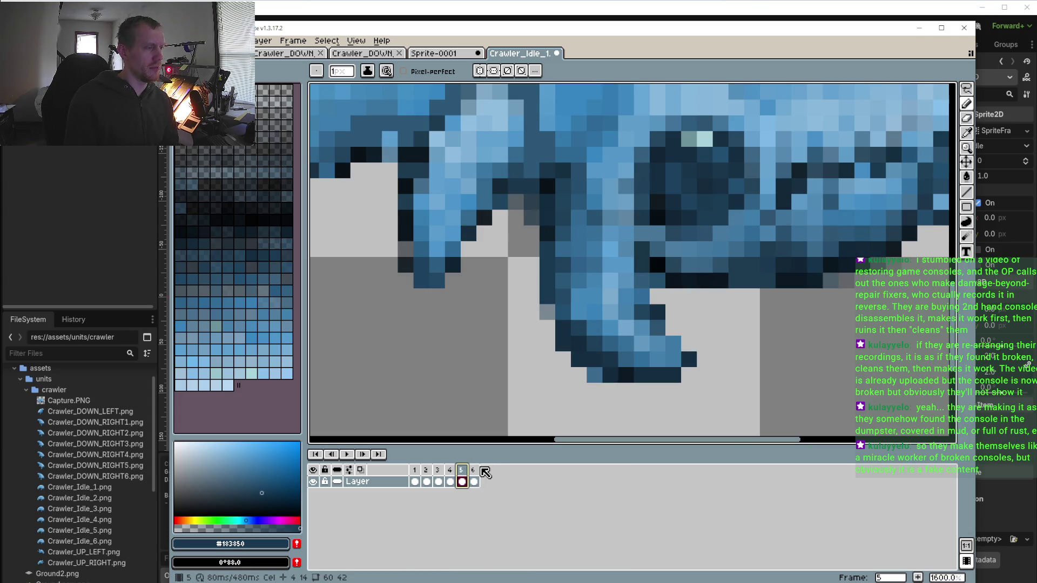
{"action": "left_click", "coordinate": [474, 481]}
{"action": "key", "text": "i"}
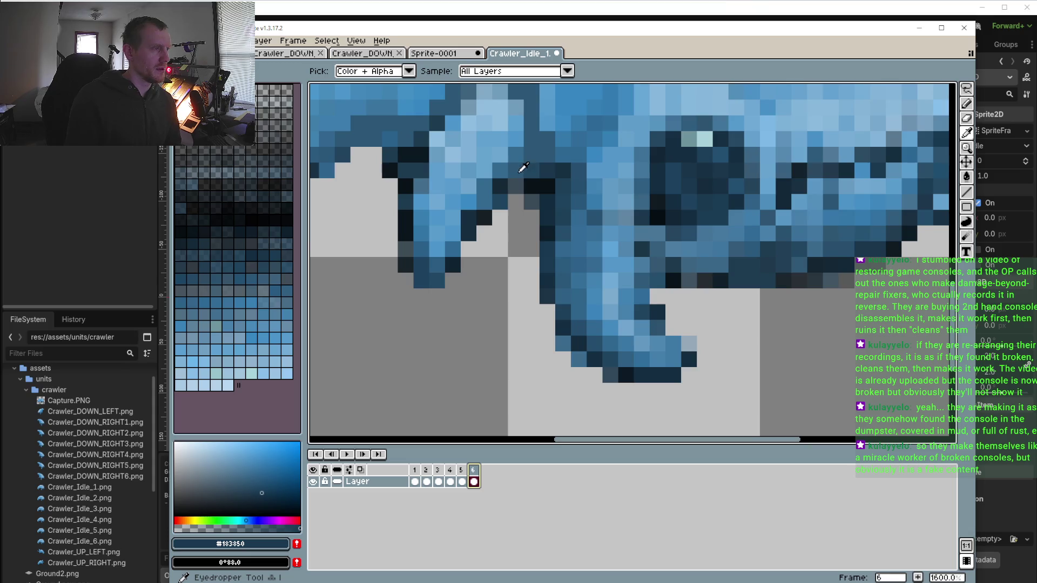
{"action": "left_click", "coordinate": [522, 179]}
{"action": "key", "text": "b"}
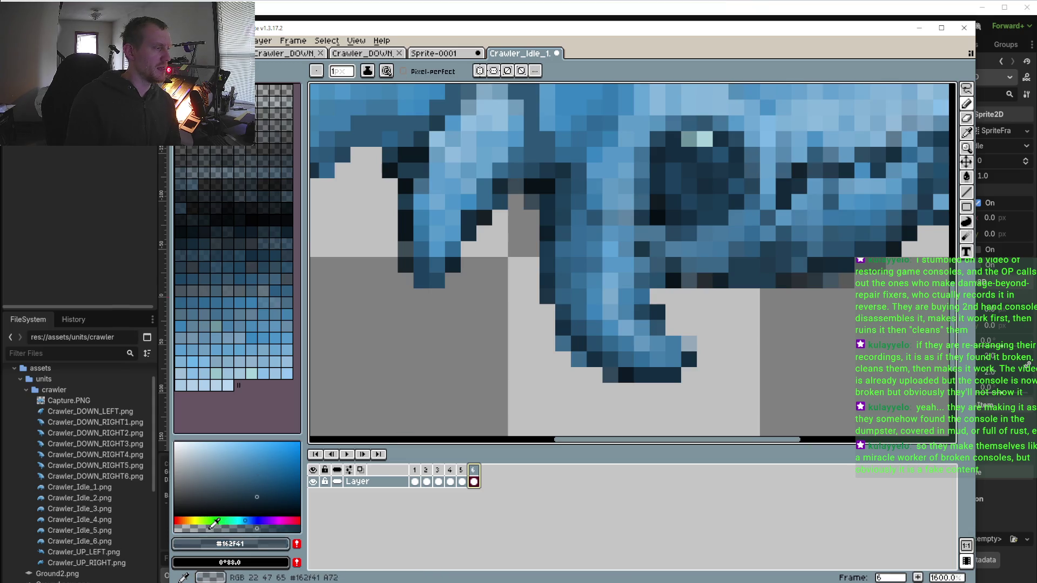
{"action": "left_click", "coordinate": [516, 202]}
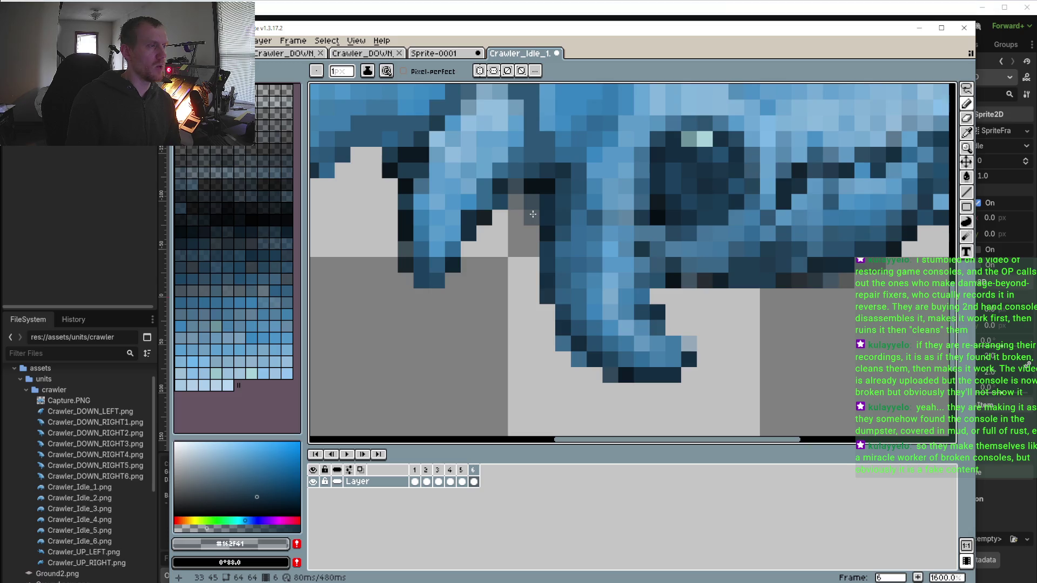
Compare the poses by stepping through frames 3 to 6 and back to frame 2
{"action": "left_click", "coordinate": [460, 471]}
{"action": "left_click", "coordinate": [439, 474]}
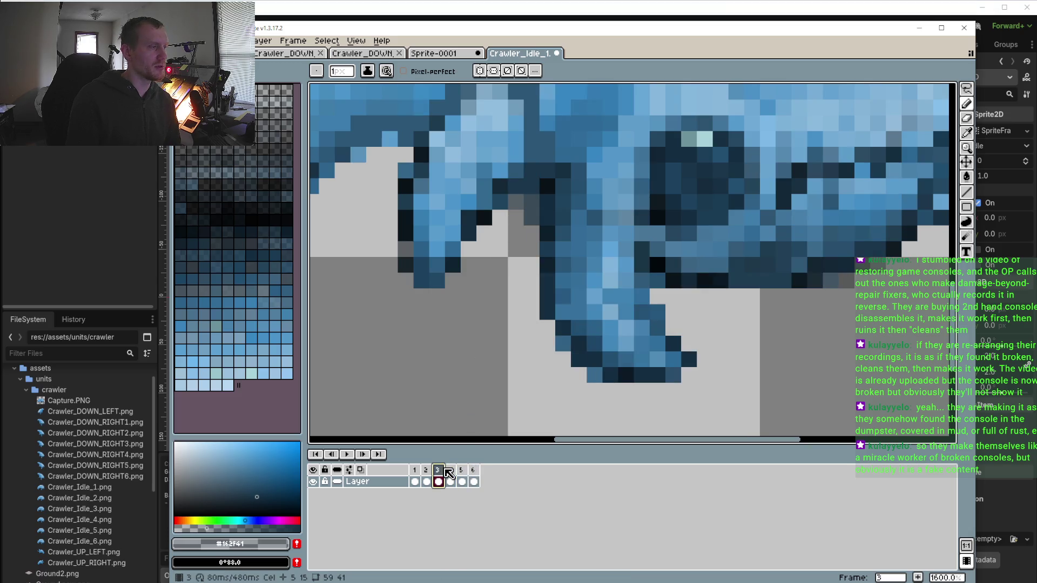
{"action": "left_click", "coordinate": [450, 470]}
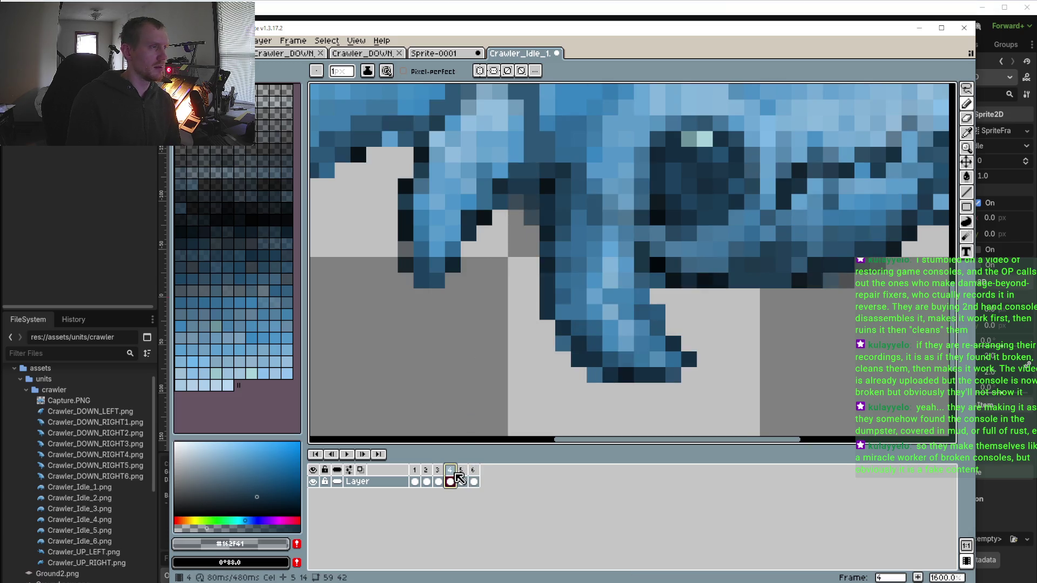
{"action": "left_click", "coordinate": [465, 471]}
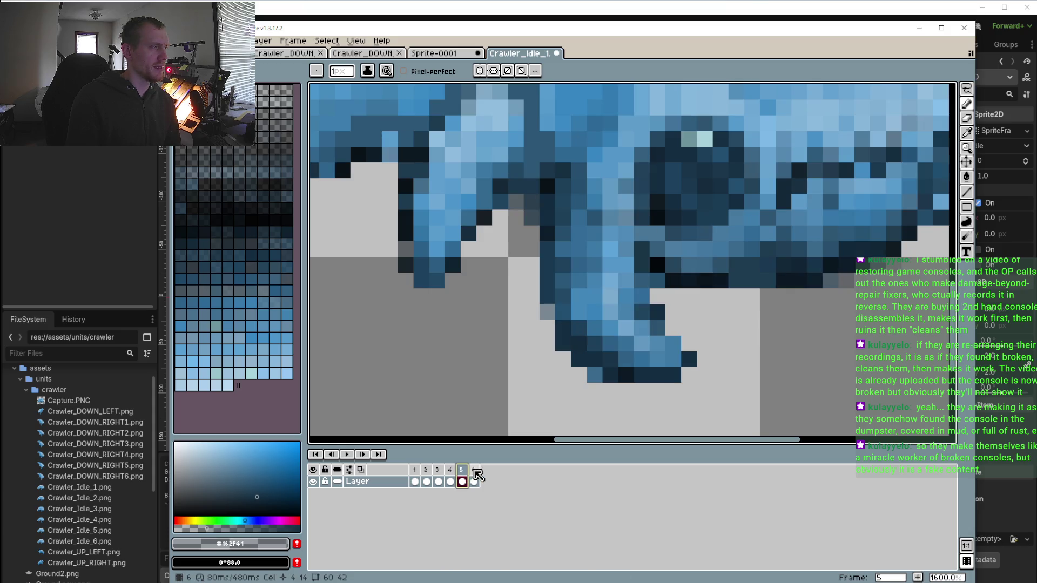
{"action": "left_click", "coordinate": [476, 475]}
{"action": "left_click", "coordinate": [463, 475]}
{"action": "left_click", "coordinate": [451, 476]}
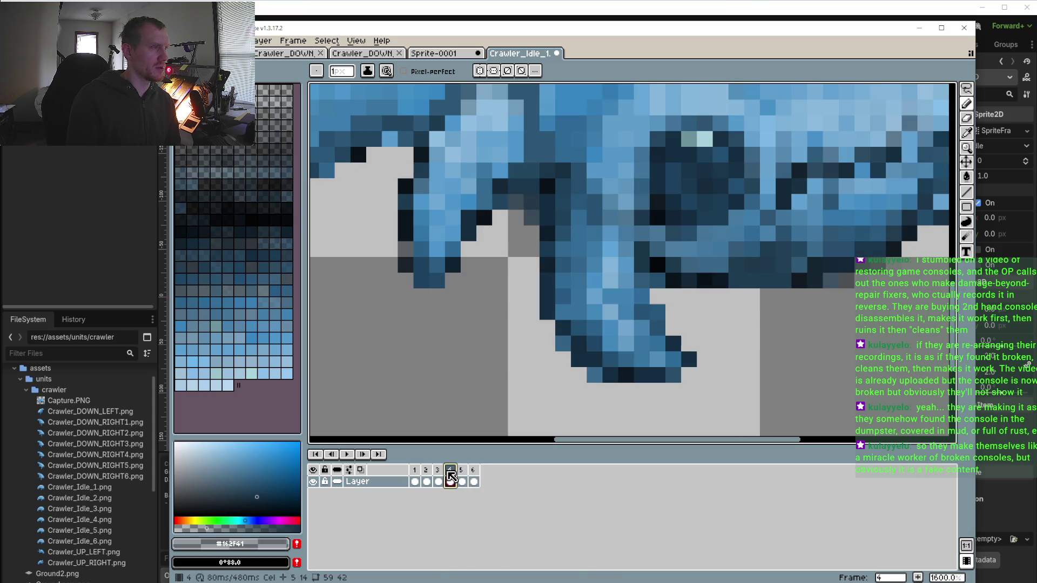
{"action": "left_click", "coordinate": [437, 476]}
{"action": "left_click", "coordinate": [426, 476]}
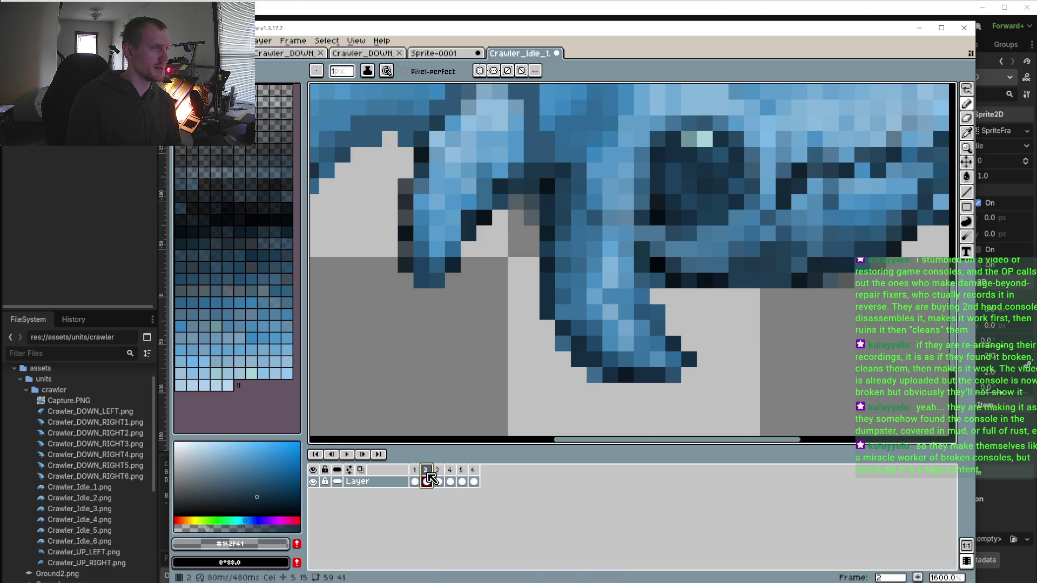
Paint a mid-blue #4c95ca pixel on frame 5 and play the idle animation
{"action": "left_click", "coordinate": [461, 478]}
{"action": "key", "text": "i"}
{"action": "left_click", "coordinate": [515, 143]}
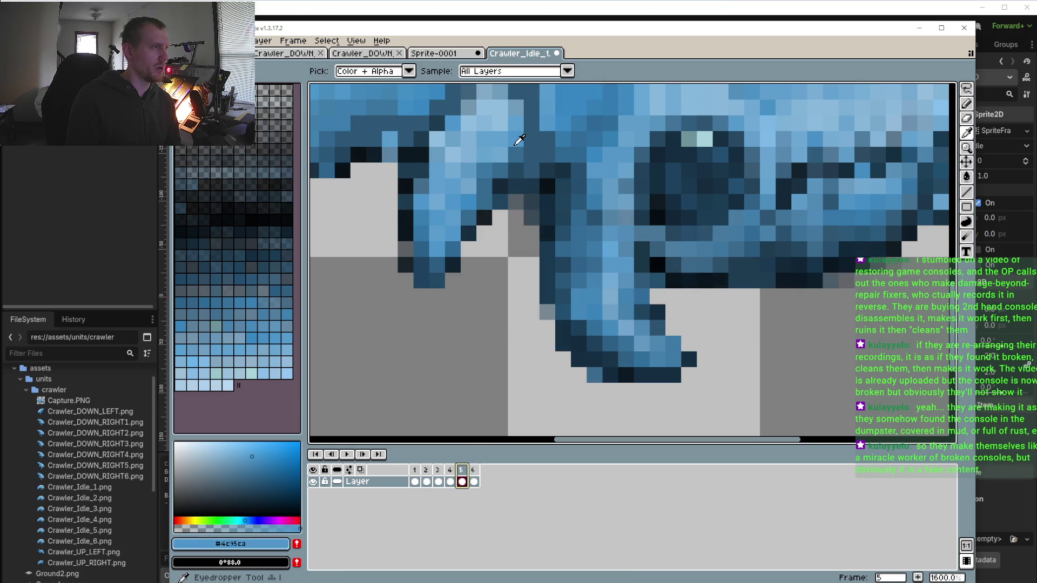
{"action": "key", "text": "b"}
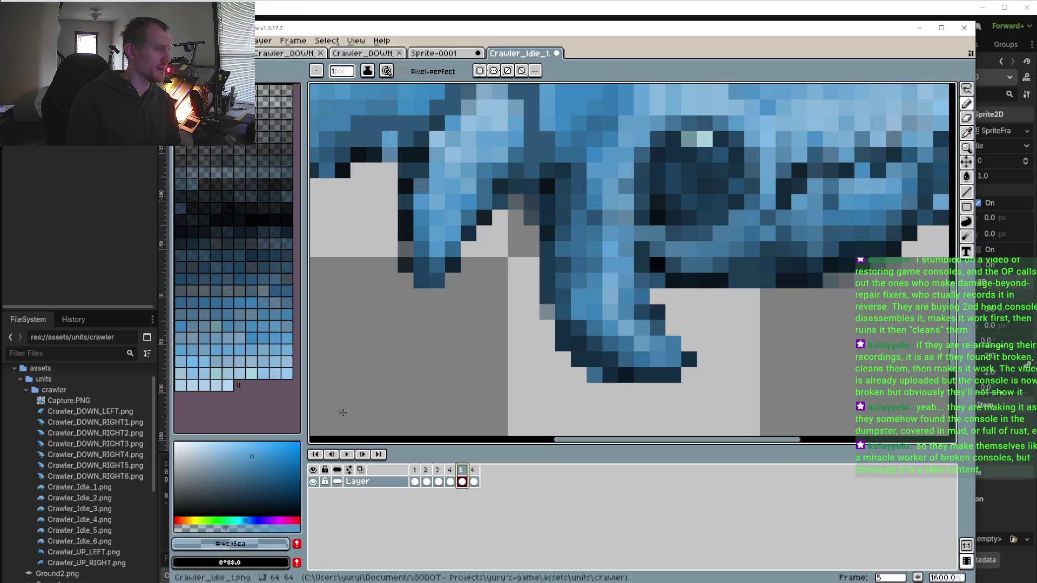
{"action": "left_click", "coordinate": [500, 172]}
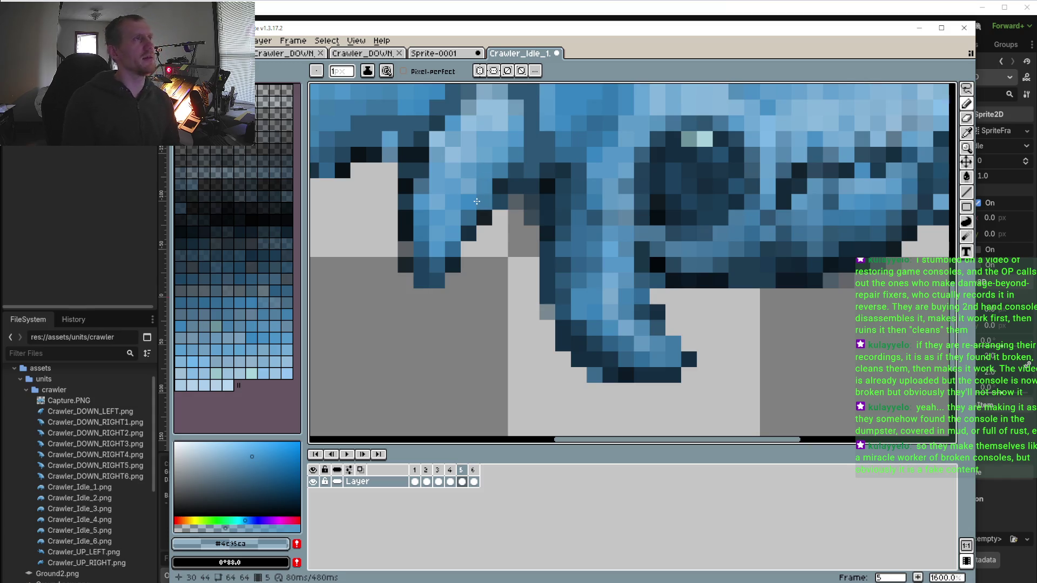
{"action": "left_click", "coordinate": [346, 237]}
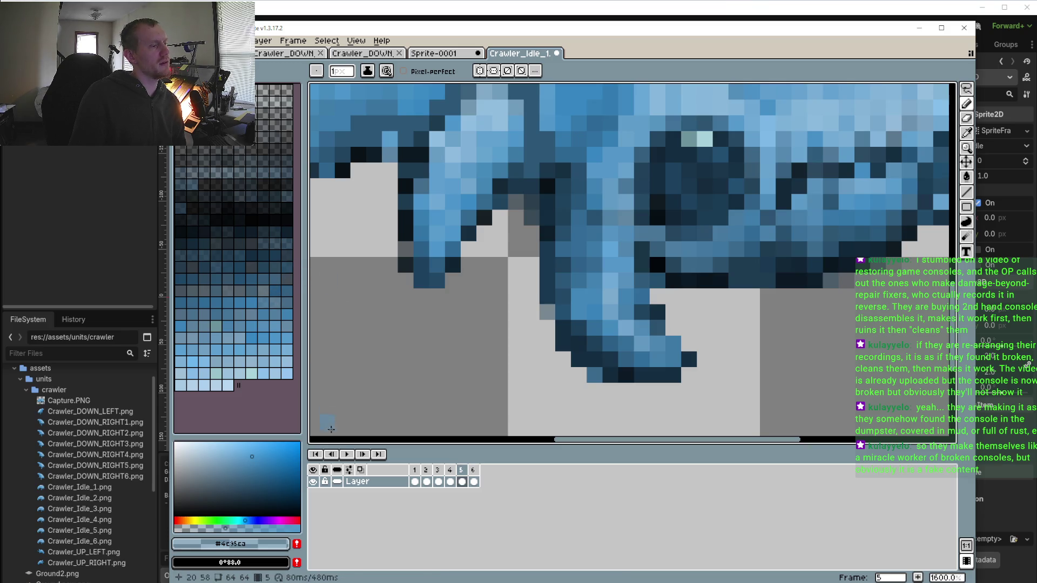
{"action": "left_click", "coordinate": [348, 454]}
{"action": "scroll", "coordinate": [475, 348], "scroll_direction": "down", "scroll_amount": 5}
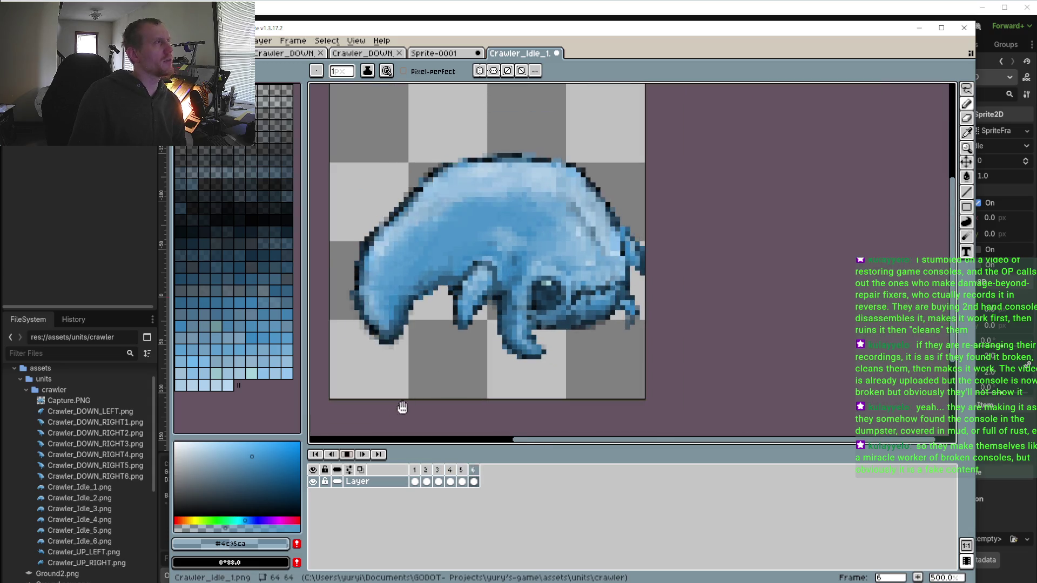
Stop playback on frame 5 and sample the dark jaw blue #2b6896
{"action": "left_click", "coordinate": [347, 455]}
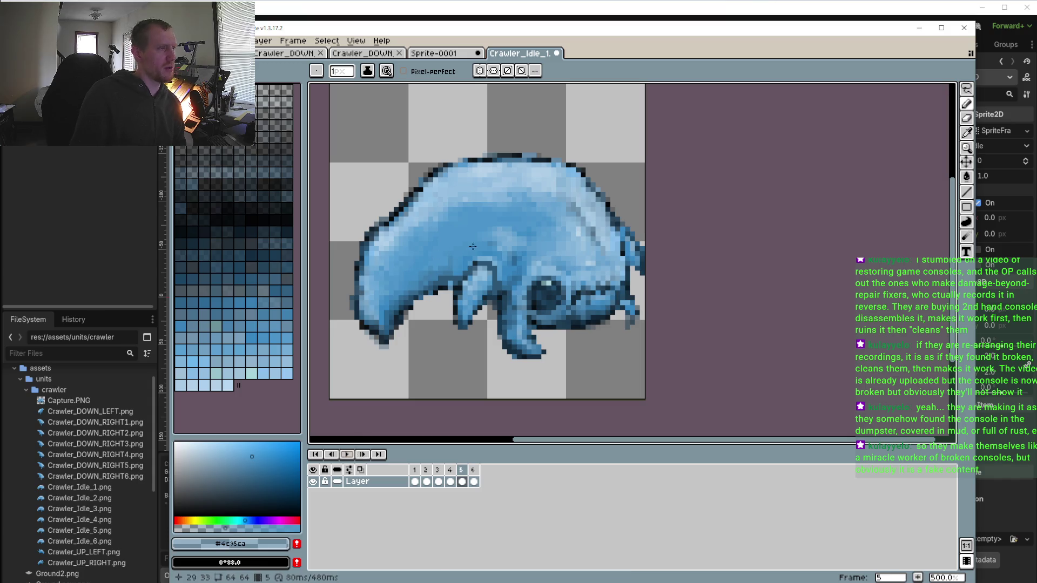
{"action": "scroll", "coordinate": [472, 427], "scroll_direction": "up", "scroll_amount": 2}
{"action": "scroll", "coordinate": [486, 395], "scroll_direction": "down", "scroll_amount": 2}
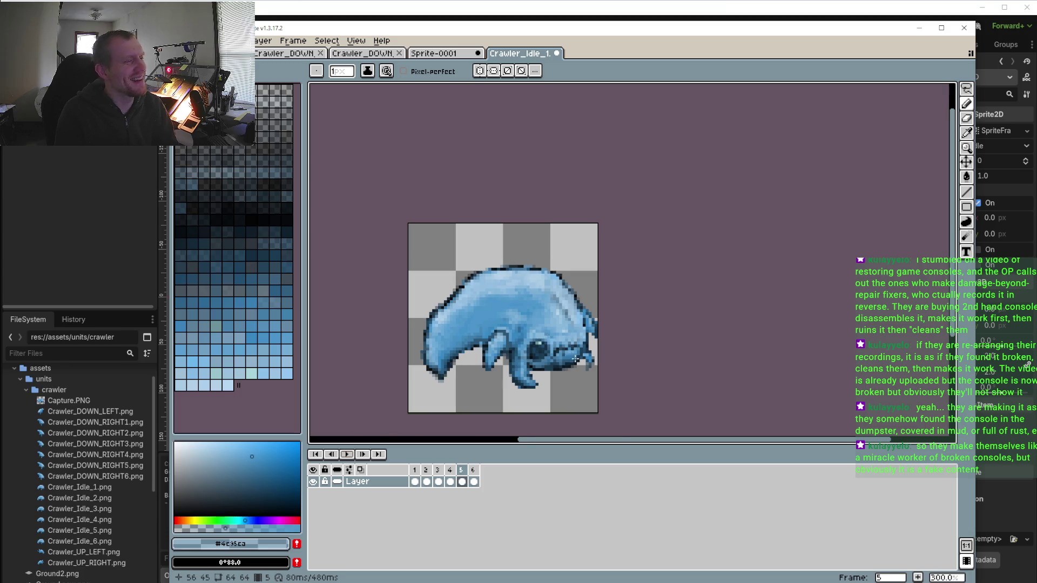
{"action": "scroll", "coordinate": [576, 359], "scroll_direction": "up", "scroll_amount": 4}
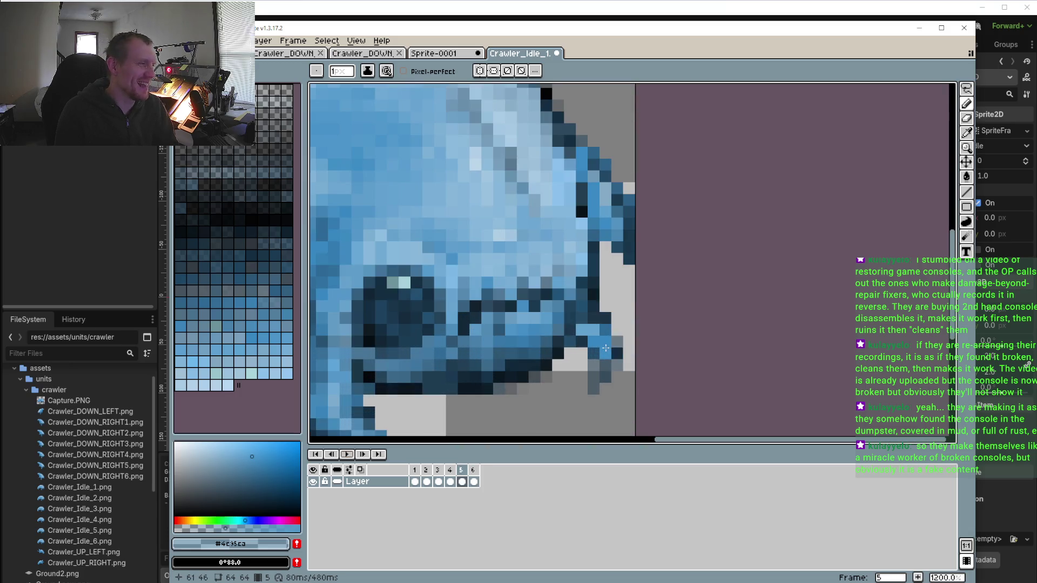
{"action": "key", "text": "alt"}
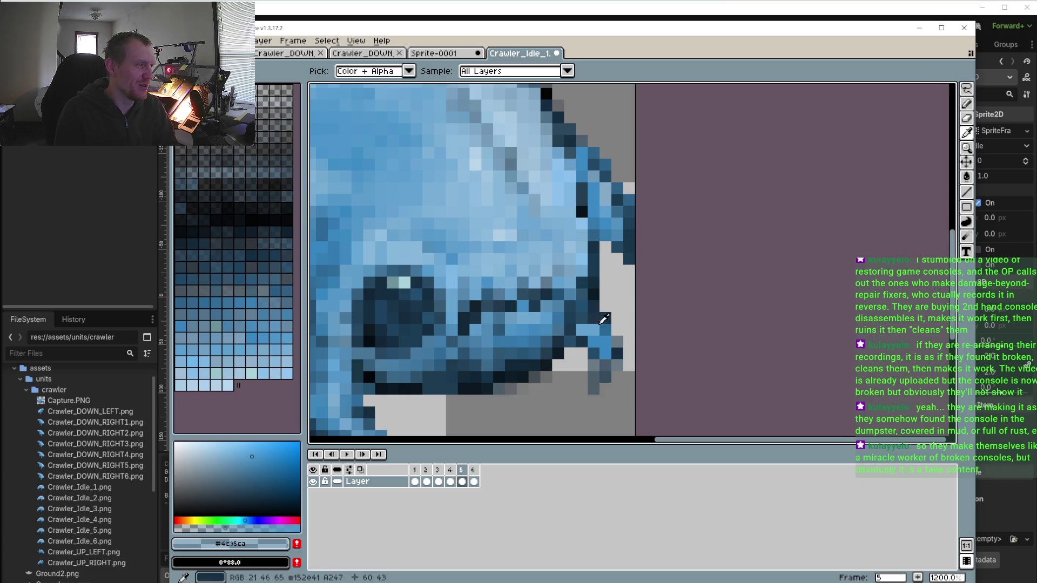
{"action": "left_click", "coordinate": [613, 321]}
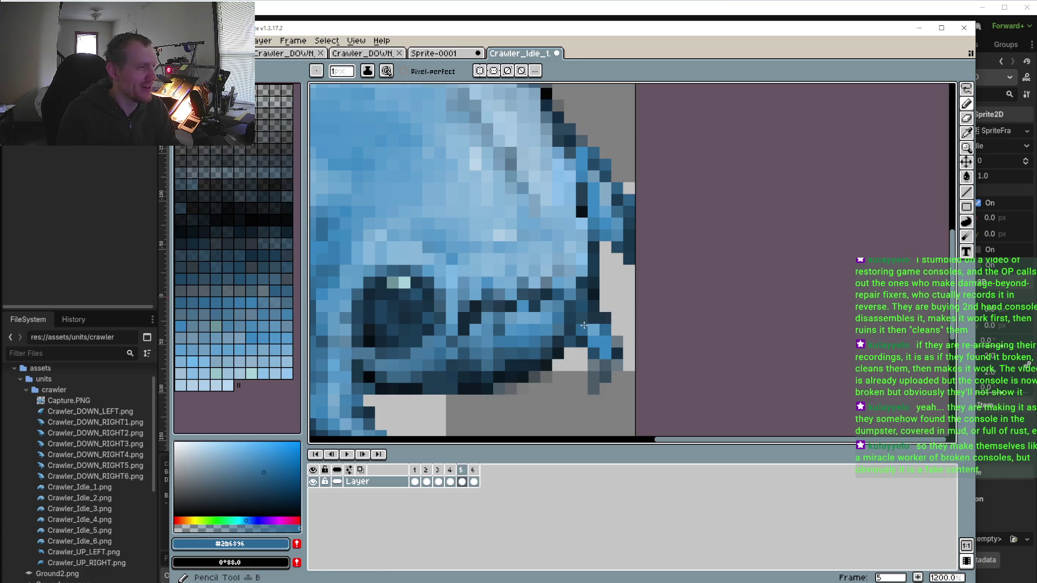
Check the jaw on frames 6, 4, 3 and 1, then replay the idle animation
{"action": "scroll", "coordinate": [586, 392], "scroll_direction": "down", "scroll_amount": 4}
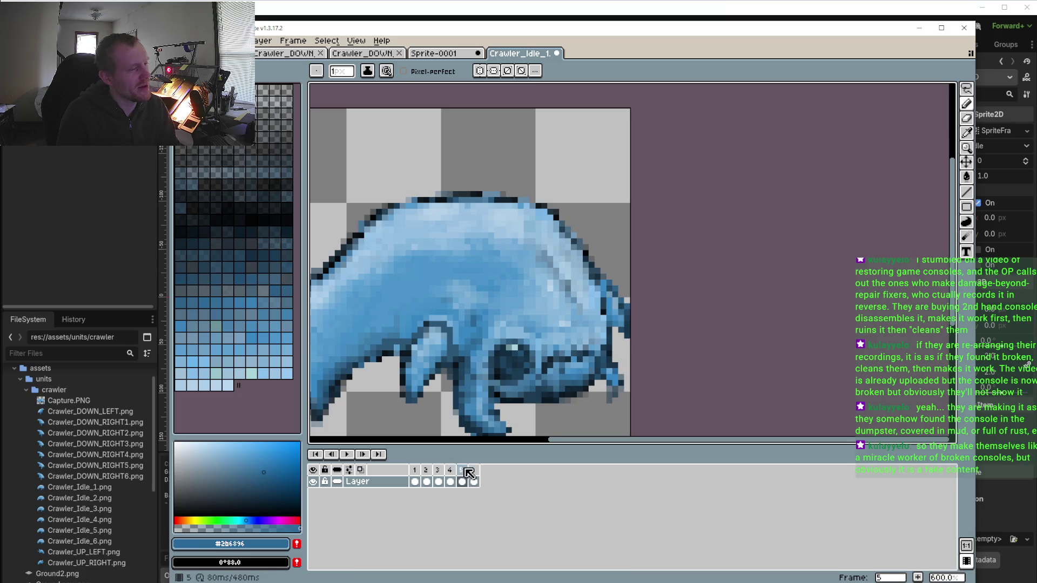
{"action": "left_click", "coordinate": [474, 482]}
{"action": "scroll", "coordinate": [639, 347], "scroll_direction": "up", "scroll_amount": 5}
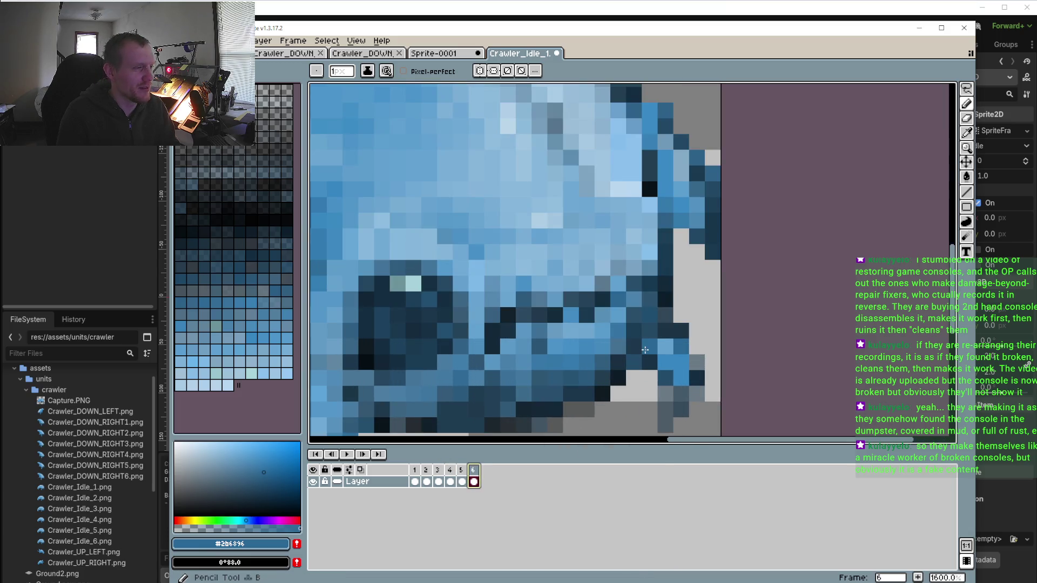
{"action": "left_click", "coordinate": [452, 471]}
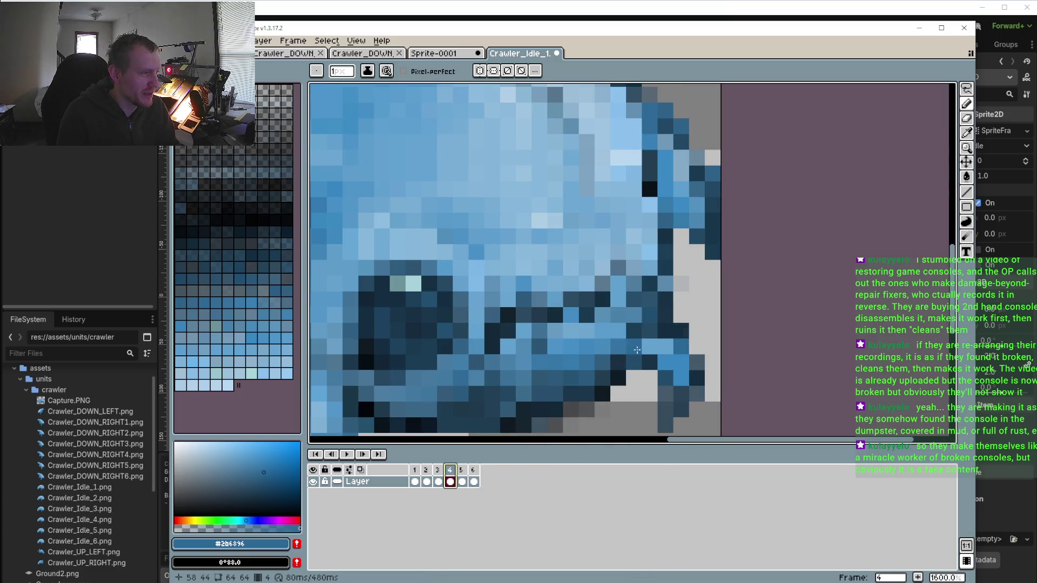
{"action": "left_click", "coordinate": [438, 471]}
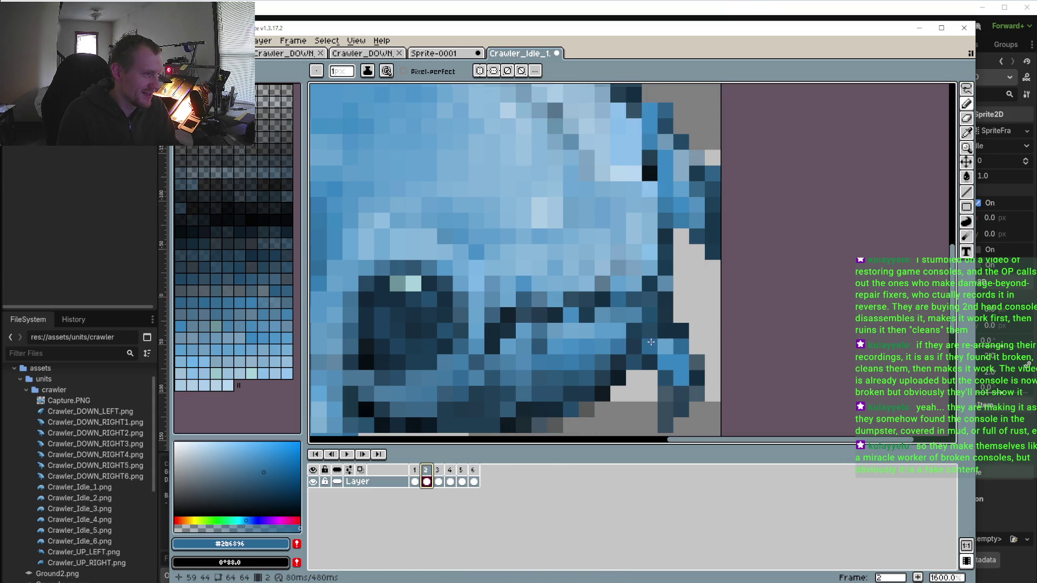
{"action": "key", "text": "Left"}
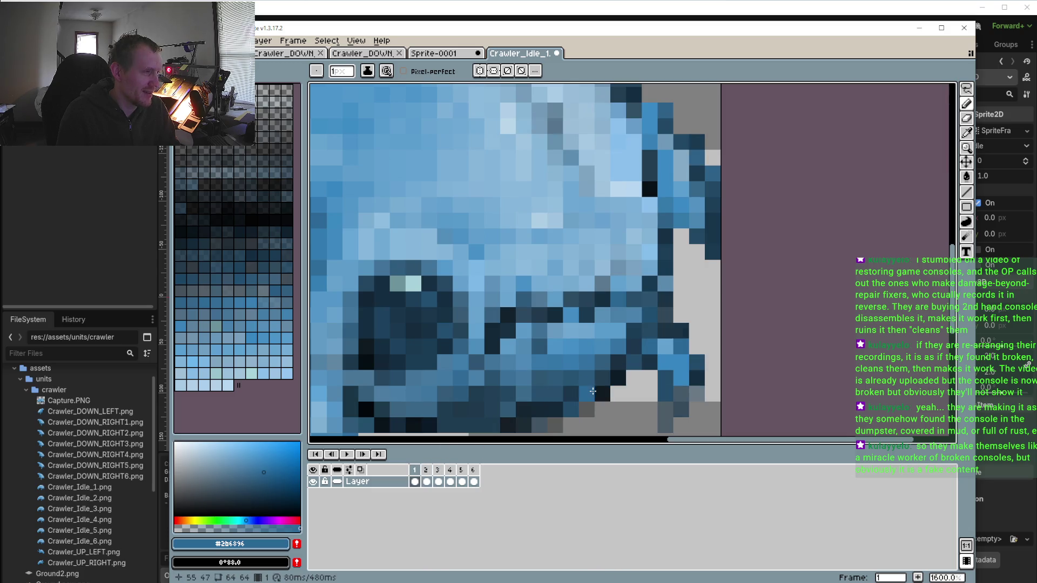
{"action": "scroll", "coordinate": [593, 391], "scroll_direction": "down", "scroll_amount": 2}
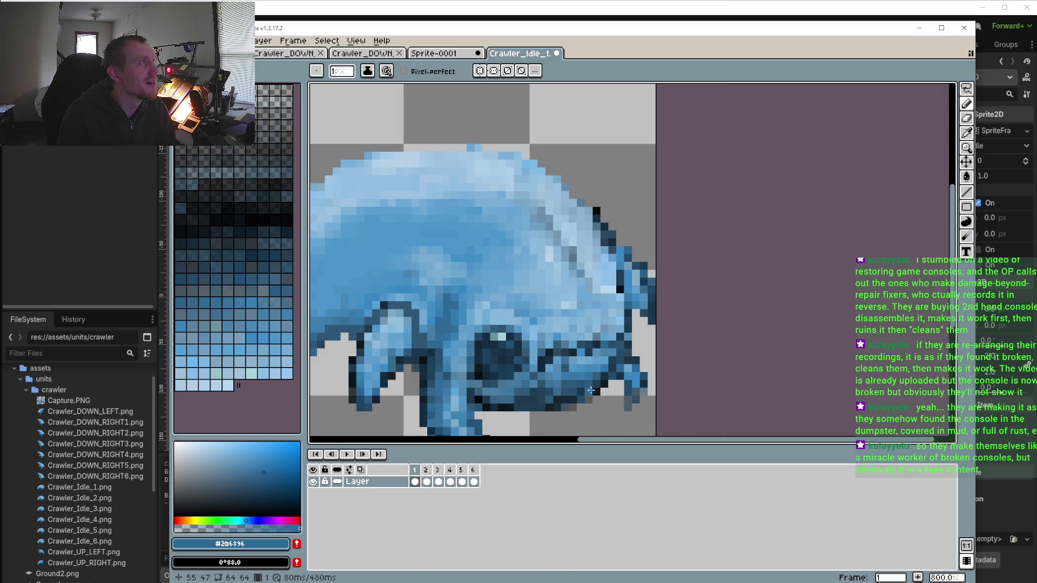
{"action": "scroll", "coordinate": [591, 390], "scroll_direction": "down", "scroll_amount": 2}
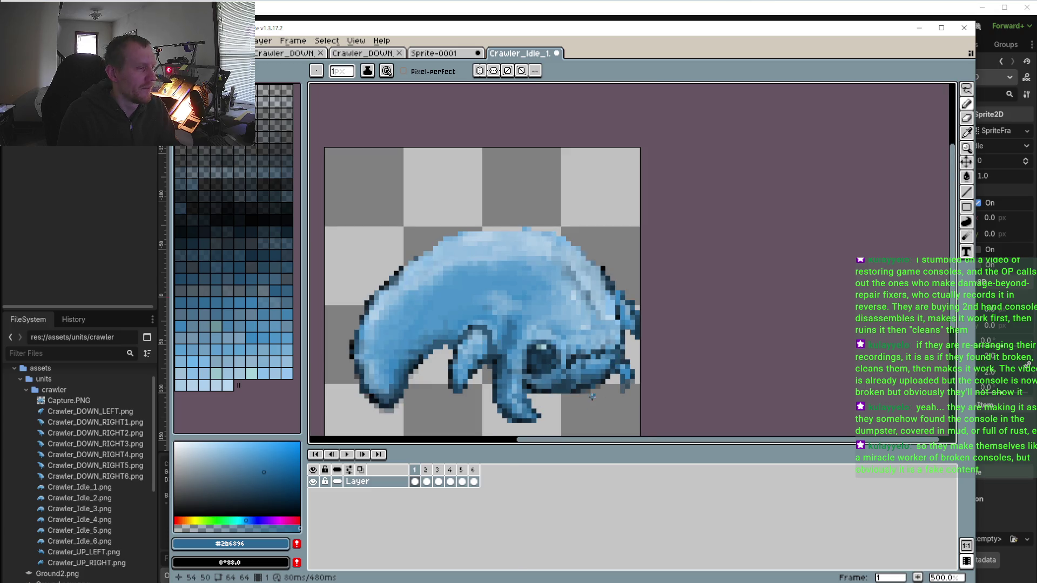
{"action": "left_click", "coordinate": [348, 455]}
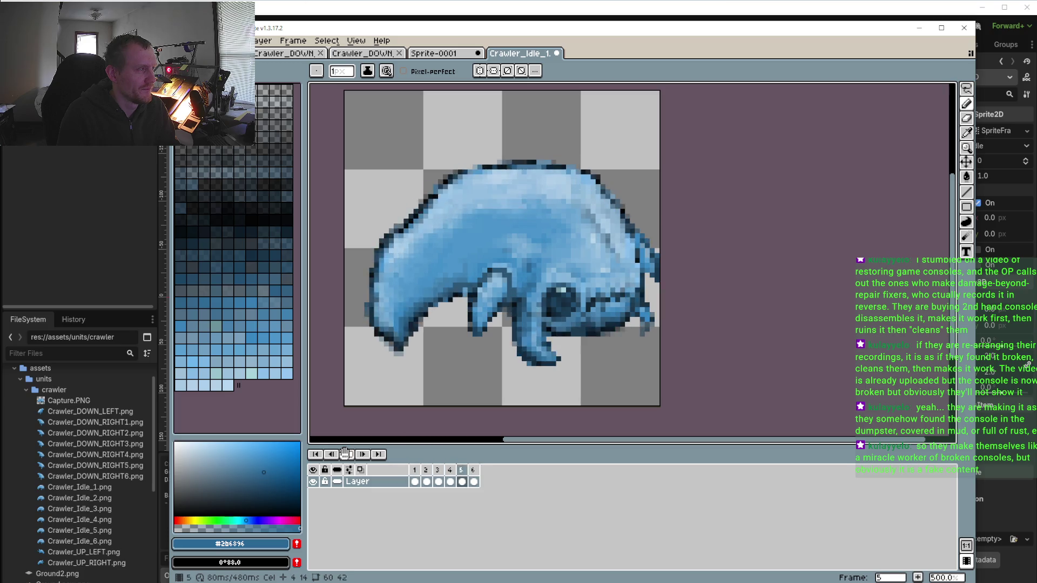
Stop playback and, on frame 1, darken the leg-gap edge with belly shadow blue #32668d
{"action": "left_click", "coordinate": [344, 454]}
{"action": "left_click", "coordinate": [415, 471]}
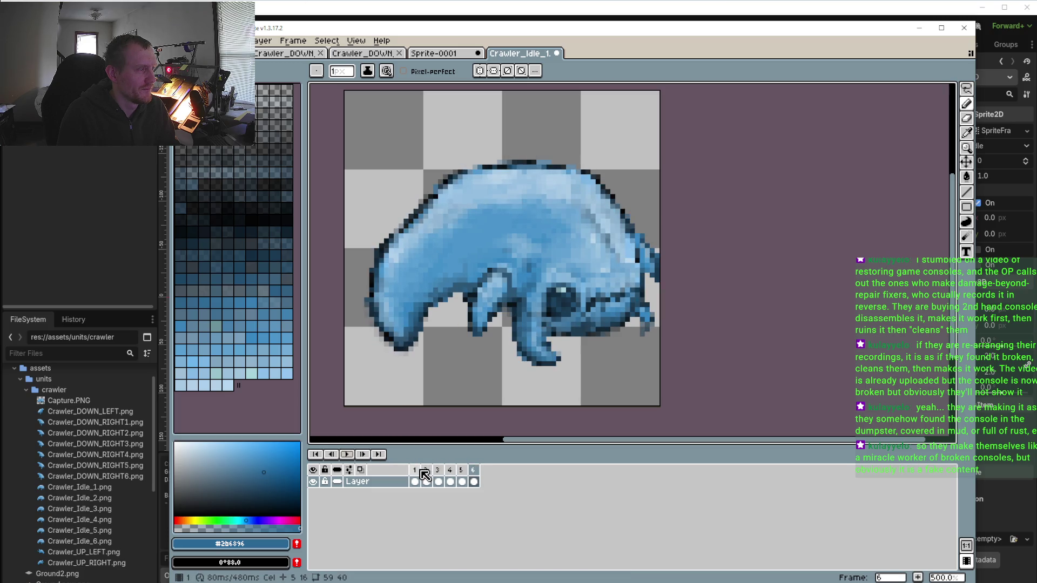
{"action": "left_click", "coordinate": [427, 471]}
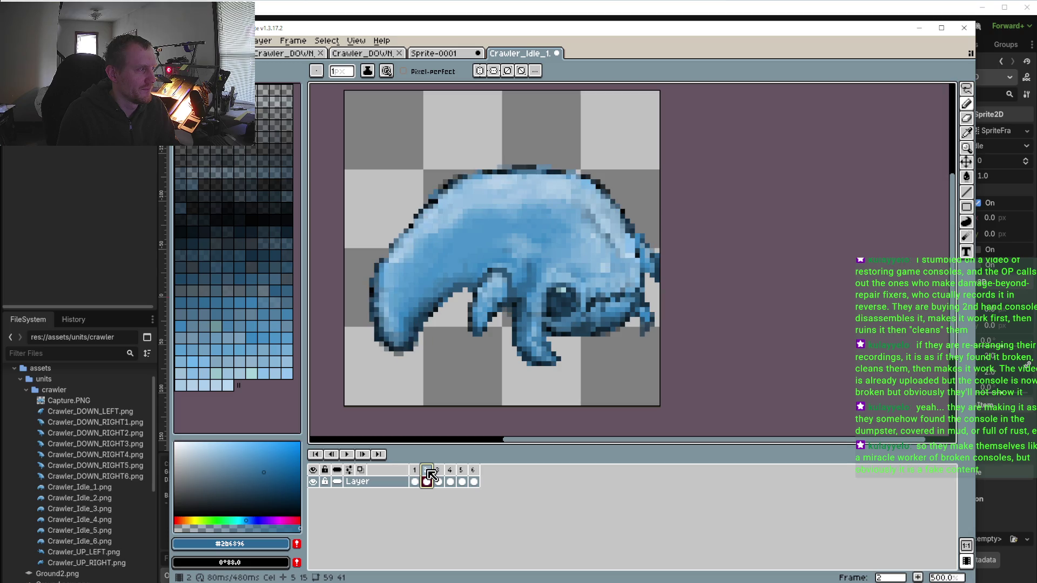
{"action": "left_click", "coordinate": [416, 471]}
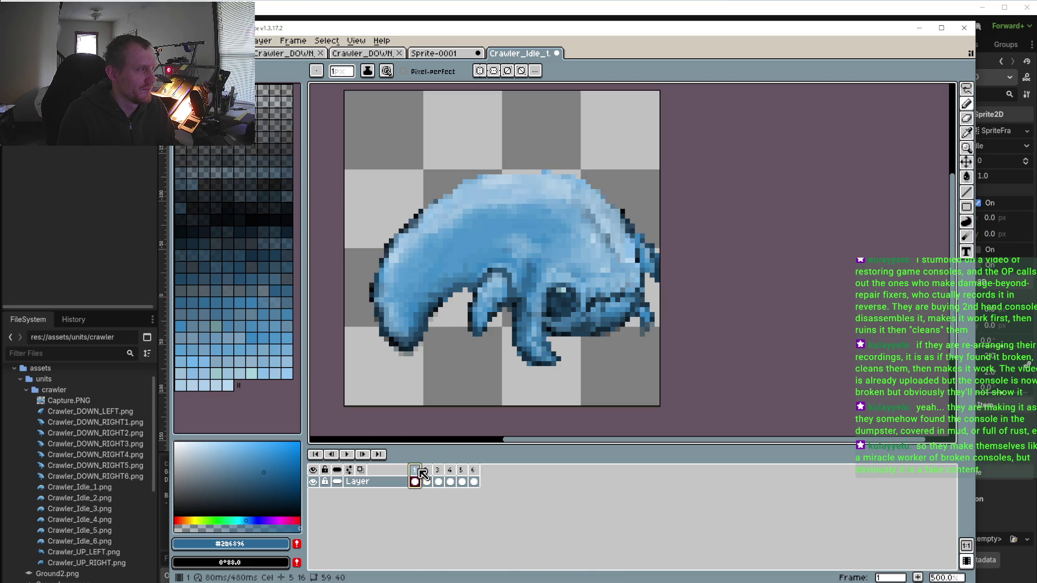
{"action": "scroll", "coordinate": [459, 324], "scroll_direction": "up", "scroll_amount": 5}
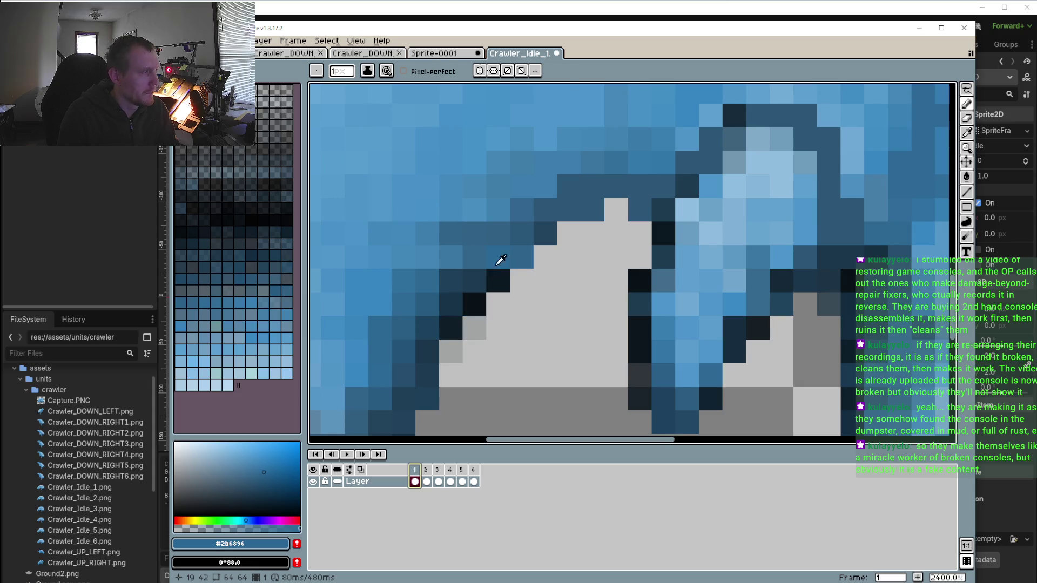
{"action": "left_click", "coordinate": [479, 249], "text": "alt"}
{"action": "left_click", "coordinate": [450, 304]}
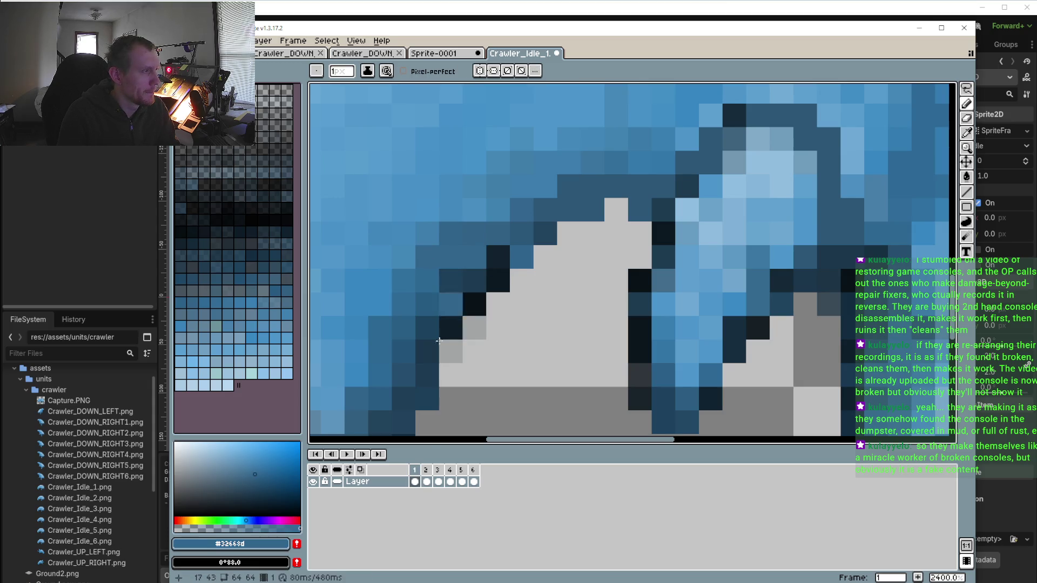
On frame 3, darken two more pixels along the leg-gap edge
{"action": "left_click", "coordinate": [427, 481]}
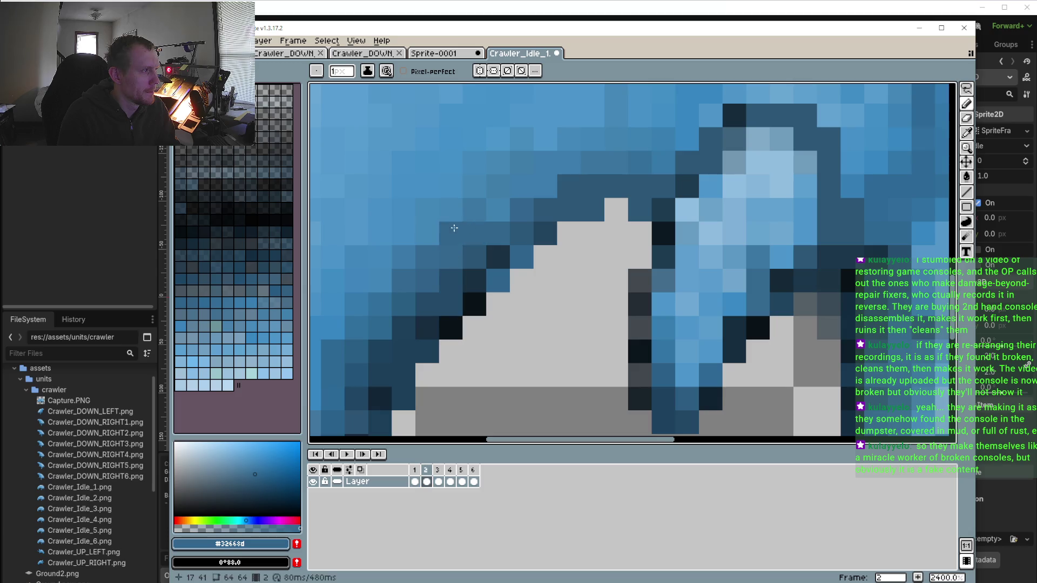
{"action": "left_click", "coordinate": [438, 481]}
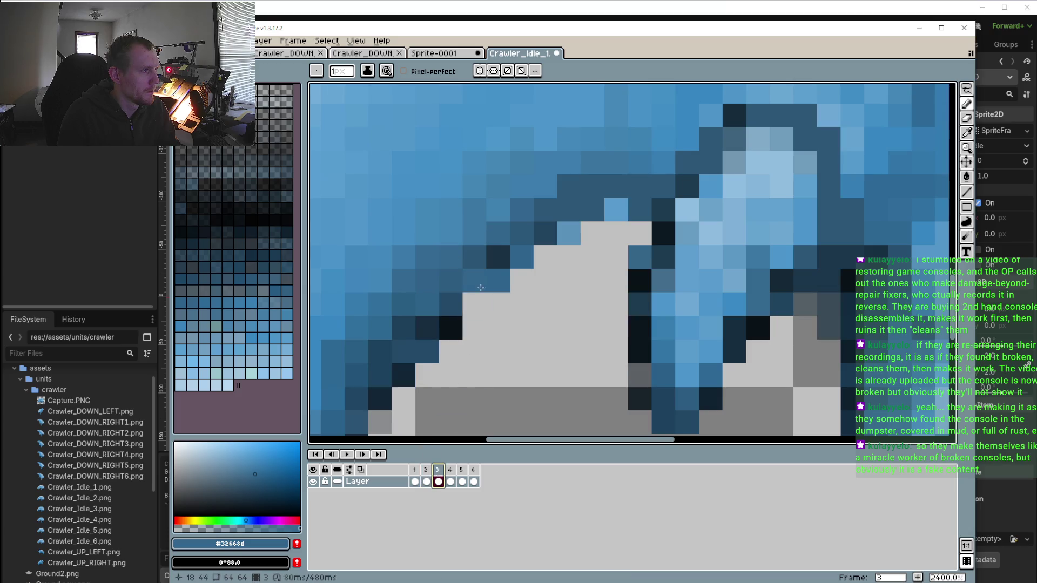
{"action": "left_click", "coordinate": [481, 288]}
{"action": "left_click", "coordinate": [476, 233]}
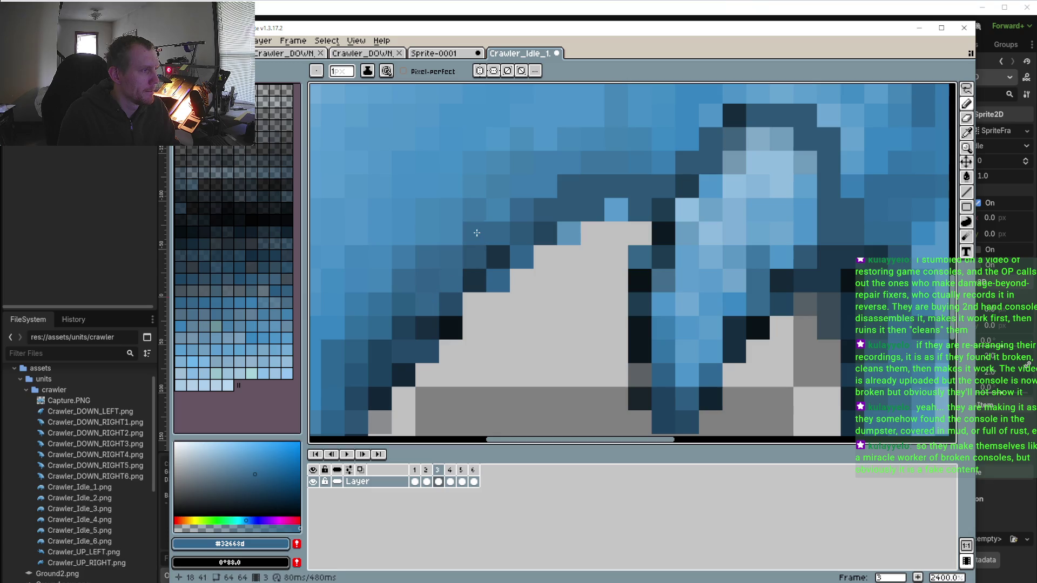
{"action": "left_click", "coordinate": [456, 482]}
{"action": "scroll", "coordinate": [444, 337], "scroll_direction": "down", "scroll_amount": 5}
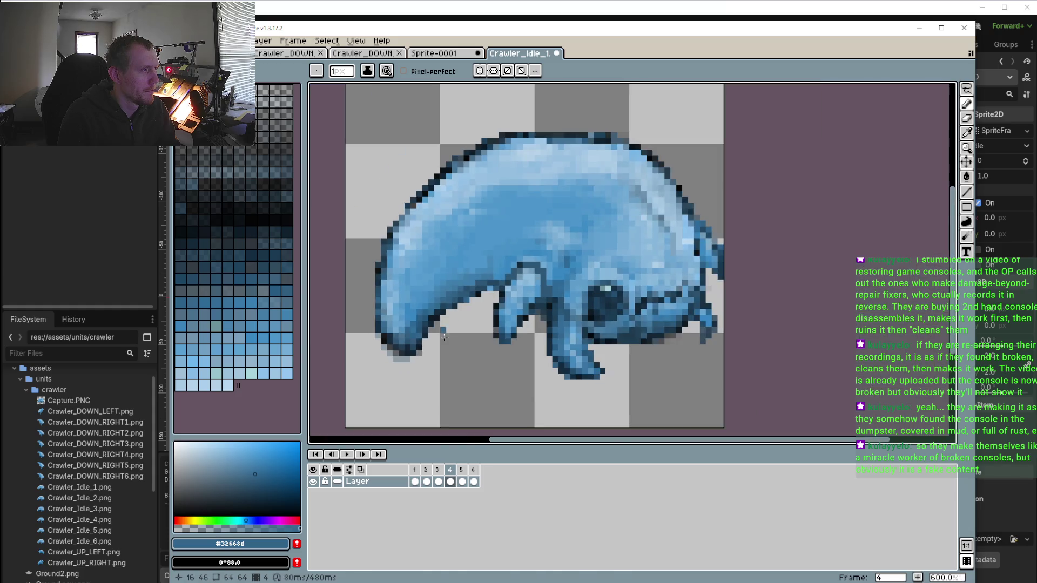
On frame 4, darken the light pixel in the gap between jaw and front leg
{"action": "scroll", "coordinate": [488, 296], "scroll_direction": "up", "scroll_amount": 4}
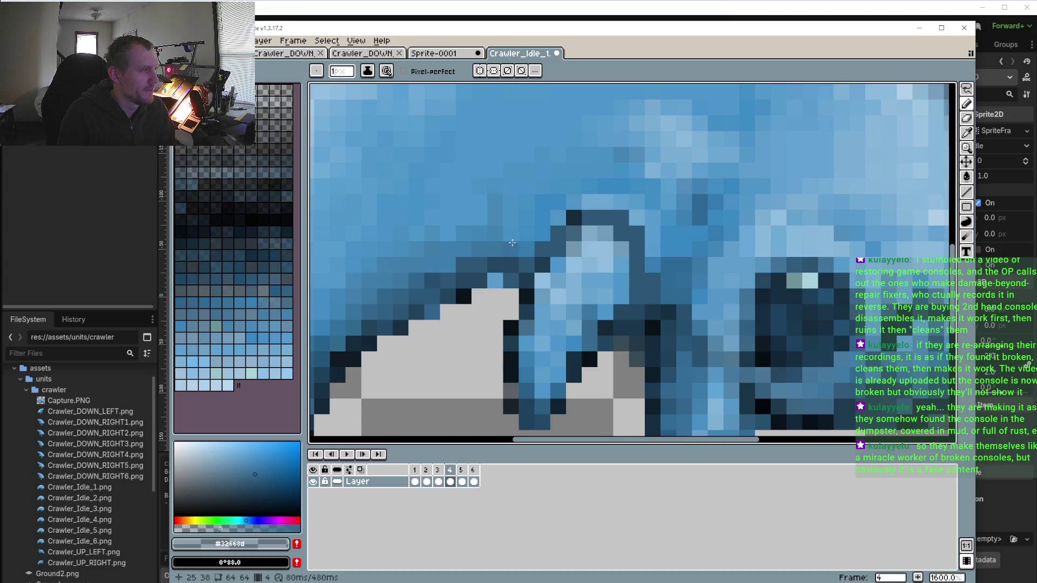
{"action": "left_click", "coordinate": [462, 482]}
{"action": "scroll", "coordinate": [462, 390], "scroll_direction": "down", "scroll_amount": 1}
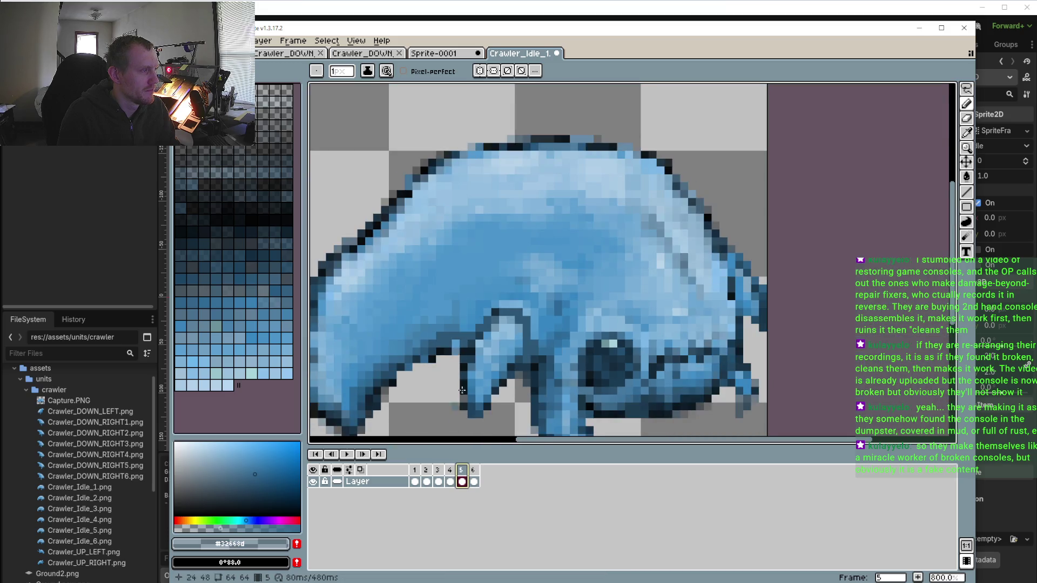
{"action": "scroll", "coordinate": [462, 390], "scroll_direction": "up", "scroll_amount": 5}
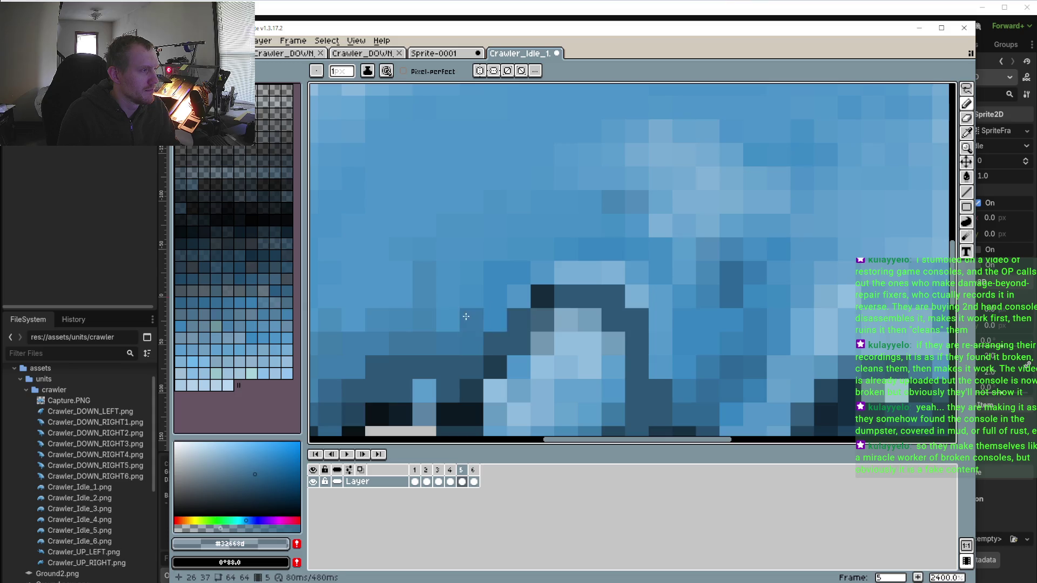
{"action": "scroll", "coordinate": [518, 297], "scroll_direction": "down", "scroll_amount": 3}
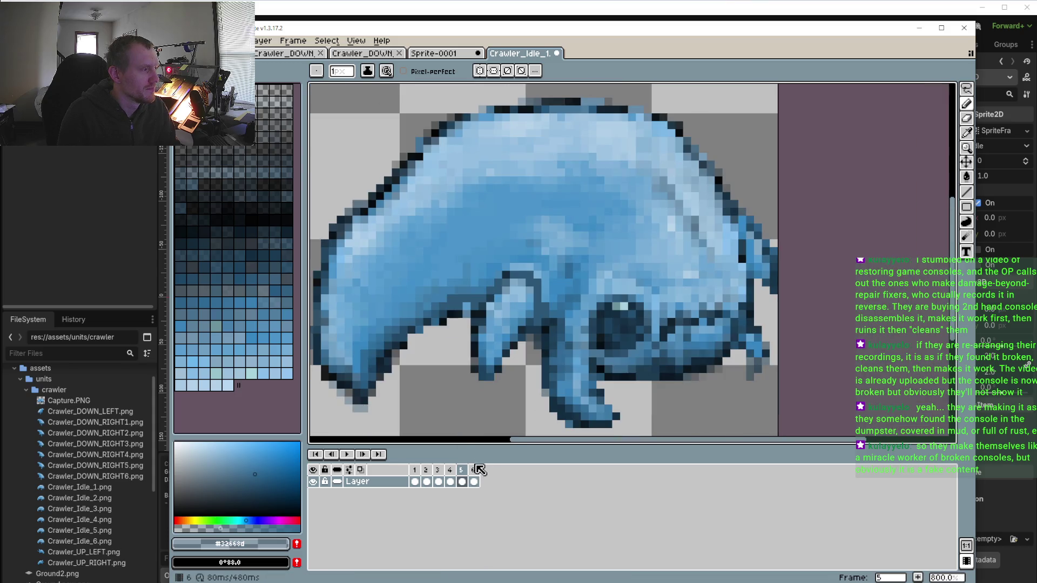
{"action": "scroll", "coordinate": [449, 275], "scroll_direction": "up", "scroll_amount": 3}
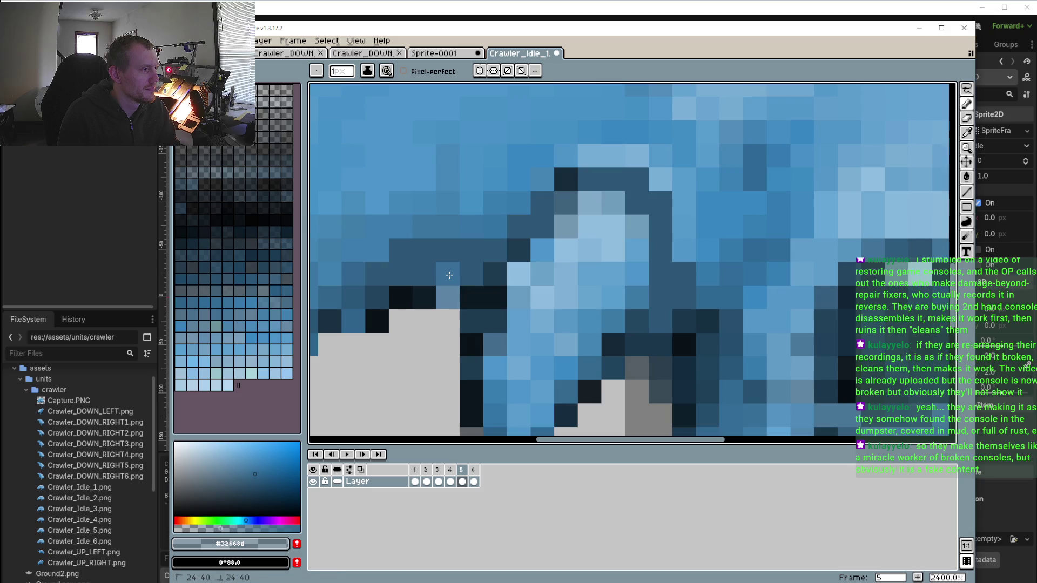
{"action": "left_click", "coordinate": [450, 471]}
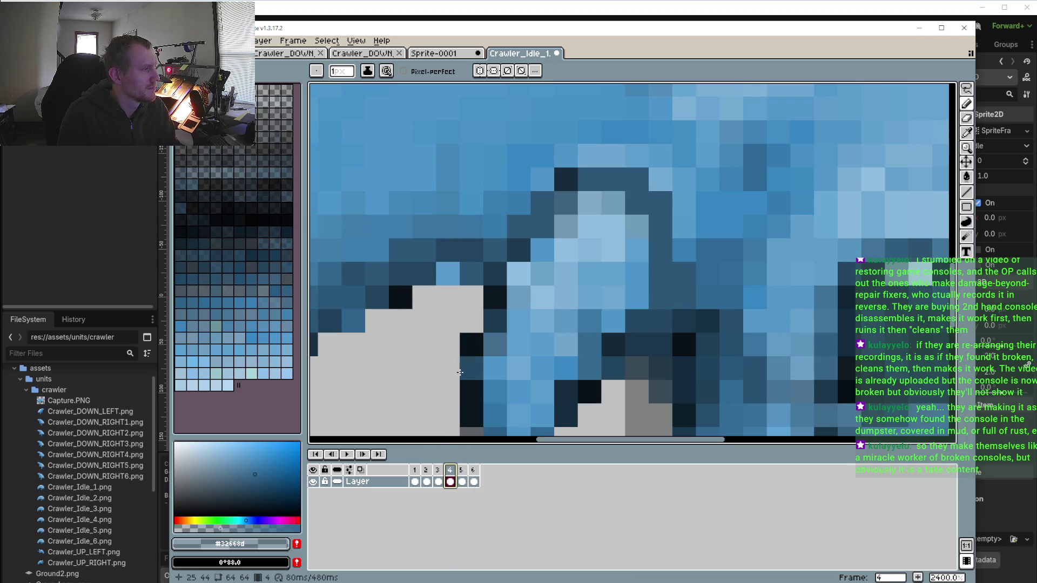
{"action": "left_click", "coordinate": [452, 272]}
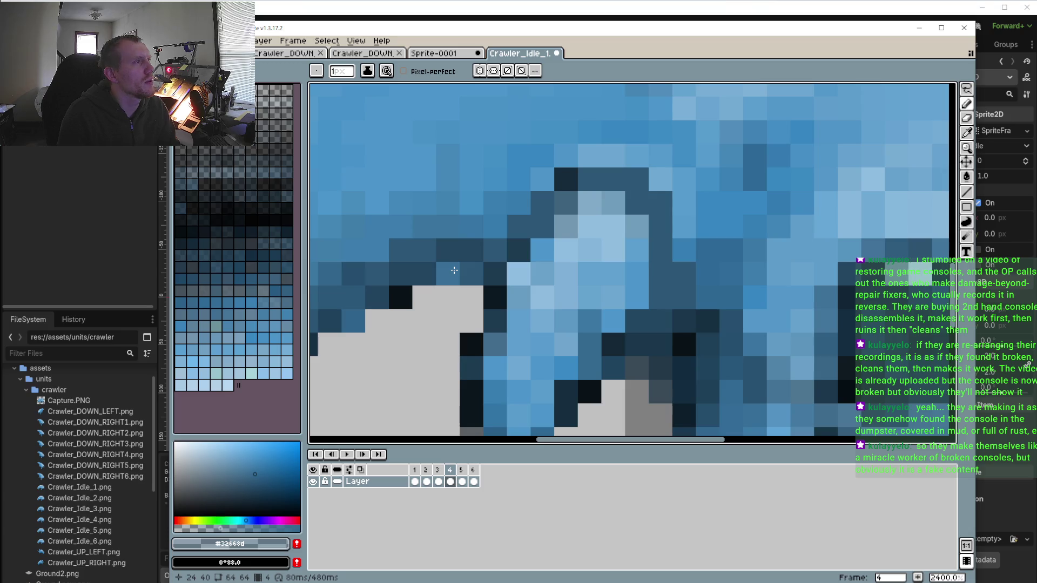
On frame 6, repaint the leg-gap pixels in darker blues
{"action": "key", "text": "Right"}
{"action": "key", "text": "Right"}
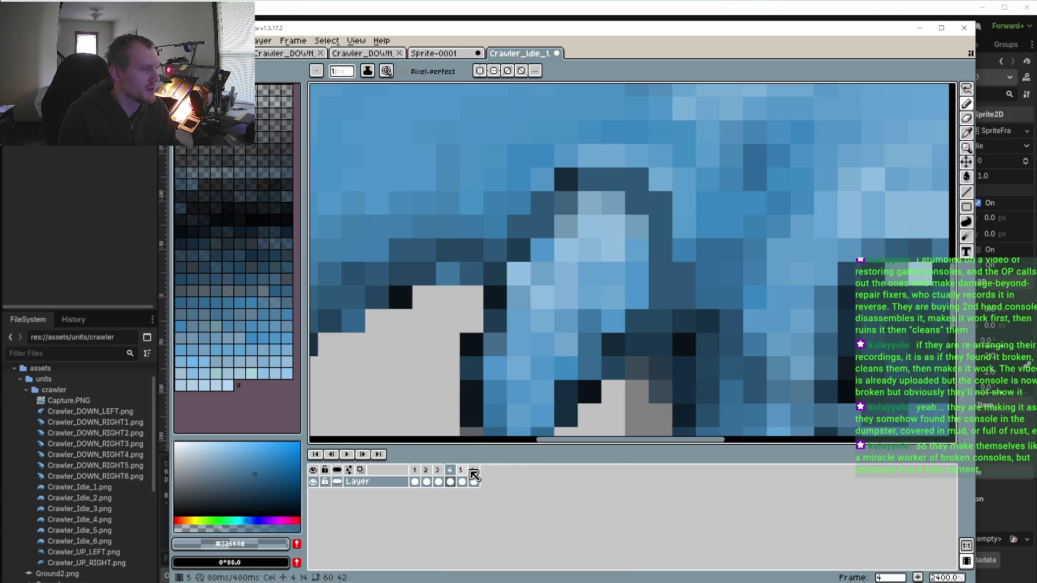
{"action": "scroll", "coordinate": [457, 303], "scroll_direction": "down", "scroll_amount": 3}
{"action": "left_click", "coordinate": [462, 481]}
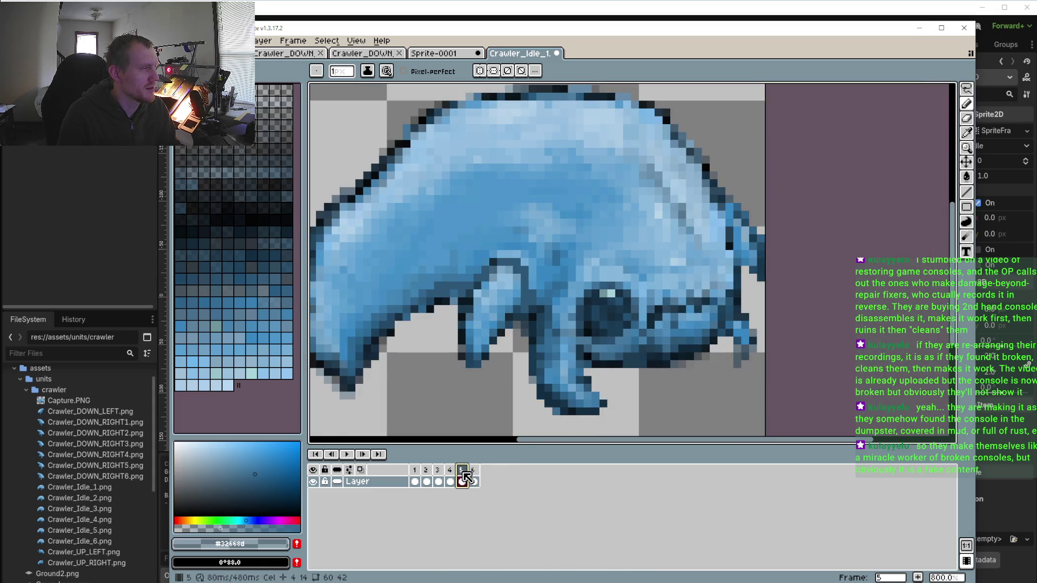
{"action": "left_click", "coordinate": [474, 481]}
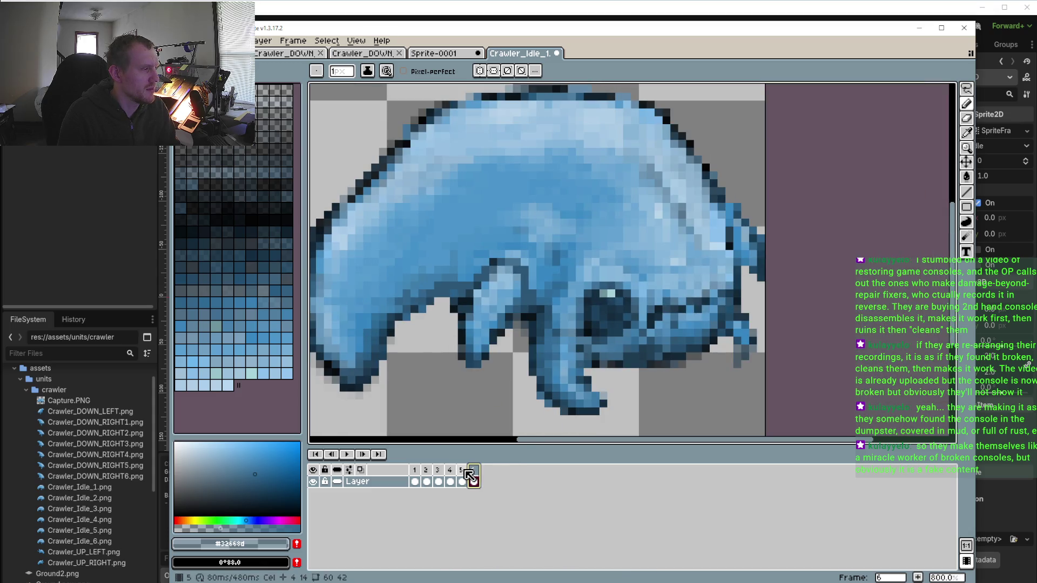
{"action": "scroll", "coordinate": [485, 248], "scroll_direction": "up", "scroll_amount": 3}
{"action": "mouse_move", "coordinate": [461, 354]}
{"action": "left_mouse_down"}
{"action": "mouse_move", "coordinate": [439, 341]}
{"action": "mouse_move", "coordinate": [439, 318]}
{"action": "mouse_move", "coordinate": [484, 315]}
{"action": "mouse_move", "coordinate": [465, 303]}
{"action": "mouse_move", "coordinate": [511, 294]}
{"action": "left_mouse_up"}
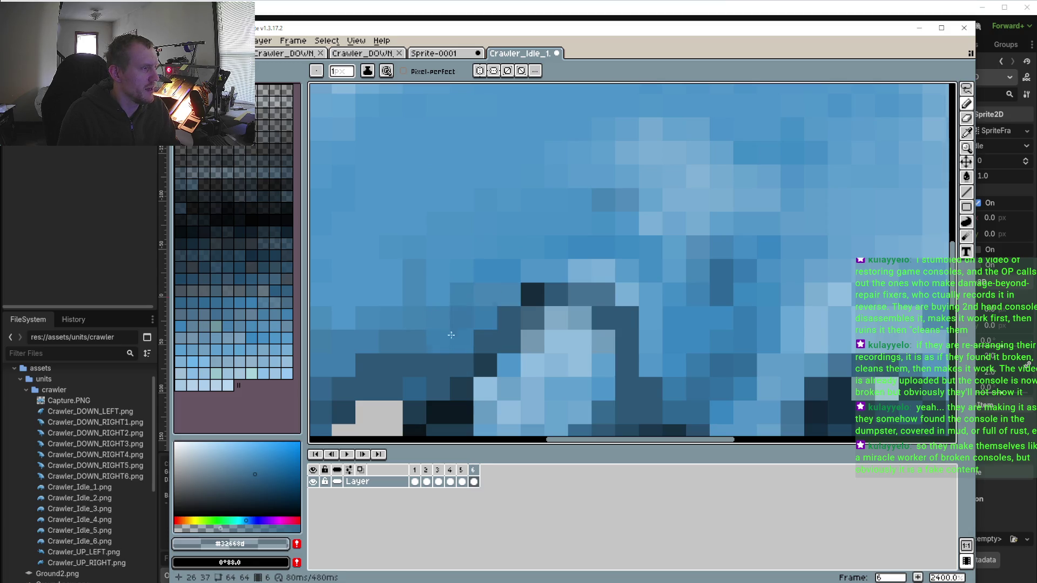
{"action": "scroll", "coordinate": [447, 351], "scroll_direction": "down", "scroll_amount": 3}
{"action": "scroll", "coordinate": [447, 351], "scroll_direction": "up", "scroll_amount": 2}
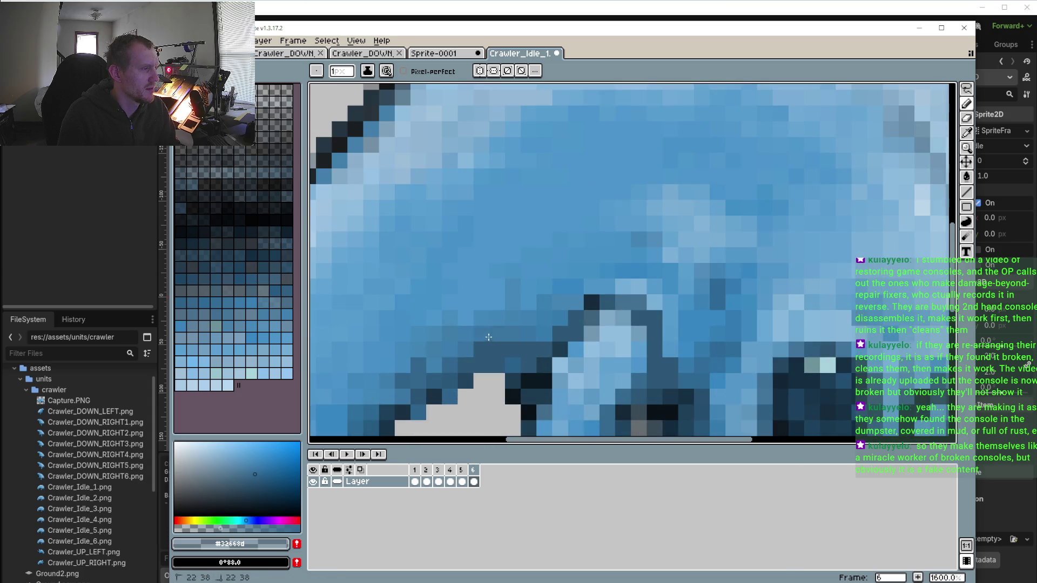
{"action": "scroll", "coordinate": [446, 354], "scroll_direction": "down", "scroll_amount": 1}
{"action": "scroll", "coordinate": [455, 341], "scroll_direction": "up", "scroll_amount": 1}
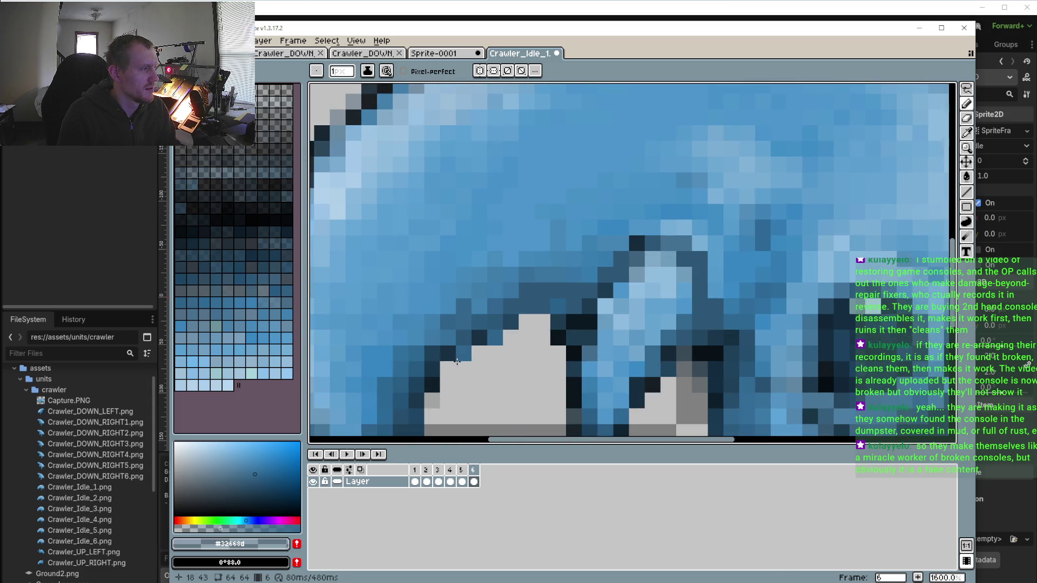
{"action": "scroll", "coordinate": [521, 297], "scroll_direction": "down", "scroll_amount": 1}
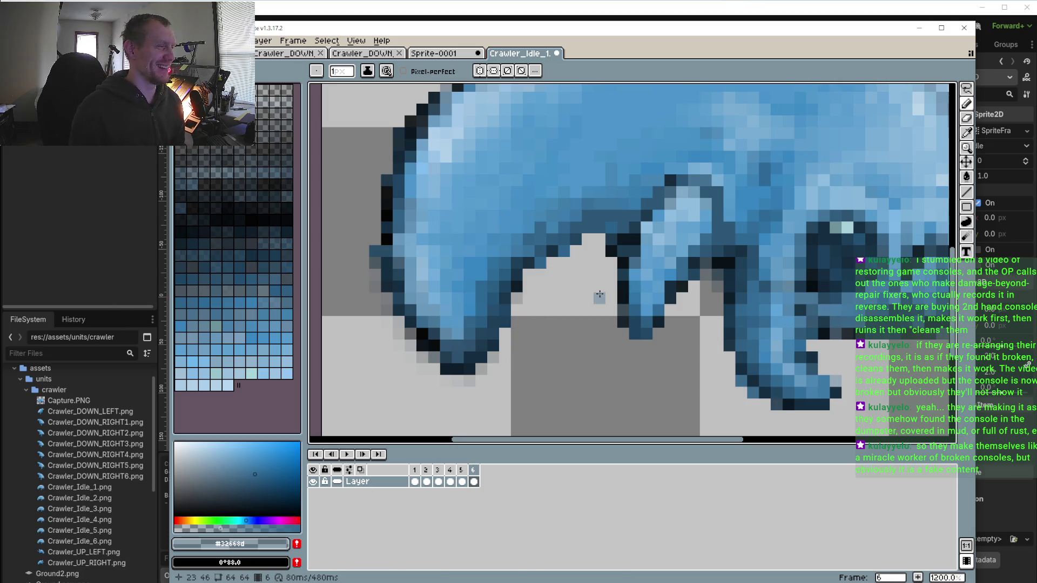
Pick the near-black outline colour and fill a gap in frame 6's back outline
{"action": "scroll", "coordinate": [600, 294], "scroll_direction": "down", "scroll_amount": 2}
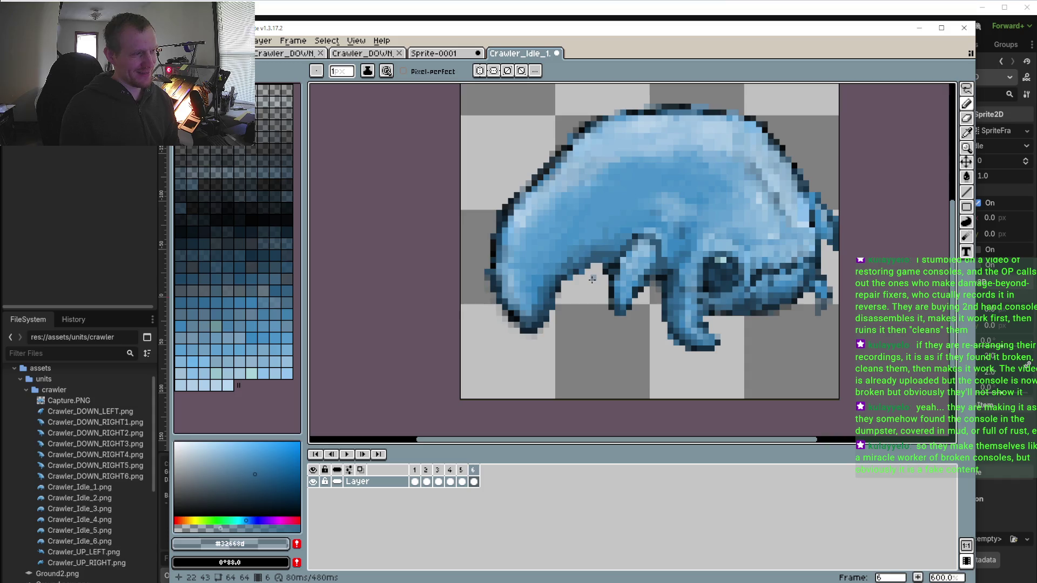
{"action": "scroll", "coordinate": [489, 231], "scroll_direction": "up", "scroll_amount": 4}
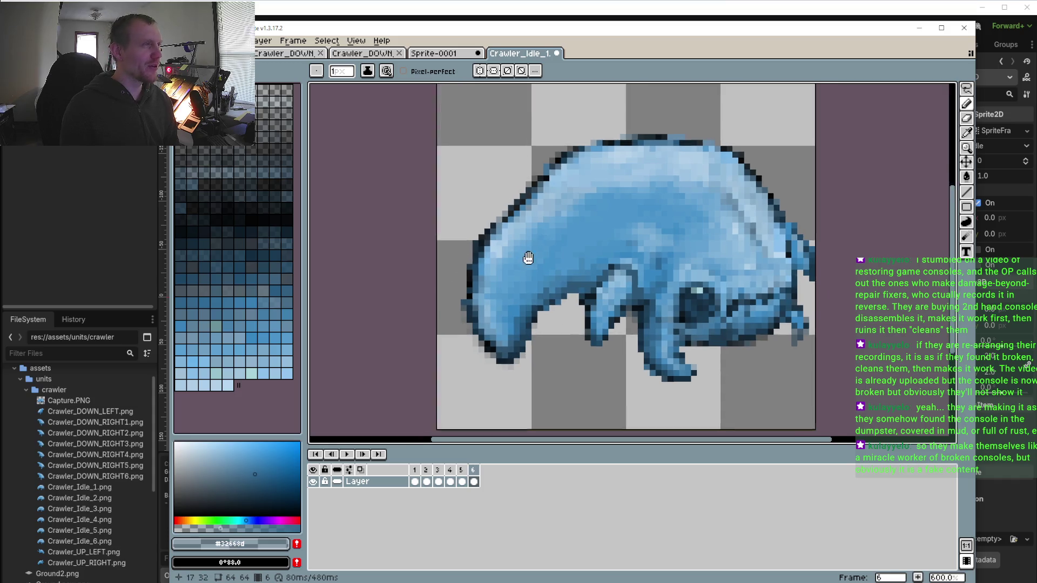
{"action": "key", "text": "i"}
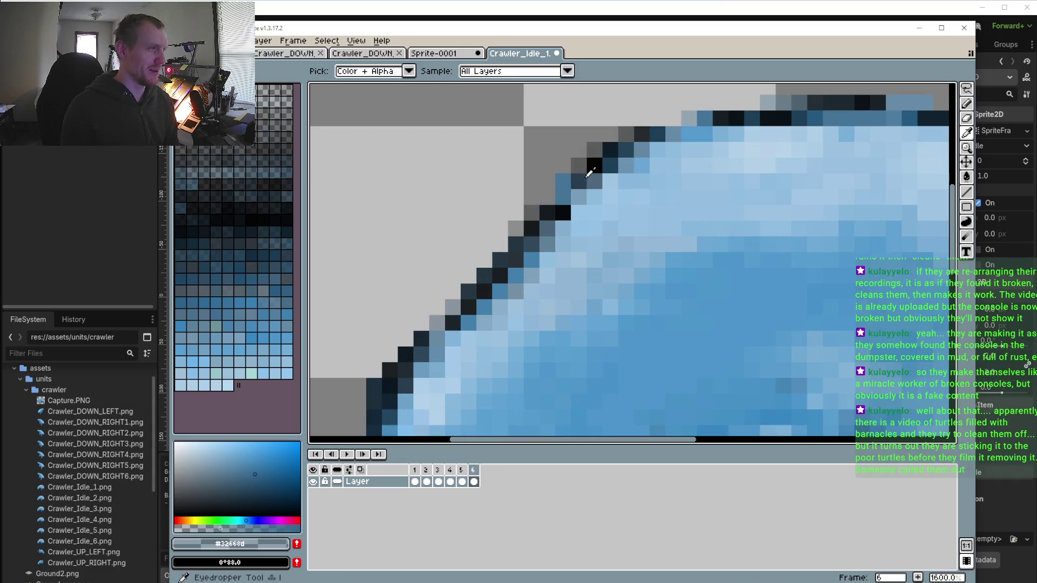
{"action": "left_click", "coordinate": [594, 167]}
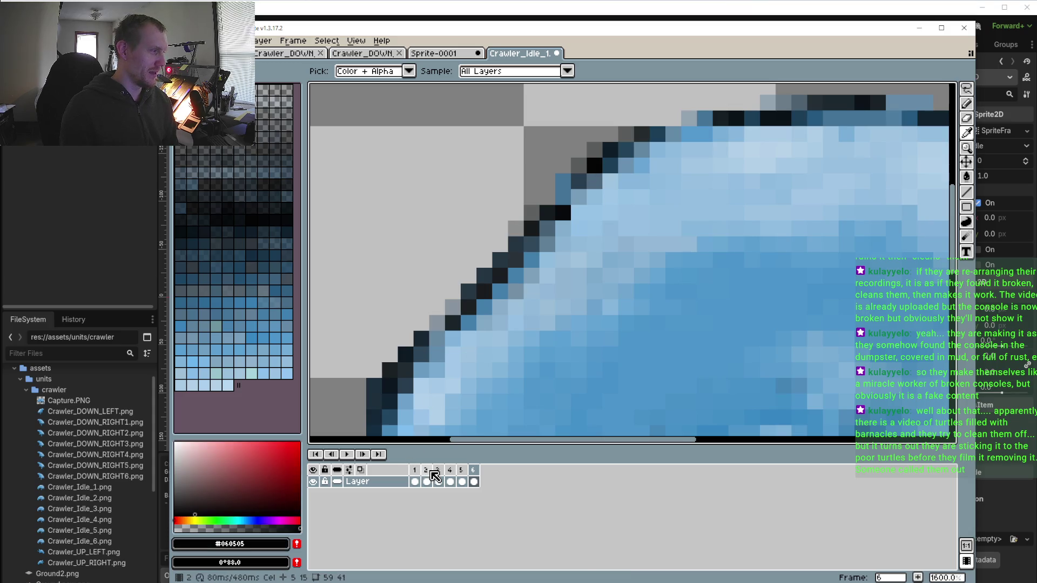
{"action": "left_click", "coordinate": [462, 475]}
{"action": "left_click", "coordinate": [450, 475]}
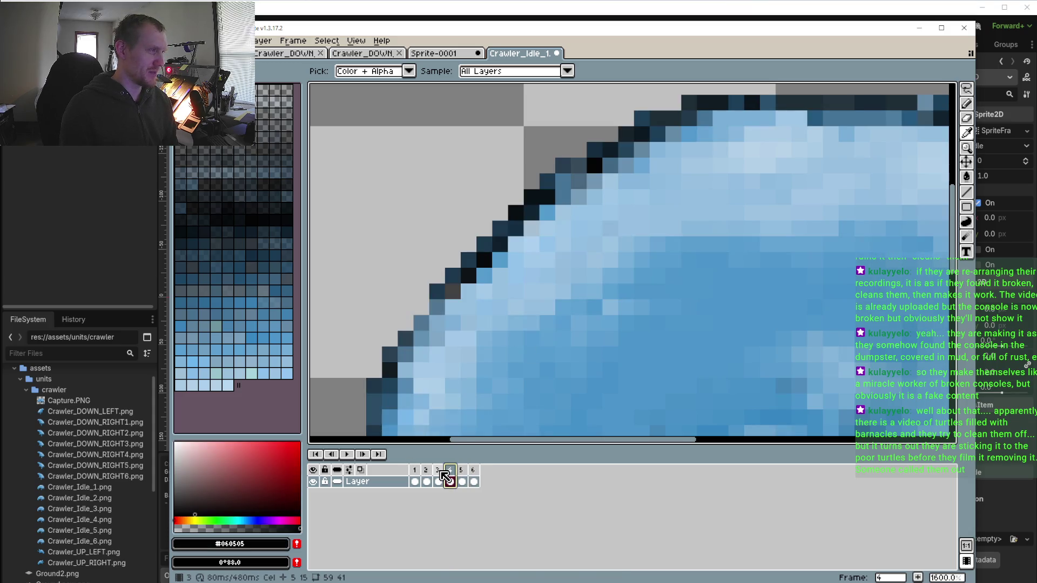
{"action": "left_click", "coordinate": [473, 475]}
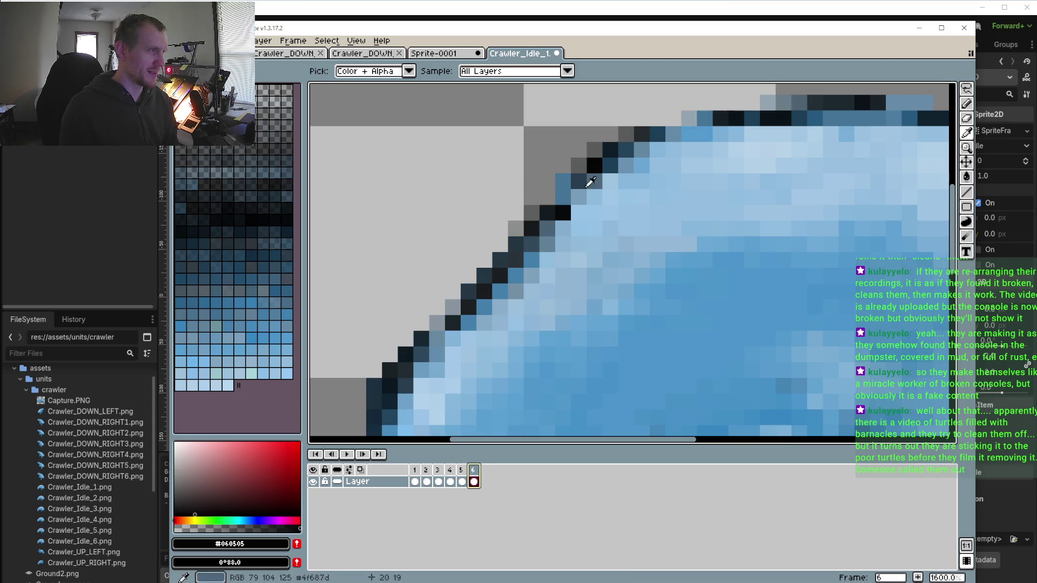
{"action": "key", "text": "b"}
{"action": "left_click", "coordinate": [558, 200]}
Make the colour semi-transparent and add another dark pixel to the back outline
{"action": "left_click", "coordinate": [463, 471]}
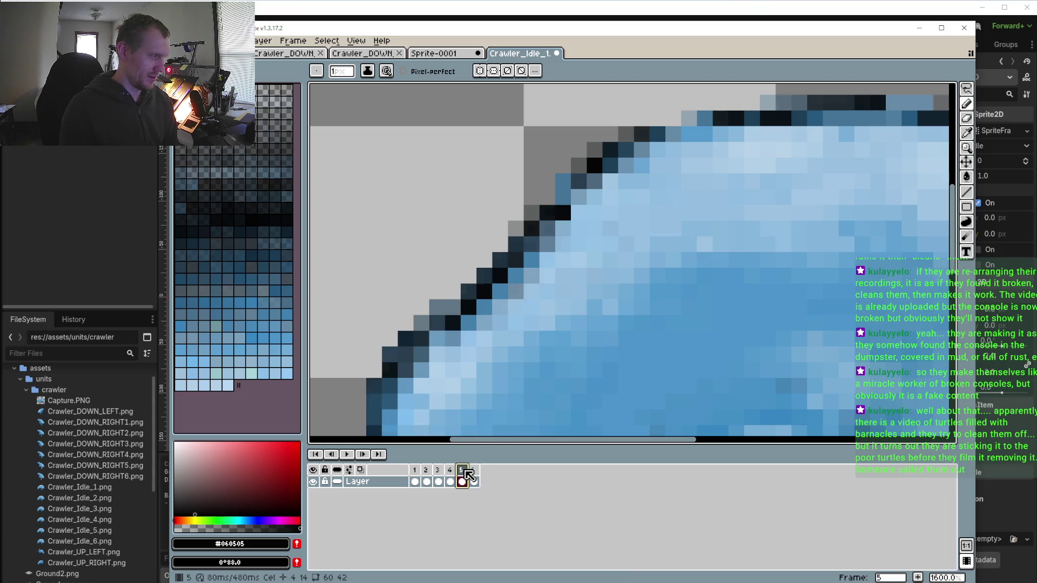
{"action": "left_click", "coordinate": [235, 528]}
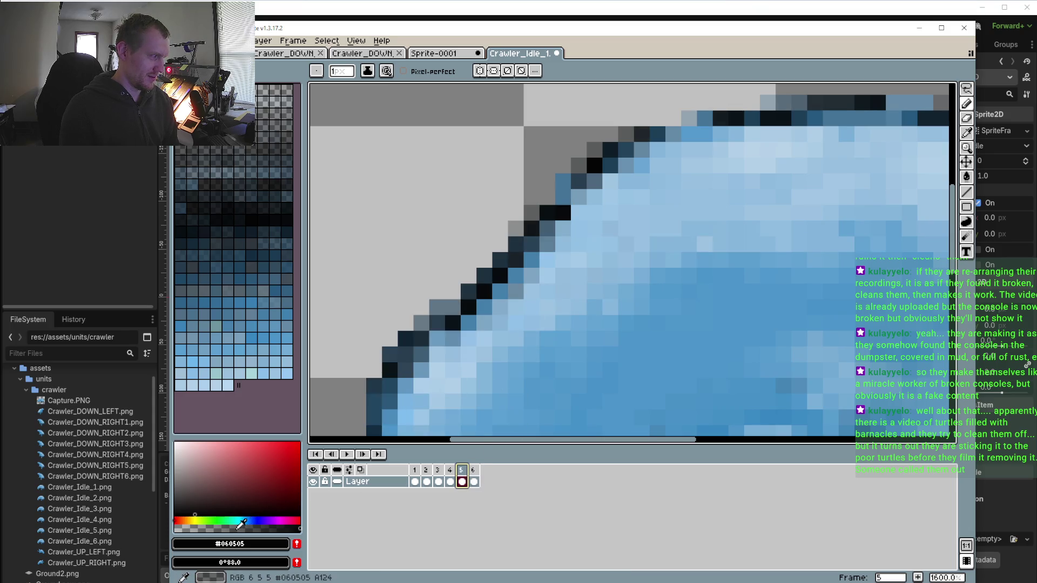
{"action": "key", "text": "period"}
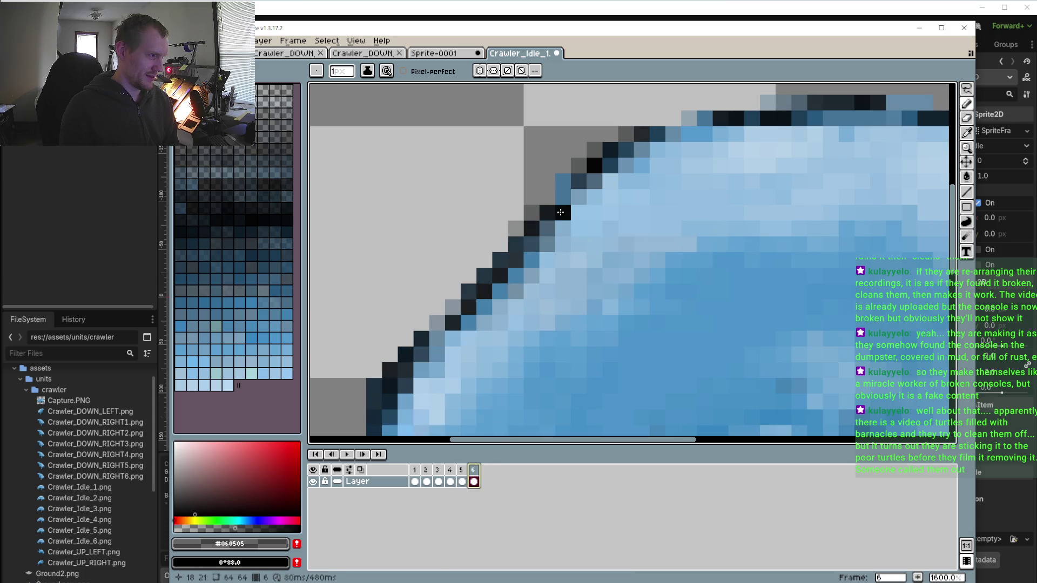
{"action": "left_click", "coordinate": [515, 231]}
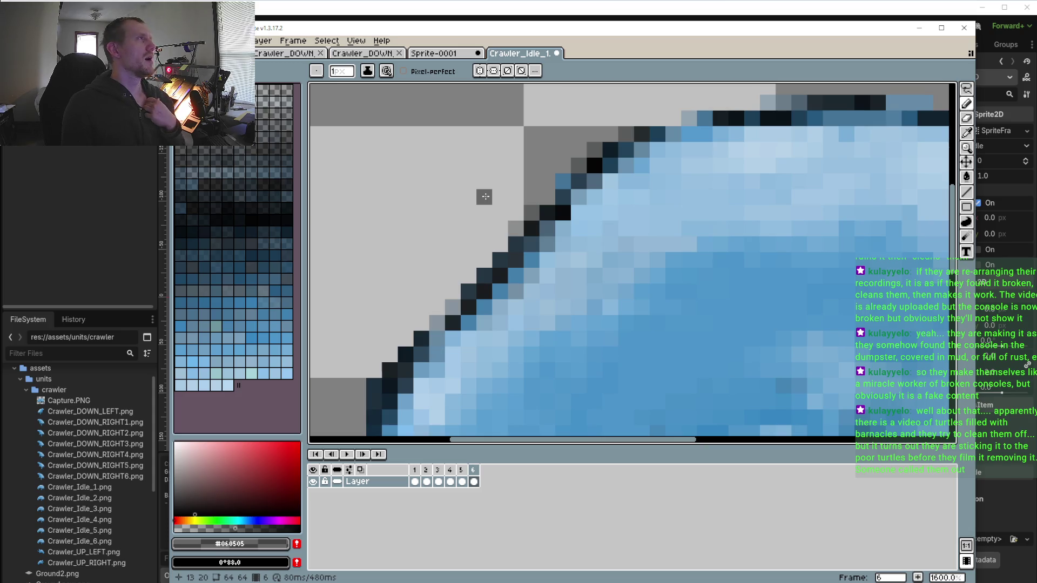
{"action": "scroll", "coordinate": [478, 266], "scroll_direction": "down", "scroll_amount": 3}
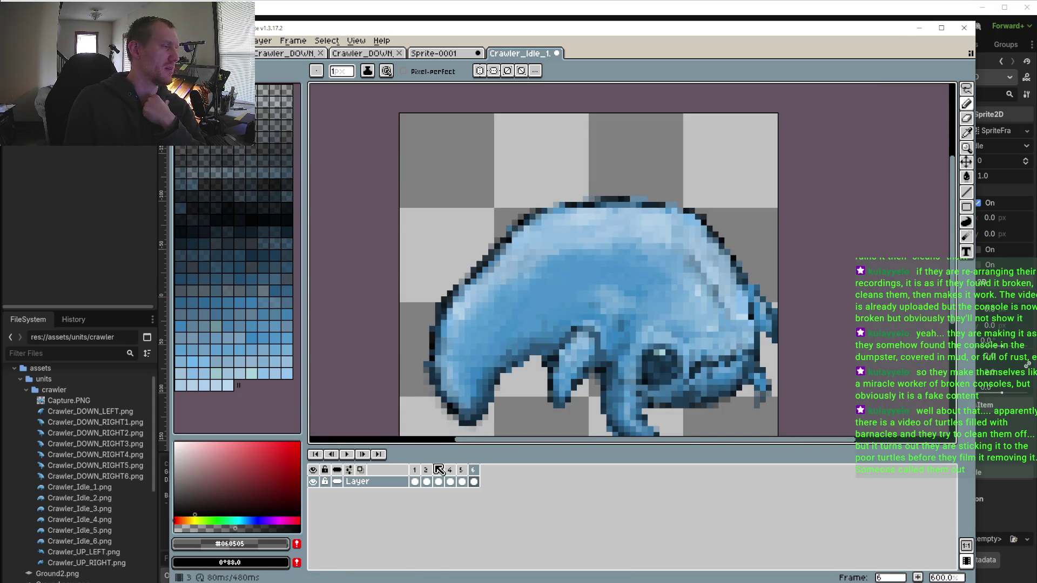
On frame 2, eyedrop the dark blue #1c3e57 from the crawler's back outline
{"action": "left_click", "coordinate": [415, 479]}
{"action": "left_click", "coordinate": [428, 476]}
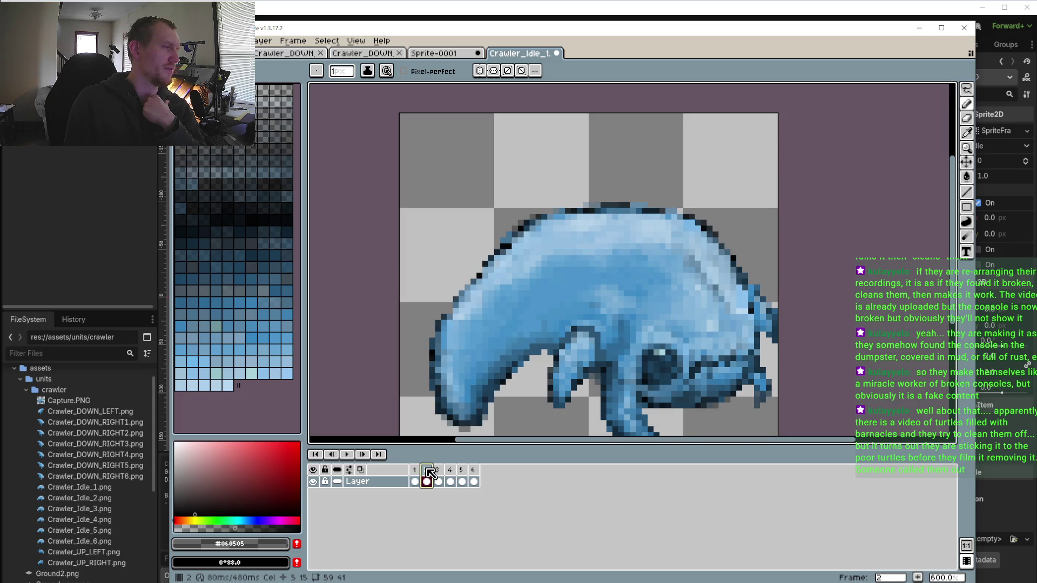
{"action": "scroll", "coordinate": [587, 253], "scroll_direction": "up", "scroll_amount": 3}
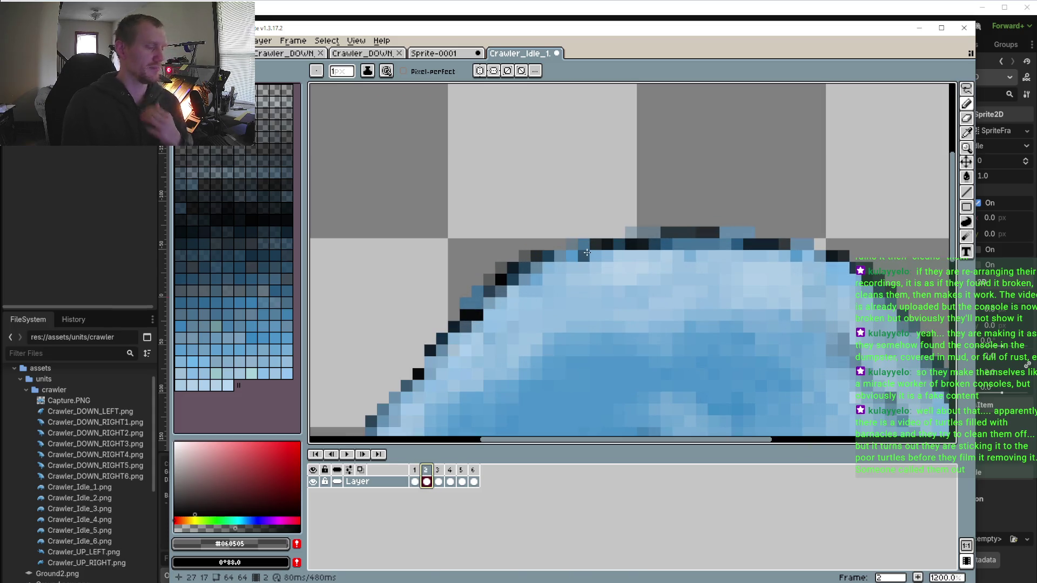
{"action": "key", "text": "i"}
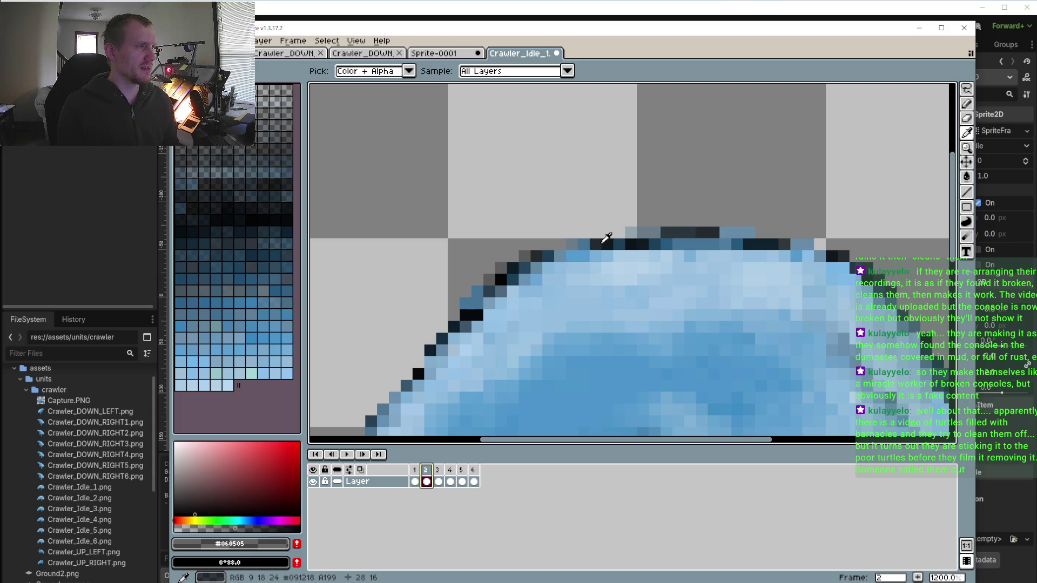
{"action": "left_click", "coordinate": [548, 253]}
{"action": "key", "text": "b"}
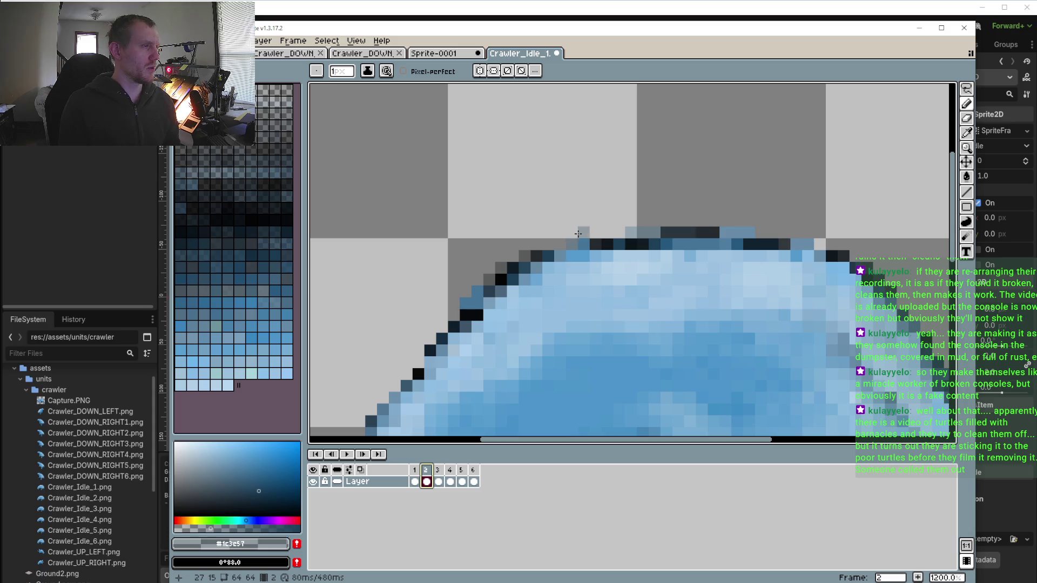
Pick a deeper blue and pencil it along the top row of the back
{"action": "left_click", "coordinate": [257, 501]}
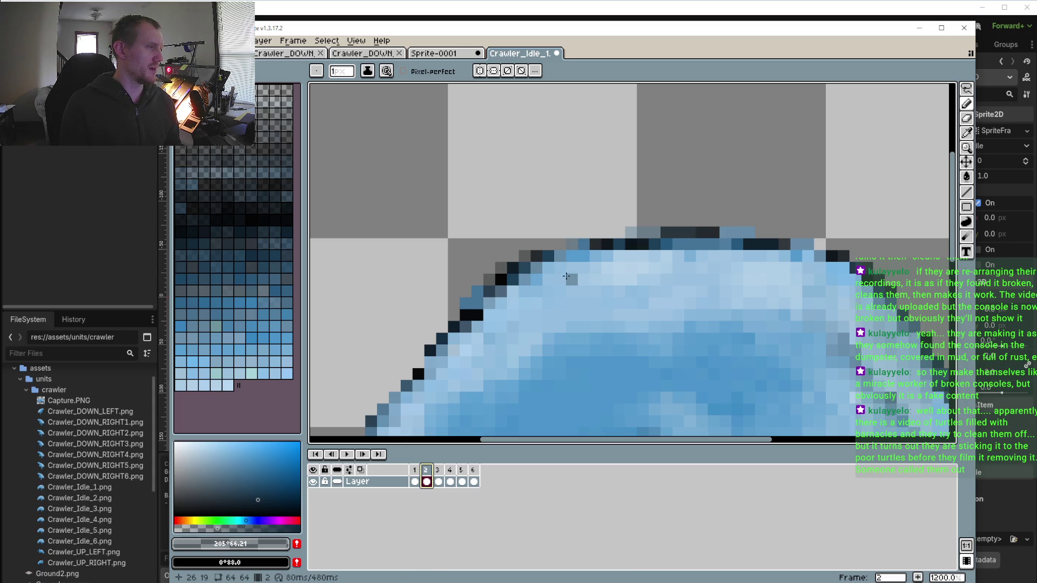
{"action": "scroll", "coordinate": [575, 235], "scroll_direction": "up", "scroll_amount": 3}
{"action": "left_click_drag", "start_coordinate": [550, 259], "coordinate": [593, 255]}
{"action": "left_click", "coordinate": [720, 231]}
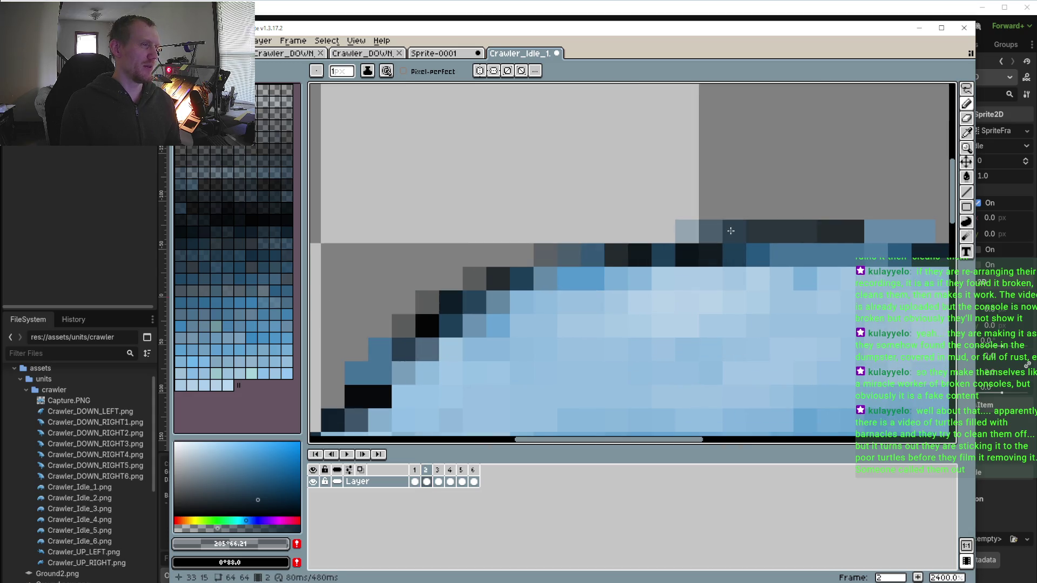
{"action": "left_click", "coordinate": [417, 471]}
{"action": "key", "text": "ctrl+minus"}
{"action": "key", "text": "ctrl+minus"}
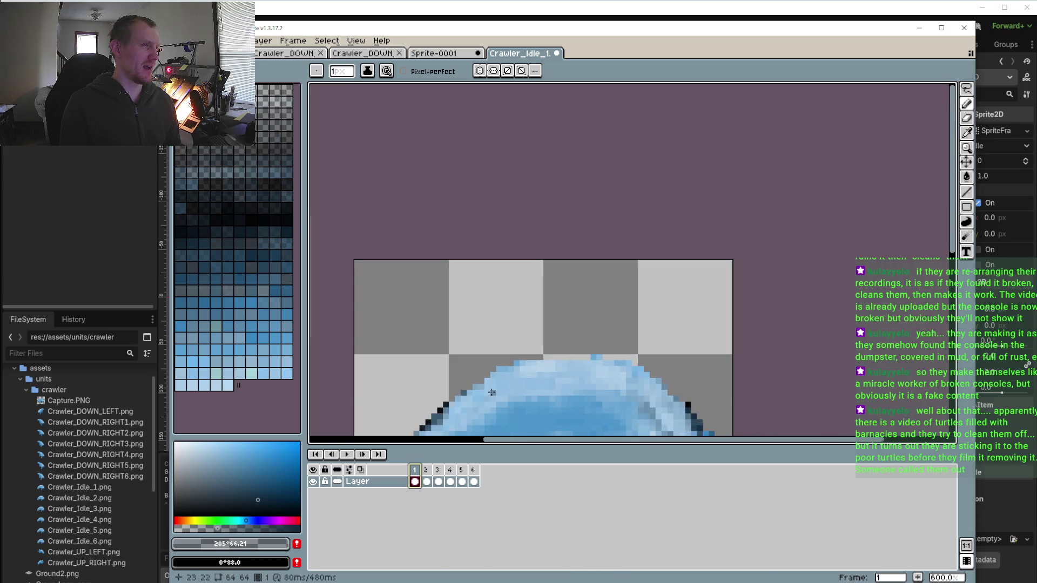
{"action": "left_click", "coordinate": [426, 470]}
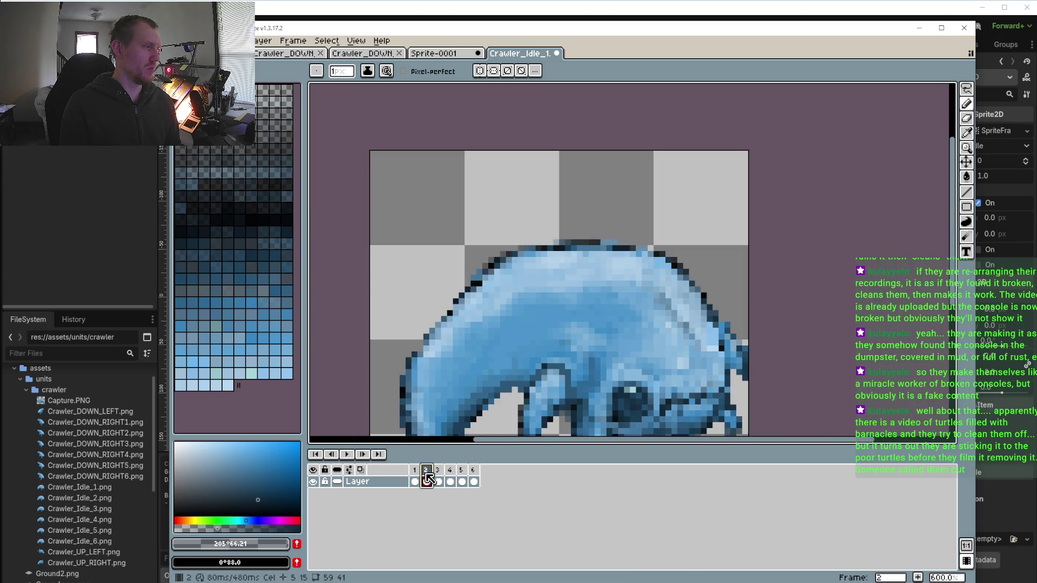
{"action": "left_click_drag", "start_coordinate": [968, 92], "coordinate": [952, 88]}
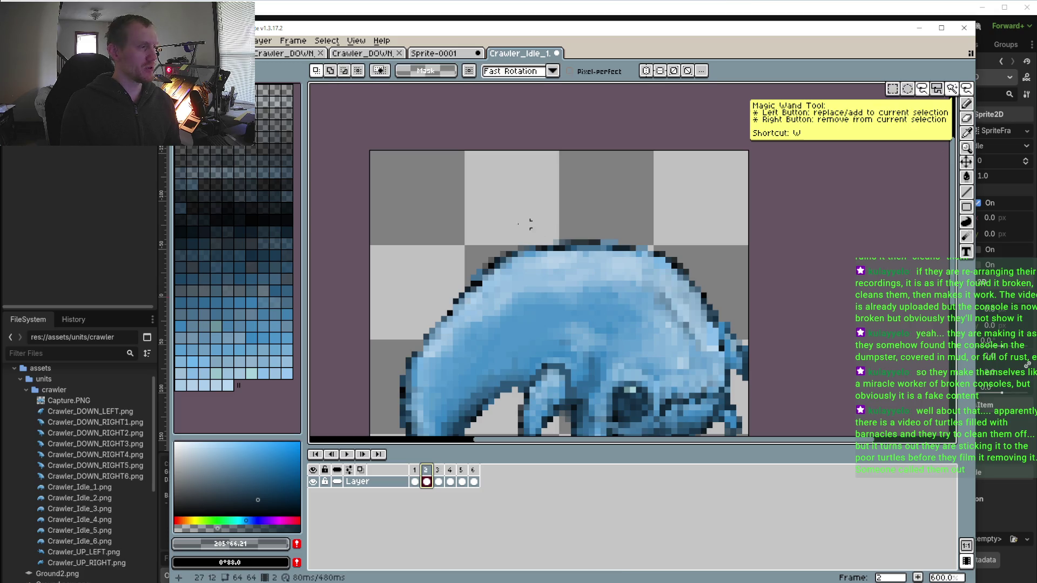
{"action": "left_click_drag", "start_coordinate": [429, 225], "coordinate": [731, 305]}
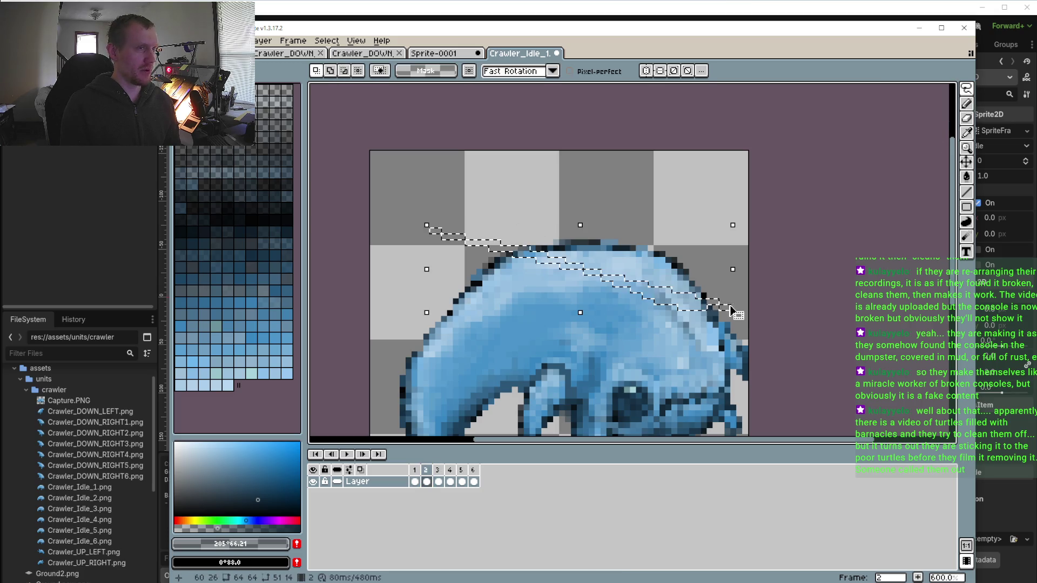
{"action": "left_click", "coordinate": [591, 207]}
{"action": "mouse_move", "coordinate": [443, 247]}
{"action": "left_mouse_down"}
{"action": "mouse_move", "coordinate": [675, 215]}
{"action": "mouse_move", "coordinate": [687, 274]}
{"action": "left_mouse_up"}
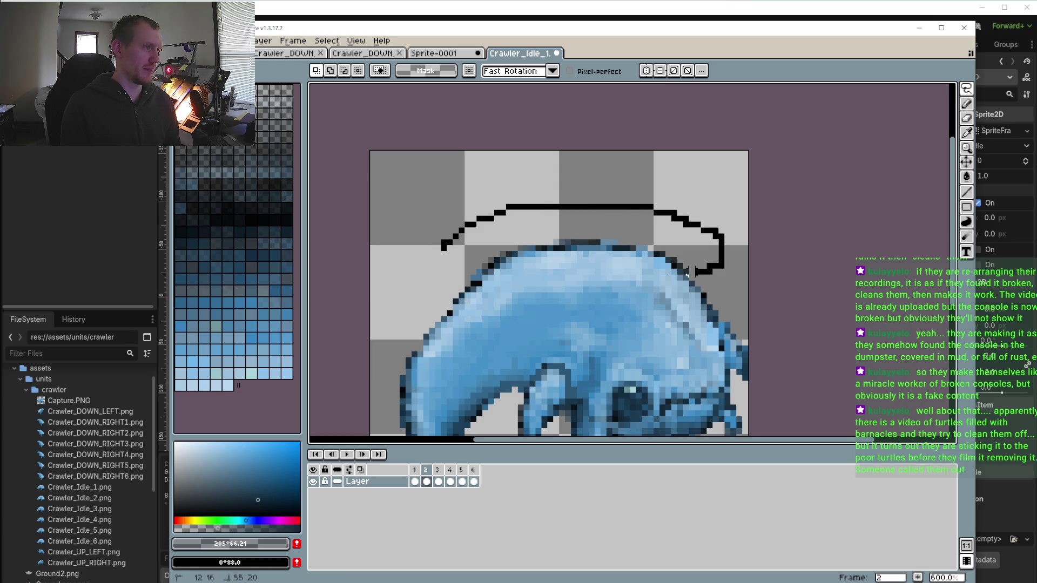
{"action": "mouse_move", "coordinate": [459, 305]}
{"action": "left_mouse_down"}
{"action": "mouse_move", "coordinate": [405, 264]}
{"action": "mouse_move", "coordinate": [457, 231]}
{"action": "left_mouse_up"}
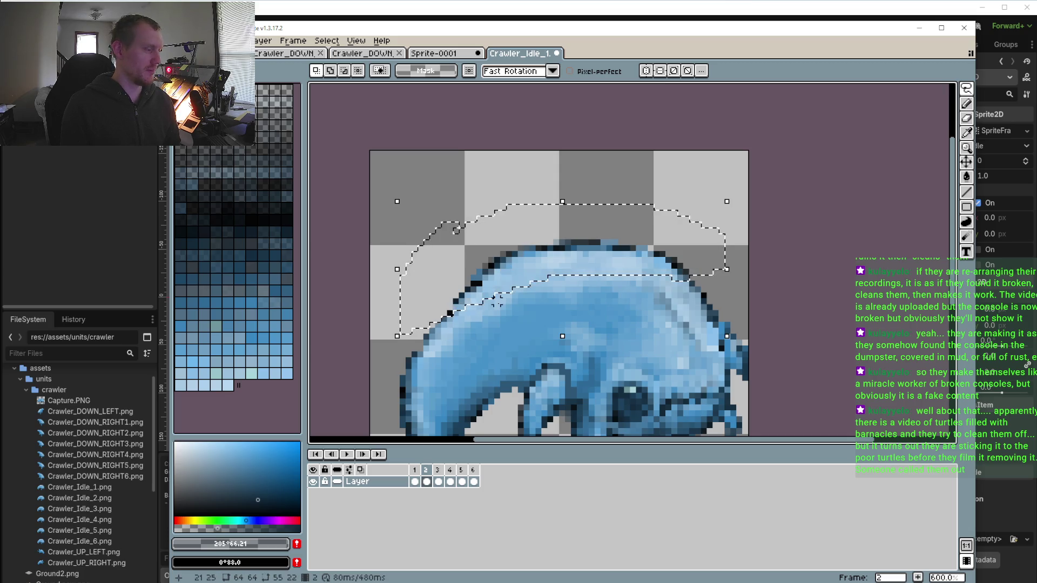
{"action": "left_click", "coordinate": [416, 480]}
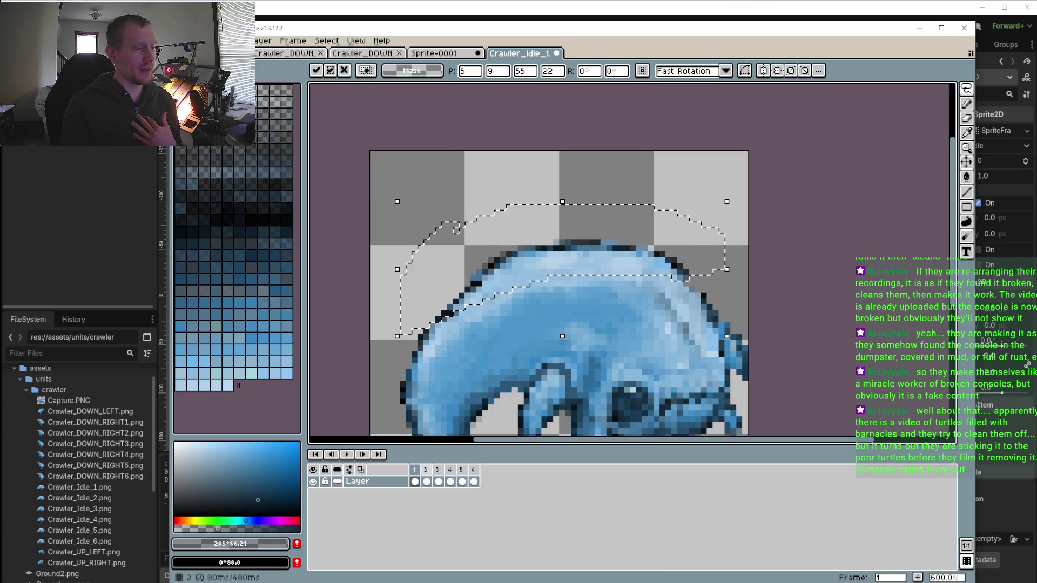
{"action": "left_click", "coordinate": [427, 470]}
{"action": "left_click", "coordinate": [438, 470]}
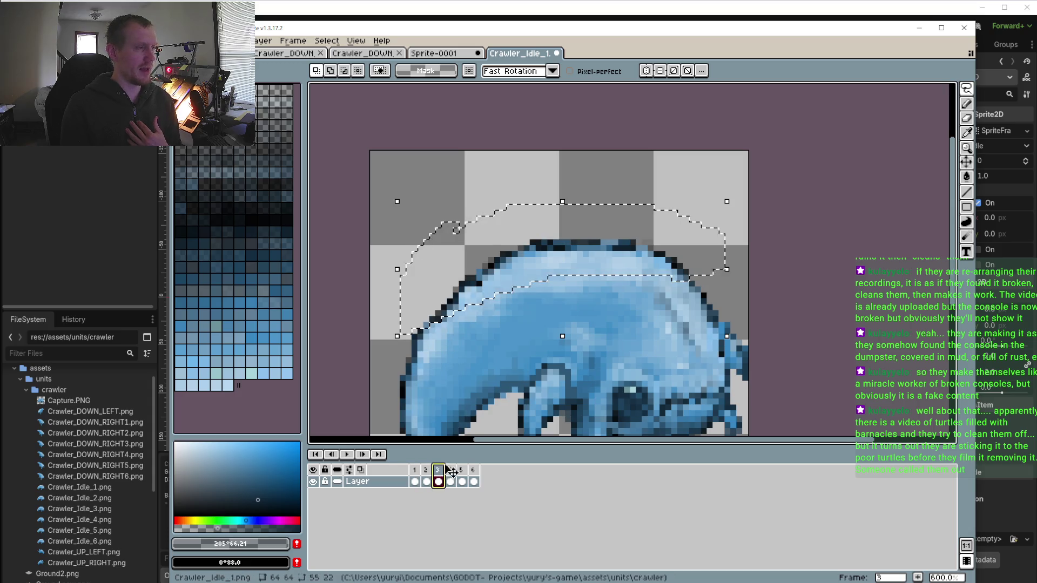
{"action": "left_click", "coordinate": [449, 470]}
{"action": "left_click", "coordinate": [461, 470]}
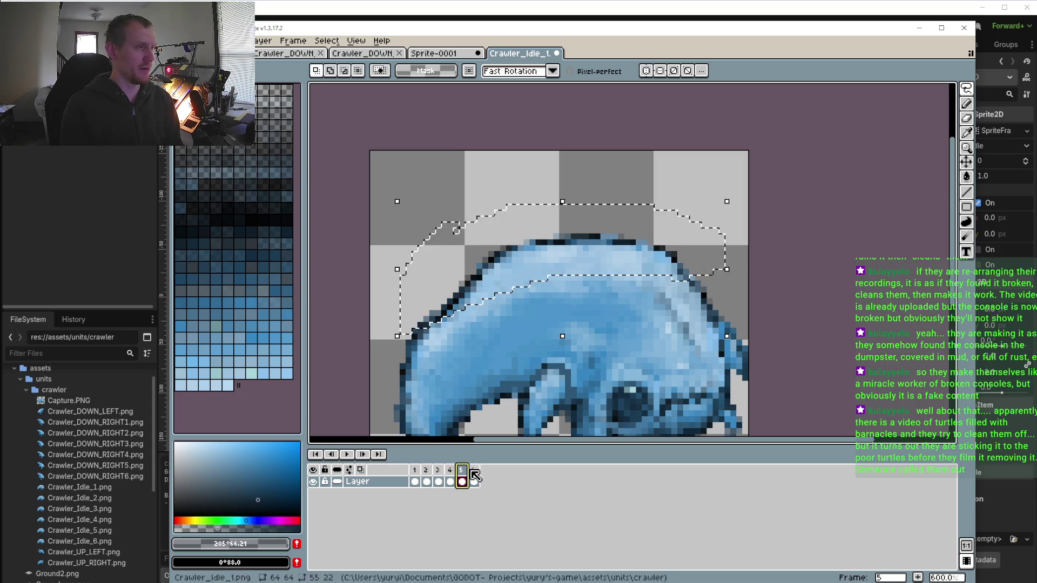
{"action": "left_click", "coordinate": [473, 469]}
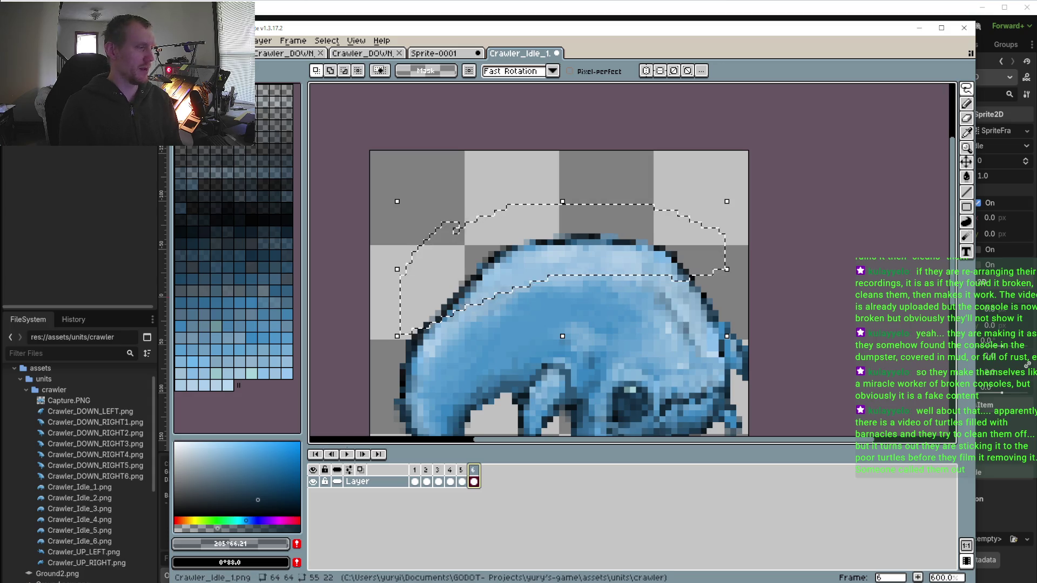
{"action": "left_click", "coordinate": [348, 454]}
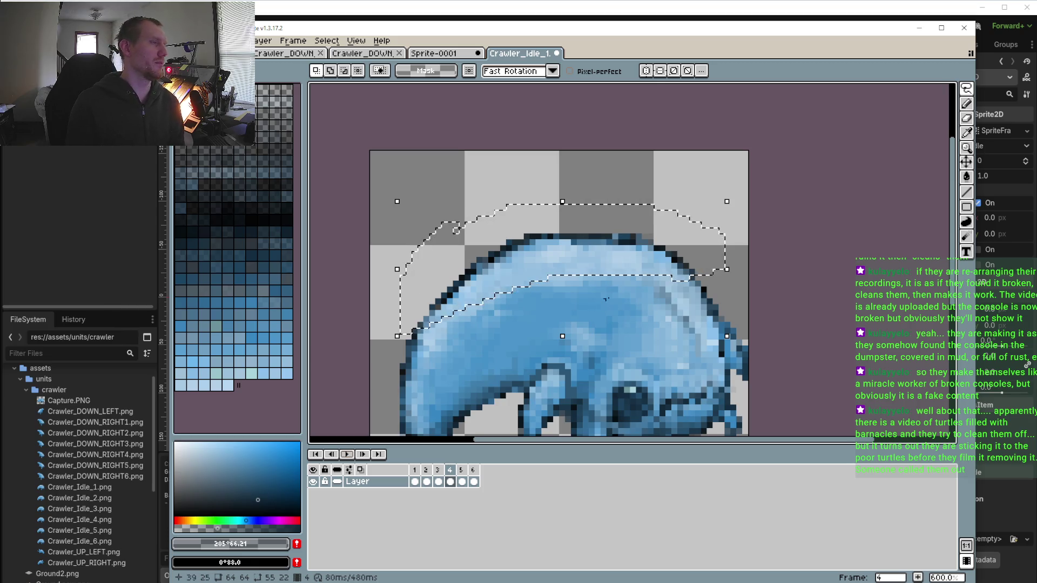
{"action": "left_click", "coordinate": [703, 171]}
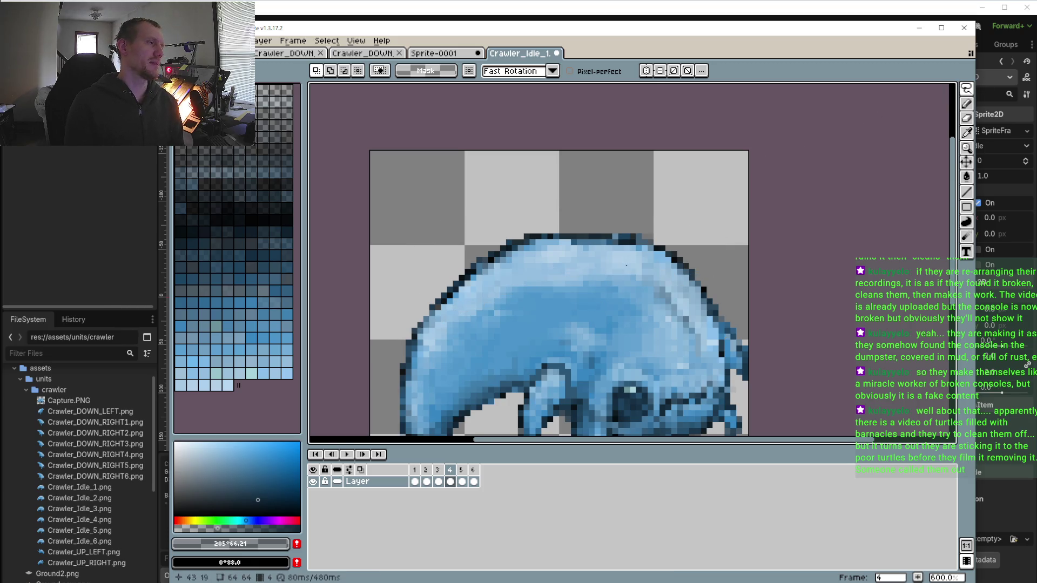
{"action": "left_click", "coordinate": [462, 481]}
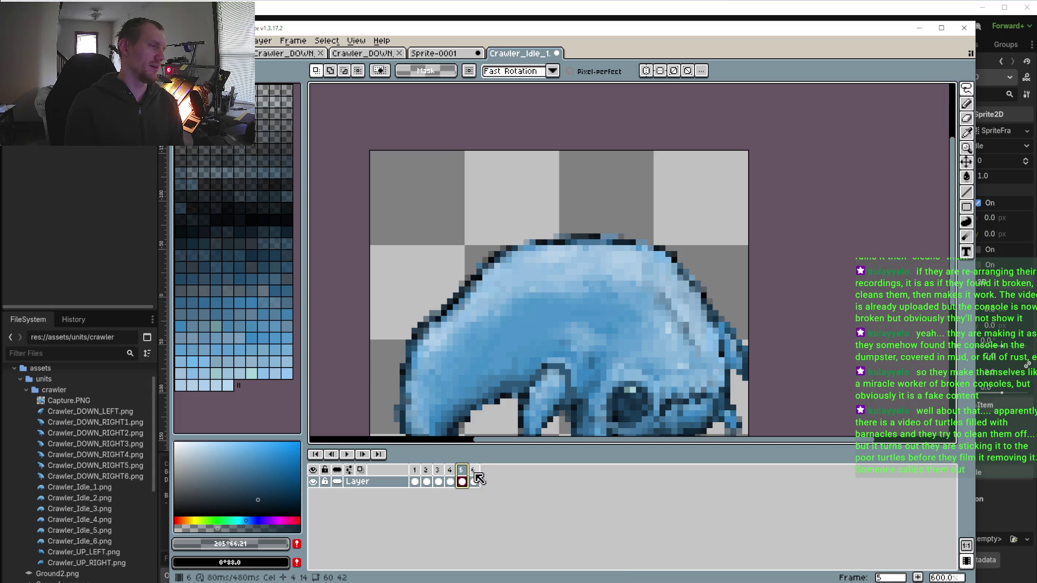
{"action": "left_click", "coordinate": [475, 478]}
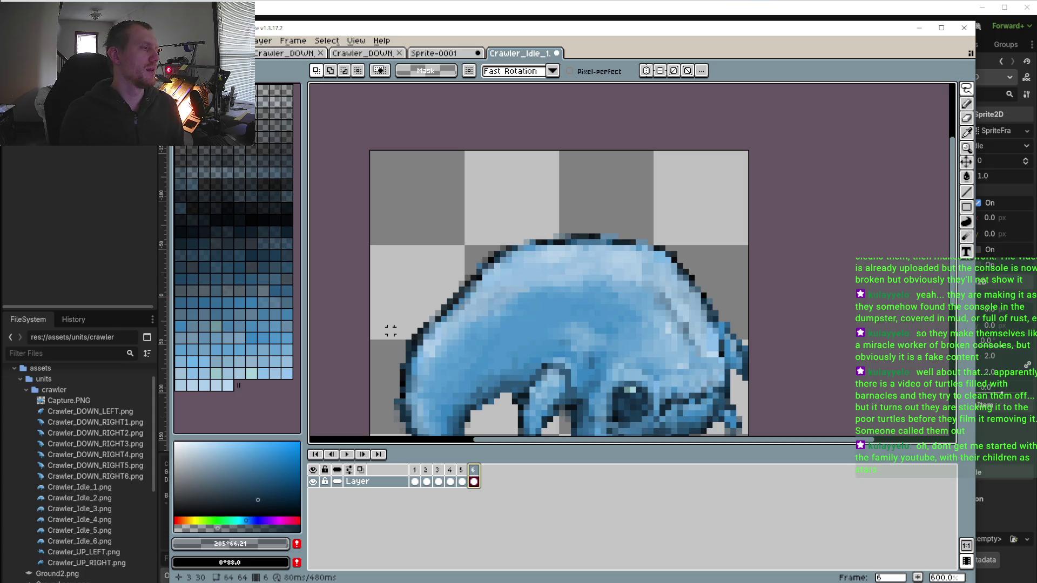
{"action": "scroll", "coordinate": [391, 331], "scroll_direction": "down", "scroll_amount": 2}
{"action": "left_click", "coordinate": [464, 469]}
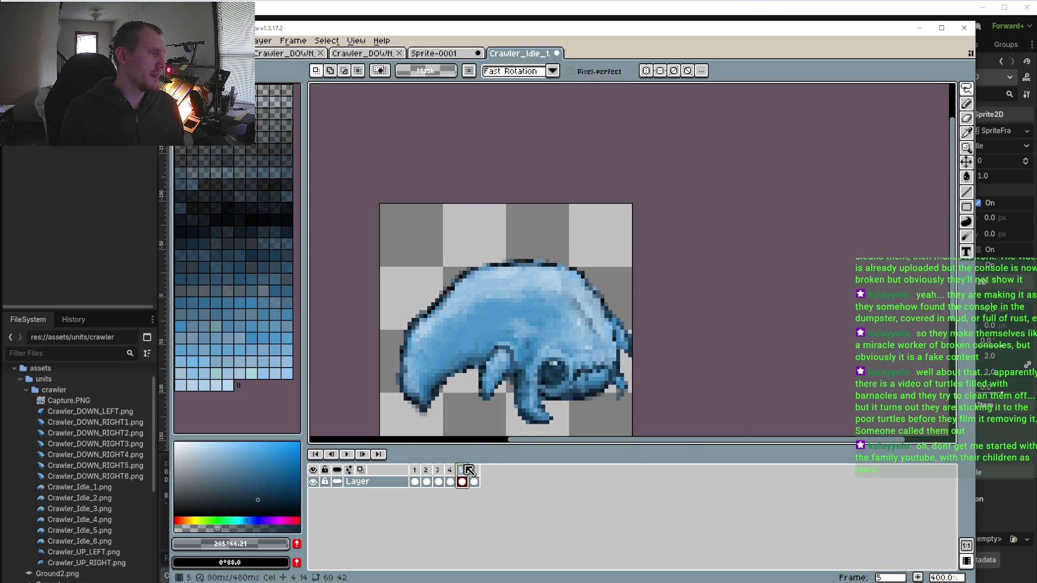
On frame 3, eyedrop the dark outline colour and lower its alpha to semi-transparent
{"action": "left_click", "coordinate": [415, 470]}
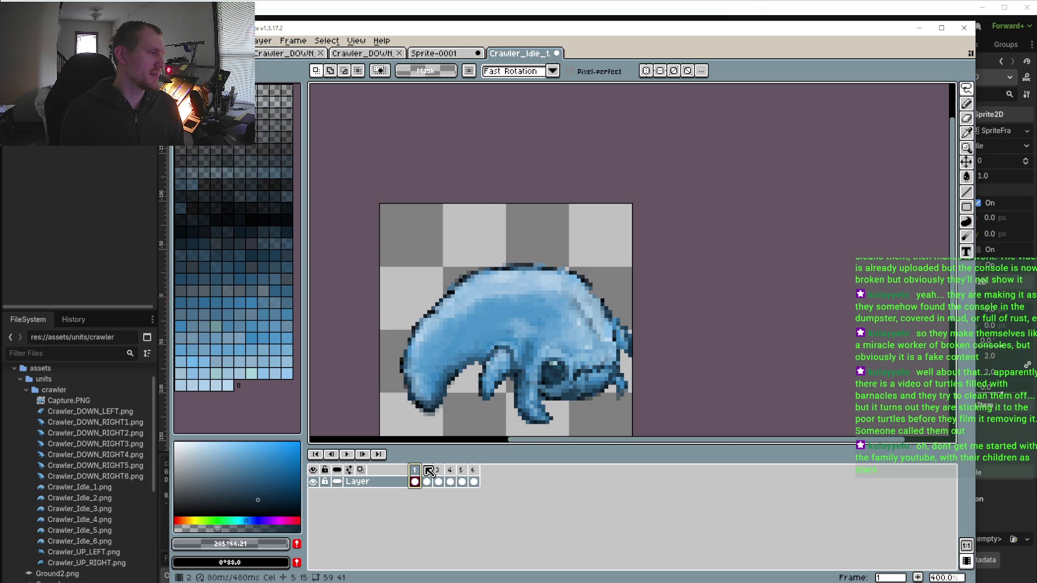
{"action": "left_click", "coordinate": [427, 471]}
{"action": "left_click", "coordinate": [439, 470]}
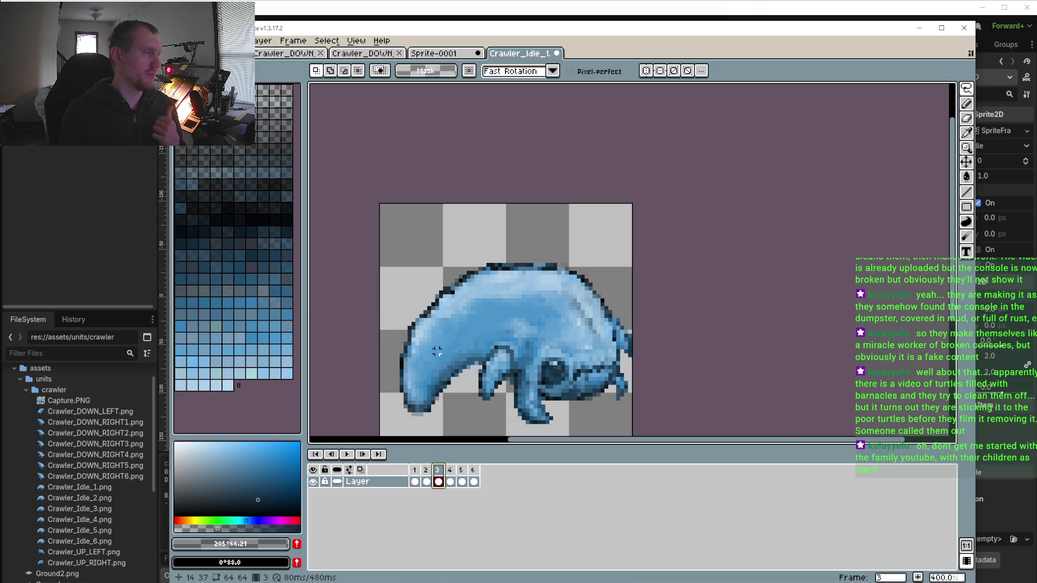
{"action": "left_click_drag", "start_coordinate": [432, 343], "coordinate": [449, 346]}
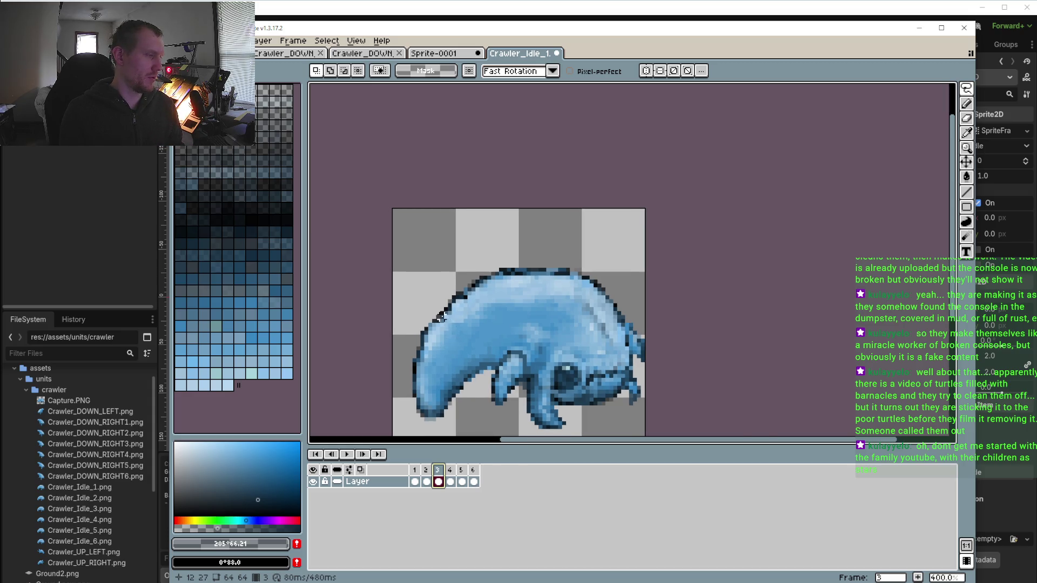
{"action": "scroll", "coordinate": [442, 316], "scroll_direction": "up", "scroll_amount": 2}
{"action": "left_click", "coordinate": [460, 309], "text": "alt"}
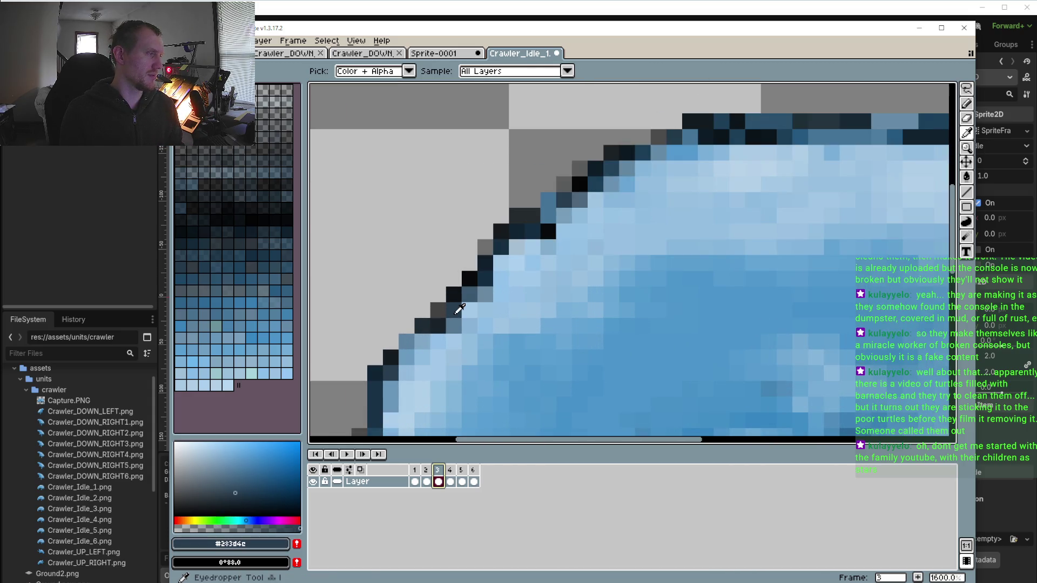
{"action": "left_click", "coordinate": [206, 528]}
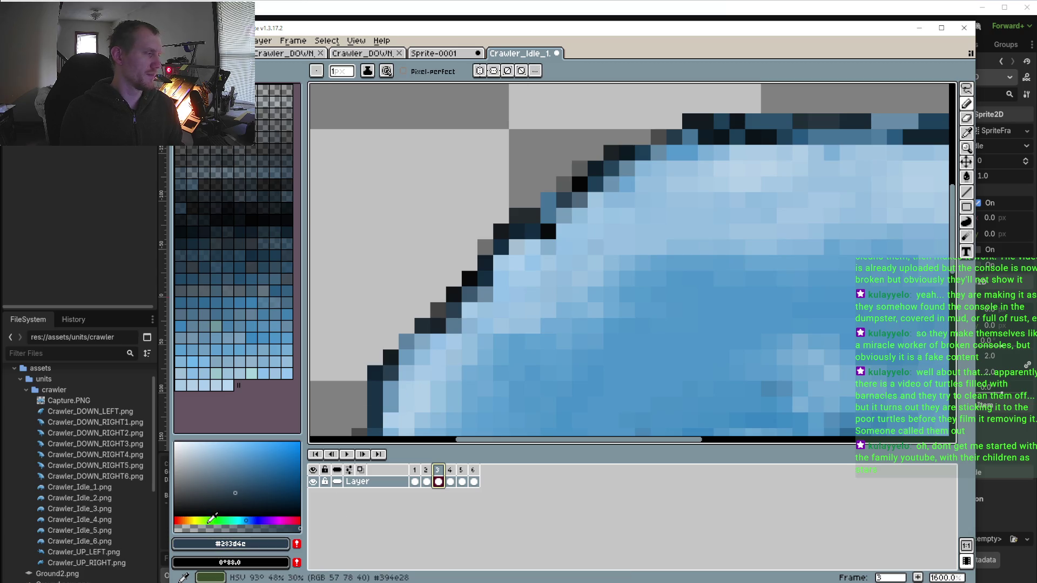
Pencil semi-transparent dark pixels over the jagged back-edge pixels on frame 3
{"action": "left_click", "coordinate": [423, 341]}
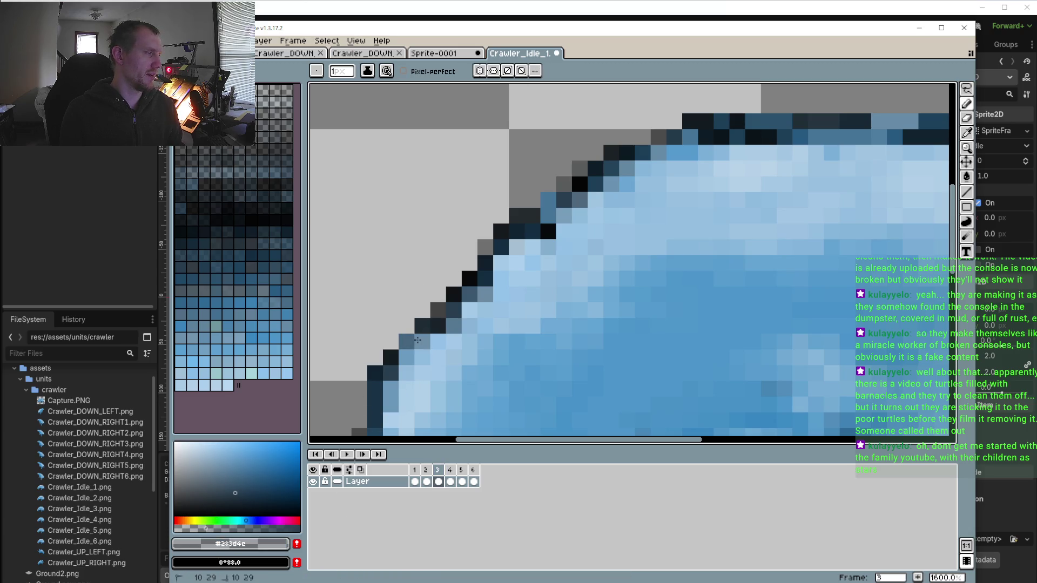
{"action": "left_click", "coordinate": [407, 341]}
{"action": "left_click", "coordinate": [407, 358]}
{"action": "left_click", "coordinate": [497, 264]}
{"action": "left_click", "coordinate": [517, 247]}
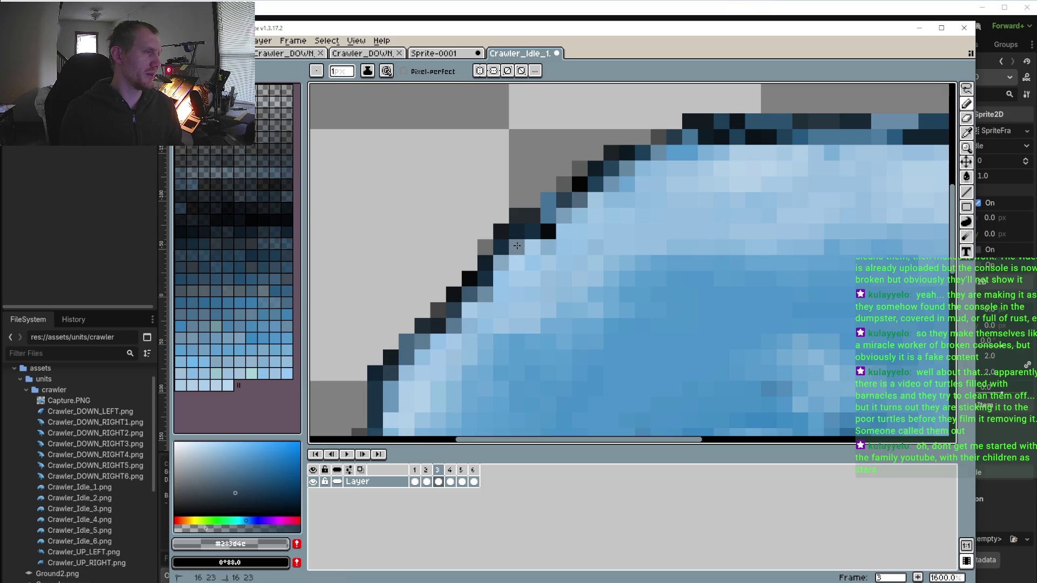
{"action": "left_click", "coordinate": [501, 263]}
{"action": "left_click", "coordinate": [548, 216]}
{"action": "left_click", "coordinate": [549, 215]}
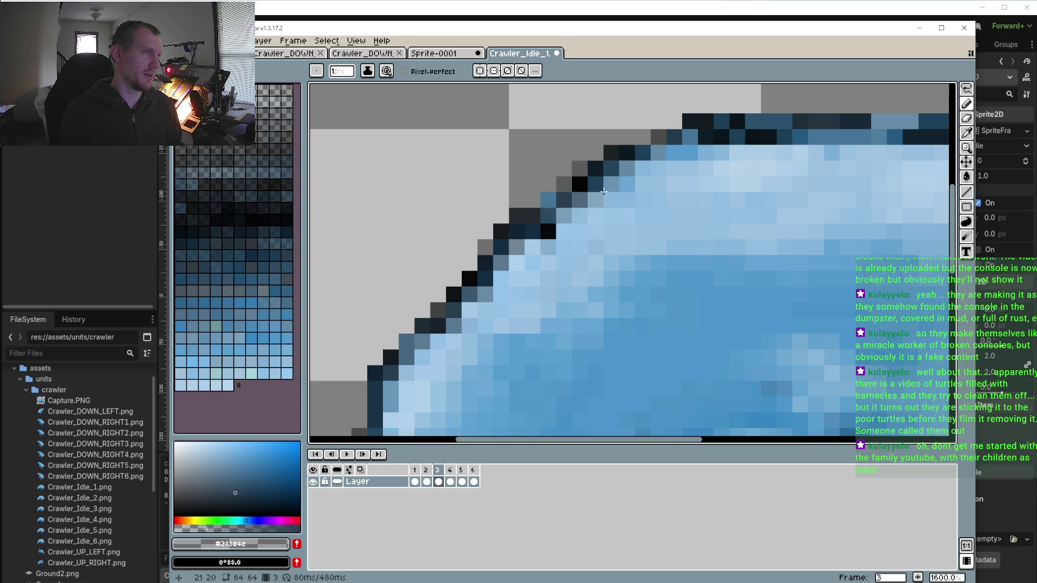
{"action": "scroll", "coordinate": [599, 198], "scroll_direction": "down", "scroll_amount": 4}
{"action": "scroll", "coordinate": [597, 231], "scroll_direction": "up", "scroll_amount": 4}
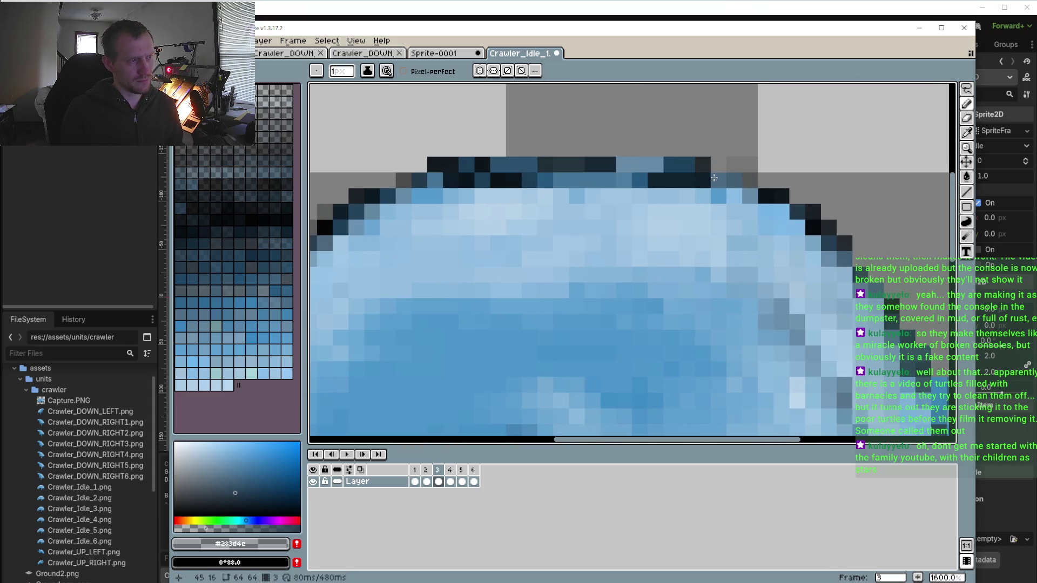
{"action": "left_click_drag", "start_coordinate": [714, 170], "coordinate": [723, 176]}
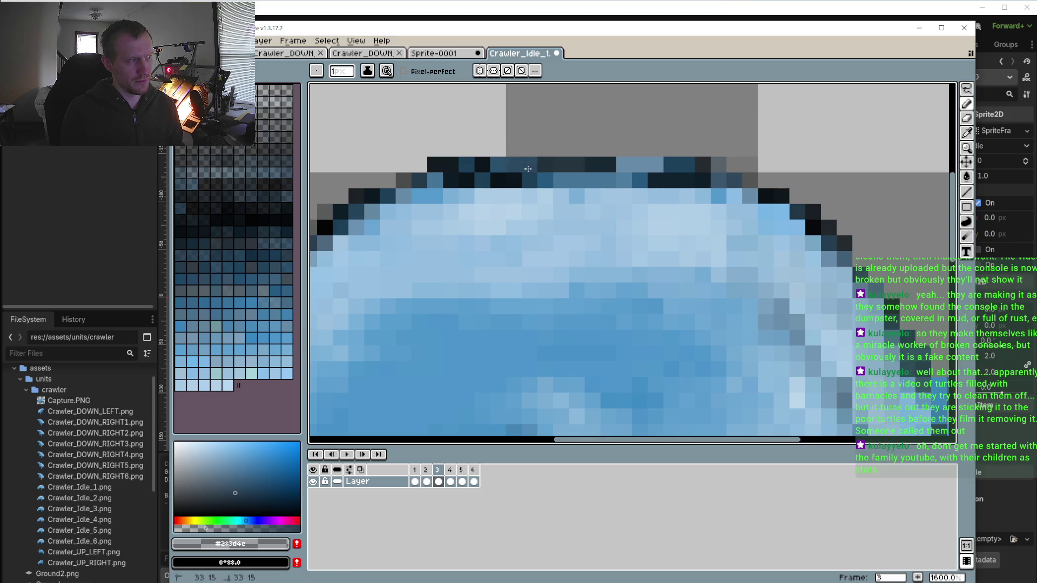
{"action": "left_click", "coordinate": [624, 165]}
{"action": "left_click", "coordinate": [638, 165]}
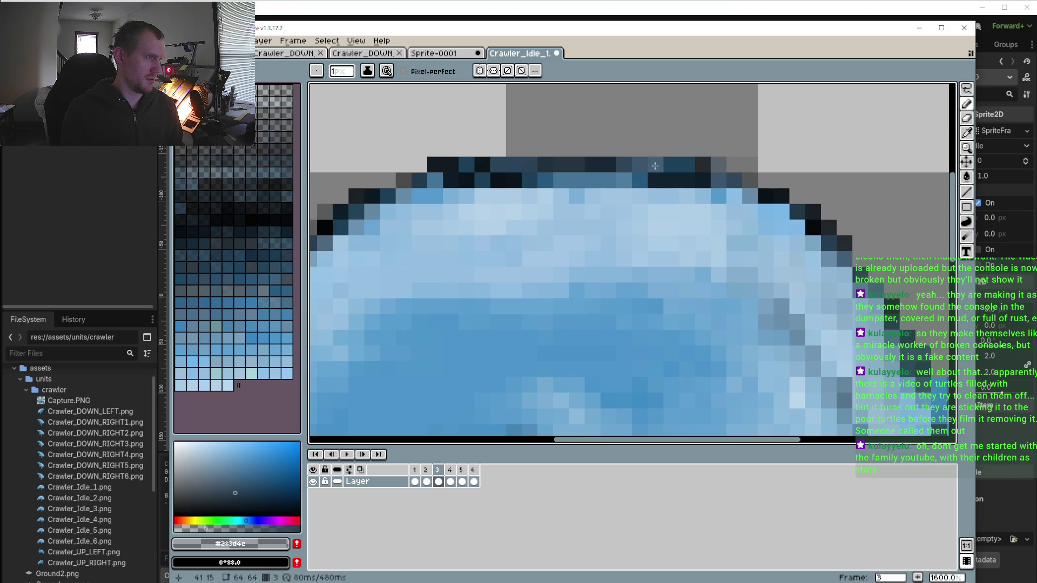
{"action": "scroll", "coordinate": [654, 166], "scroll_direction": "down", "scroll_amount": 2}
On frame 4, paint a faint semi-transparent row along the top of the back
{"action": "key", "text": "Right"}
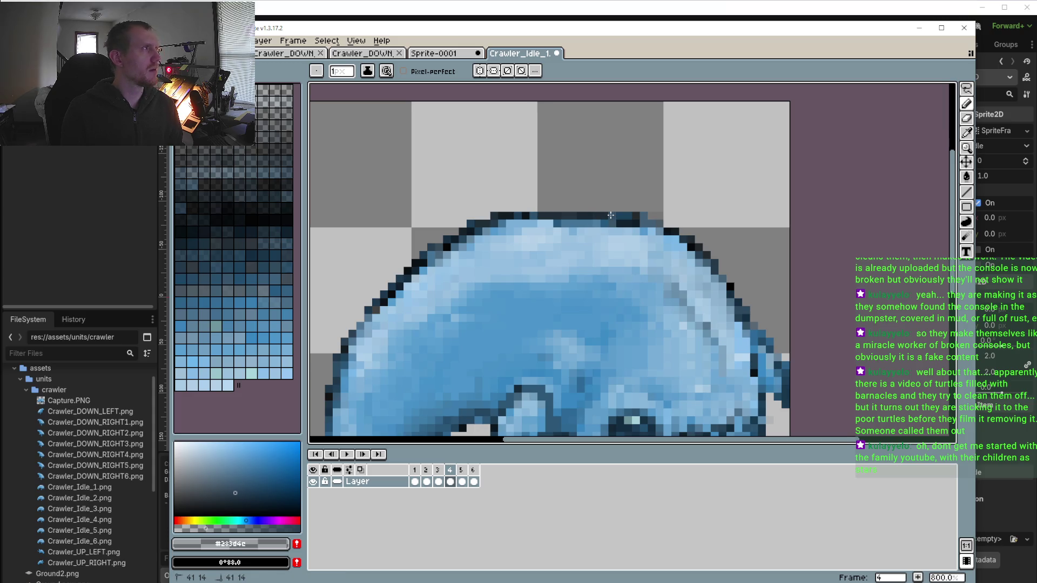
{"action": "scroll", "coordinate": [508, 219], "scroll_direction": "up", "scroll_amount": 3}
{"action": "scroll", "coordinate": [540, 216], "scroll_direction": "left", "scroll_amount": 2}
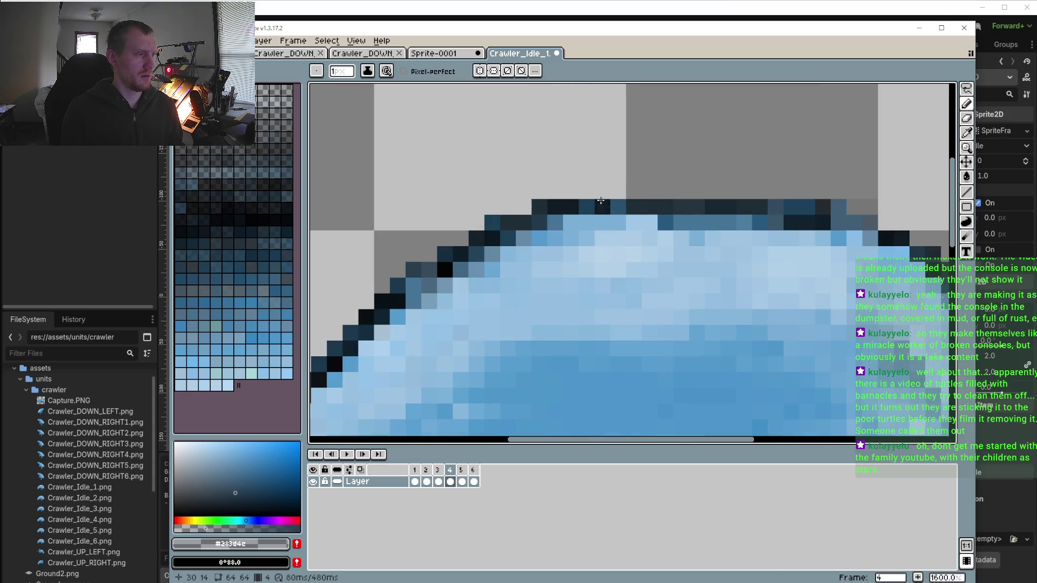
{"action": "left_click_drag", "start_coordinate": [606, 190], "coordinate": [786, 194]}
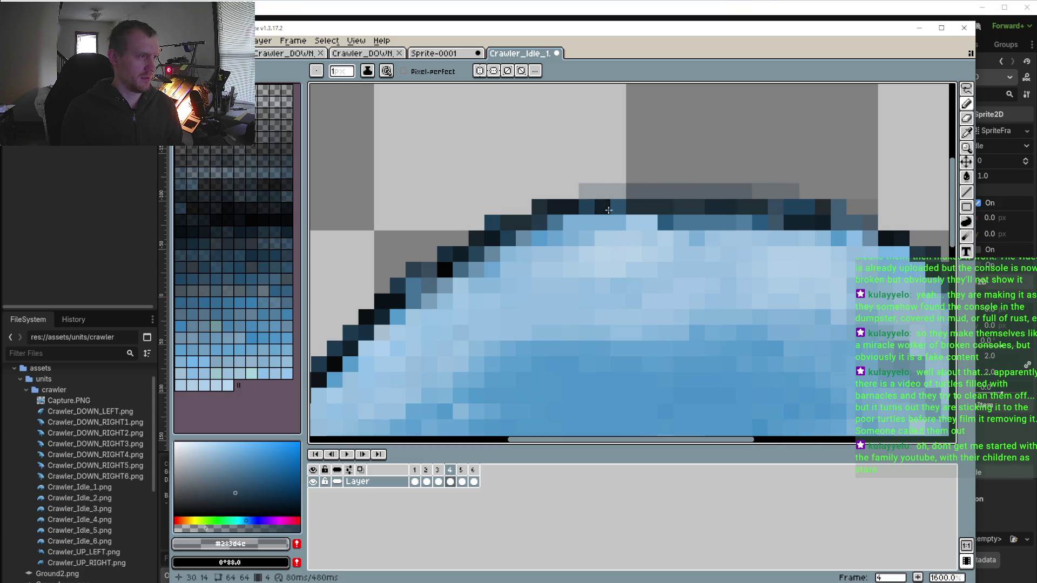
{"action": "scroll", "coordinate": [609, 210], "scroll_direction": "down", "scroll_amount": 5}
Step through frames 3 to 6 to check the outline, ending on frame 1
{"action": "left_click", "coordinate": [441, 469]}
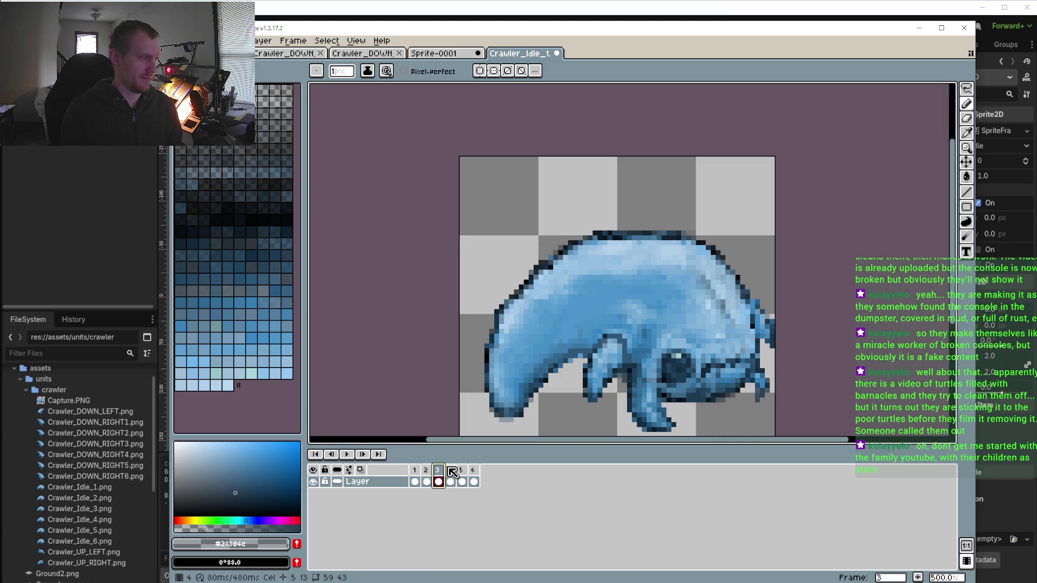
{"action": "left_click", "coordinate": [453, 471]}
{"action": "left_click", "coordinate": [464, 470]}
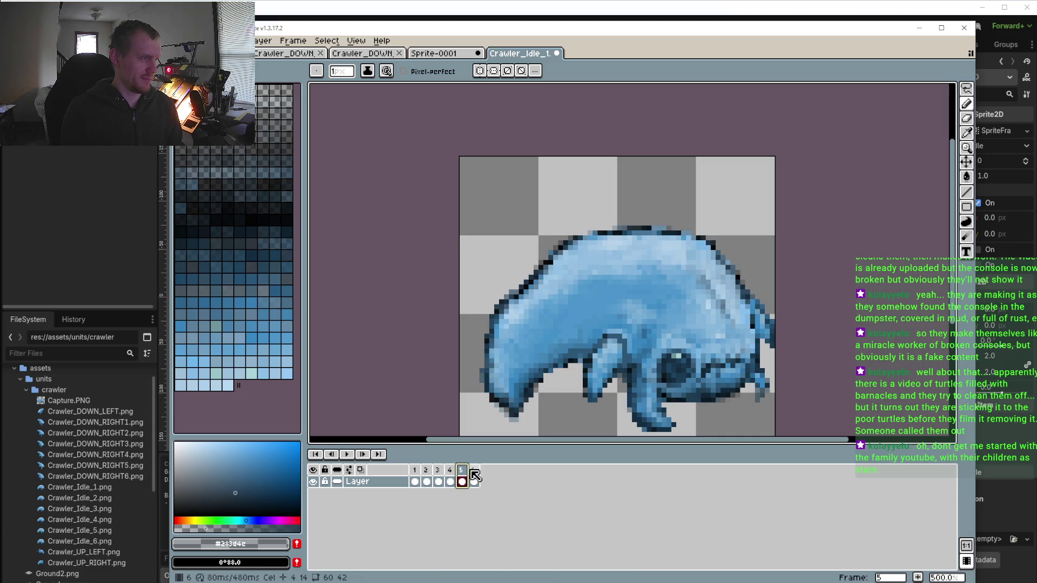
{"action": "left_click", "coordinate": [474, 471]}
{"action": "left_click", "coordinate": [416, 471]}
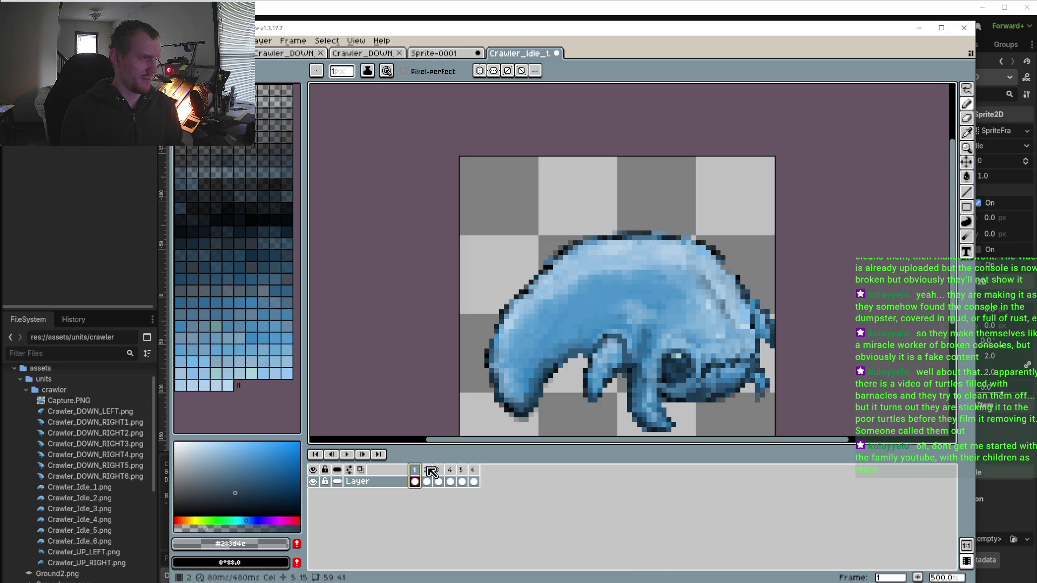